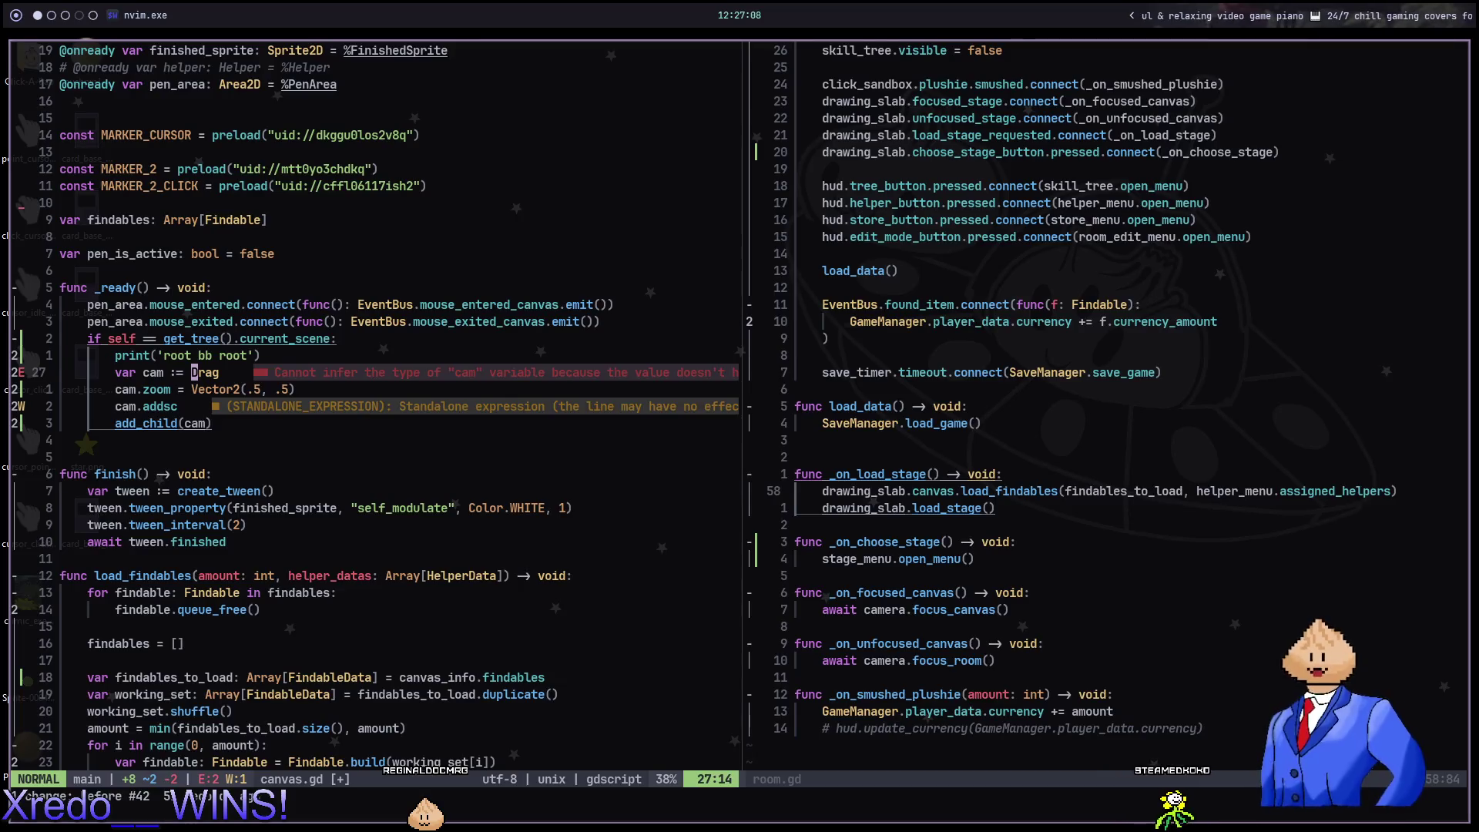
# Step: Delete the broken cam line, then undo back to cam = Camera2D.new() in canvas.gd
pyautogui.press('d')
pyautogui.press('d')
pyautogui.write(':w')
pyautogui.press('Return')
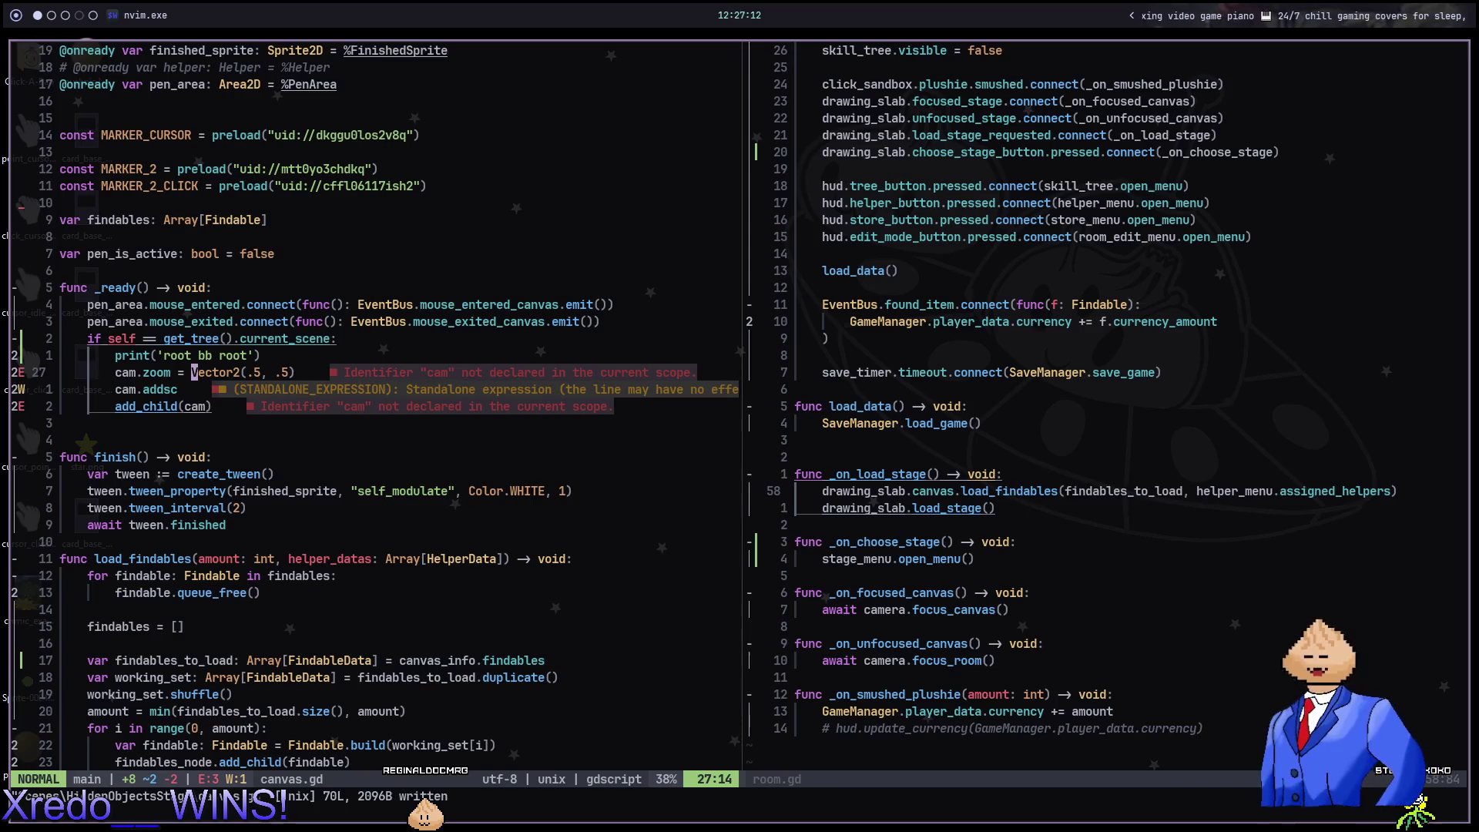
pyautogui.press('u')
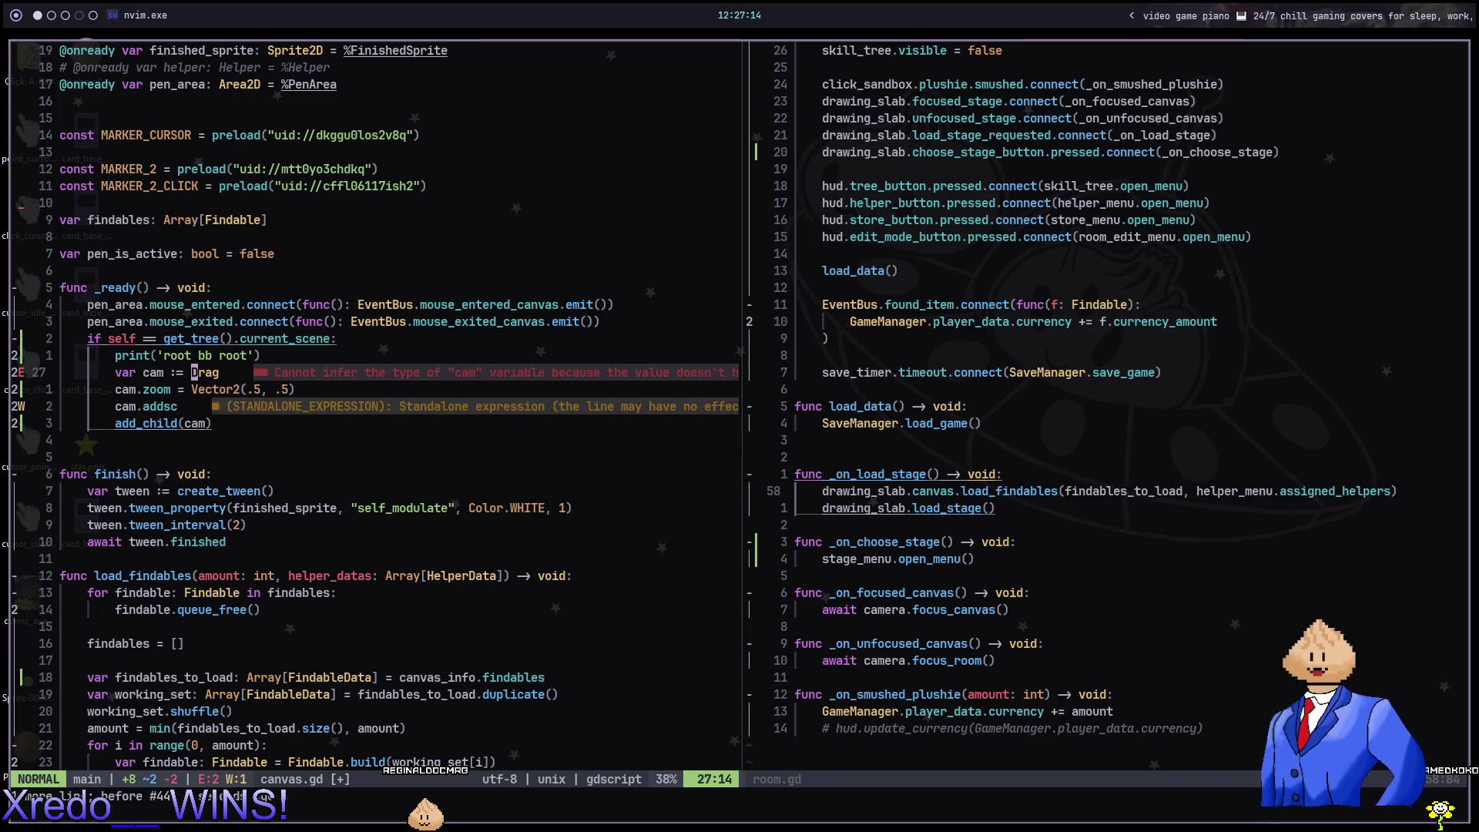
pyautogui.press('u')
pyautogui.press('u')
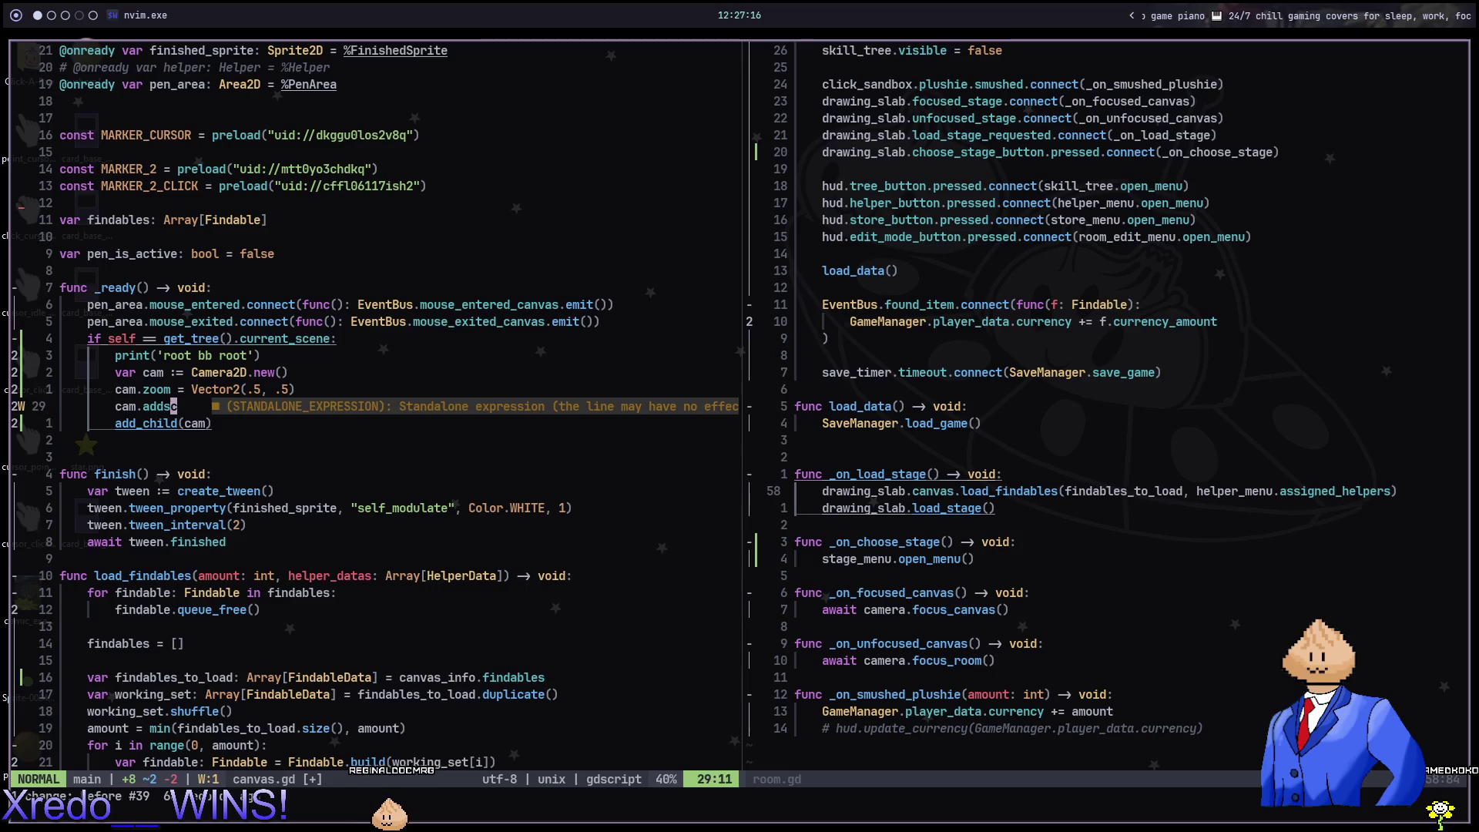
# Step: Delete the stray cam.addsc line, save canvas.gd, and move to the Godot editor
pyautogui.press('d')
pyautogui.press('d')
pyautogui.write(':w')
pyautogui.press('Return')
pyautogui.press('super+2')
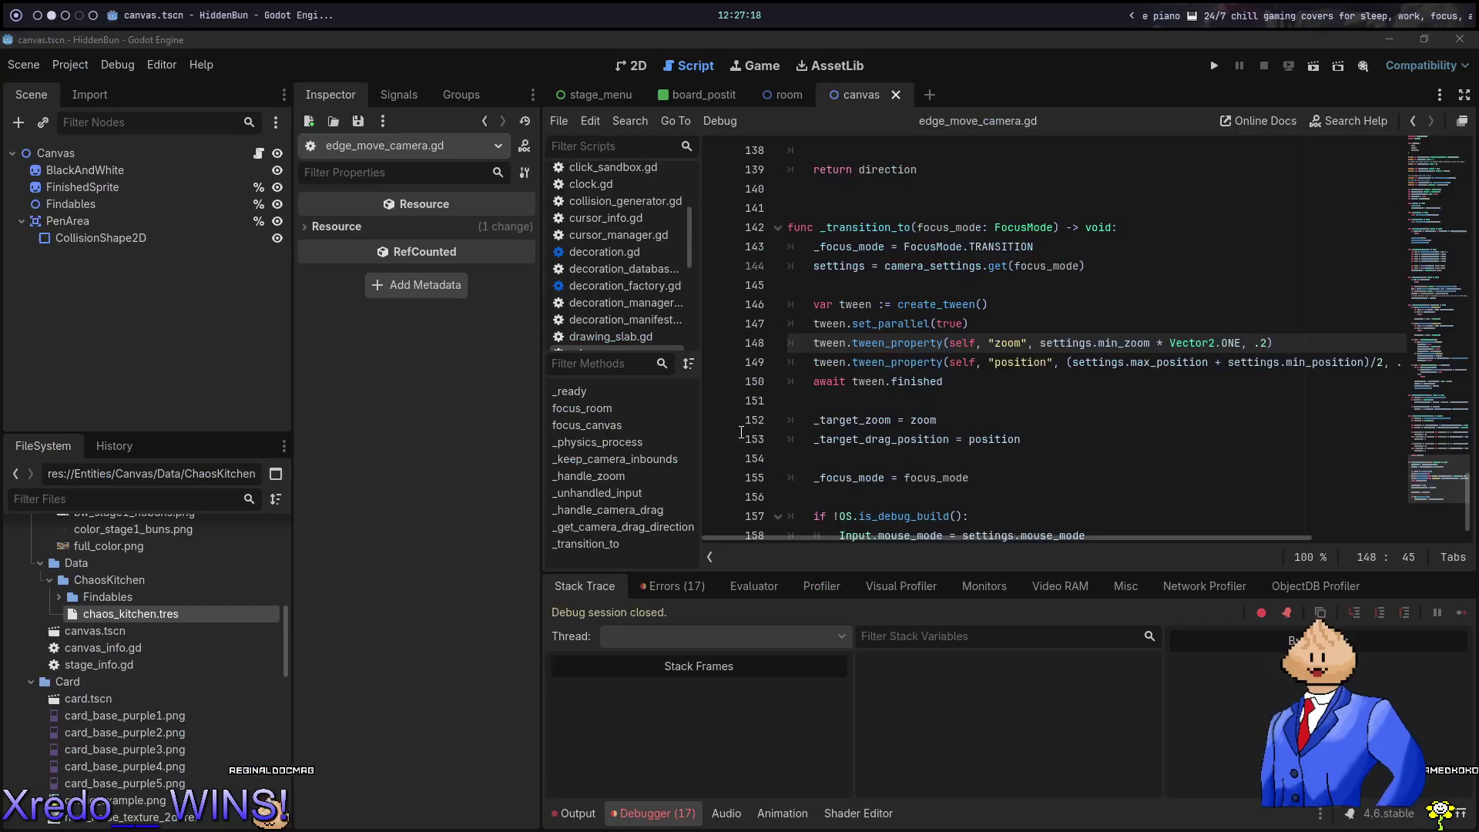
# Step: Test-run the canvas scene, confirm the Camera2D under Canvas, then stop the game
pyautogui.press('F5')
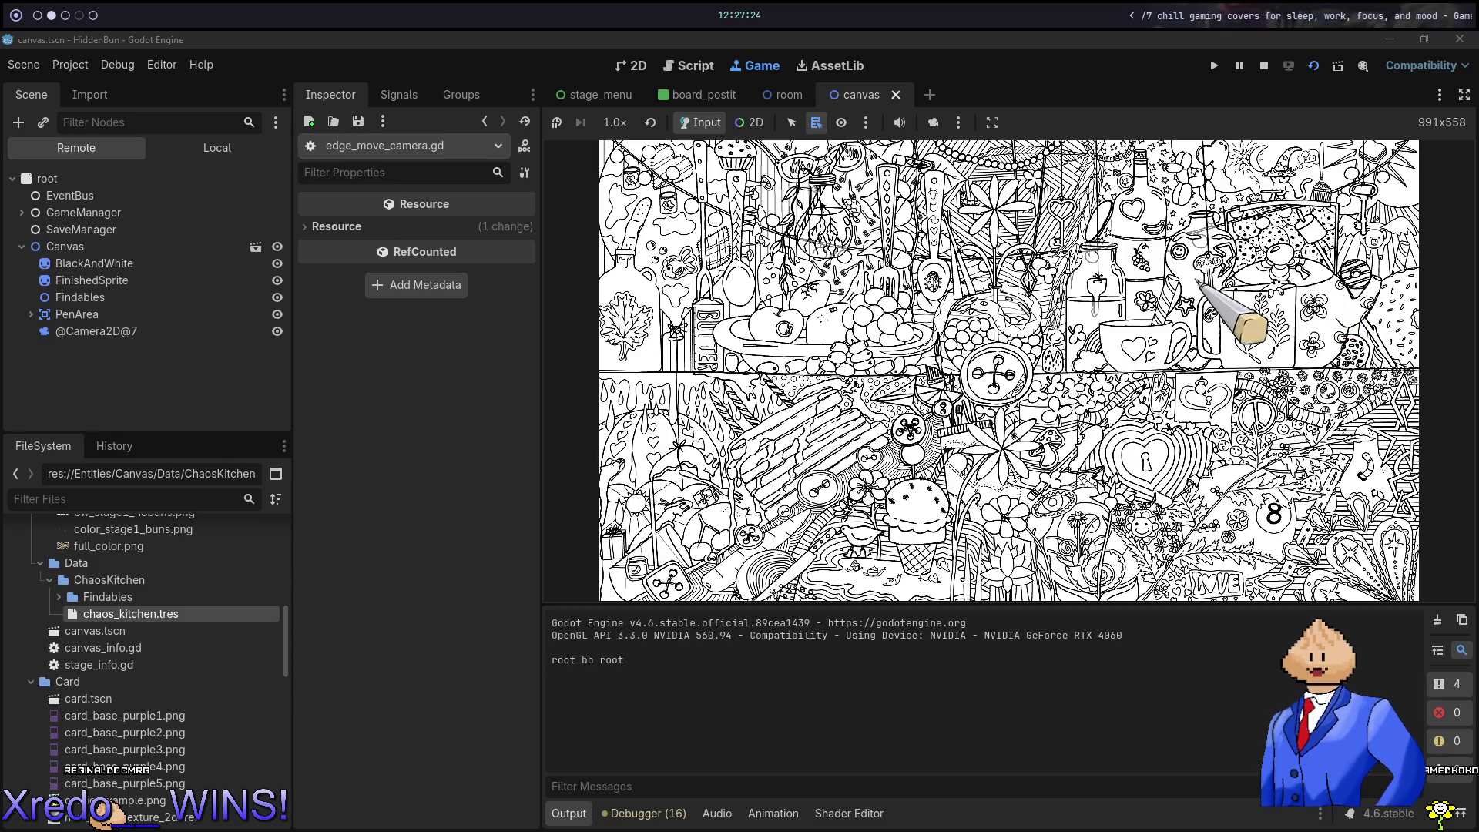
pyautogui.press('F8')
pyautogui.hotkey('alt', '1')
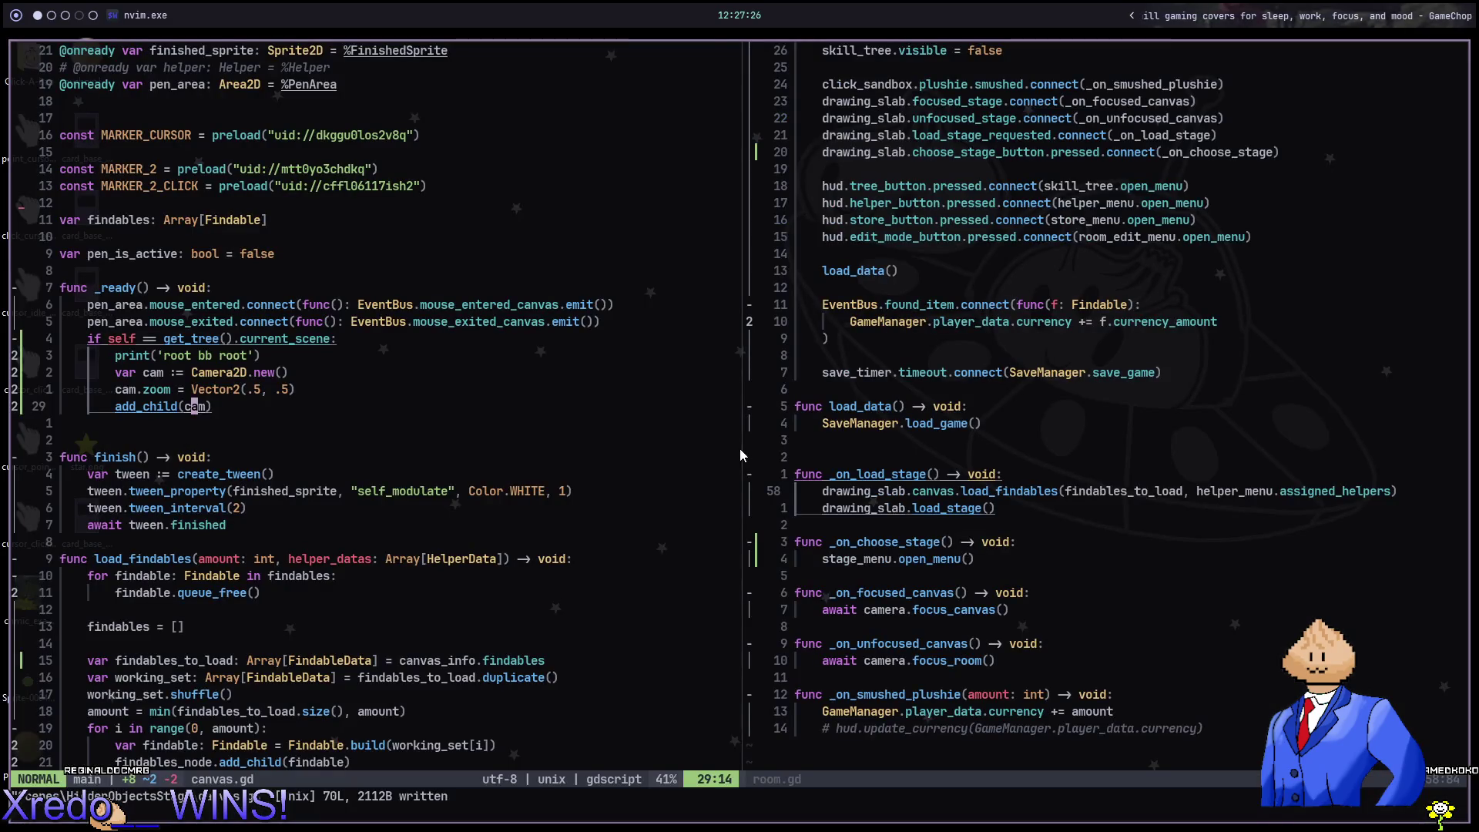
# Step: Add load_findables(20, []) below add_child(cam), save, and rerun the canvas scene in Godot
pyautogui.press('o')
pyautogui.press('Return')
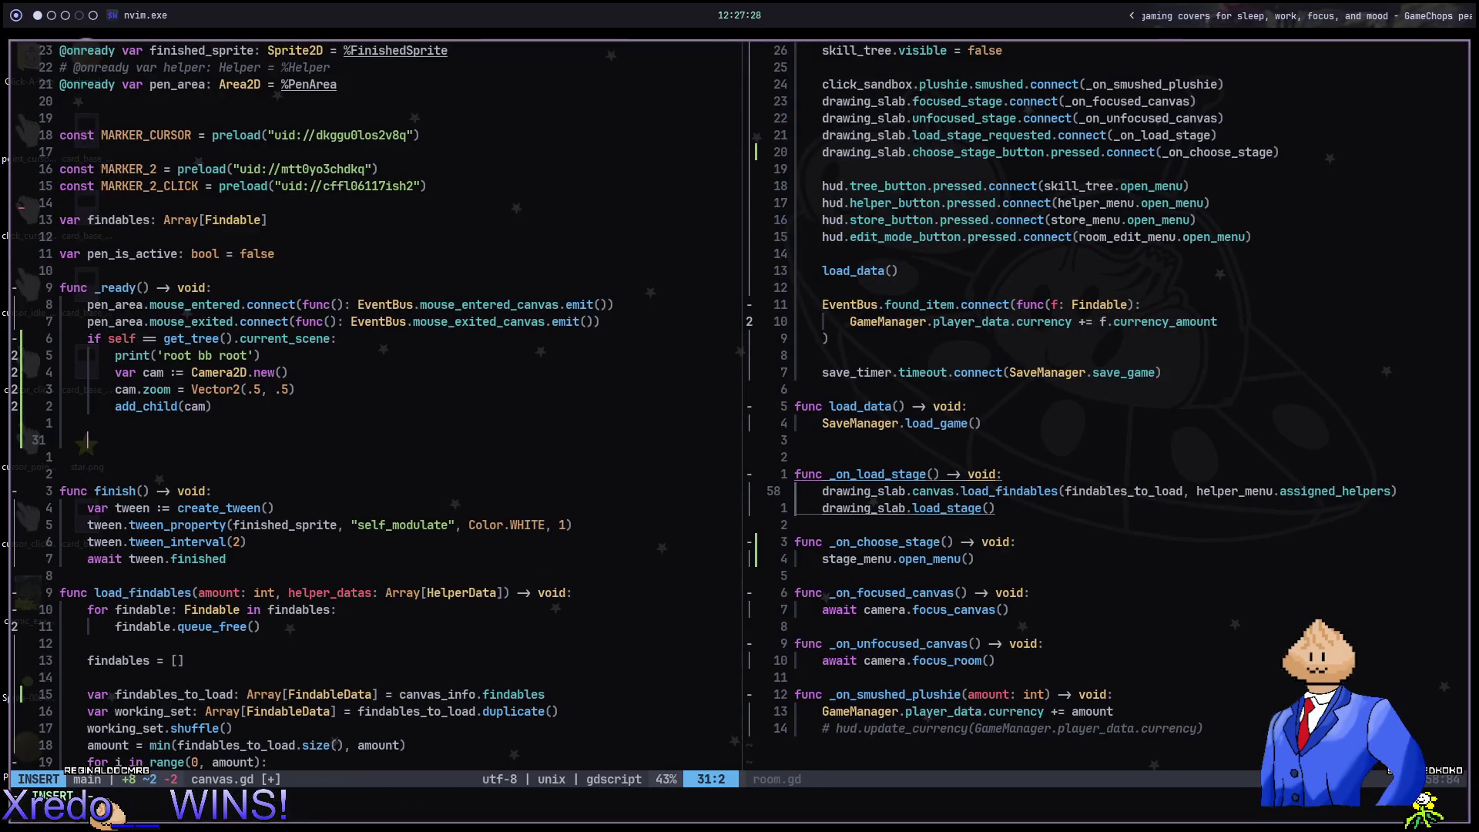
pyautogui.press('d')
pyautogui.press('d')
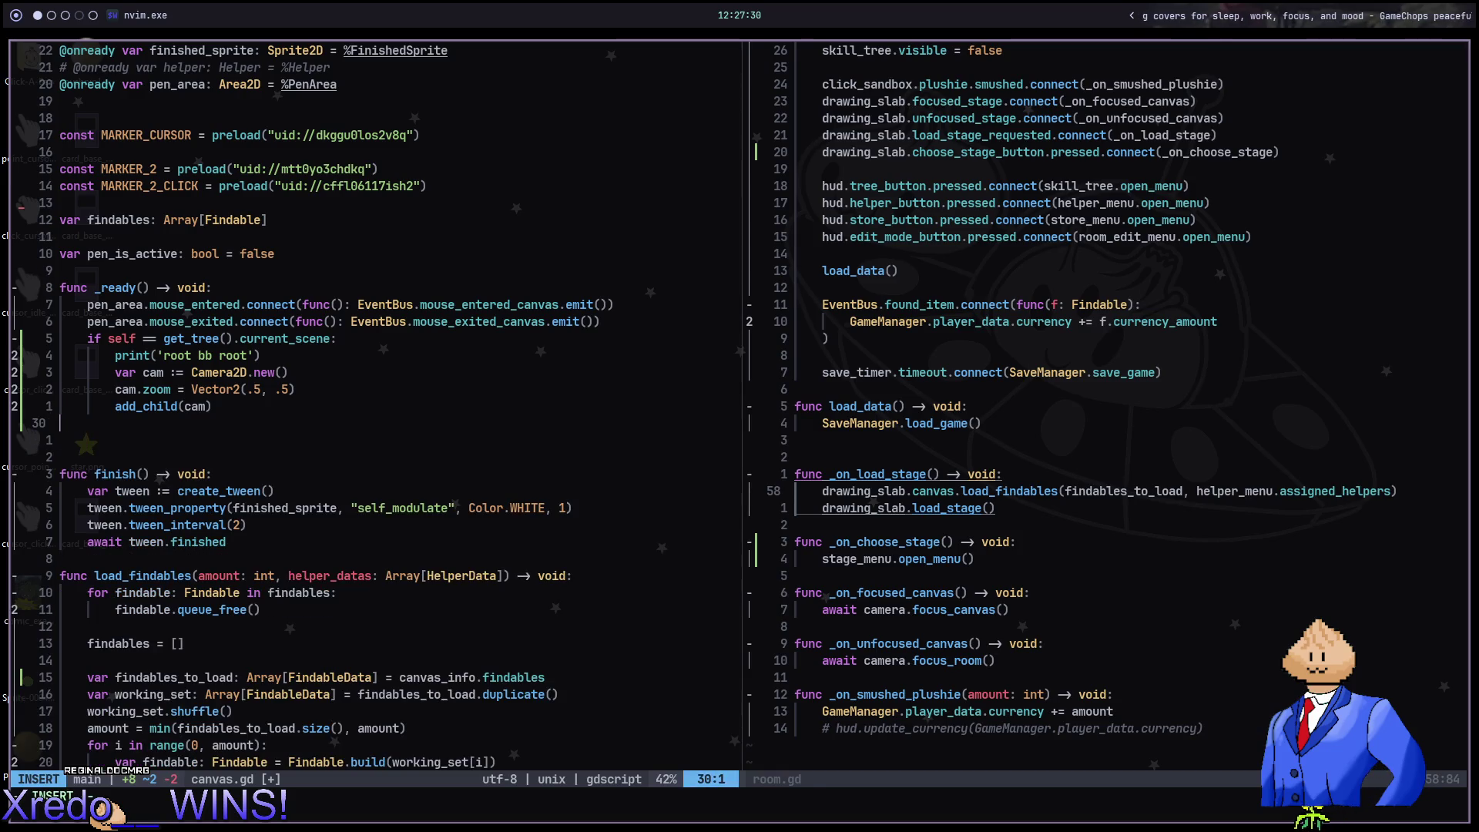
pyautogui.write('load_findables(20')
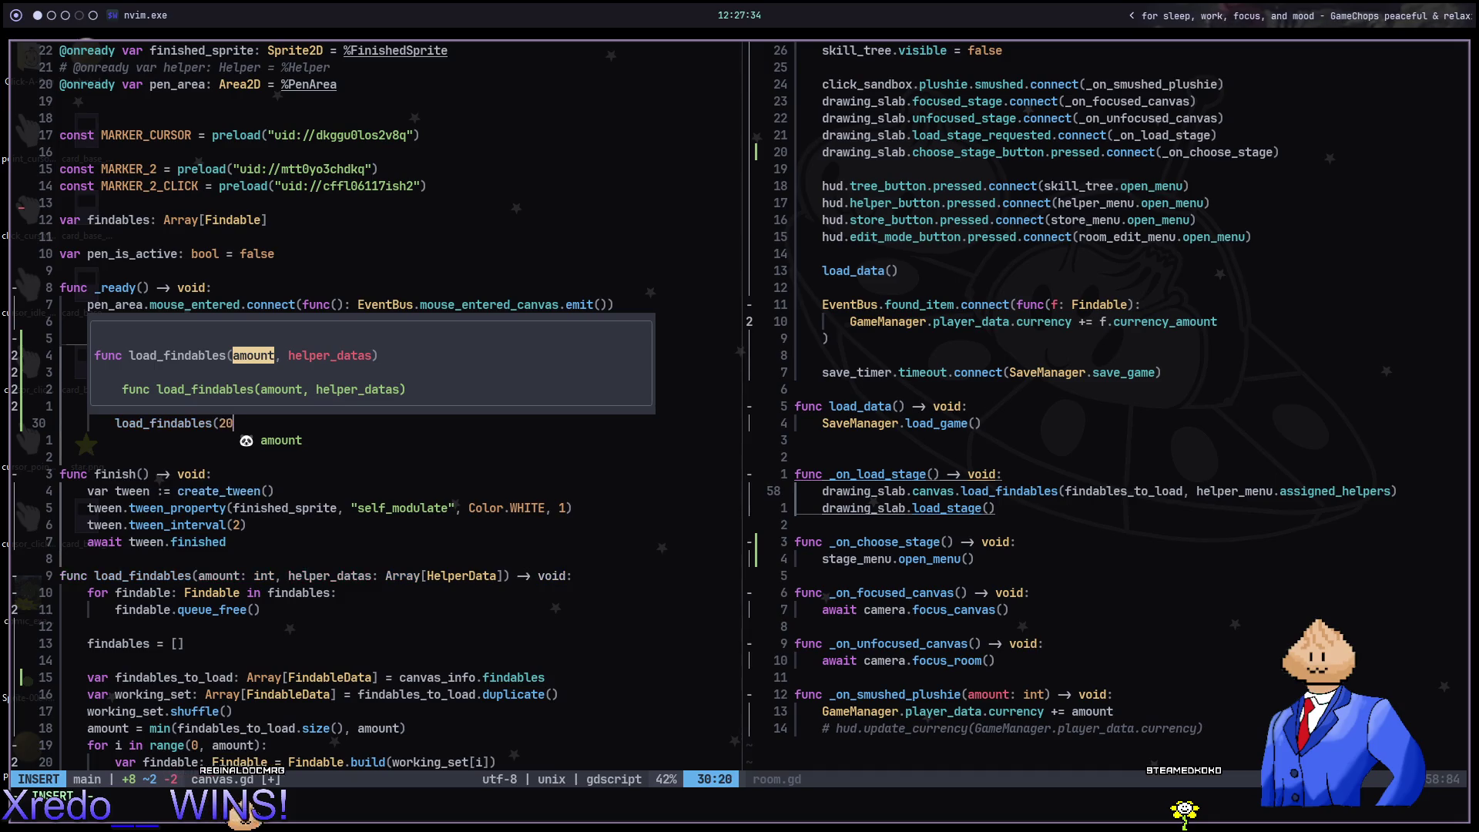
pyautogui.write(', [')
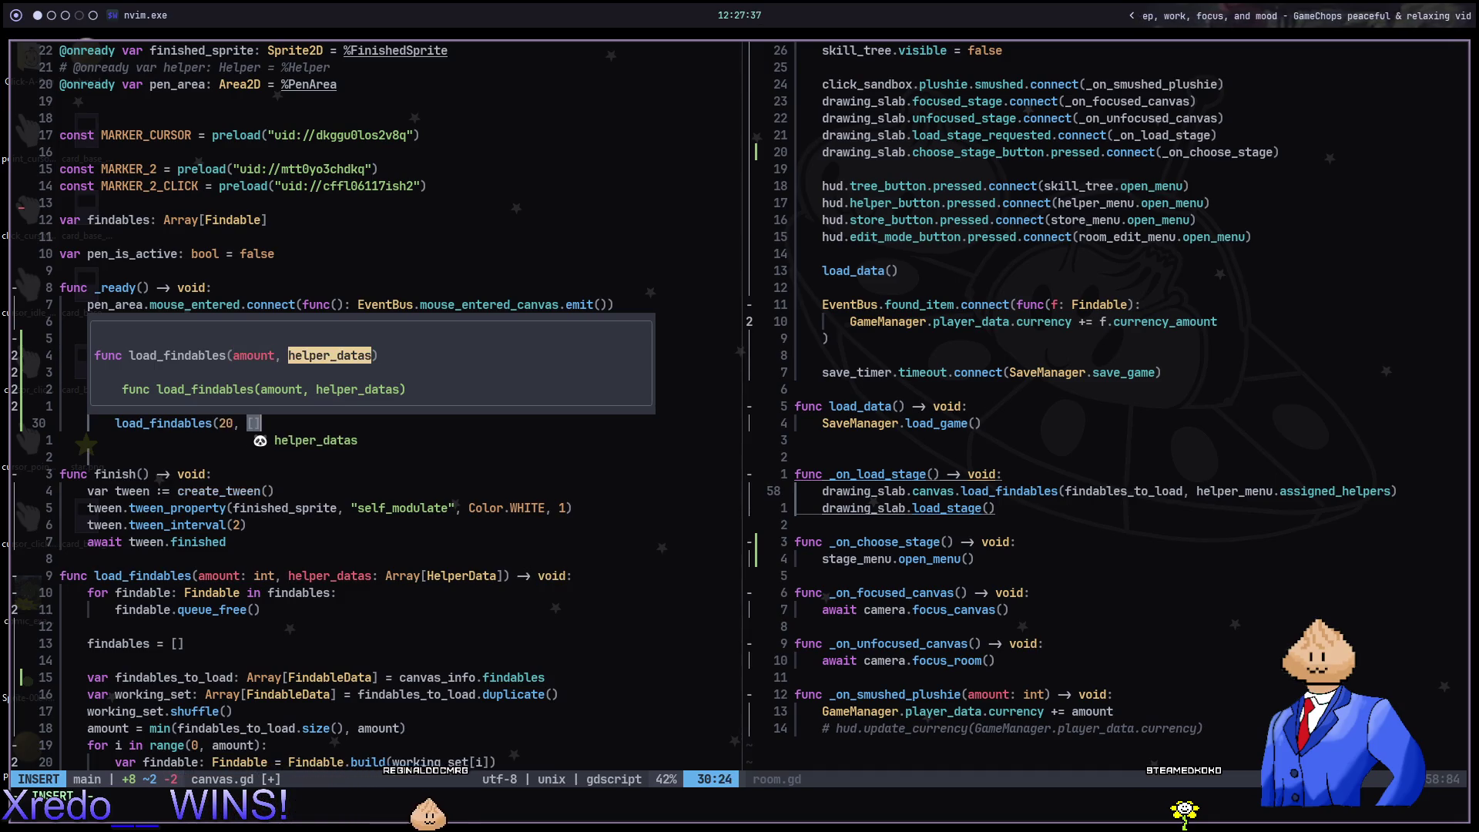
pyautogui.press('Escape')
pyautogui.hotkey('alt', 'Tab')
pyautogui.press('F5')
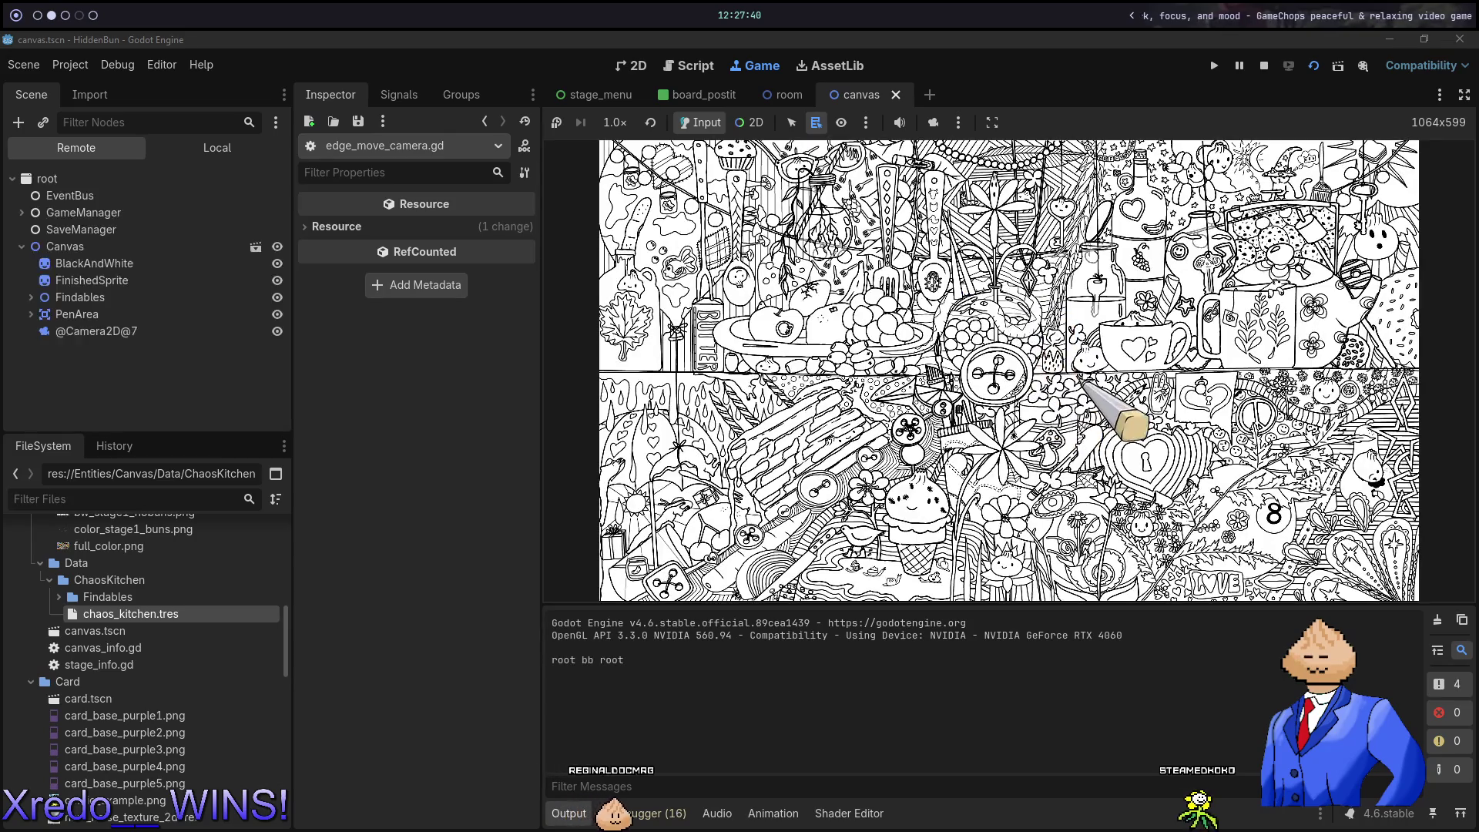
# Step: Find Lucky and Angel in the running drawing, then stop the game and return to Neovim
pyautogui.click(1093, 362)
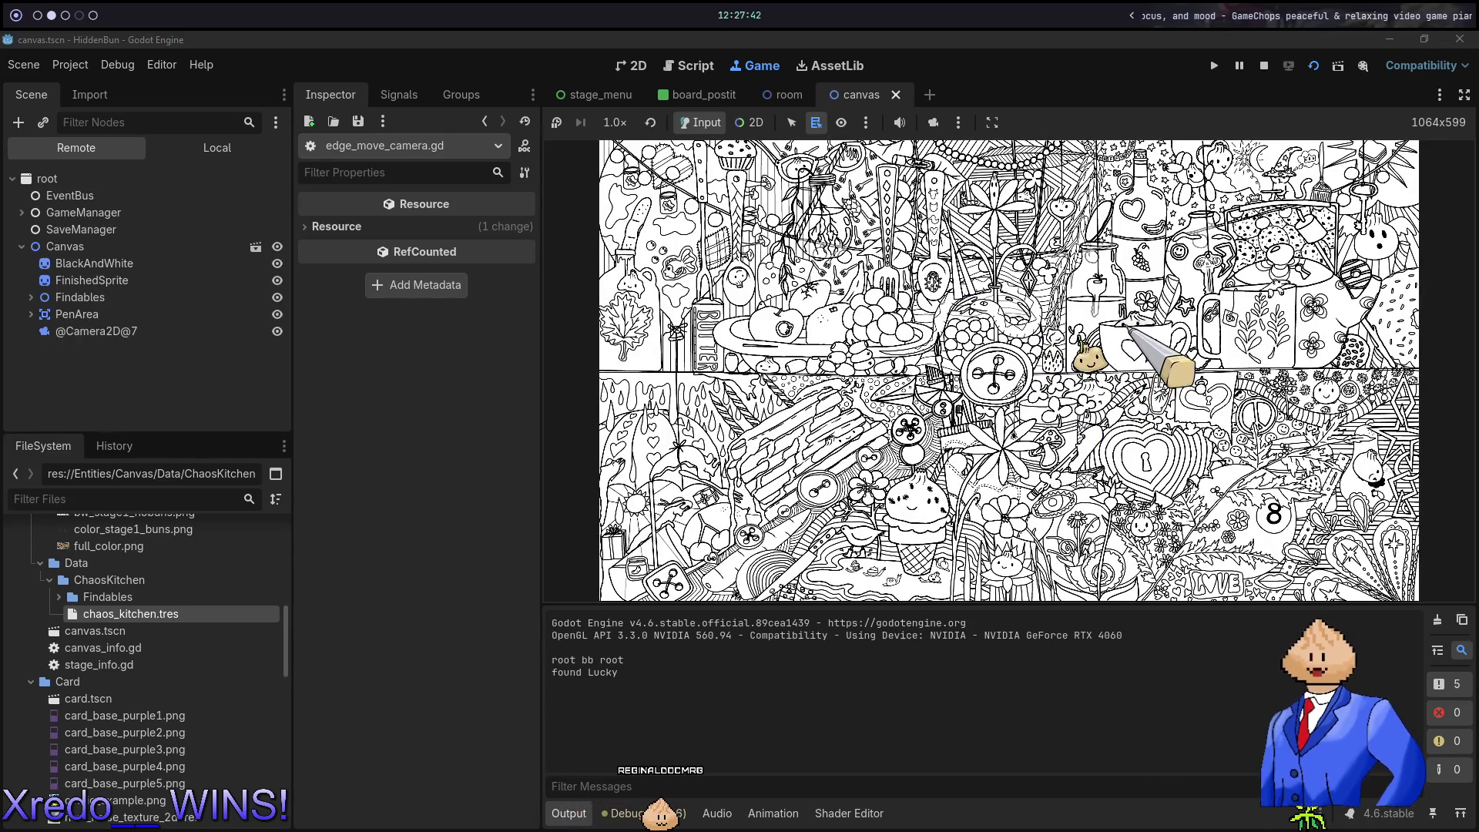
pyautogui.click(1367, 238)
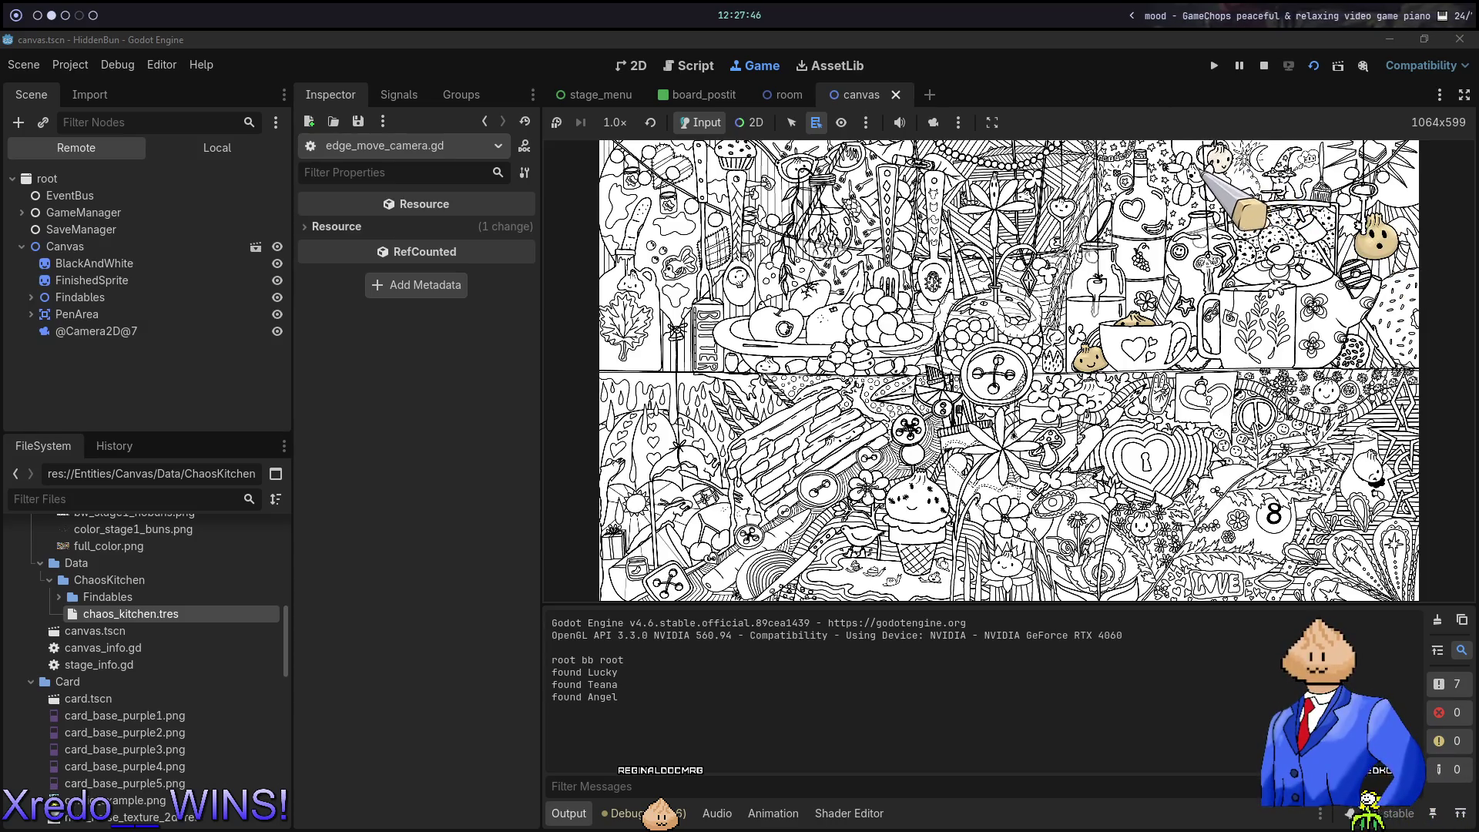
pyautogui.press('F8')
pyautogui.hotkey('alt', 'Tab')
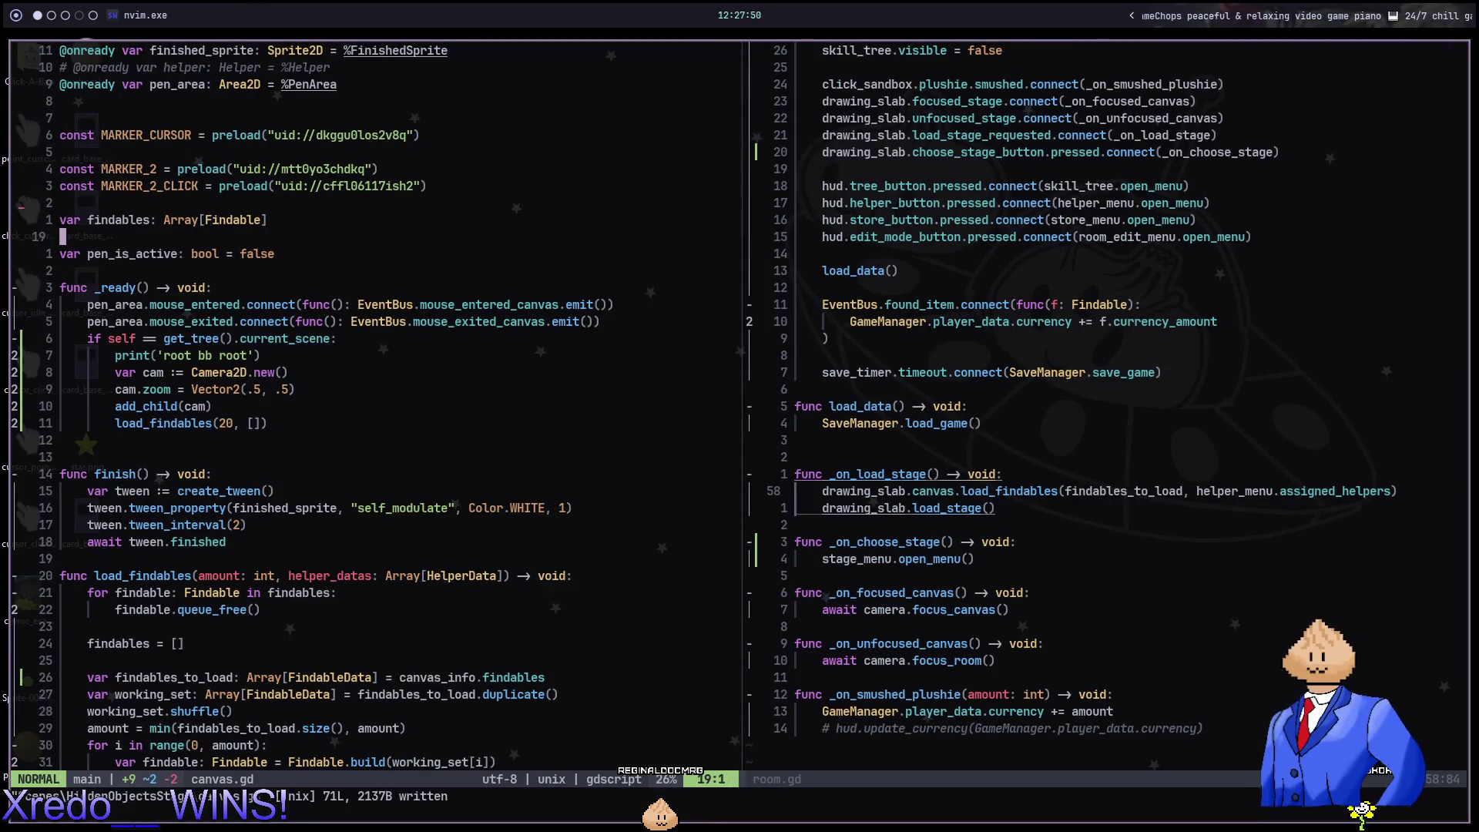
# Step: Review canvas.gd's debug print and variable declarations, then show the canvas scene in Godot's 2D view
pyautogui.press('6')
pyautogui.press('j')
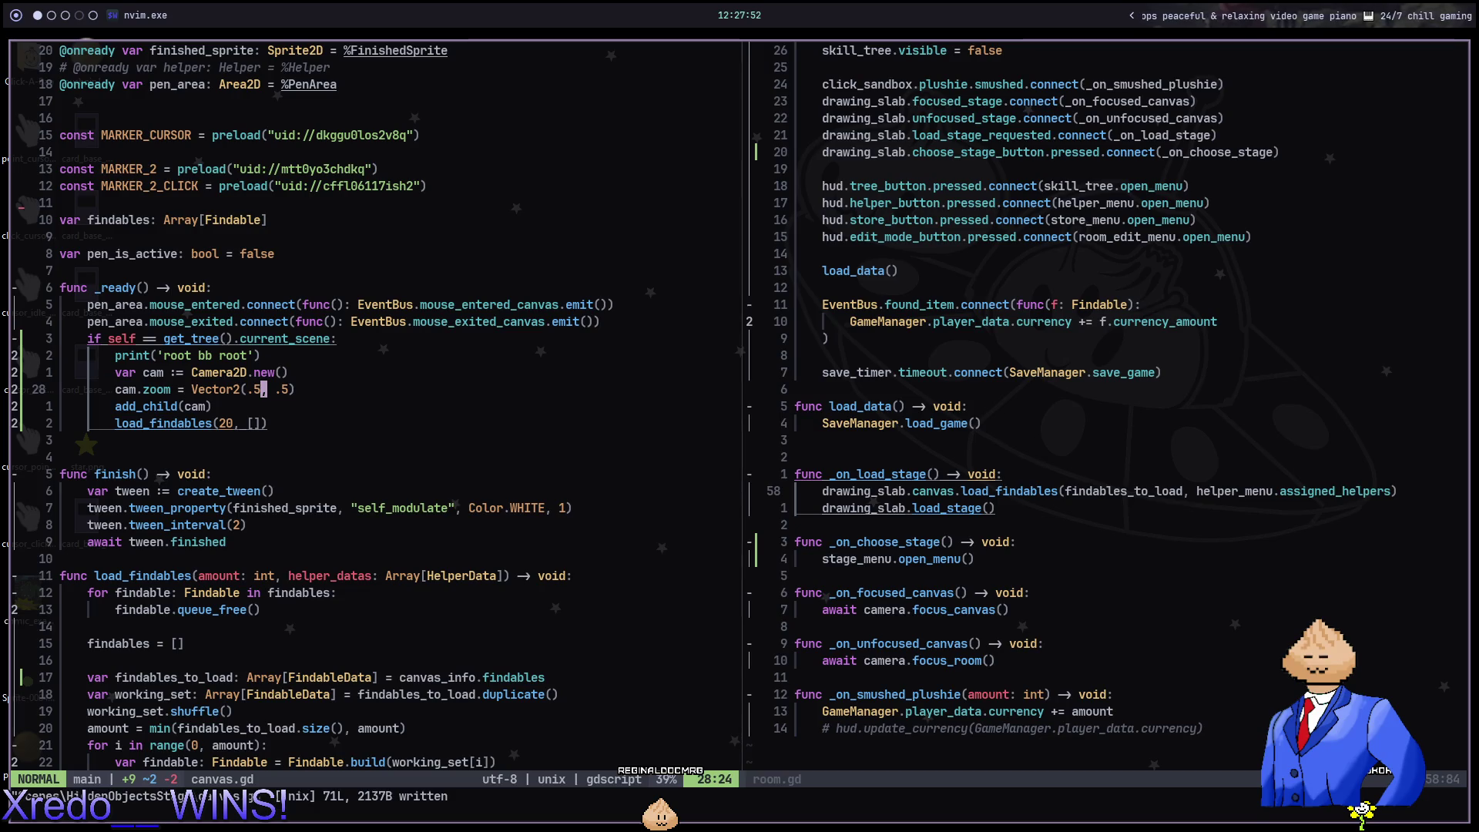
pyautogui.press('1')
pyautogui.press('5')
pyautogui.press('k')
pyautogui.hotkey('alt', 'Tab')
pyautogui.hotkey('alt', 'Tab')
pyautogui.hotkey('alt', 'Tab')
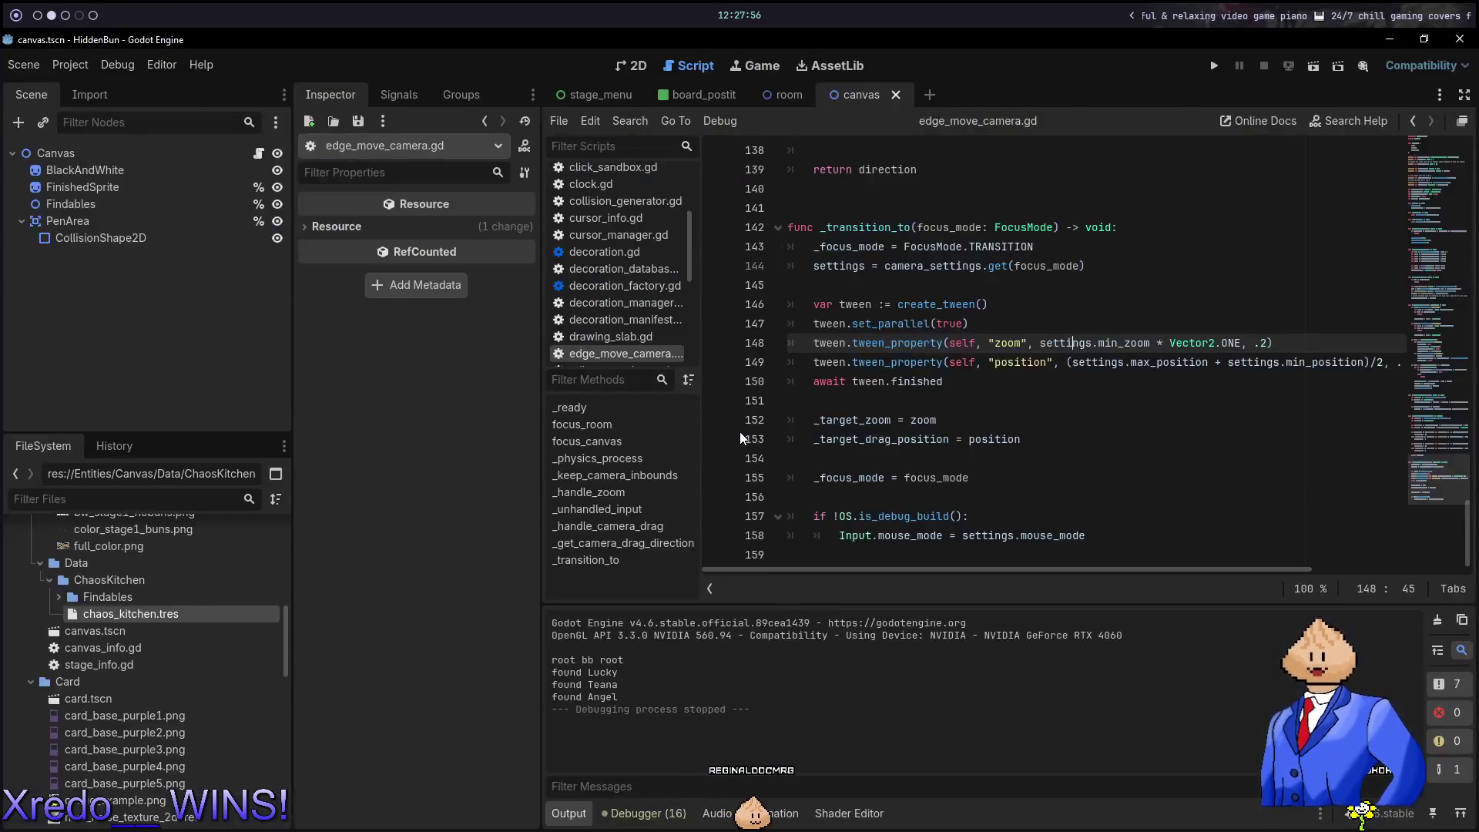
pyautogui.hotkey('alt', 'Tab')
pyautogui.hotkey('alt', 'Tab')
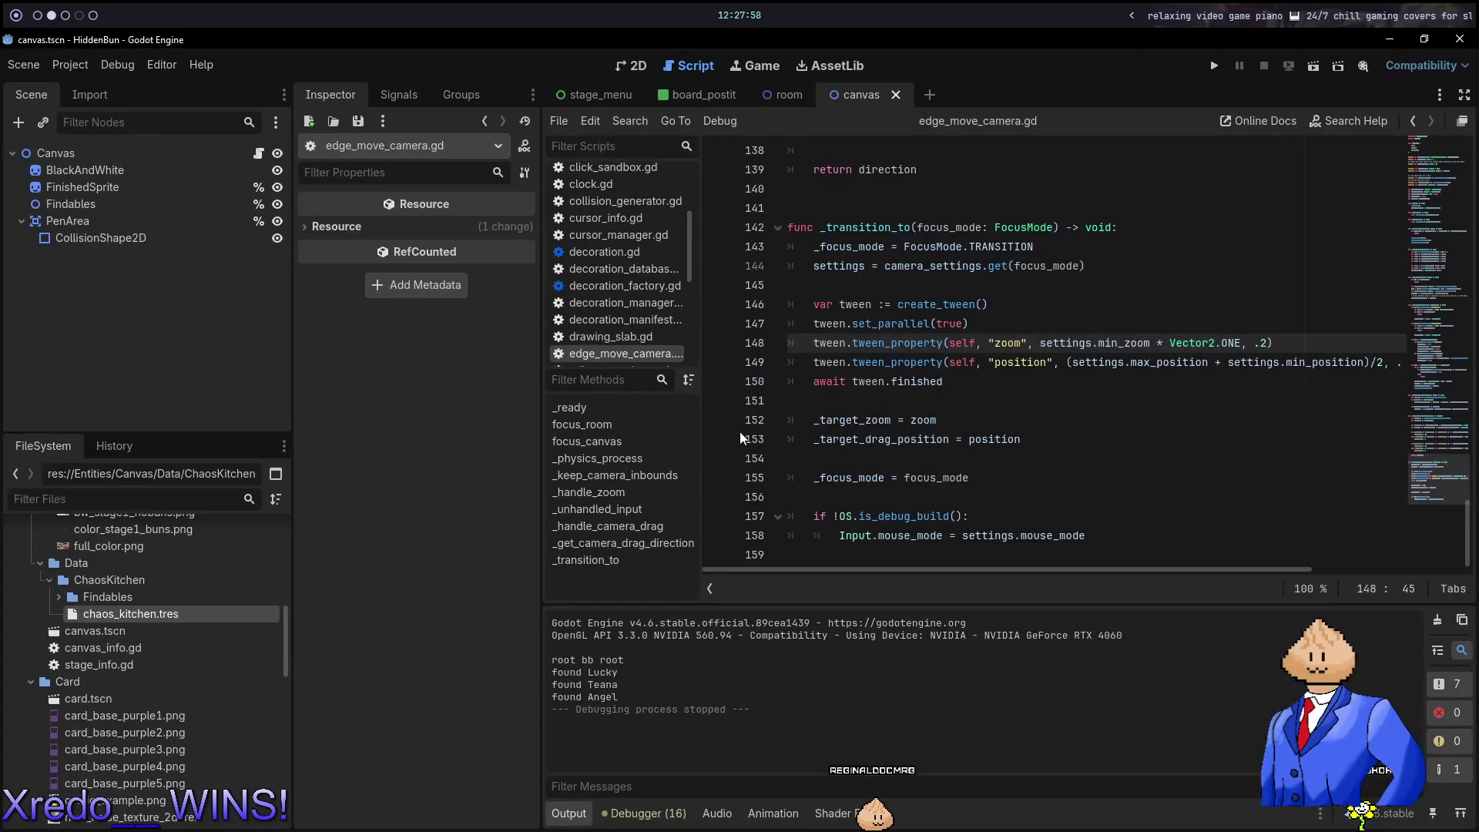
pyautogui.click(641, 64)
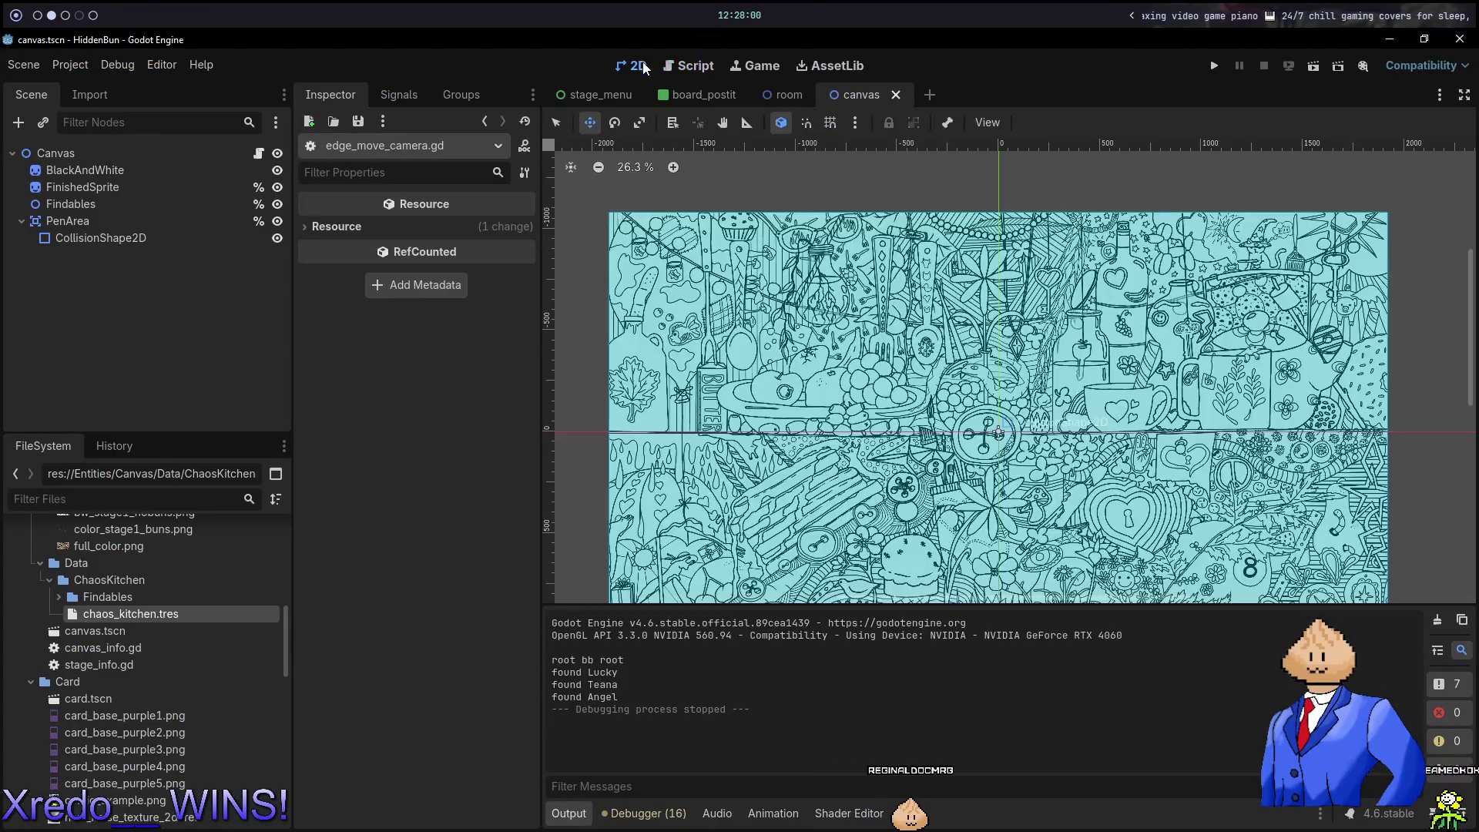
# Step: Set BlackAndWhite to Access as Unique Name and save the canvas scene
pyautogui.click(74, 169)
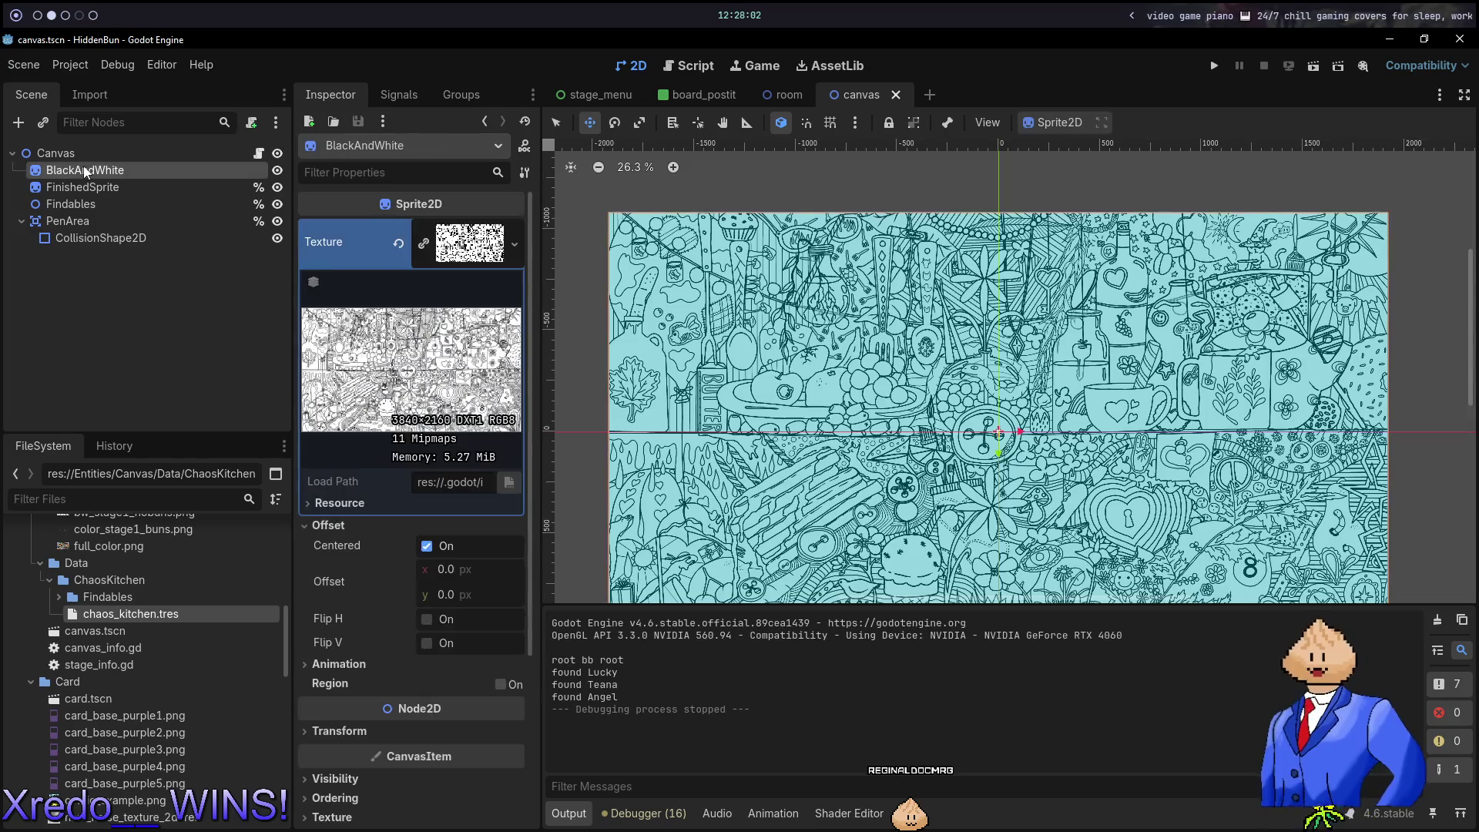
pyautogui.rightClick(85, 170)
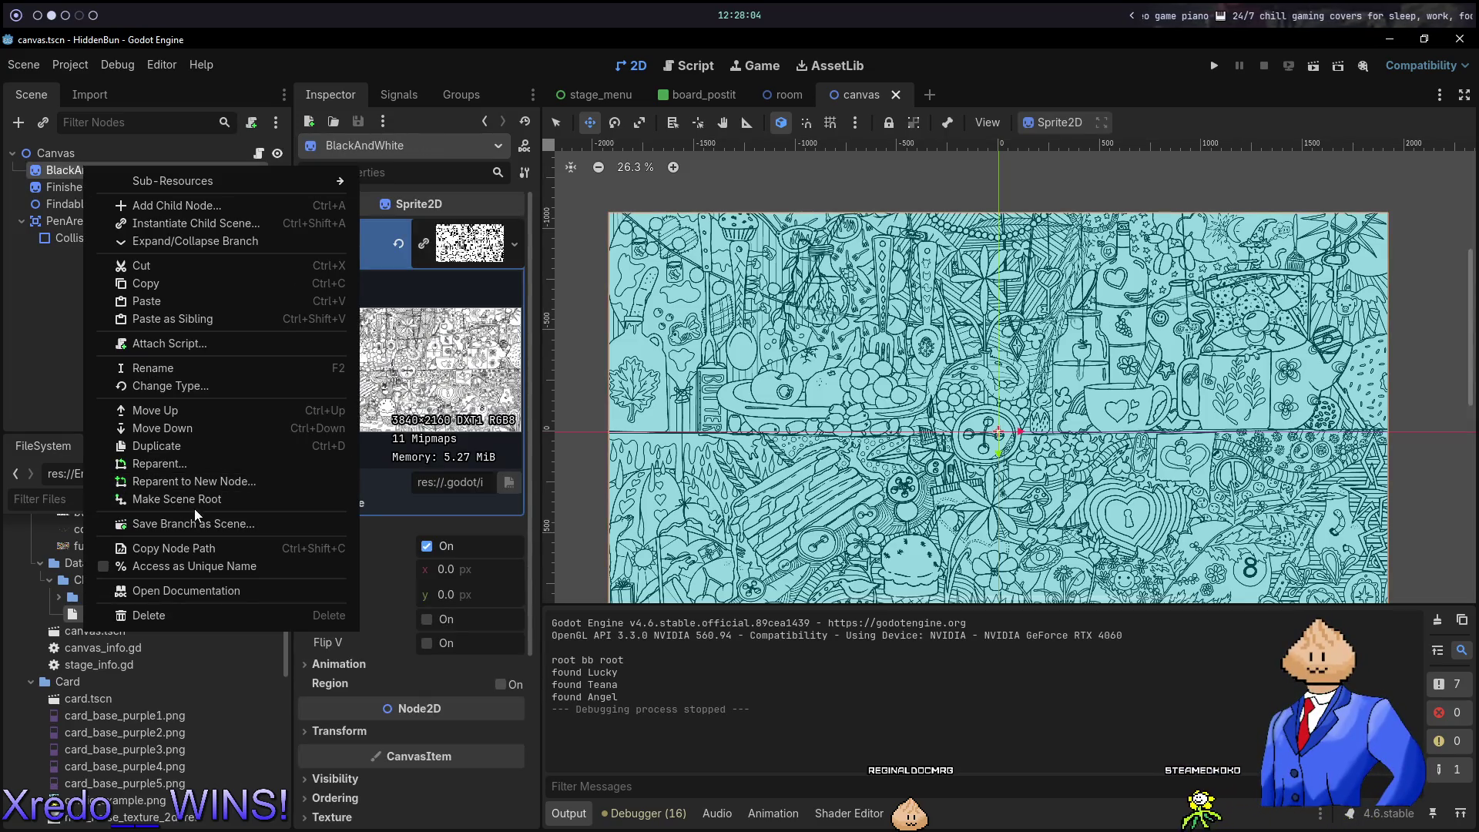
pyautogui.click(184, 566)
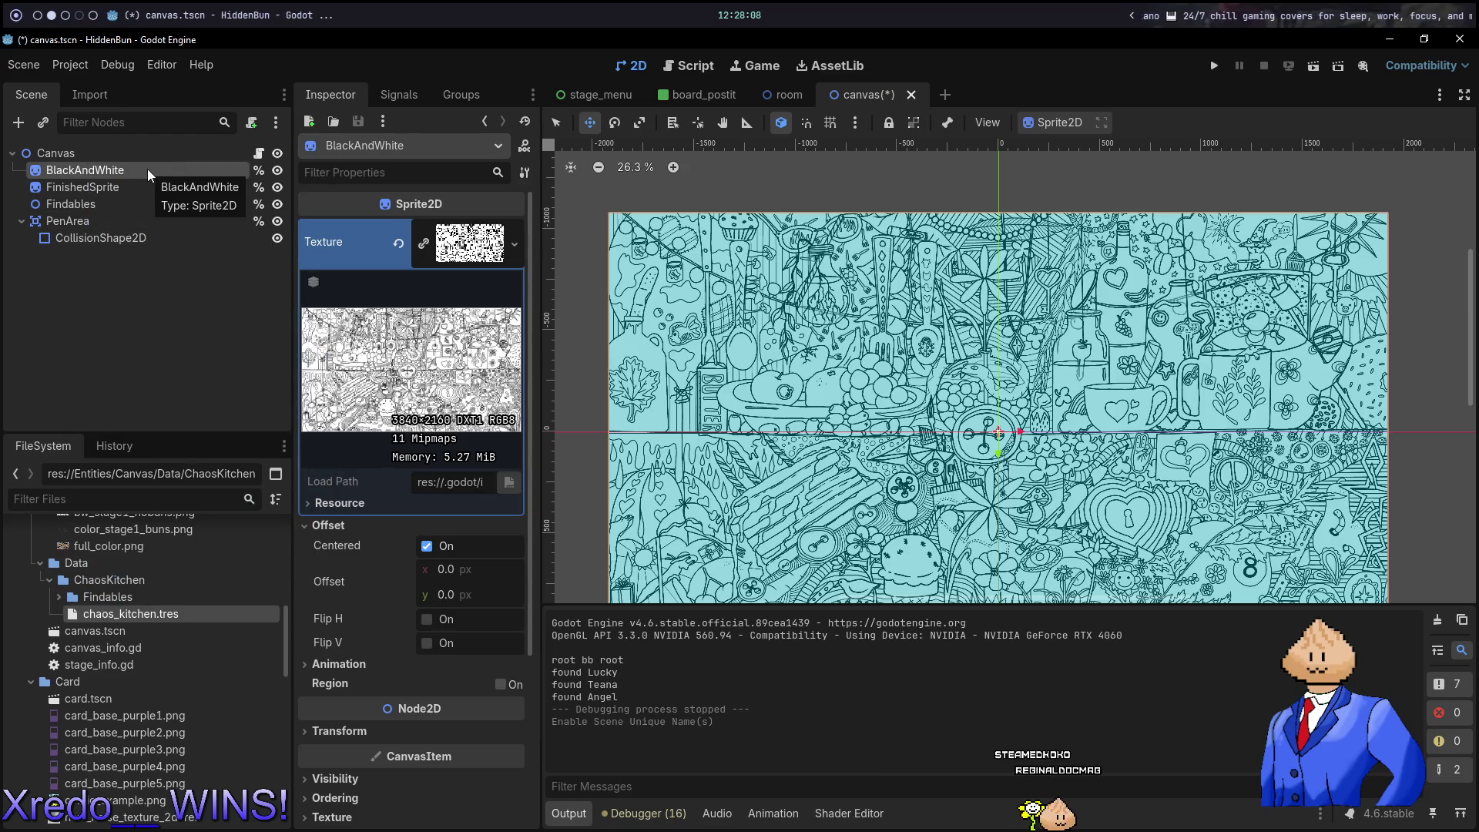
pyautogui.hotkey('ctrl', 's')
# Step: Go to the script editor and bring up the room scene's room.gd
pyautogui.click(688, 65)
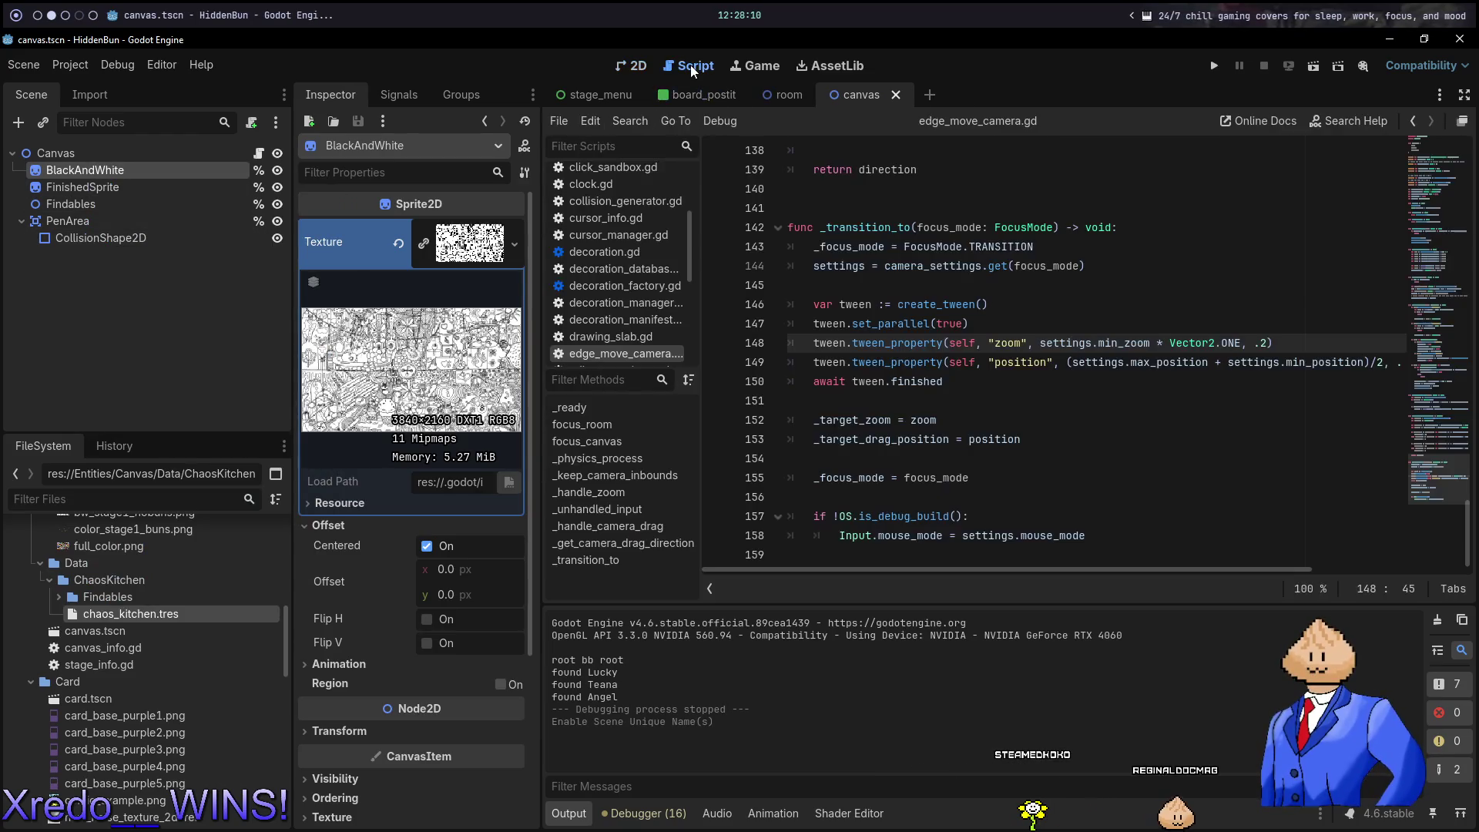
pyautogui.scroll(20, 993, 320)
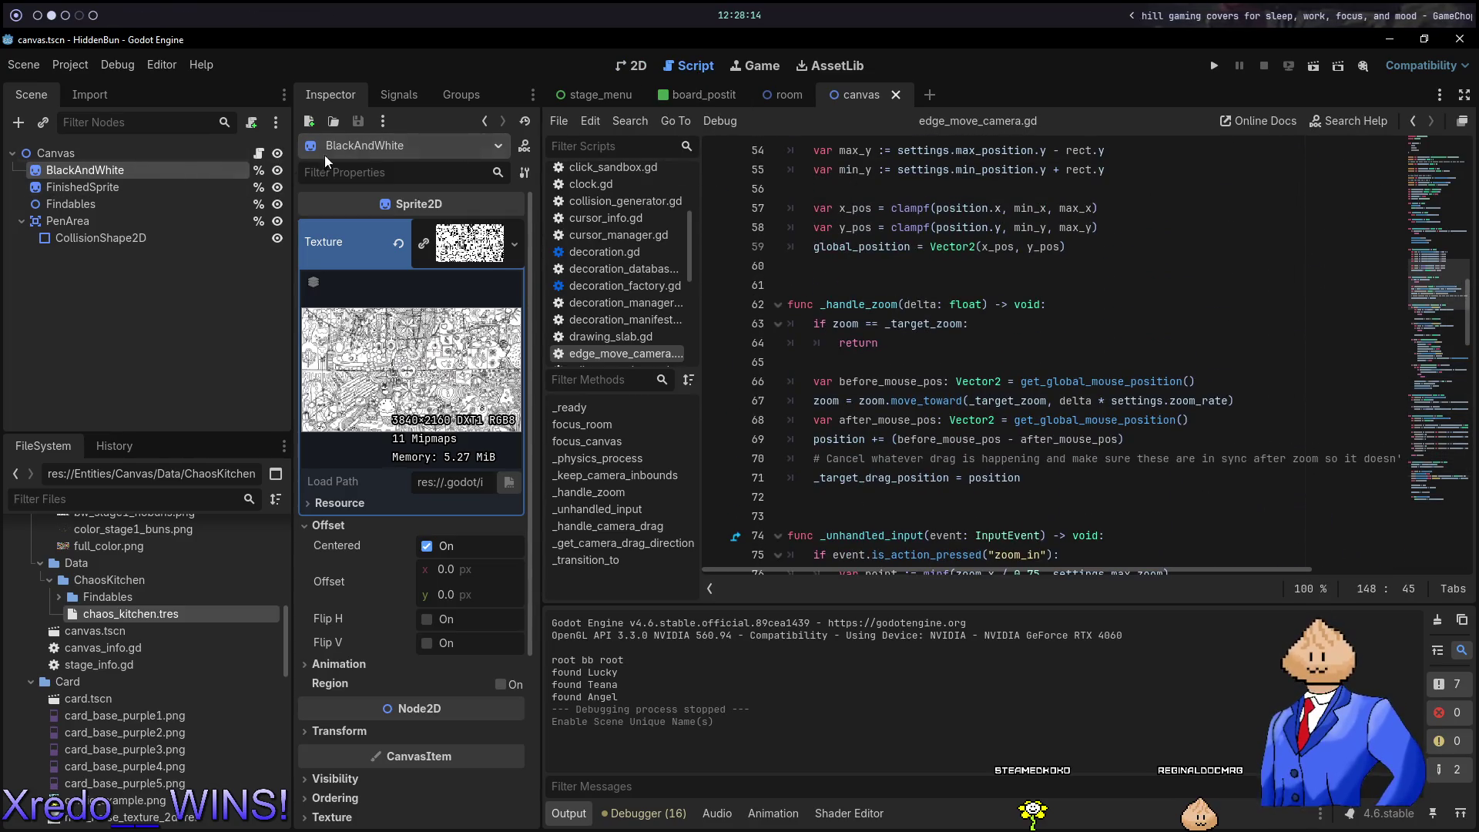
pyautogui.click(785, 94)
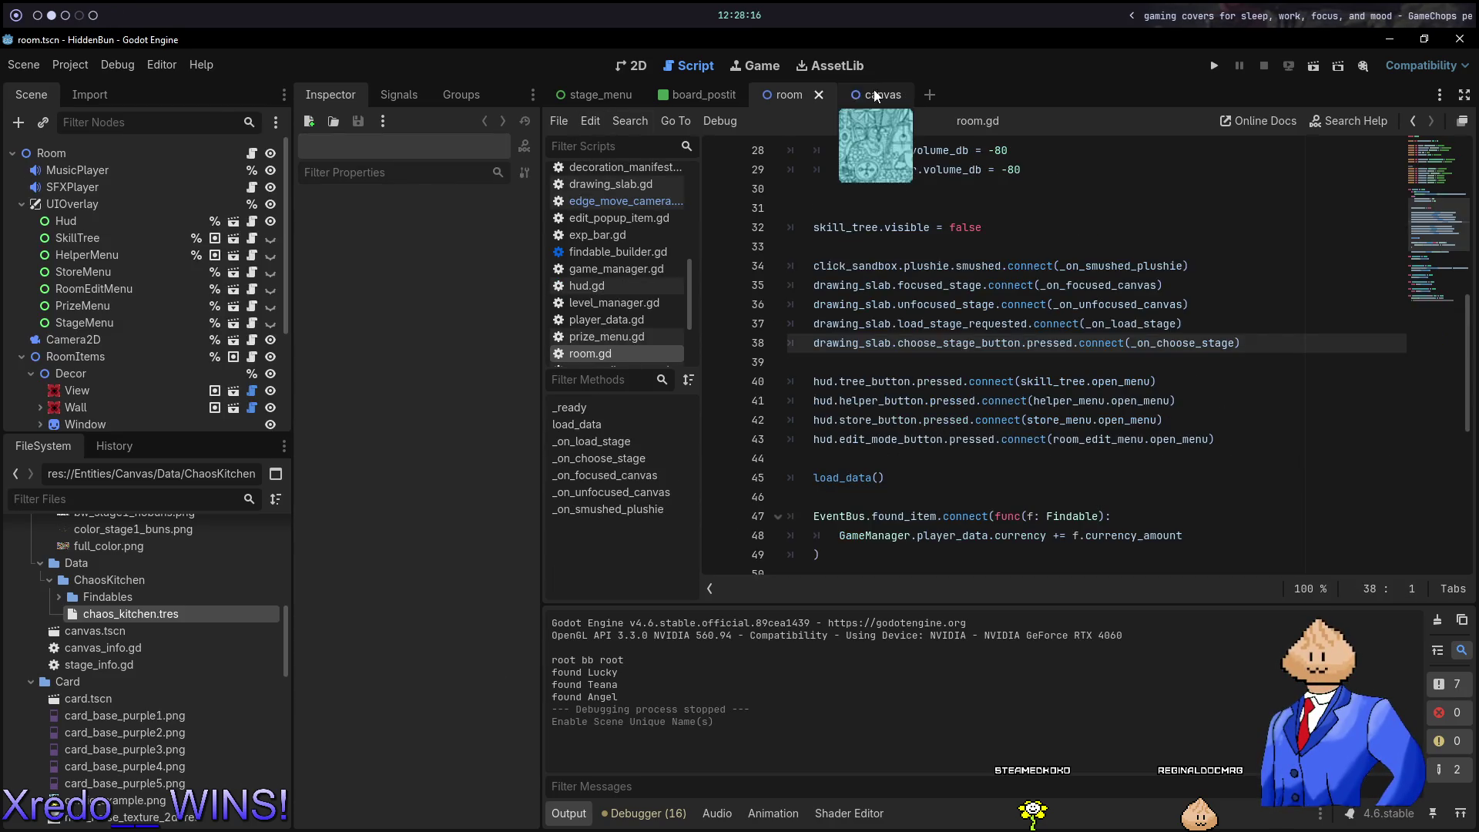
# Step: In canvas.gd, try adding onready references to BlackAndWhite and FinishedSprite, then undo them
pyautogui.click(856, 95)
pyautogui.scroll(3, 1013, 278)
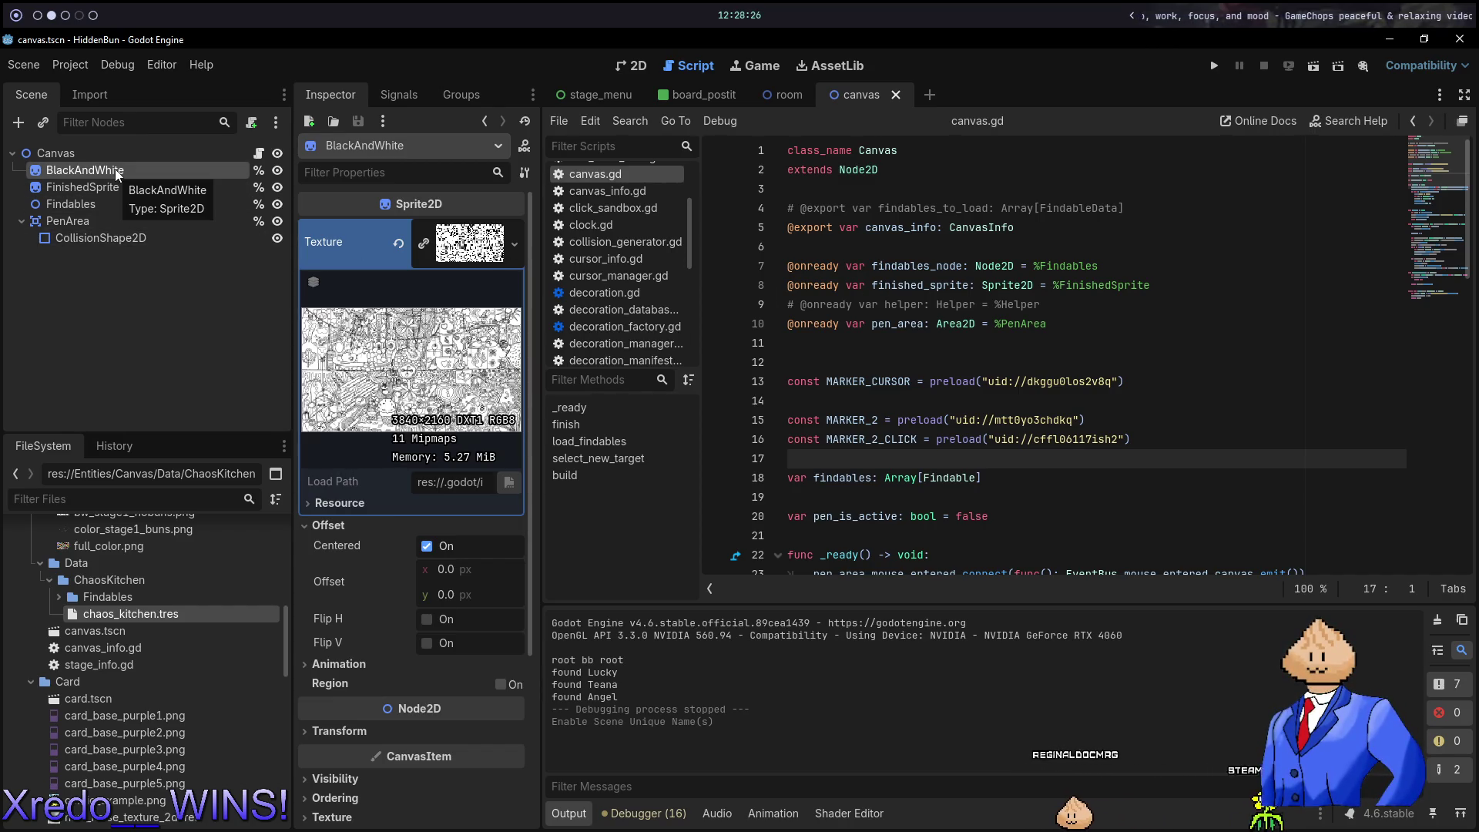
pyautogui.moveTo(145, 178)
pyautogui.mouseDown()
pyautogui.moveTo(886, 377)
pyautogui.moveTo(1069, 388)
pyautogui.mouseUp()
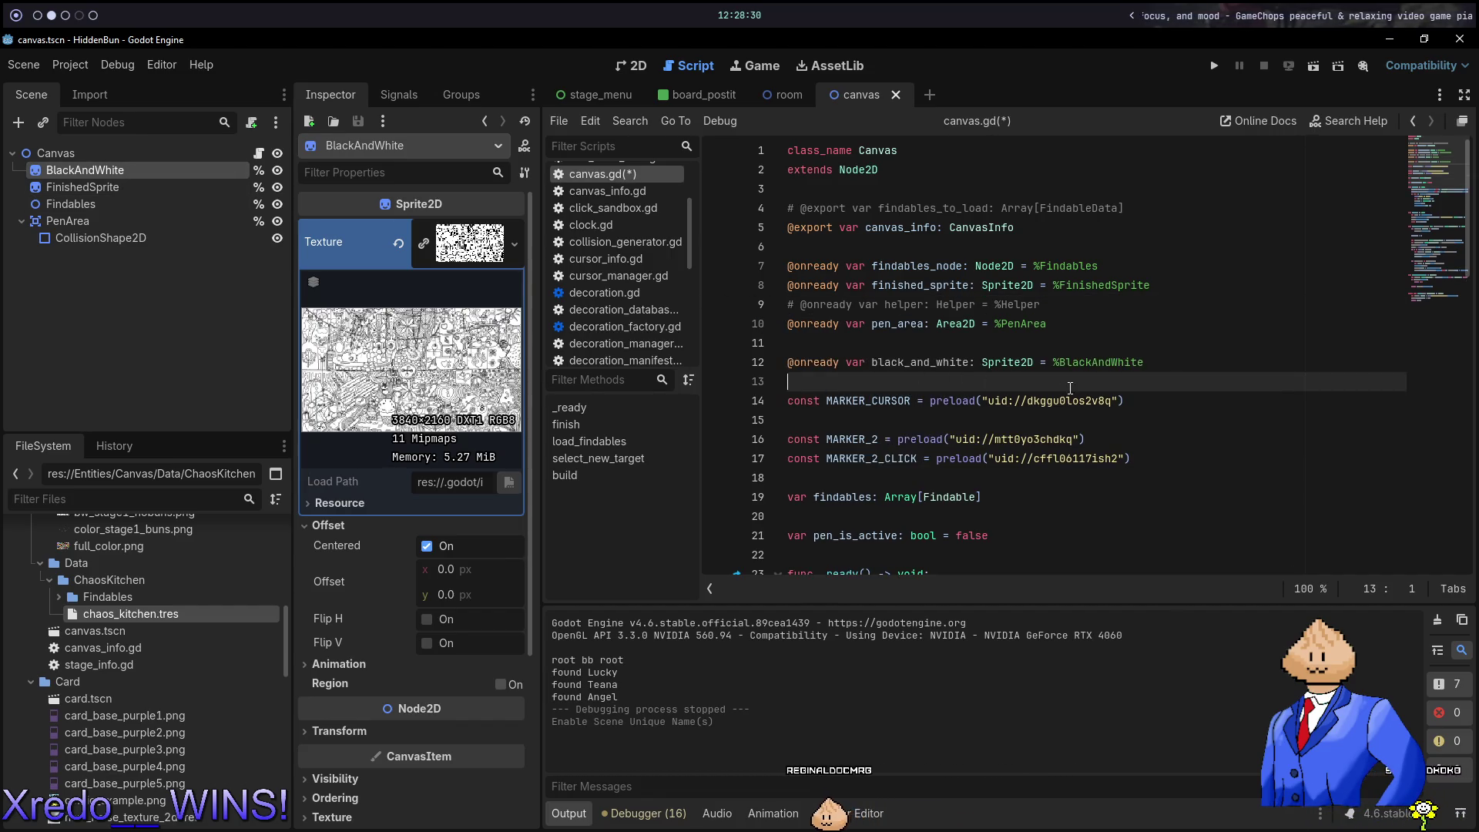
pyautogui.moveTo(85, 187); pyautogui.dragTo(900, 389)
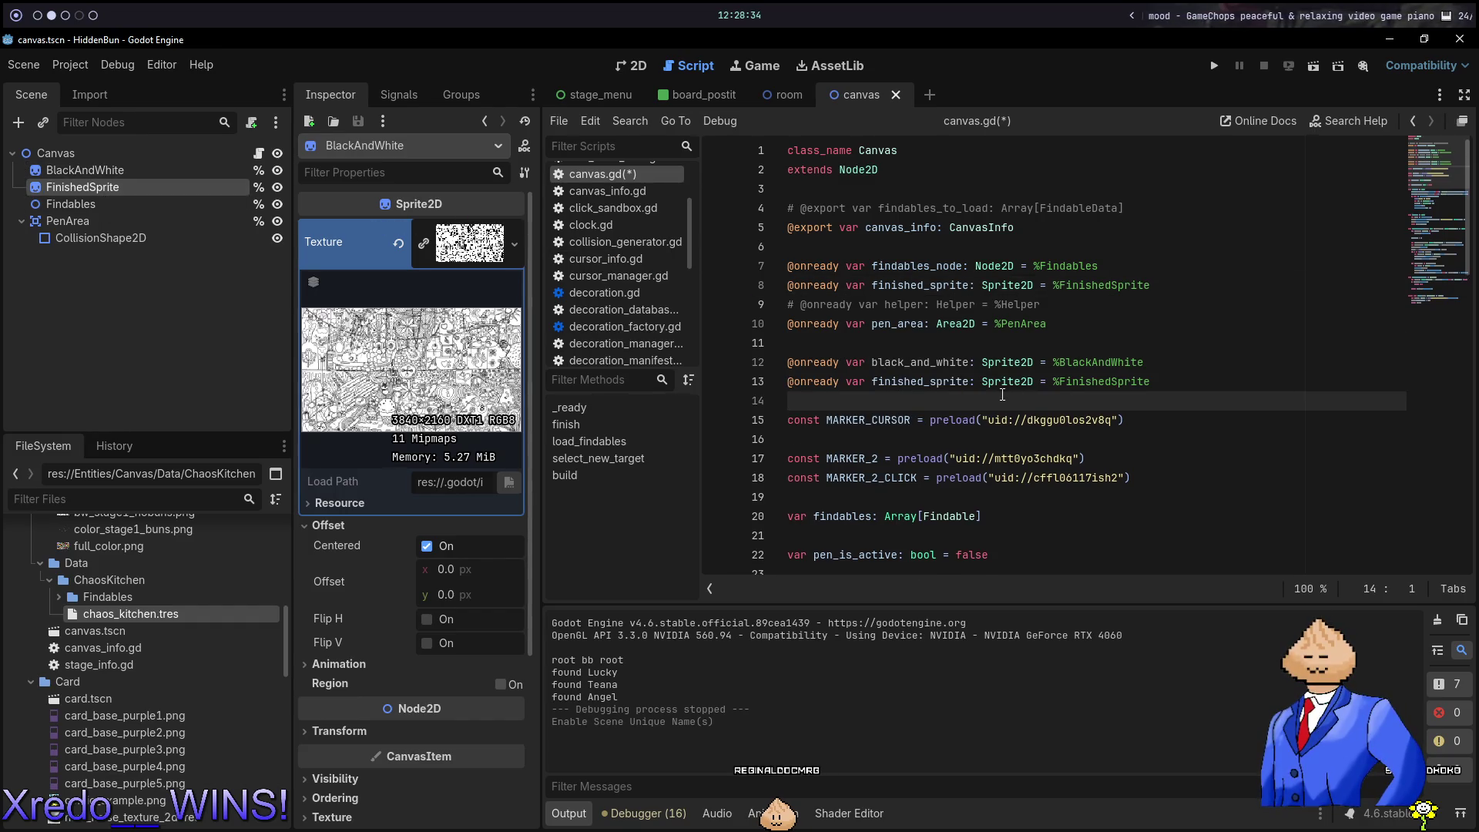
pyautogui.hotkey('ctrl', 'z')
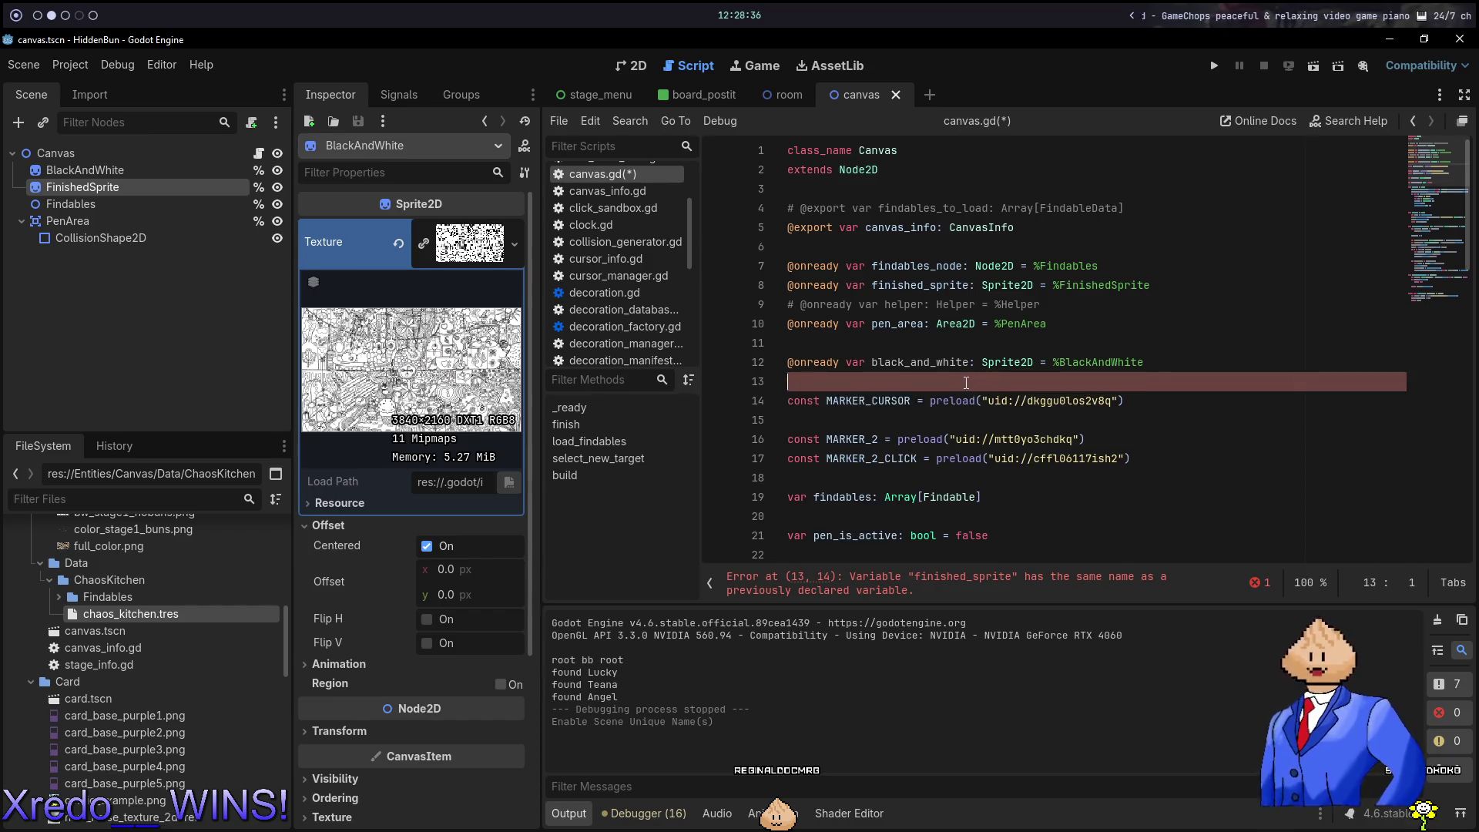
pyautogui.hotkey('ctrl', 'z')
pyautogui.hotkey('ctrl', 'z')
pyautogui.hotkey('ctrl', 'z')
pyautogui.hotkey('ctrl', 'z')
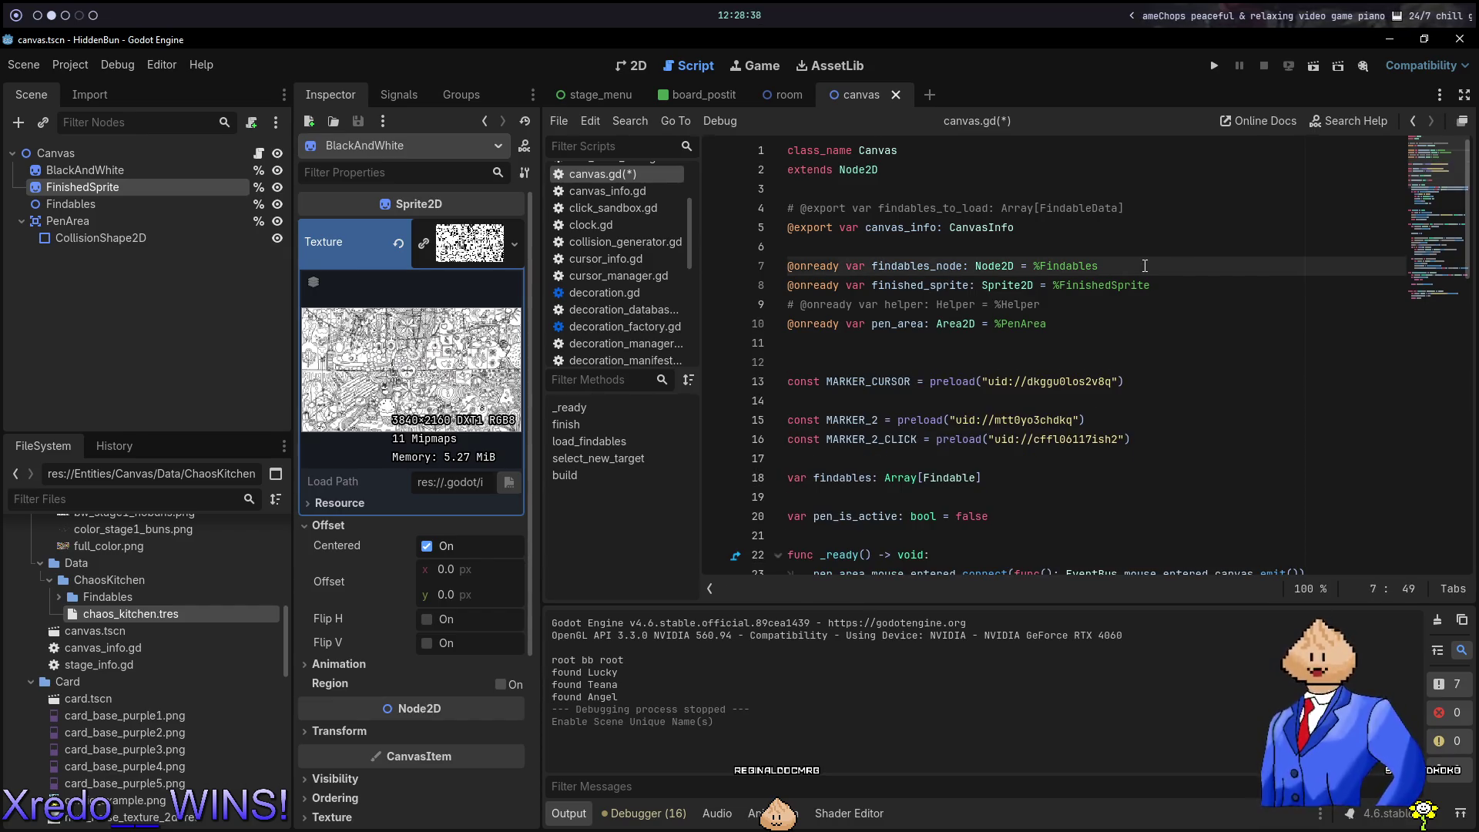
pyautogui.hotkey('ctrl', 'z')
pyautogui.hotkey('ctrl', 'z')
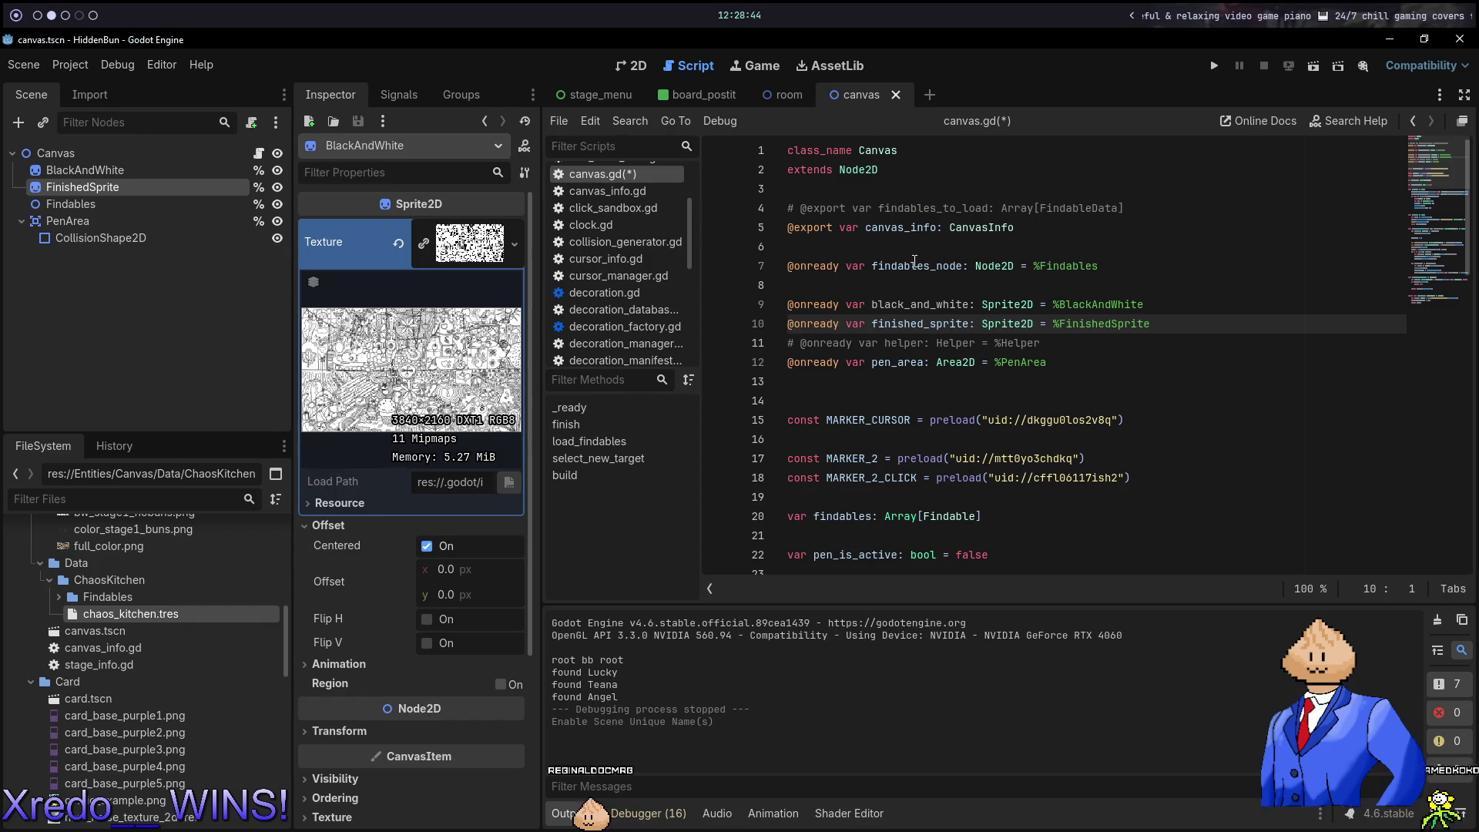
pyautogui.click(914, 266)
pyautogui.click(907, 245)
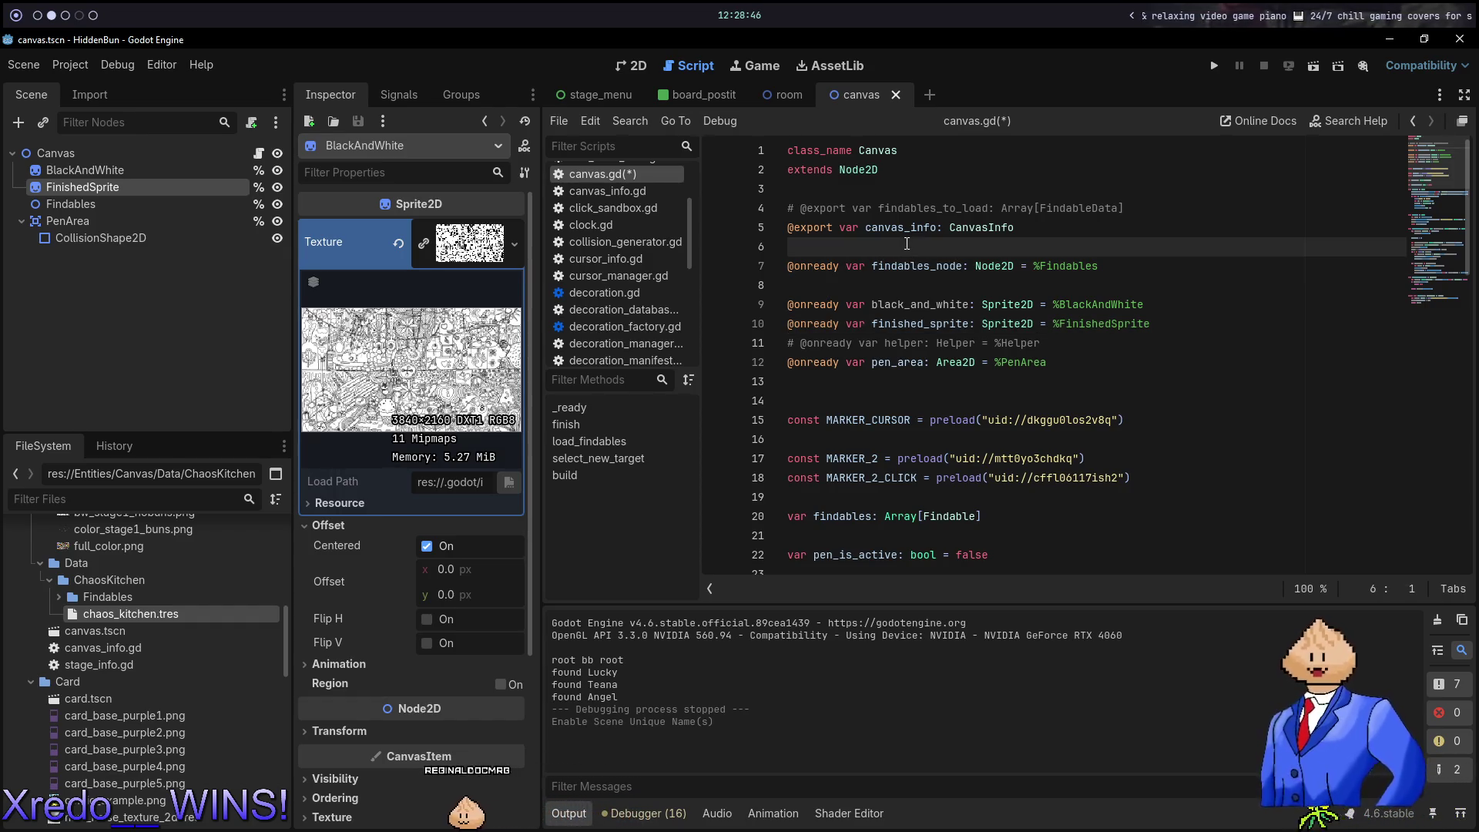
pyautogui.click(948, 364)
pyautogui.hotkey('ctrl', 'shift', 'k')
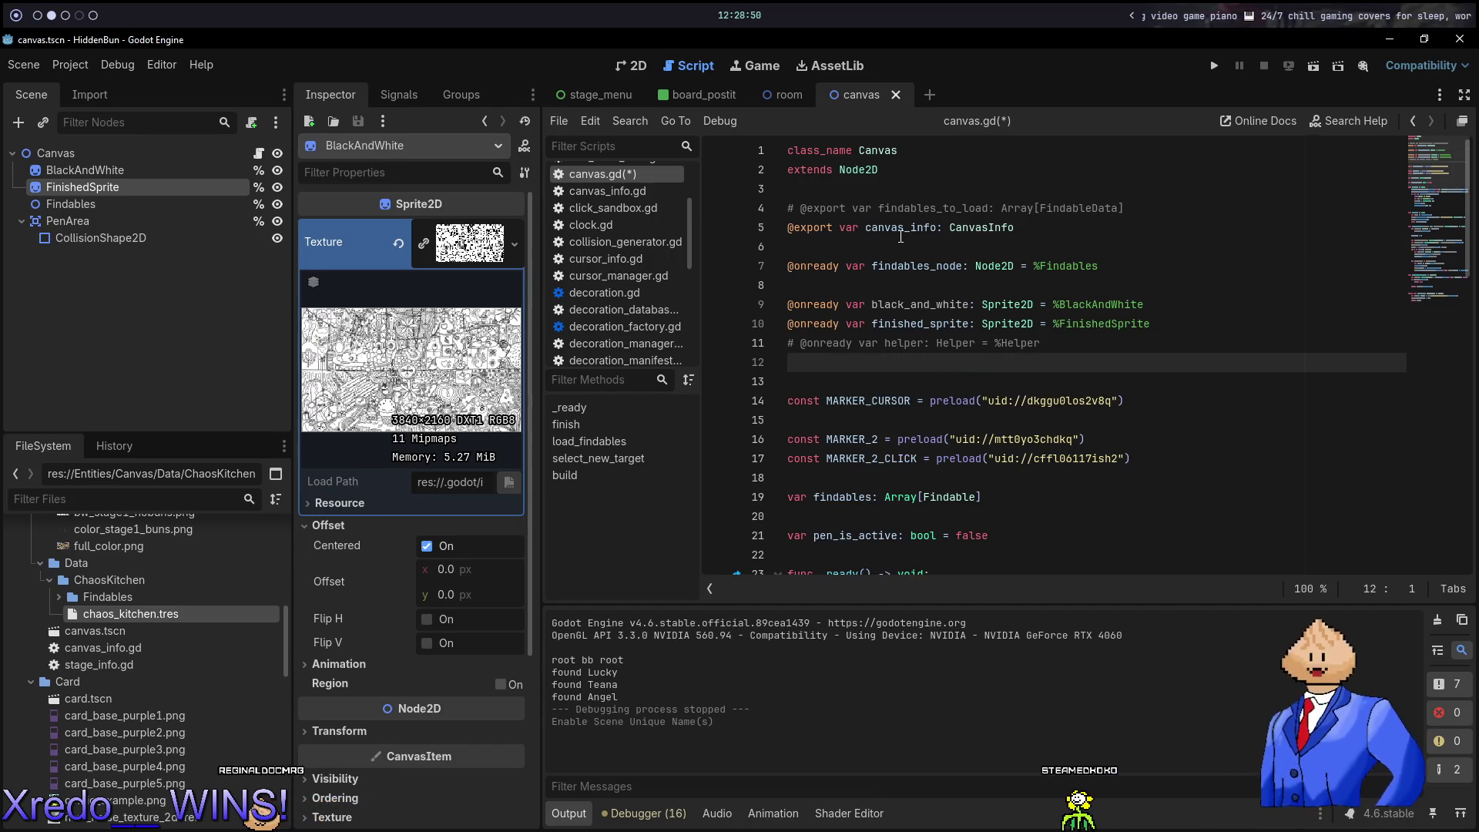
pyautogui.click(898, 228)
pyautogui.click(935, 285)
pyautogui.write('@onready var pen_area: Area2D = %PenArea')
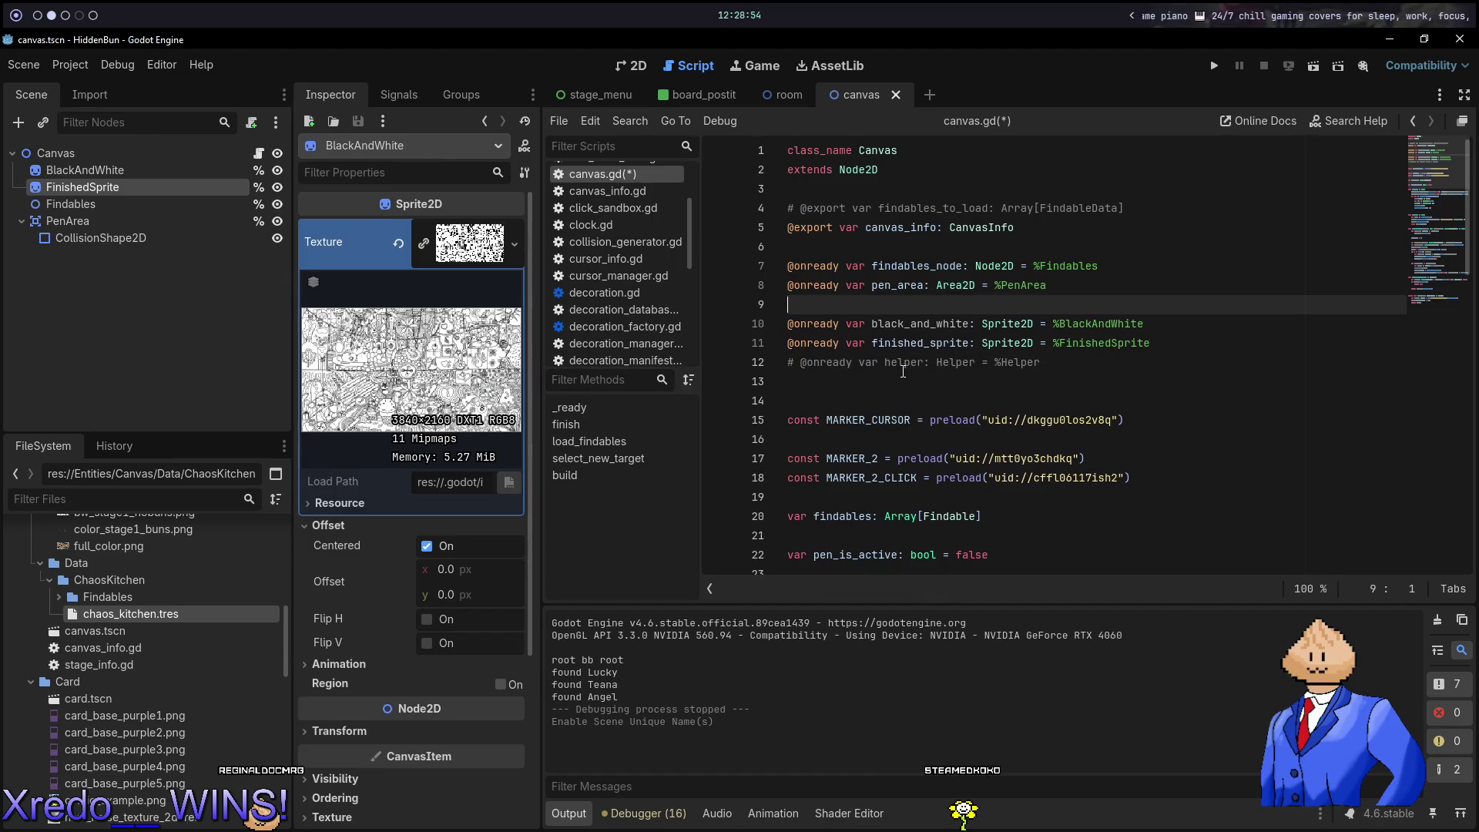
# Step: Delete the commented helper line, save canvas.gd, and check whether MARKER_CURSOR is used
pyautogui.click(902, 369)
pyautogui.hotkey('ctrl', 'shift', 'k')
pyautogui.hotkey('ctrl', 's')
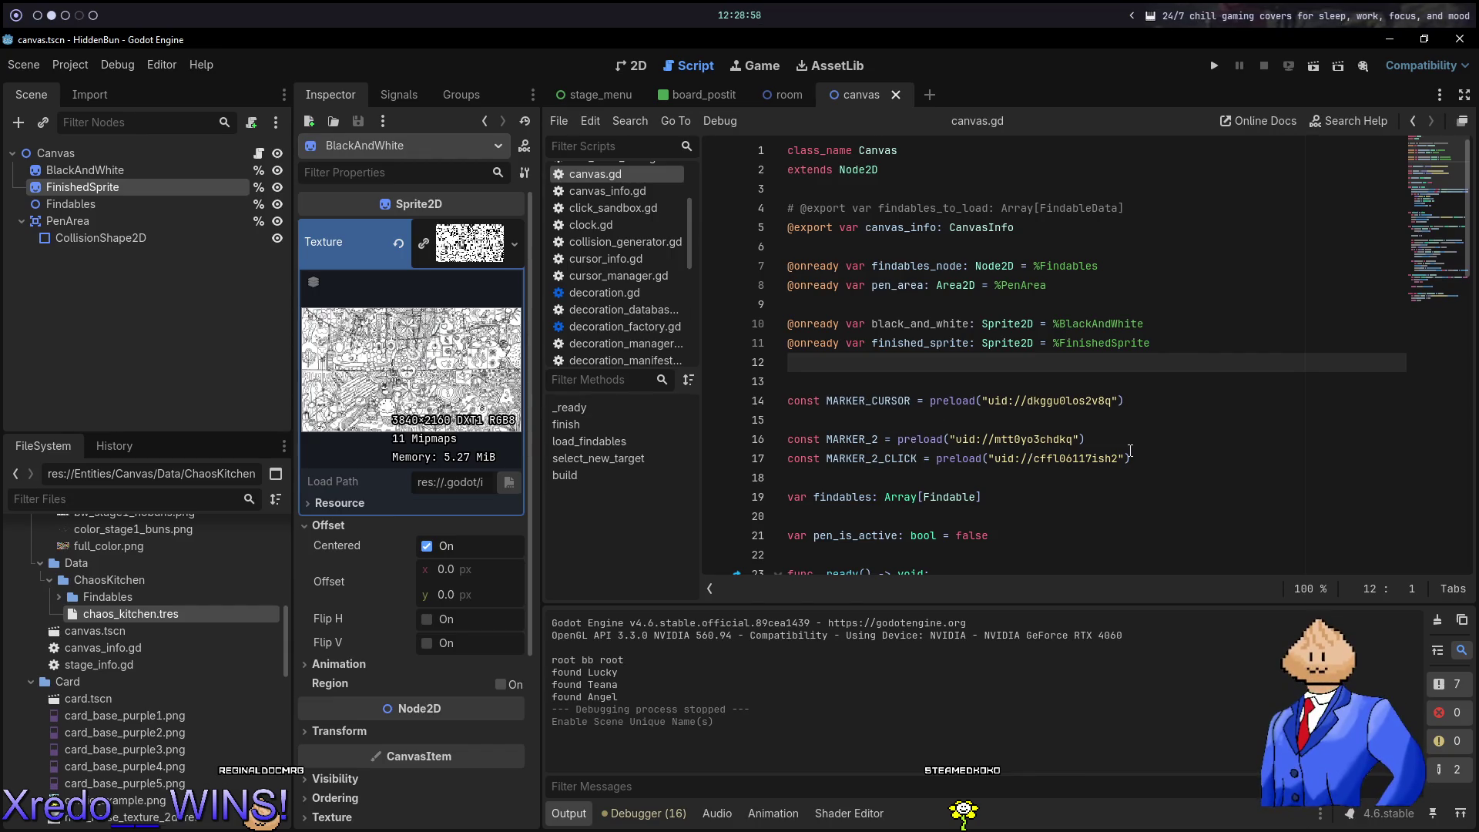
pyautogui.doubleClick(871, 400)
pyautogui.scroll(-10, 1168, 438)
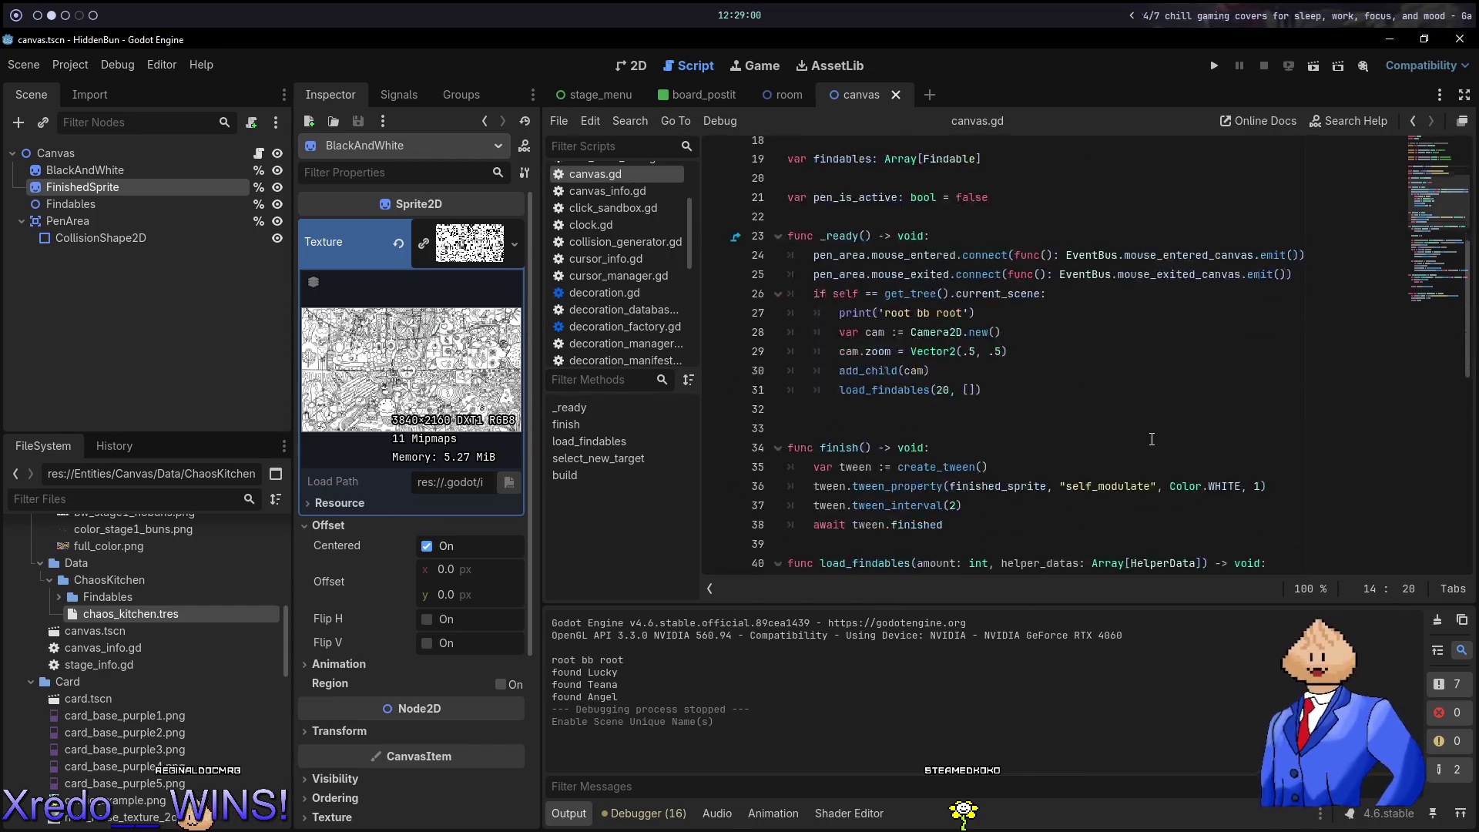
# Step: Delete the unused MARKER_* preload constants from canvas.gd
pyautogui.scroll(5, 1167, 439)
pyautogui.scroll(3, 1168, 438)
pyautogui.moveTo(1131, 342)
pyautogui.mouseDown()
pyautogui.moveTo(778, 324)
pyautogui.moveTo(771, 283)
pyautogui.mouseUp()
pyautogui.press('BackSpace')
pyautogui.press('BackSpace')
pyautogui.press('BackSpace')
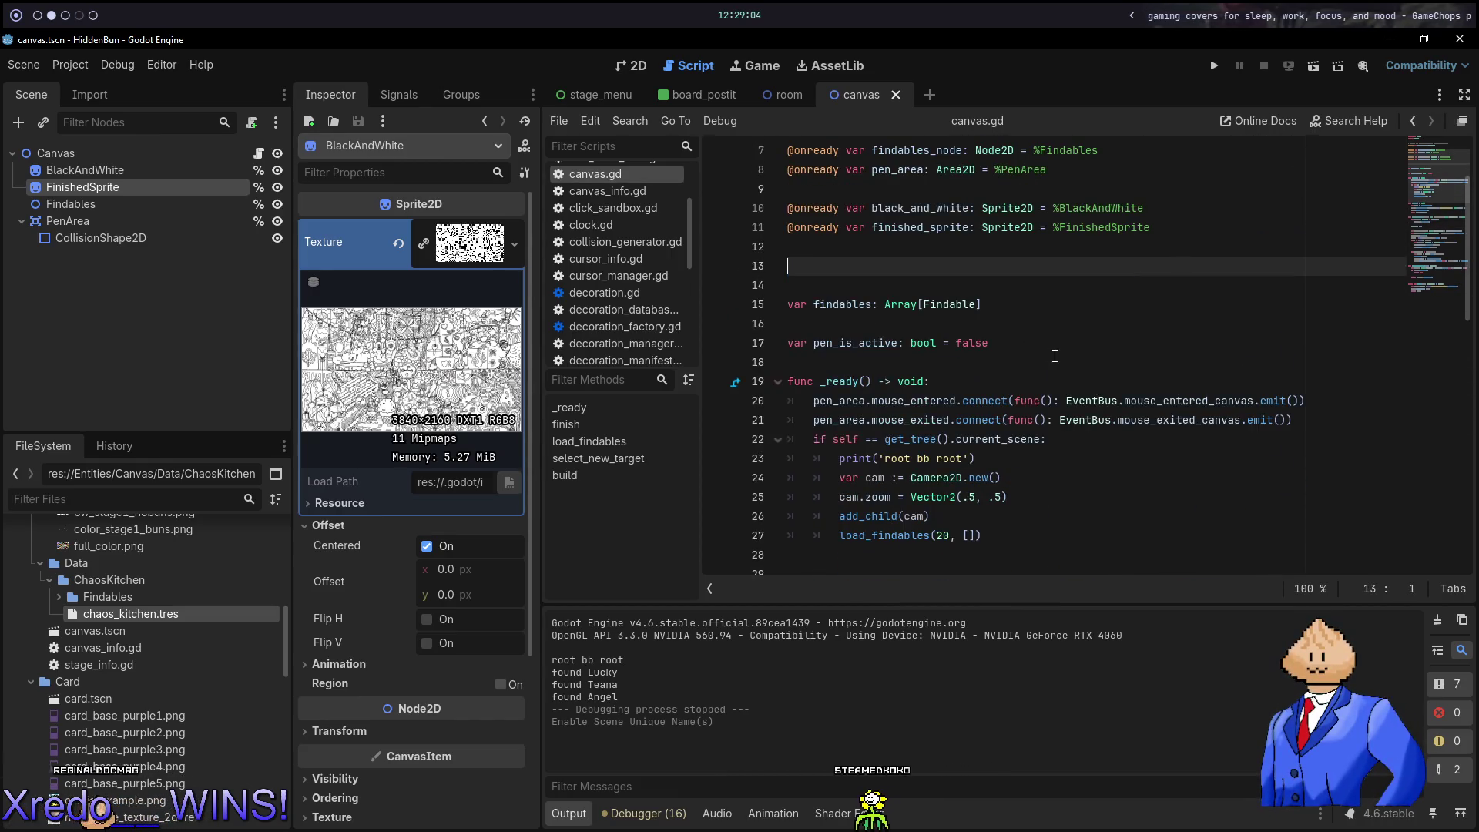
# Step: Remove the unused pen_is_active variable and run the canvas scene with F6
pyautogui.click(1005, 304)
pyautogui.press('Up')
pyautogui.press('Delete')
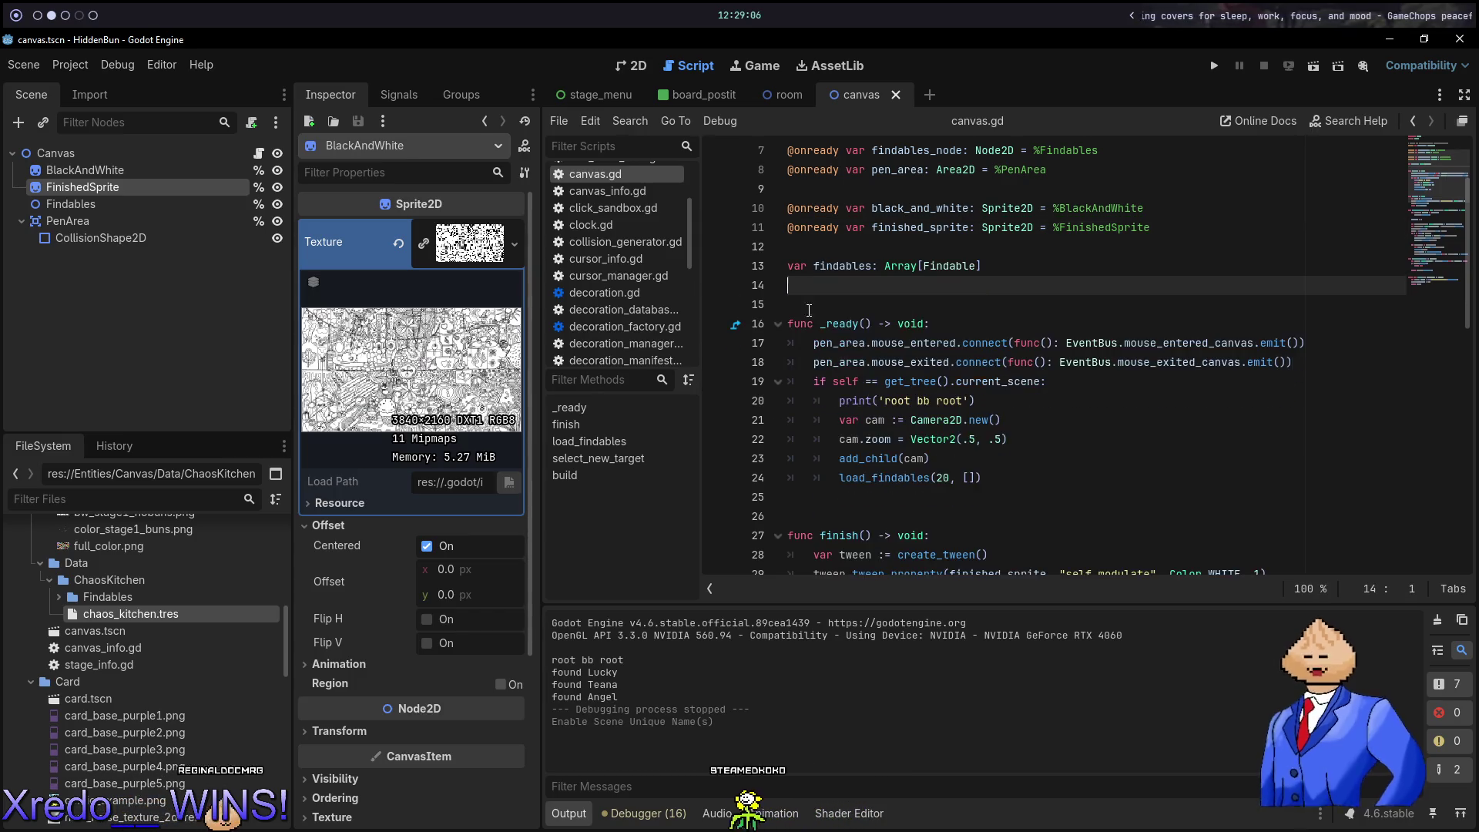
pyautogui.scroll(-10, 1079, 312)
pyautogui.scroll(12, 1079, 311)
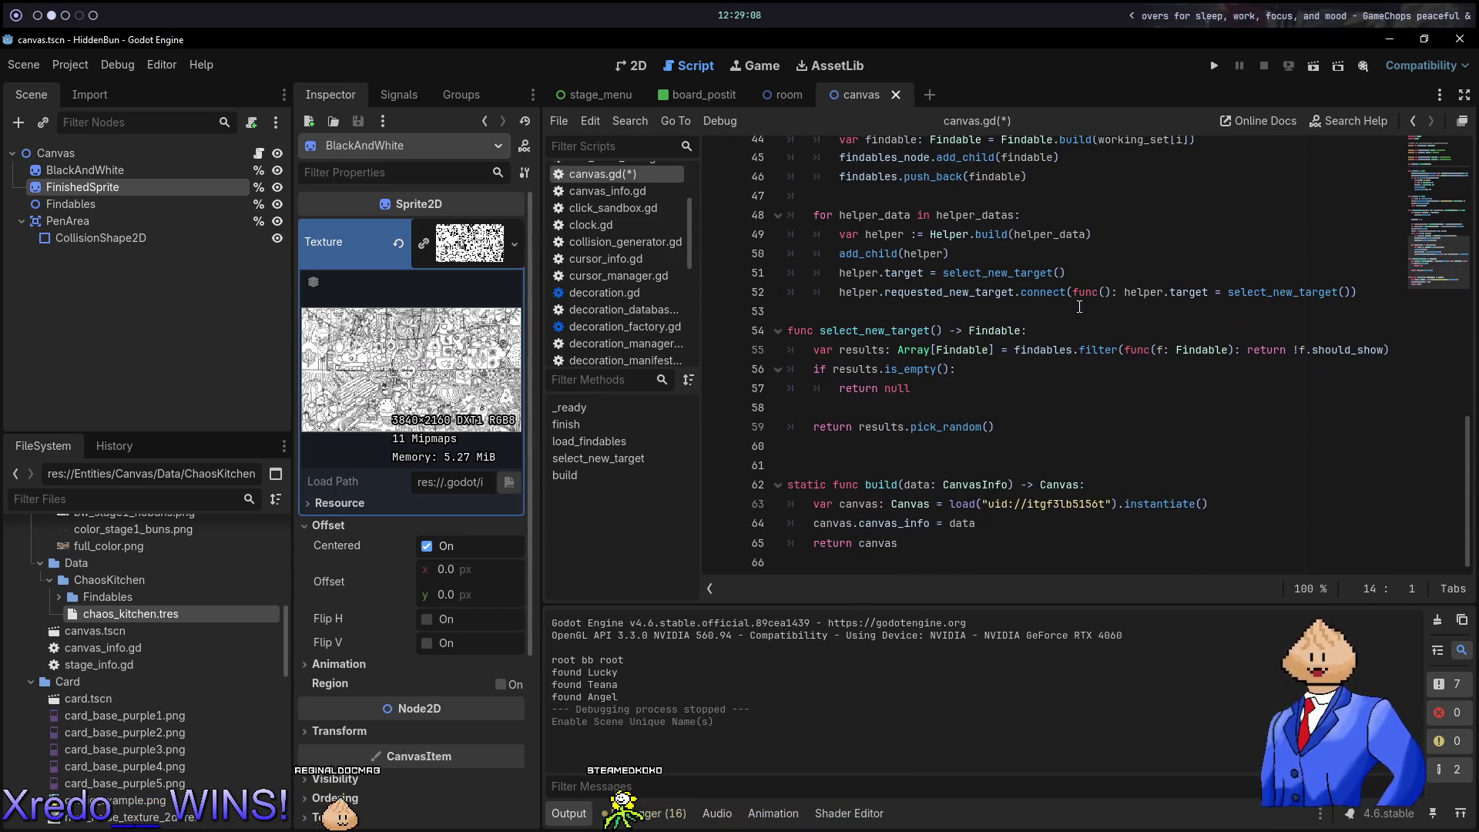
pyautogui.press('F6')
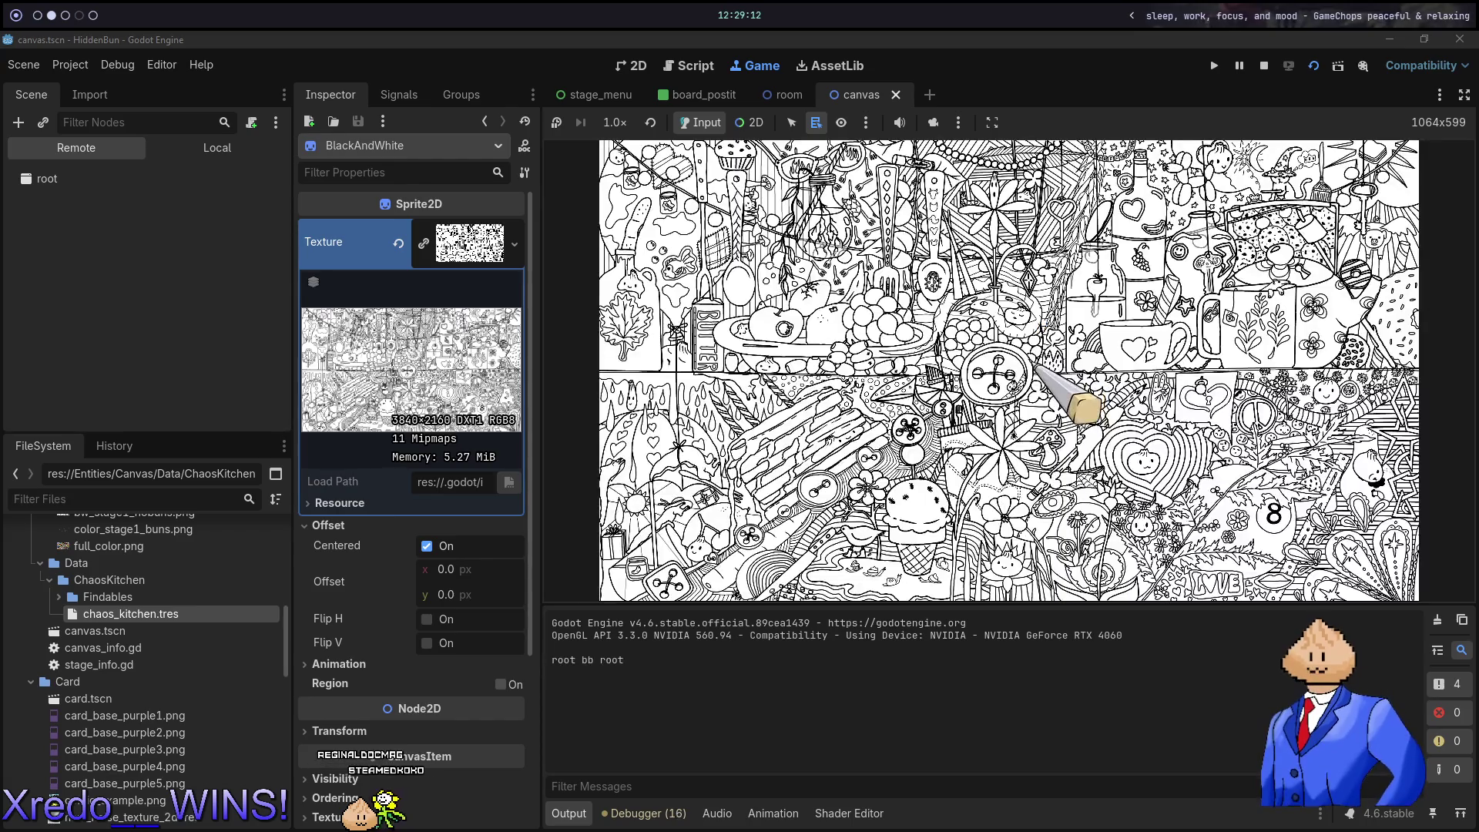
# Step: Find Larry, Hoops and Helio on the running canvas to color them in
pyautogui.click(1368, 460)
pyautogui.click(1323, 389)
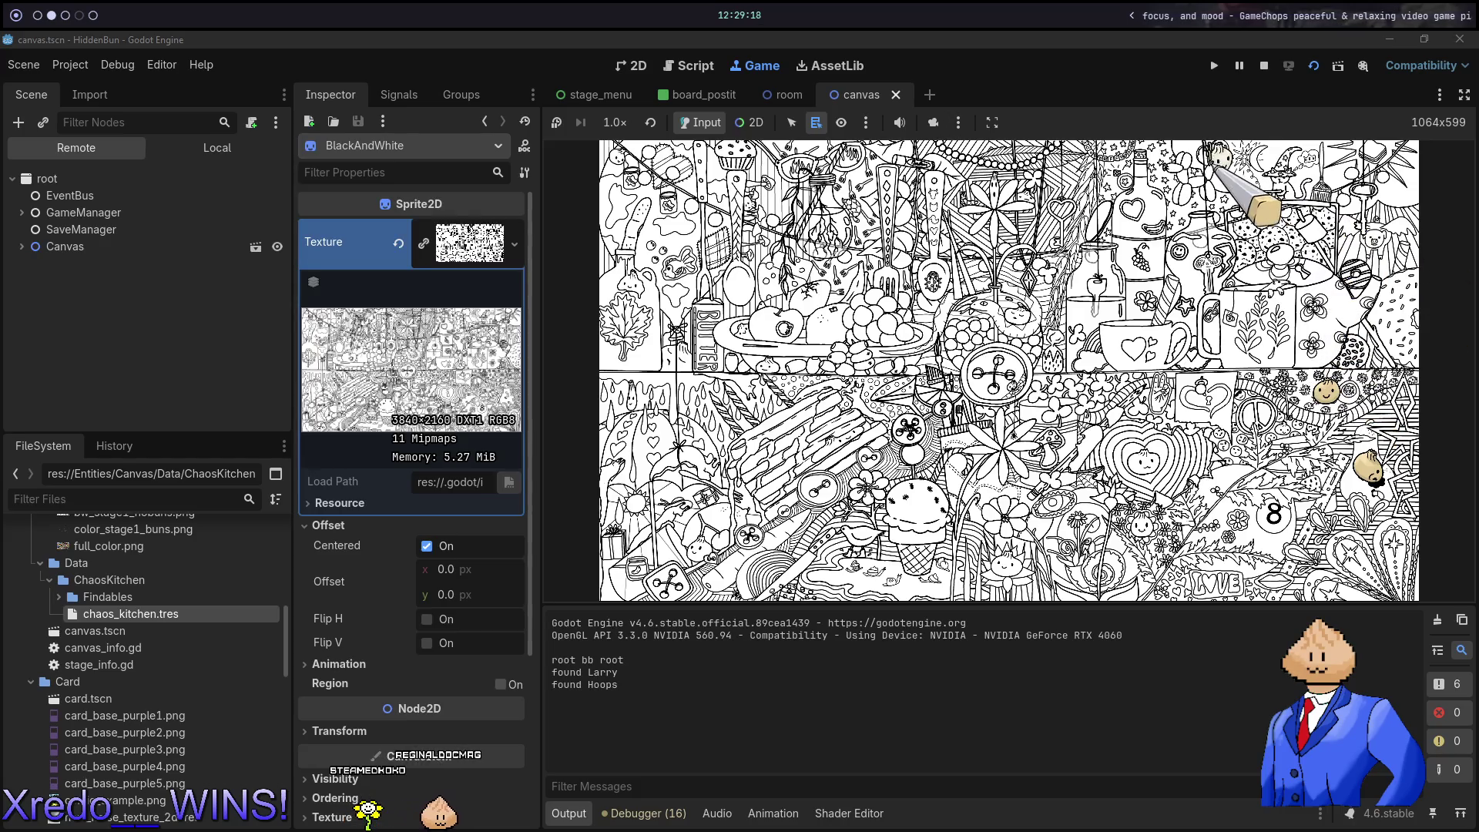
pyautogui.click(1119, 284)
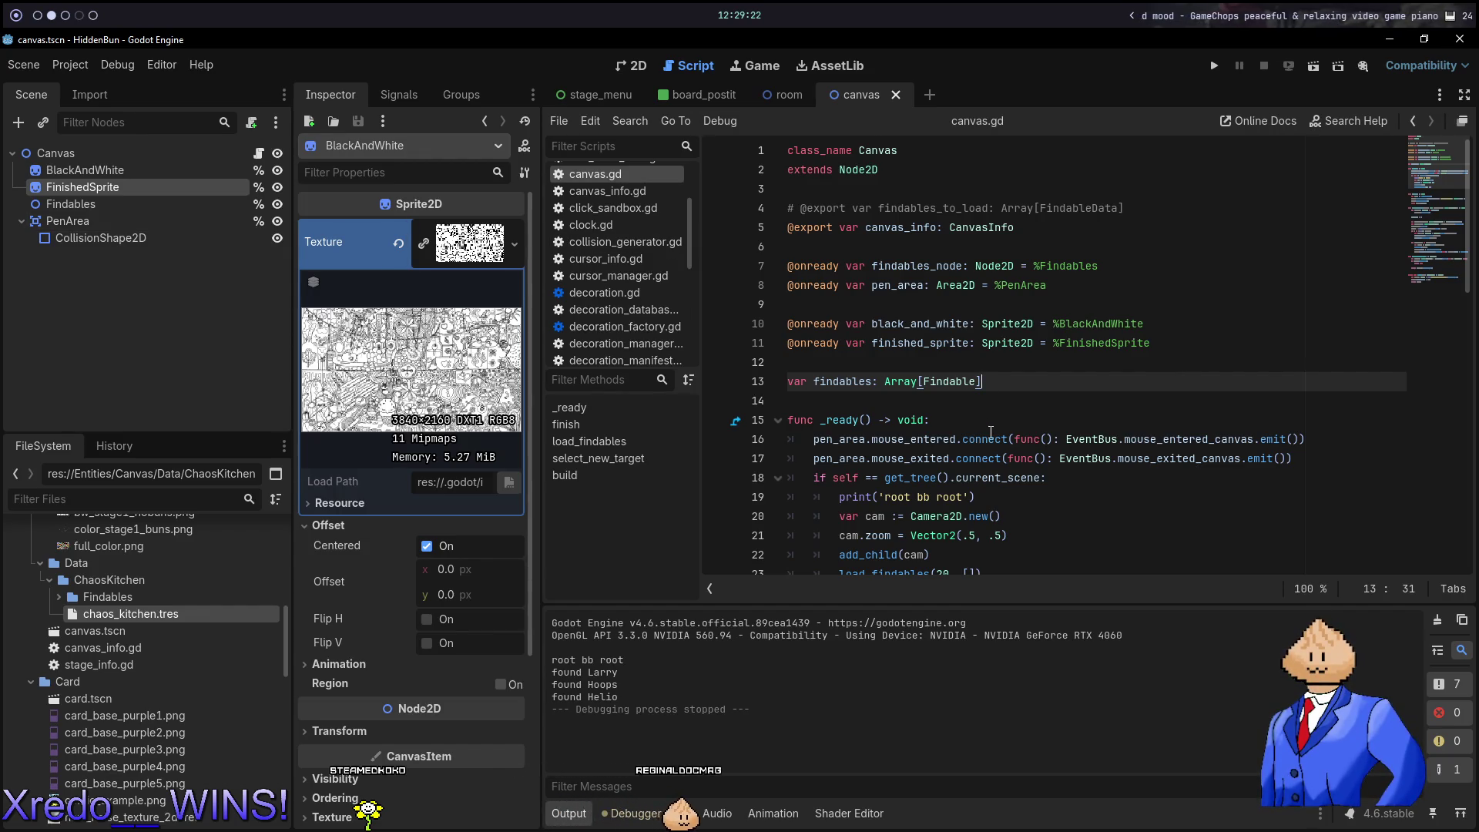
# Step: Inspect PenArea, its CollisionShape2D size, and the BlackAndWhite and FinishedSprite textures
pyautogui.click(81, 223)
pyautogui.click(108, 237)
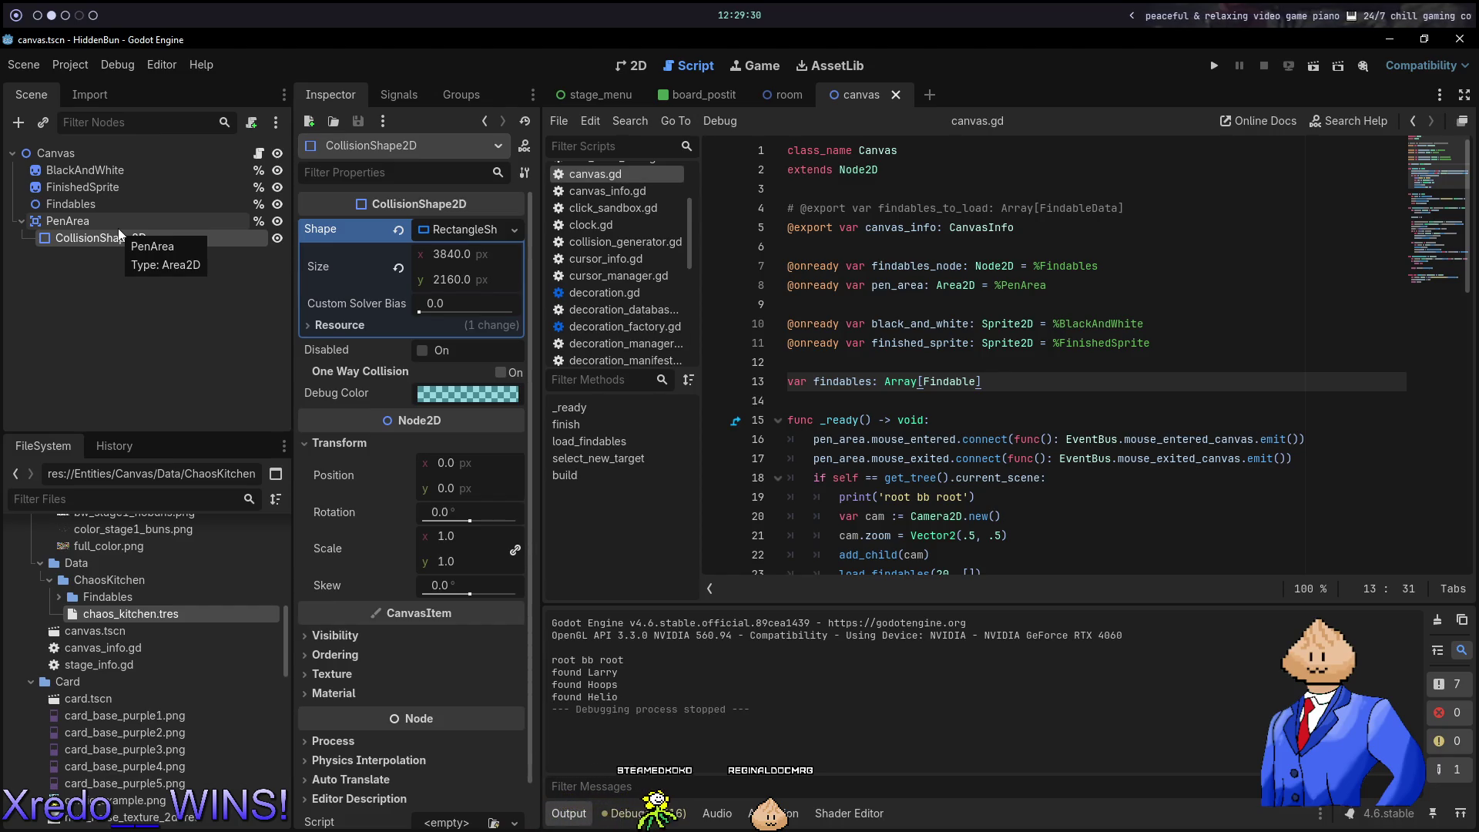
pyautogui.click(85, 221)
pyautogui.click(85, 170)
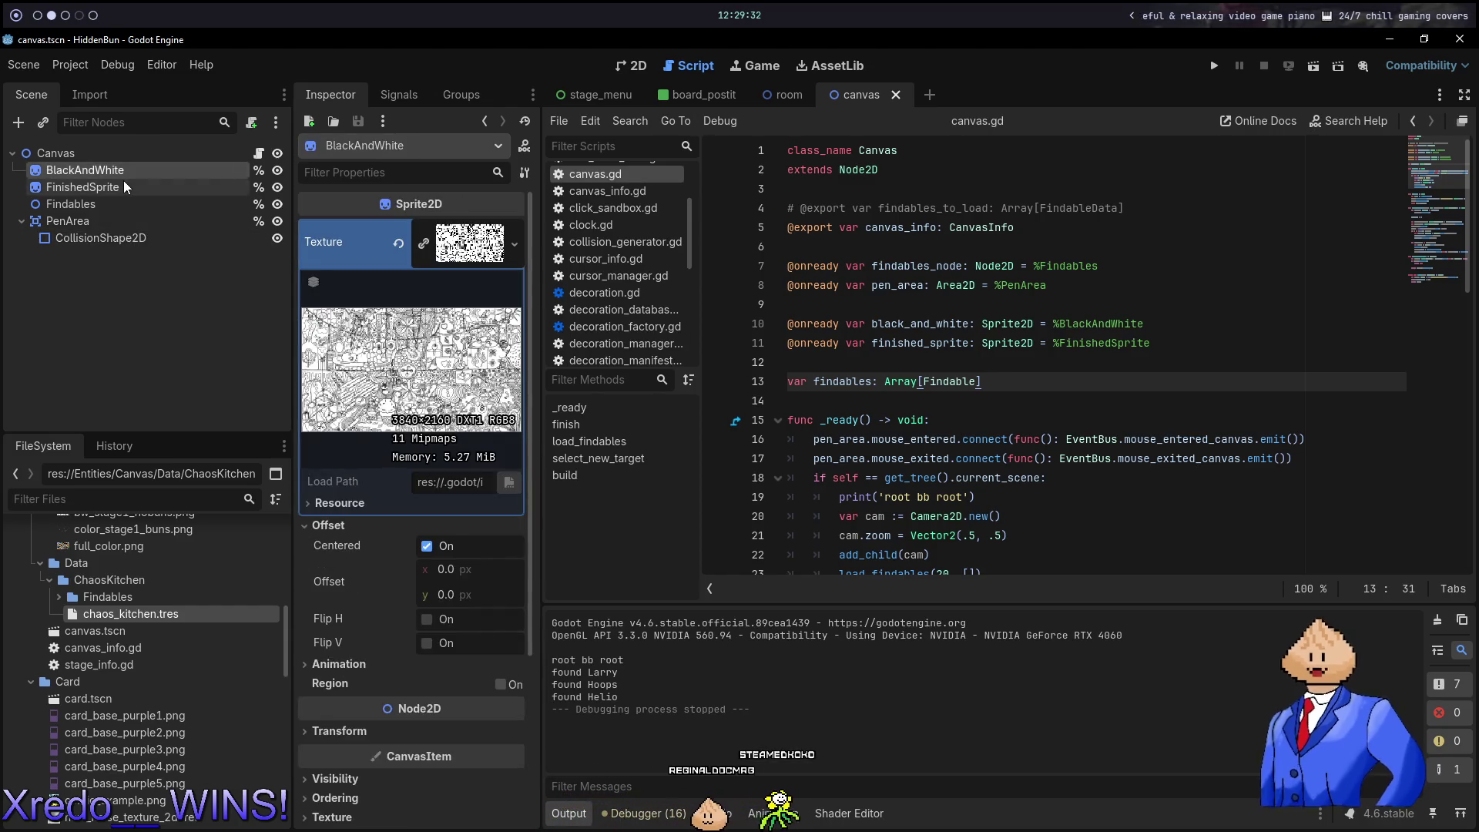
pyautogui.click(125, 188)
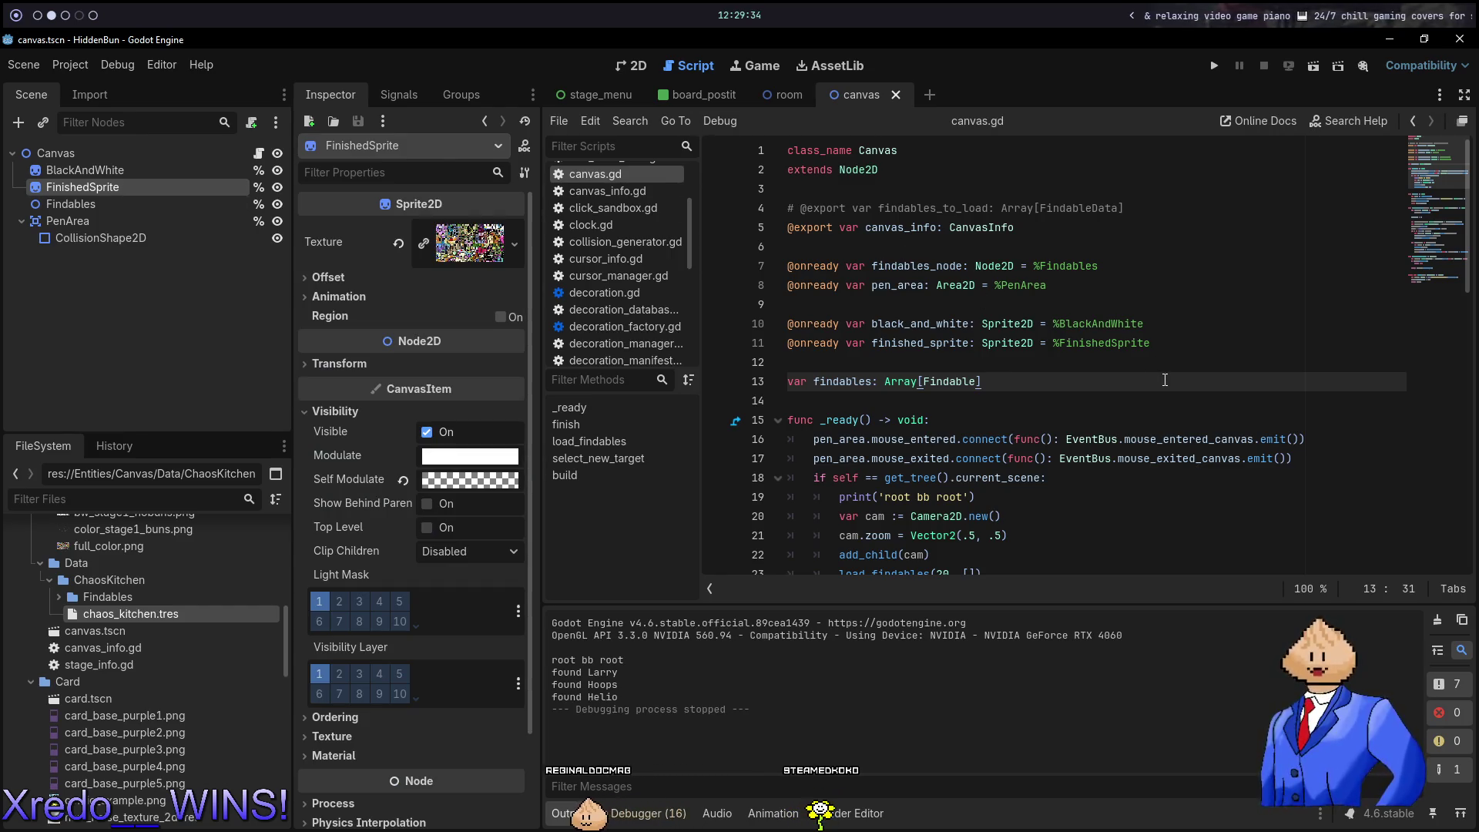
pyautogui.scroll(-6, 1164, 380)
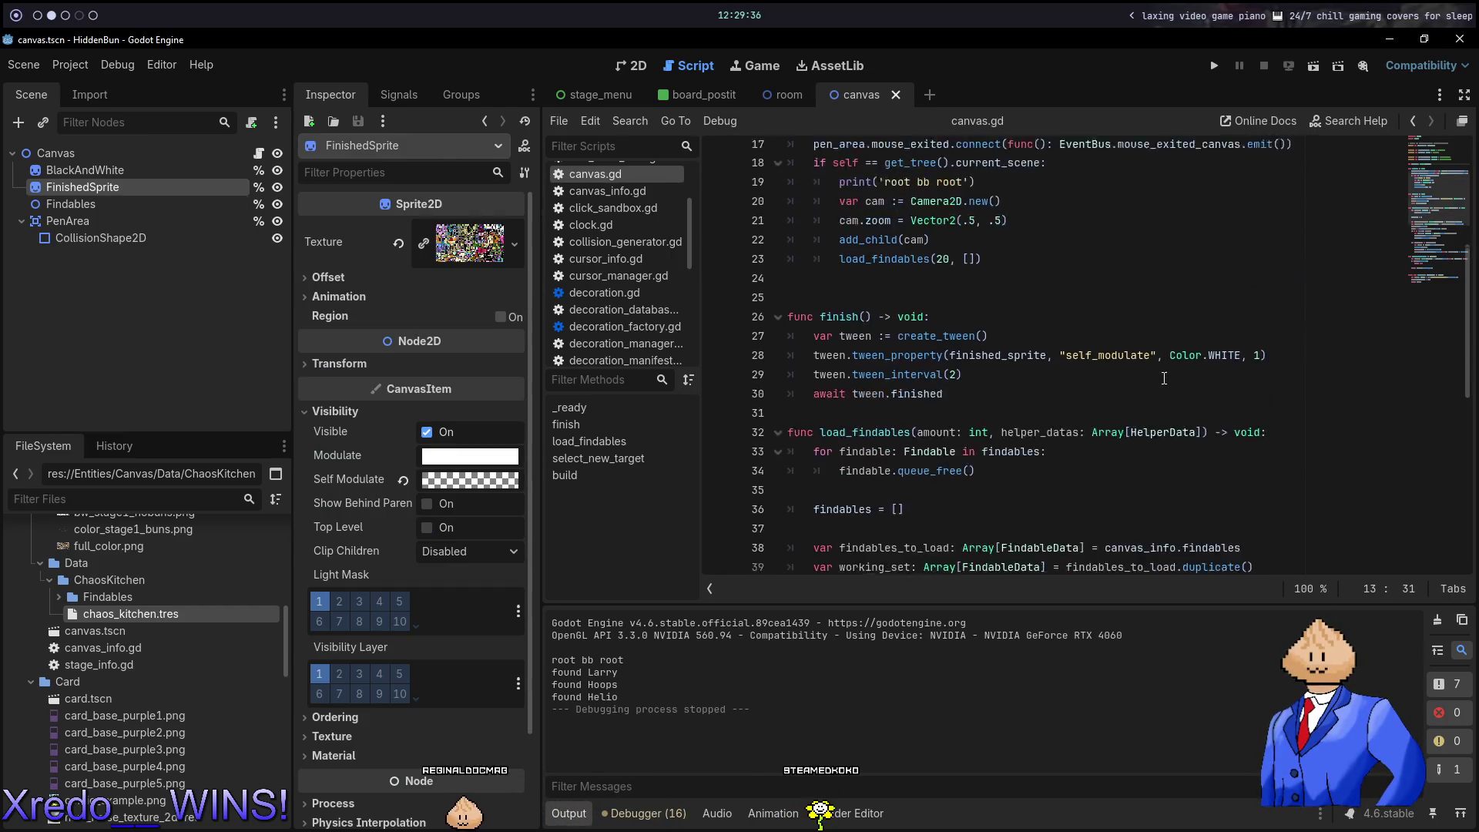
pyautogui.scroll(5, 1164, 378)
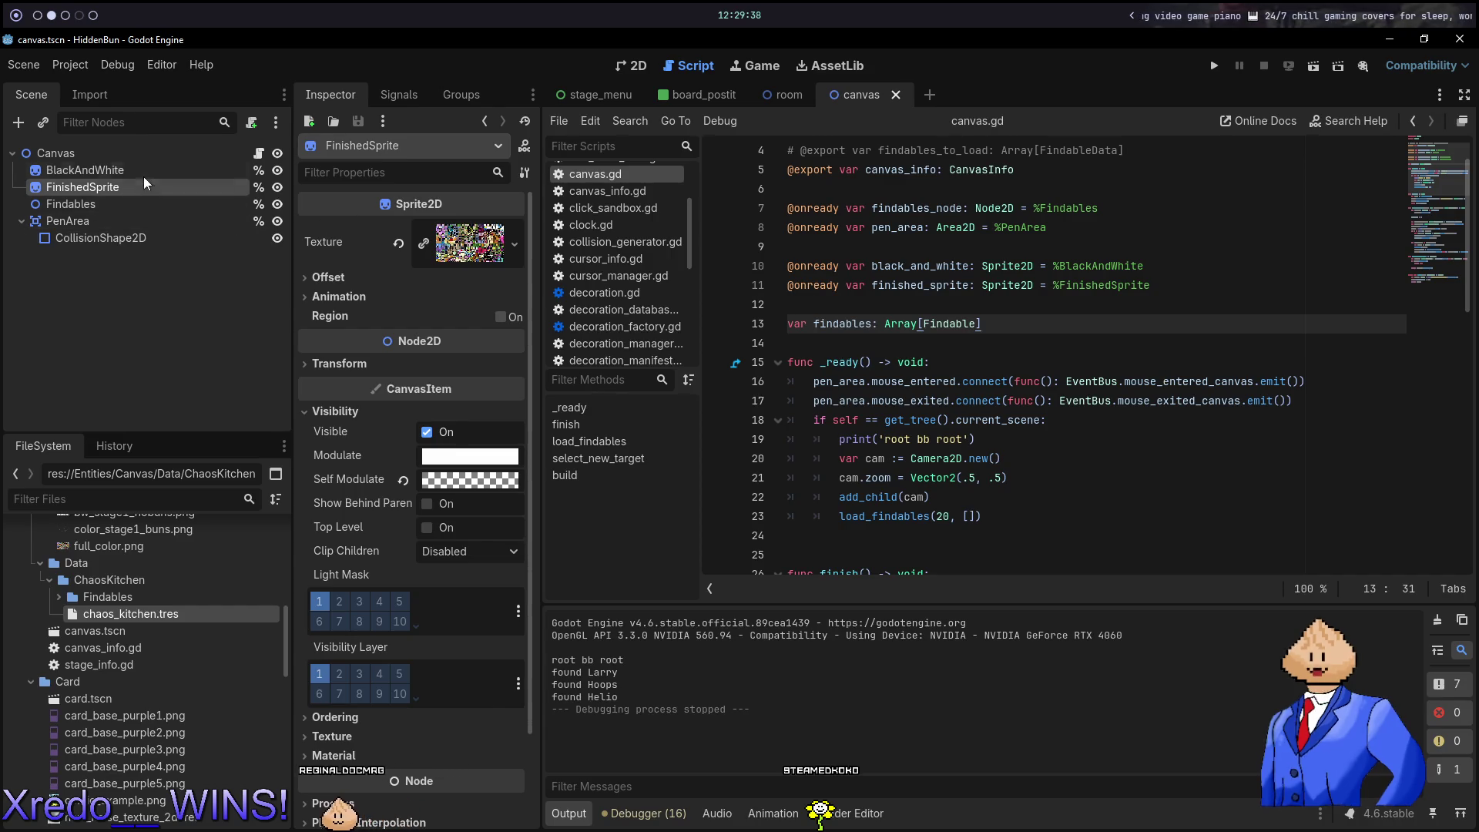
# Step: Inspect the Canvas, Findables and sprite nodes, then continue in Neovim with canvas.gd
pyautogui.click(145, 154)
pyautogui.click(158, 204)
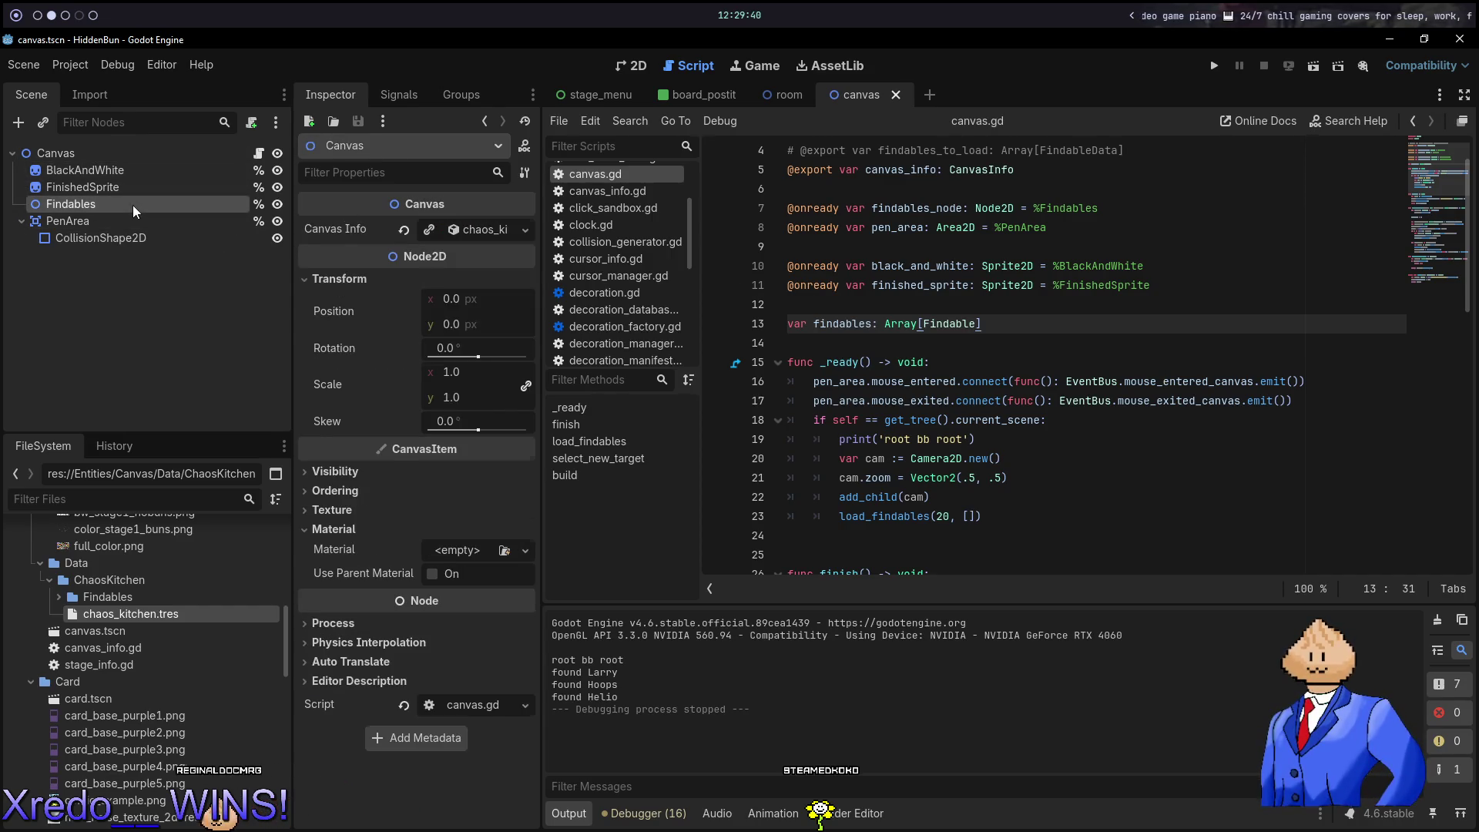
pyautogui.click(169, 187)
pyautogui.click(170, 170)
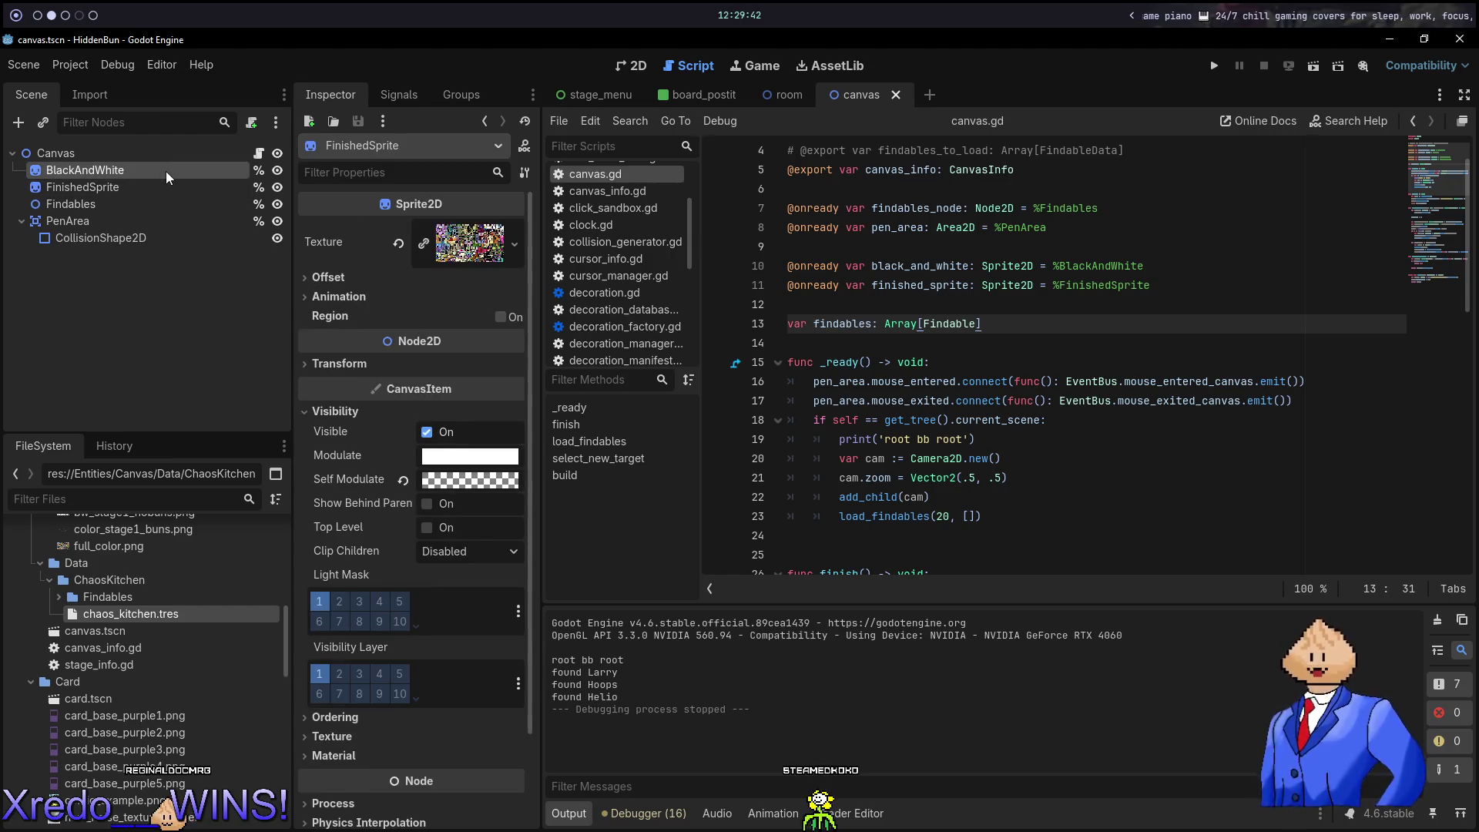
pyautogui.click(170, 187)
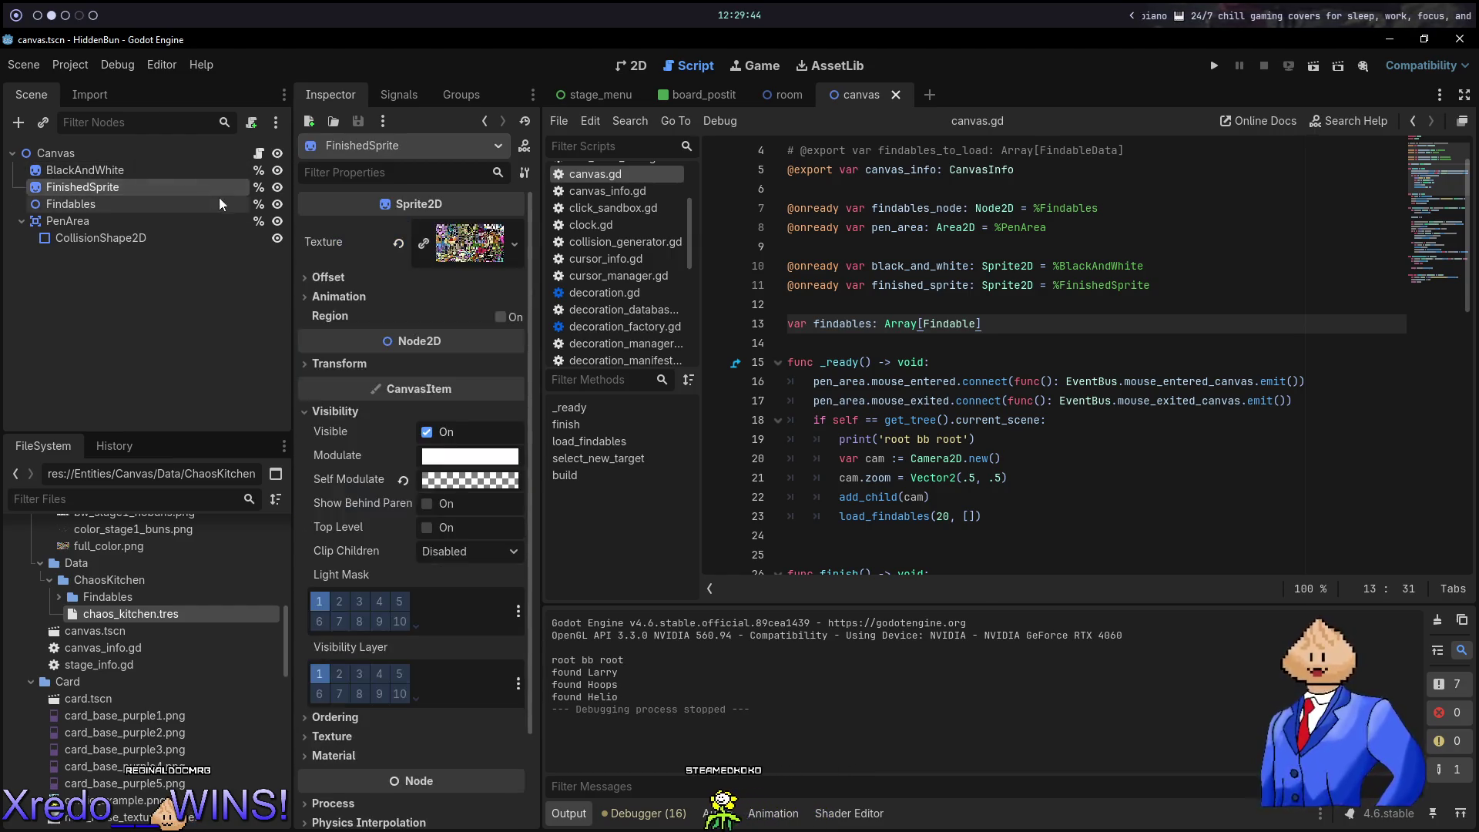
pyautogui.hotkey('alt', 'Tab')
# Step: Start a black_and_white.texture assignment on a new line under func _ready()
pyautogui.press('1')
pyautogui.press('0')
pyautogui.press('j')
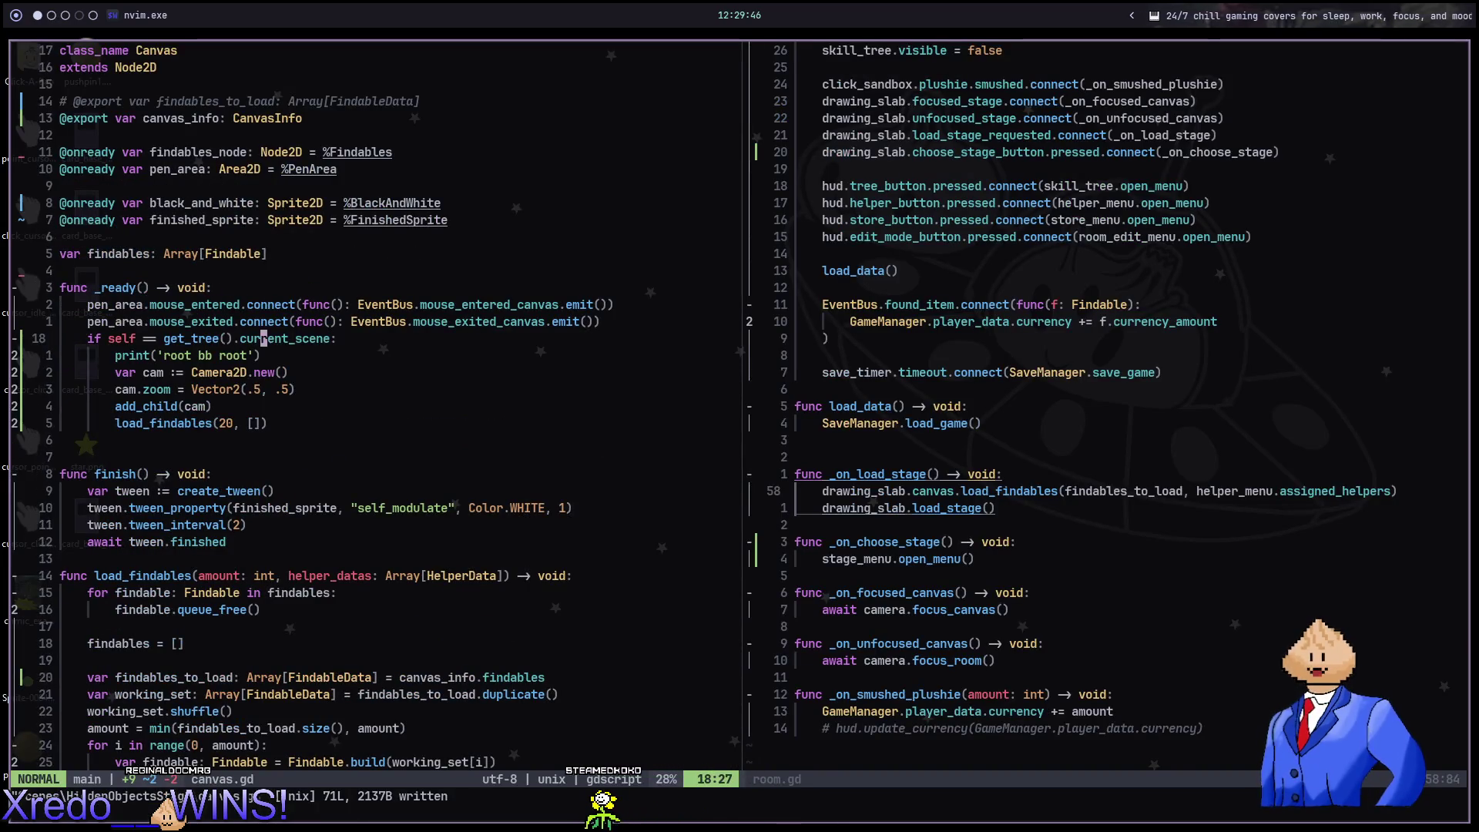
pyautogui.write('o')
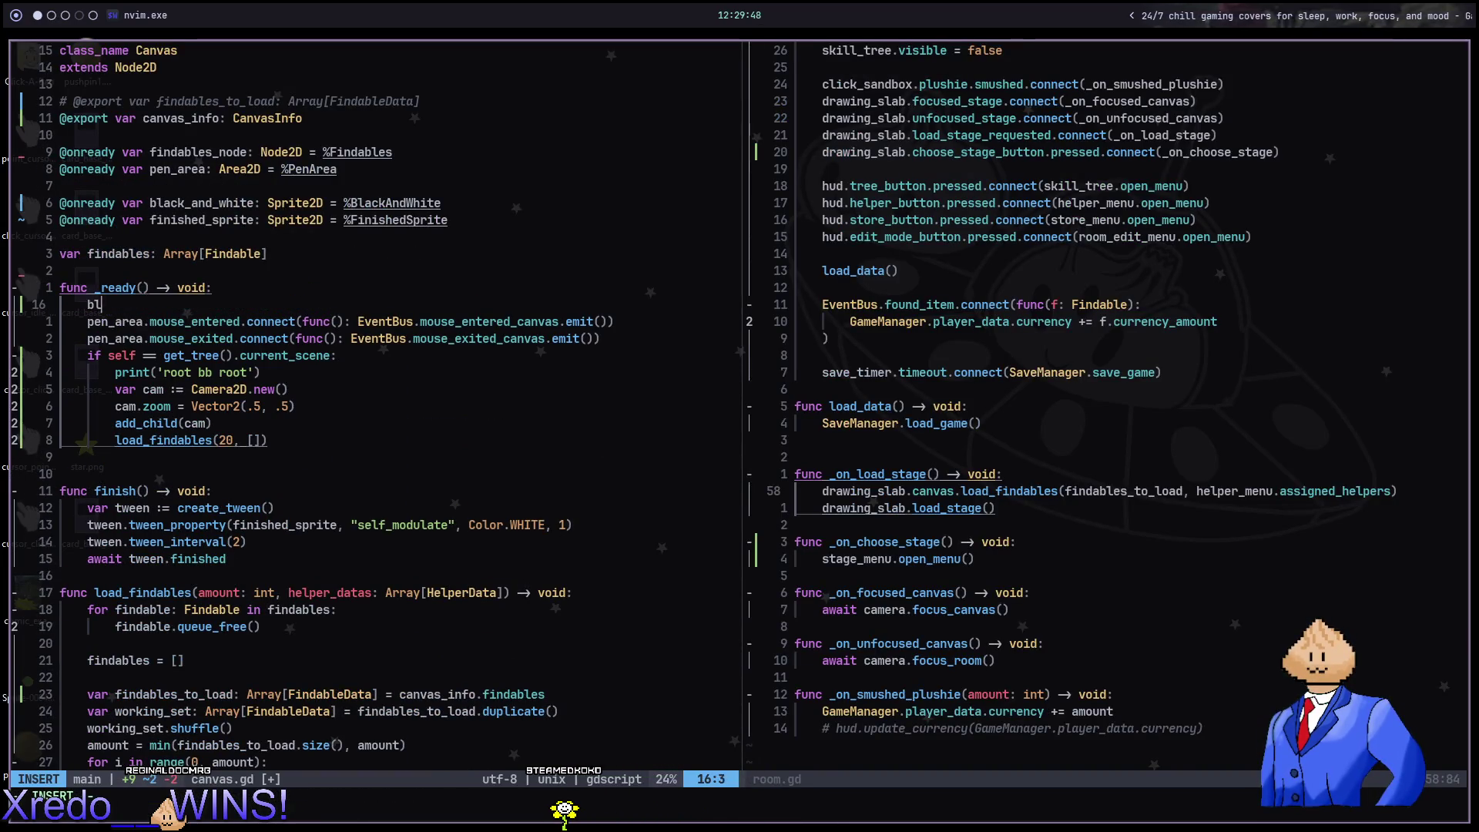
pyautogui.write('ack')
pyautogui.press('Tab')
pyautogui.write('.texture = can')
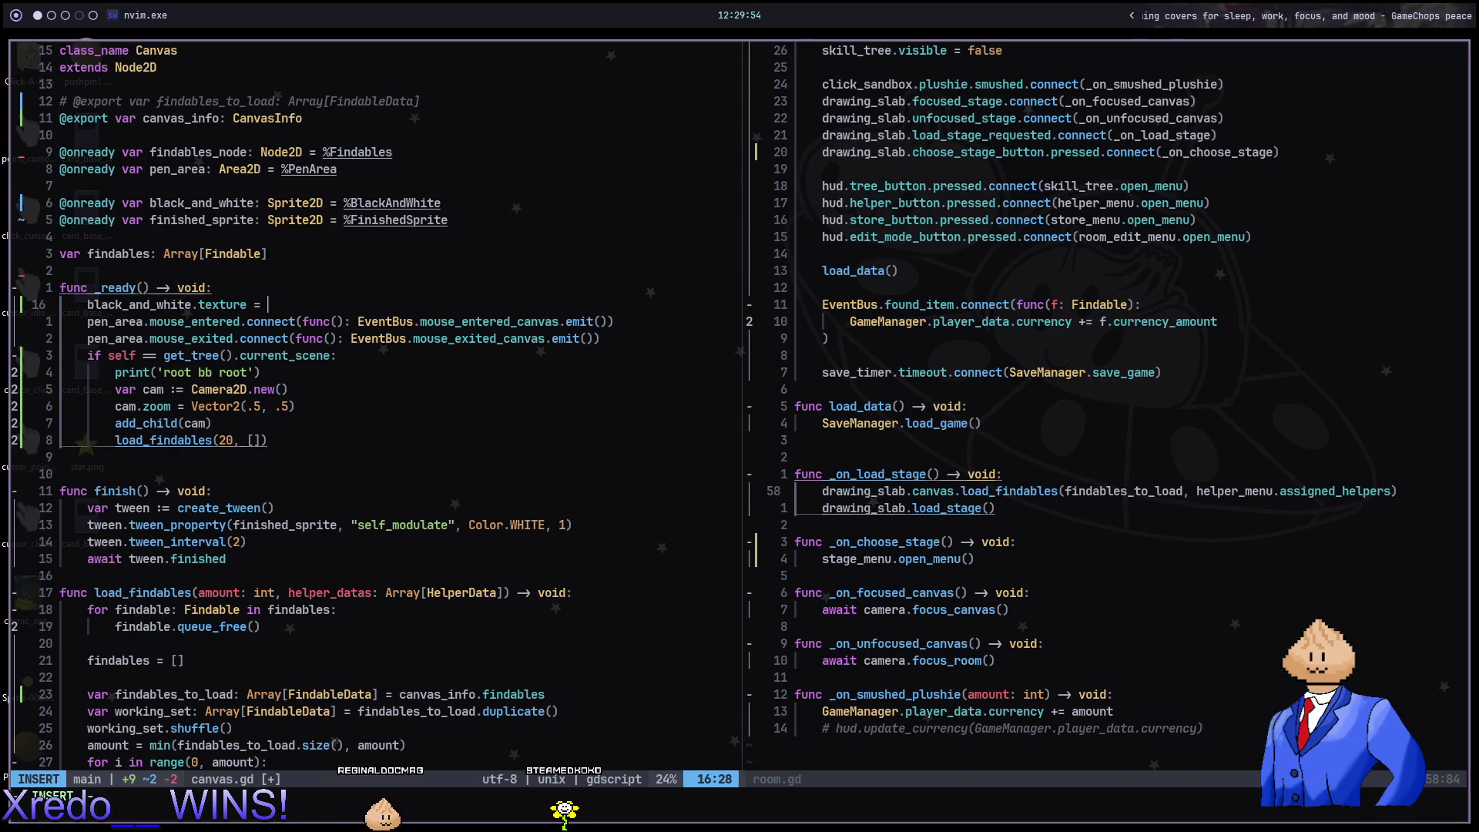
pyautogui.write('vas_info.load')
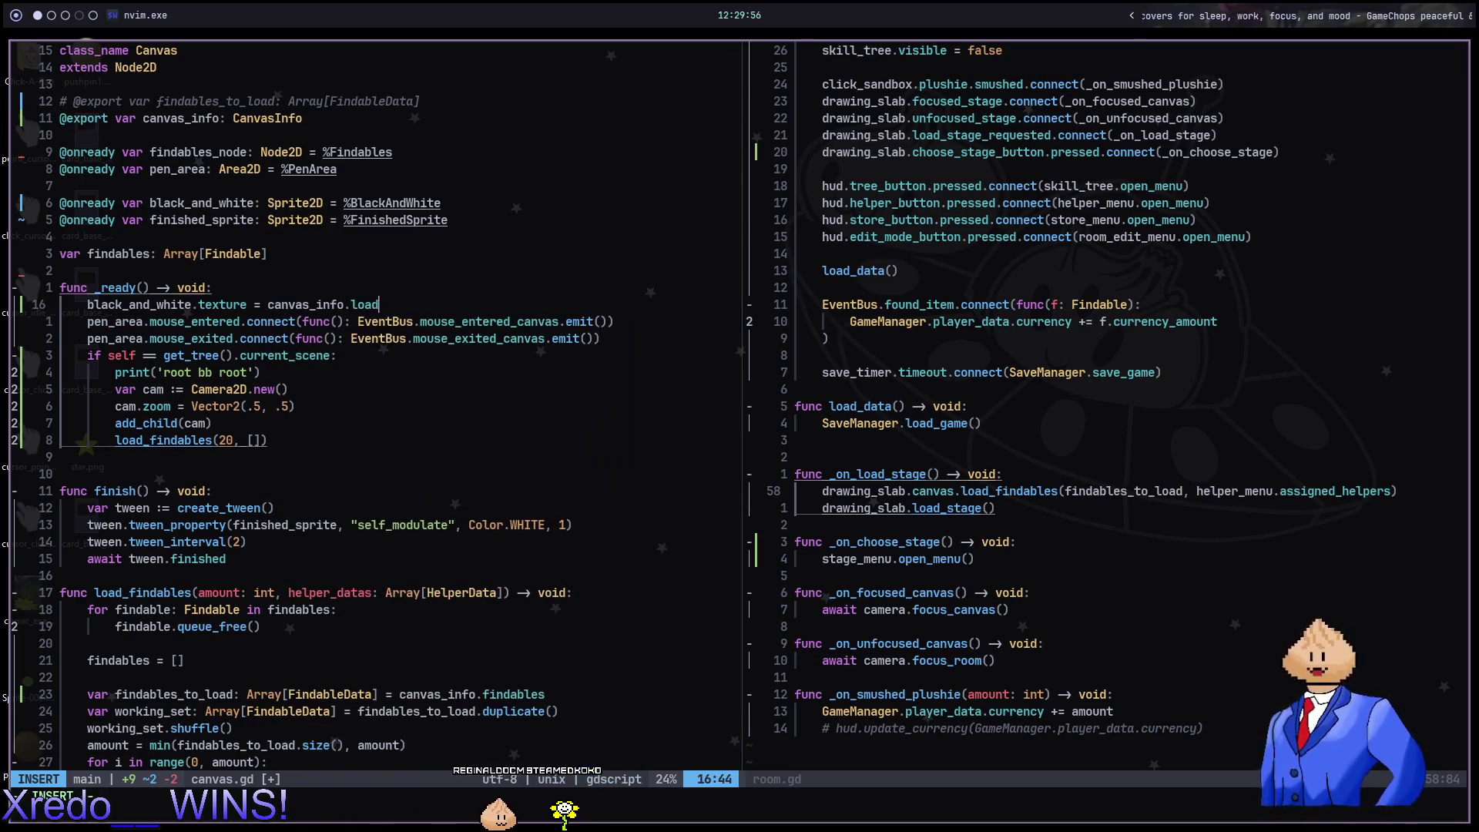
pyautogui.write('(')
pyautogui.press('Escape')
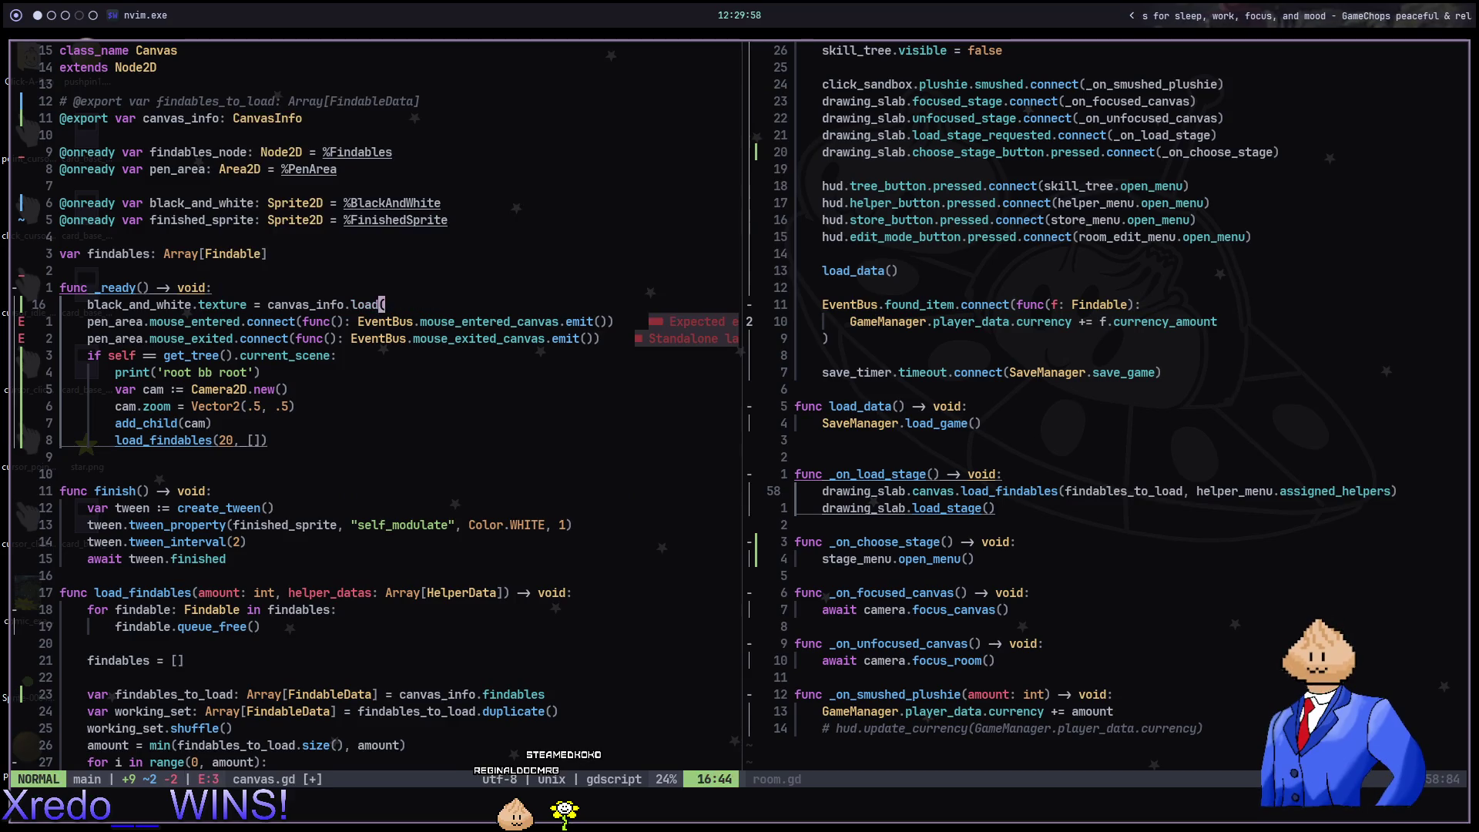
pyautogui.press('d')
pyautogui.press('w')
pyautogui.press('X')
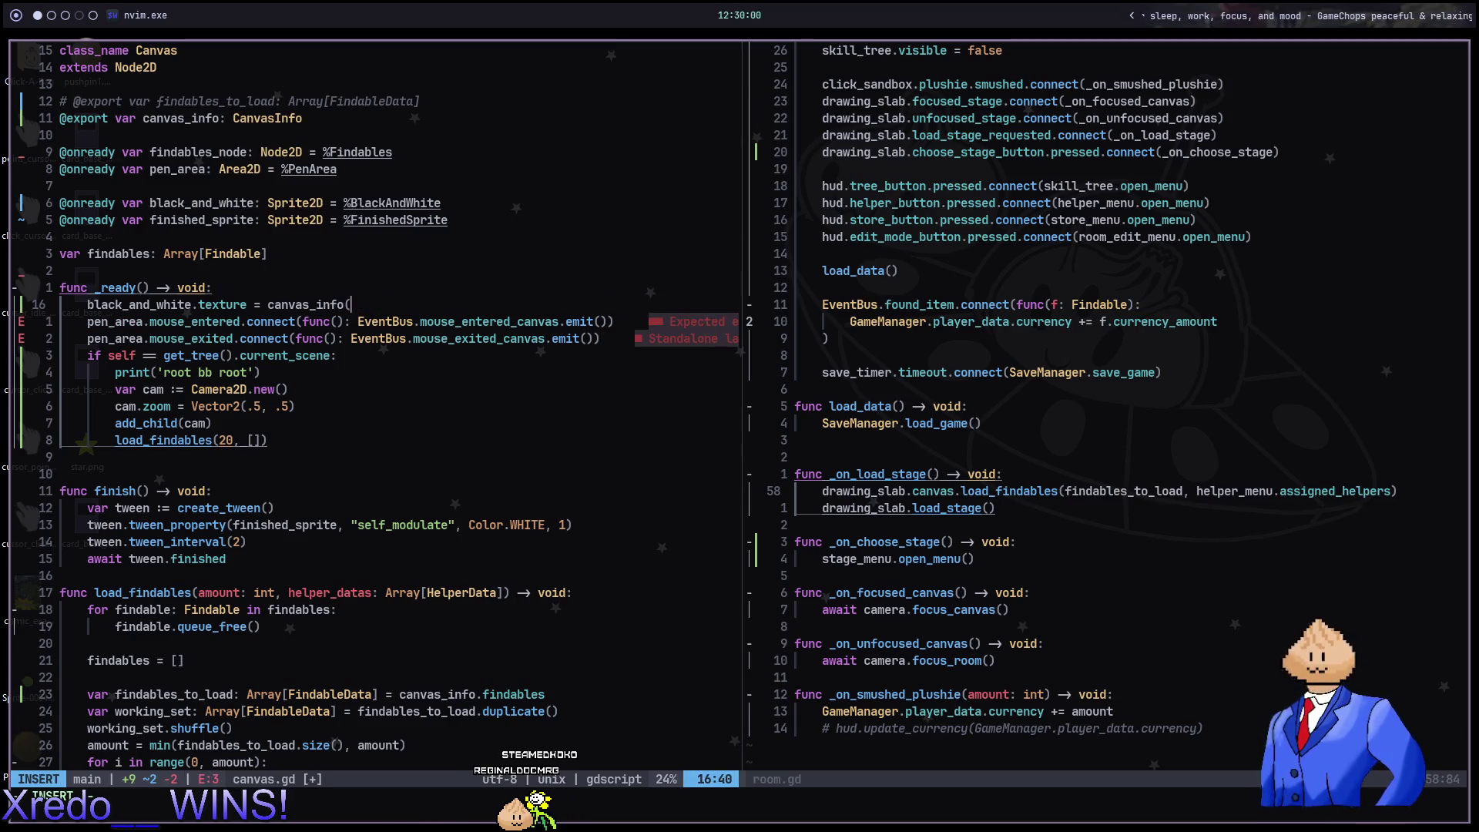
# Step: Finish the line as black_and_white.texture = load(canvas_info.black_and_white_texture)
pyautogui.write('.')
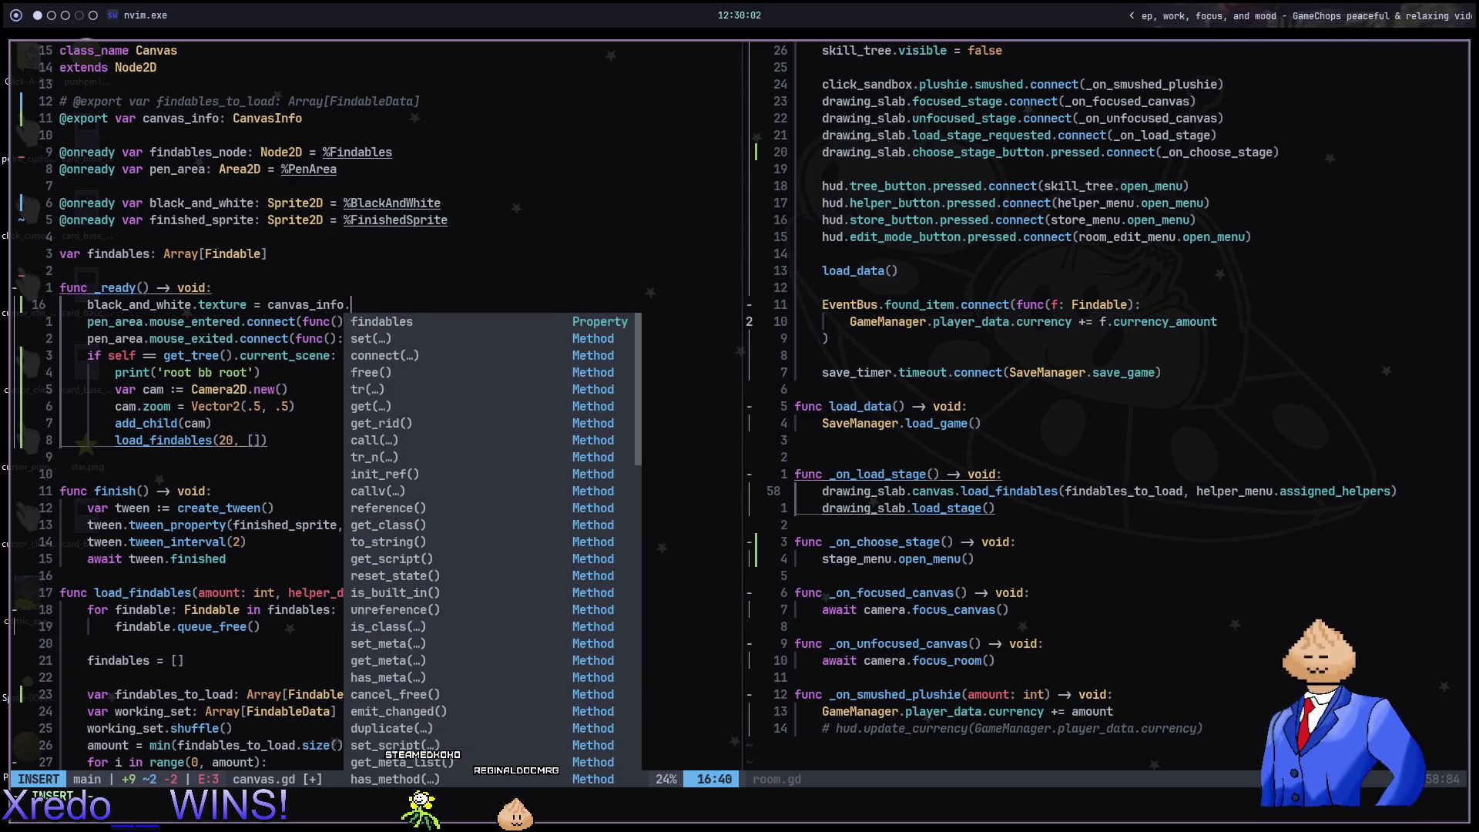
pyautogui.write('text')
pyautogui.press('Tab')
pyautogui.press('Tab')
pyautogui.press('Escape')
pyautogui.write('black_and_white_texture')
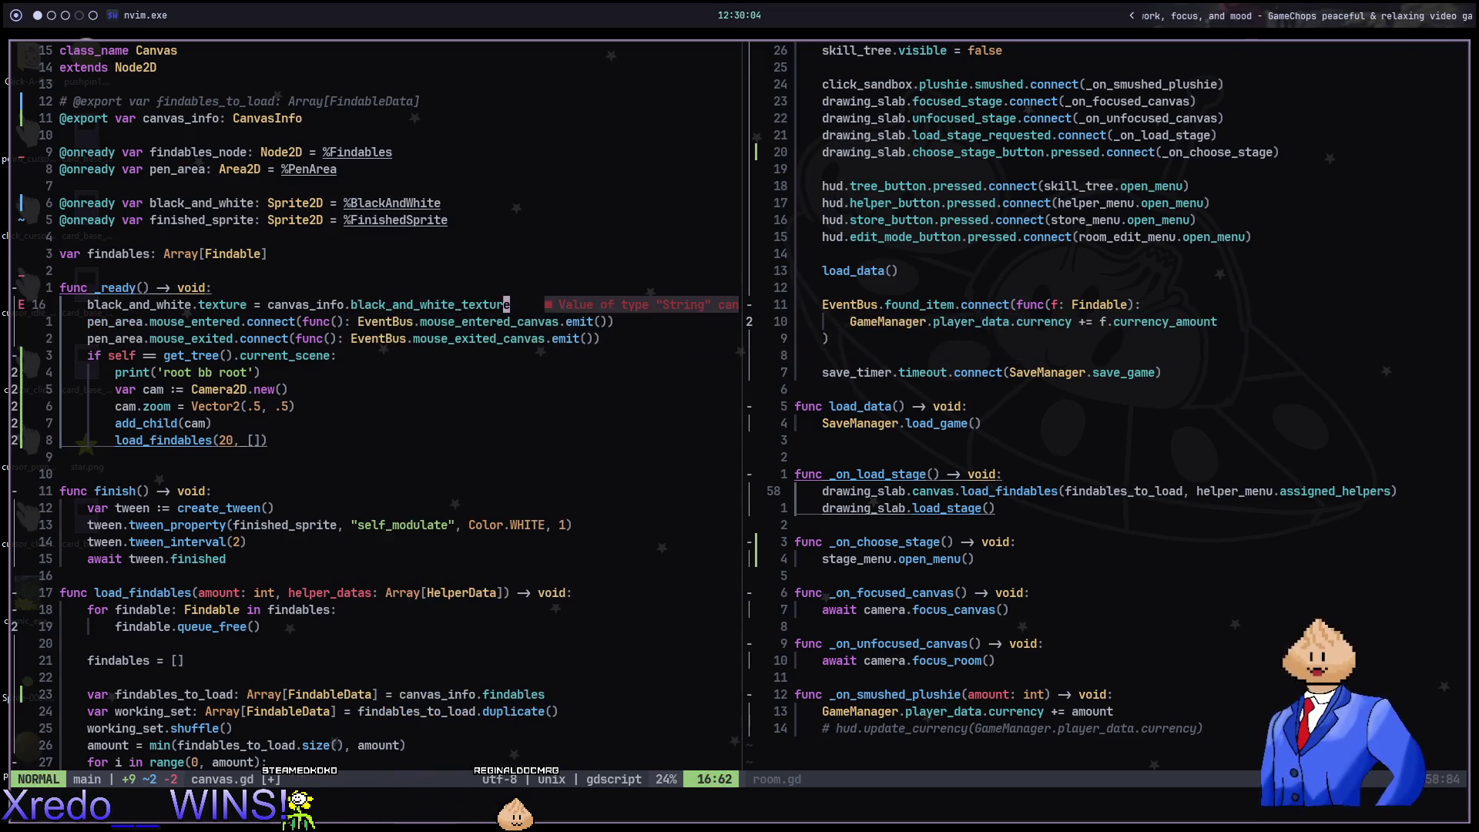
pyautogui.write('load(')
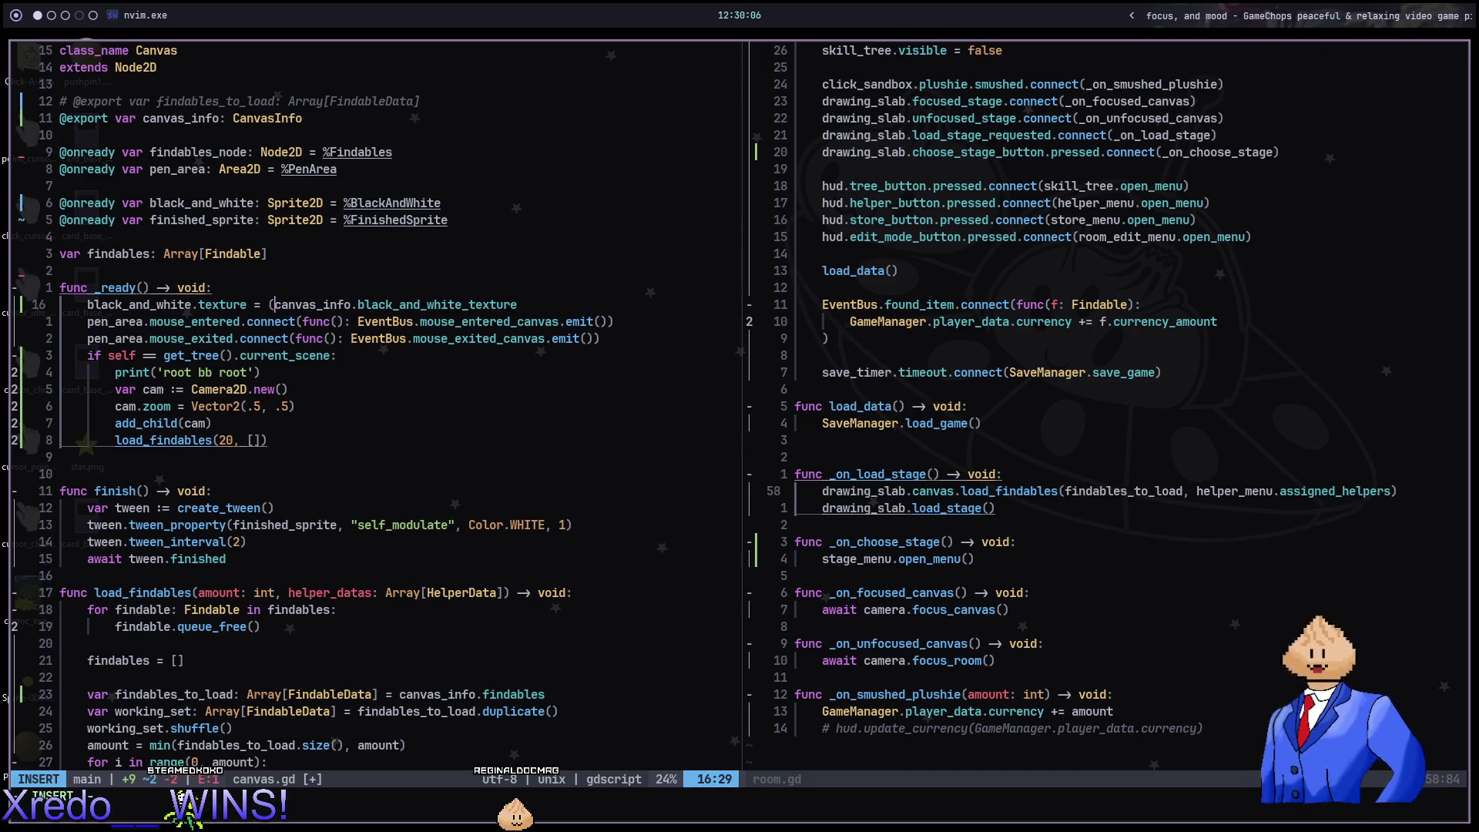
pyautogui.press('End')
pyautogui.write(')')
# Step: Duplicate the texture line and change its target to colortex
pyautogui.press('Escape')
pyautogui.press('y')
pyautogui.press('y')
pyautogui.write('pcwcolortex')
pyautogui.press('Escape')
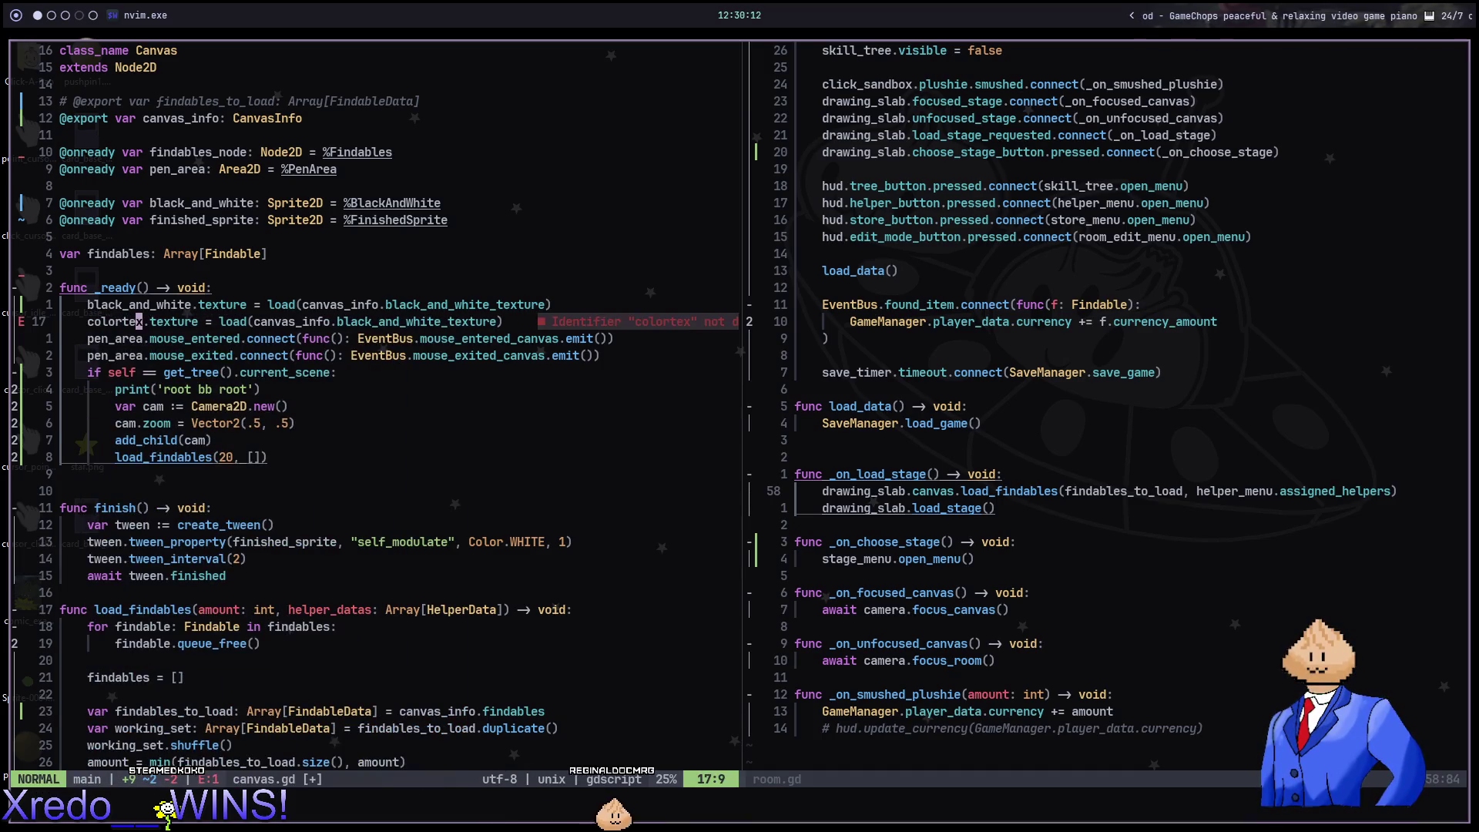
# Step: Rename the finished_sprite variable to color_bg with LSP rename
pyautogui.press('5')
pyautogui.press('k')
pyautogui.press('w')
pyautogui.press('w')
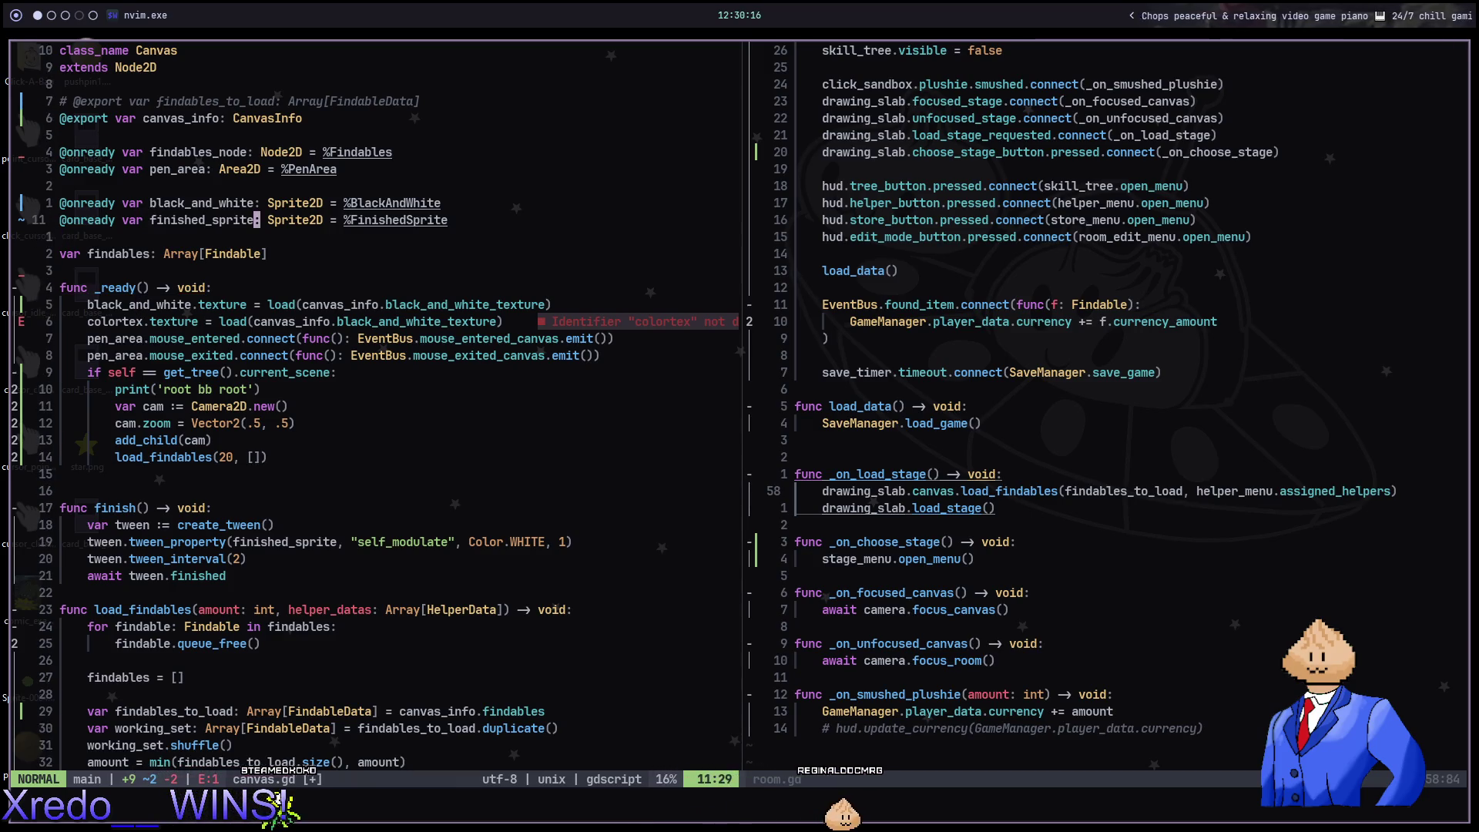
pyautogui.press('space')
pyautogui.press('r')
pyautogui.press('n')
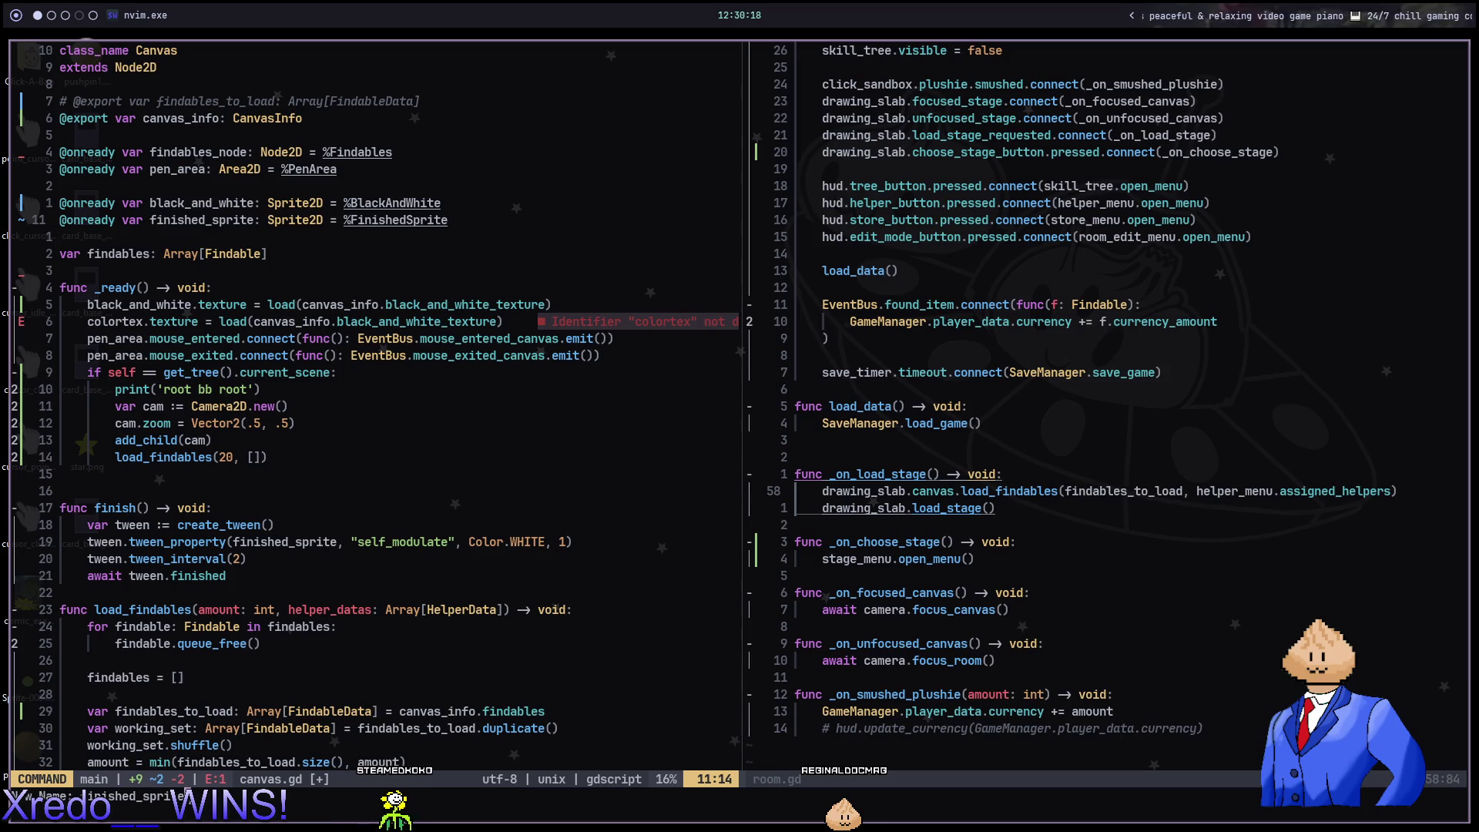
pyautogui.write('bg')
pyautogui.press('Return')
pyautogui.press('k')
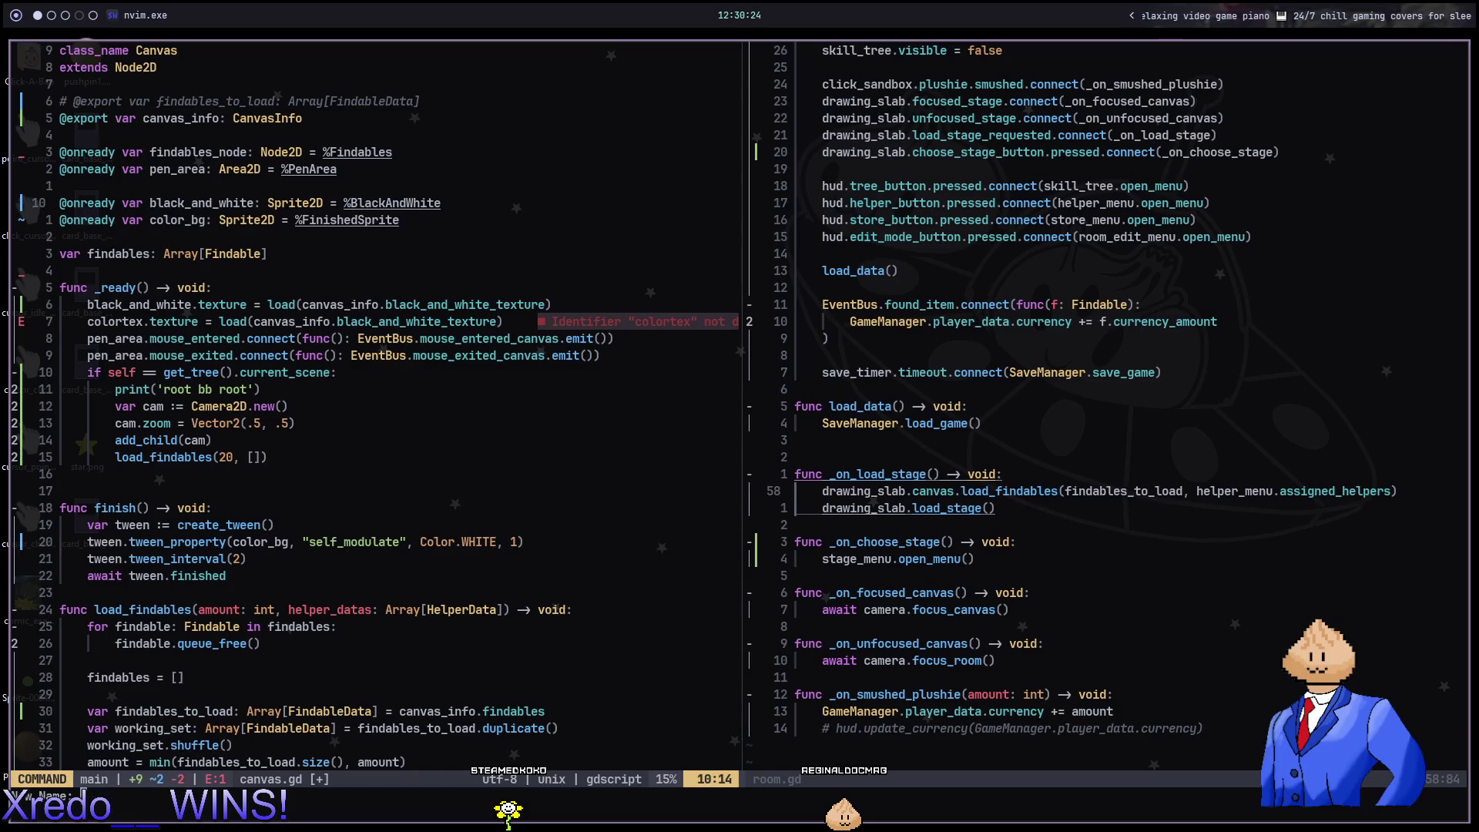
# Step: Rename black_and_white to black_white_bg and save canvas.gd
pyautogui.write('ckwh')
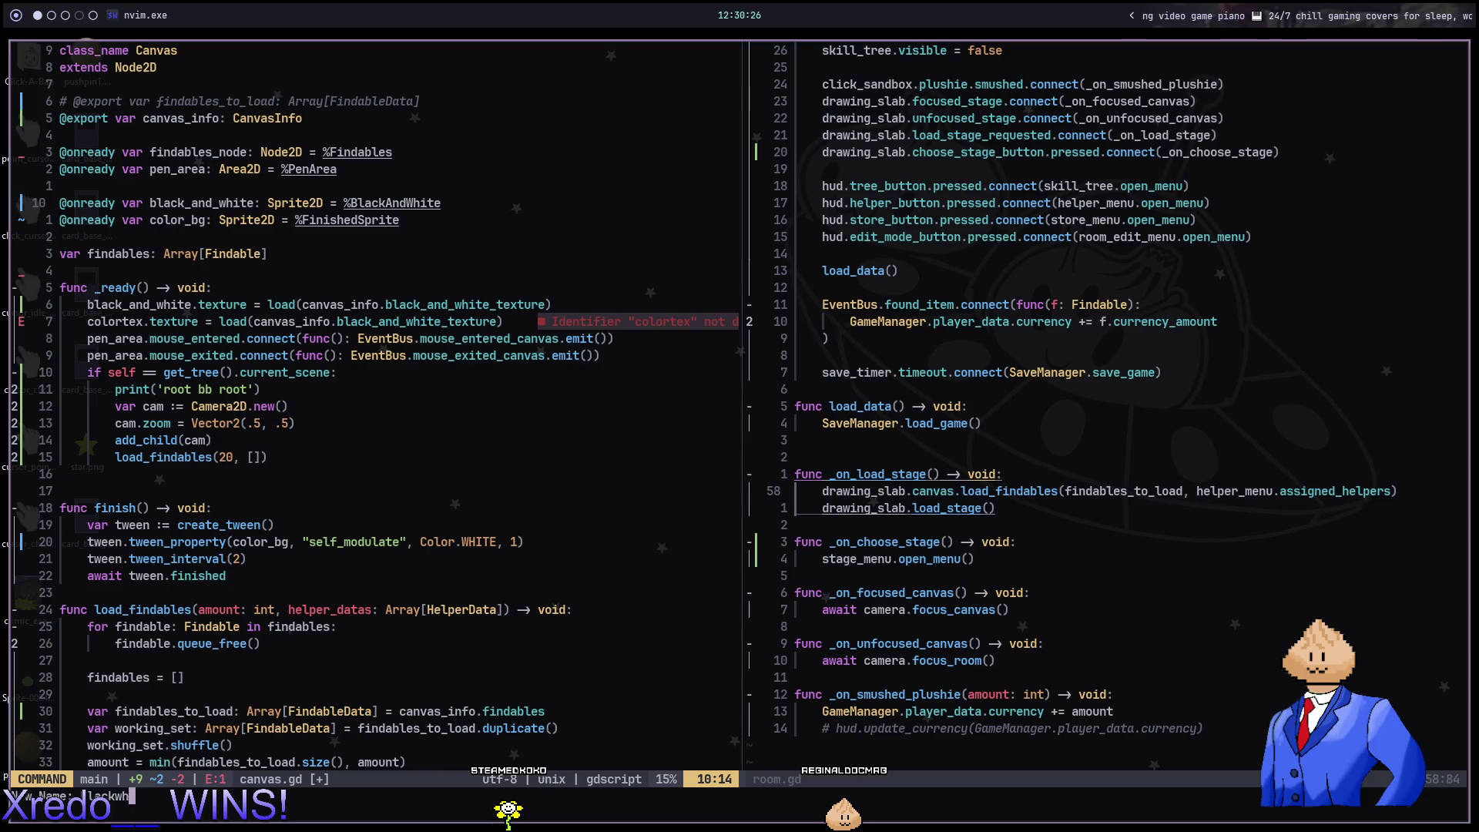
pyautogui.write('_bg')
pyautogui.press('Return')
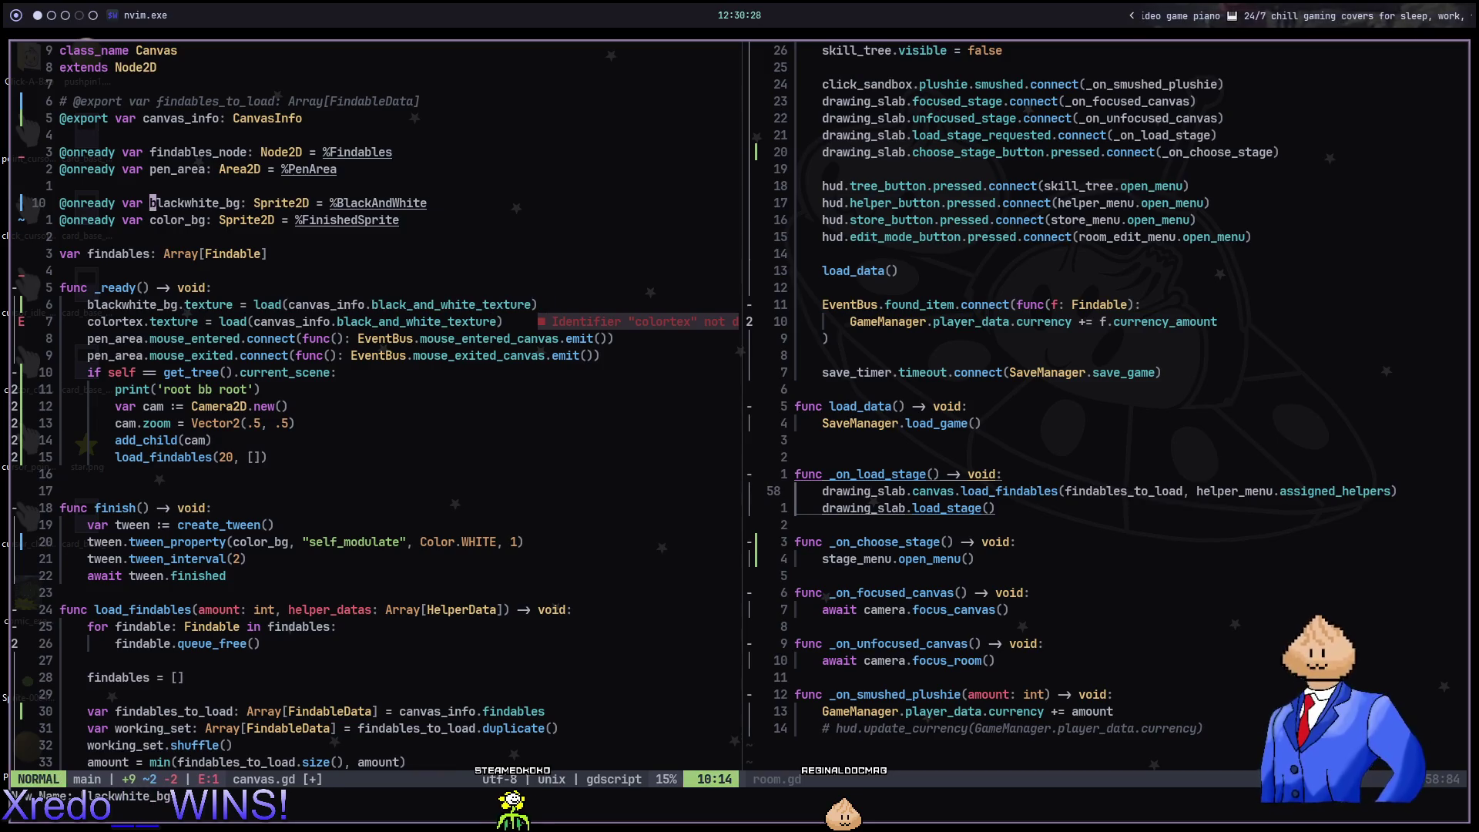
pyautogui.press('space')
pyautogui.press('r')
pyautogui.press('n')
pyautogui.write('_')
pyautogui.press('Return')
pyautogui.write('w')
pyautogui.press('Return')
# Step: Fix the colortex line to color_bg.texture = load(canvas_info.color_texture)
pyautogui.click(145, 321)
pyautogui.press('i')
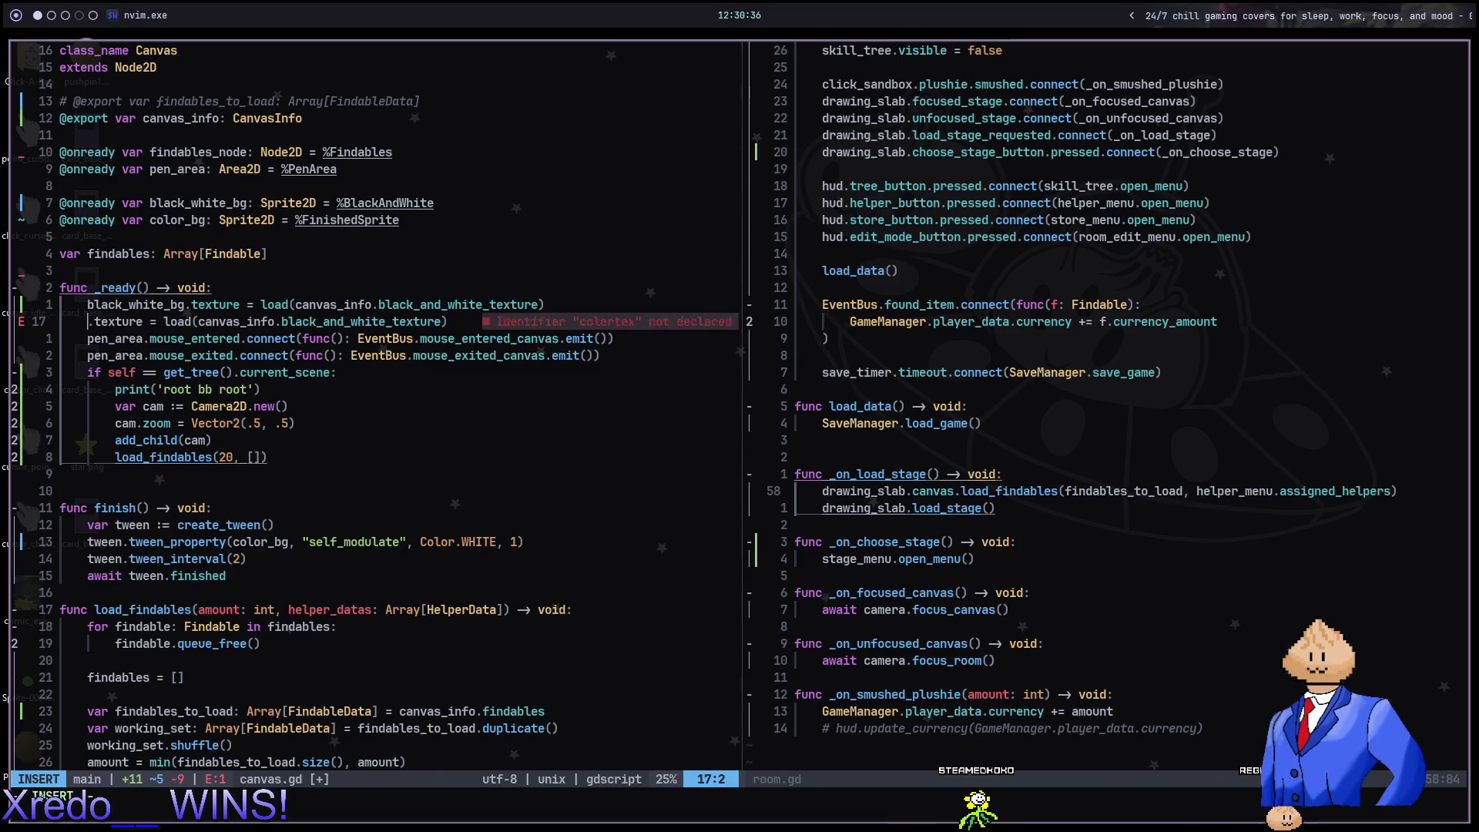
pyautogui.press('BackSpace')
pyautogui.press('BackSpace')
pyautogui.press('BackSpace')
pyautogui.write('_bg.')
pyautogui.press('End')
pyautogui.press('Escape')
pyautogui.write('cw')
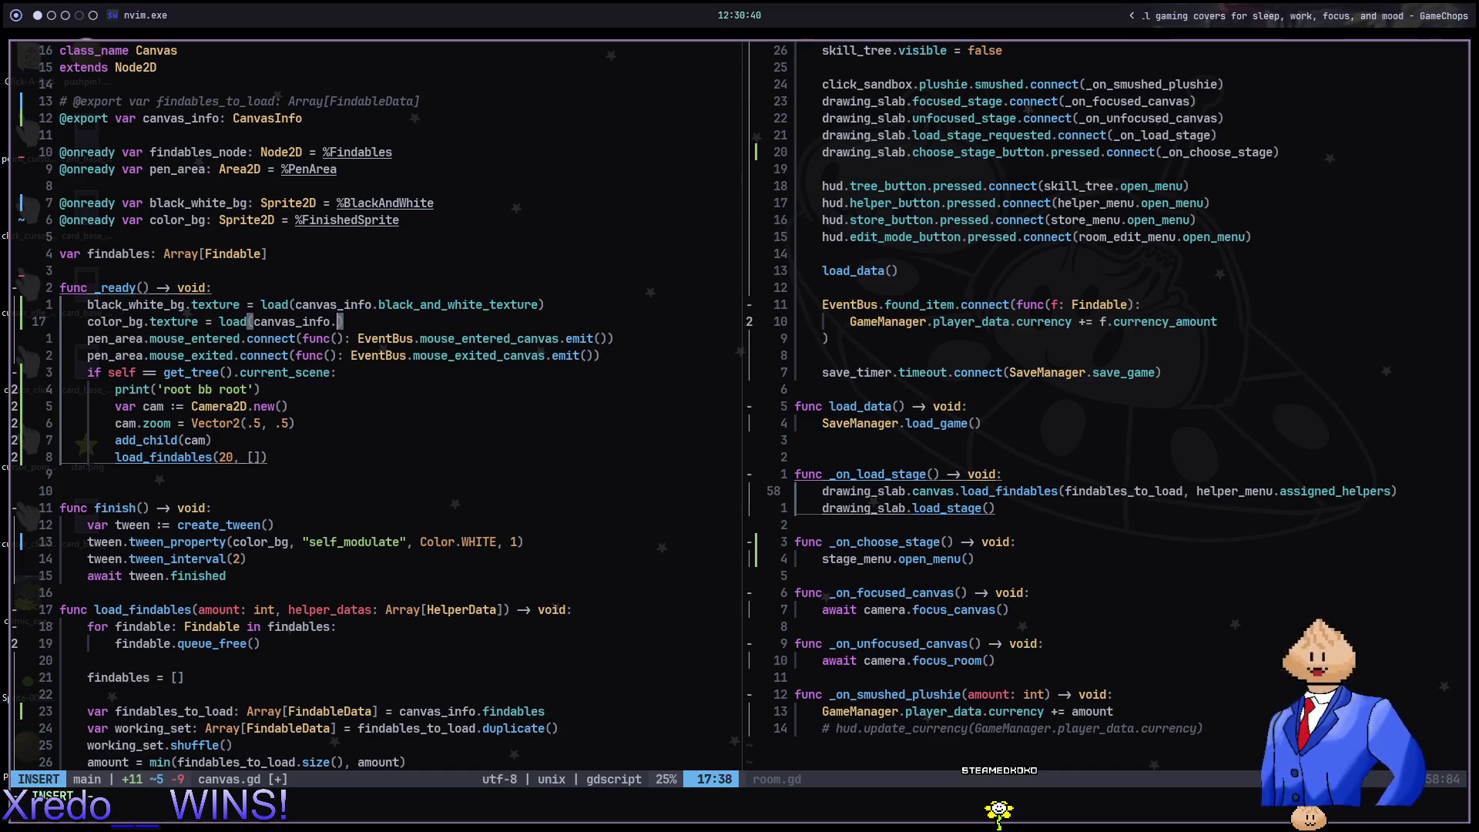
pyautogui.write('color')
pyautogui.press('Tab')
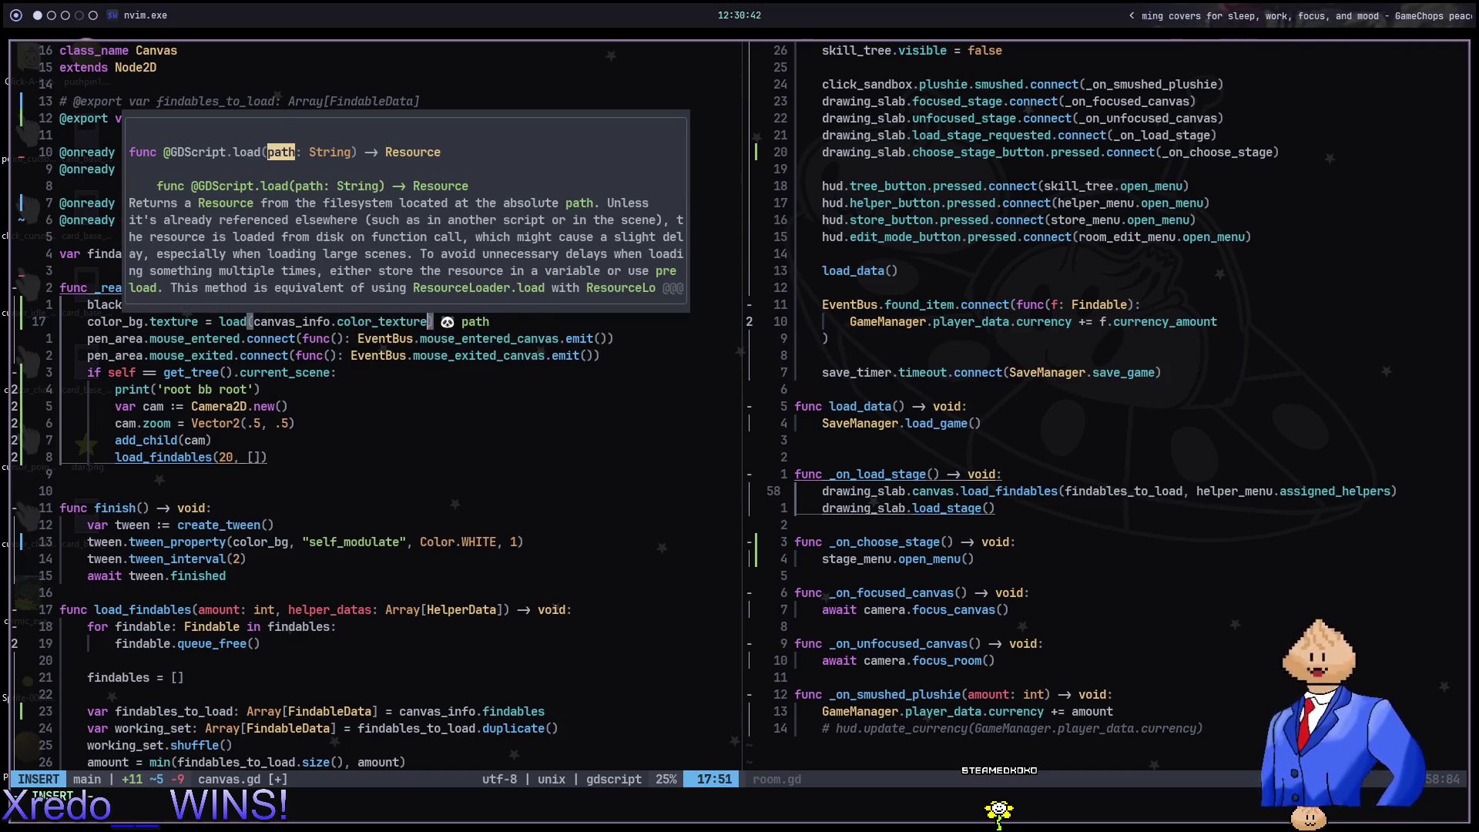
pyautogui.press('Escape')
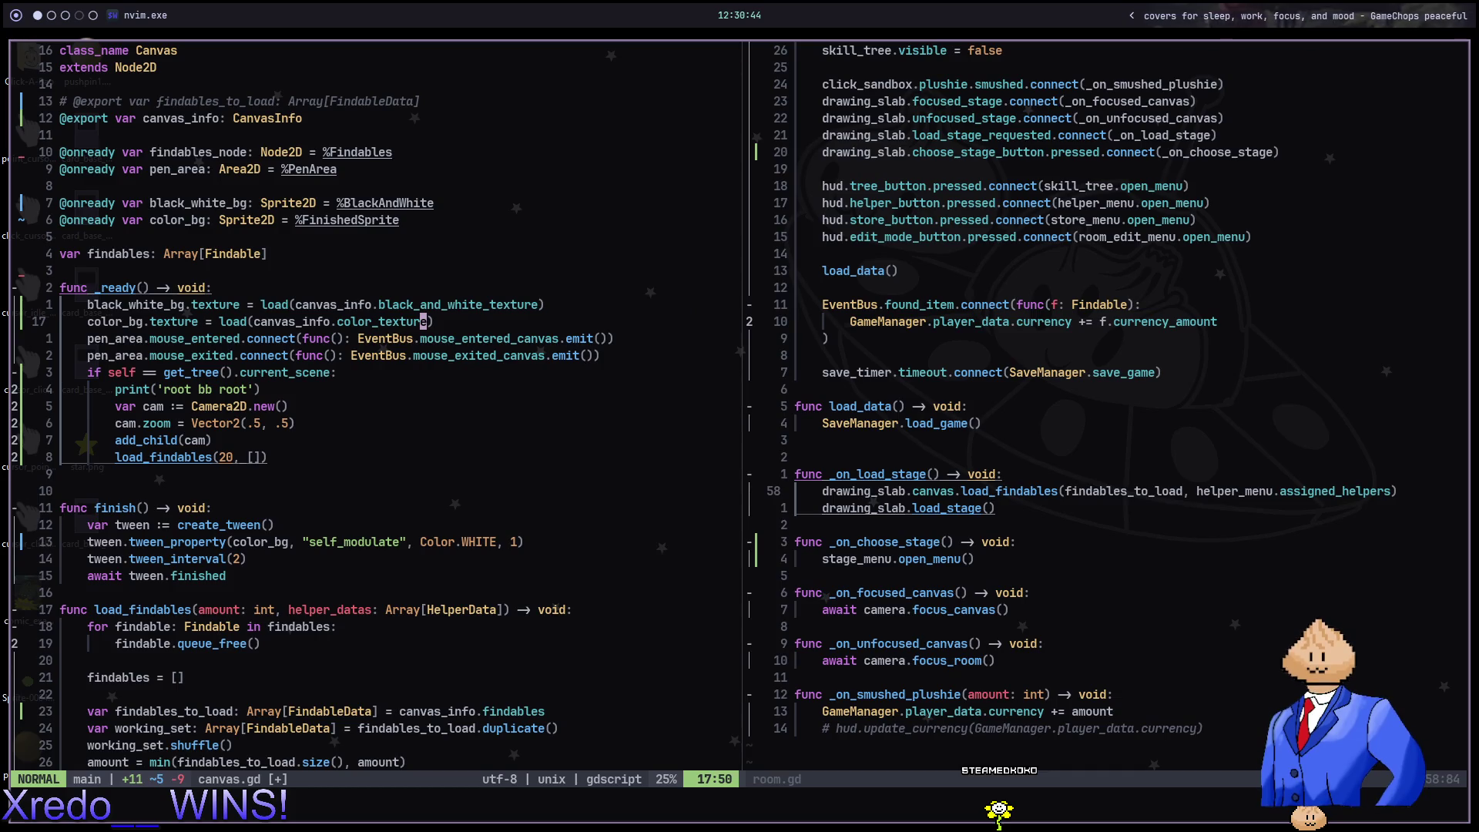
# Step: Save canvas.gd, test-run the canvas scene in Godot, then return to Neovim
pyautogui.write(':w')
pyautogui.press('Return')
pyautogui.hotkey('alt', 'Tab')
pyautogui.press('F6')
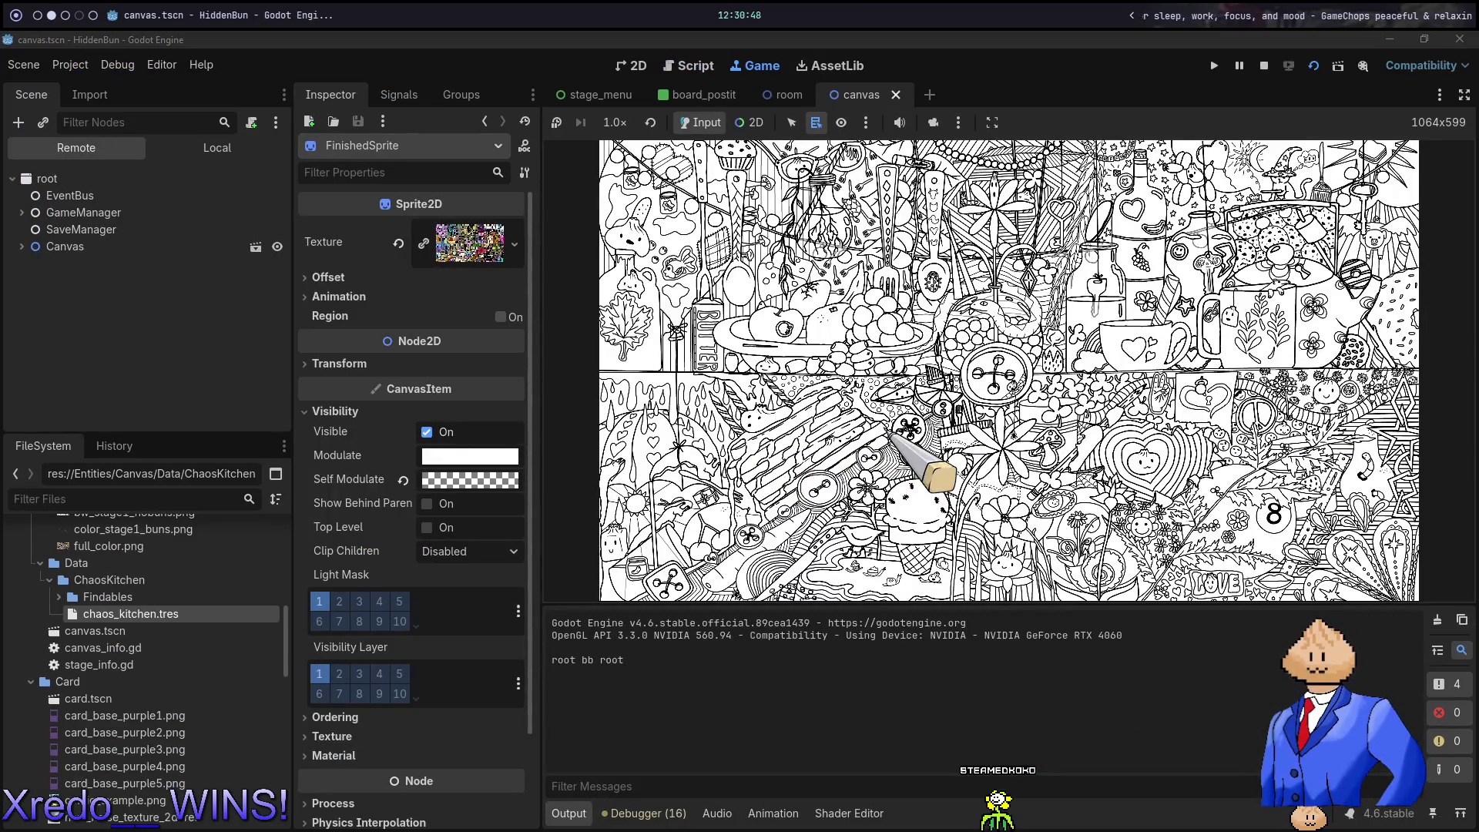
pyautogui.press('F8')
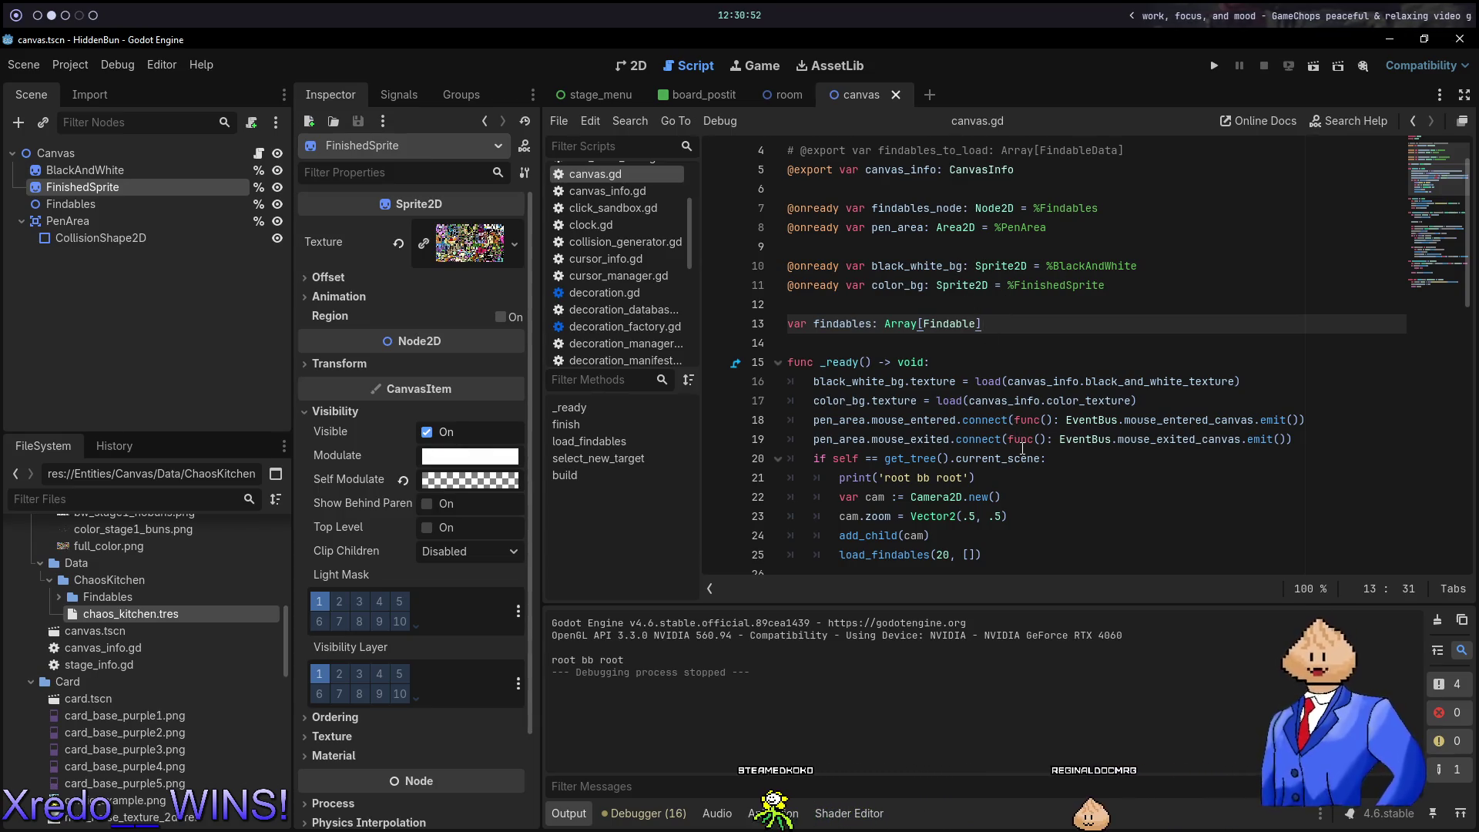
pyautogui.scroll(-2, 1012, 424)
pyautogui.scroll(1, 1011, 424)
pyautogui.hotkey('alt', '1')
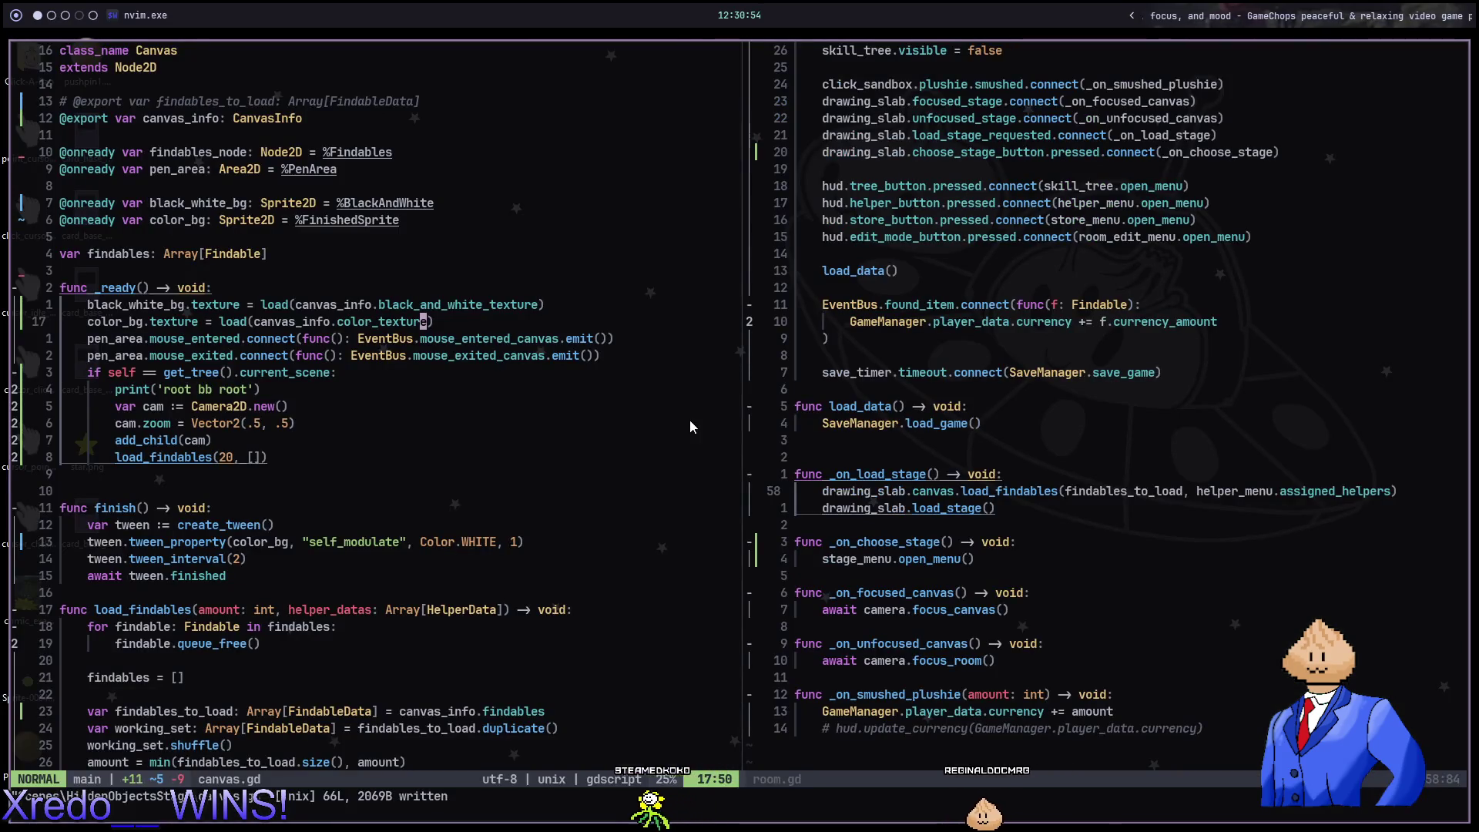
# Step: Delete the print('root bb root') line from canvas.gd, save, and run the game with F5
pyautogui.press('1')
pyautogui.press('5')
pyautogui.press('j')
pyautogui.press('1')
pyautogui.press('0')
pyautogui.press('j')
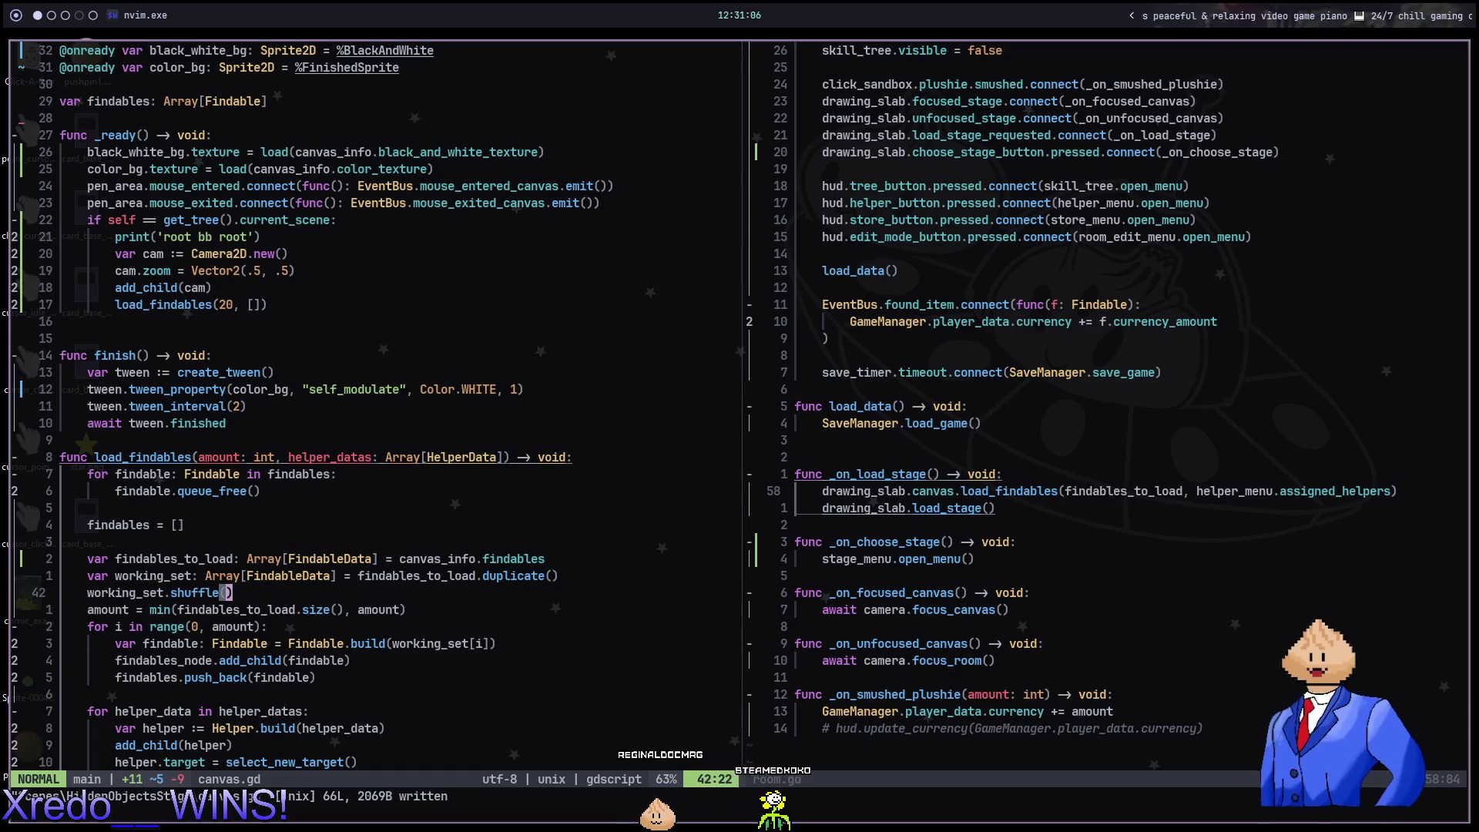
pyautogui.press('2')
pyautogui.press('0')
pyautogui.press('k')
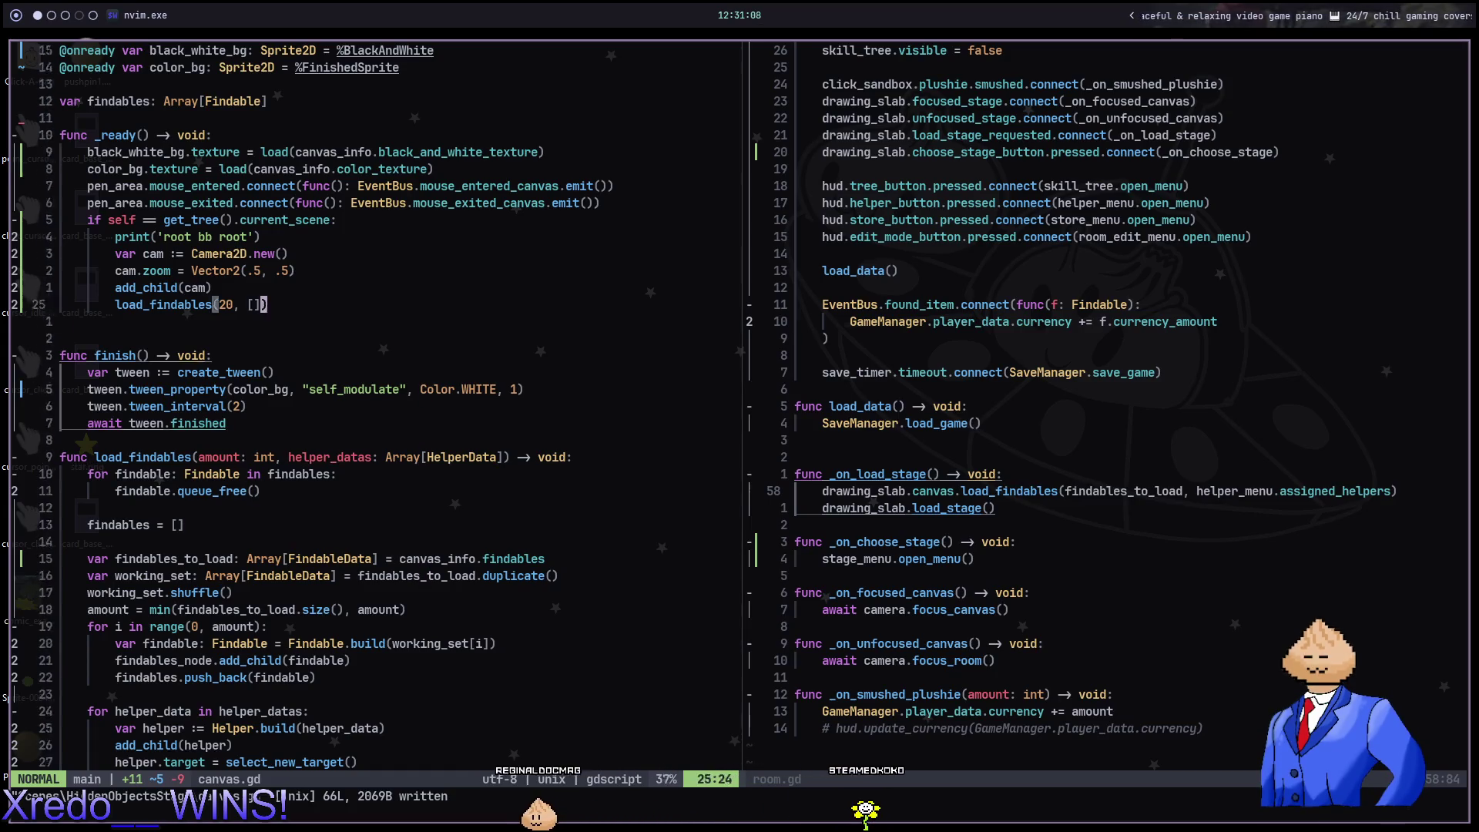
pyautogui.press('k')
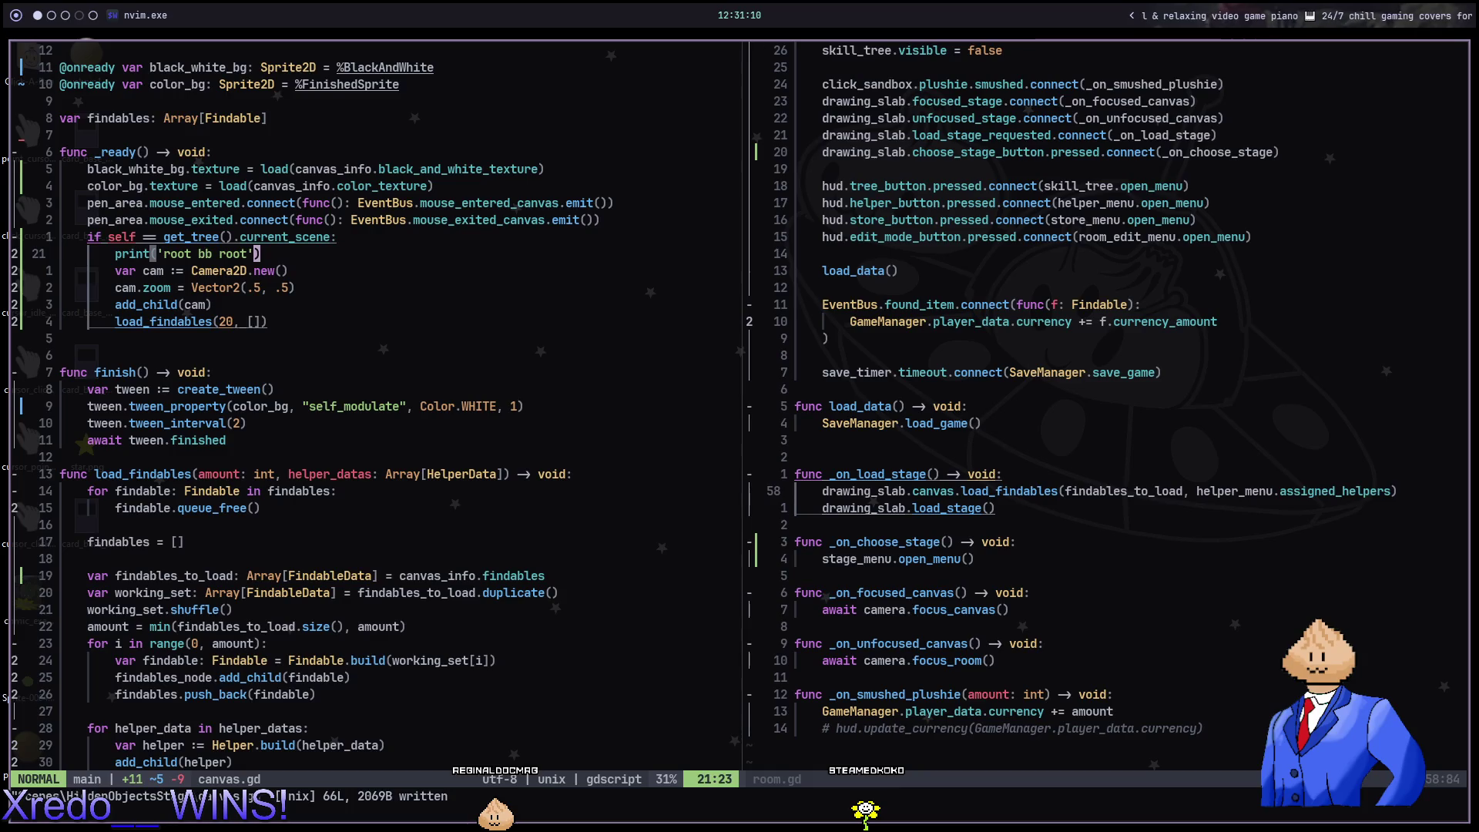
pyautogui.press('d')
pyautogui.press('d')
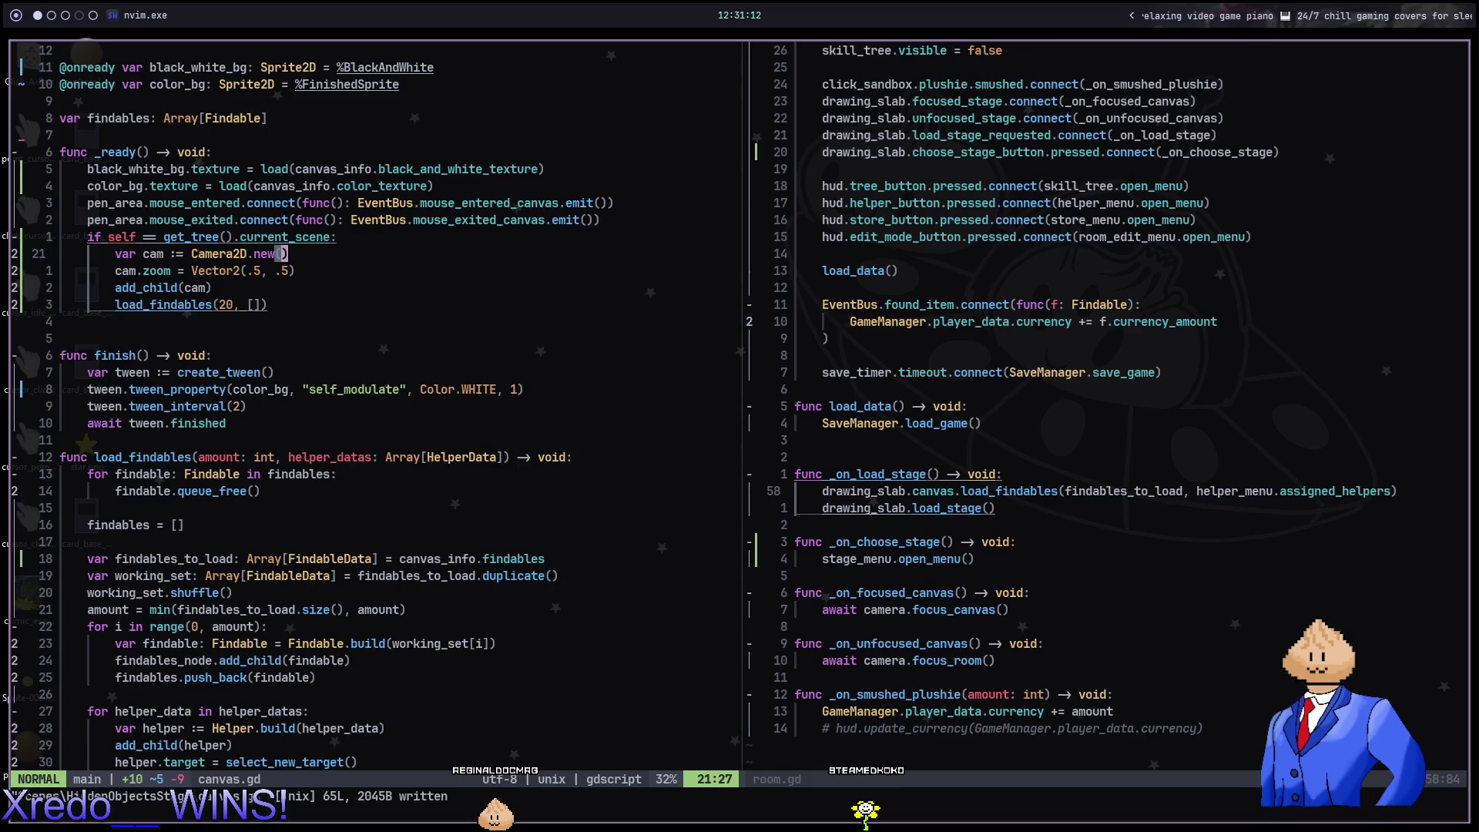
pyautogui.hotkey('alt', 'Tab')
pyautogui.press('F5')
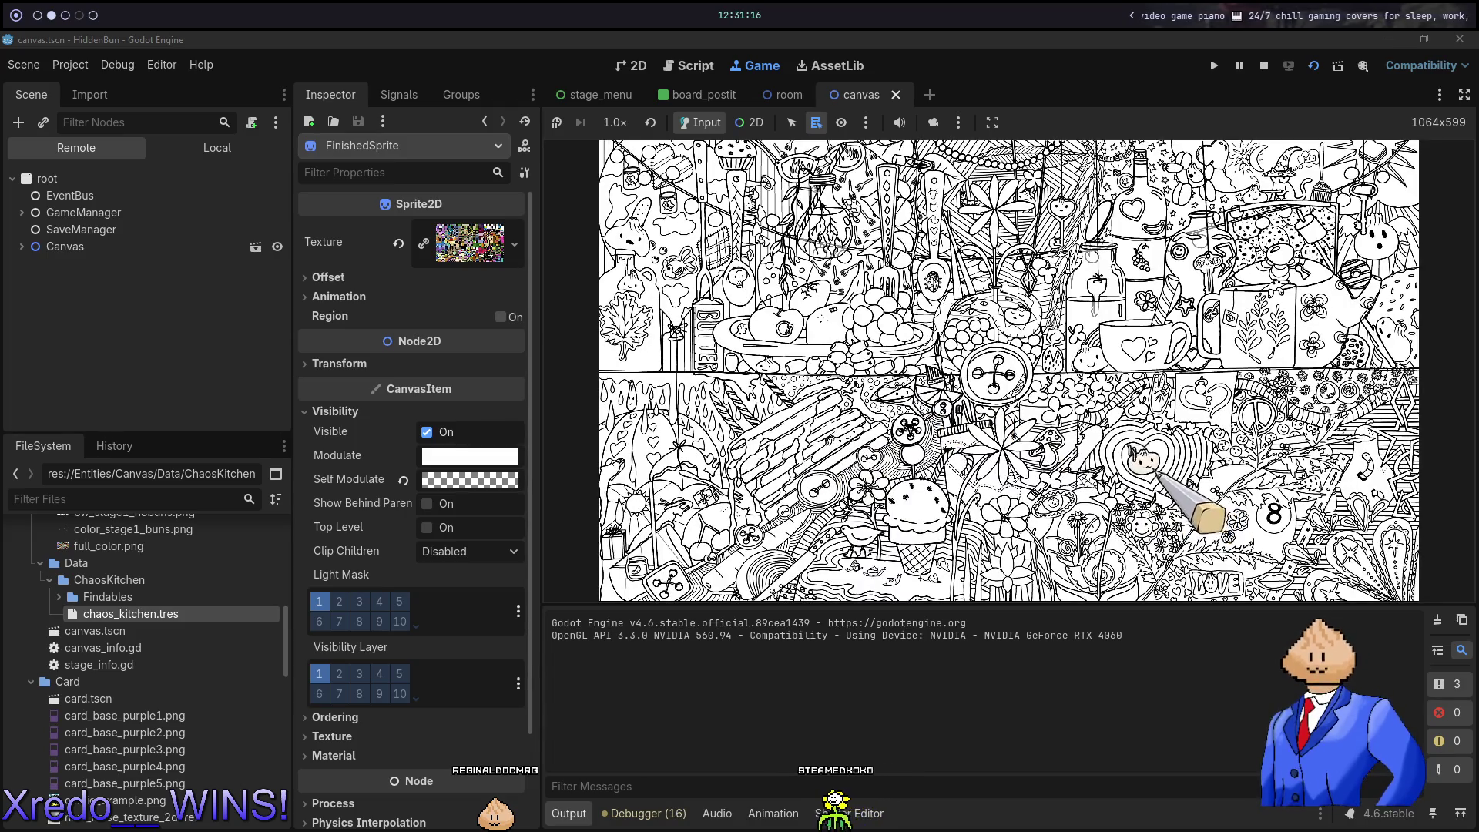
# Step: Find the Loverboy bun in the heart and the Angel bun at top right, then stop the game
pyautogui.click(1155, 448)
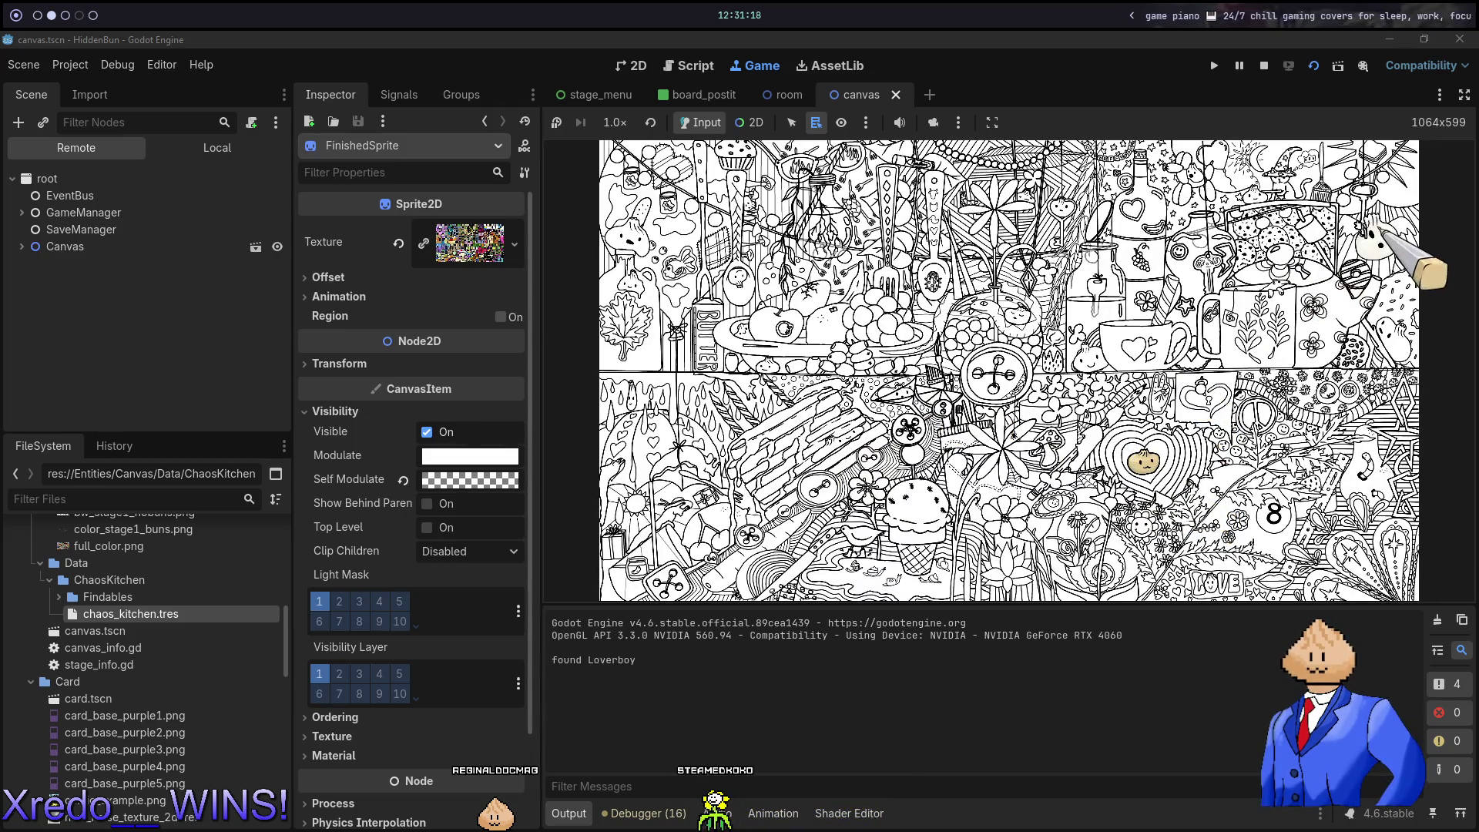
pyautogui.click(1367, 231)
pyautogui.press('F8')
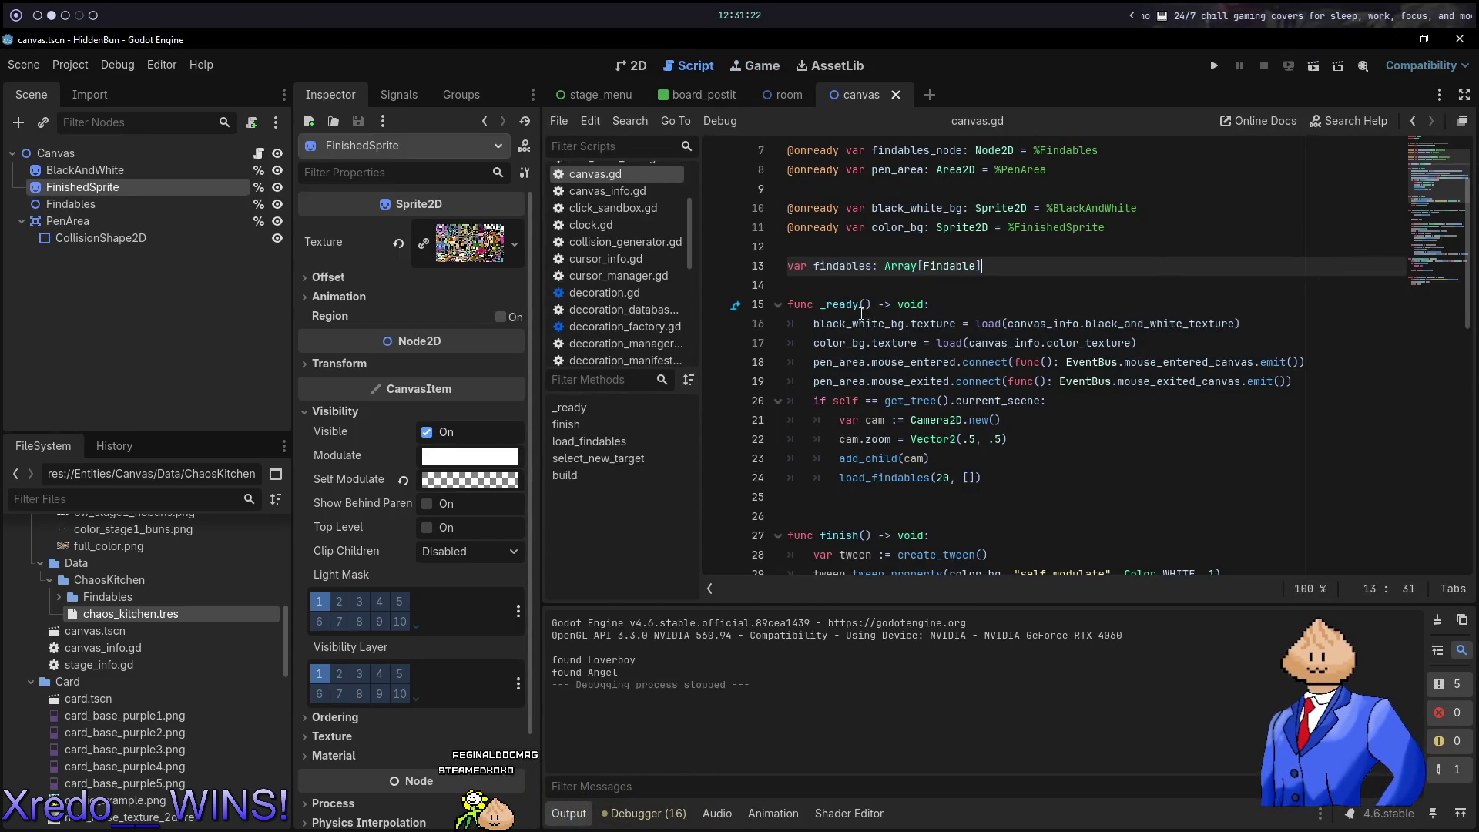
pyautogui.hotkey('alt', 'Tab')
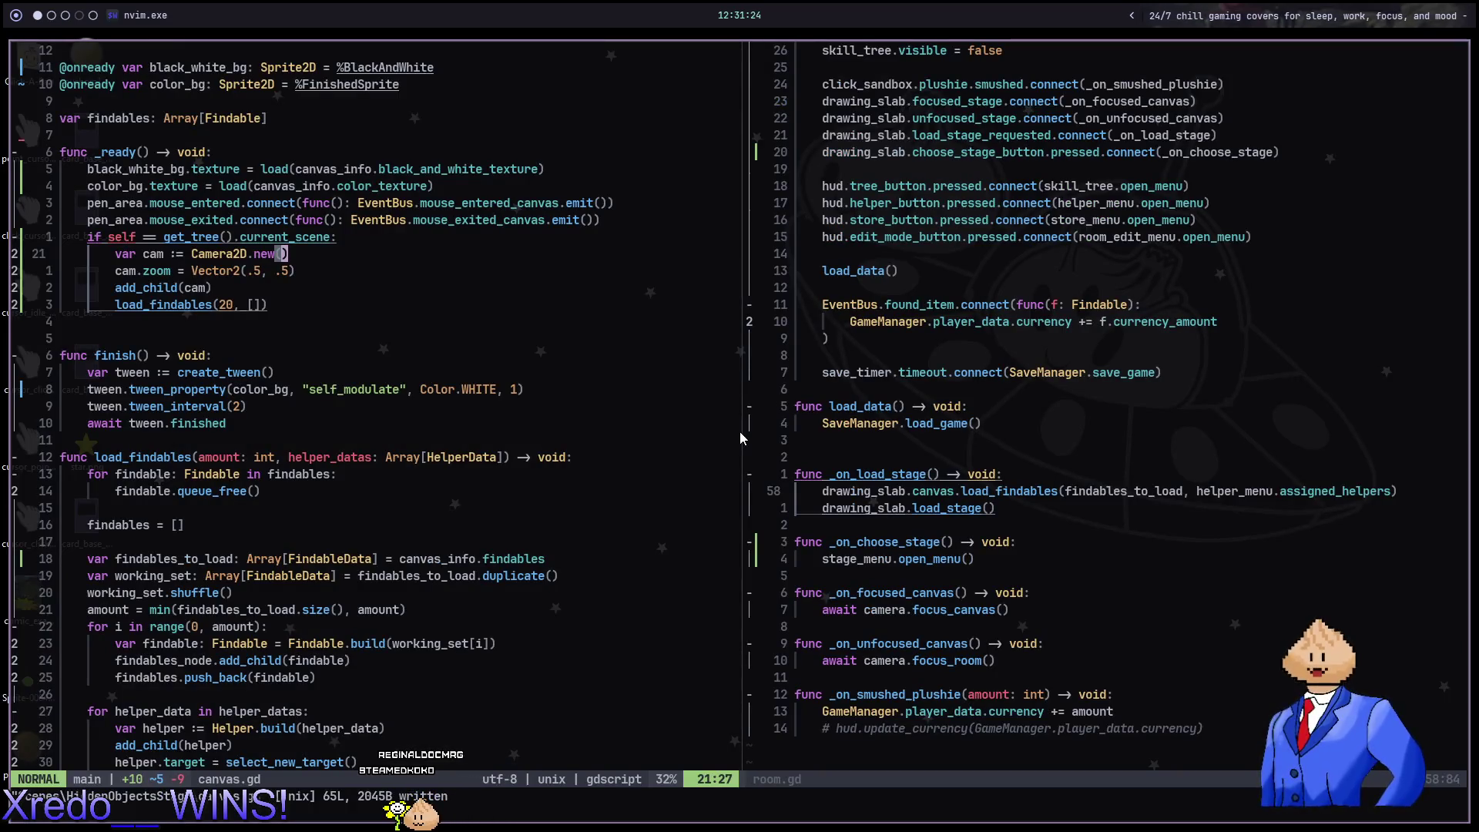
# Step: Review canvas.gd's setup code down to the color_bg texture line, then go back to Godot
pyautogui.press('k')
pyautogui.press('k')
pyautogui.press('k')
pyautogui.press('k')
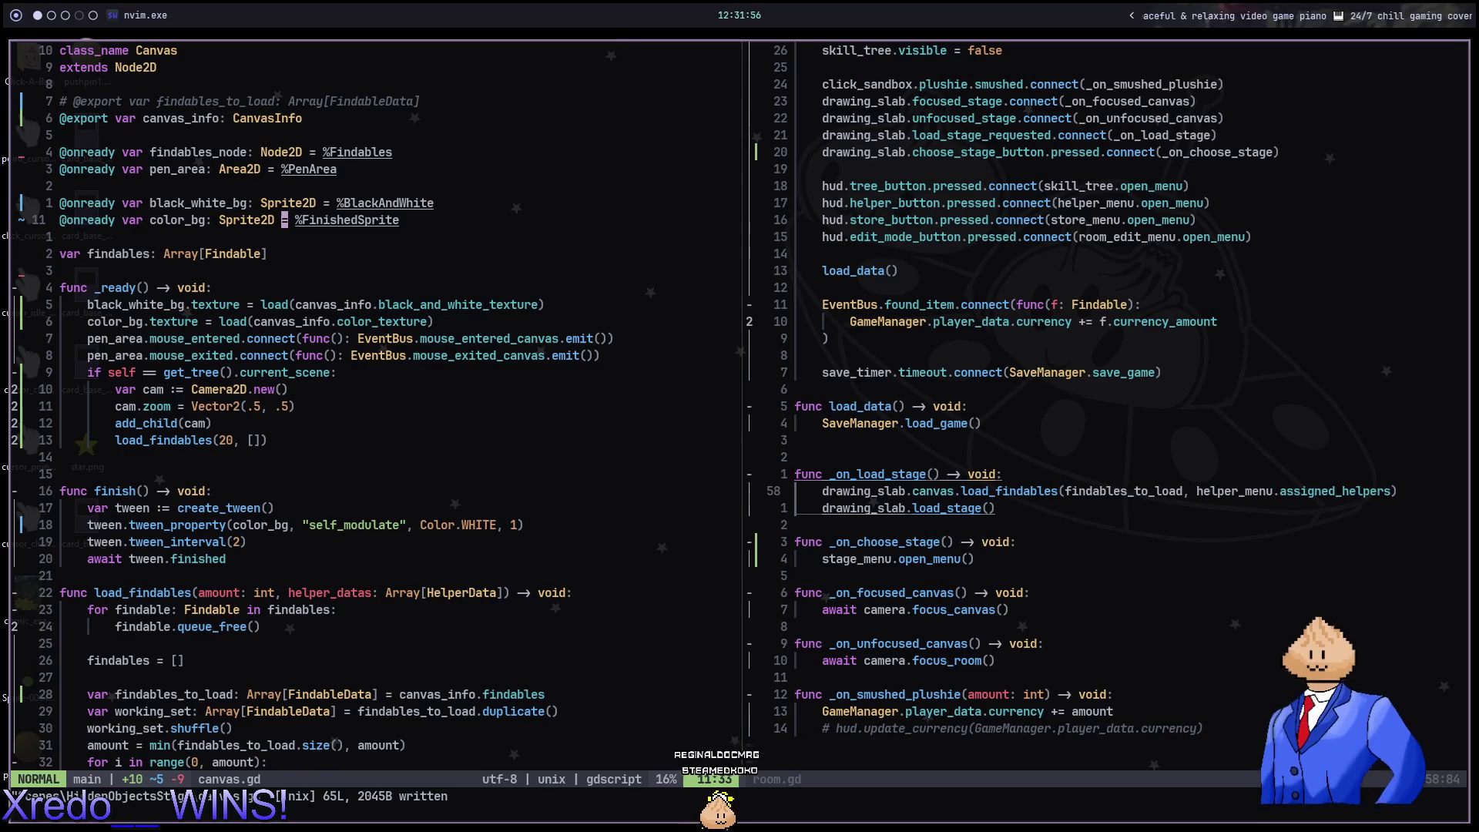
pyautogui.press('j')
pyautogui.click(283, 321)
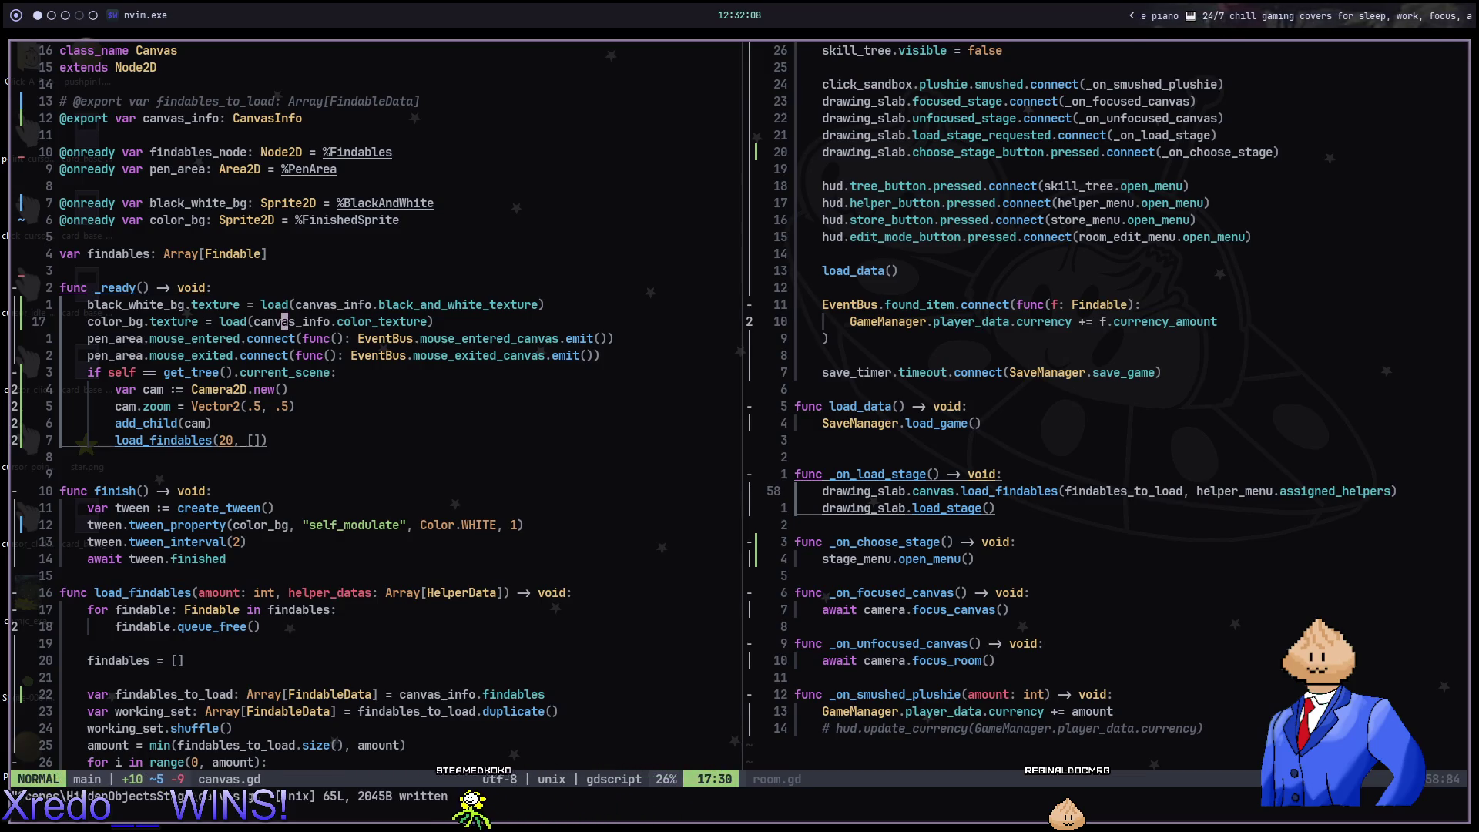
pyautogui.press('super+2')
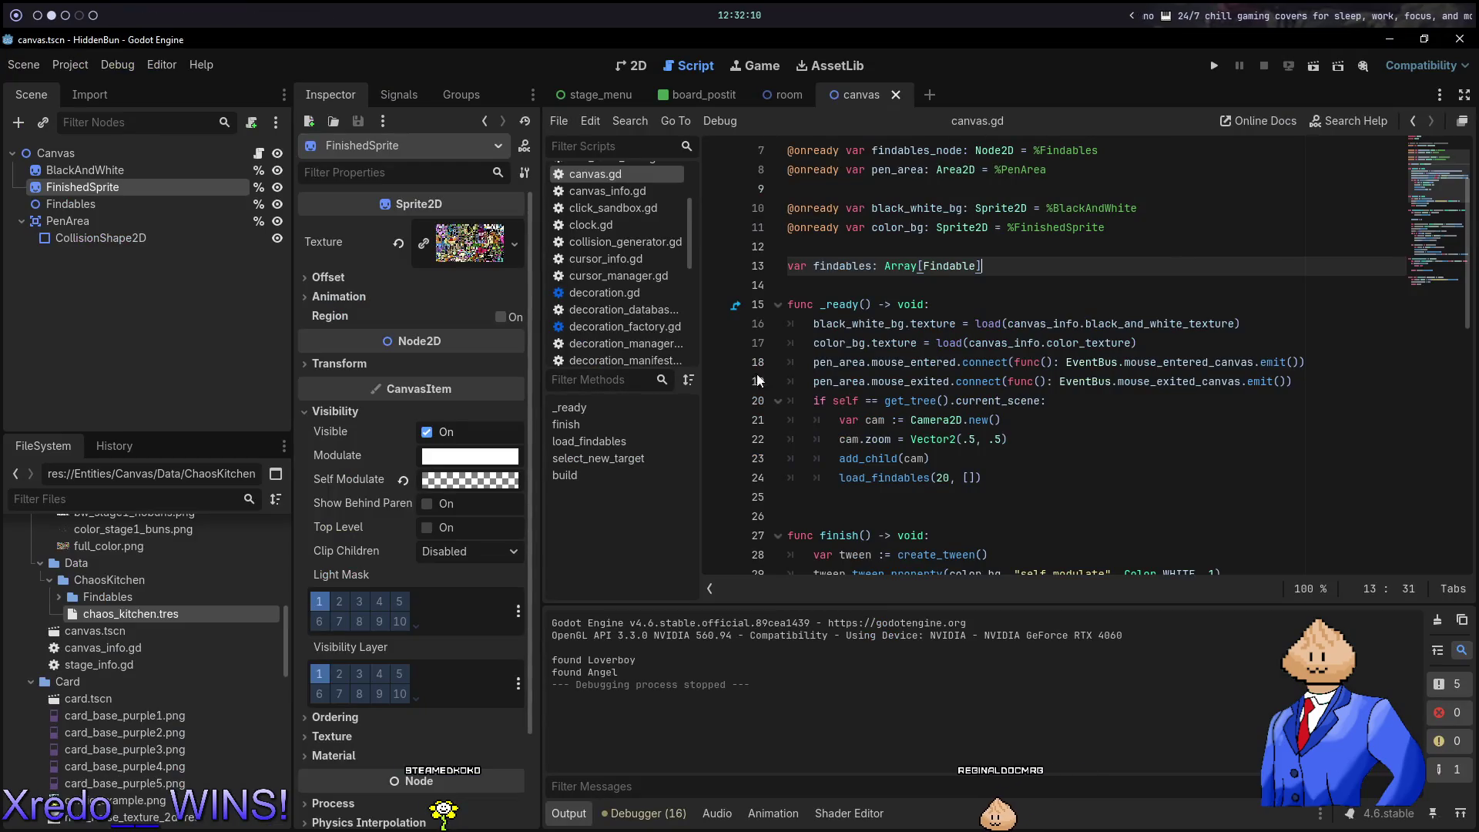
# Step: Run the room scene to see the Canvas.build() missing-argument error at drawing_slab.gd line 60
pyautogui.click(786, 94)
pyautogui.press('F6')
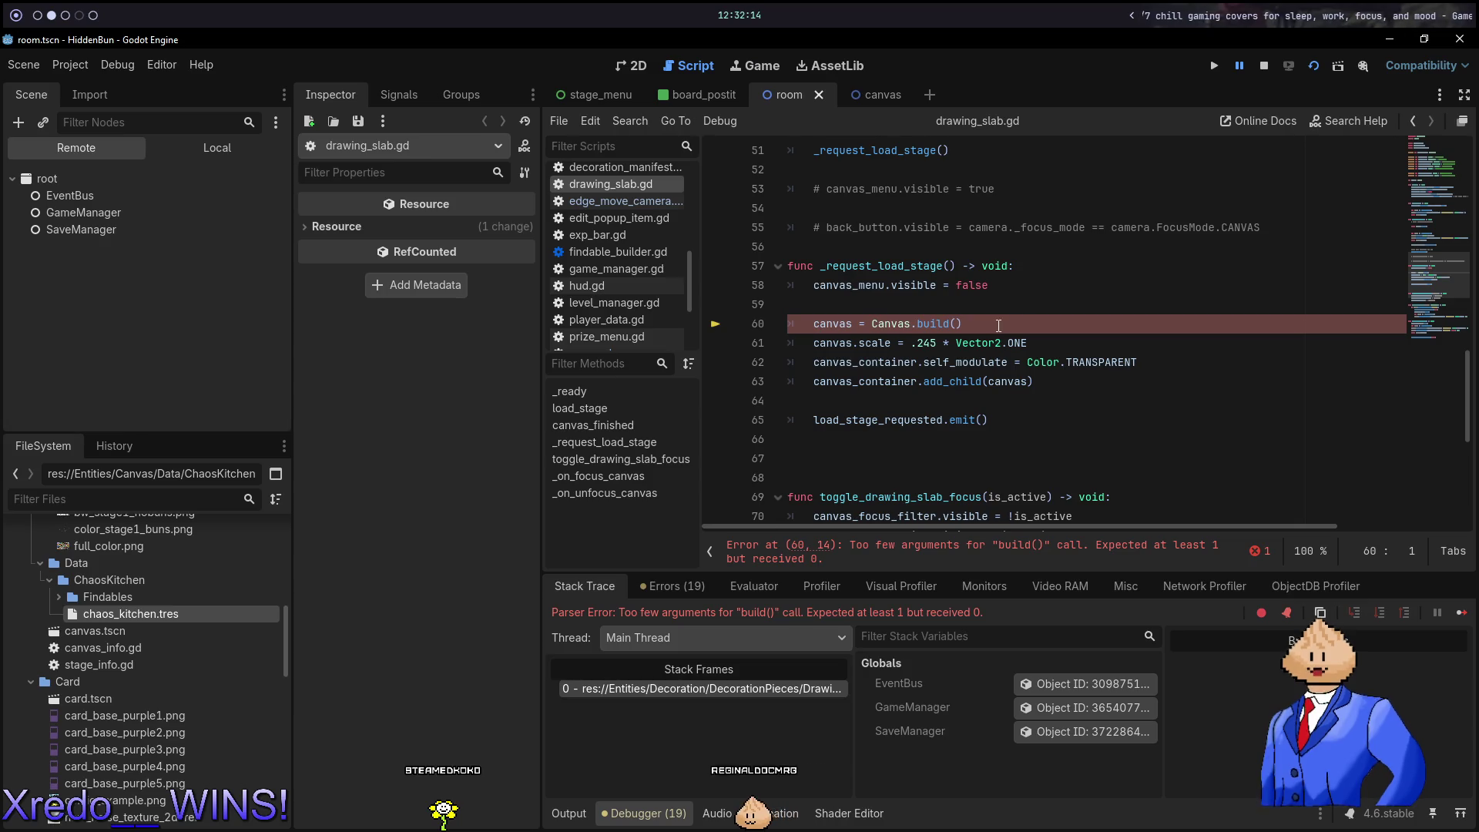
pyautogui.scroll(15, 1001, 323)
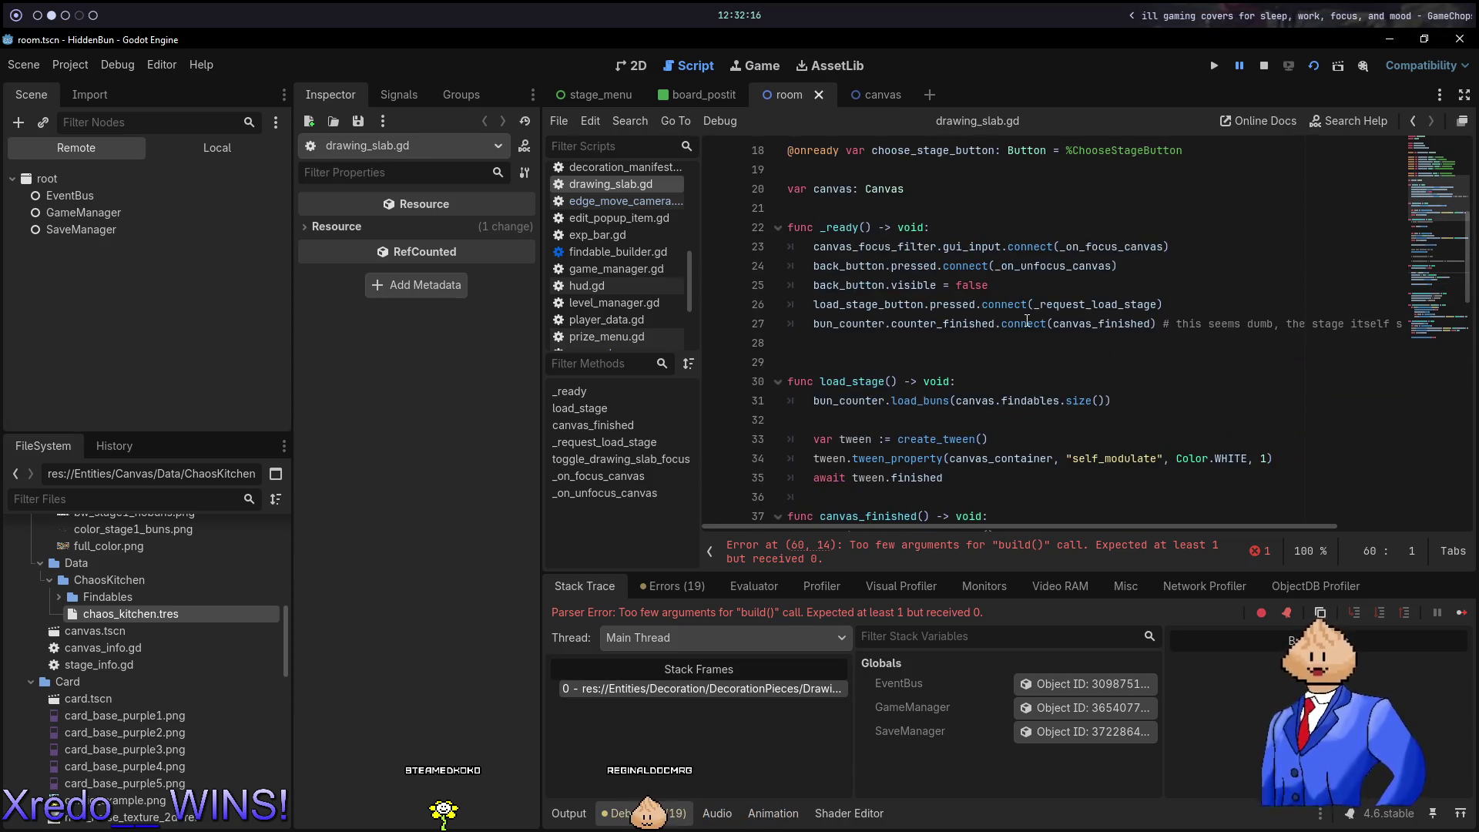
pyautogui.scroll(-16, 1029, 319)
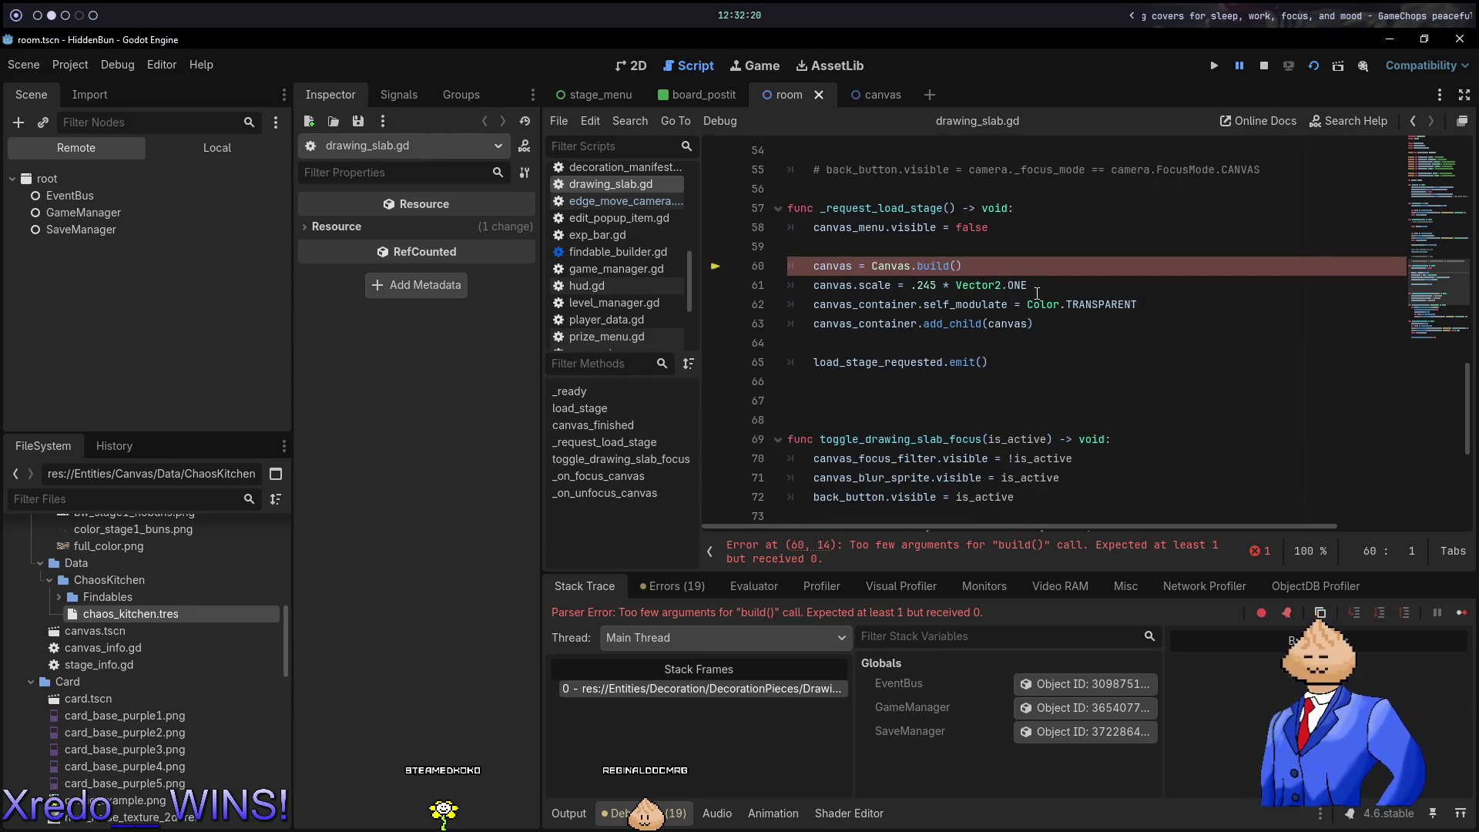
pyautogui.press('F8')
pyautogui.hotkey('alt', 'Tab')
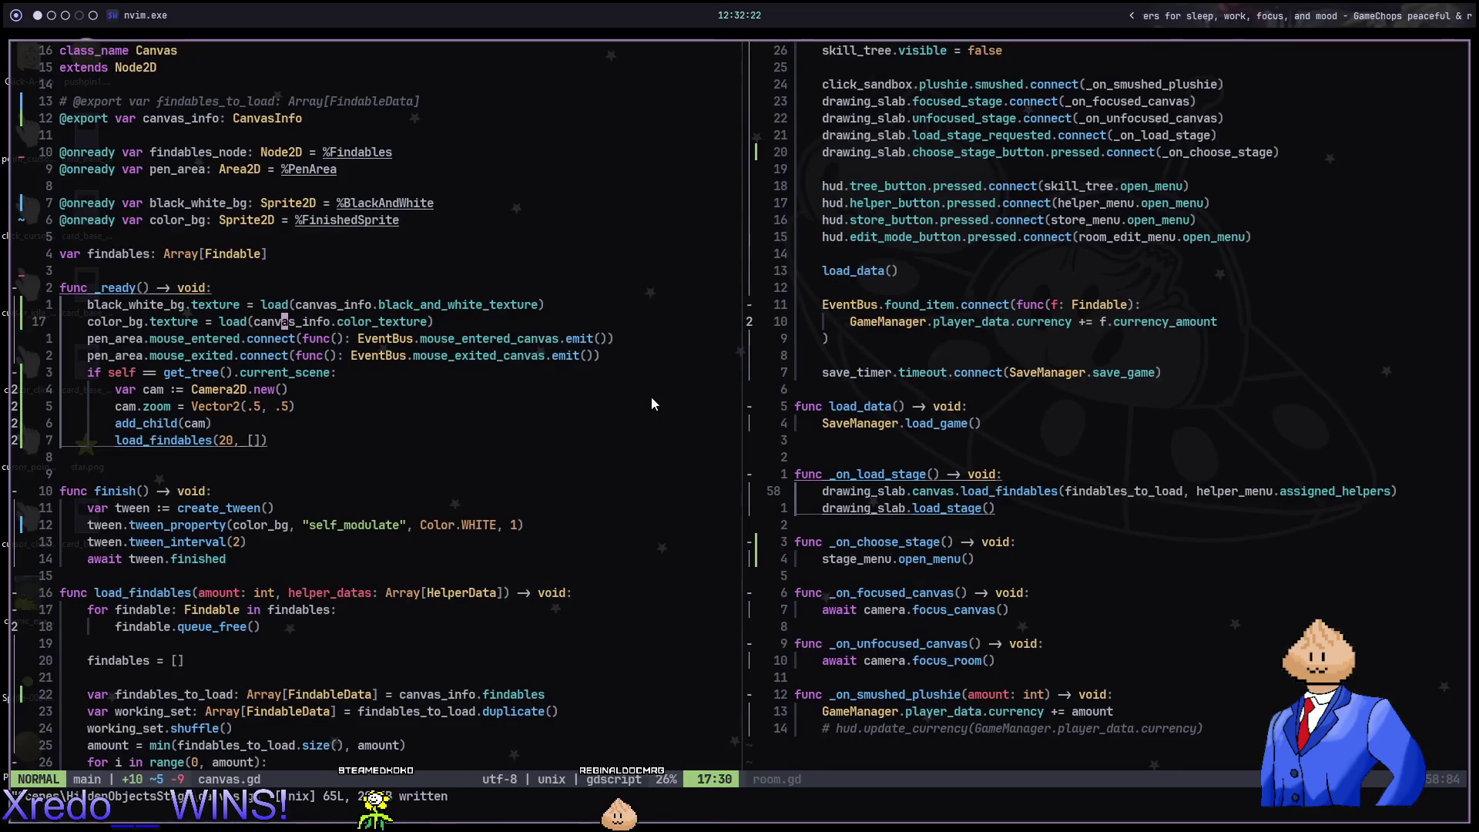
# Step: Search room.gd for 'load_stage' and jump to the load_stage definition in drawing_slab.gd
pyautogui.hotkey('ctrl', 'w')
pyautogui.write('l')
pyautogui.write('/reques')
pyautogui.write('ted')
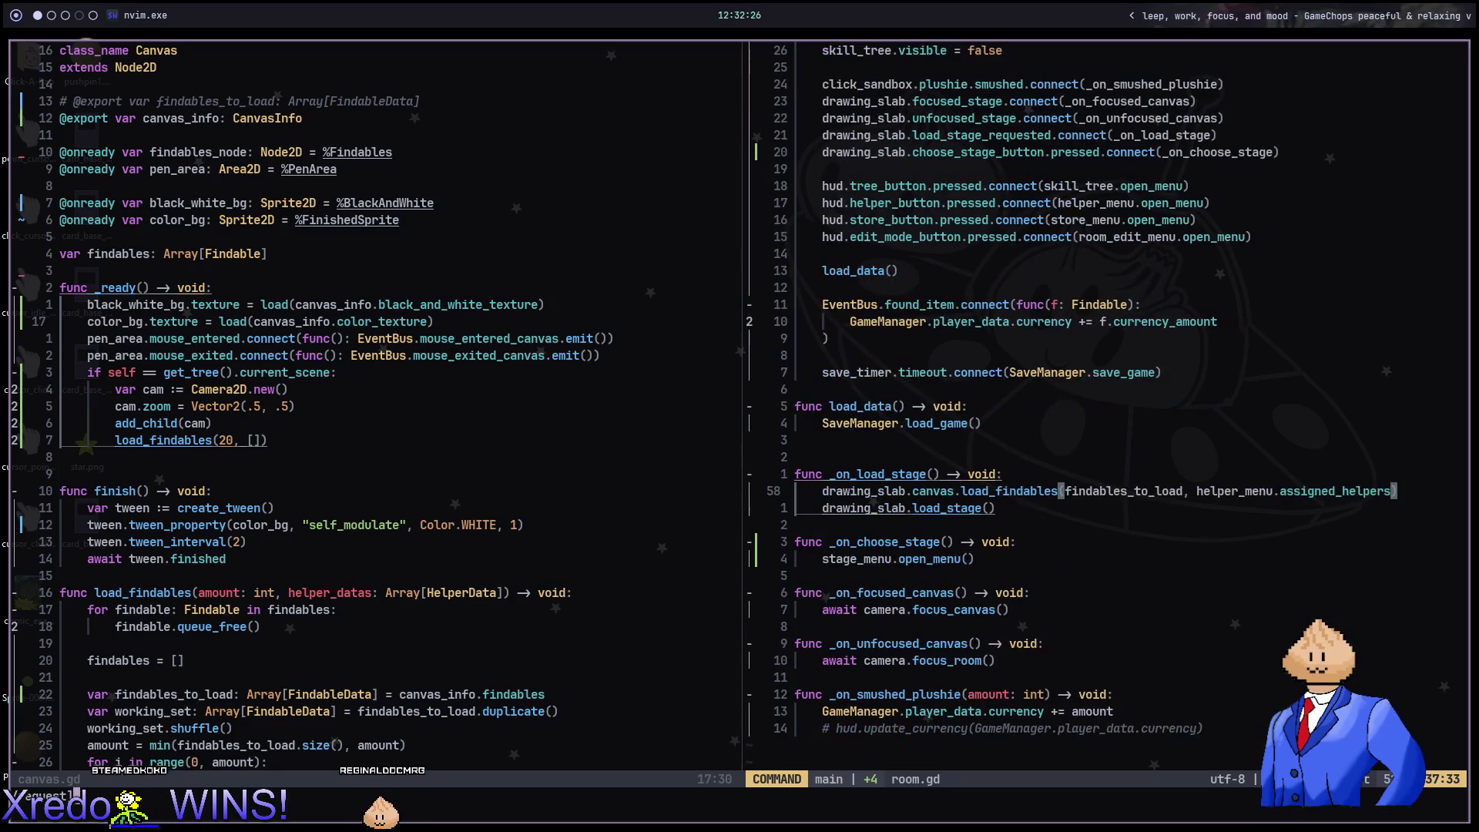
pyautogui.hotkey('ctrl', 'w')
pyautogui.write('load_stage')
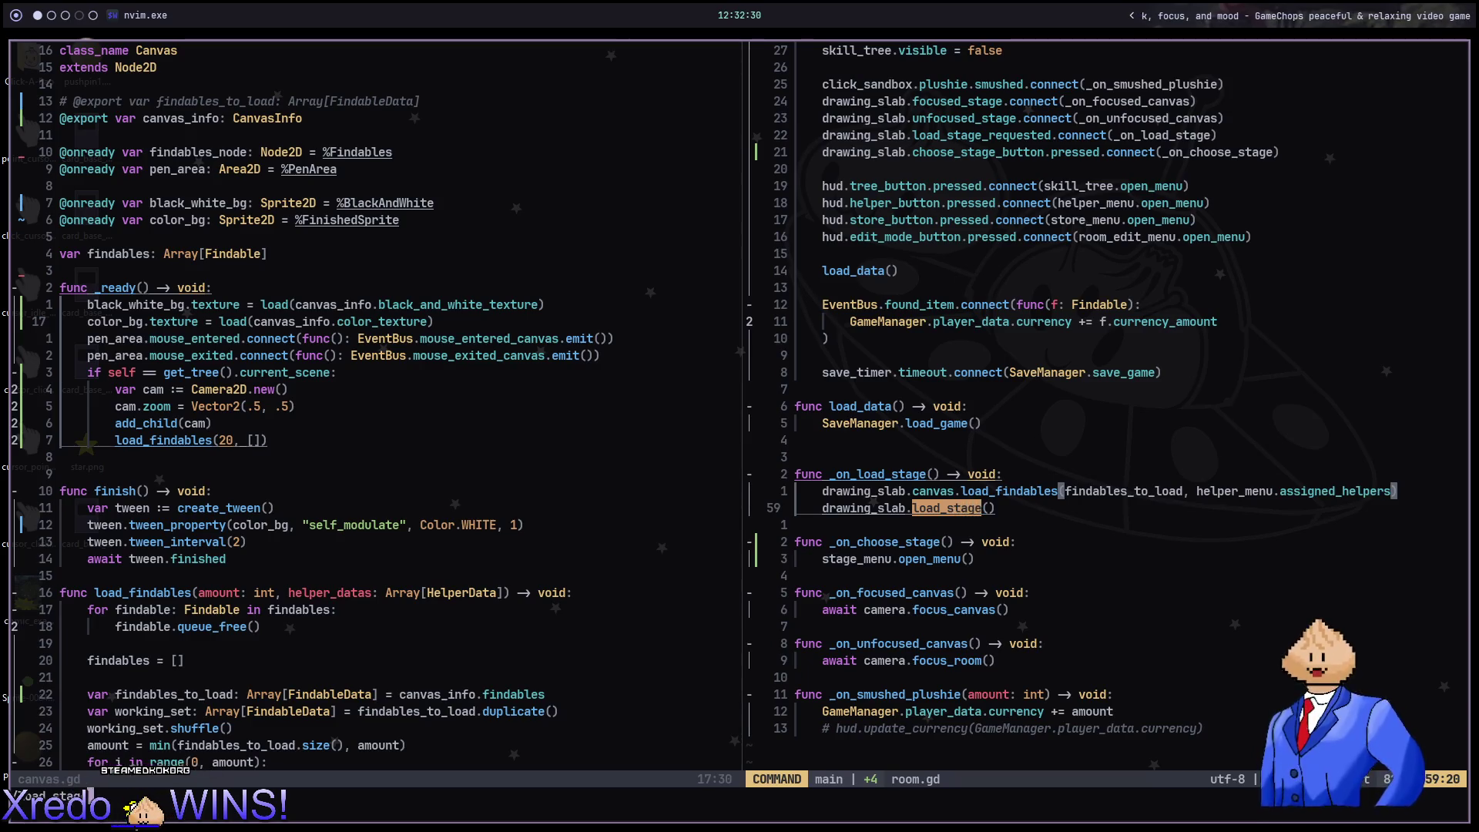
pyautogui.press('Return')
pyautogui.press('g')
pyautogui.press('d')
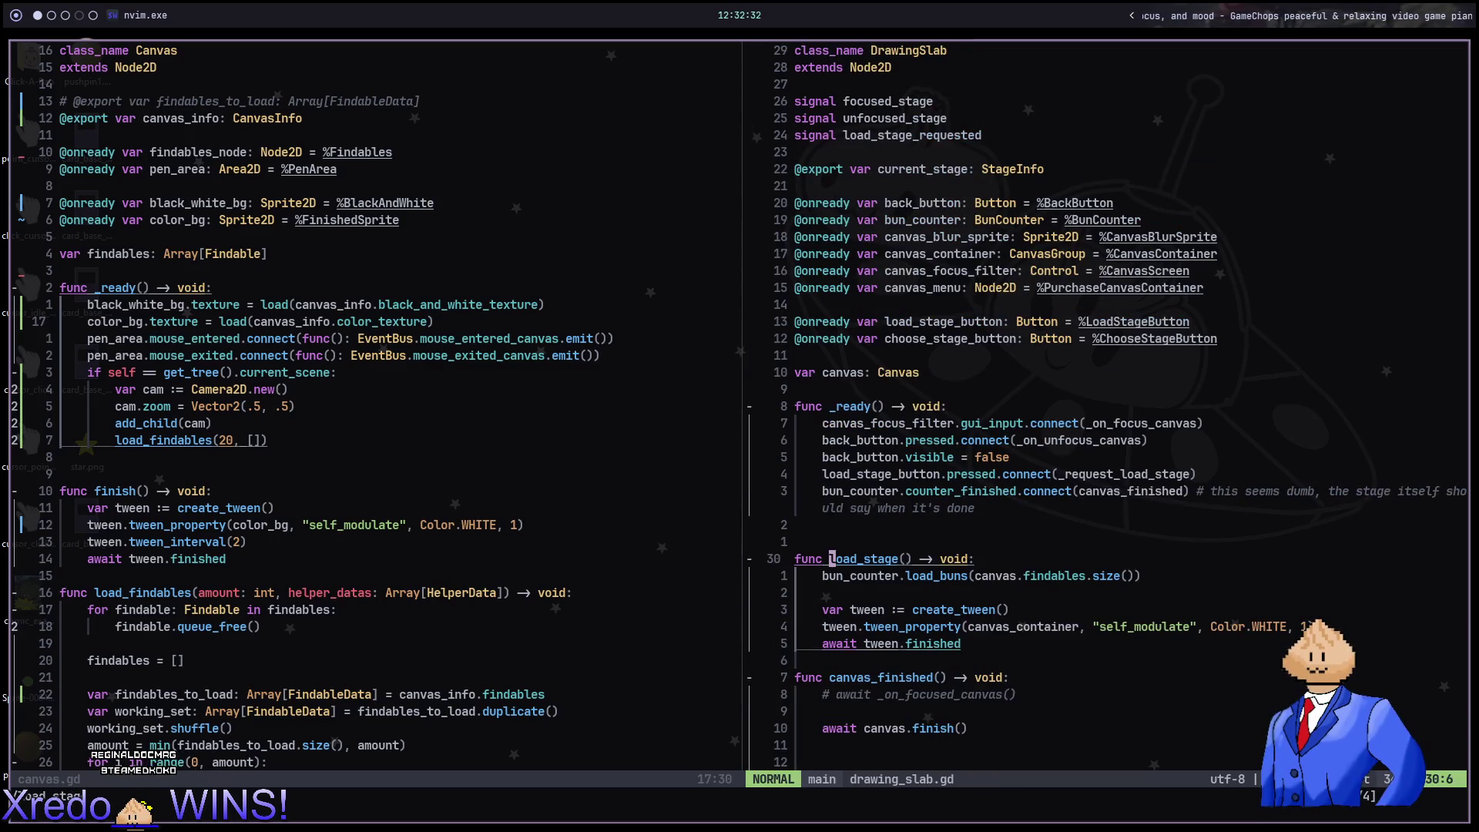
# Step: Search for 'request', go to _request_load_stage's definition, and list its three references
pyautogui.press('/')
pyautogui.write('request')
pyautogui.press('Return')
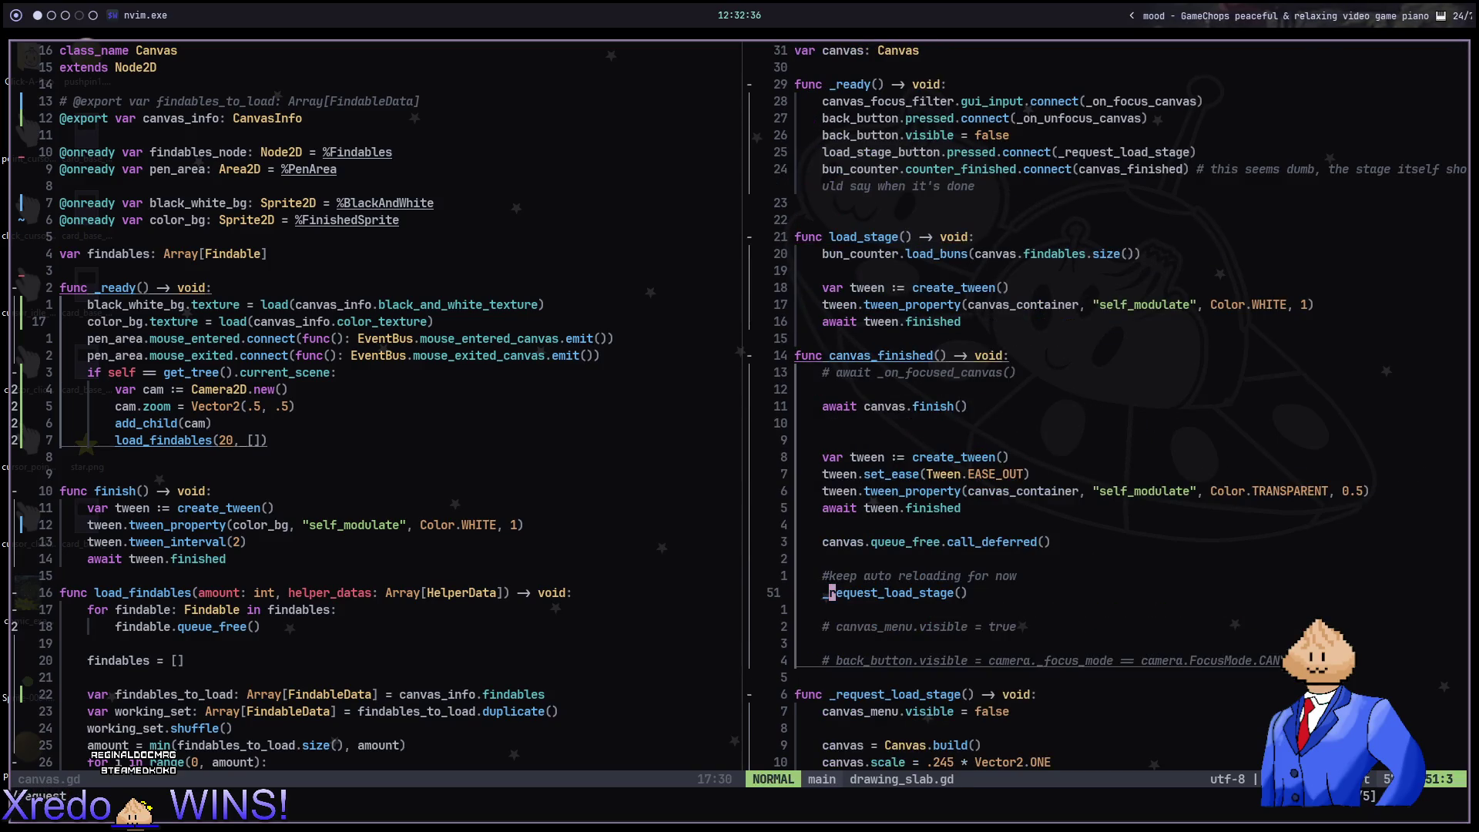
pyautogui.press('g')
pyautogui.press('d')
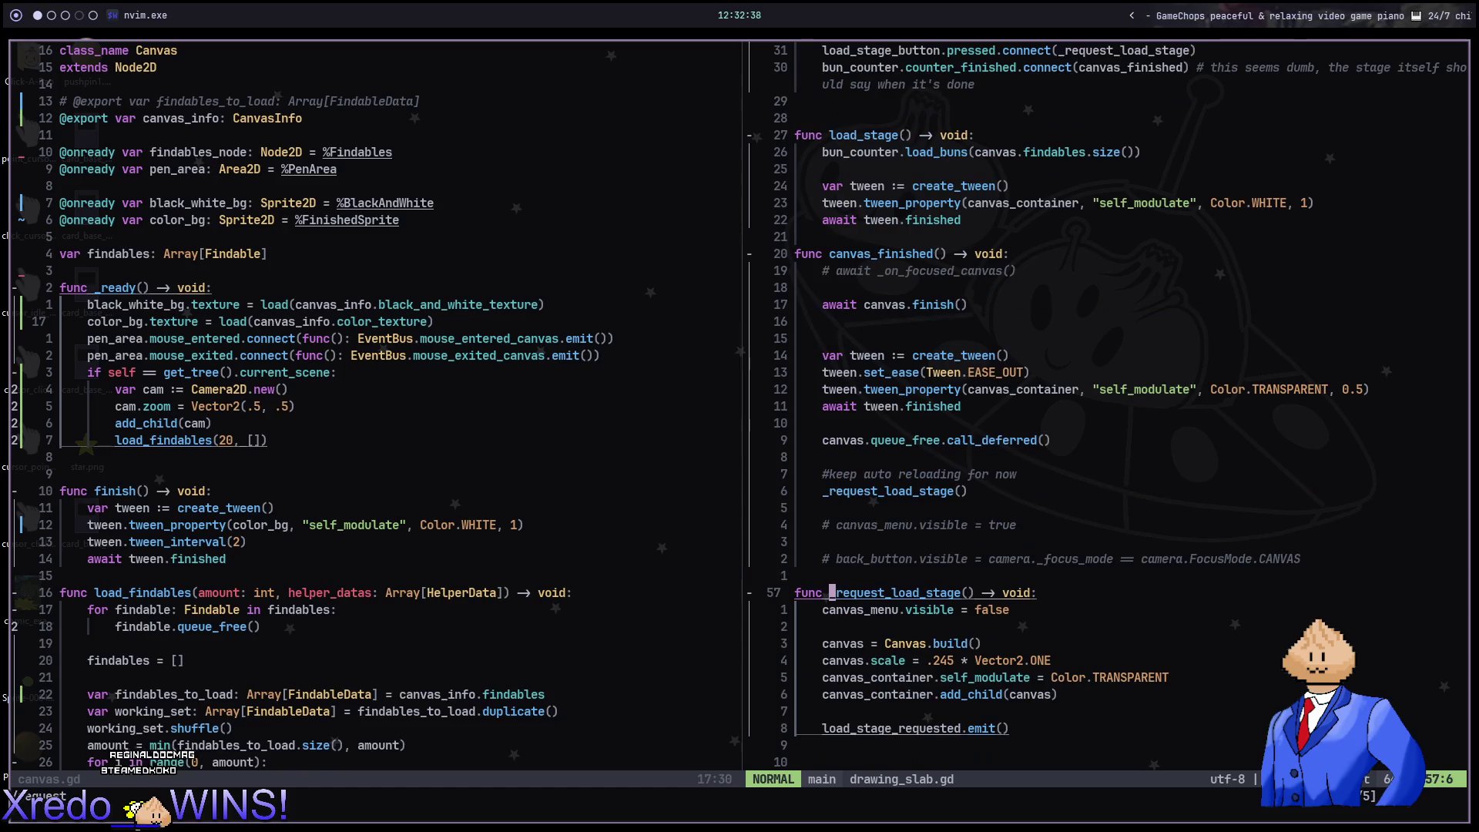
pyautogui.press('g')
pyautogui.press('r')
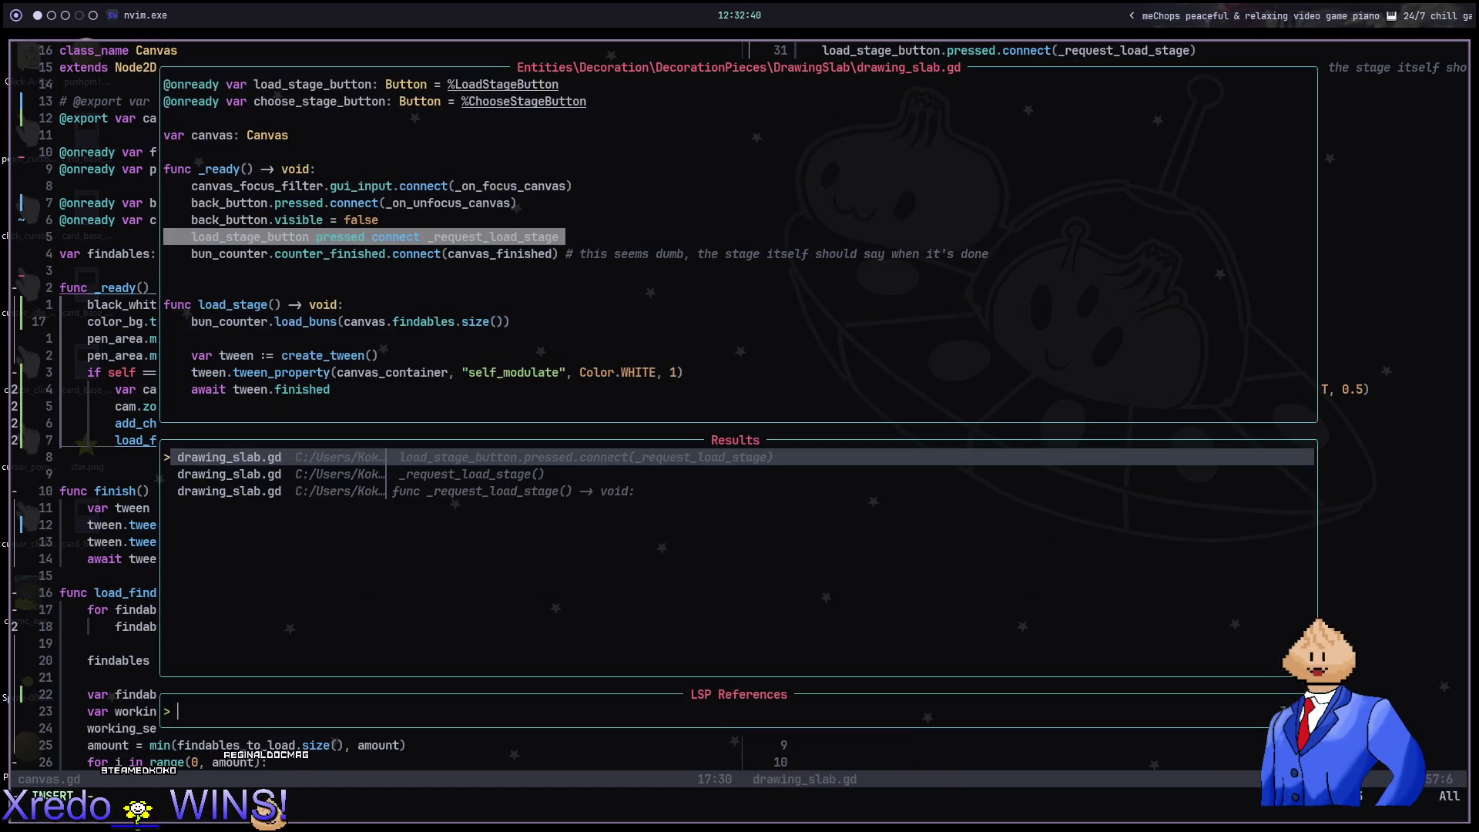
pyautogui.press('Down')
pyautogui.press('Down')
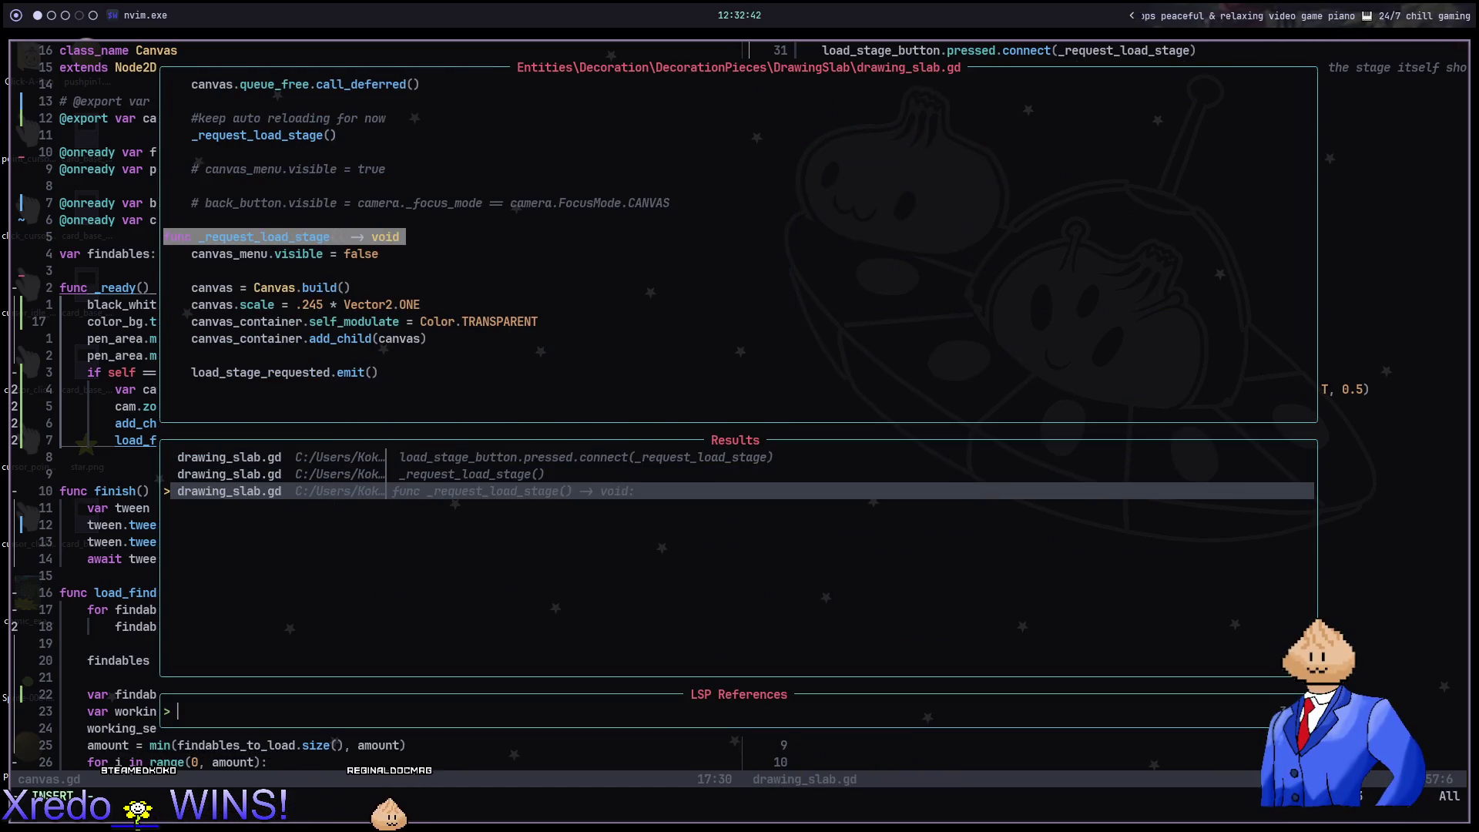
pyautogui.press('Up')
pyautogui.press('Up')
pyautogui.press('Down')
pyautogui.press('Down')
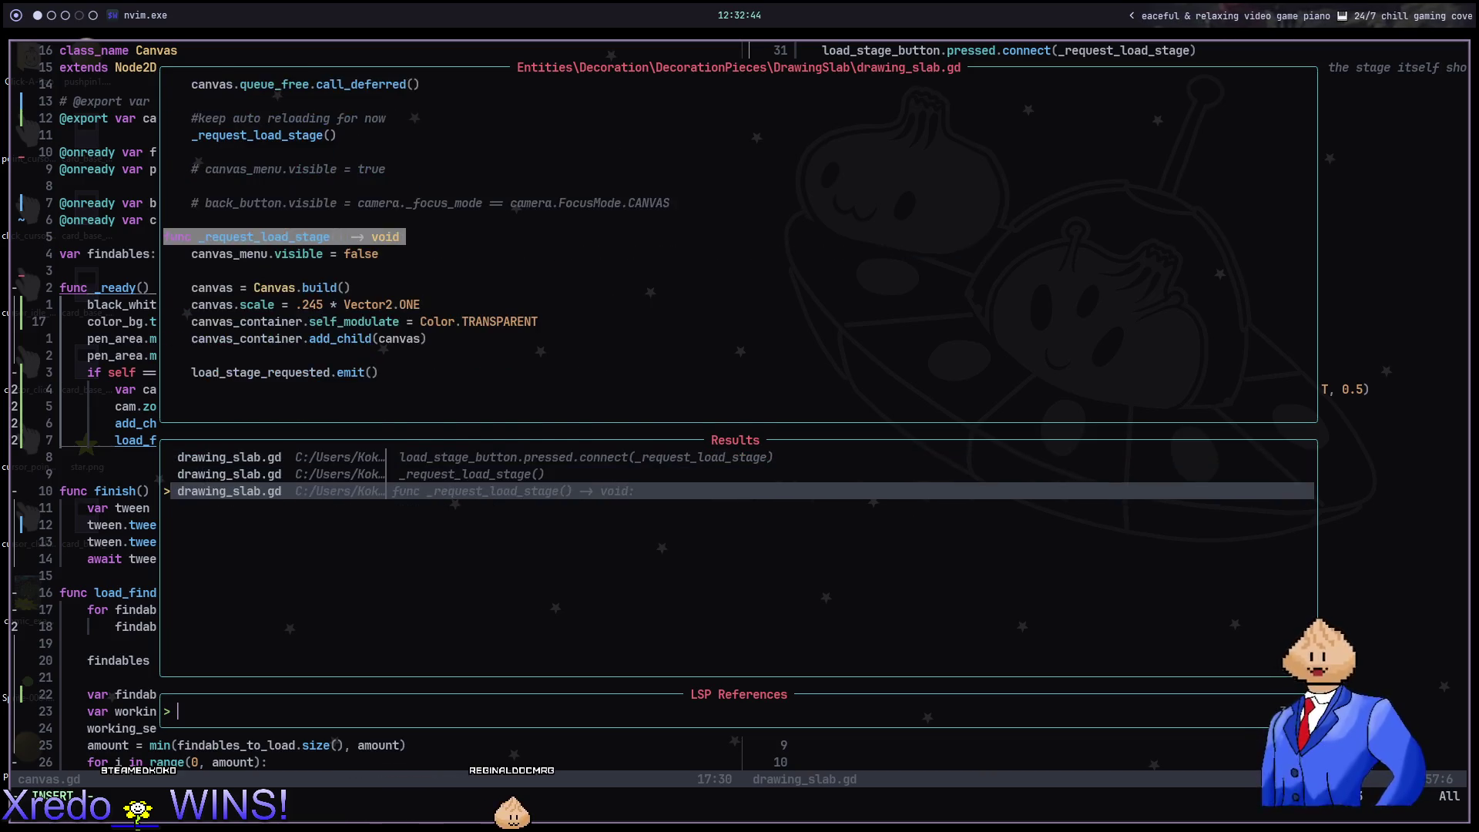
pyautogui.press('Return')
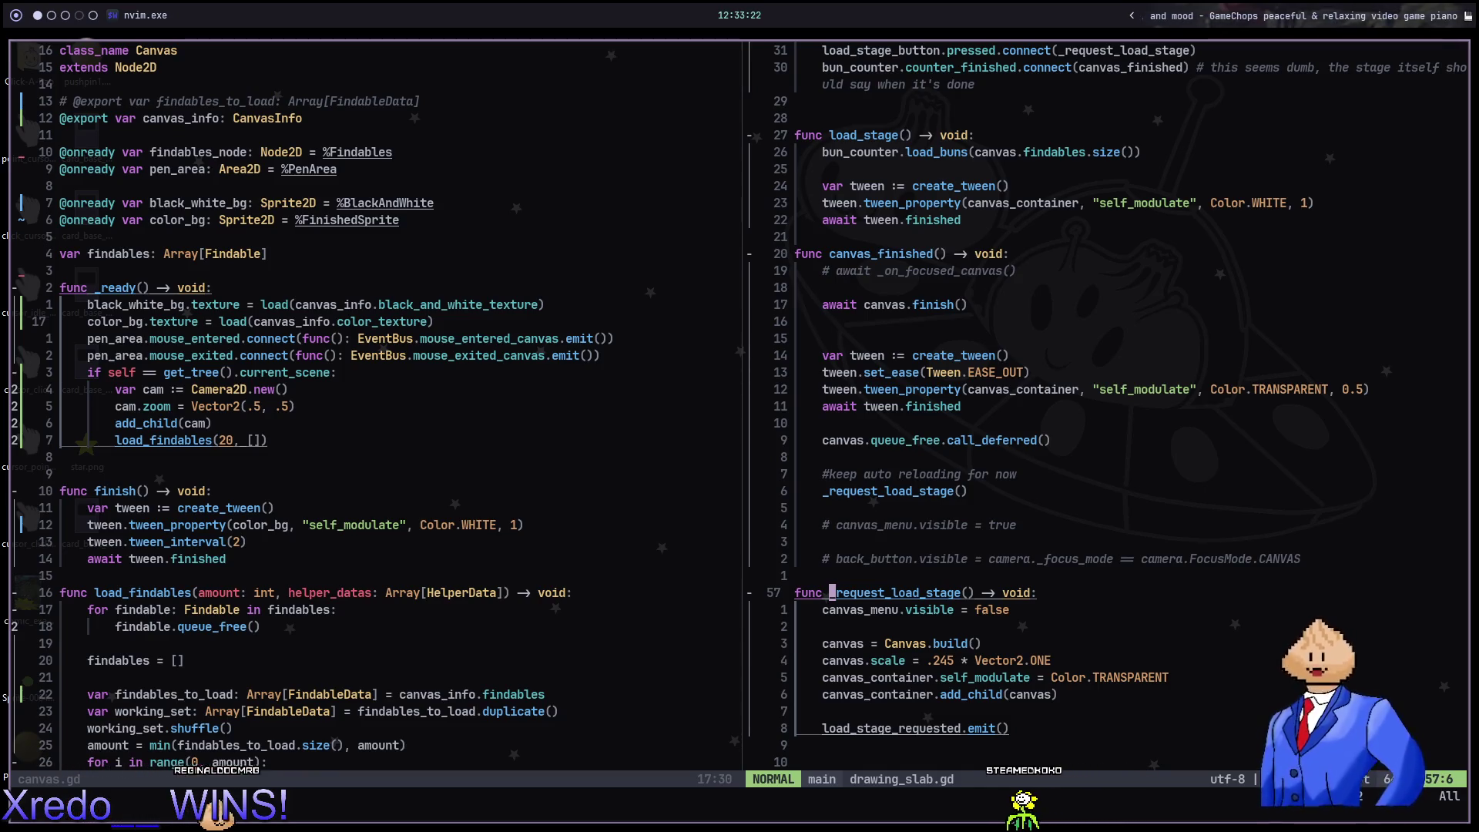
pyautogui.press('k')
pyautogui.press('k')
pyautogui.press('k')
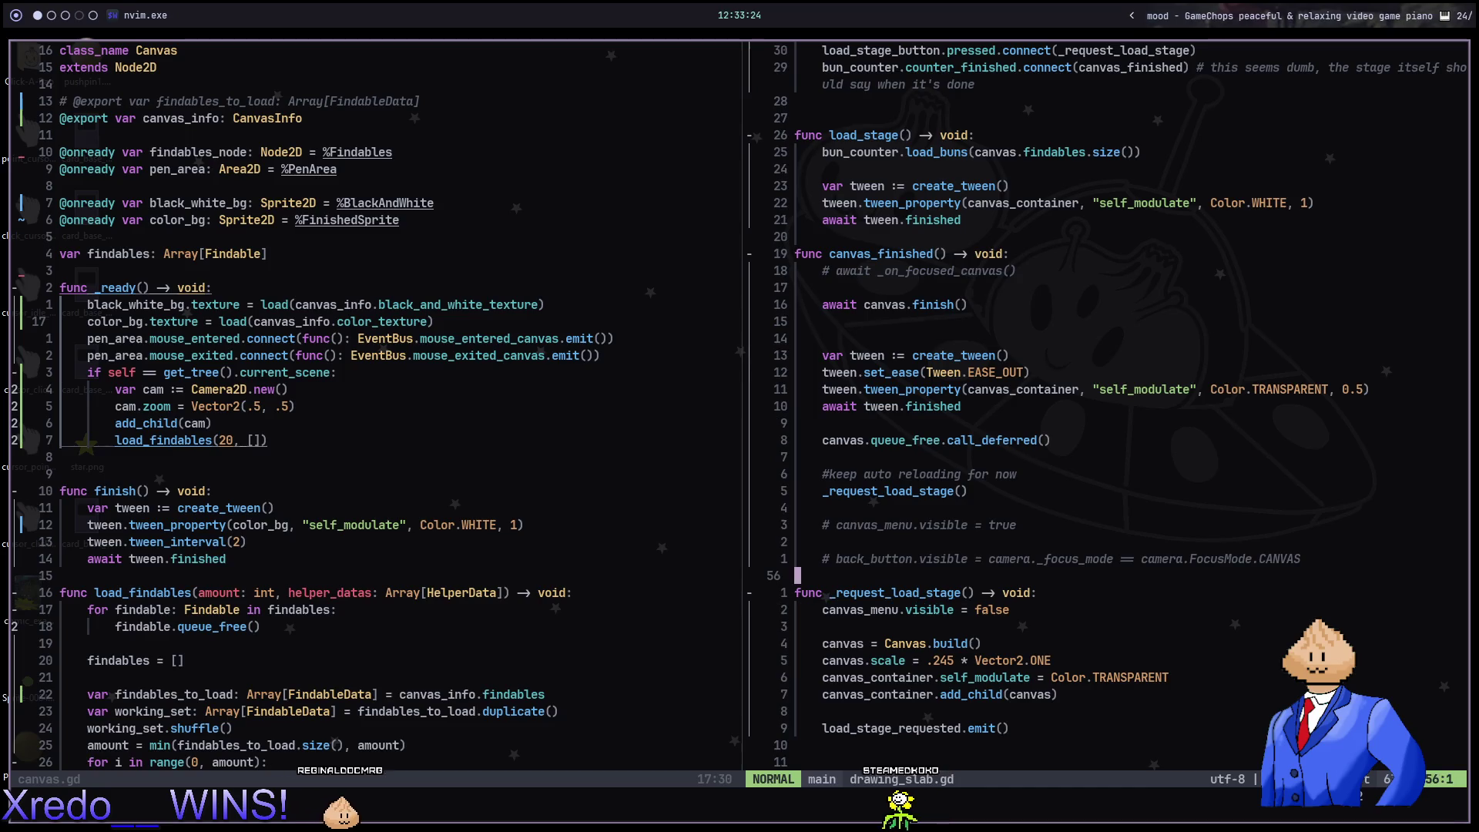
# Step: Check the load_stage_requested signal declaration, save drawing_slab.gd, and switch to Godot
pyautogui.press('k')
pyautogui.press('k')
pyautogui.press('k')
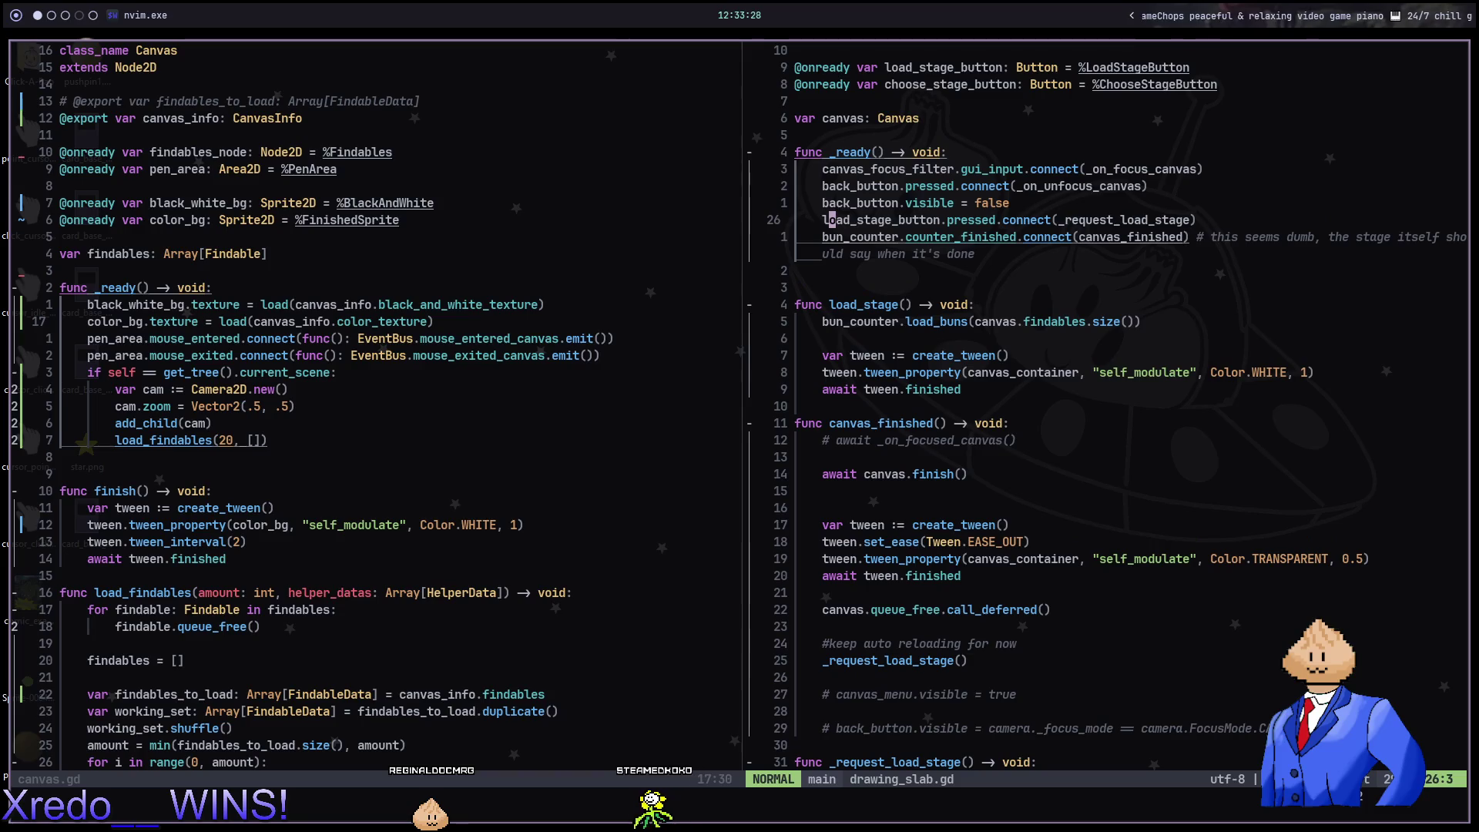
pyautogui.press('j')
pyautogui.press('j')
pyautogui.press('j')
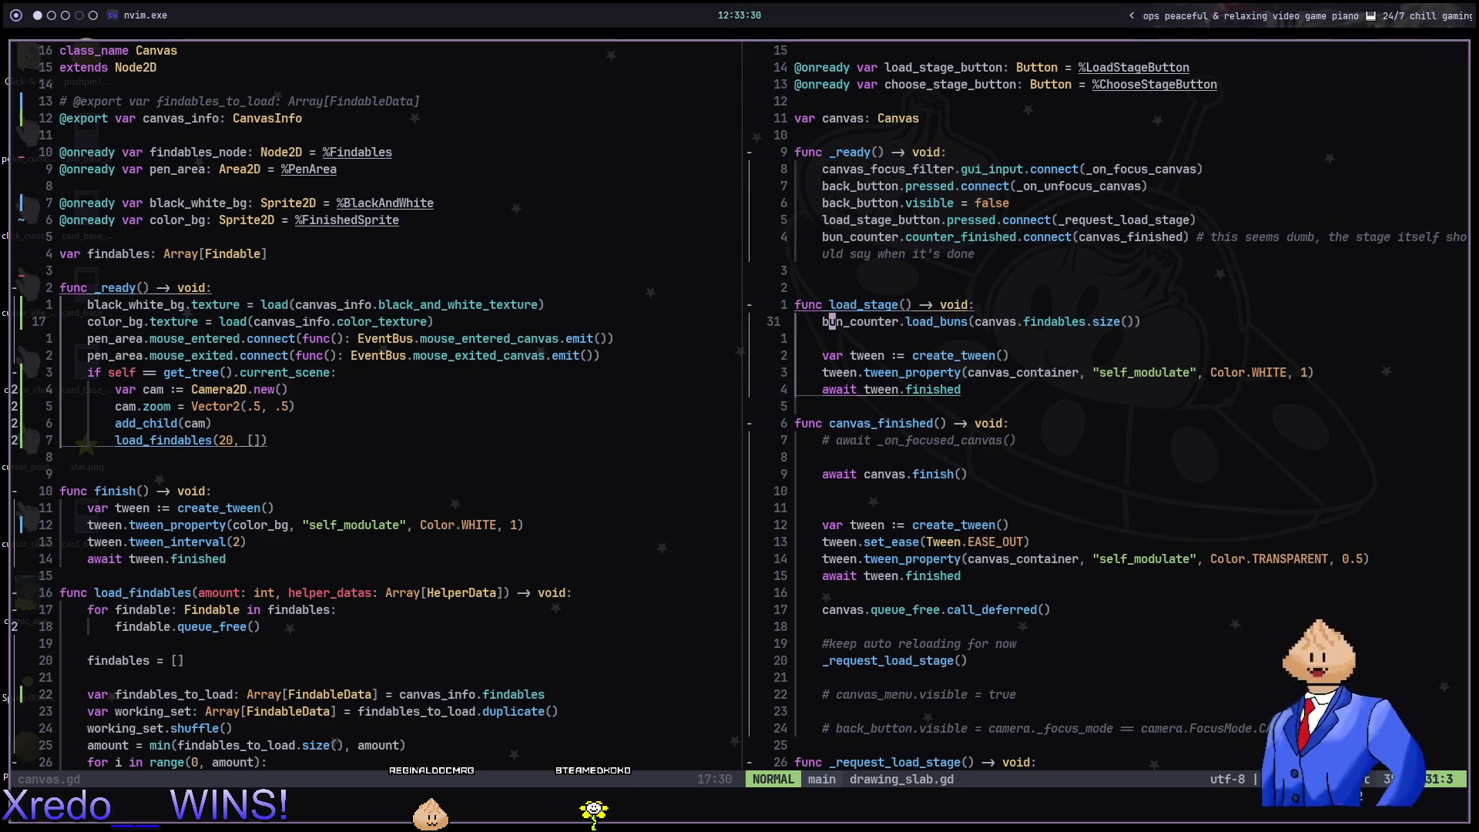
pyautogui.press('k')
pyautogui.press('k')
pyautogui.press('k')
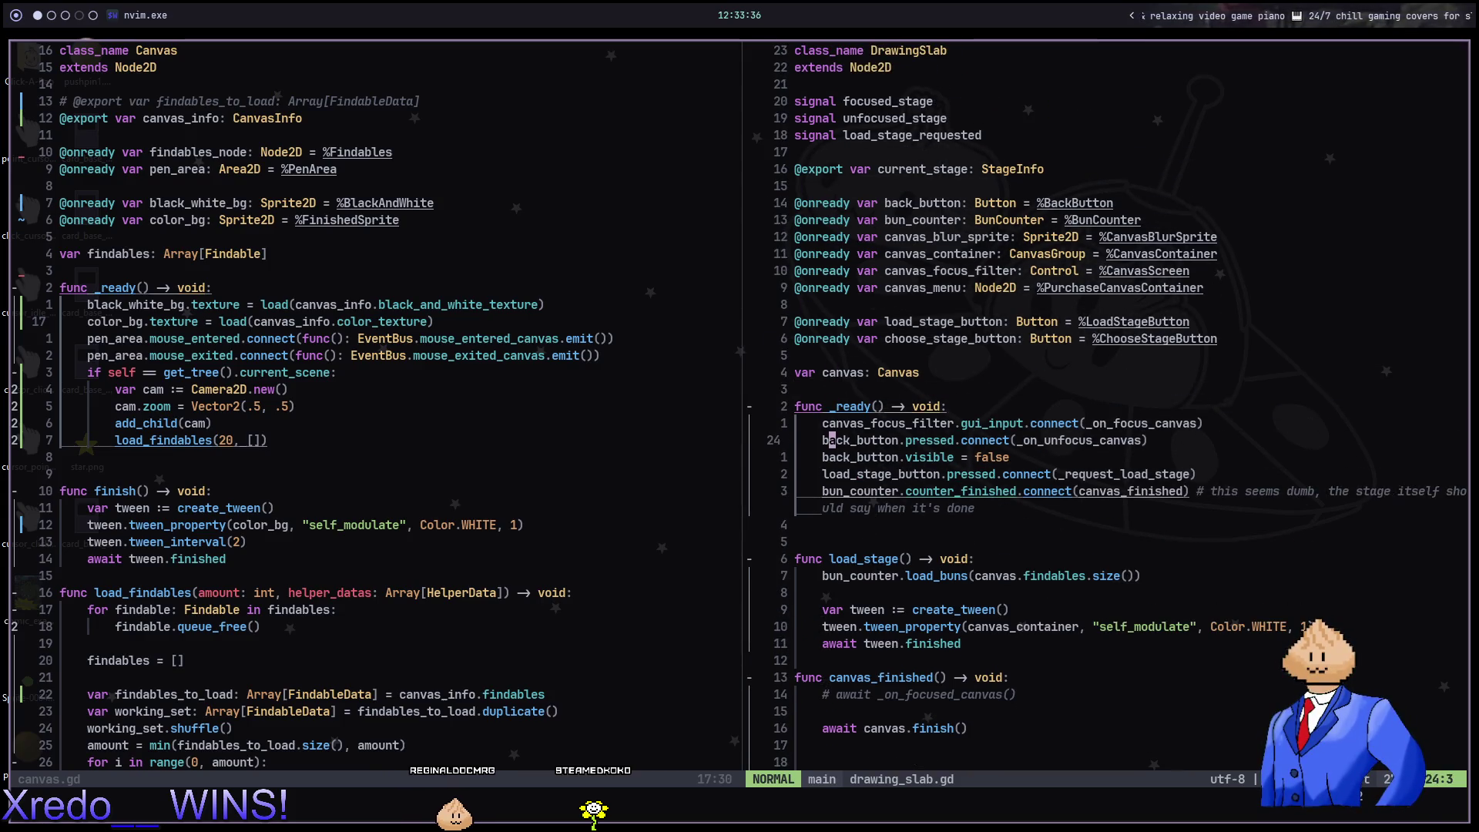
pyautogui.press('k')
pyautogui.press('k')
pyautogui.press('k')
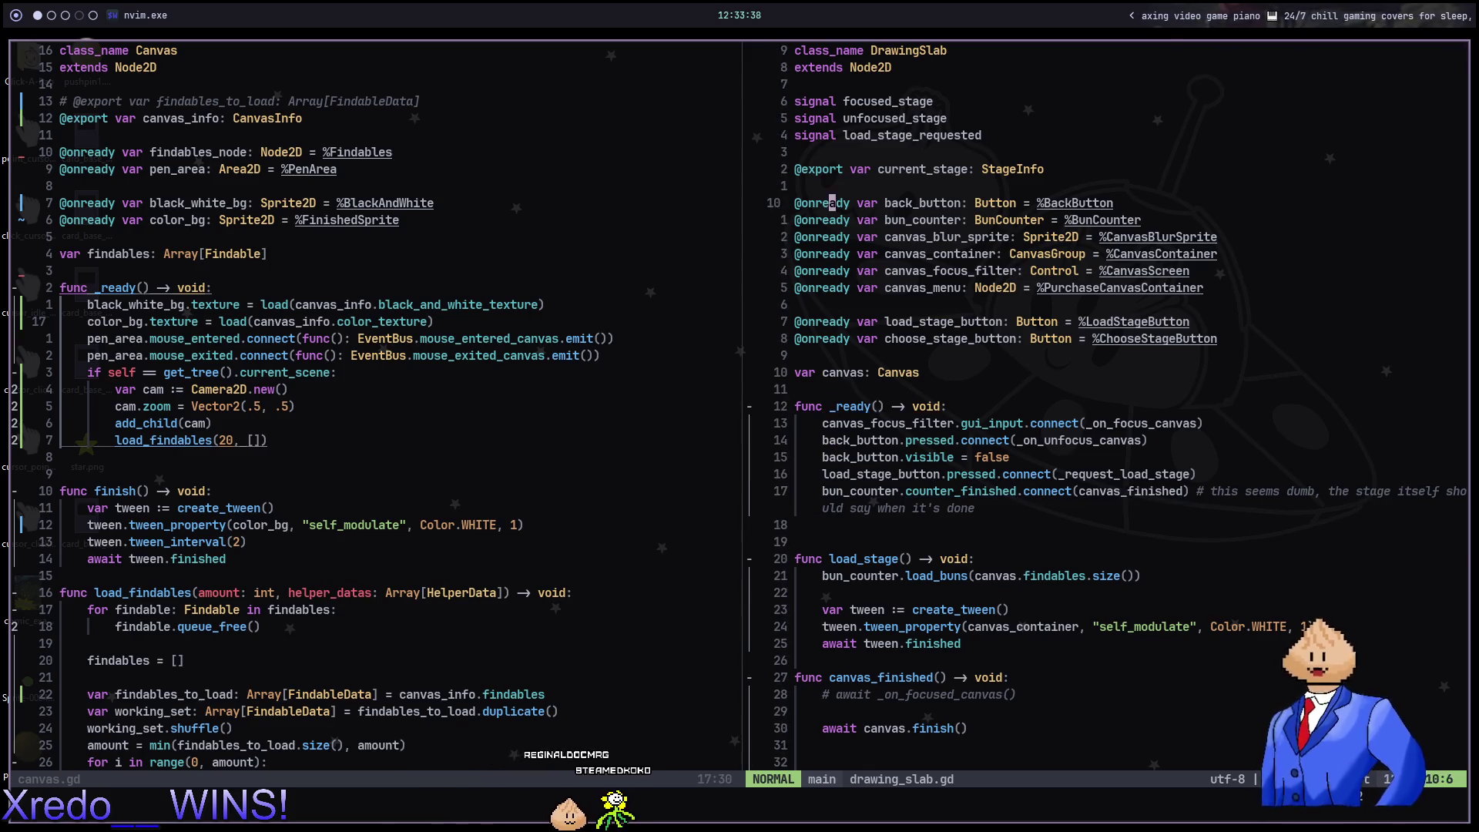
pyautogui.press('b')
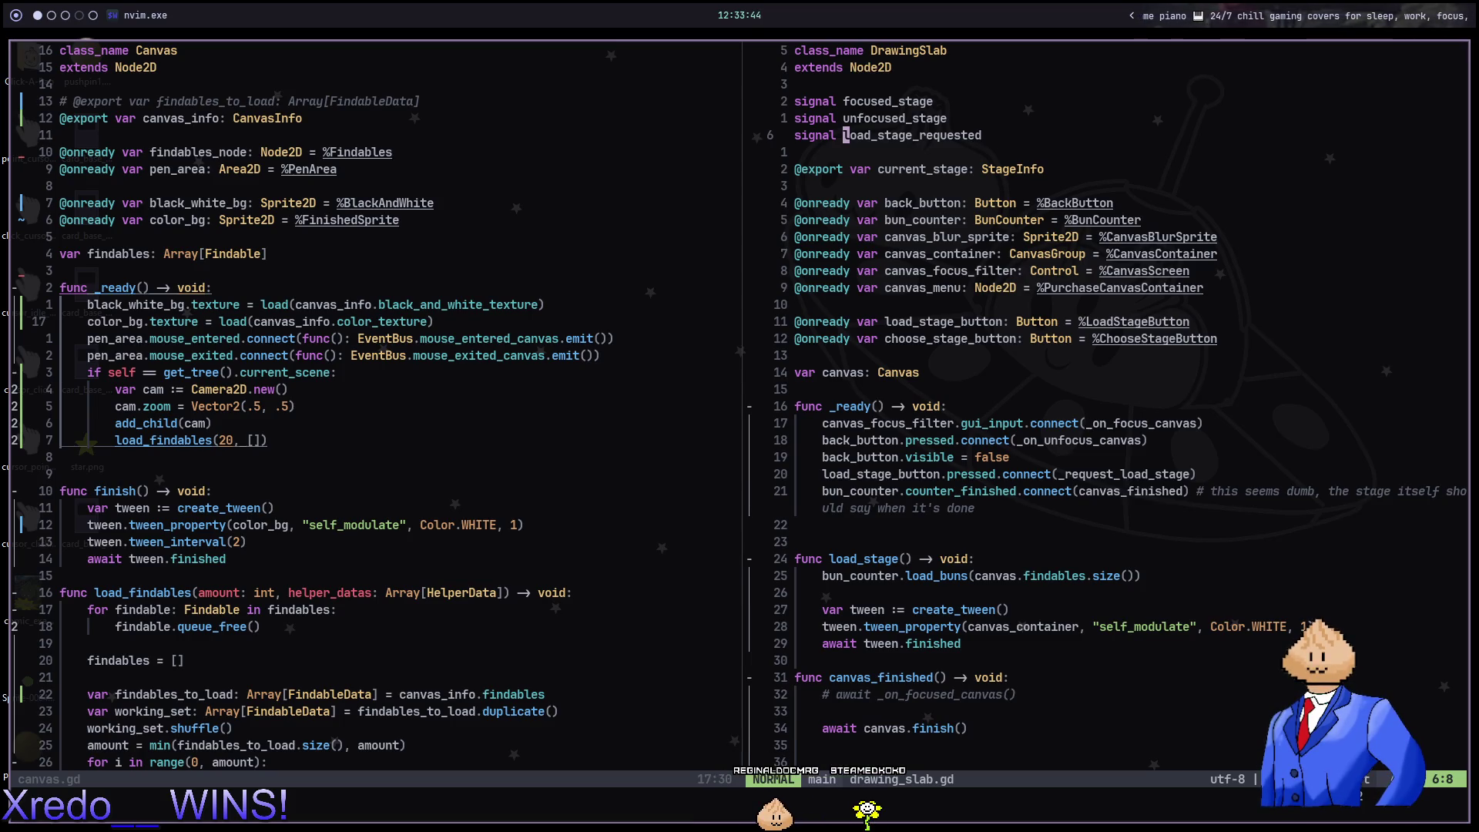
pyautogui.press('Return')
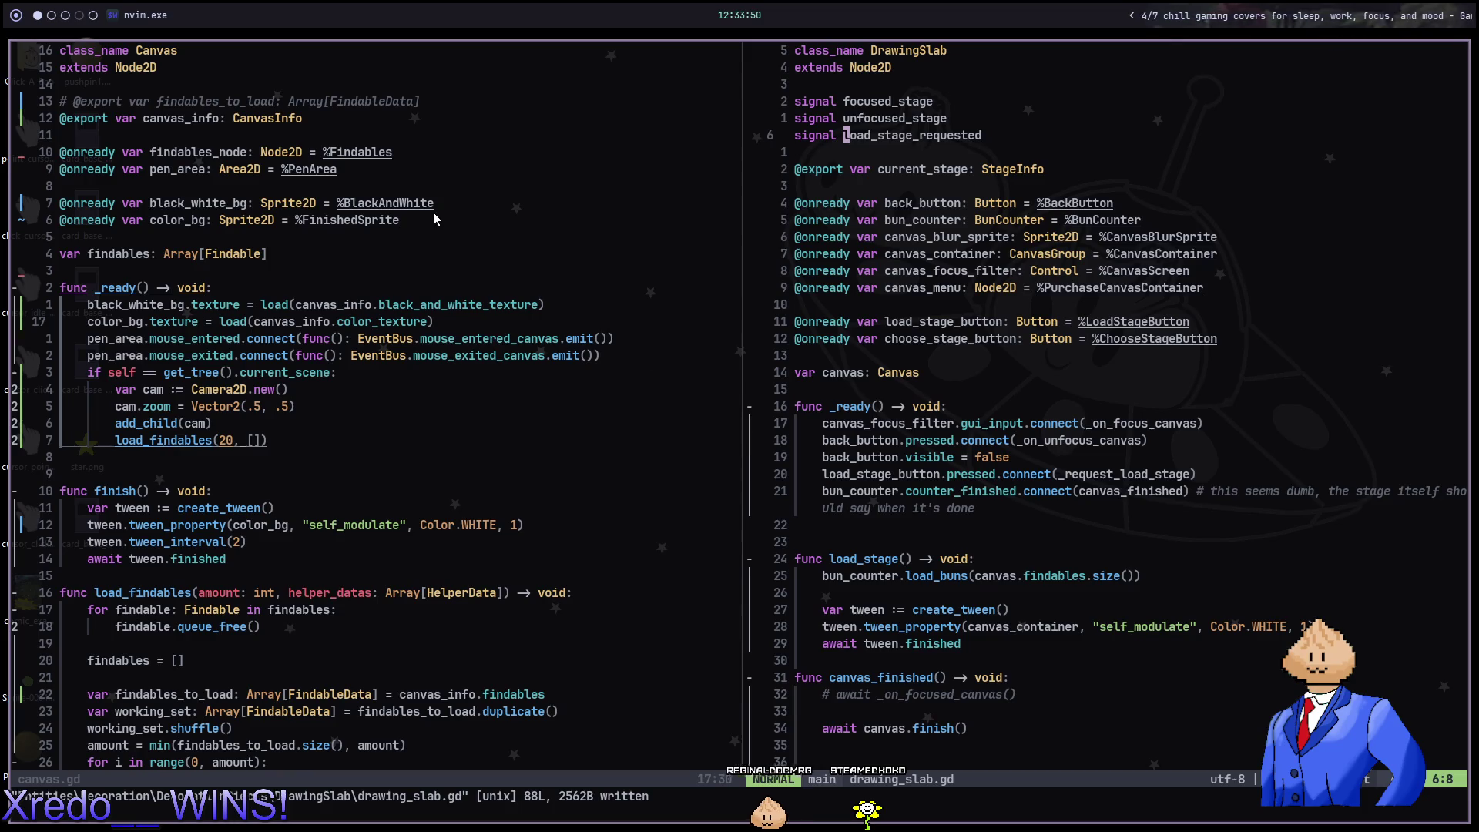
pyautogui.hotkey('alt', '2')
pyautogui.hotkey('alt', '1')
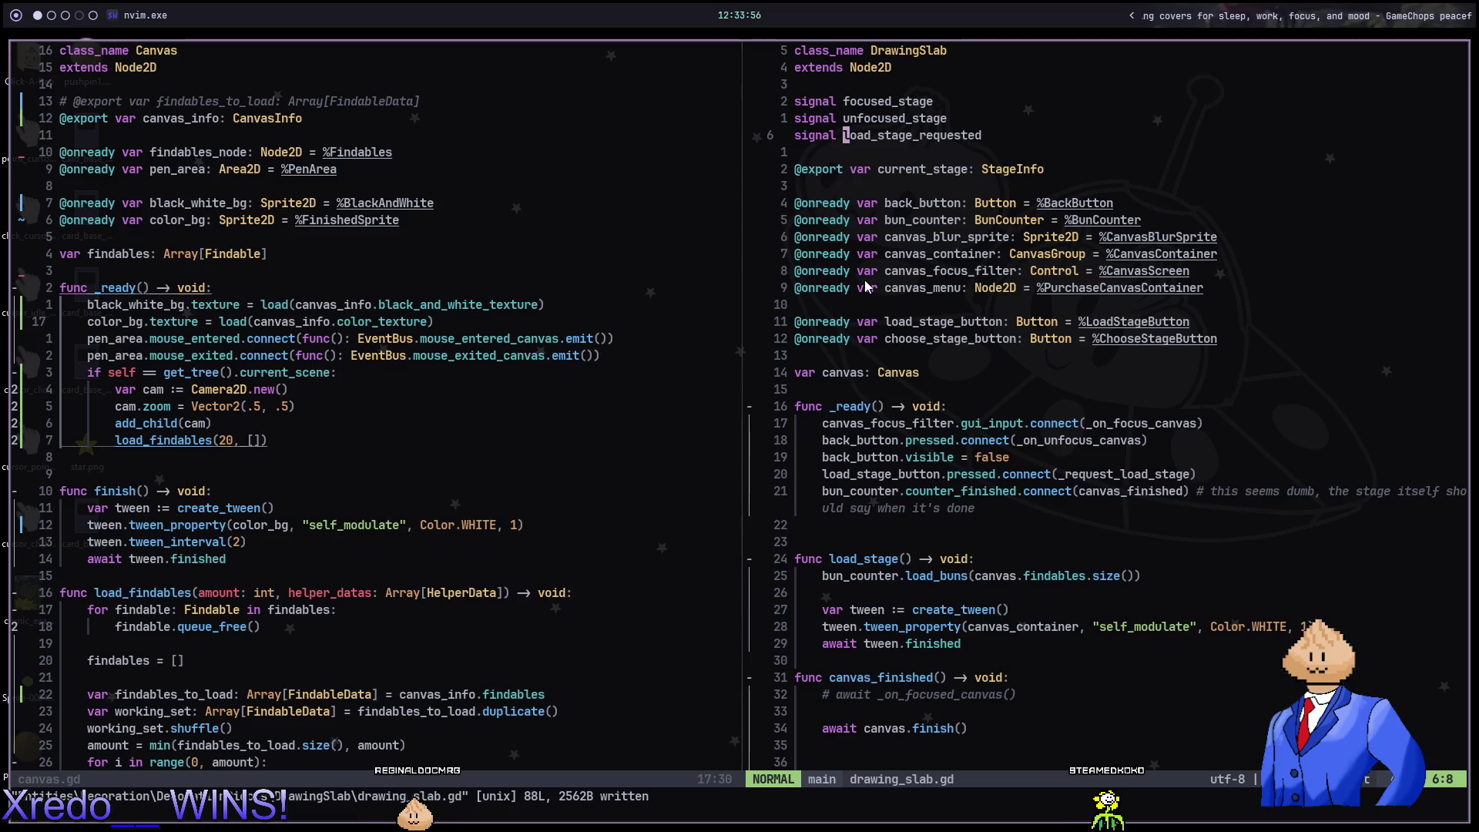
pyautogui.hotkey('alt', '2')
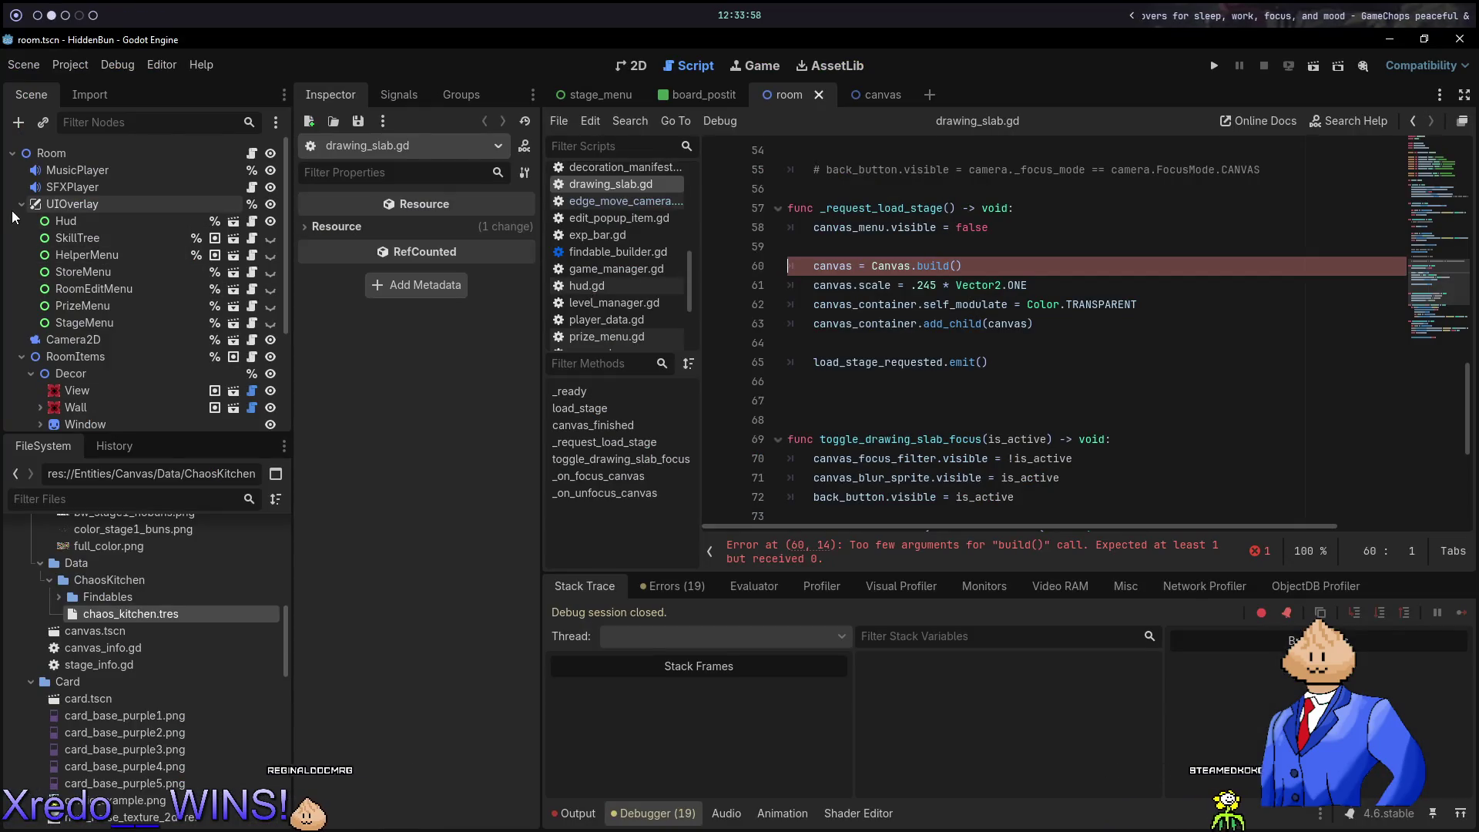
# Step: Collapse and re-expand UIOverlay in the Scene dock, then return to Neovim
pyautogui.click(16, 207)
pyautogui.click(15, 207)
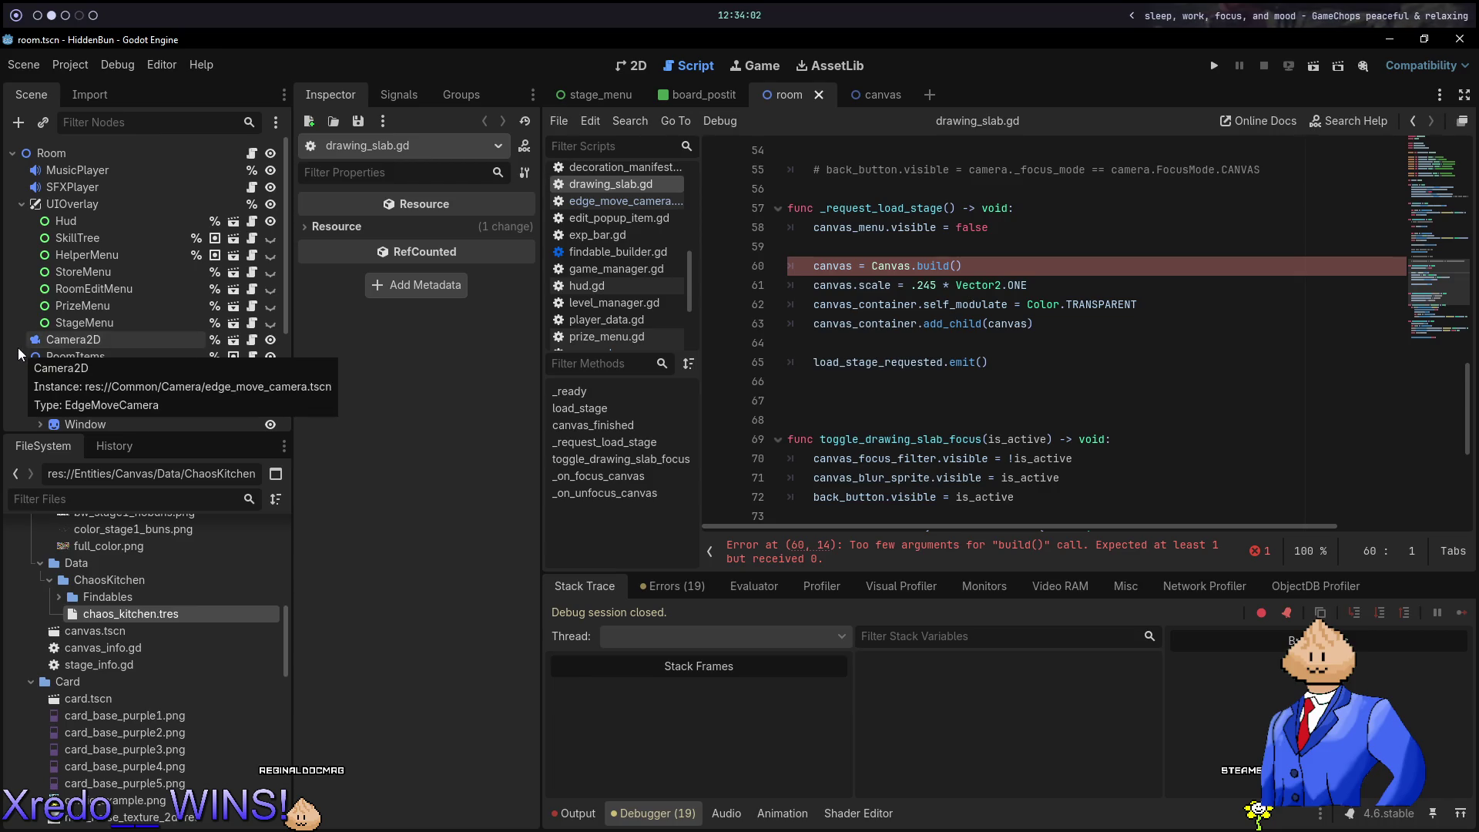
pyautogui.hotkey('alt', '1')
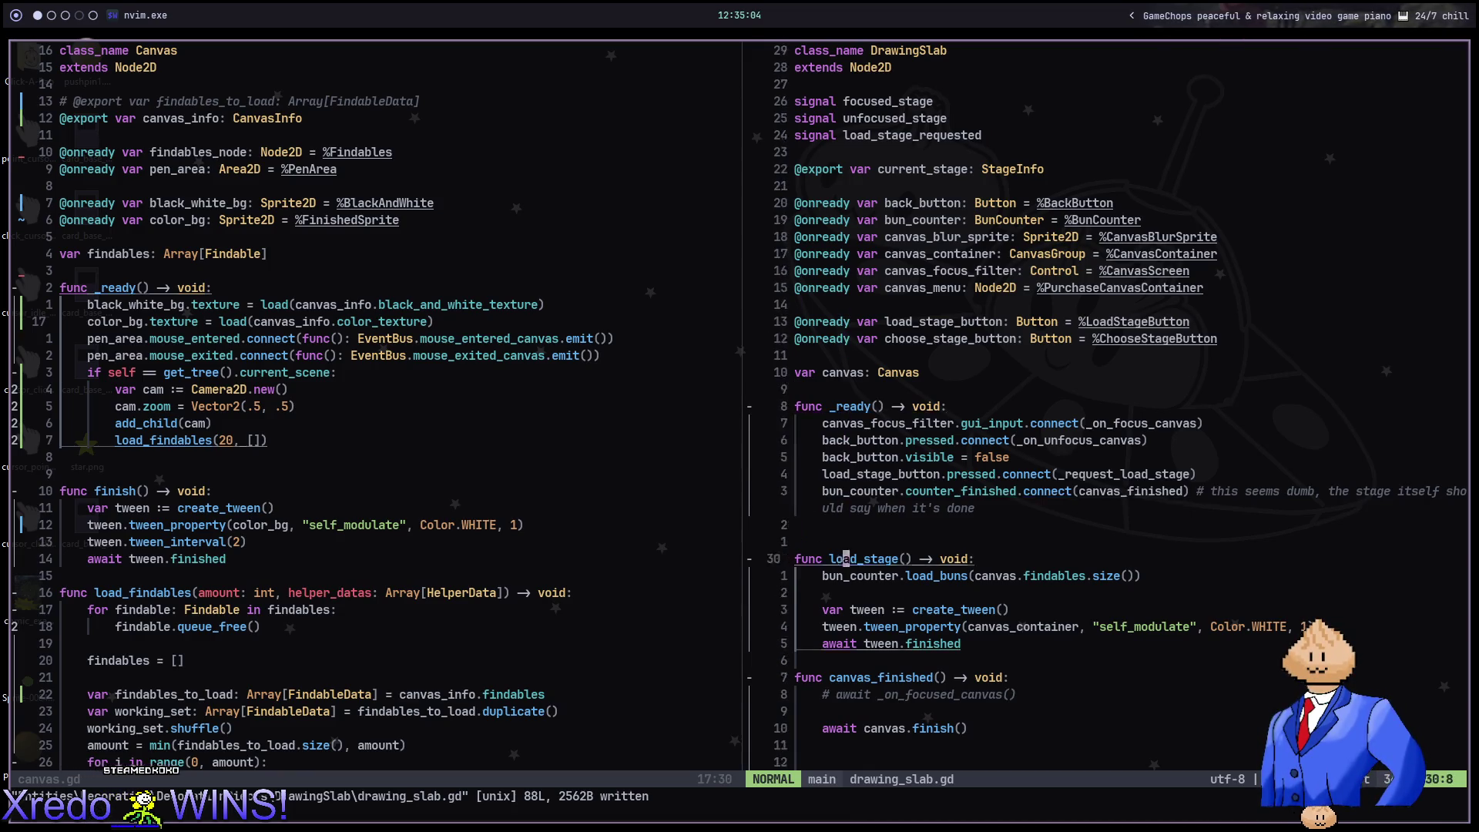
pyautogui.click(798, 762)
pyautogui.scroll(4, 1078, 385)
pyautogui.click(798, 152)
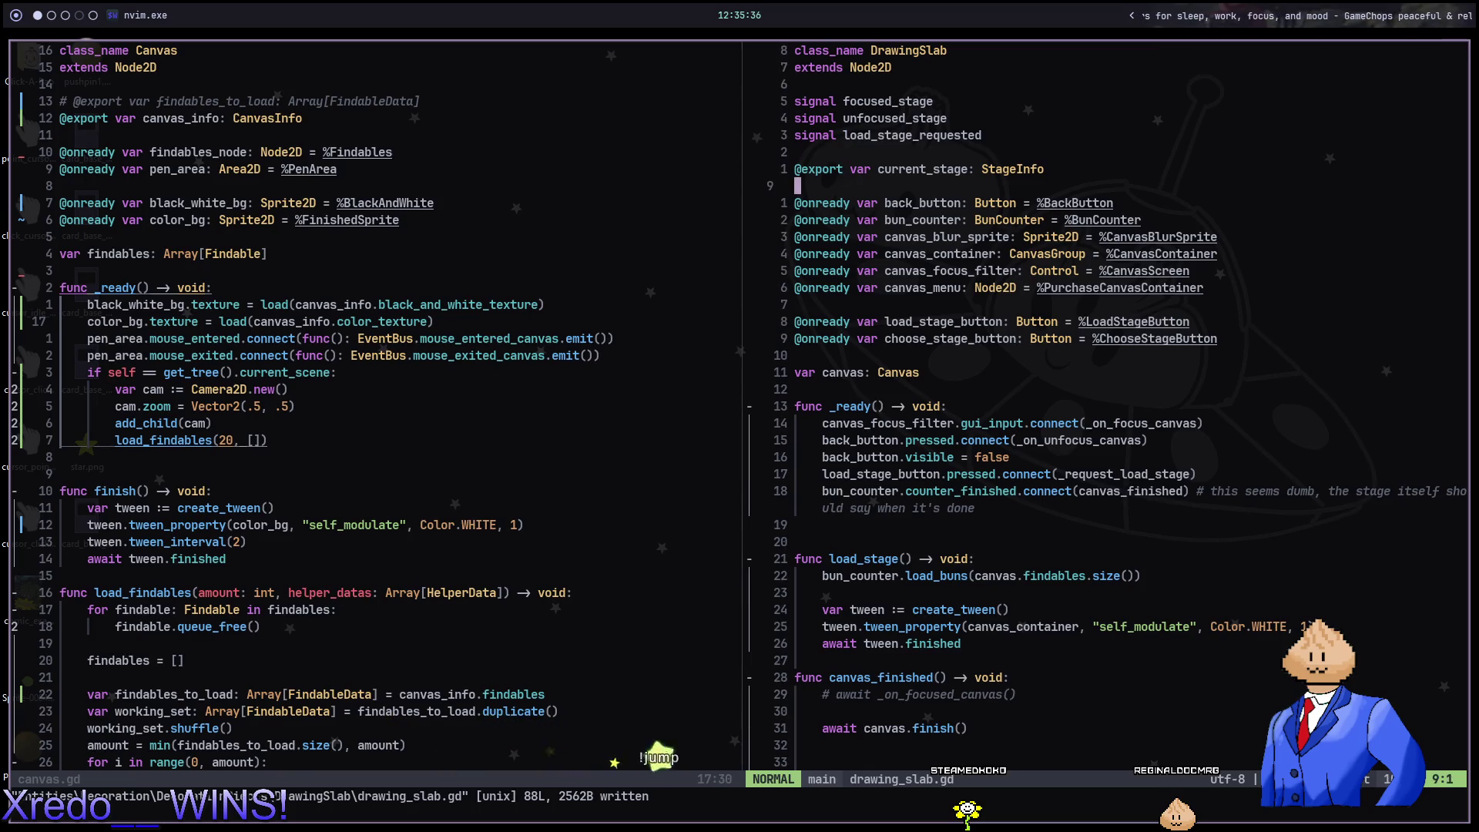
pyautogui.scroll(-14, 1078, 385)
pyautogui.click(845, 406)
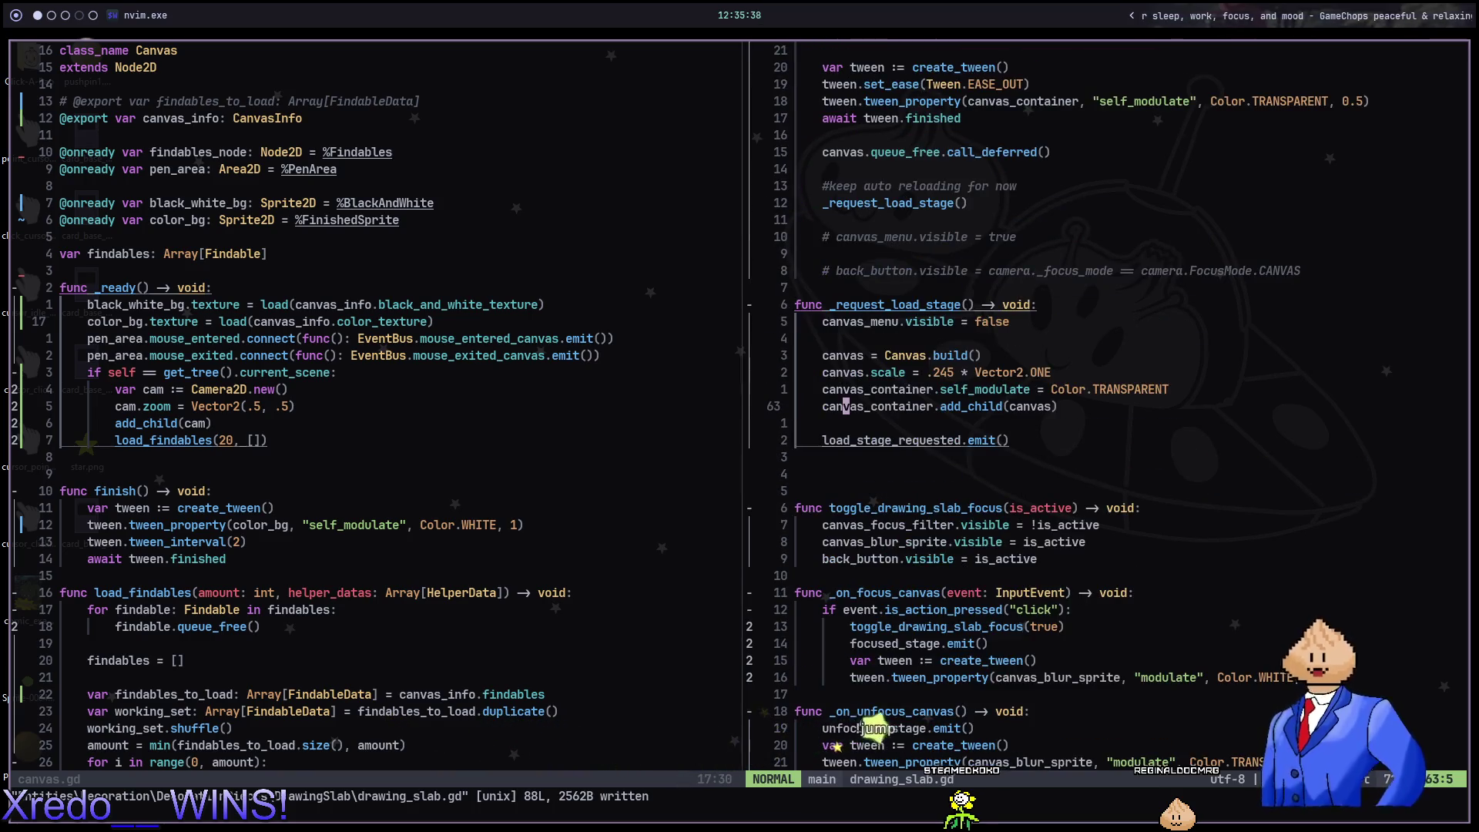
pyautogui.click(797, 304)
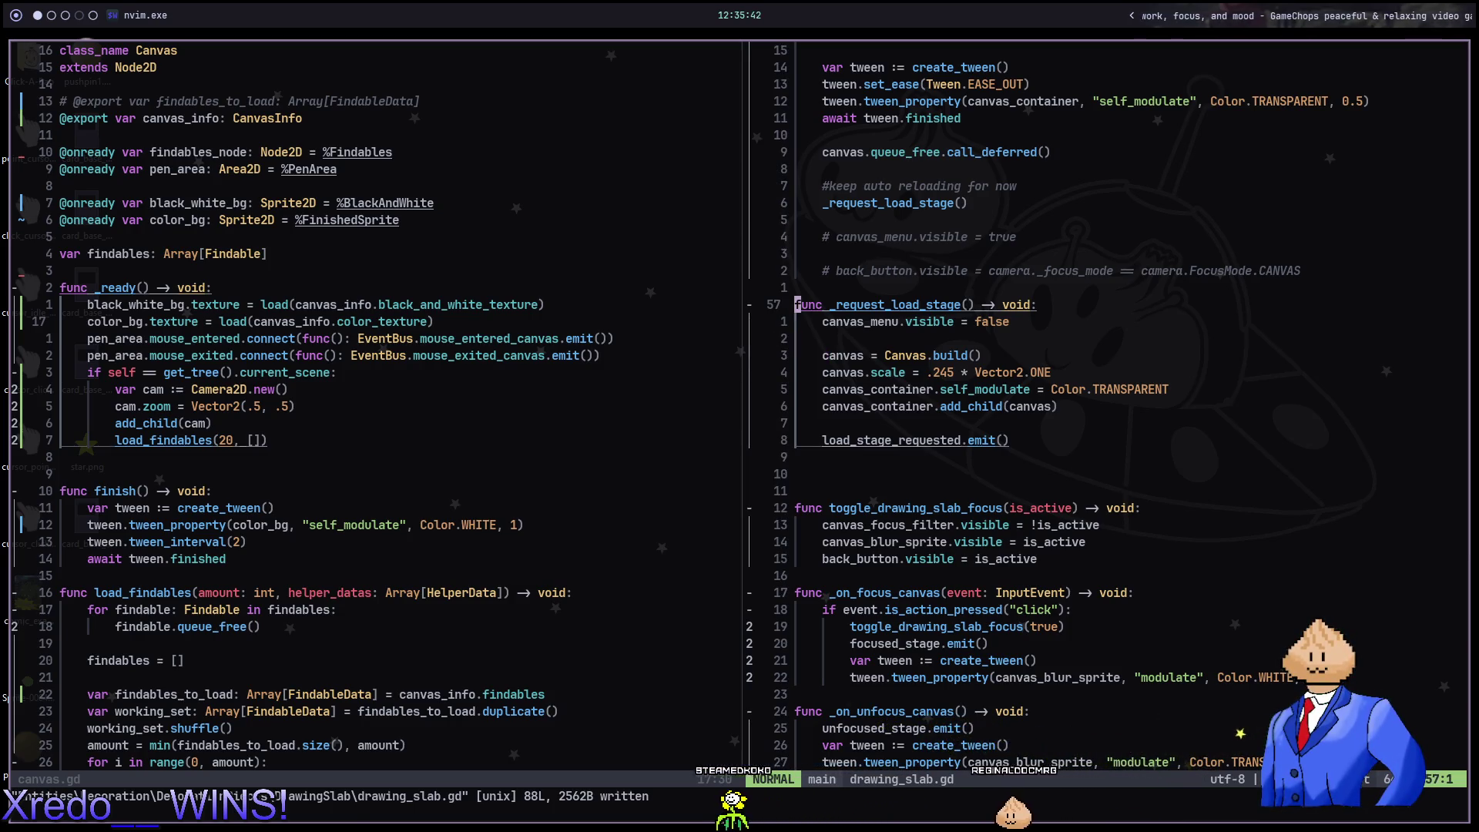
pyautogui.click(825, 270)
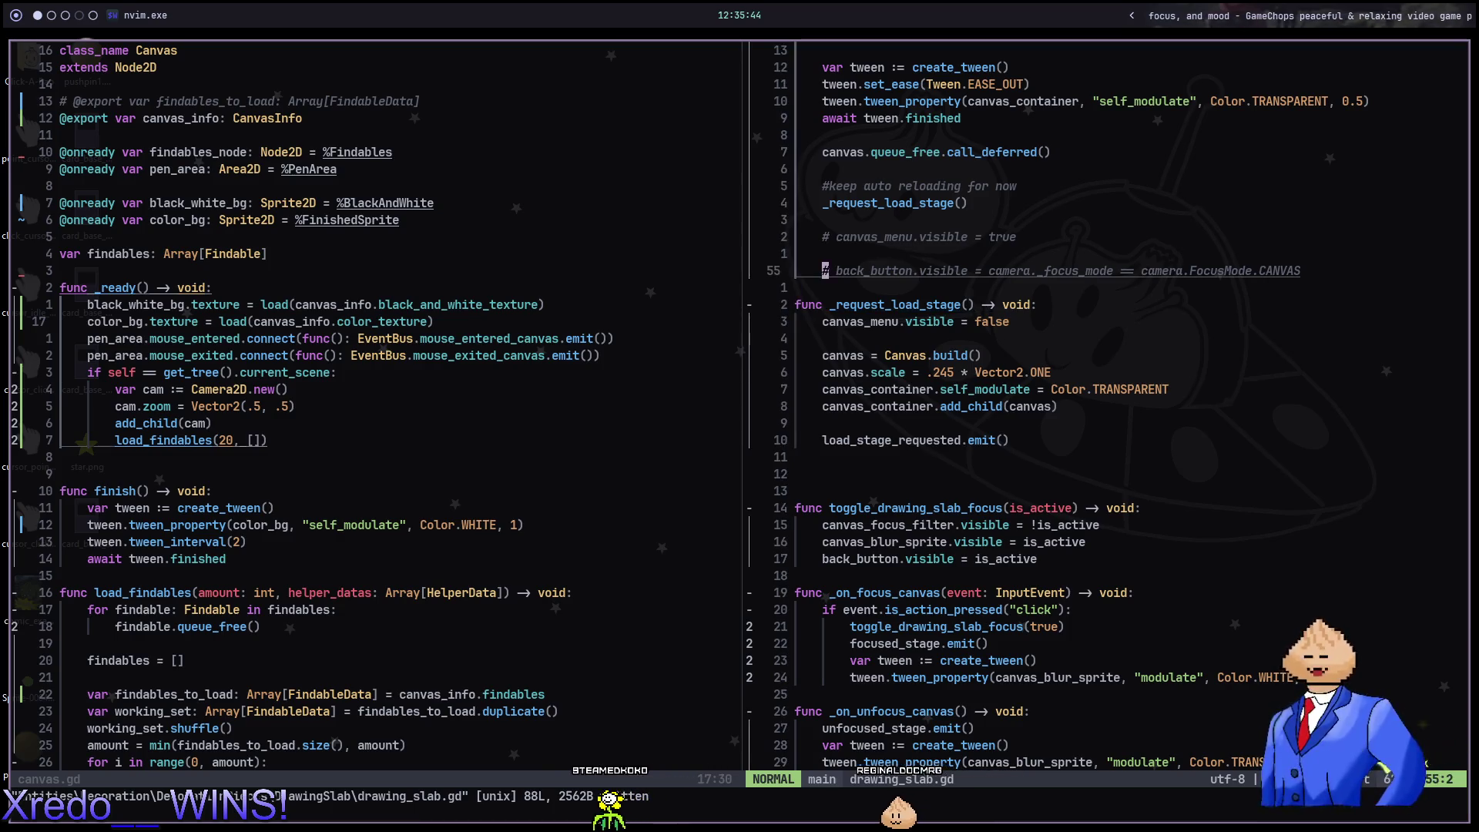
pyautogui.press('k')
pyautogui.press('k')
pyautogui.press('k')
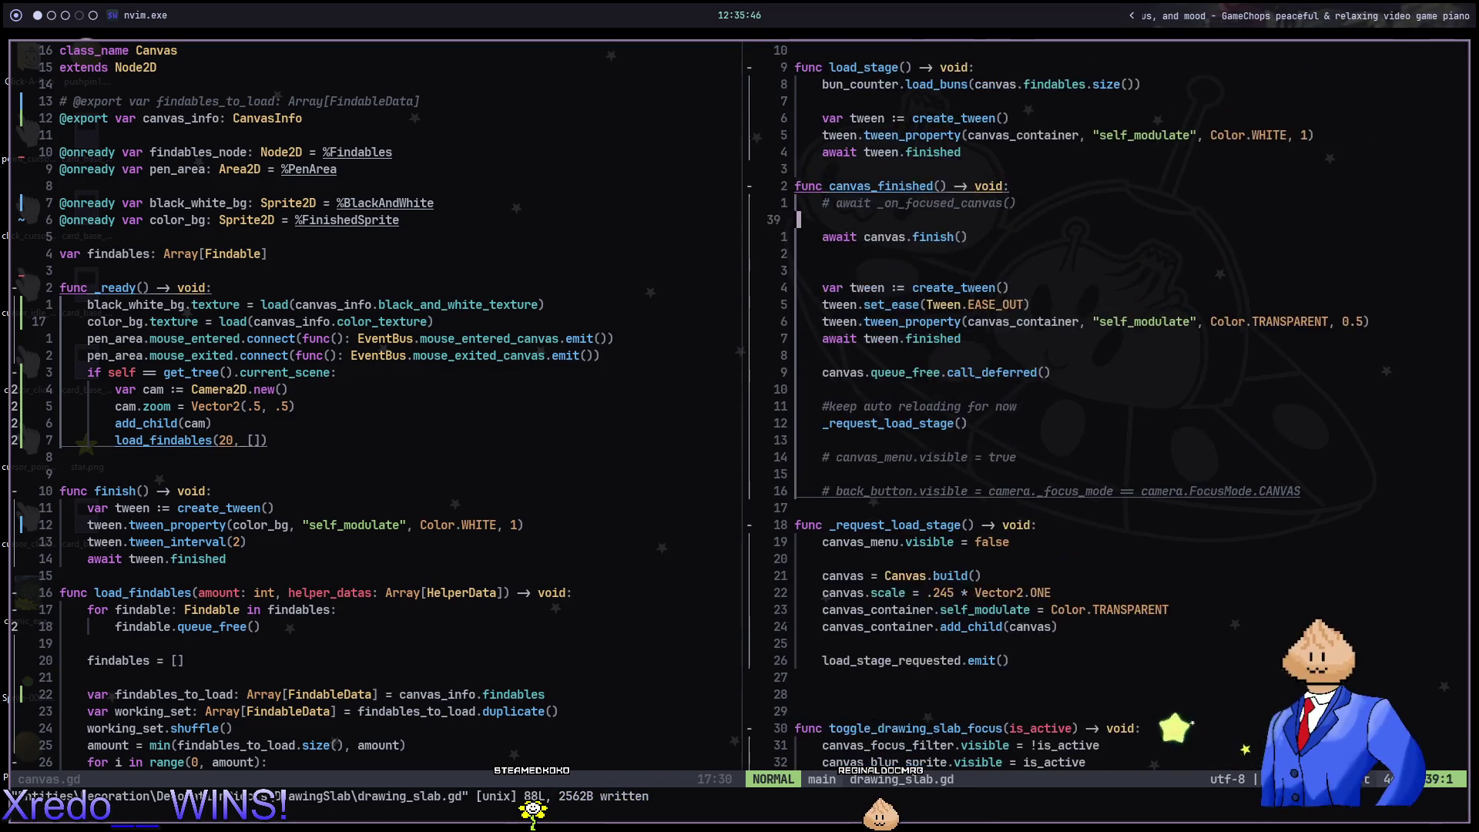
pyautogui.press('k')
pyautogui.press('k')
pyautogui.press('k')
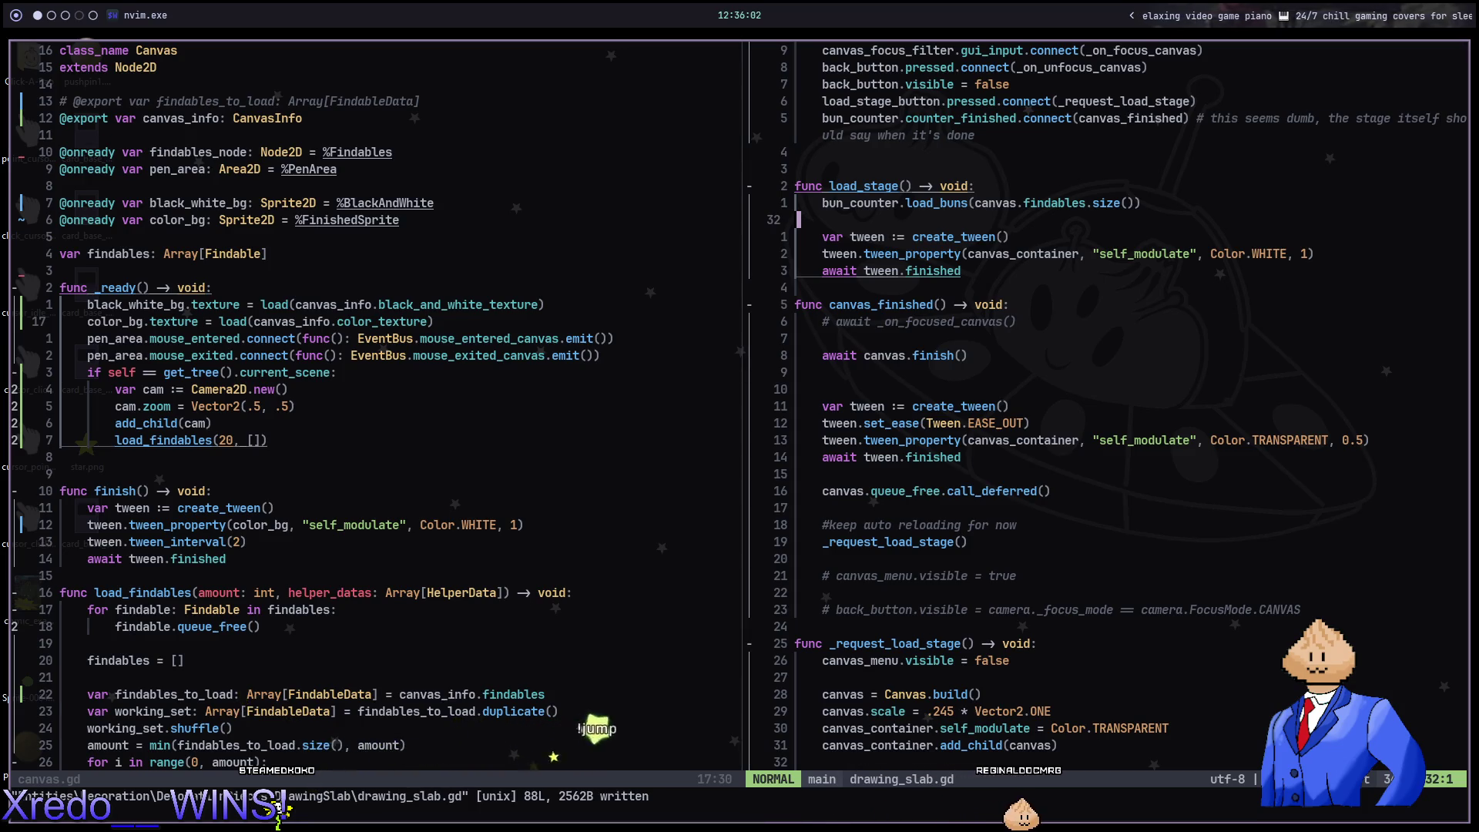
pyautogui.press('k')
pyautogui.press('k')
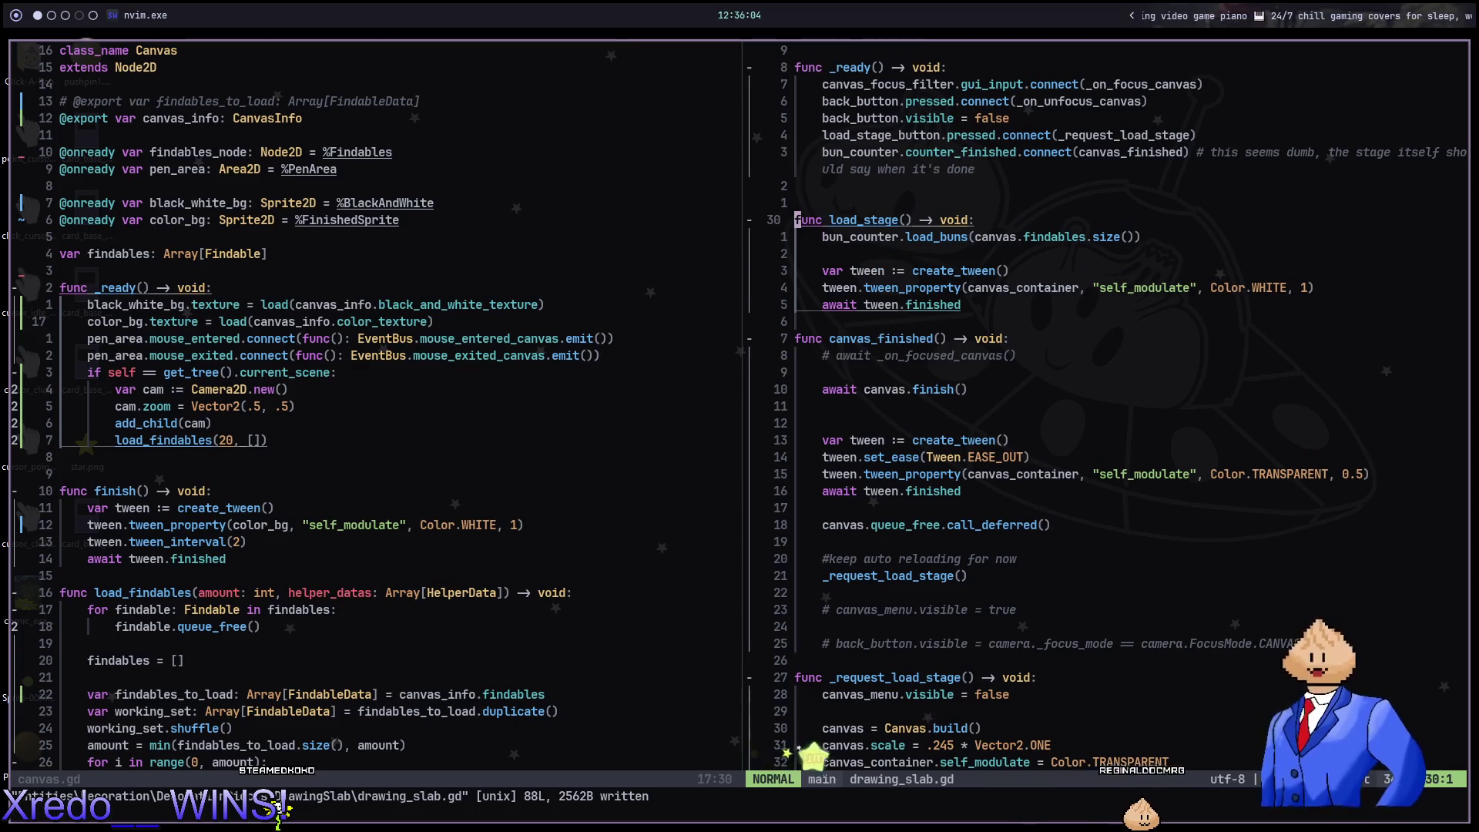
pyautogui.hotkey('ctrl', 'u')
pyautogui.hotkey('ctrl', 'w')
pyautogui.press('h')
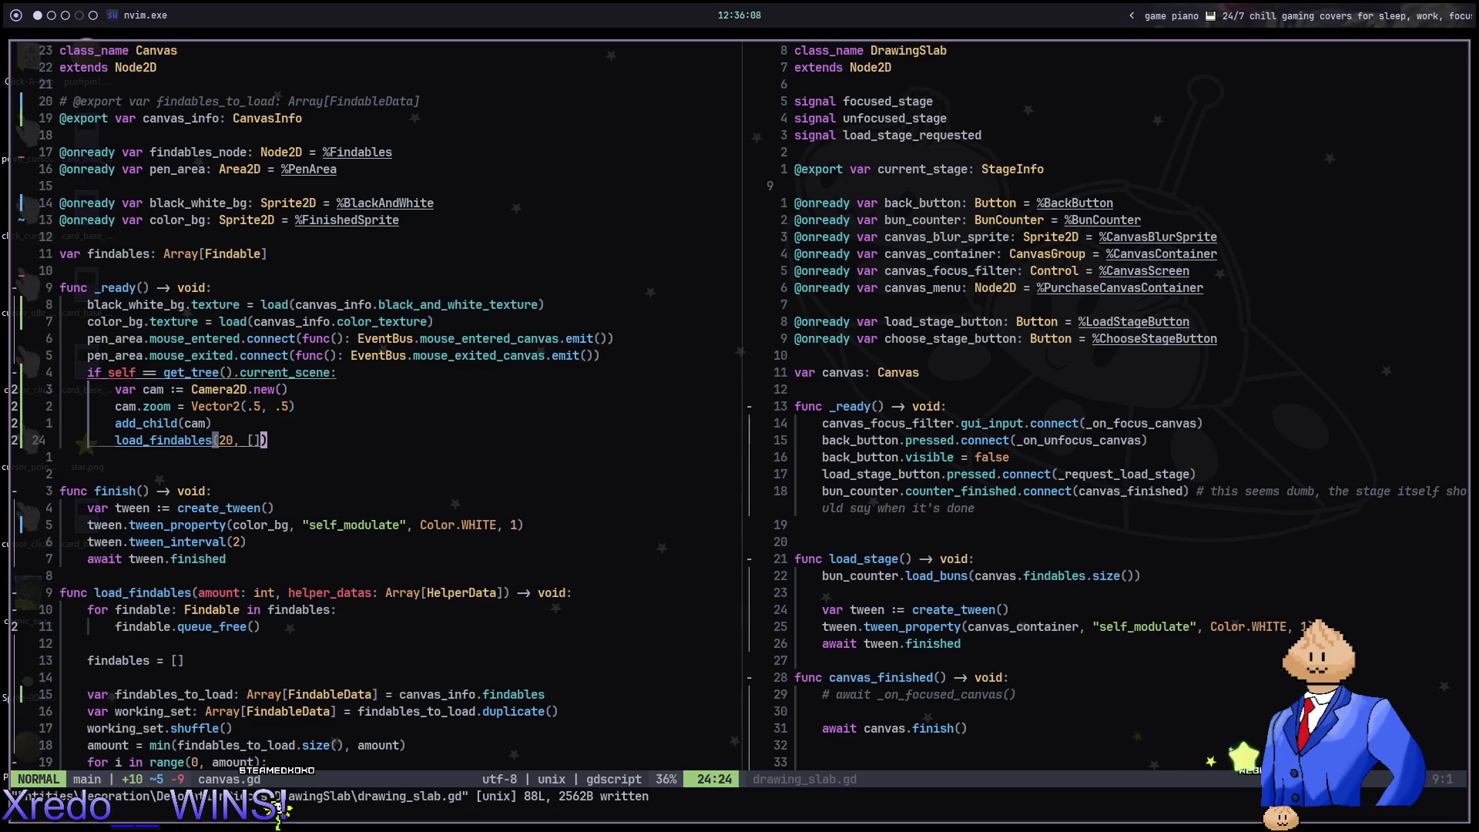
pyautogui.press('space')
pyautogui.press('f')
pyautogui.press('f')
pyautogui.write('room')
pyautogui.press('Return')
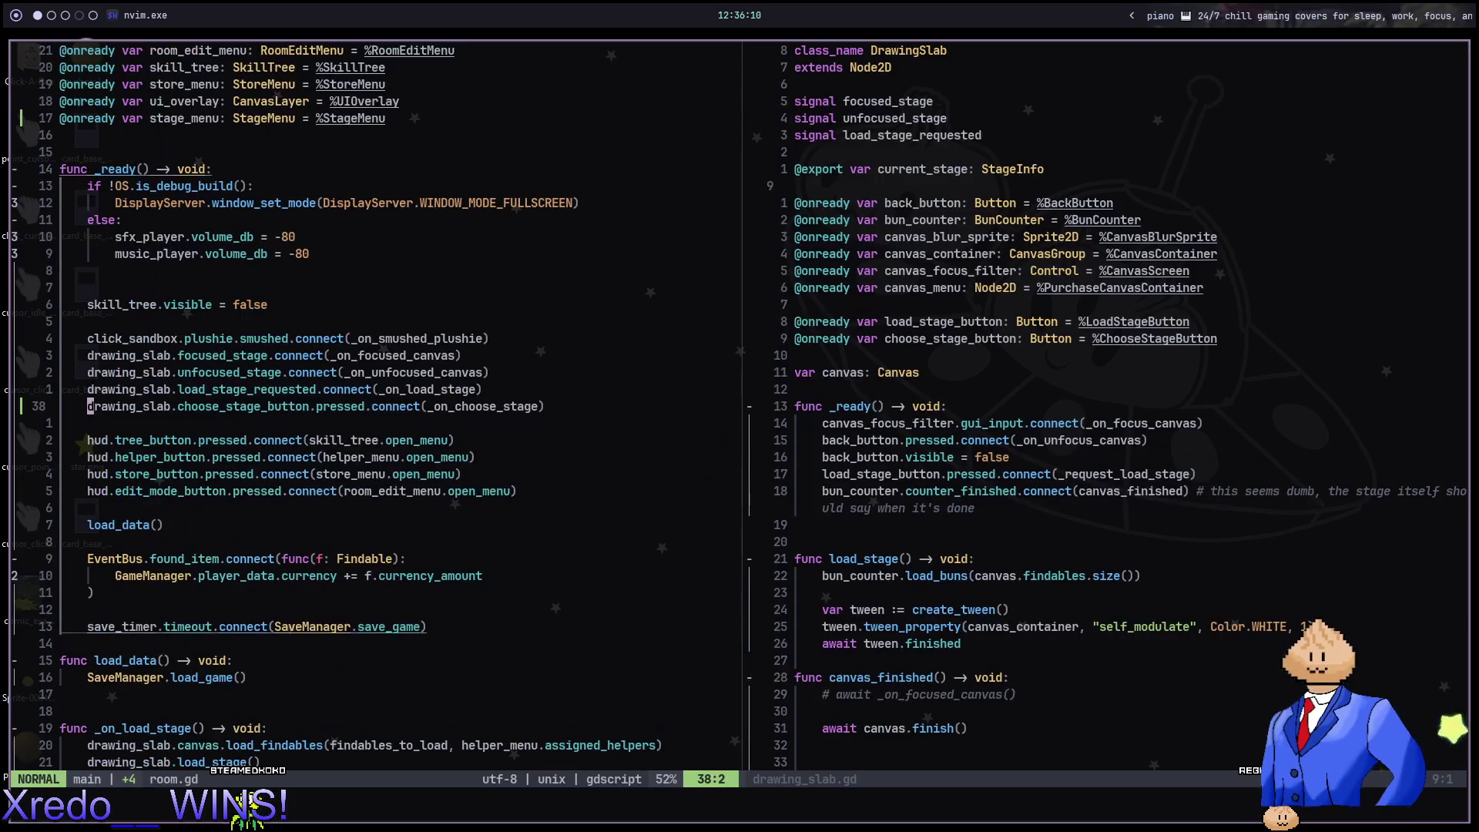
pyautogui.hotkey('ctrl', 'd')
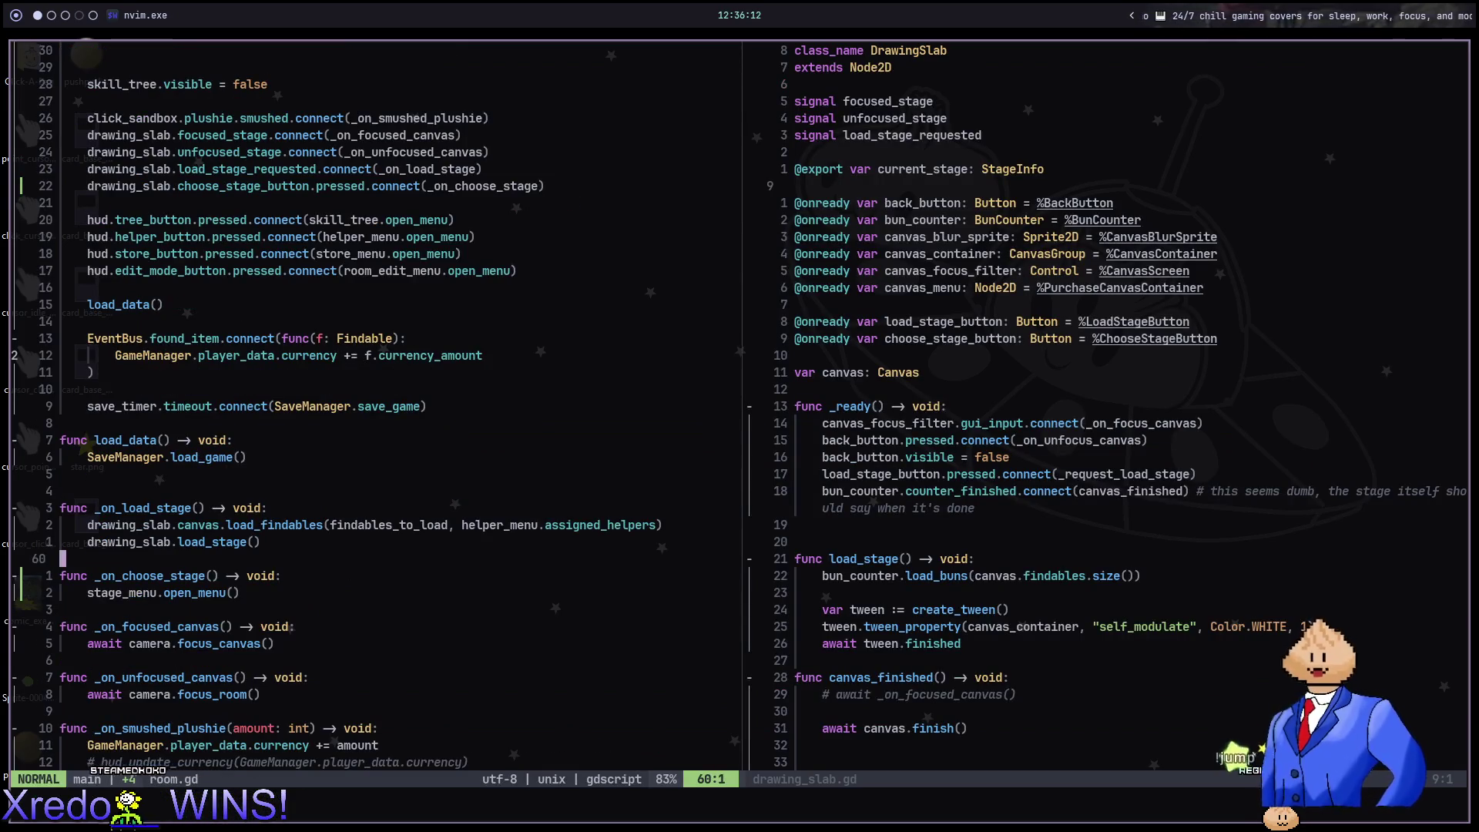
pyautogui.click(90, 507)
pyautogui.click(91, 524)
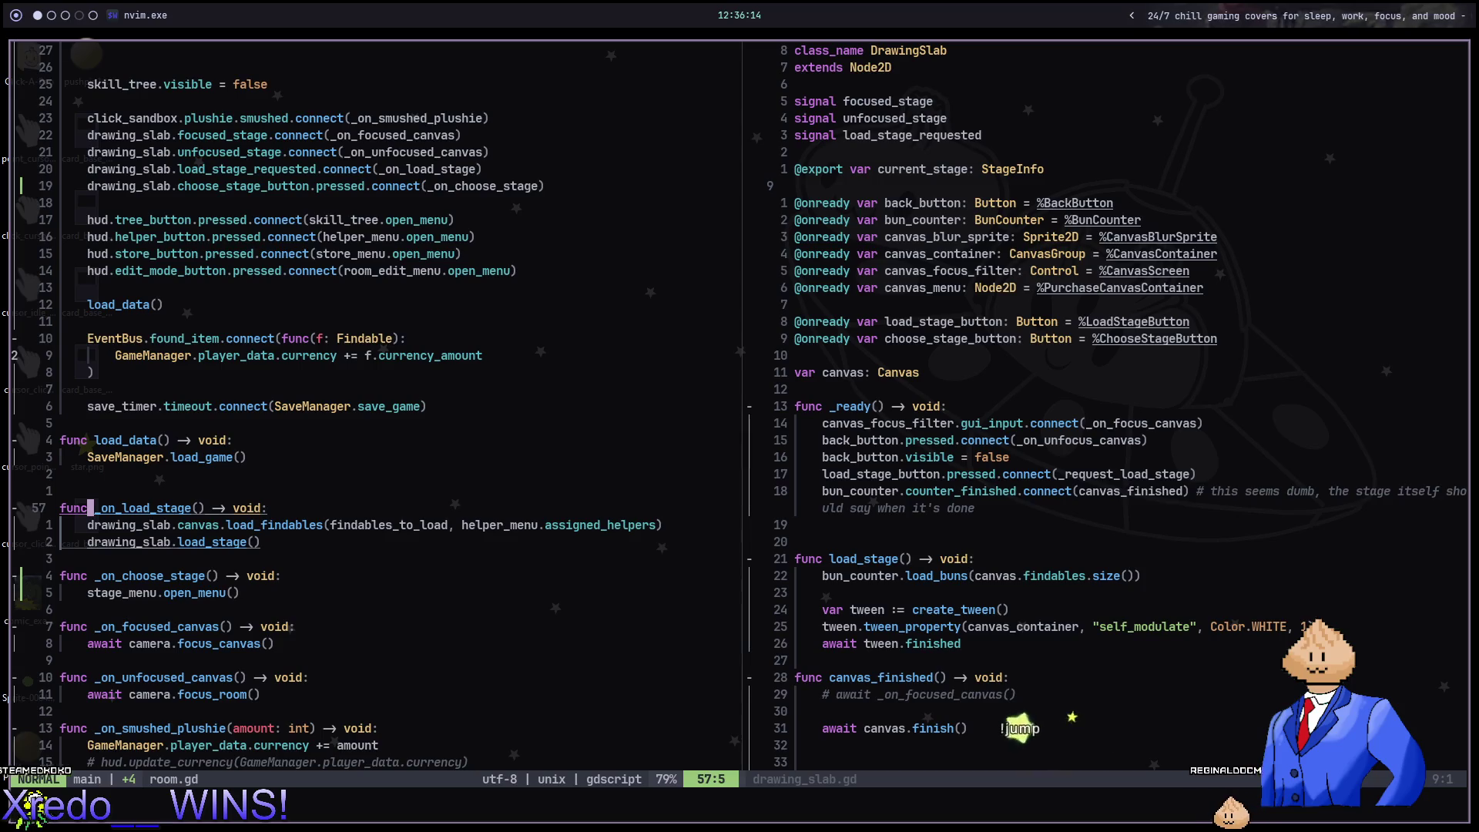
pyautogui.click(797, 507)
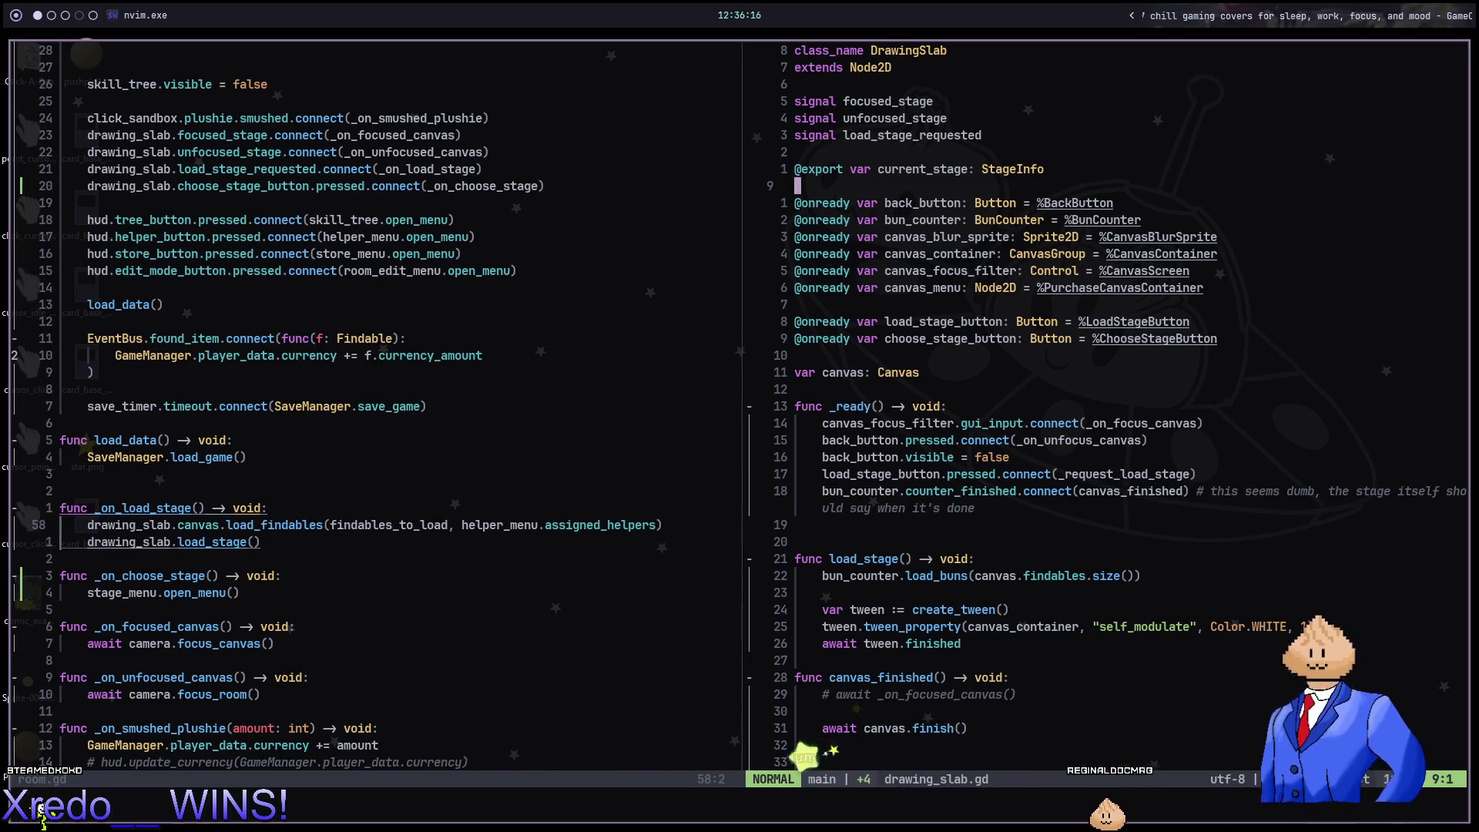
pyautogui.scroll(-15, 797, 508)
pyautogui.click(798, 745)
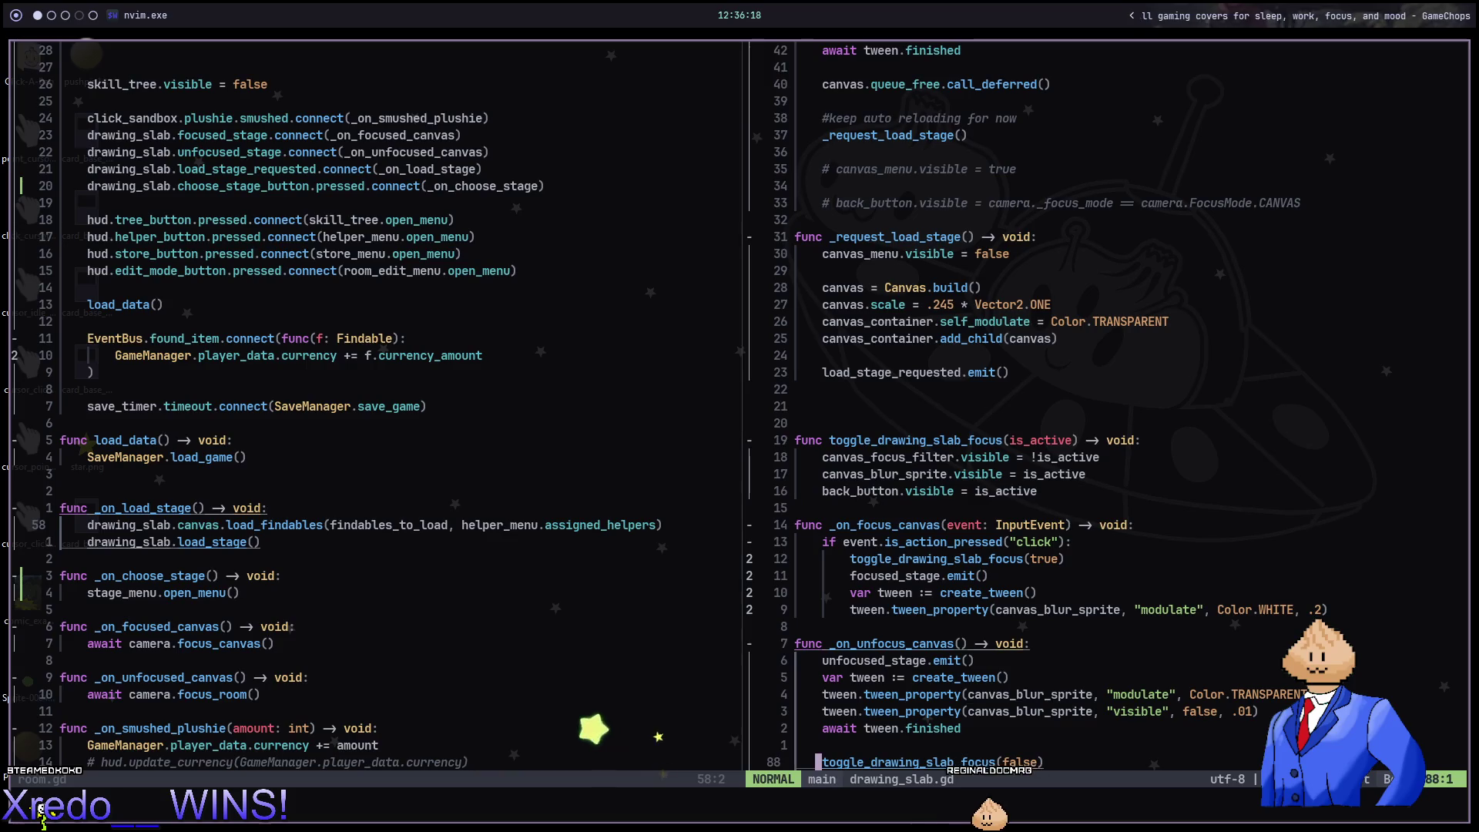
pyautogui.click(817, 491)
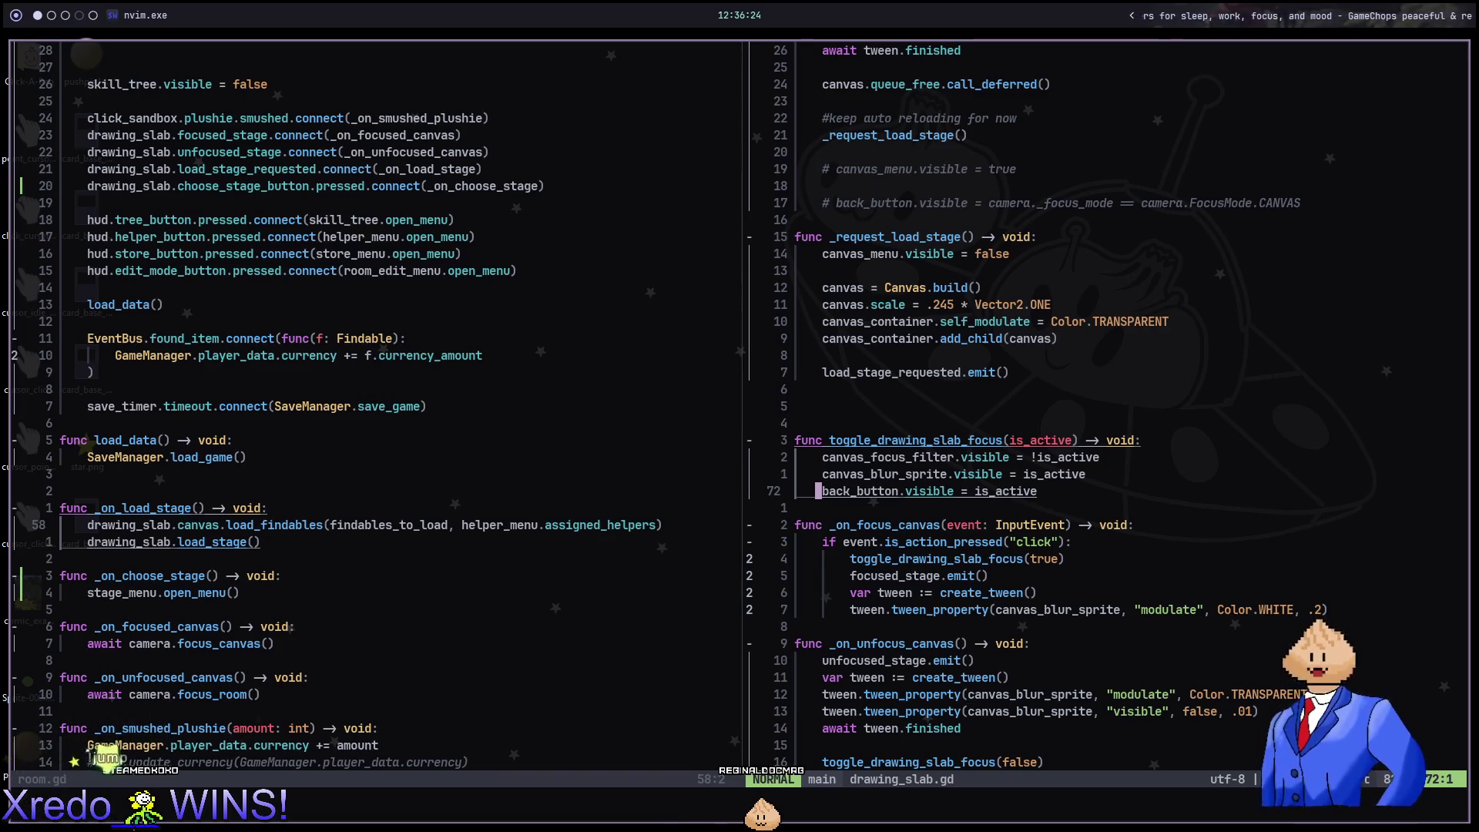
pyautogui.click(817, 457)
pyautogui.press('1')
pyautogui.press('3')
pyautogui.press('k')
pyautogui.press('1')
pyautogui.press('6')
pyautogui.press('k')
pyautogui.press('1')
pyautogui.press('1')
pyautogui.press('k')
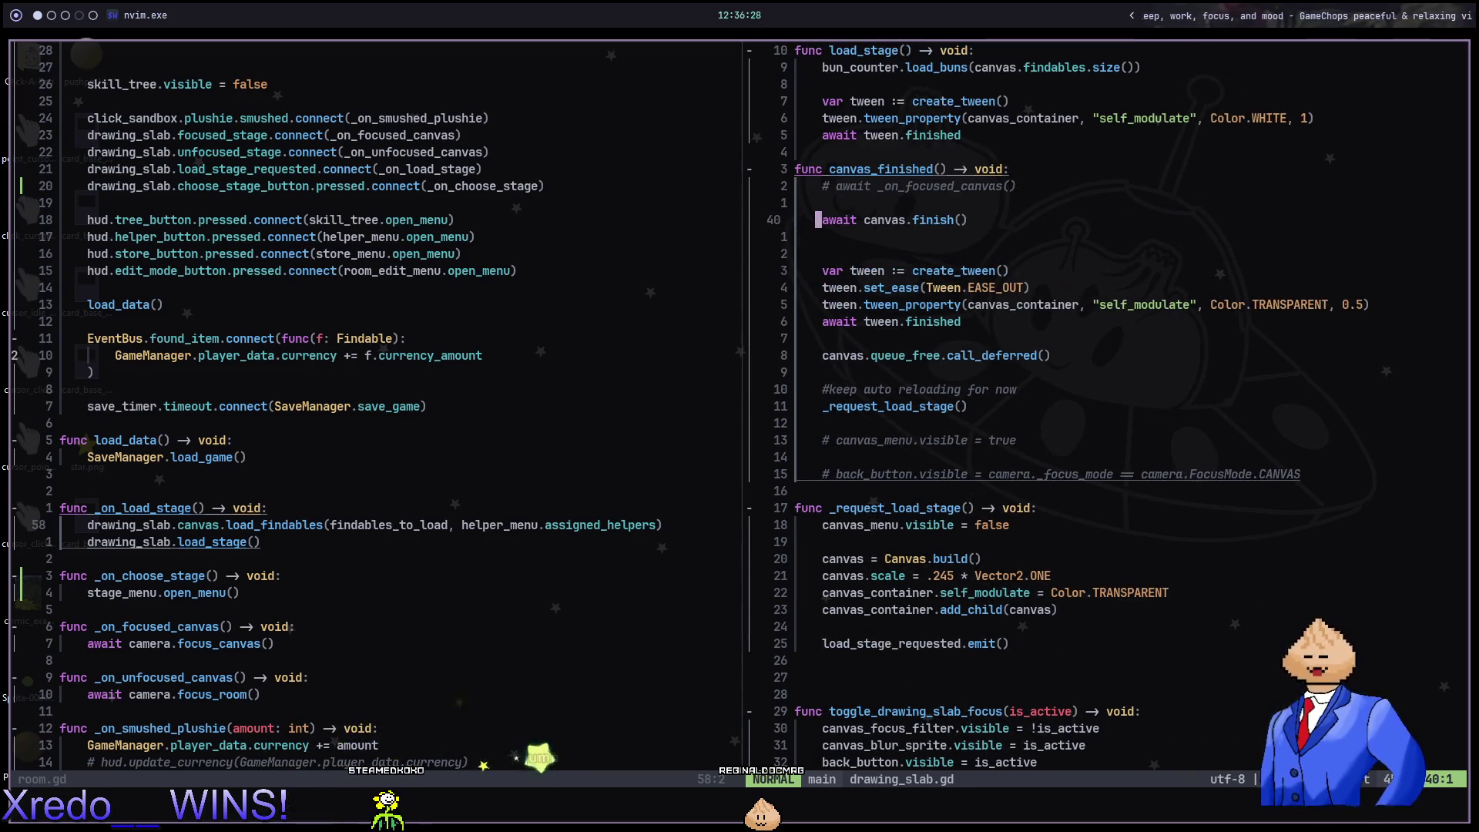
pyautogui.scroll(3, 1101, 408)
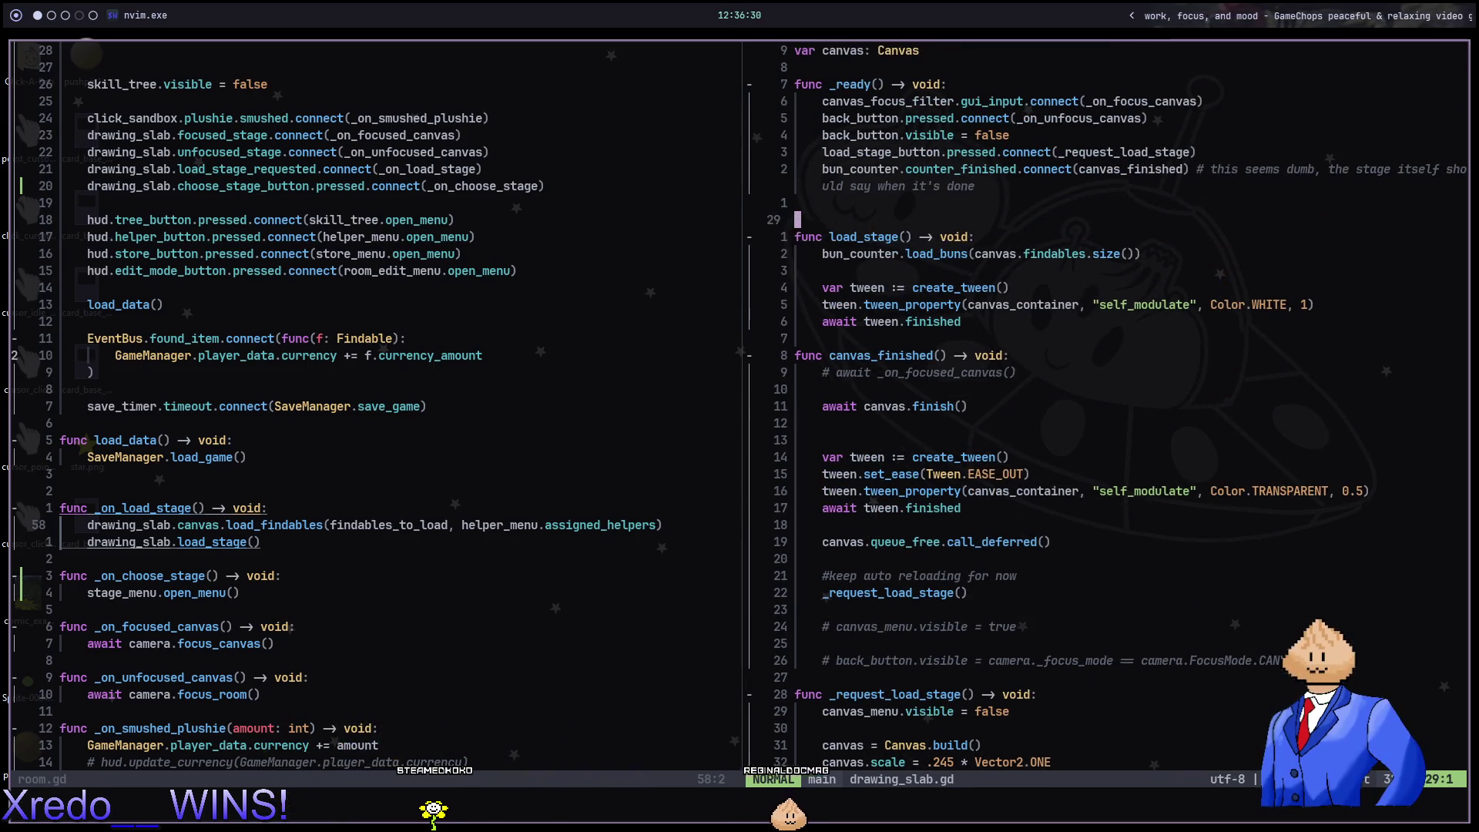
pyautogui.press('5')
pyautogui.press('j')
pyautogui.hotkey('ctrl', 'd')
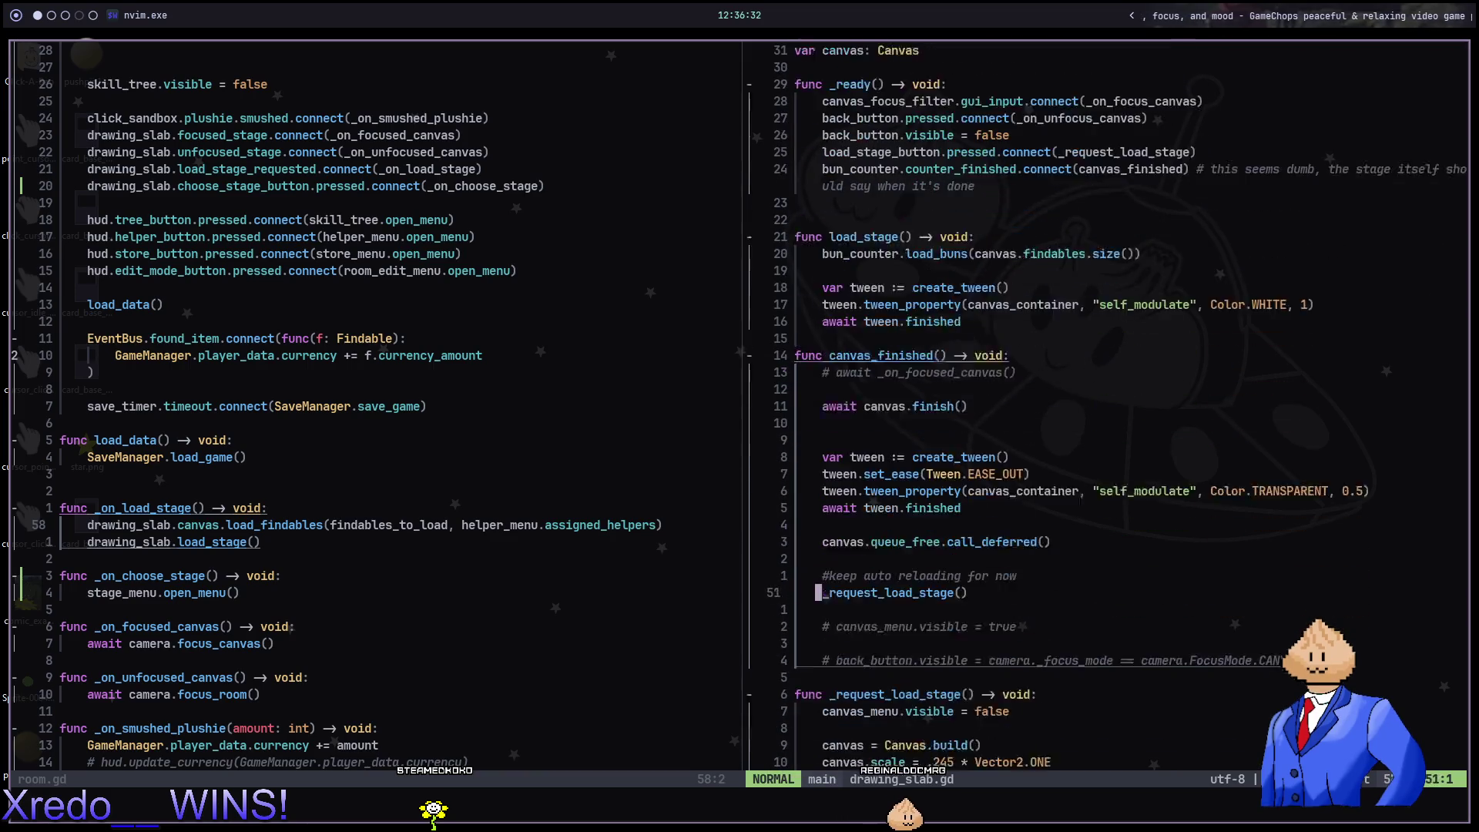
pyautogui.hotkey('ctrl', 'u')
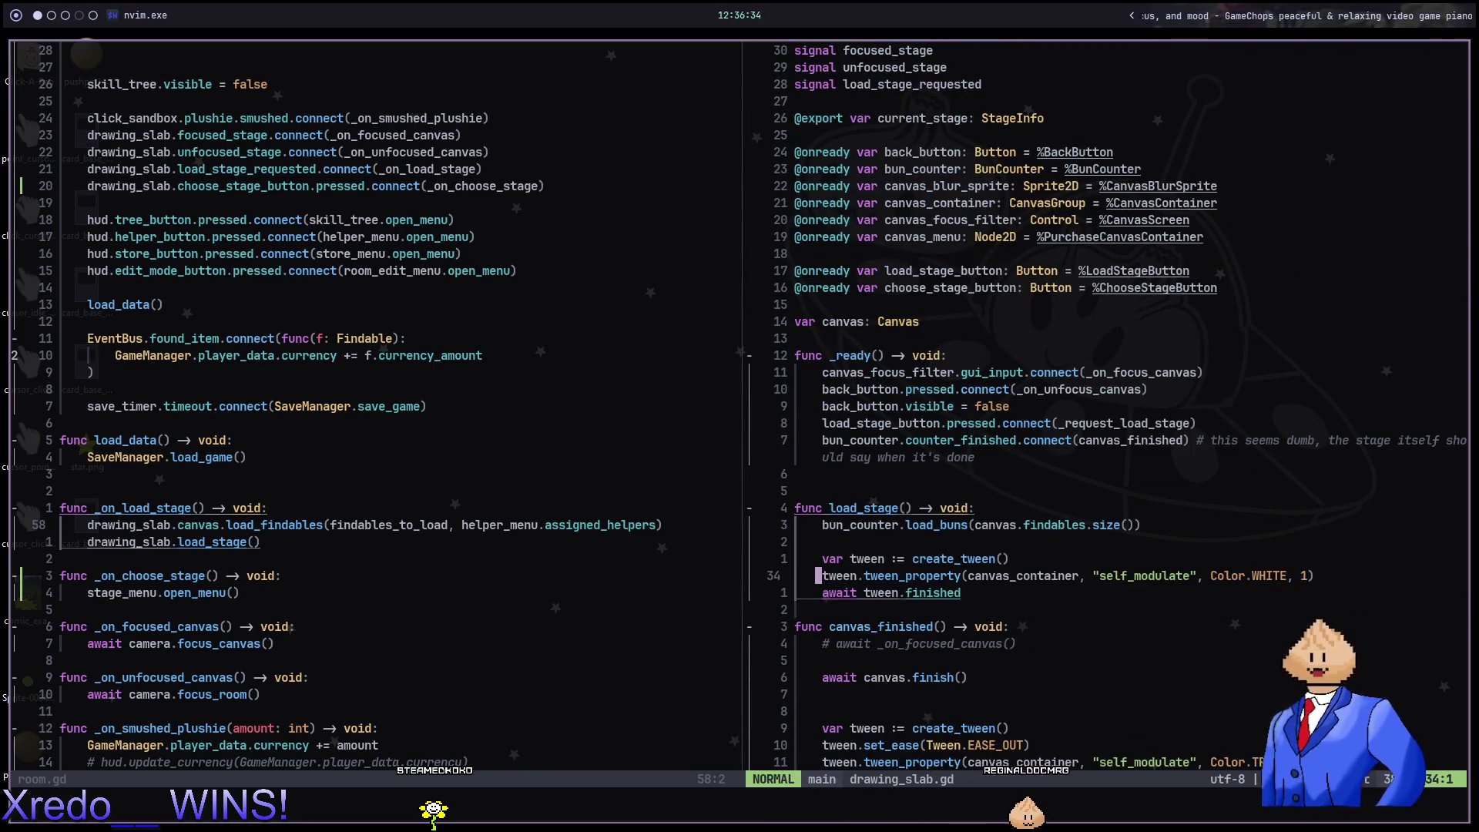
pyautogui.hotkey('ctrl', 'd')
pyautogui.hotkey('ctrl', 'w')
pyautogui.press('h')
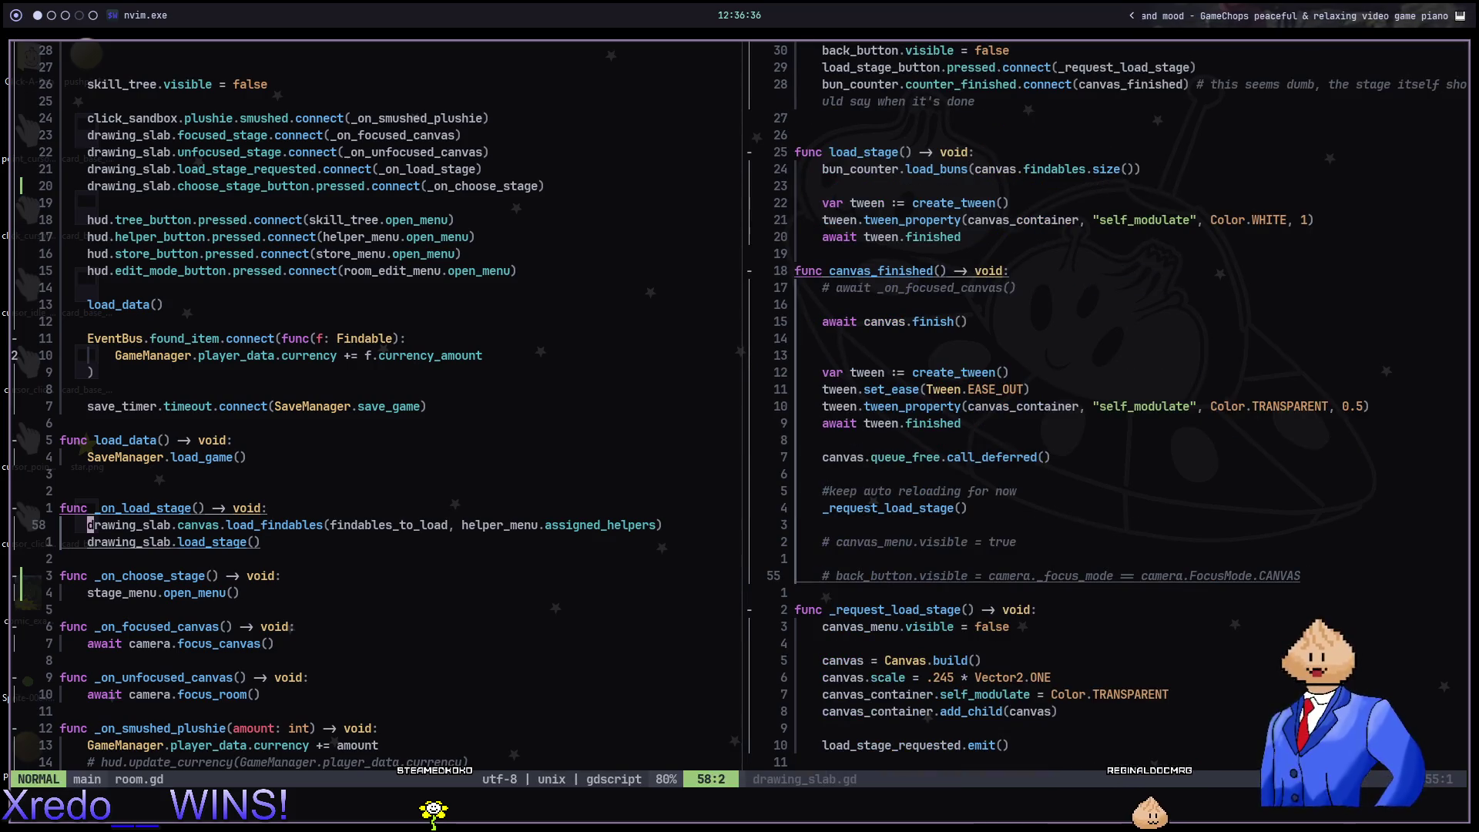
pyautogui.hotkey('ctrl', 'w')
pyautogui.press('l')
pyautogui.press('9')
pyautogui.press('j')
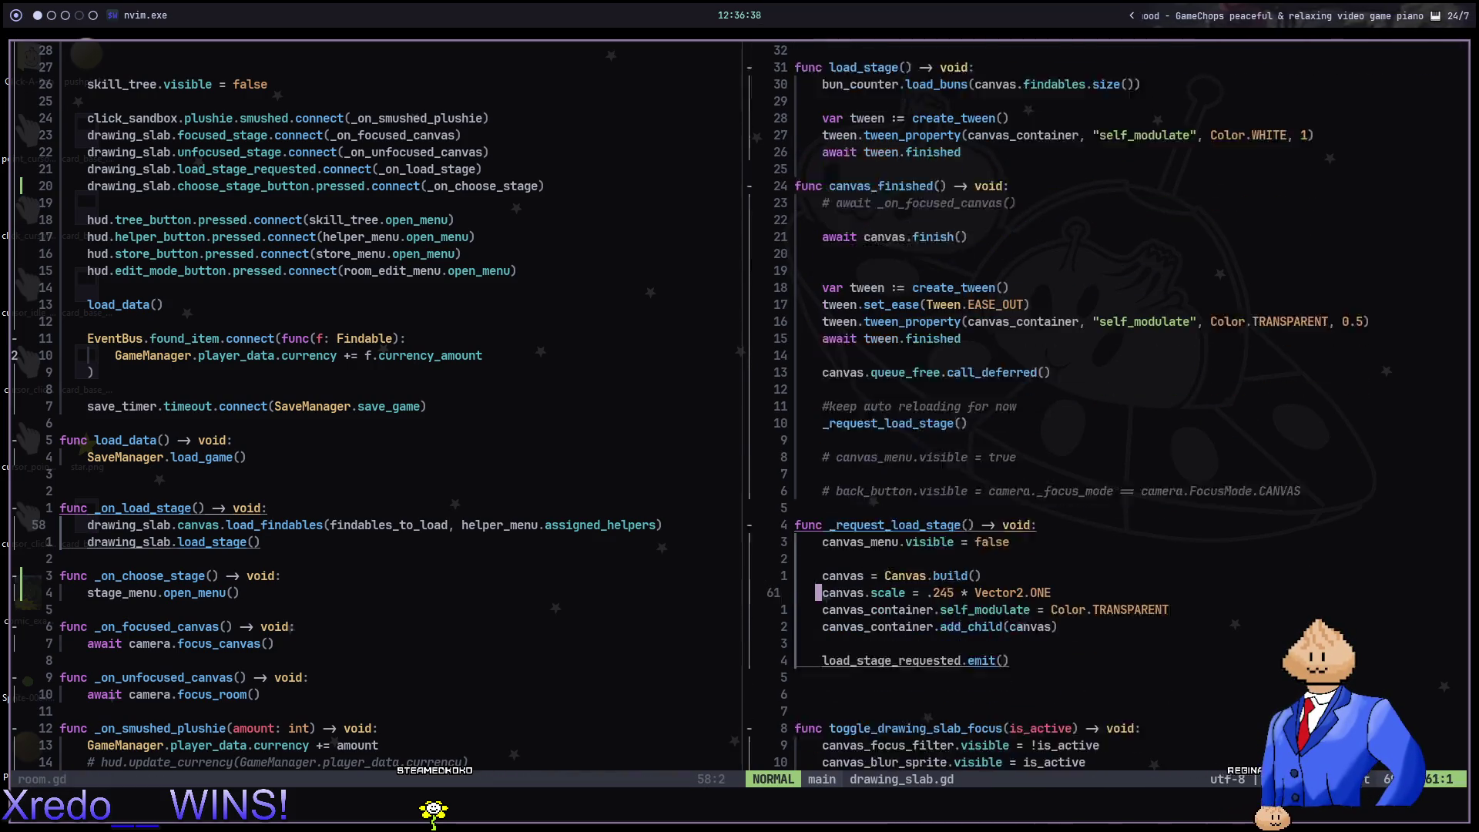
pyautogui.press('4')
pyautogui.press('1')
pyautogui.press('k')
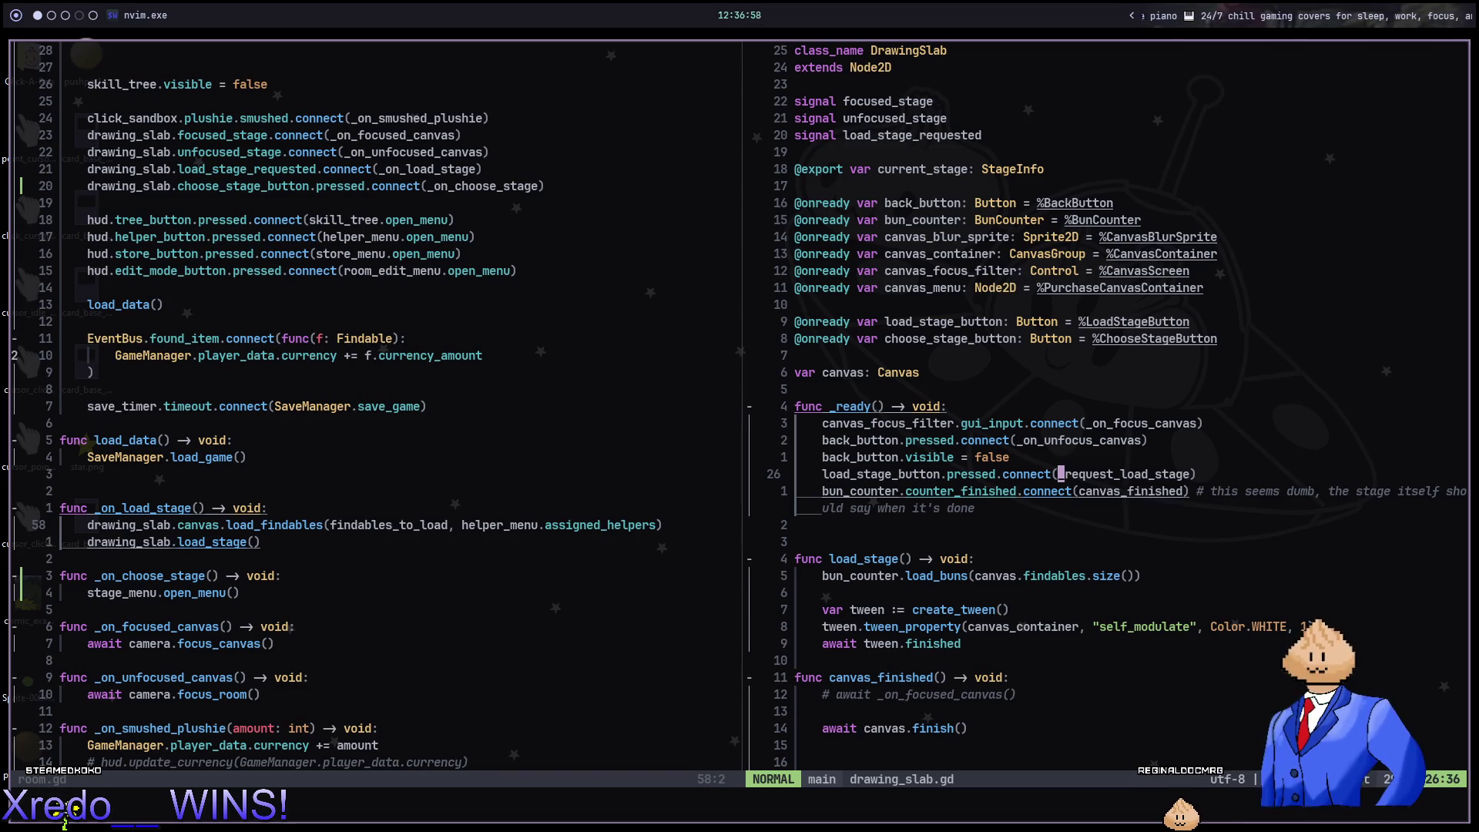
# Step: Scroll down to the Canvas.build() call in _request_load_stage and copy its line
pyautogui.hotkey('ctrl', 'd')
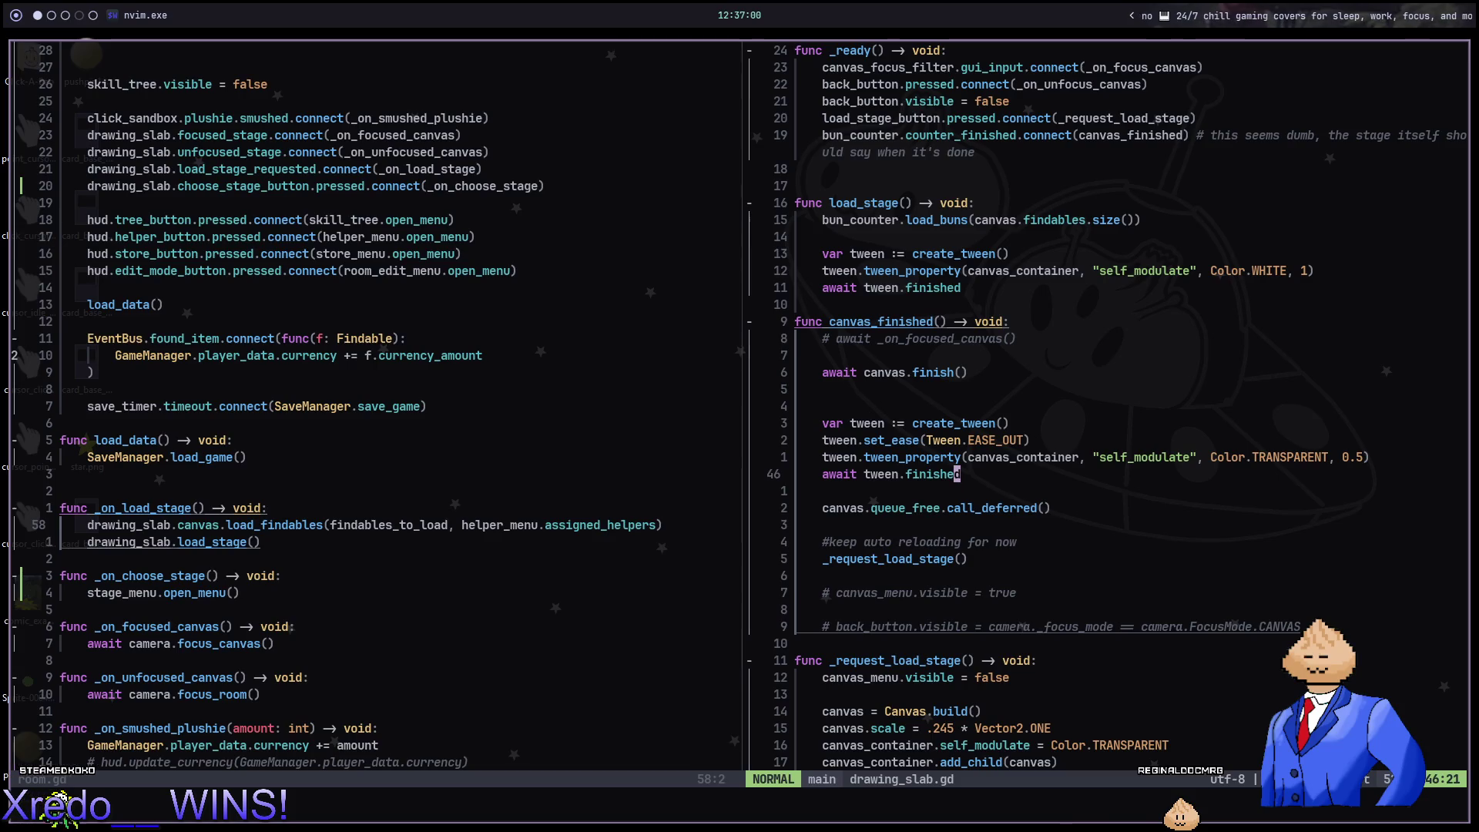
pyautogui.hotkey('ctrl', 'd')
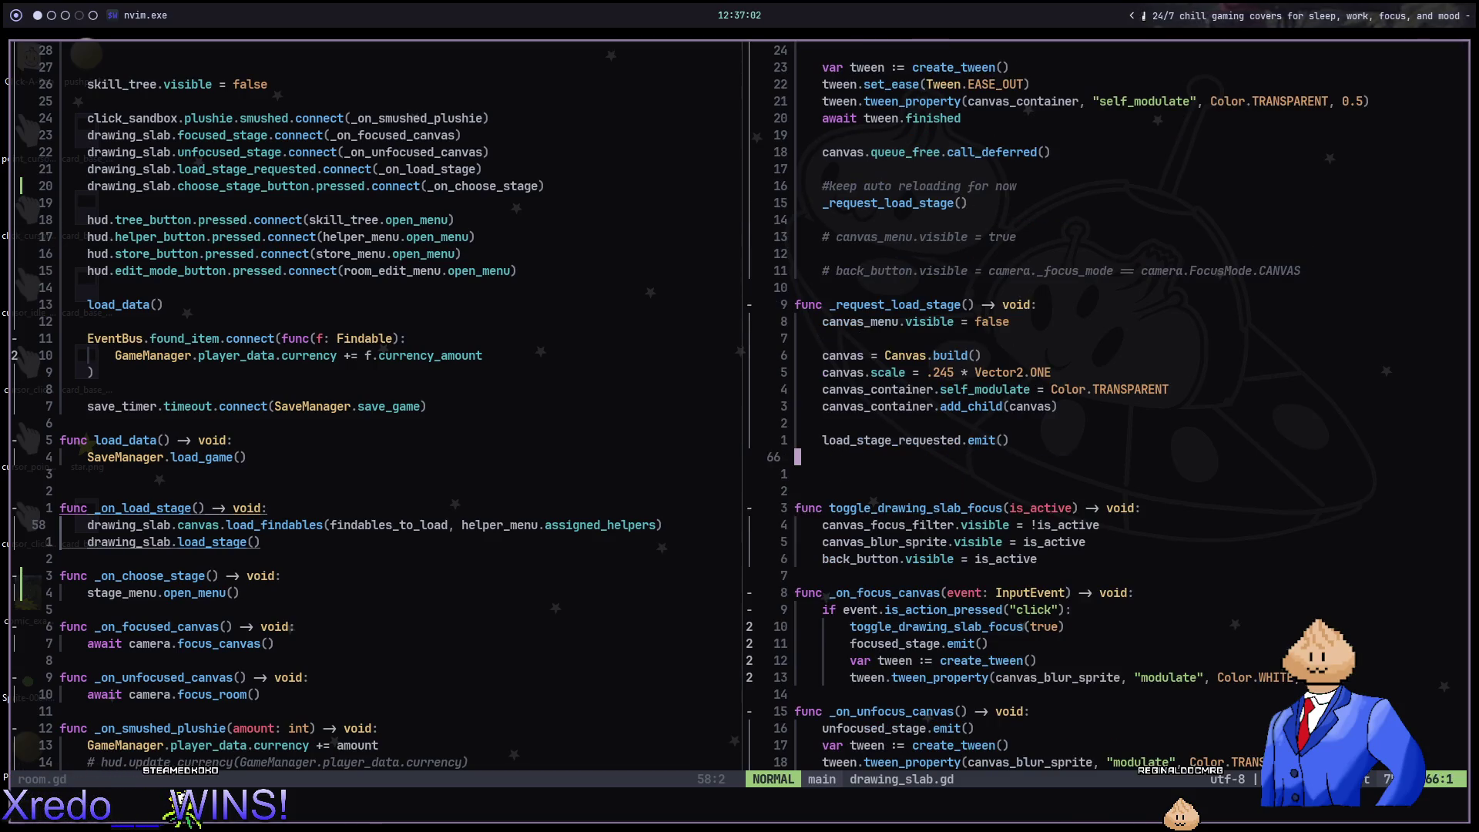
pyautogui.press('6')
pyautogui.press('k')
pyautogui.press('$')
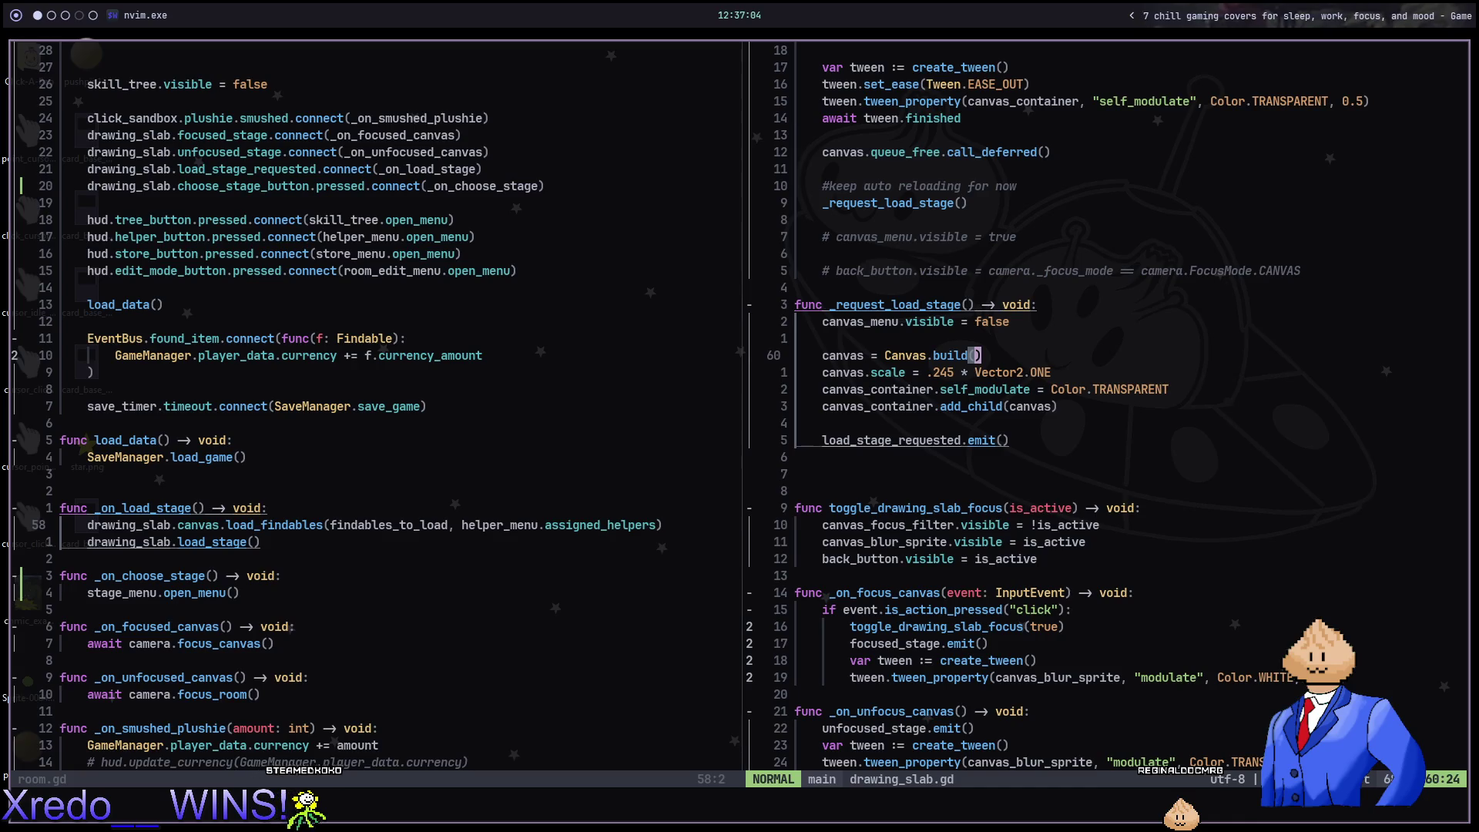
pyautogui.press('y')
pyautogui.press('y')
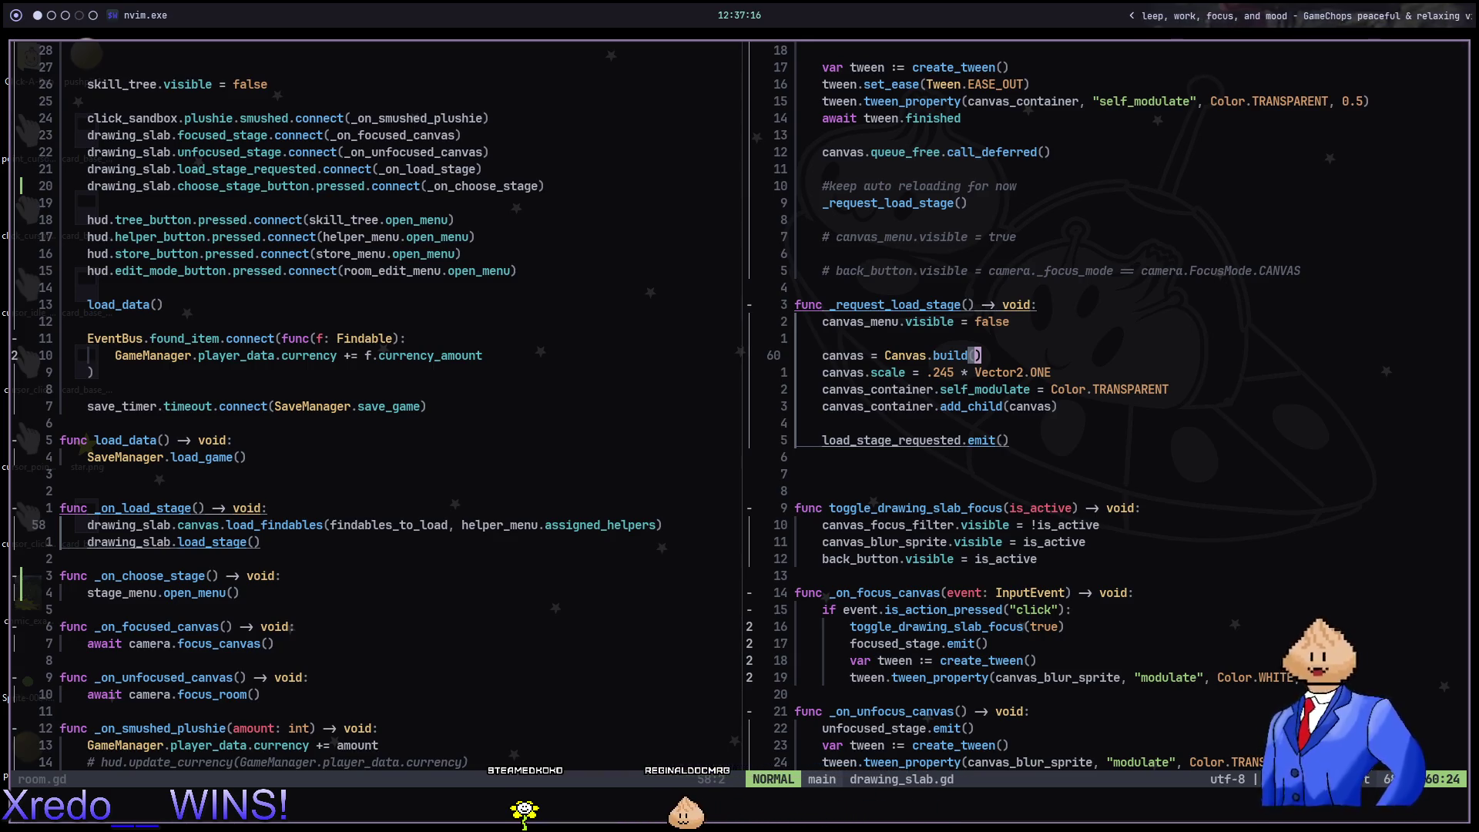
# Step: Add a canvas_info: CanvasInfo parameter to the _request_load_stage signature and save
pyautogui.press('k')
pyautogui.press('k')
pyautogui.press('k')
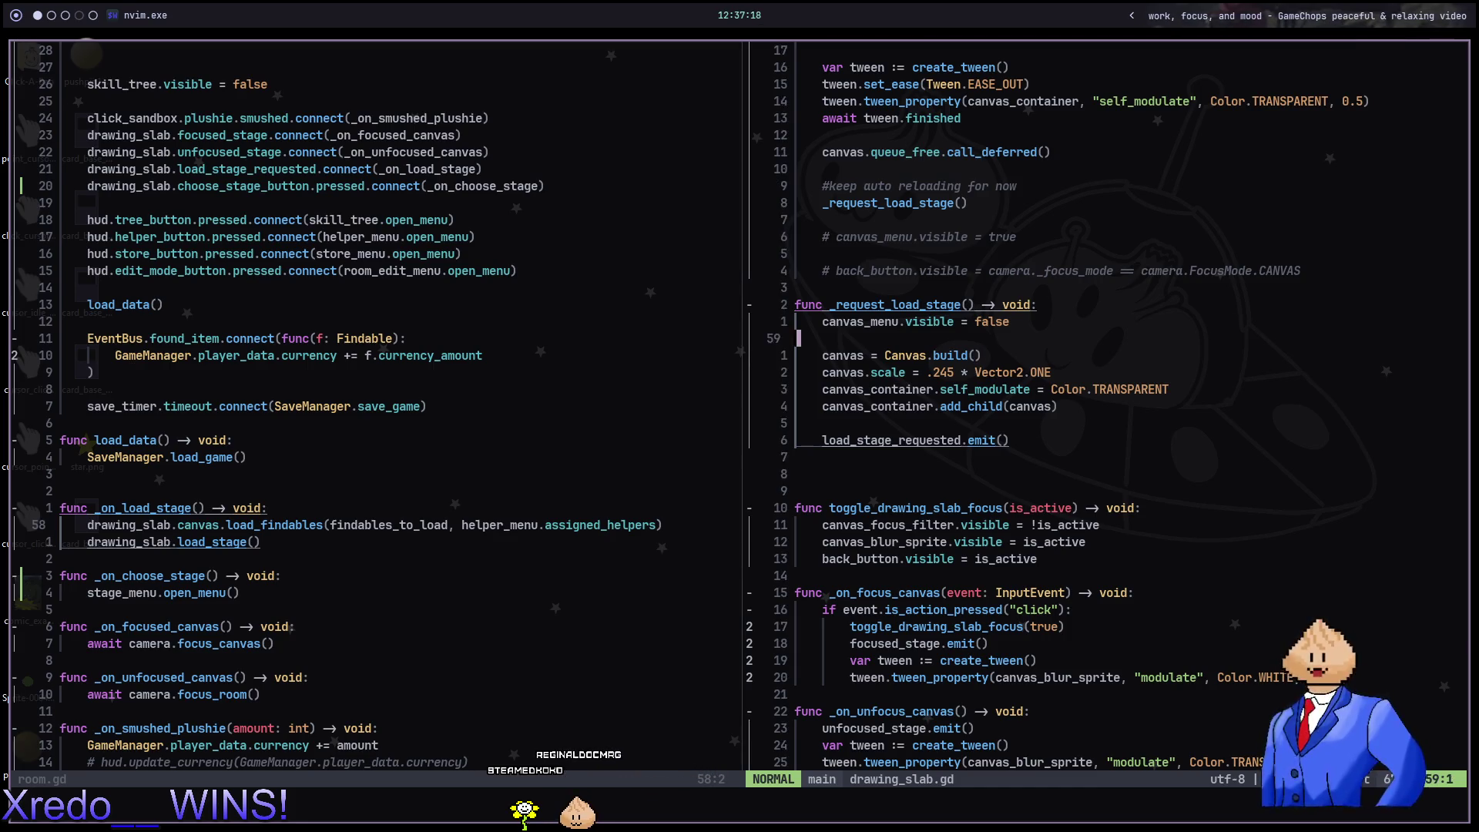
pyautogui.press('b')
pyautogui.press('b')
pyautogui.press('b')
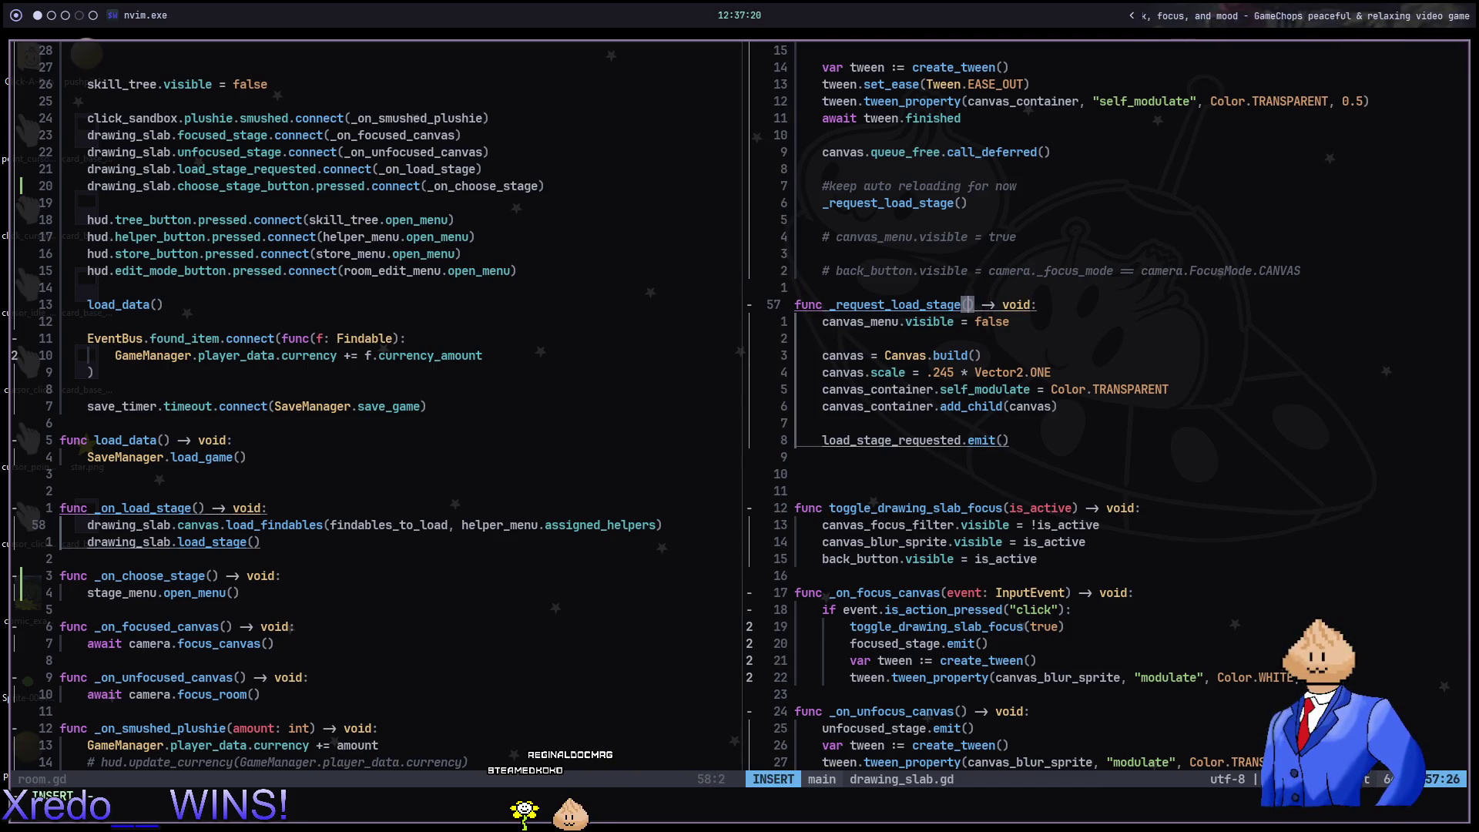
pyautogui.write('canvas')
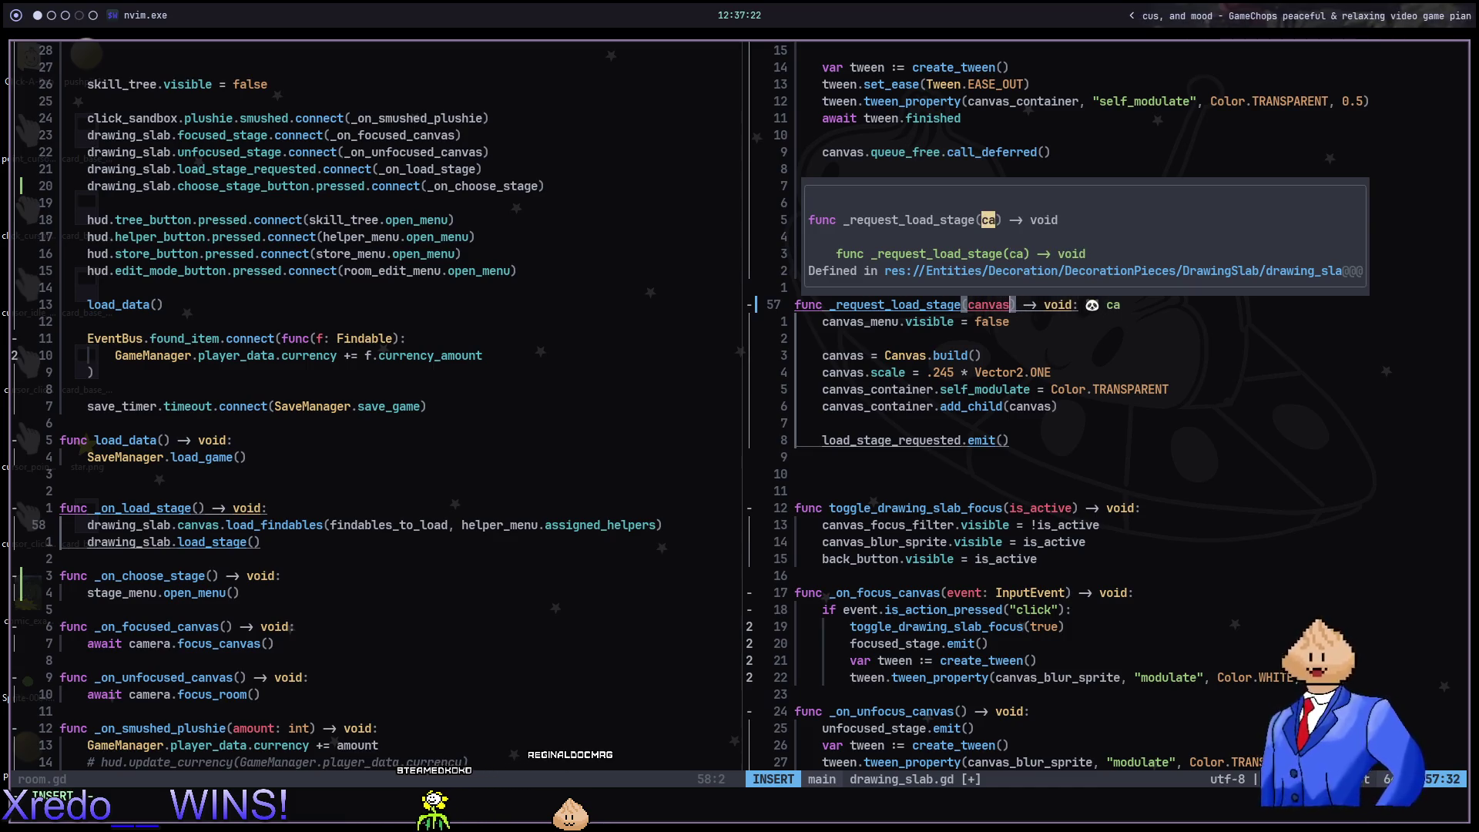
pyautogui.write('_info: CanvasInfo')
pyautogui.press('Escape')
pyautogui.write(':w')
pyautogui.press('Return')
pyautogui.press('b')
pyautogui.press('b')
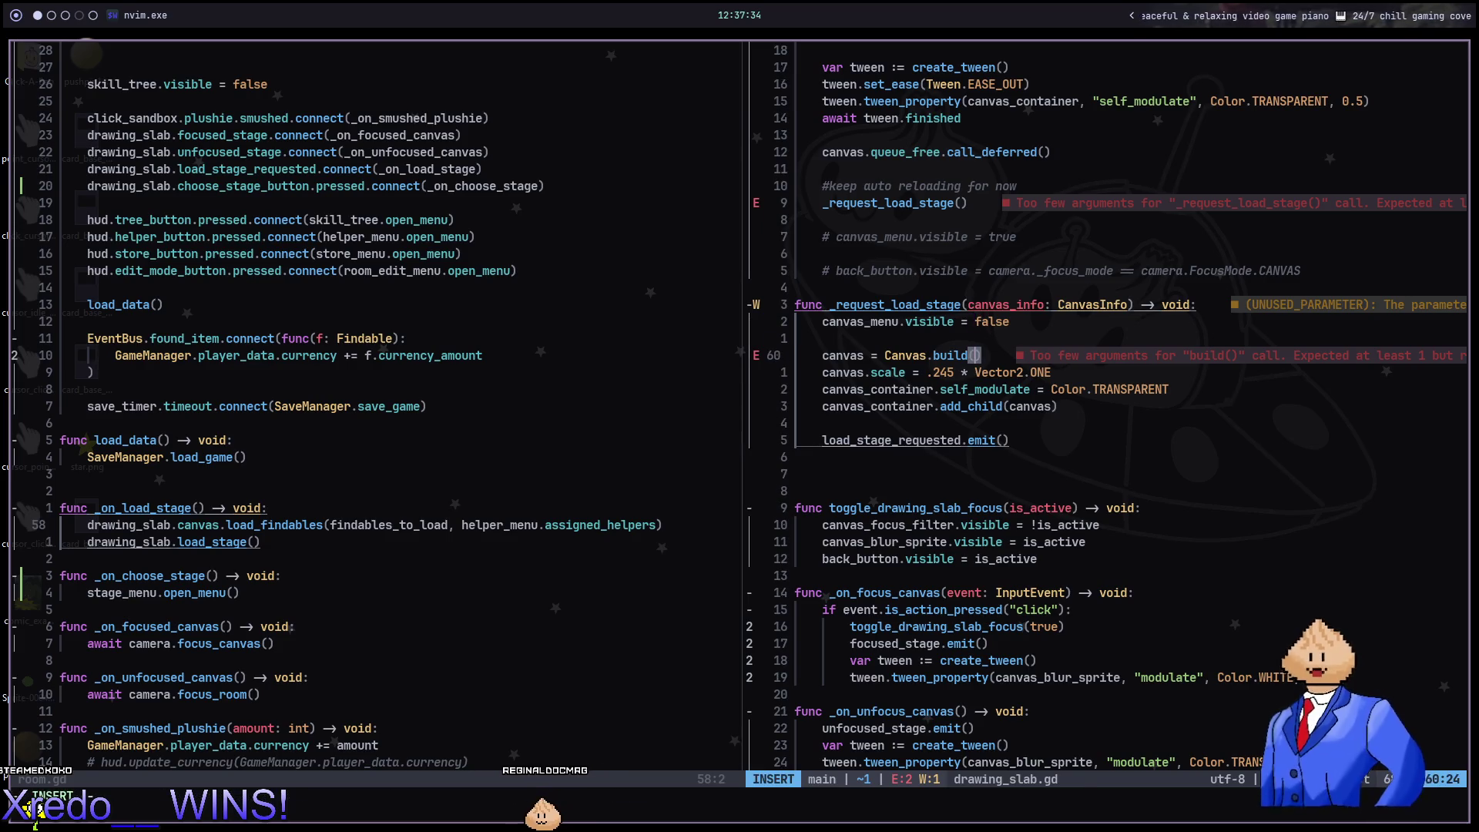
# Step: Change the call to Canvas.build(canvas_info)
pyautogui.press('j')
pyautogui.press('j')
pyautogui.write('as.build(canvas_inf')
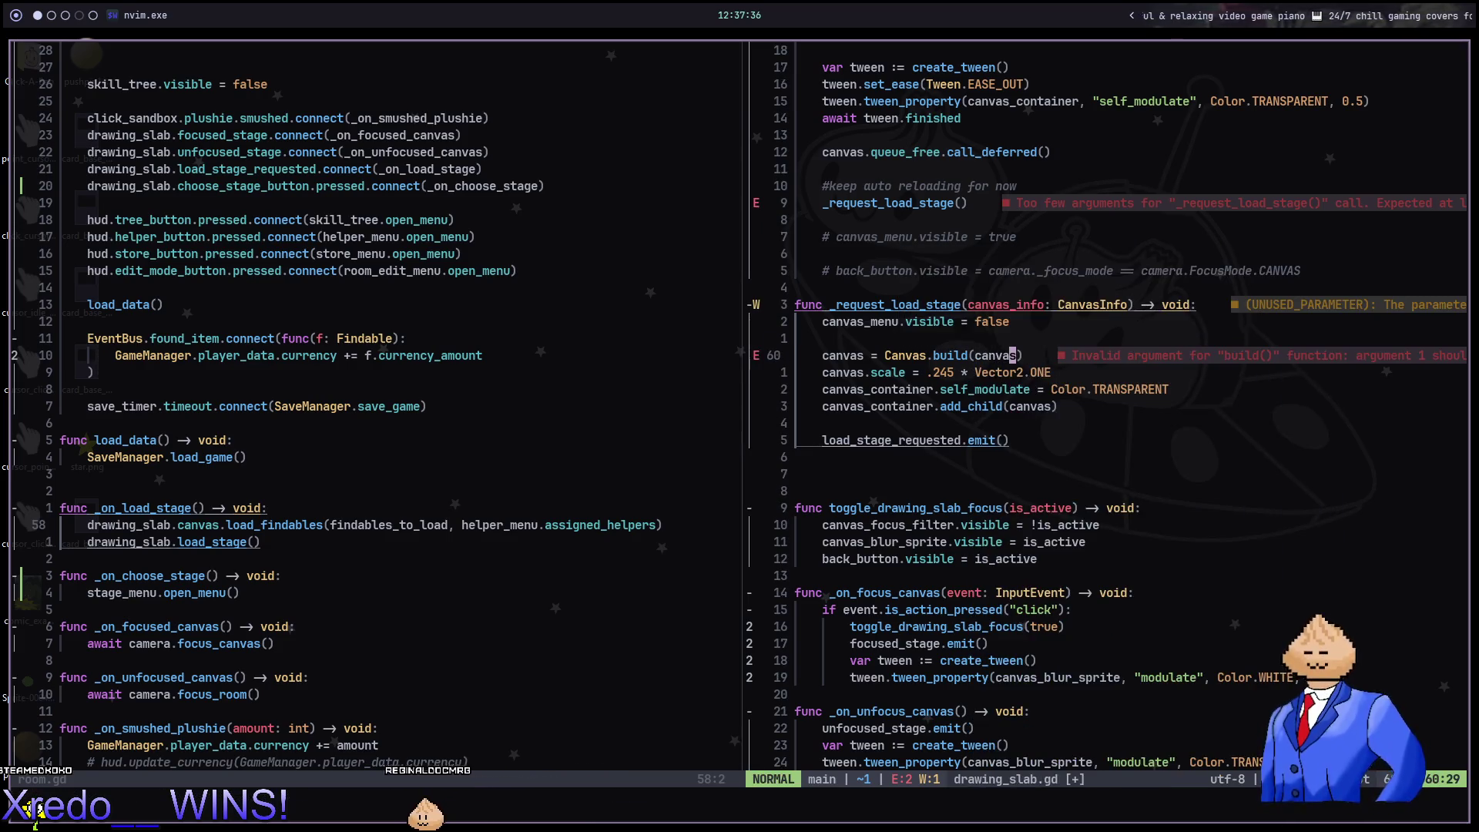
pyautogui.press('Escape')
# Step: Open a new line near the top variable declarations to begin a 'var current' declaration
pyautogui.hotkey('ctrl', 'u')
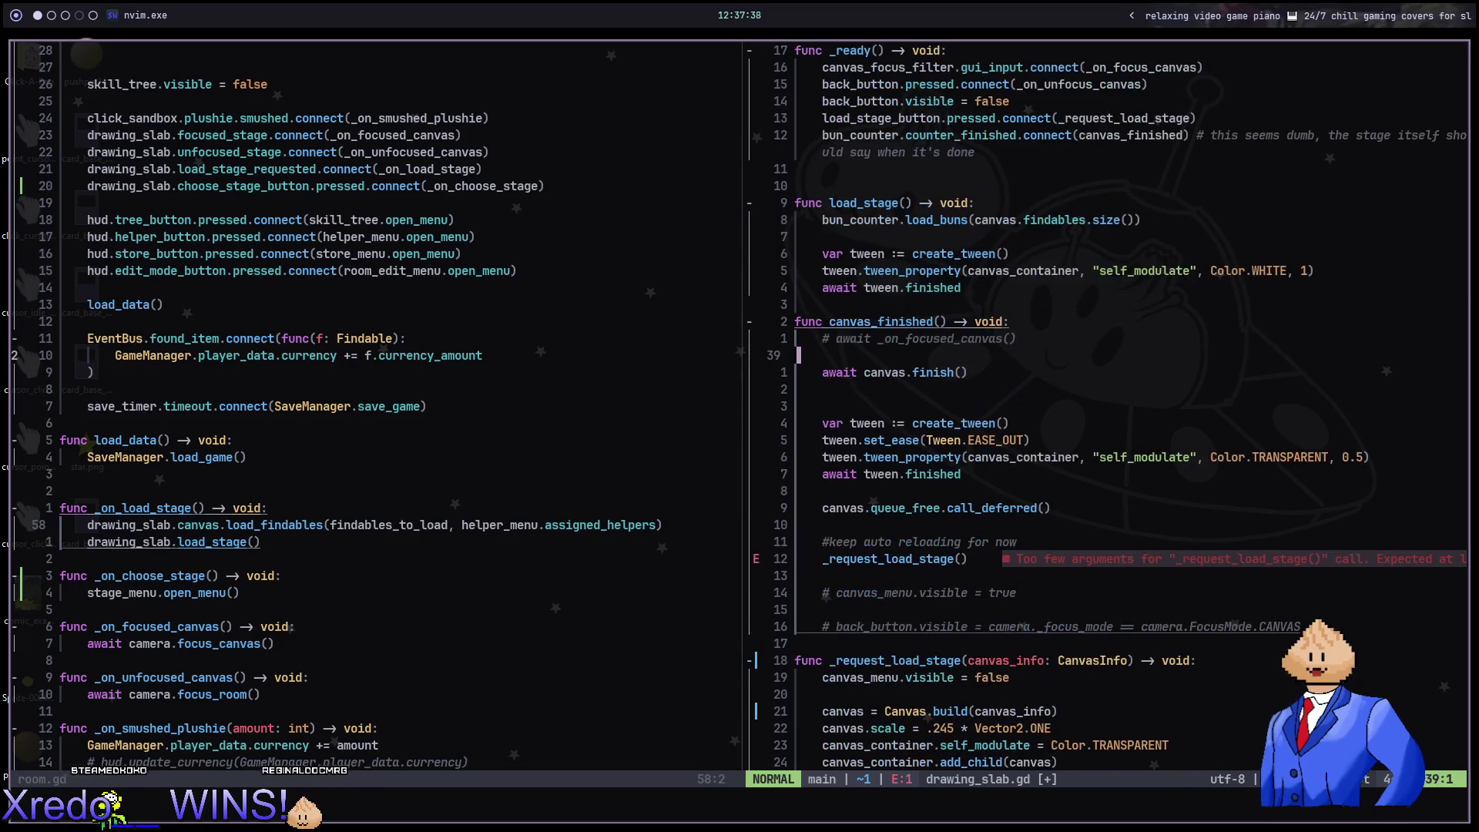
pyautogui.hotkey('ctrl', 'u')
pyautogui.press('o')
pyautogui.press('Return')
pyautogui.press('Up')
# Step: Add a duplicate 'var current_stage: CanvasInfo' line to drawing_slab.gd and save it
pyautogui.write('var current_st')
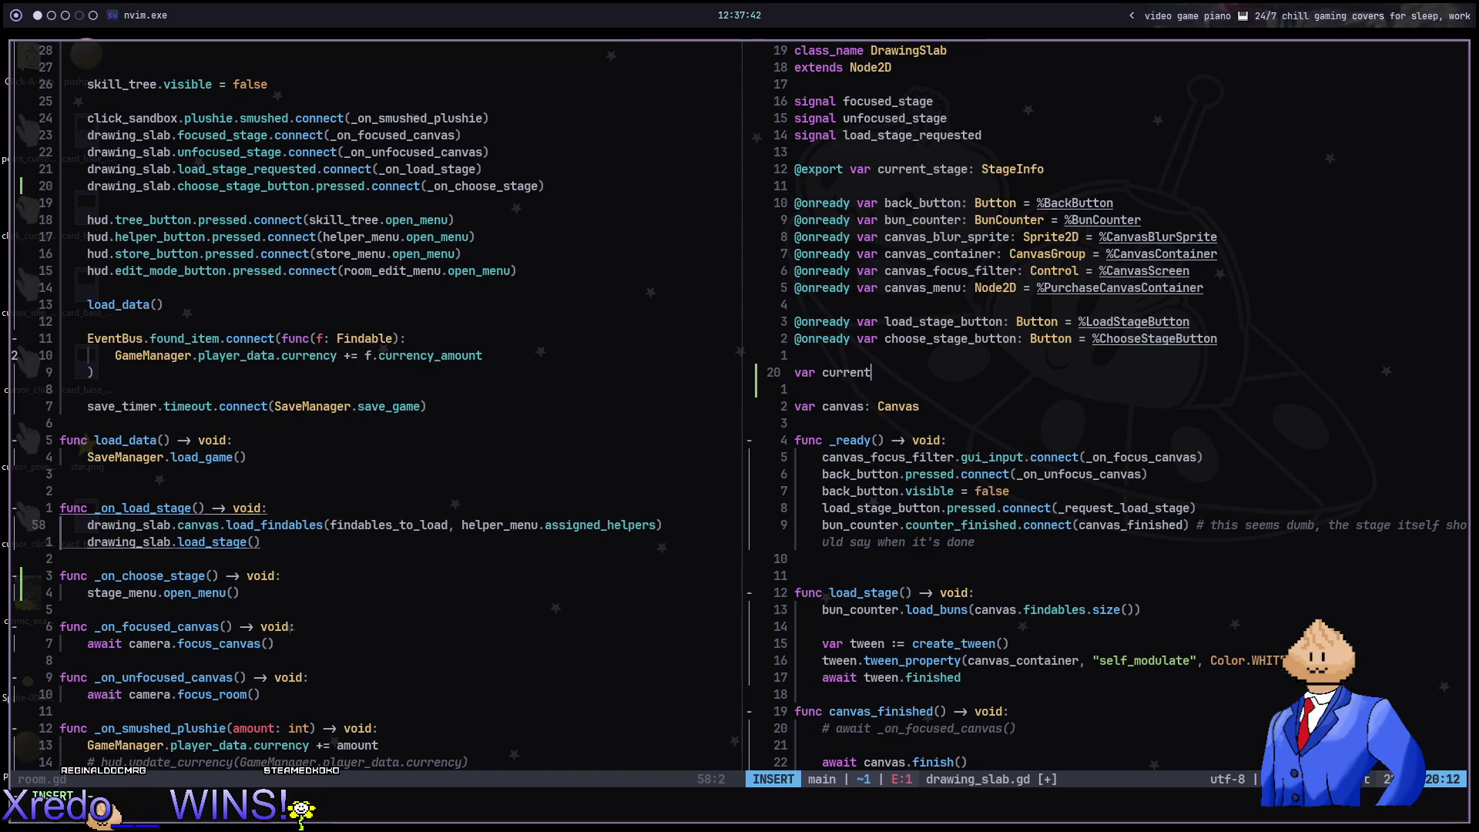
pyautogui.write('age: C')
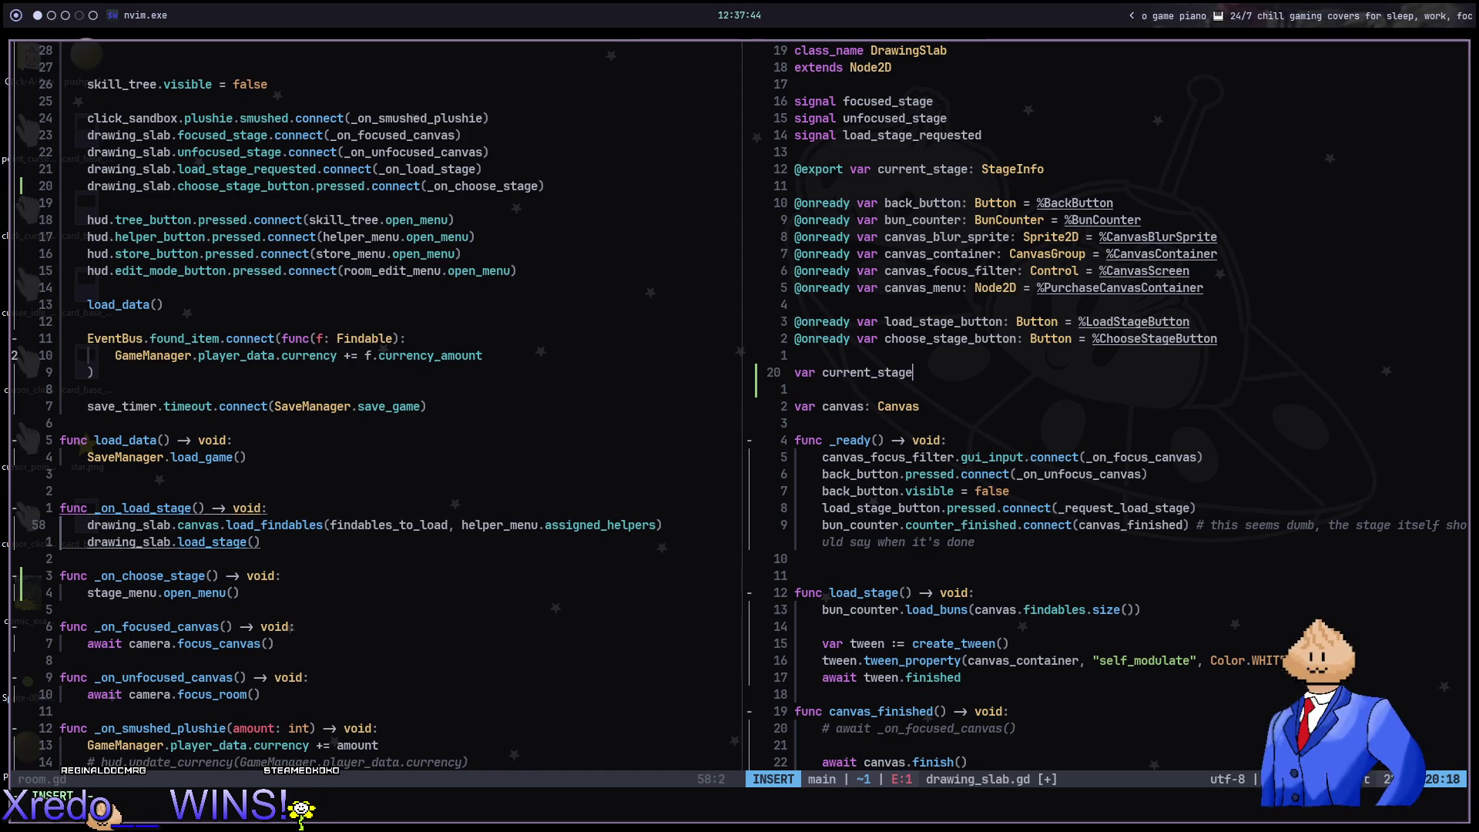
pyautogui.write('anvasInfo')
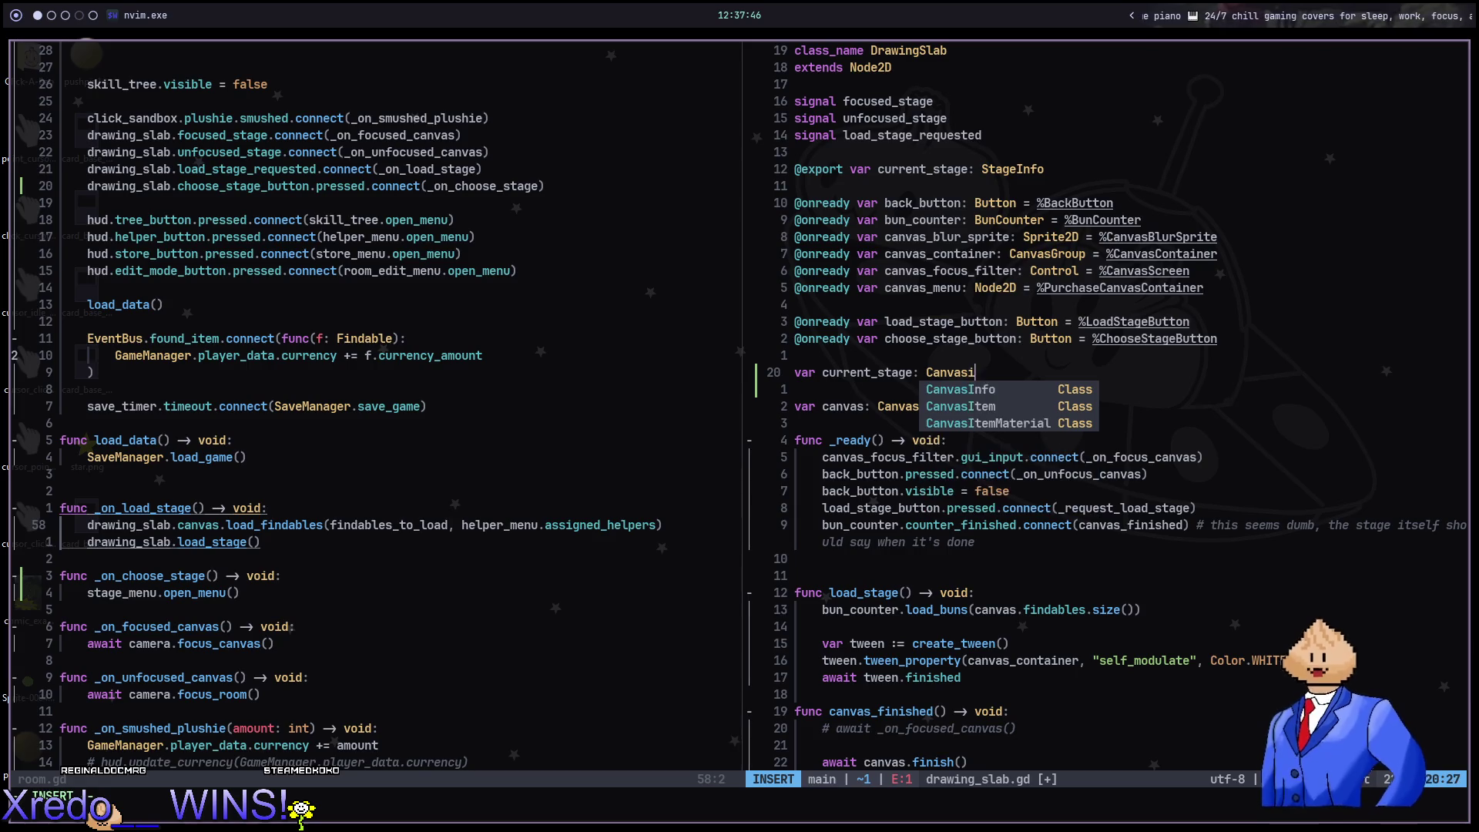
pyautogui.press('Escape')
pyautogui.write(':w')
pyautogui.press('Return')
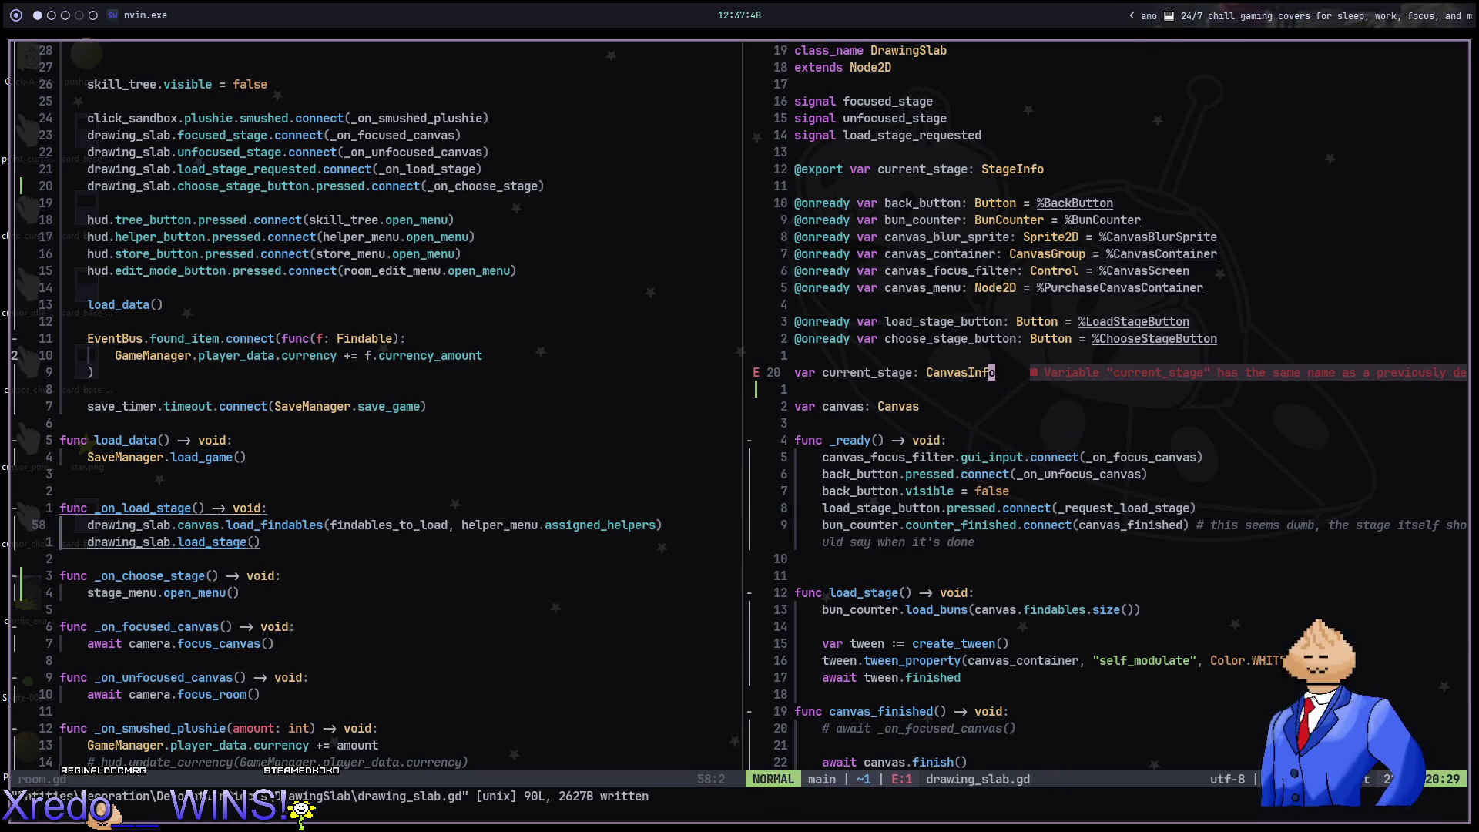
# Step: Delete the duplicate current_stage declaration and return to the exported current_stage variable
pyautogui.press('d')
pyautogui.press('d')
pyautogui.press('$')
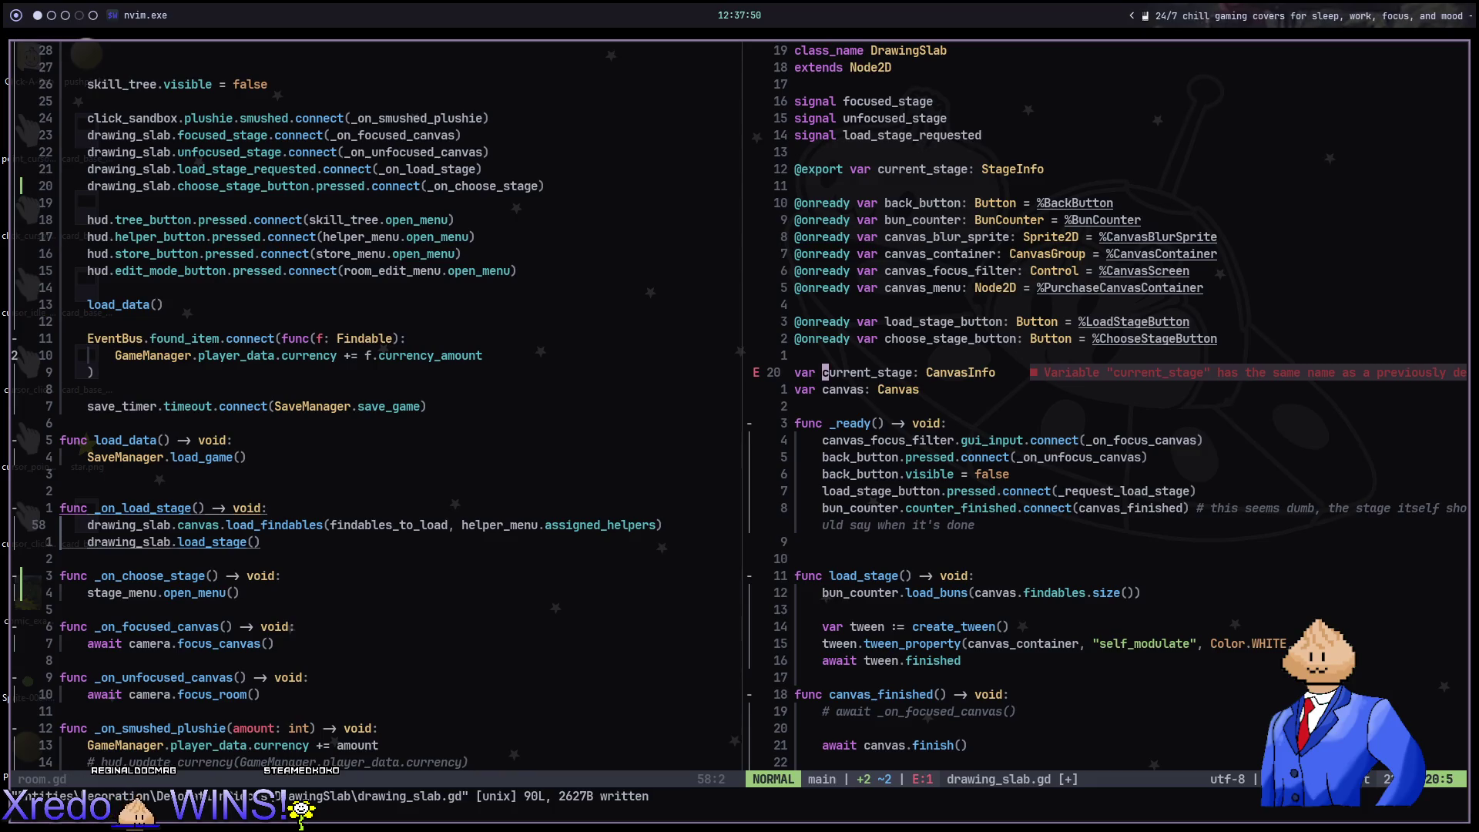
pyautogui.press('*')
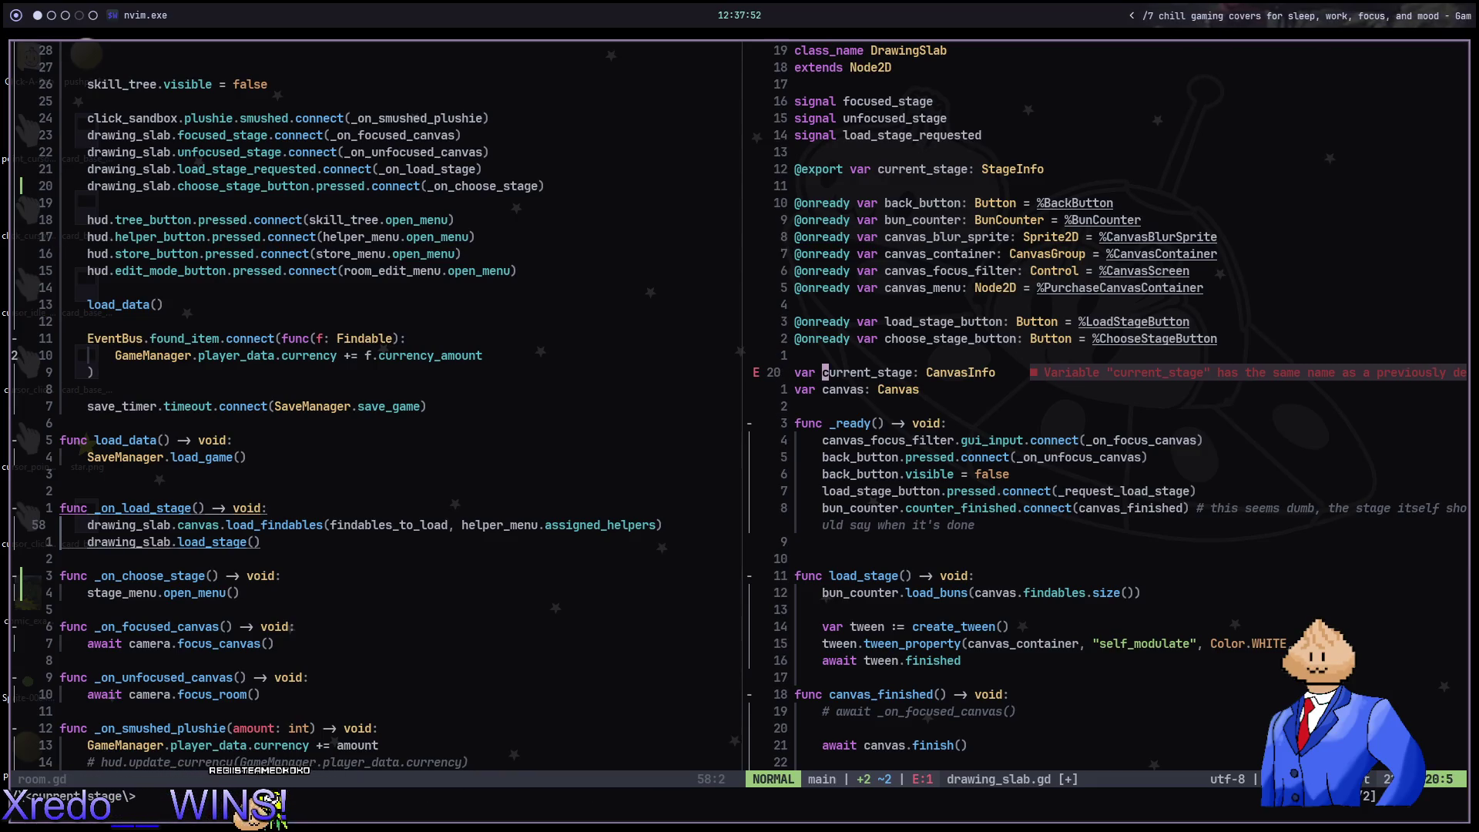
pyautogui.press('d')
pyautogui.press('d')
pyautogui.press('k')
pyautogui.press('N')
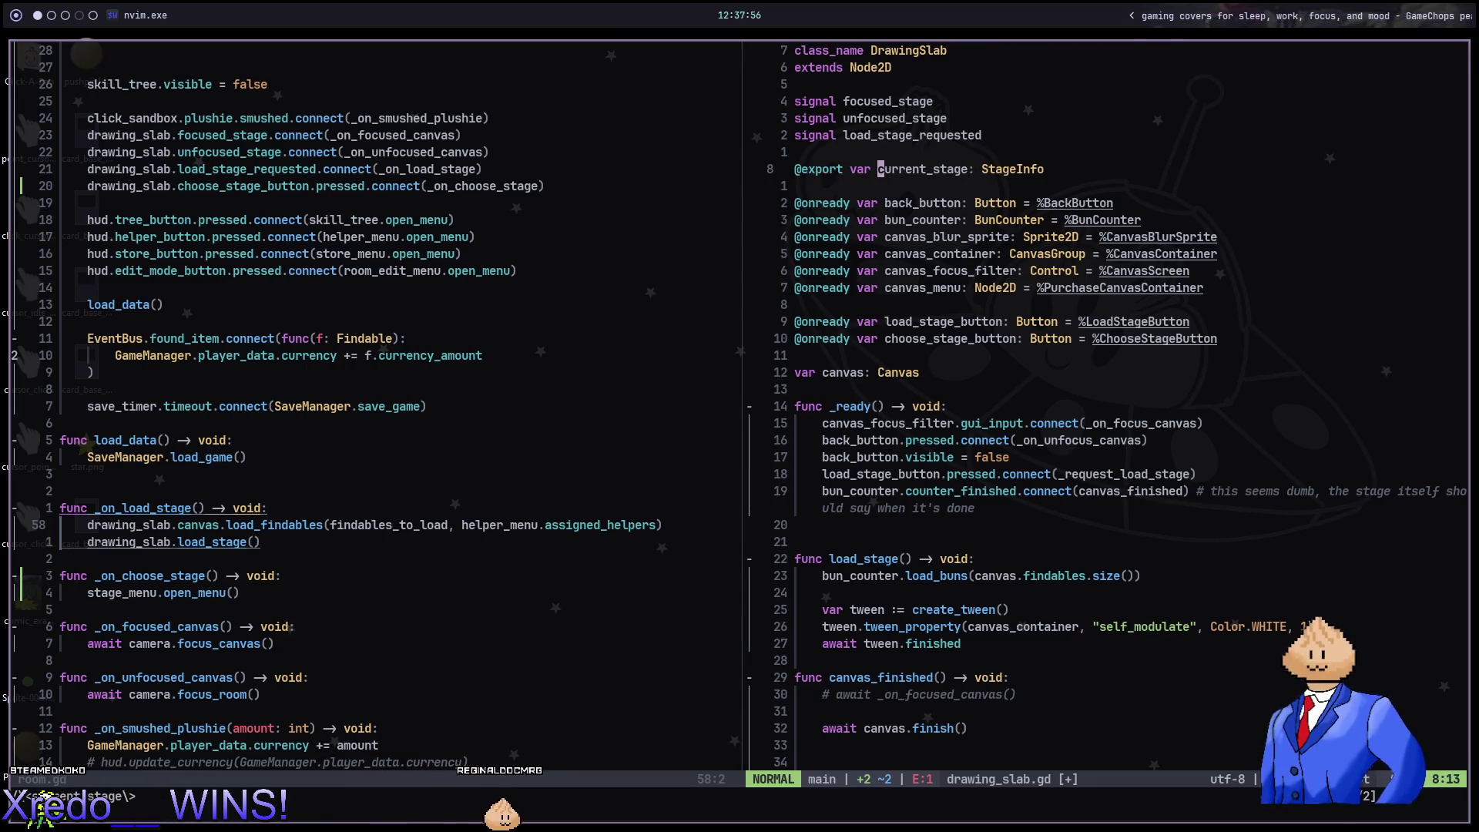
# Step: List current_stage's LSP references, then go to the StageInfo definition in stage_info.gd
pyautogui.press('g')
pyautogui.press('r')
pyautogui.press('Return')
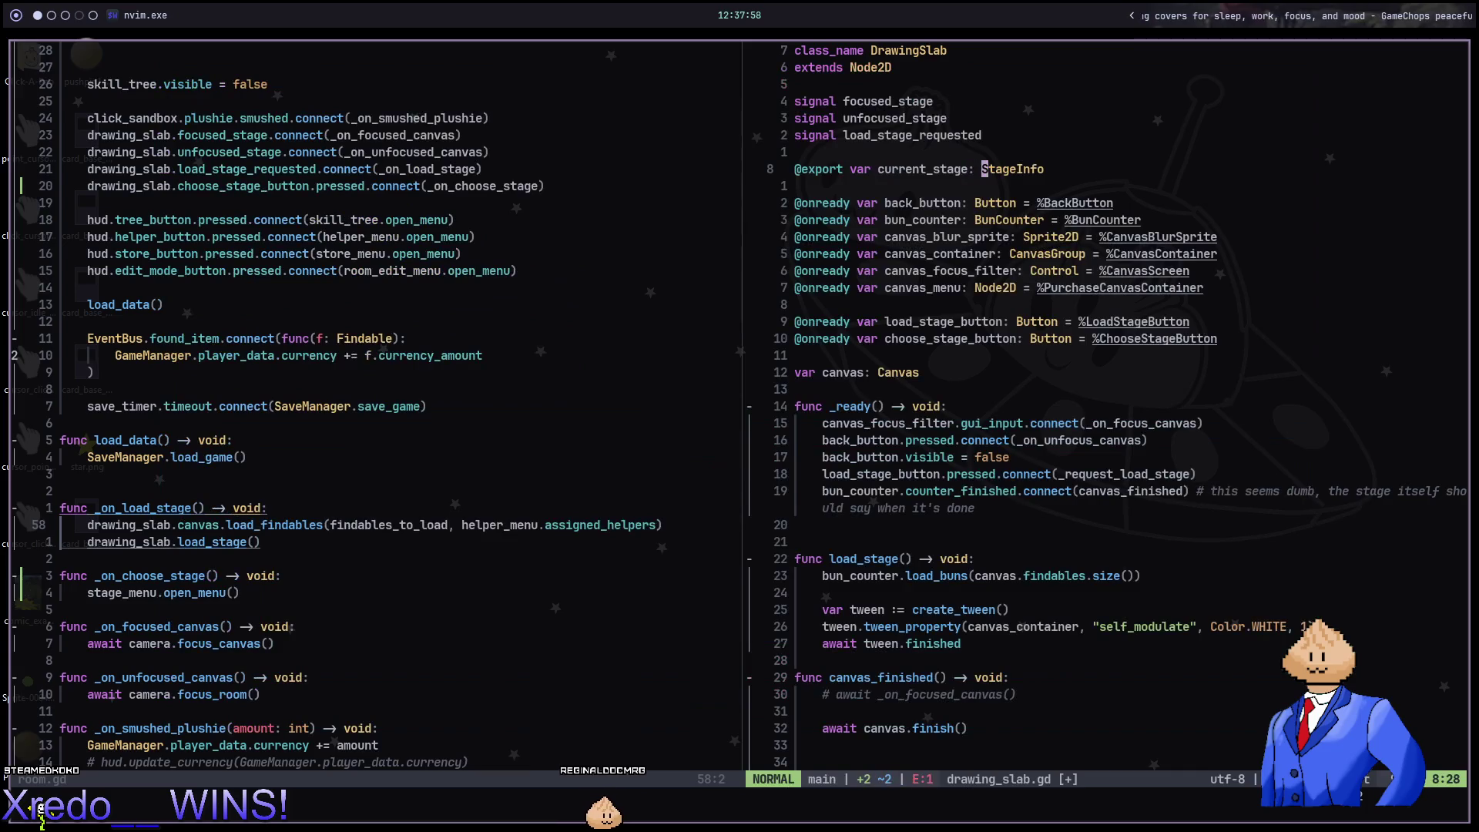
pyautogui.press('g')
pyautogui.press('d')
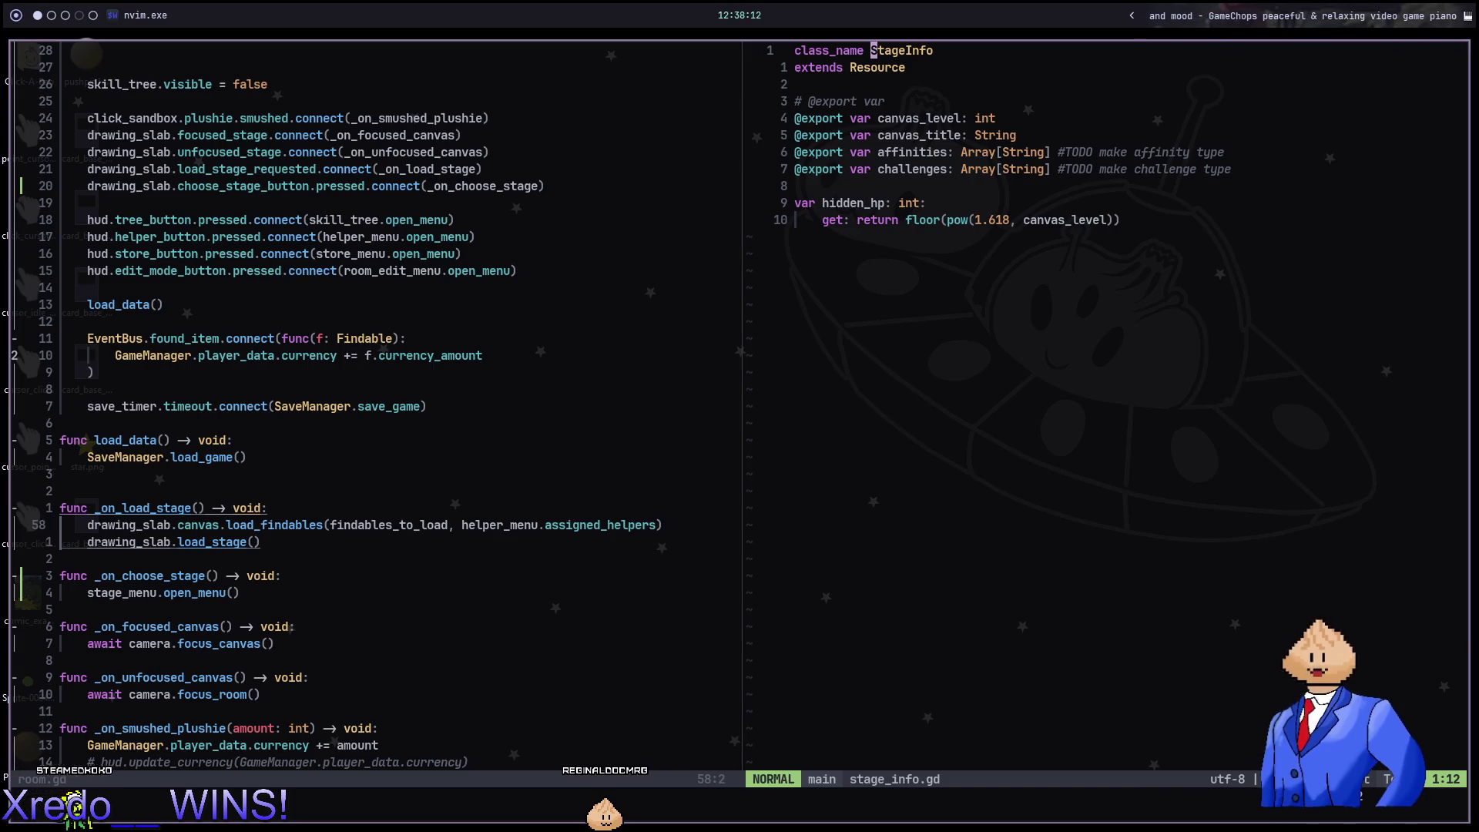
pyautogui.press('j')
pyautogui.press('j')
pyautogui.press('j')
pyautogui.press('j')
pyautogui.press('j')
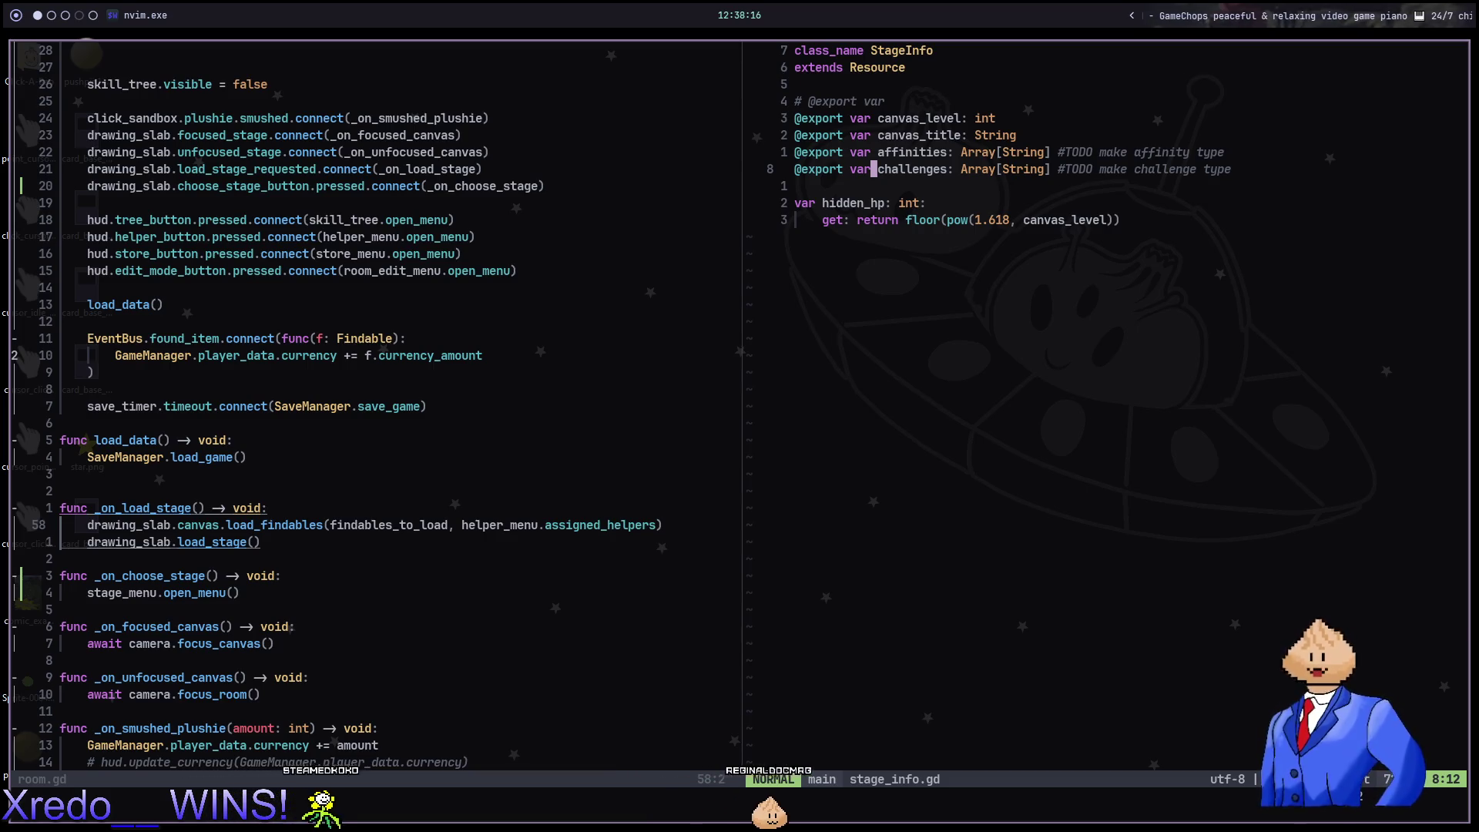
pyautogui.press('k')
pyautogui.press('k')
pyautogui.press('k')
pyautogui.write('O@export var canvas_info')
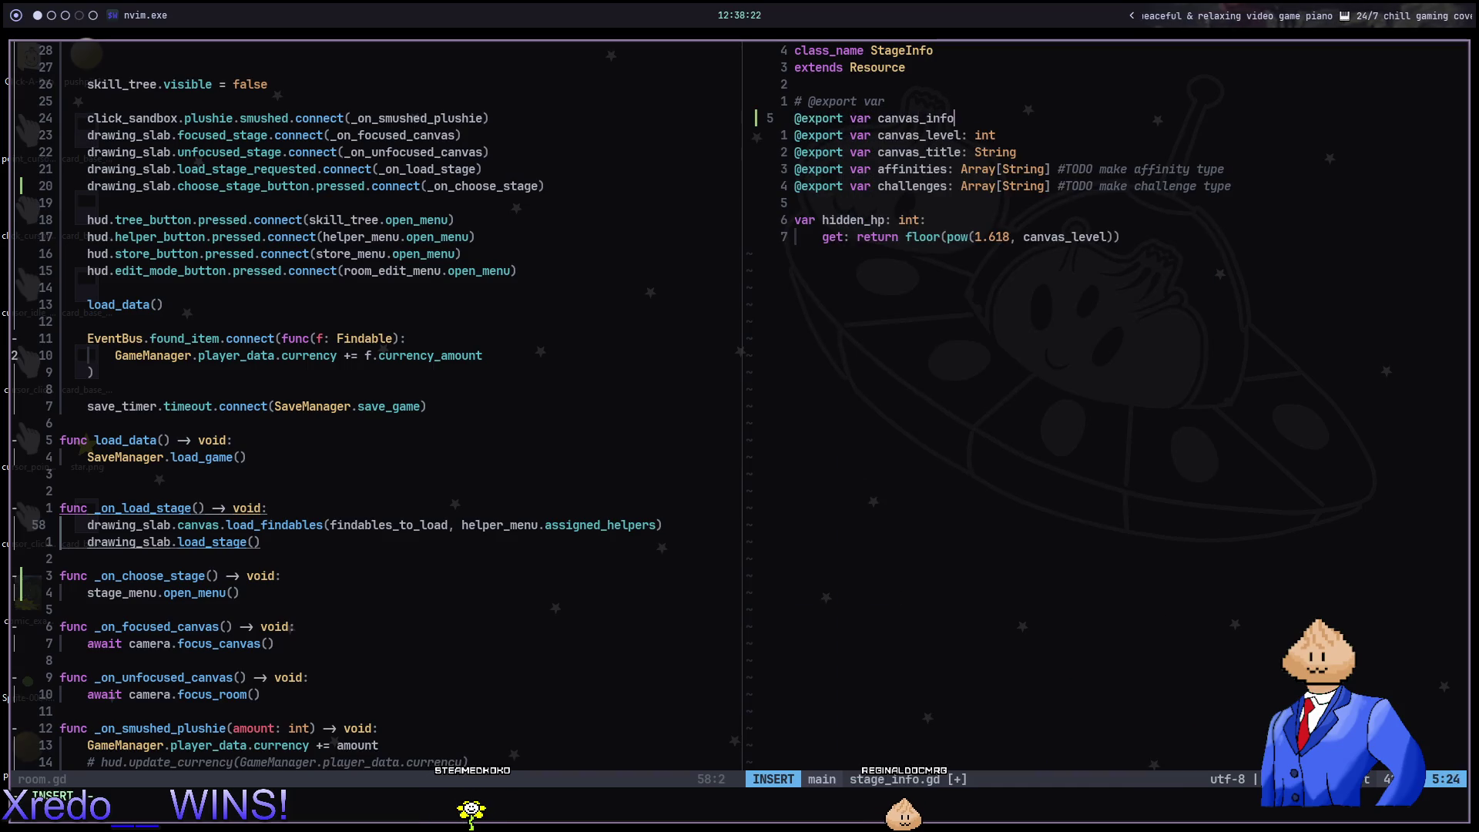
pyautogui.write('CanvasInfo')
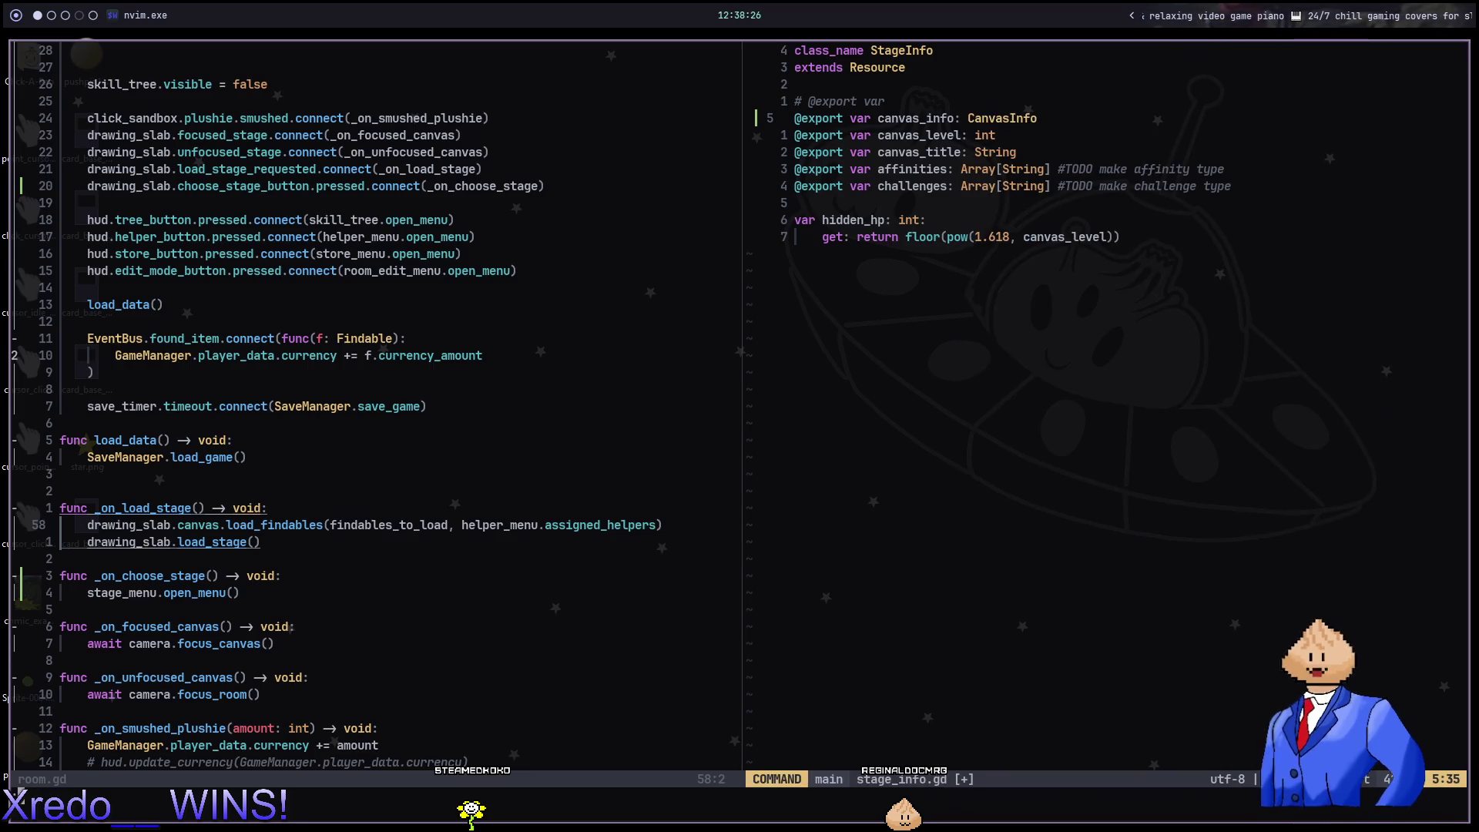
pyautogui.press('Return')
pyautogui.hotkey('ctrl', 'o')
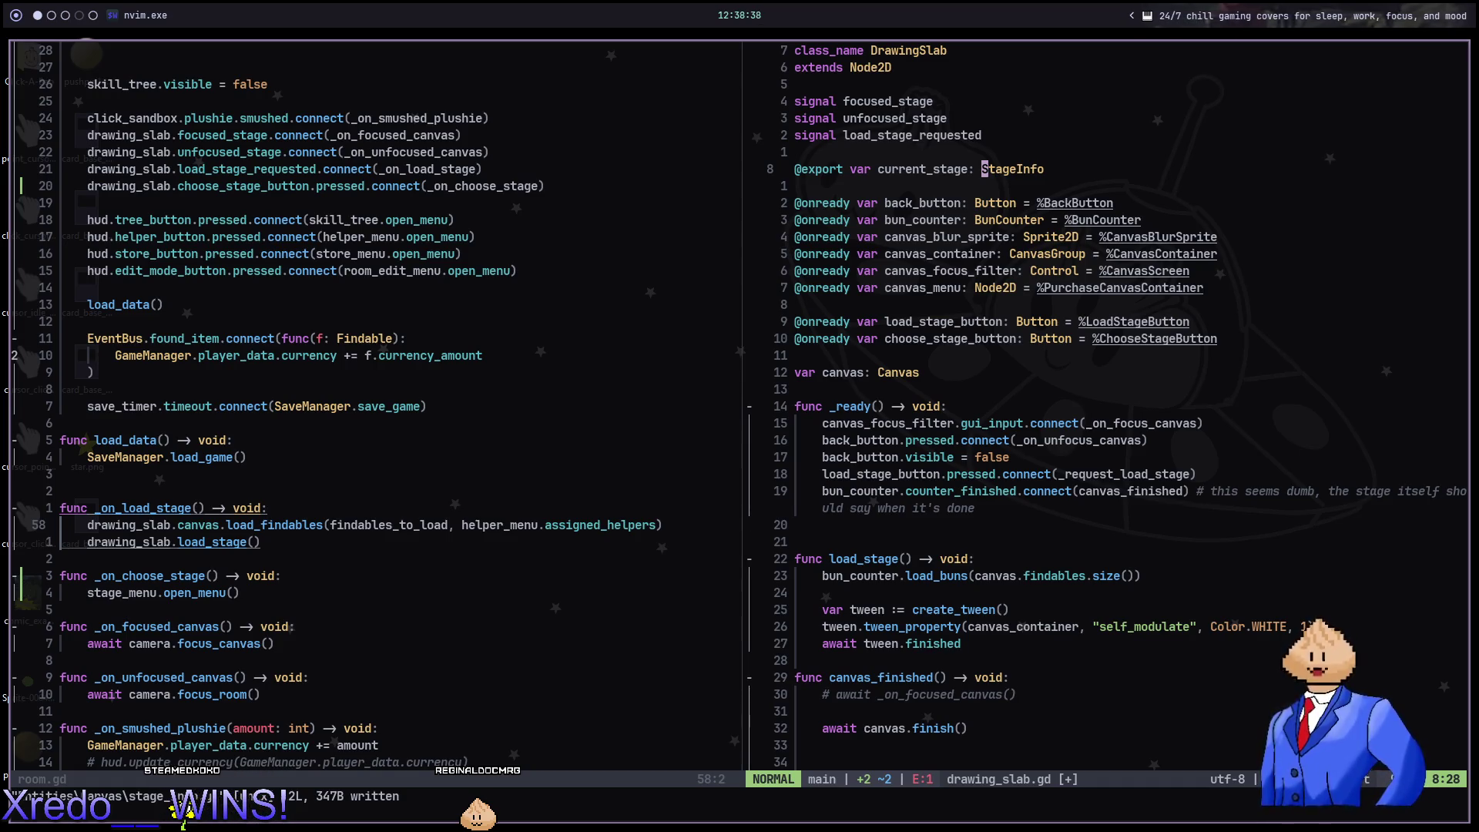
# Step: Pass current_stage as the argument of the _request_load_stage call in canvas_finished
pyautogui.hotkey('ctrl', 'd')
pyautogui.press('j')
pyautogui.press('j')
pyautogui.press('j')
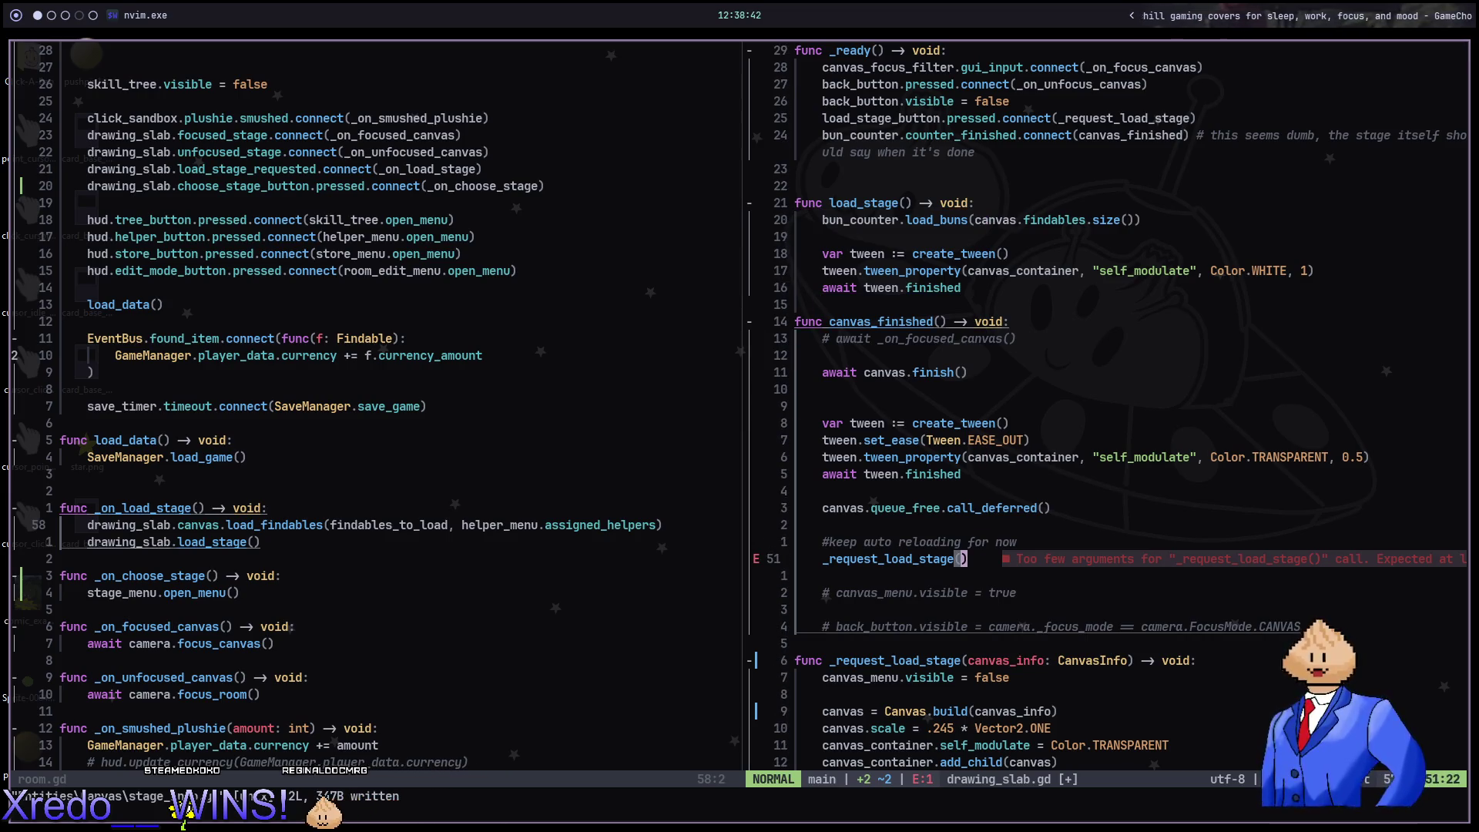
pyautogui.press('2')
pyautogui.press('1')
pyautogui.press('k')
pyautogui.press('j')
pyautogui.press('j')
pyautogui.press('j')
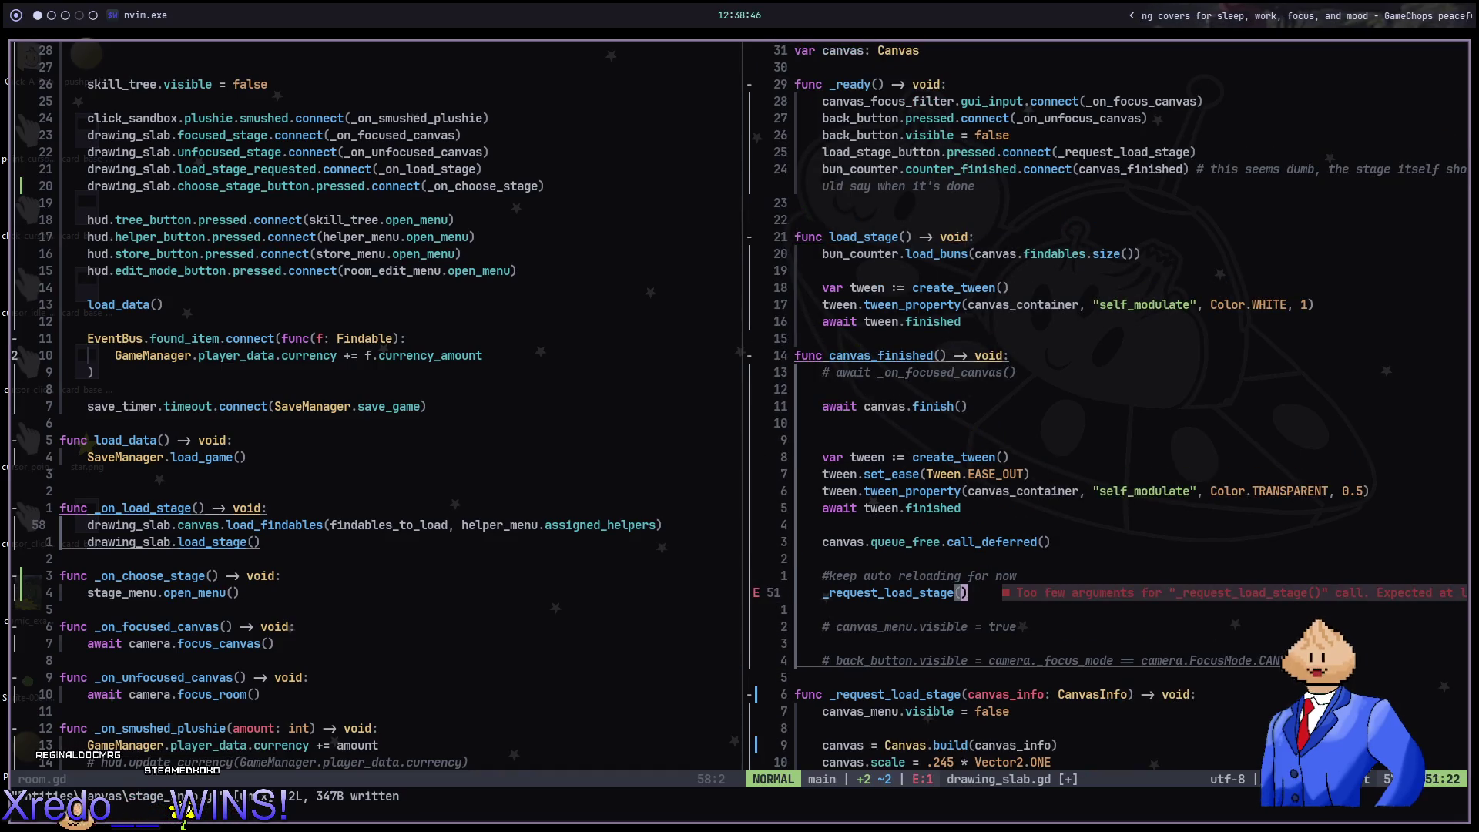
pyautogui.write('i')
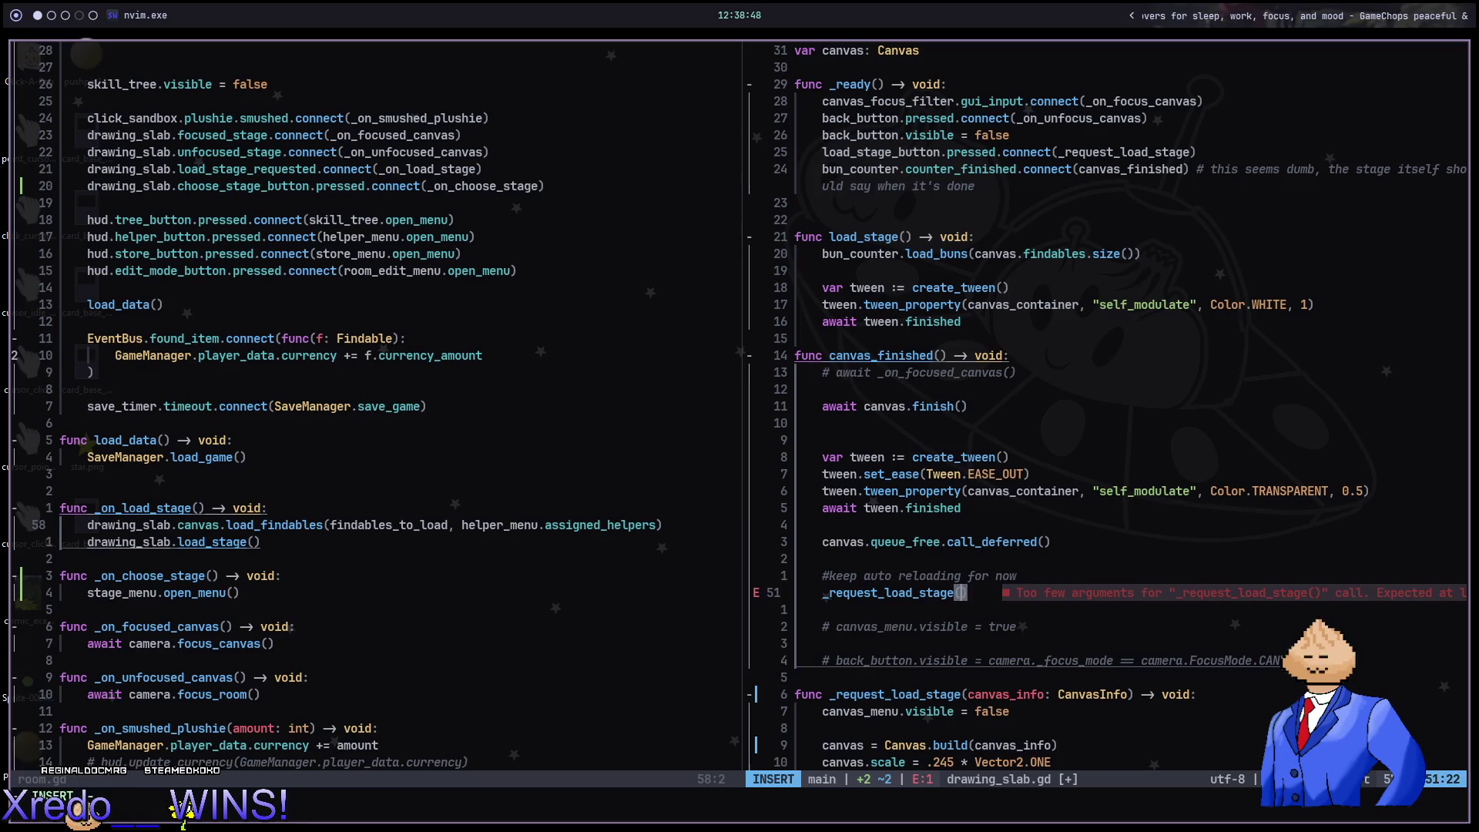
pyautogui.write('current_stage')
pyautogui.press('Escape')
# Step: Change _request_load_stage's parameter to 'current: StageInfo'
pyautogui.press('8')
pyautogui.press('j')
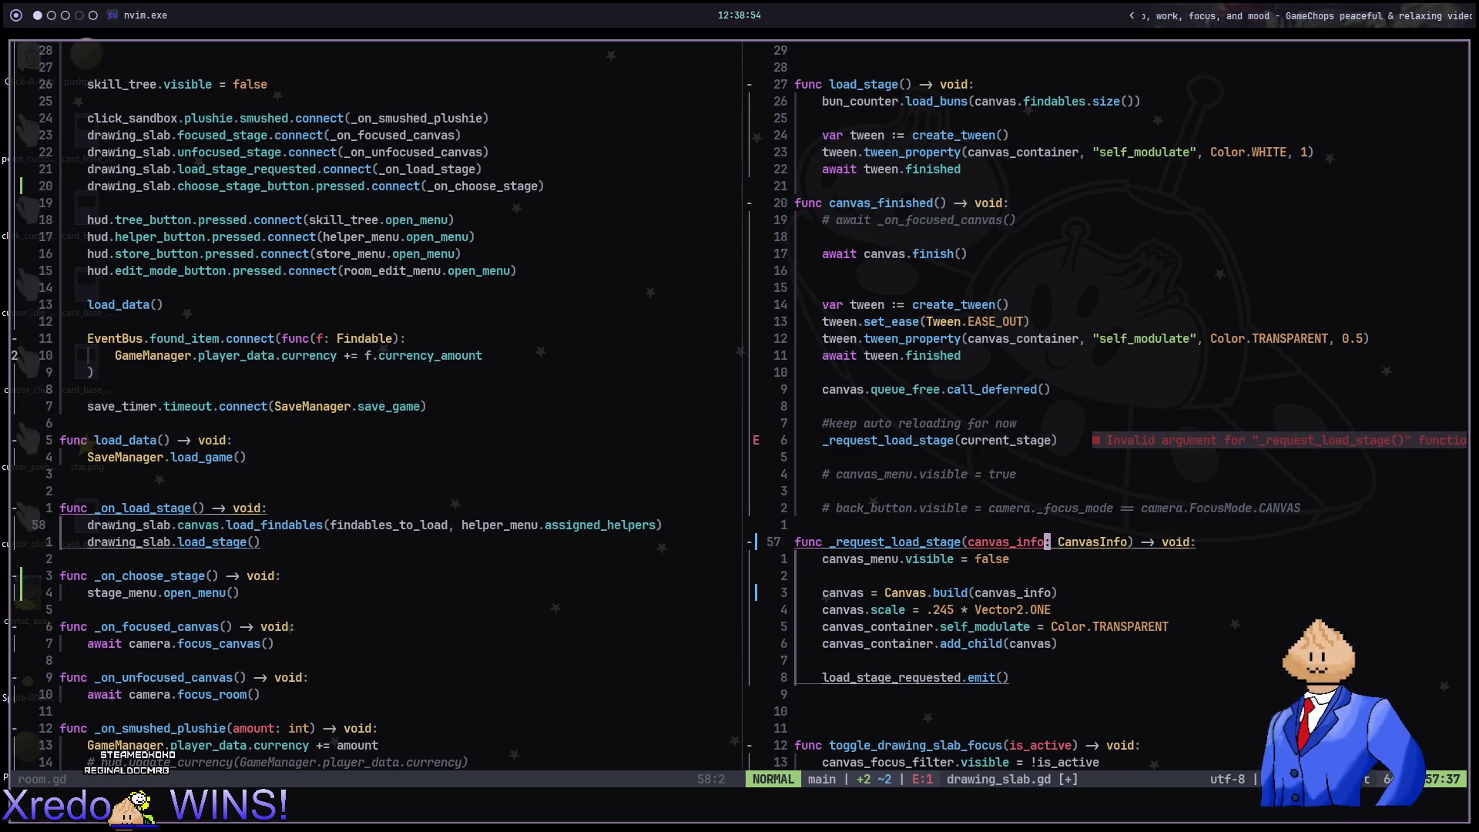
pyautogui.write('ci(current')
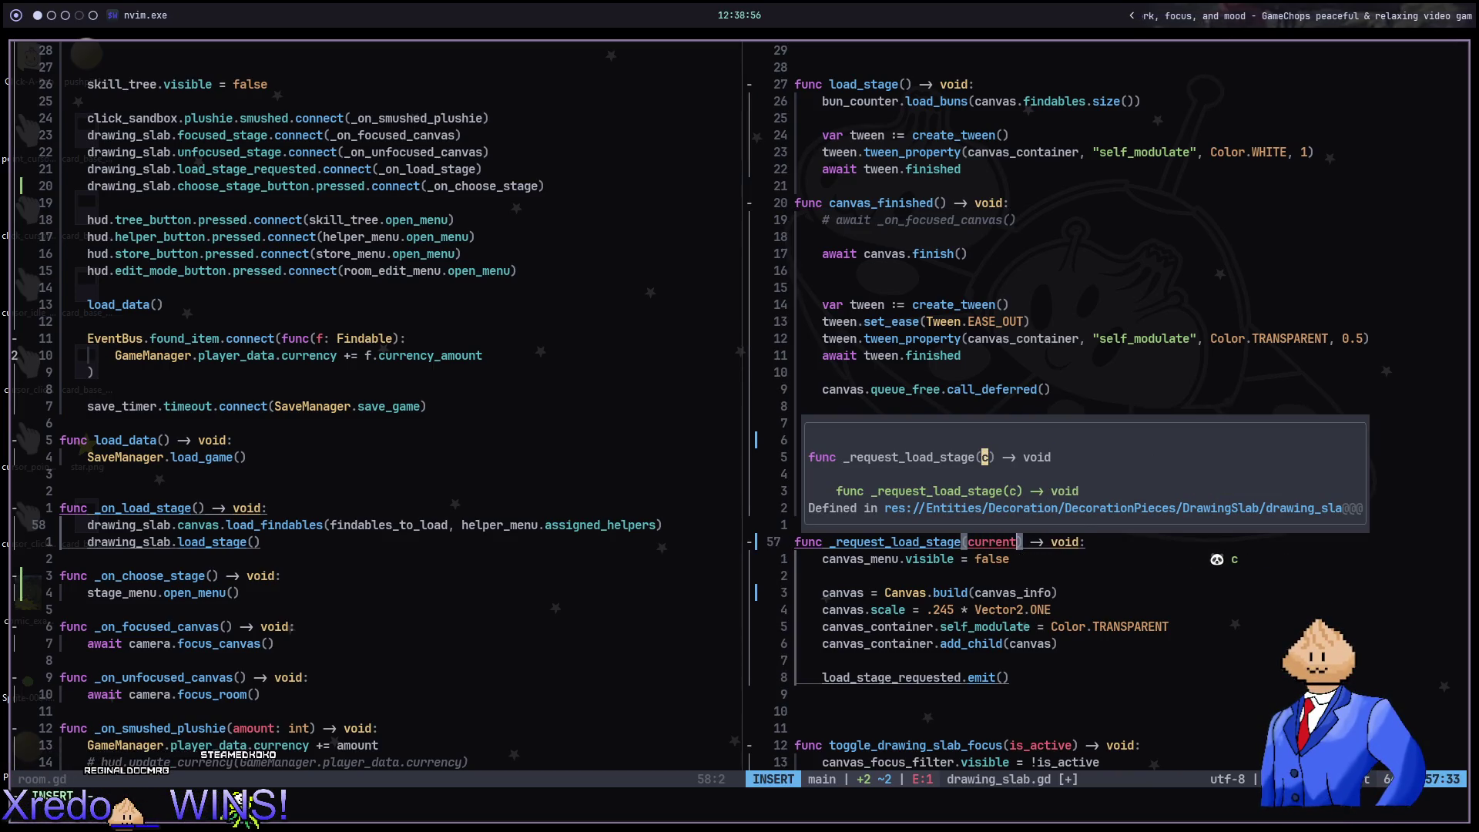
pyautogui.write('_')
pyautogui.write(': Current')
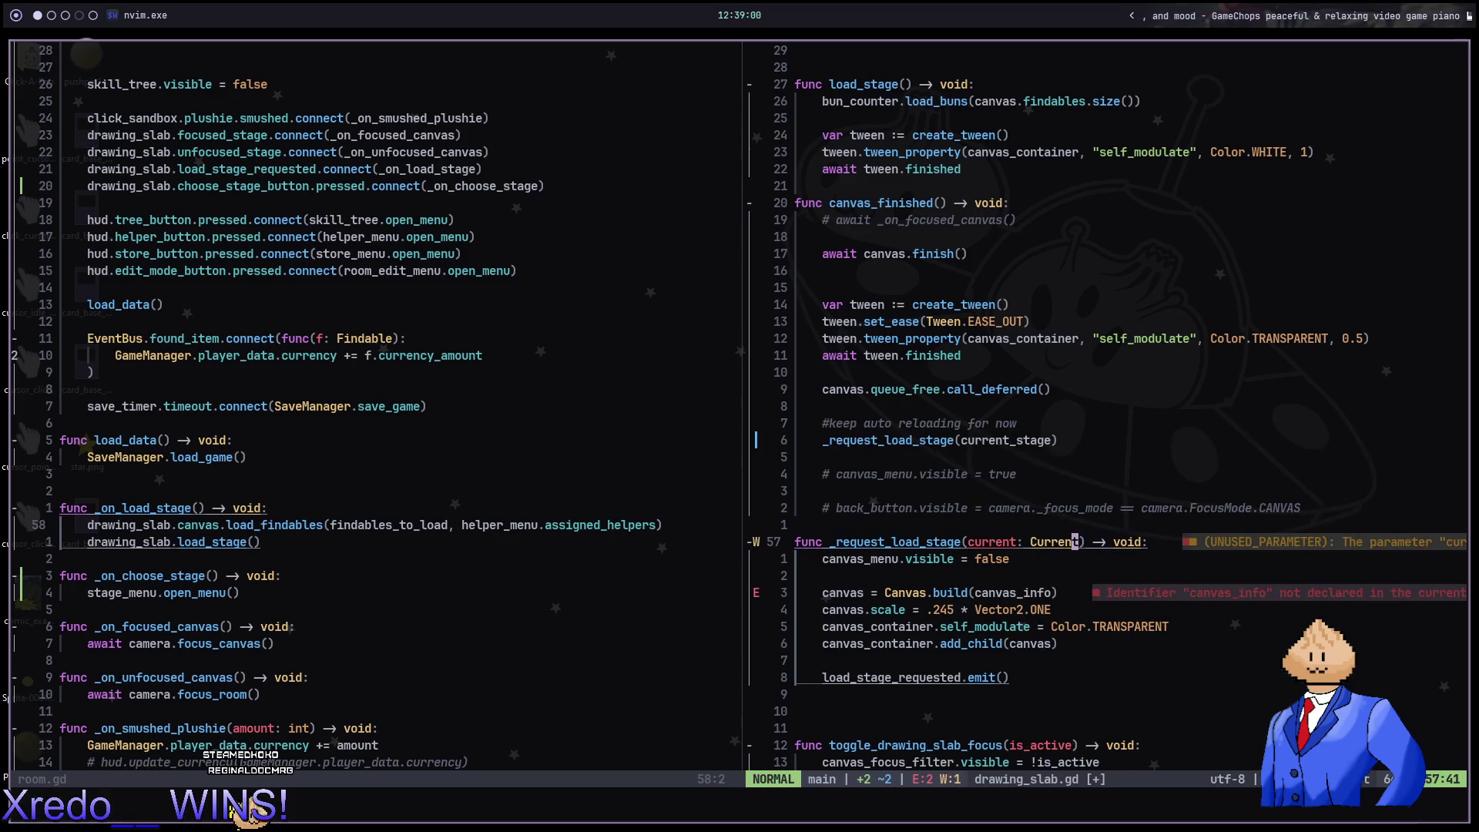
pyautogui.hotkey('ctrl', 'w')
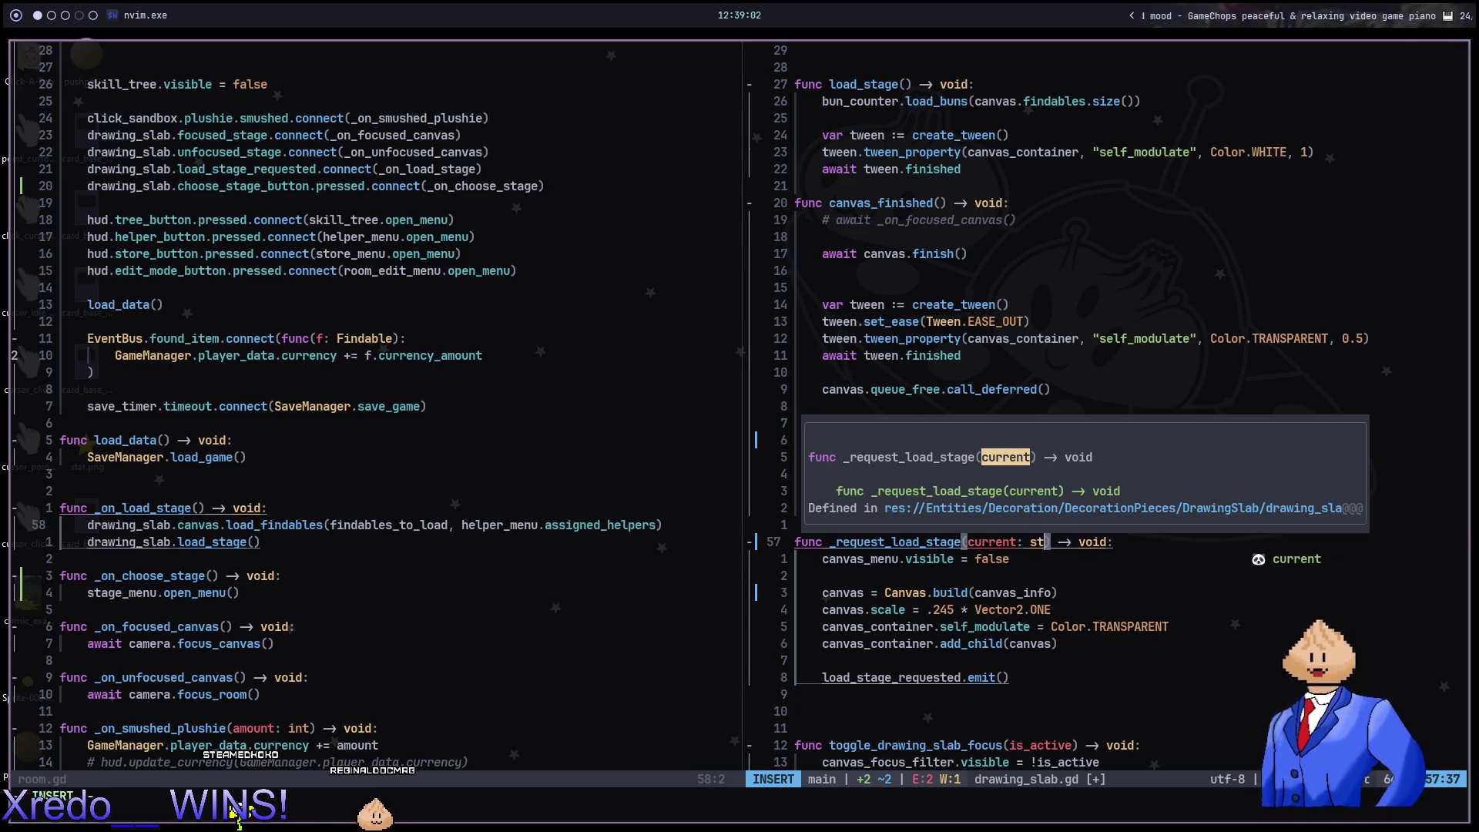
pyautogui.write('StageInfo')
pyautogui.press('Escape')
# Step: Assign current to current_stage at the start of _request_load_stage's body
pyautogui.press('j')
pyautogui.press('j')
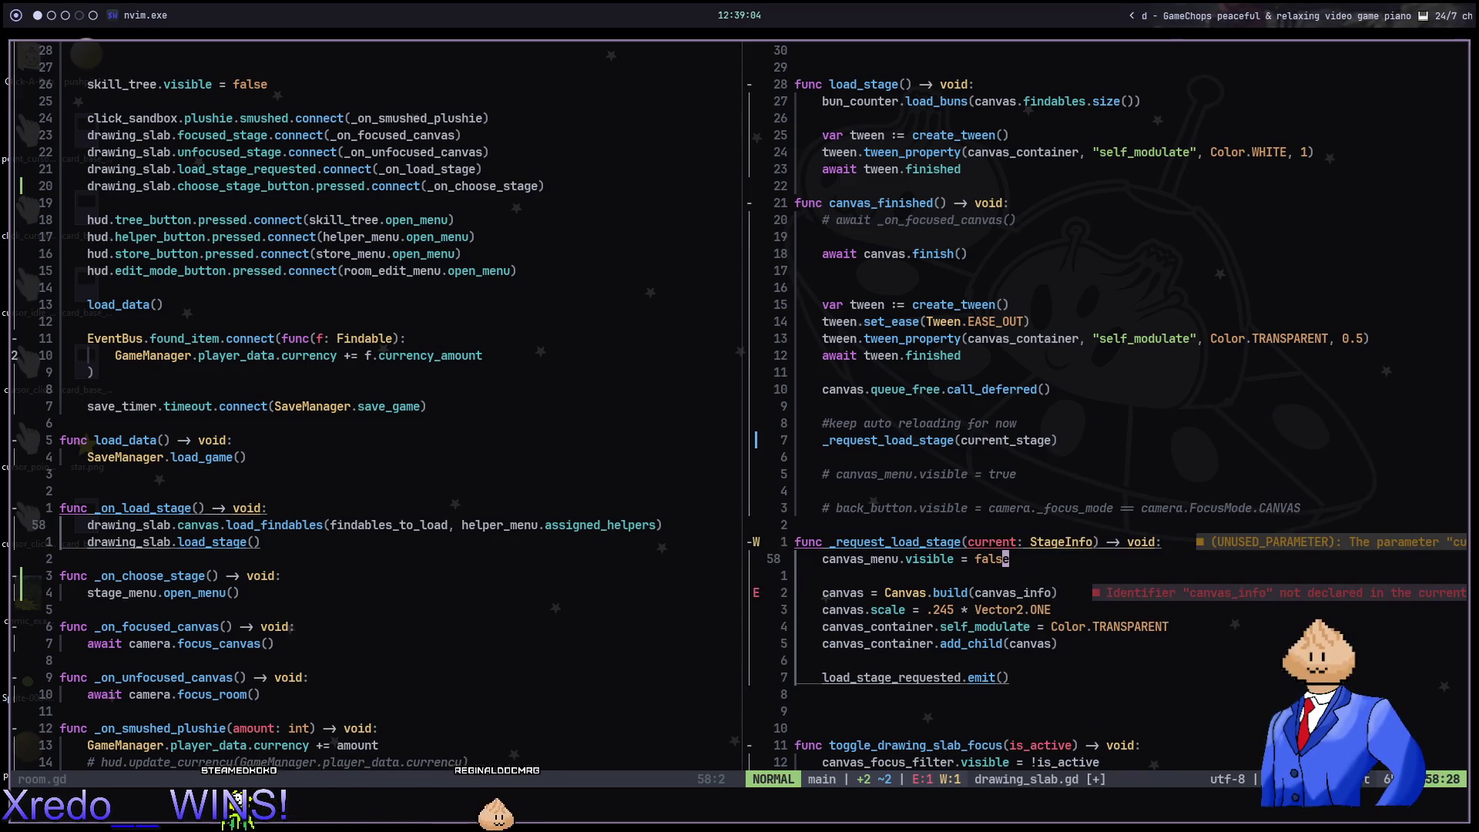
pyautogui.press('S')
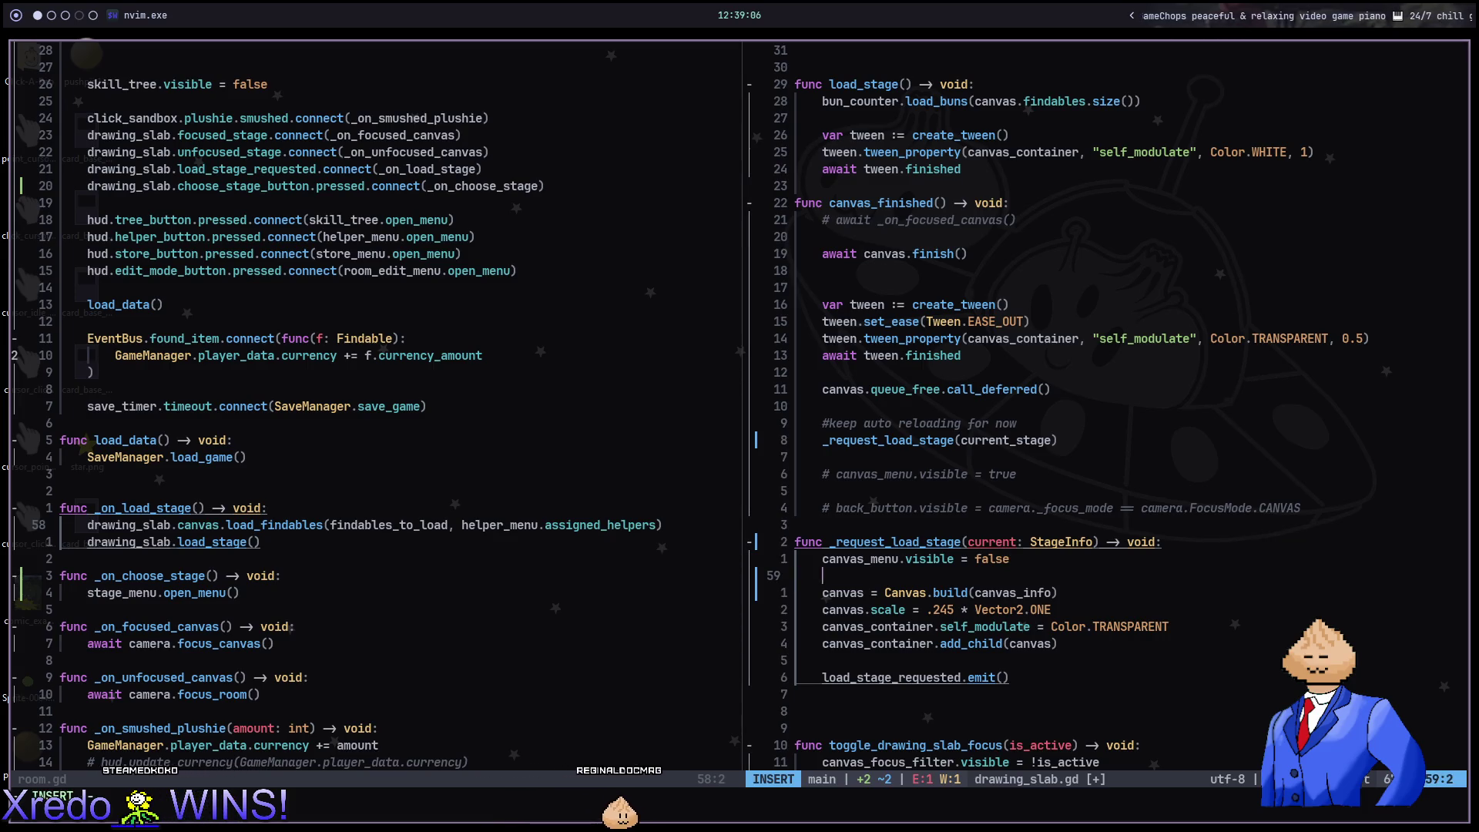
pyautogui.press('Escape')
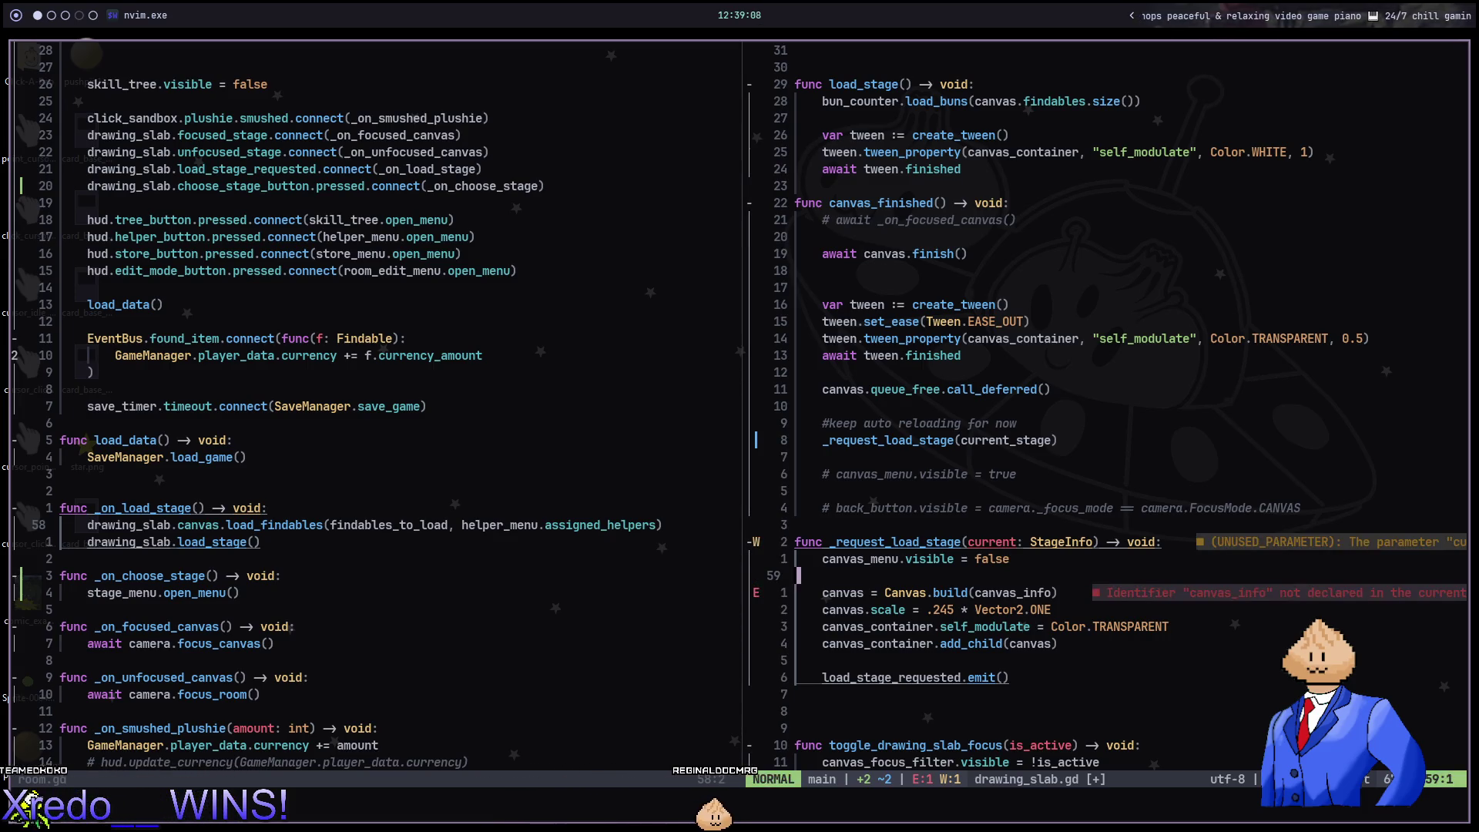
pyautogui.write('Scurr')
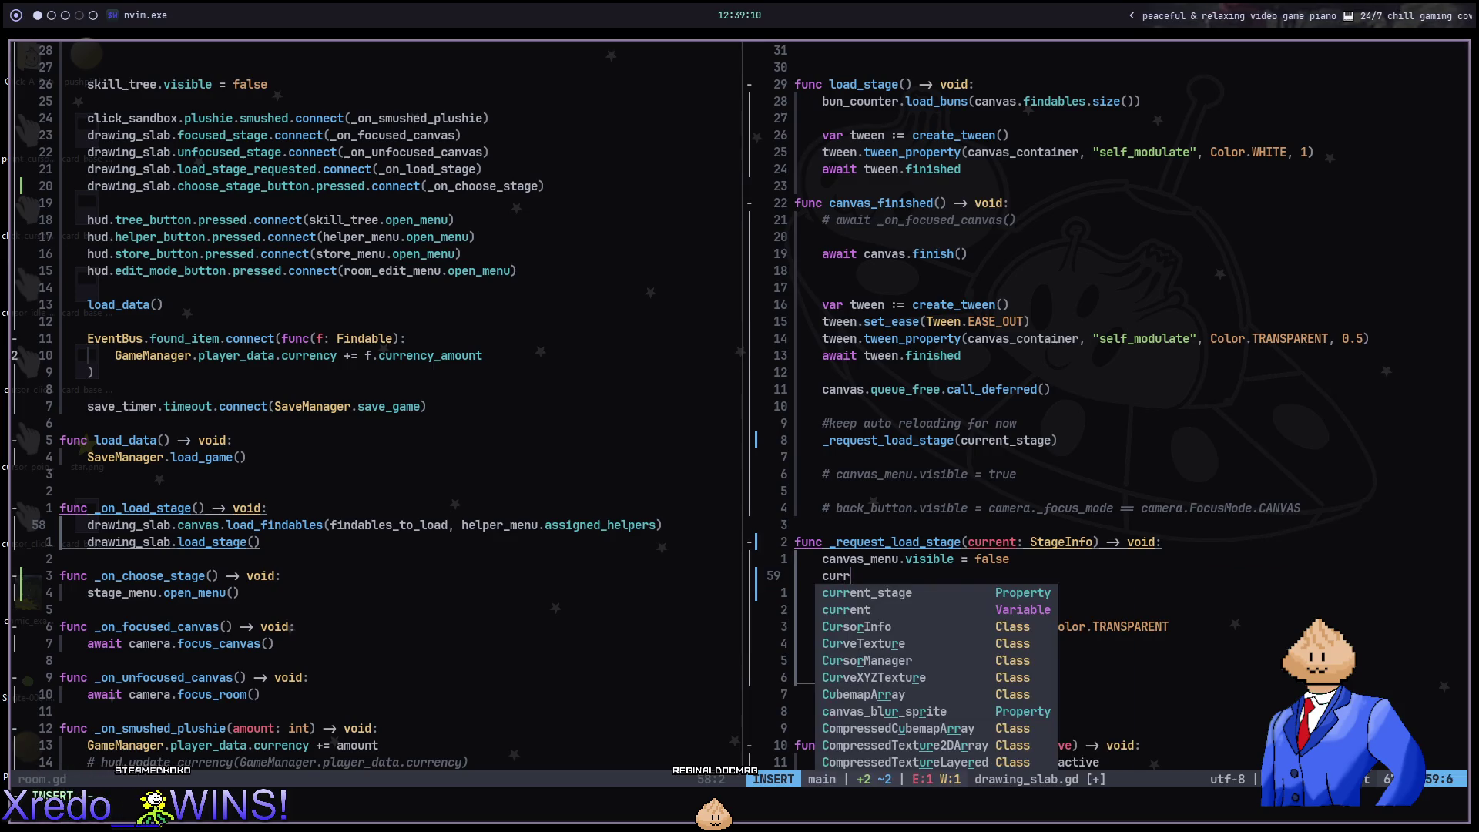
pyautogui.press('Tab')
pyautogui.write('urrent')
pyautogui.press('Escape')
# Step: Build the canvas from current_stage.canvas_info and save drawing_slab.gd
pyautogui.press('j')
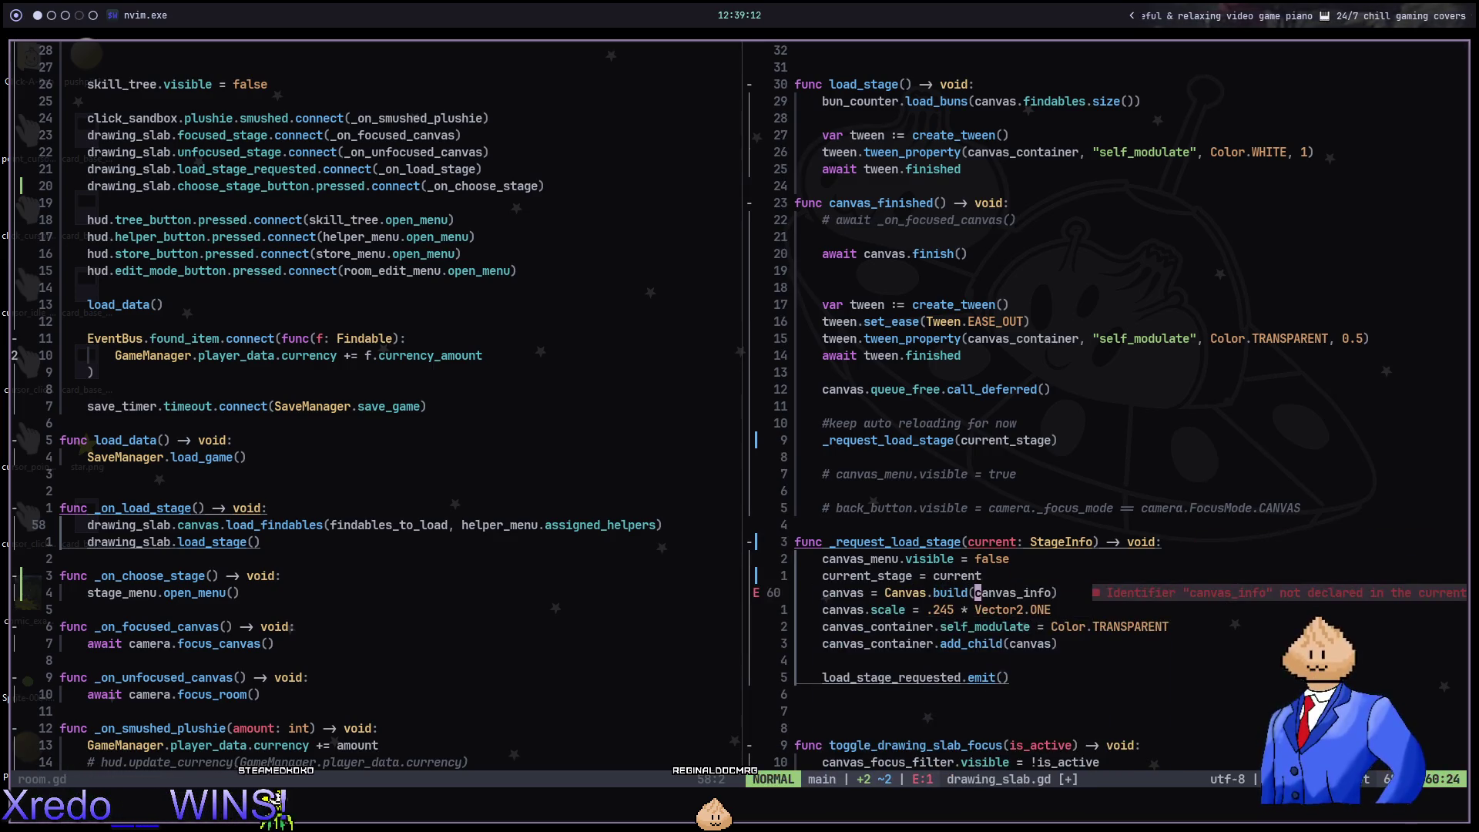
pyautogui.write('ciw')
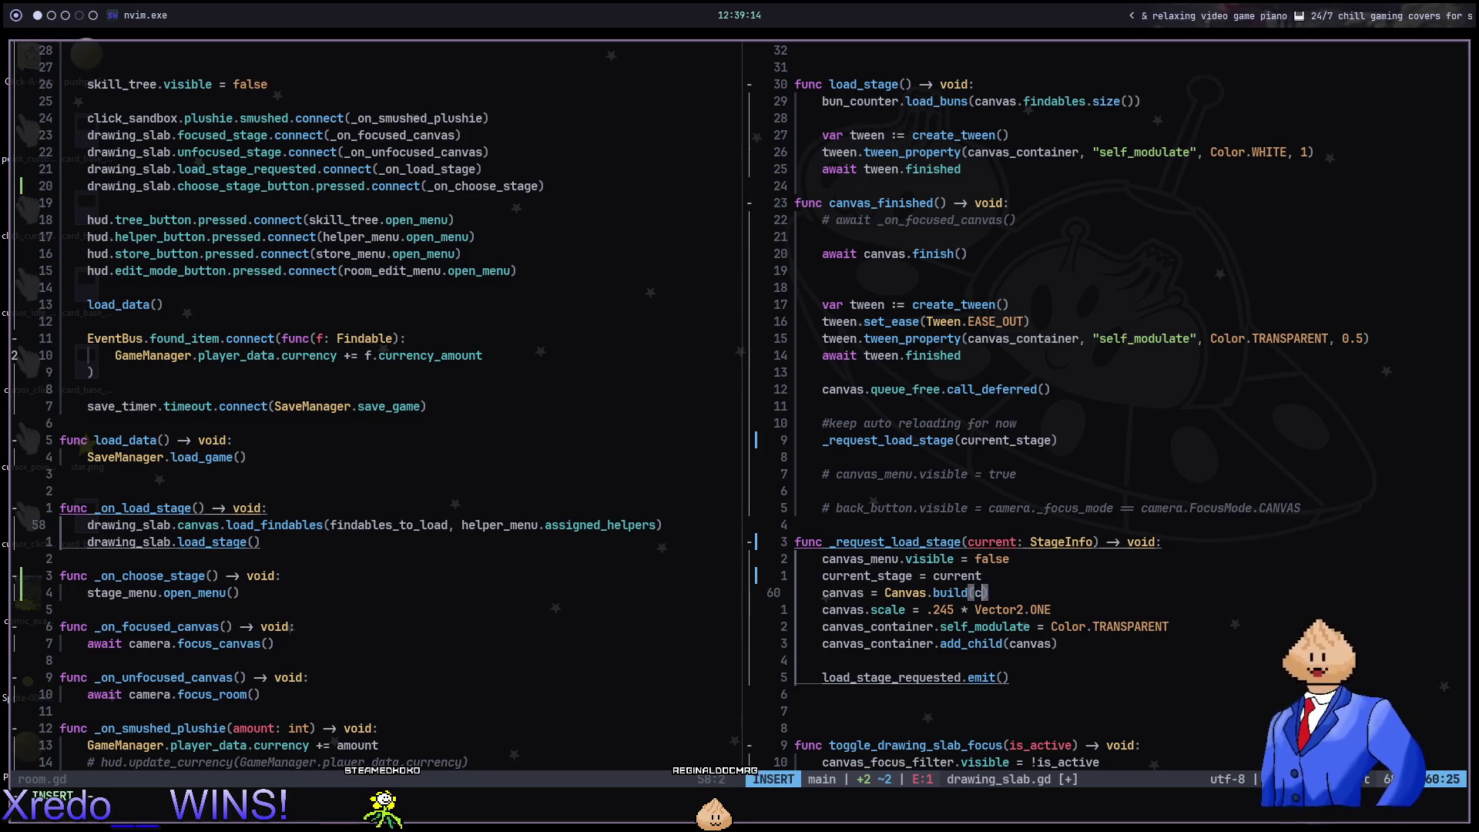
pyautogui.write('curr')
pyautogui.press('Tab')
pyautogui.write('.ca')
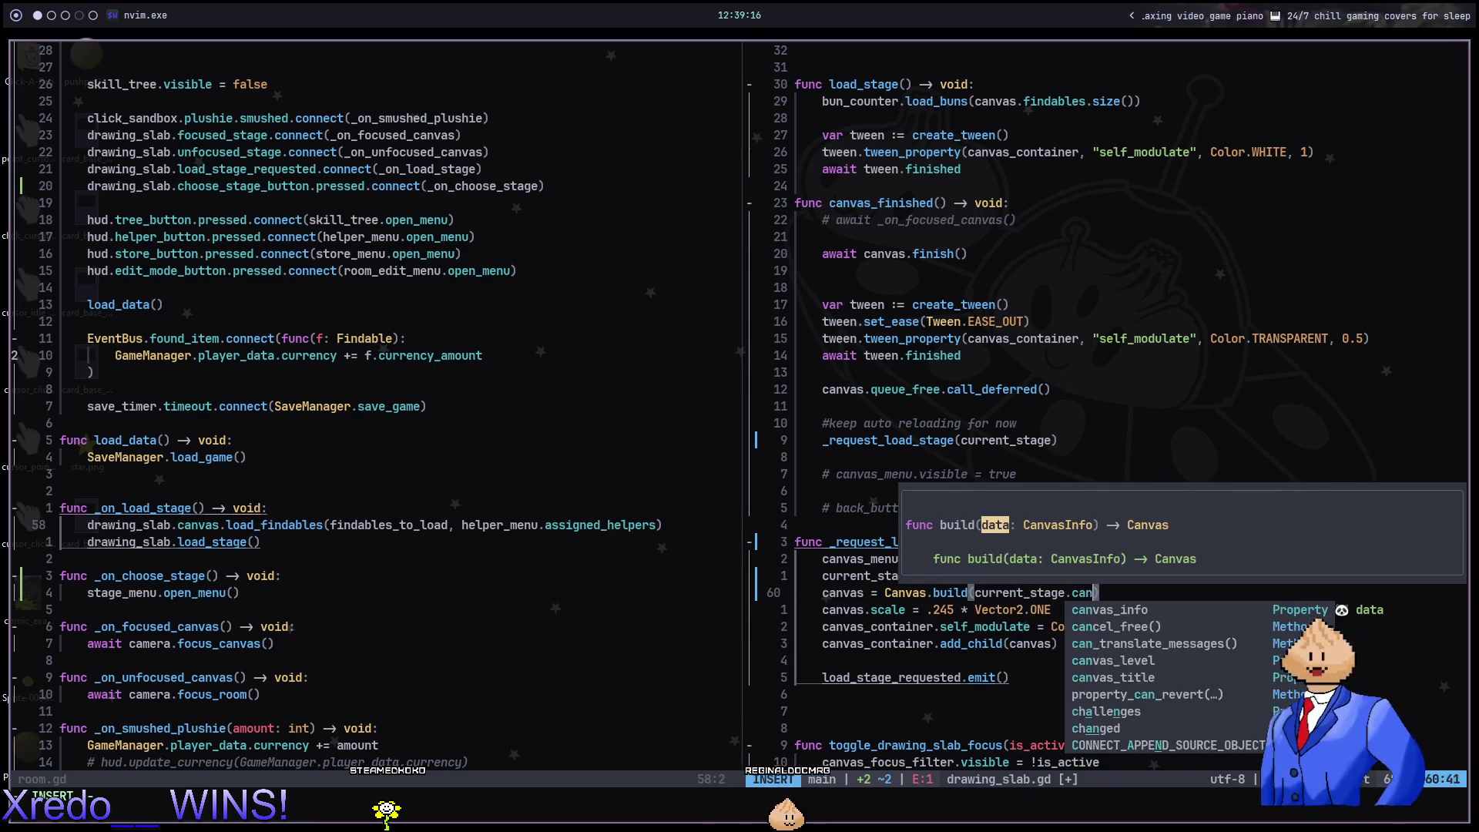
pyautogui.press('Tab')
pyautogui.press('Escape')
pyautogui.write(':w')
pyautogui.press('Return')
# Step: Step back through the script past canvas_finished and _ready to the signal declarations
pyautogui.hotkey('ctrl', 'o')
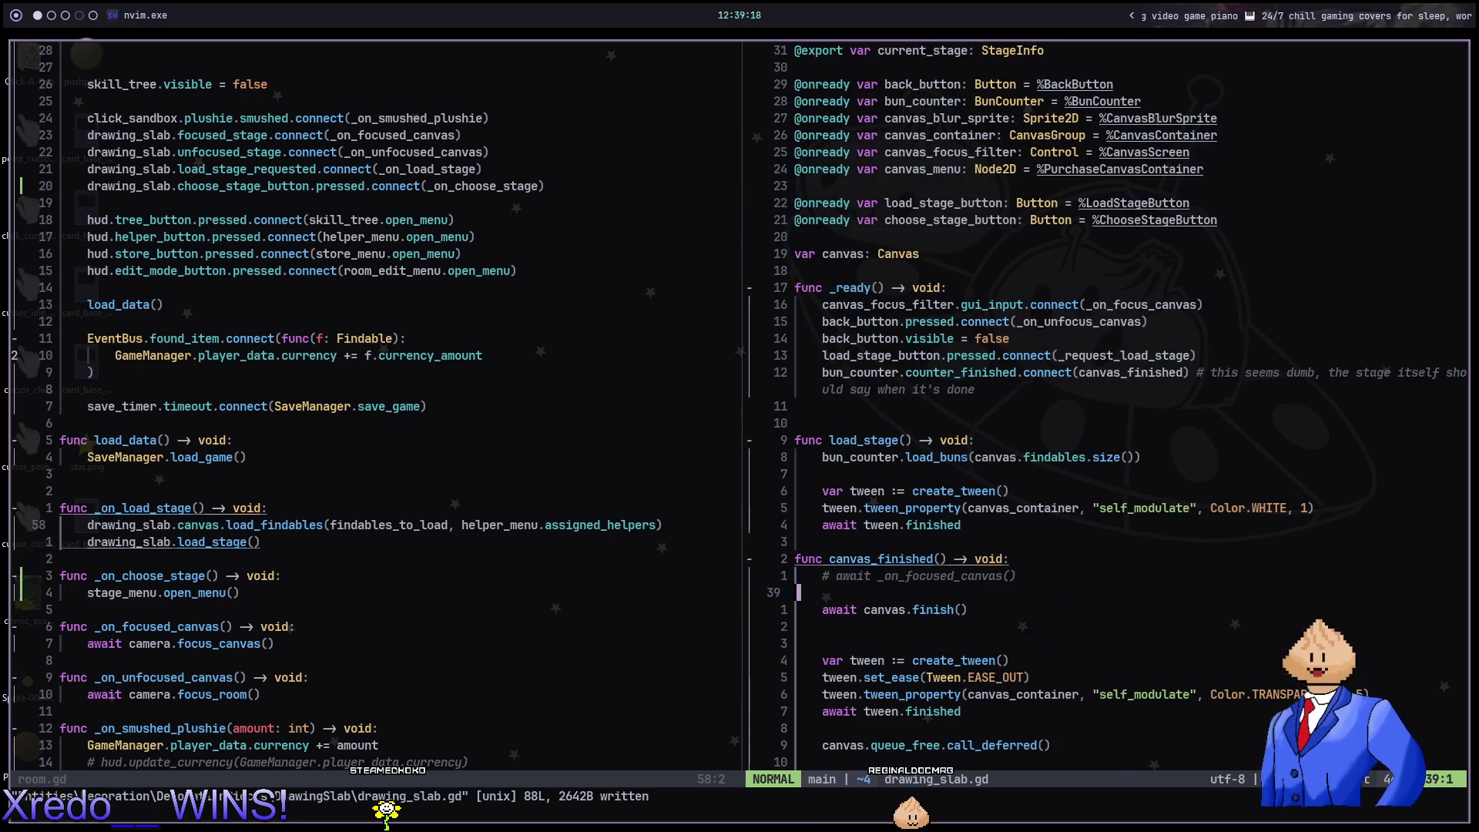
pyautogui.press('z')
pyautogui.press('z')
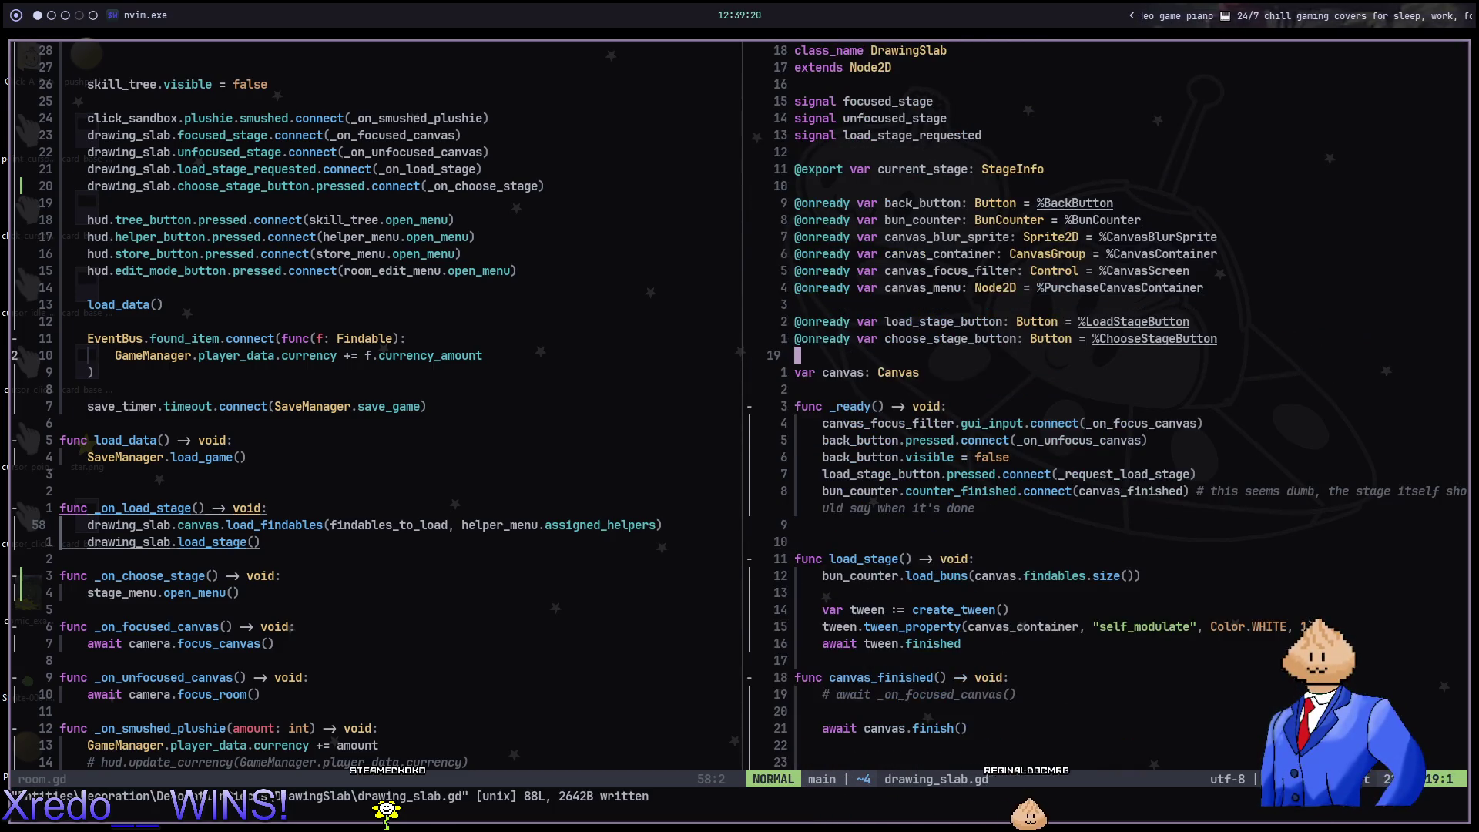
pyautogui.hotkey('ctrl', 'o')
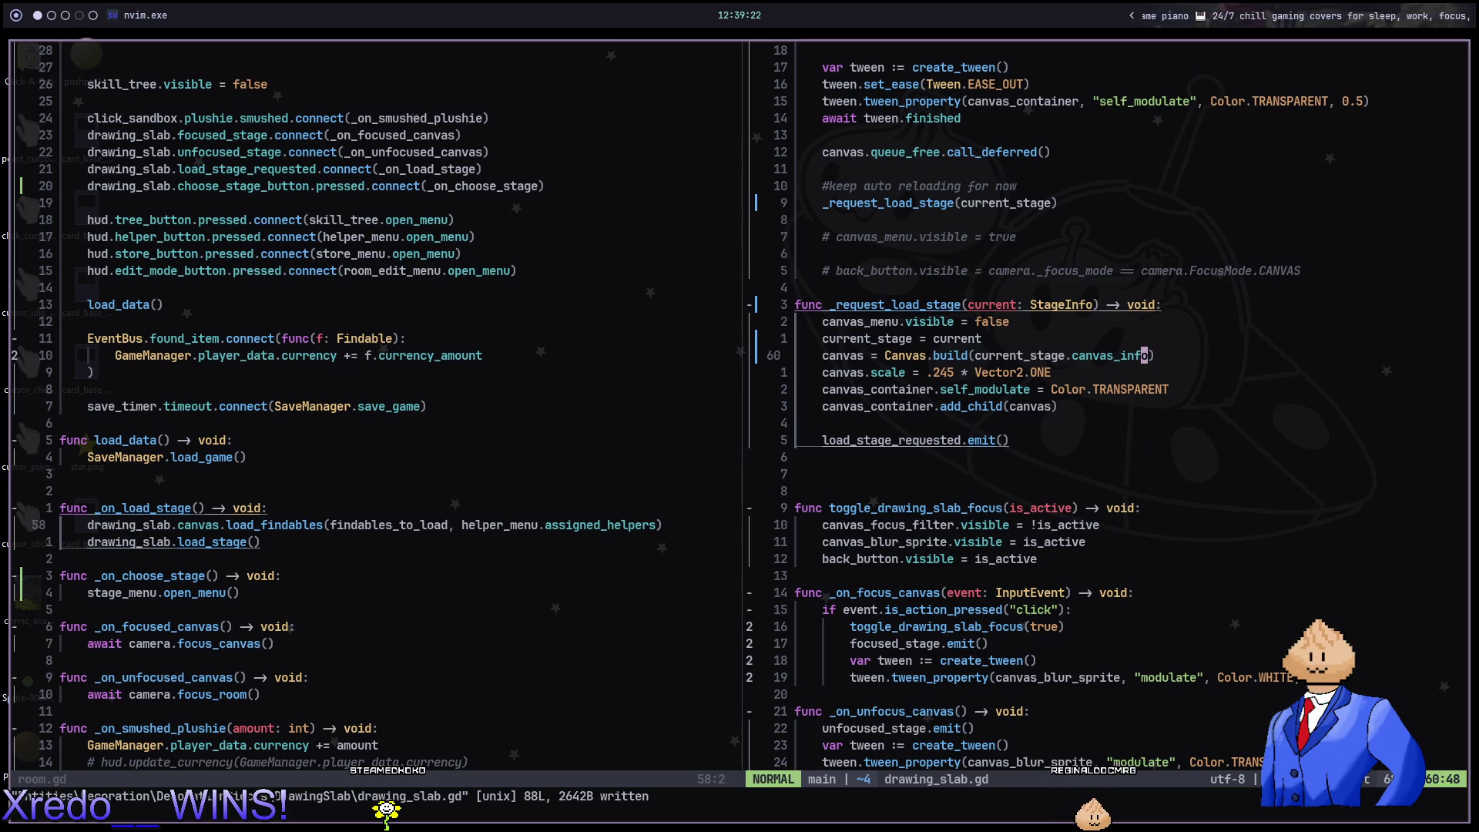
pyautogui.hotkey('ctrl', 'o')
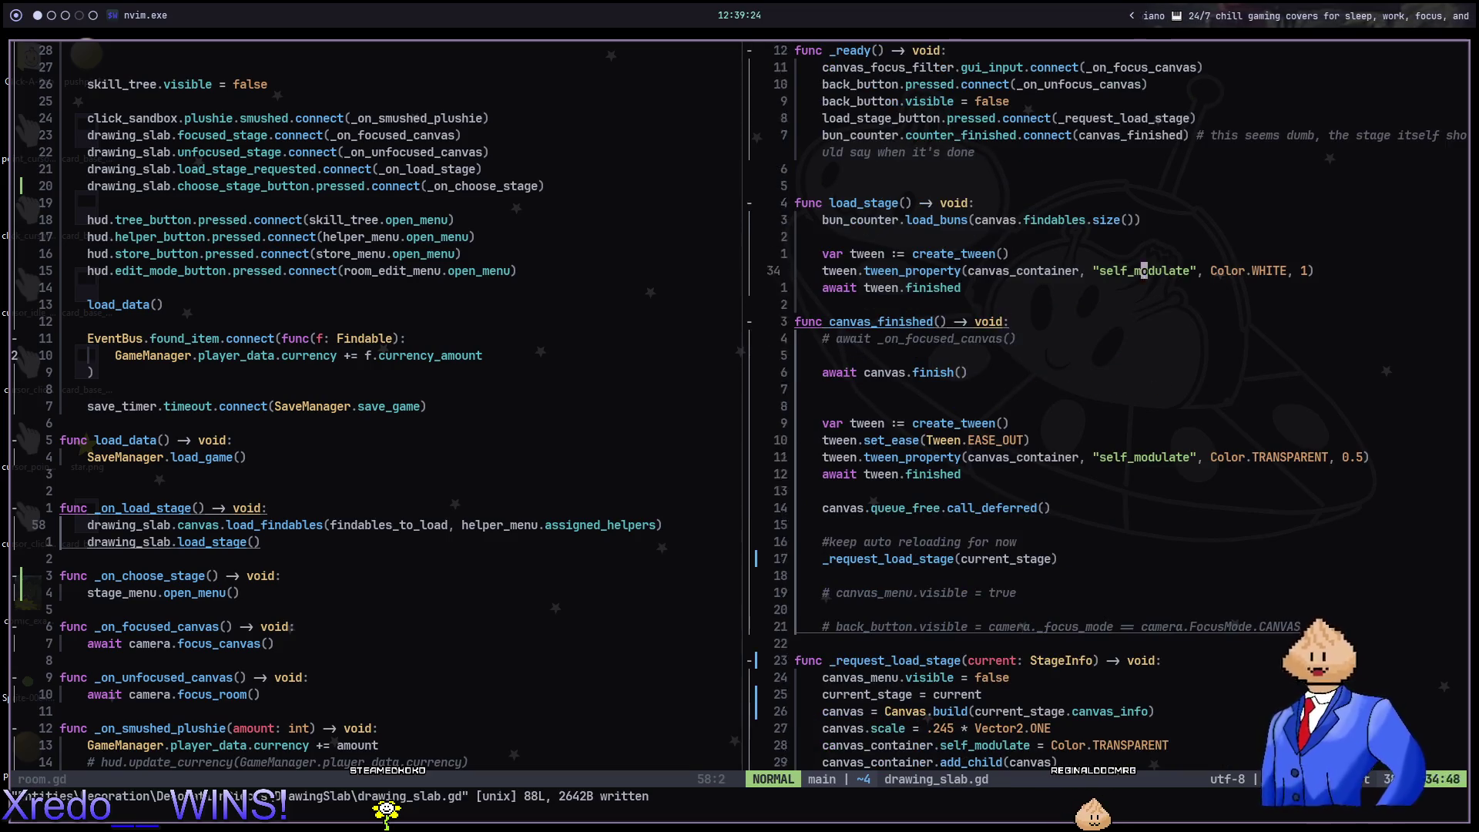
pyautogui.hotkey('ctrl', 'o')
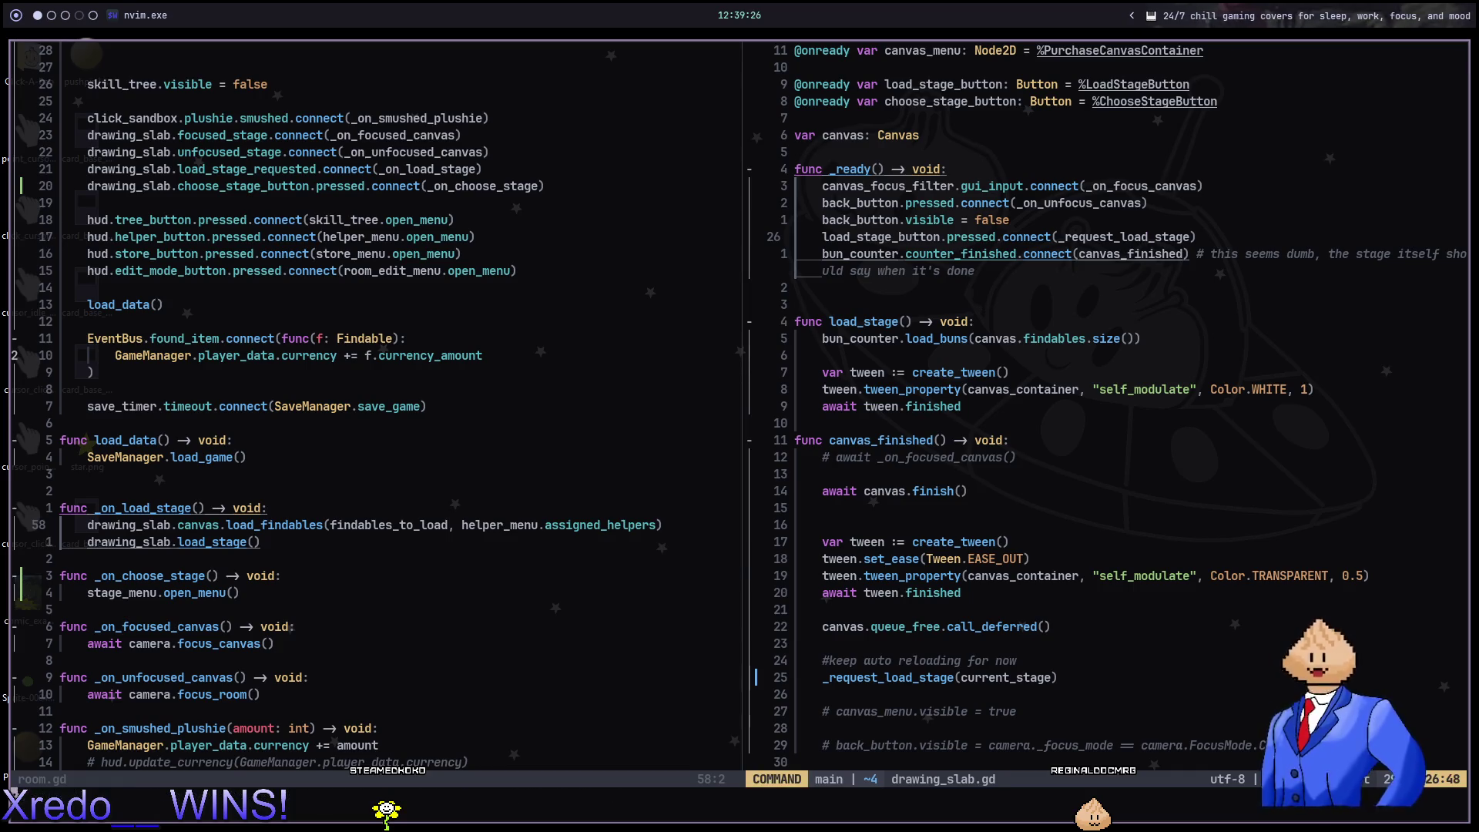
pyautogui.hotkey('ctrl', 'o')
pyautogui.hotkey('alt', 'Tab')
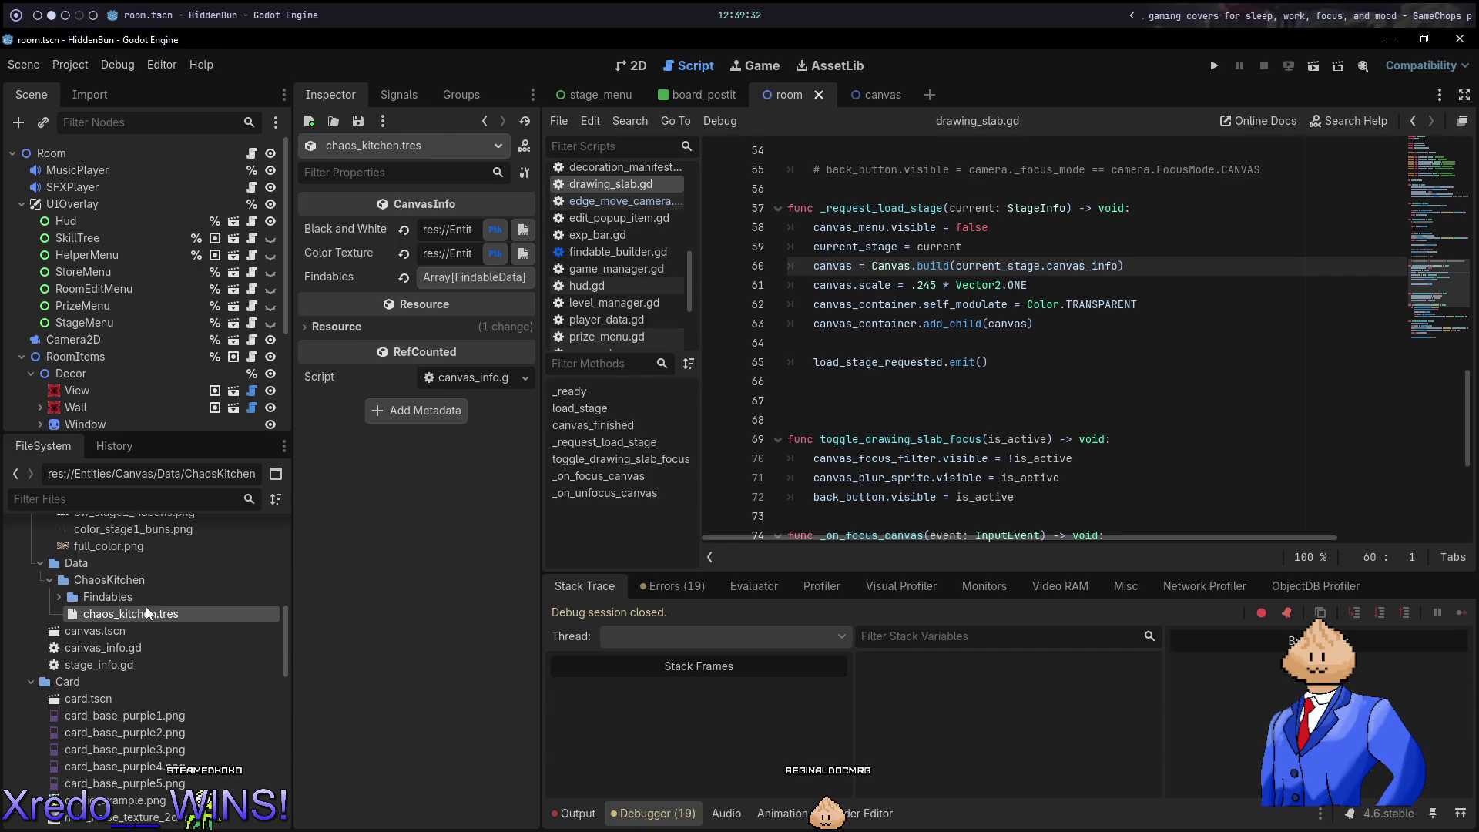
# Step: Find the Data/ChaosKitchen folder in the FileSystem dock and open its Create New menu
pyautogui.click(140, 498)
pyautogui.write('stage')
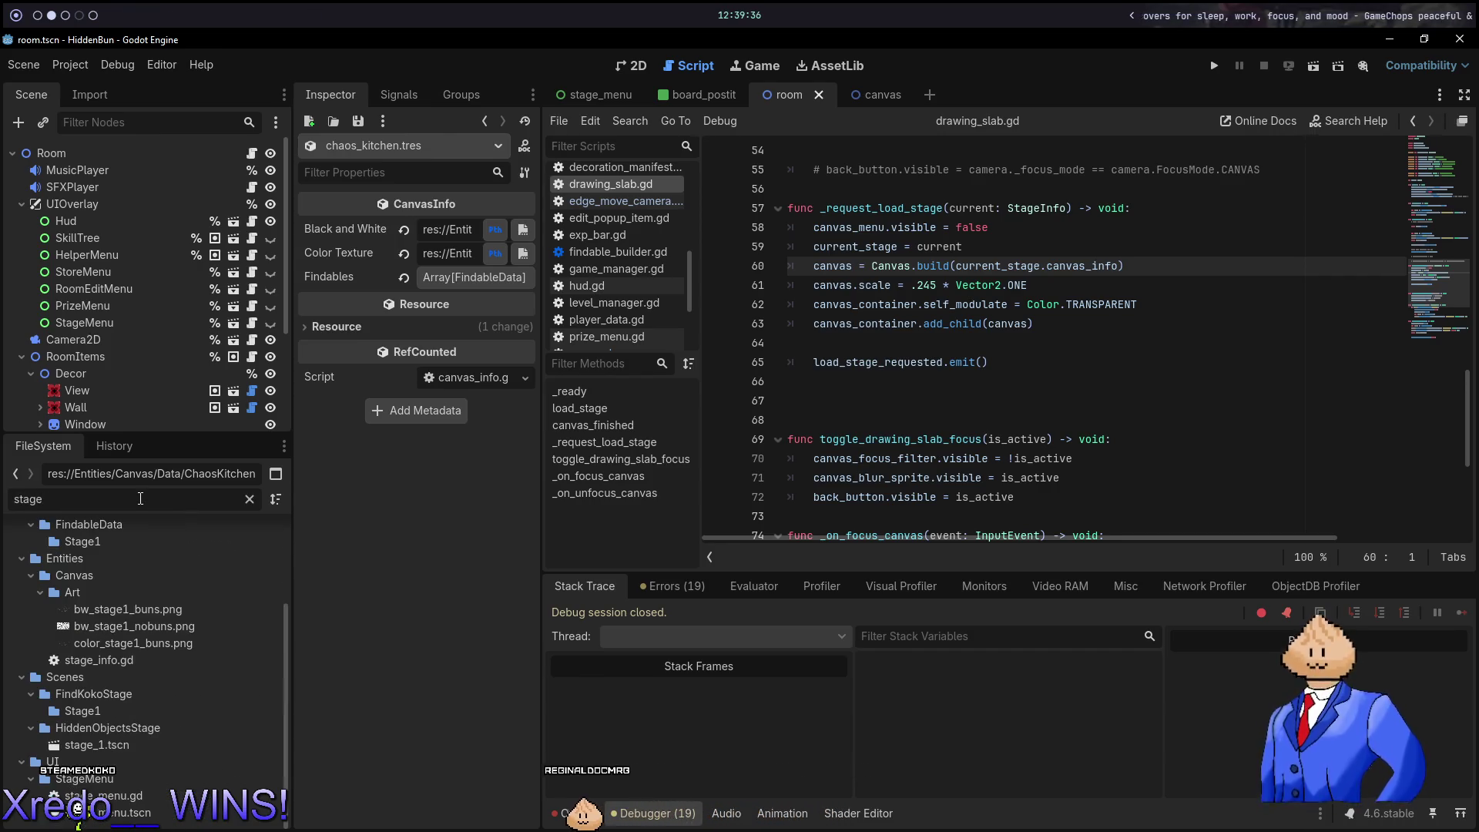
pyautogui.press('BackSpace')
pyautogui.press('BackSpace')
pyautogui.press('BackSpace')
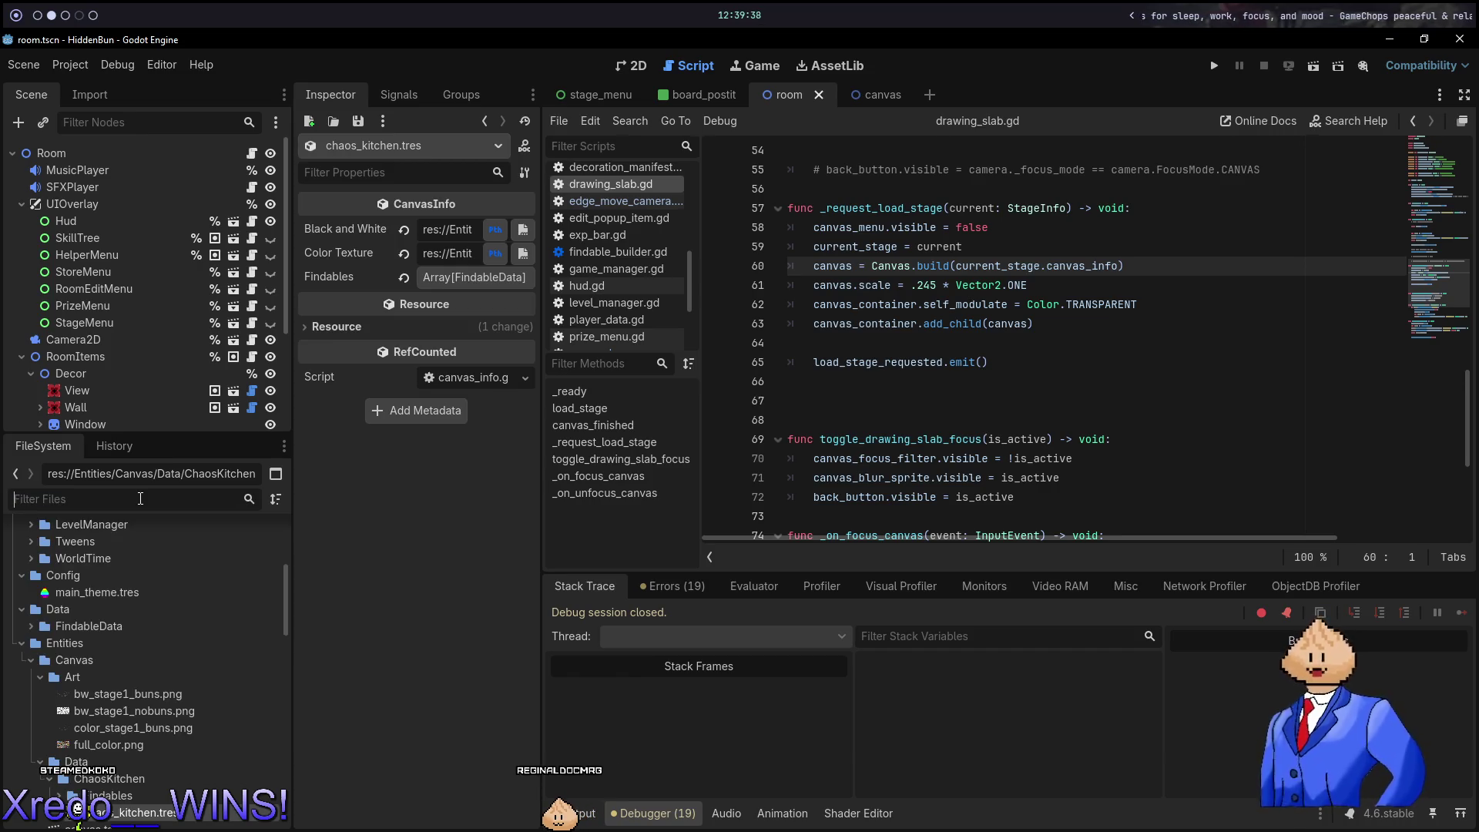
pyautogui.scroll(-3, 154, 658)
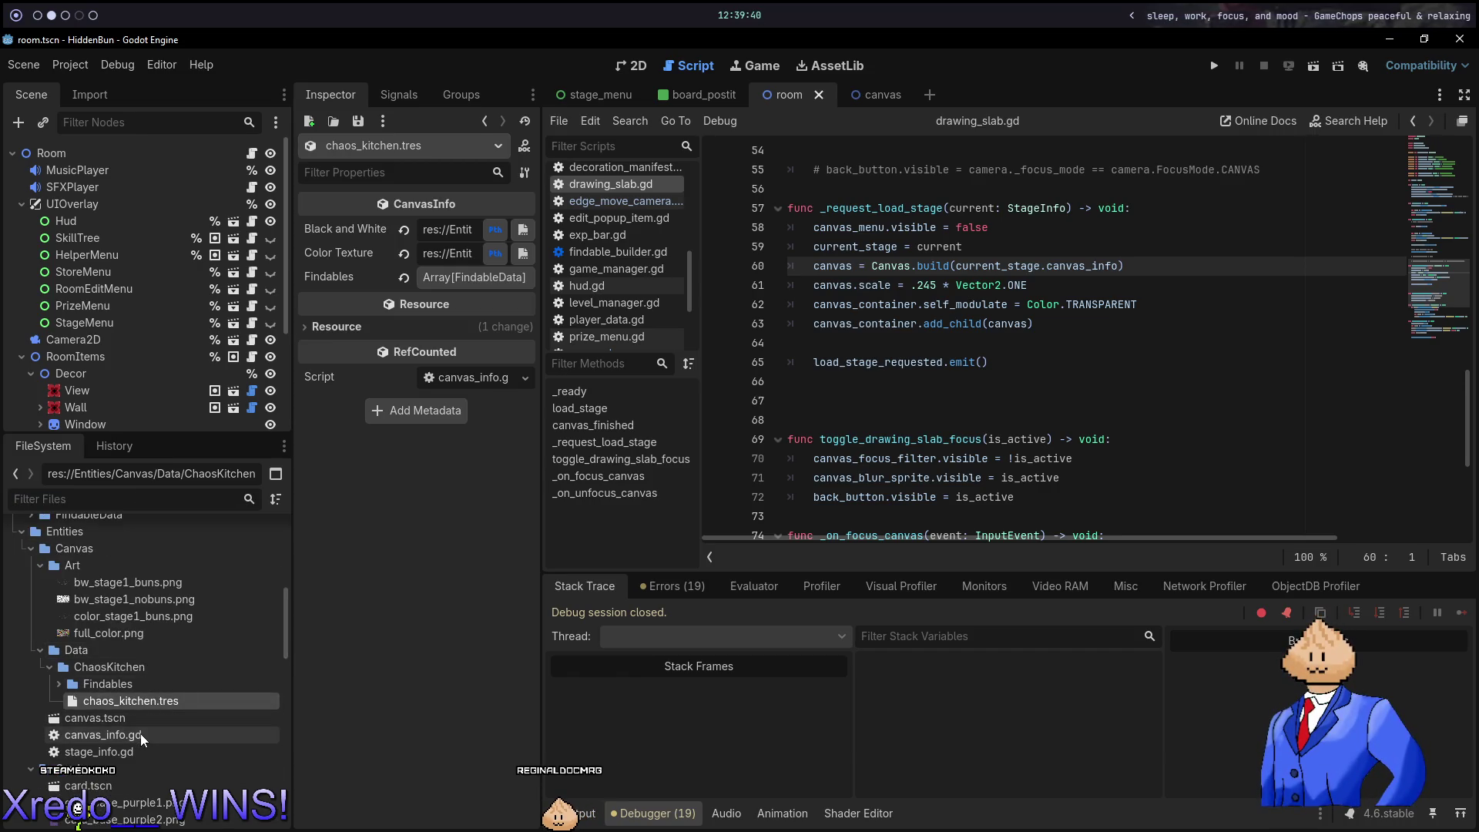
pyautogui.rightClick(100, 667)
pyautogui.click(76, 685)
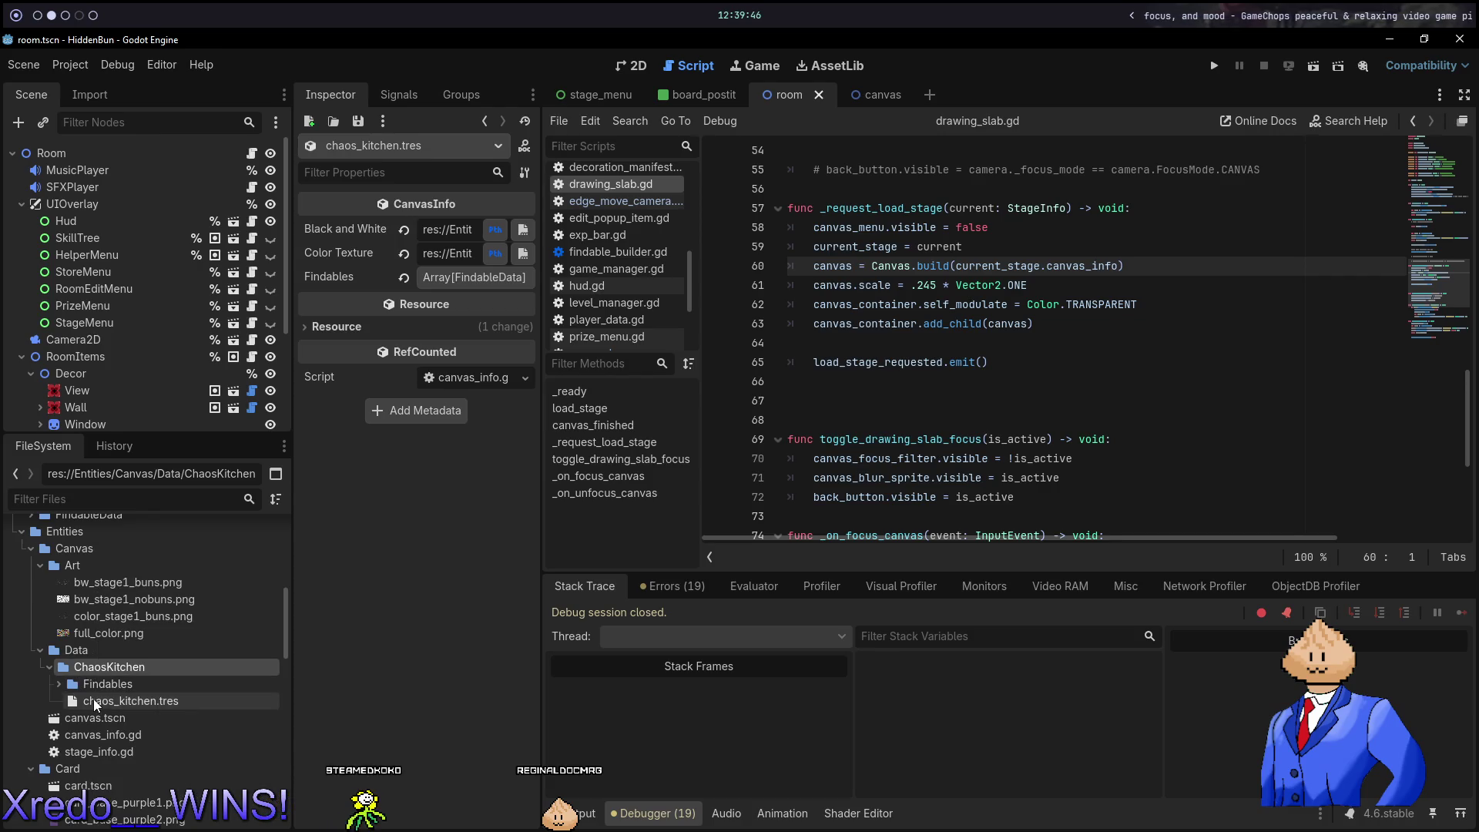
pyautogui.rightClick(118, 667)
pyautogui.moveTo(233, 556)
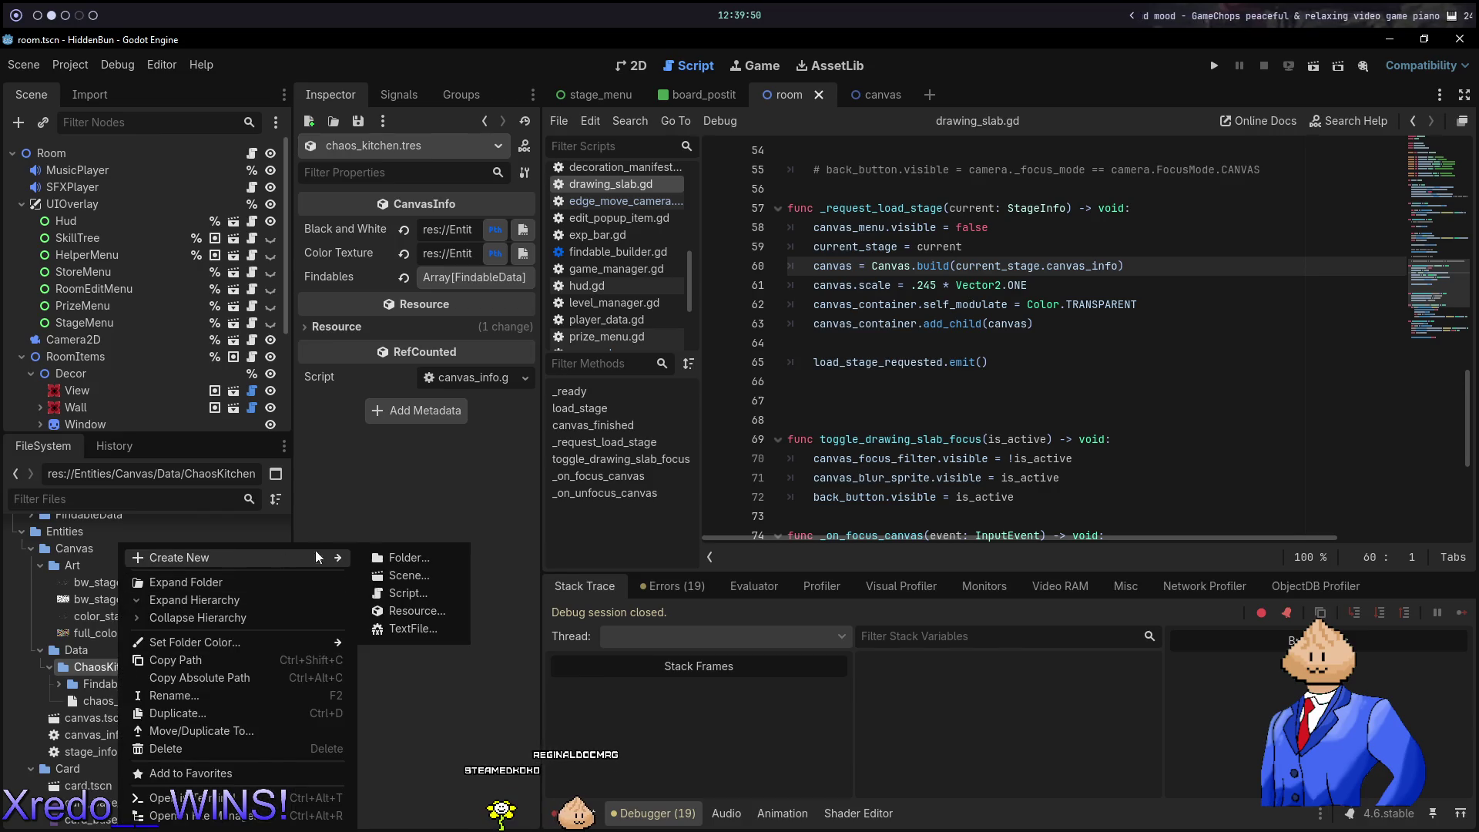
# Step: Create a new folder named StageInfo inside ChaosKitchen
pyautogui.moveTo(339, 560)
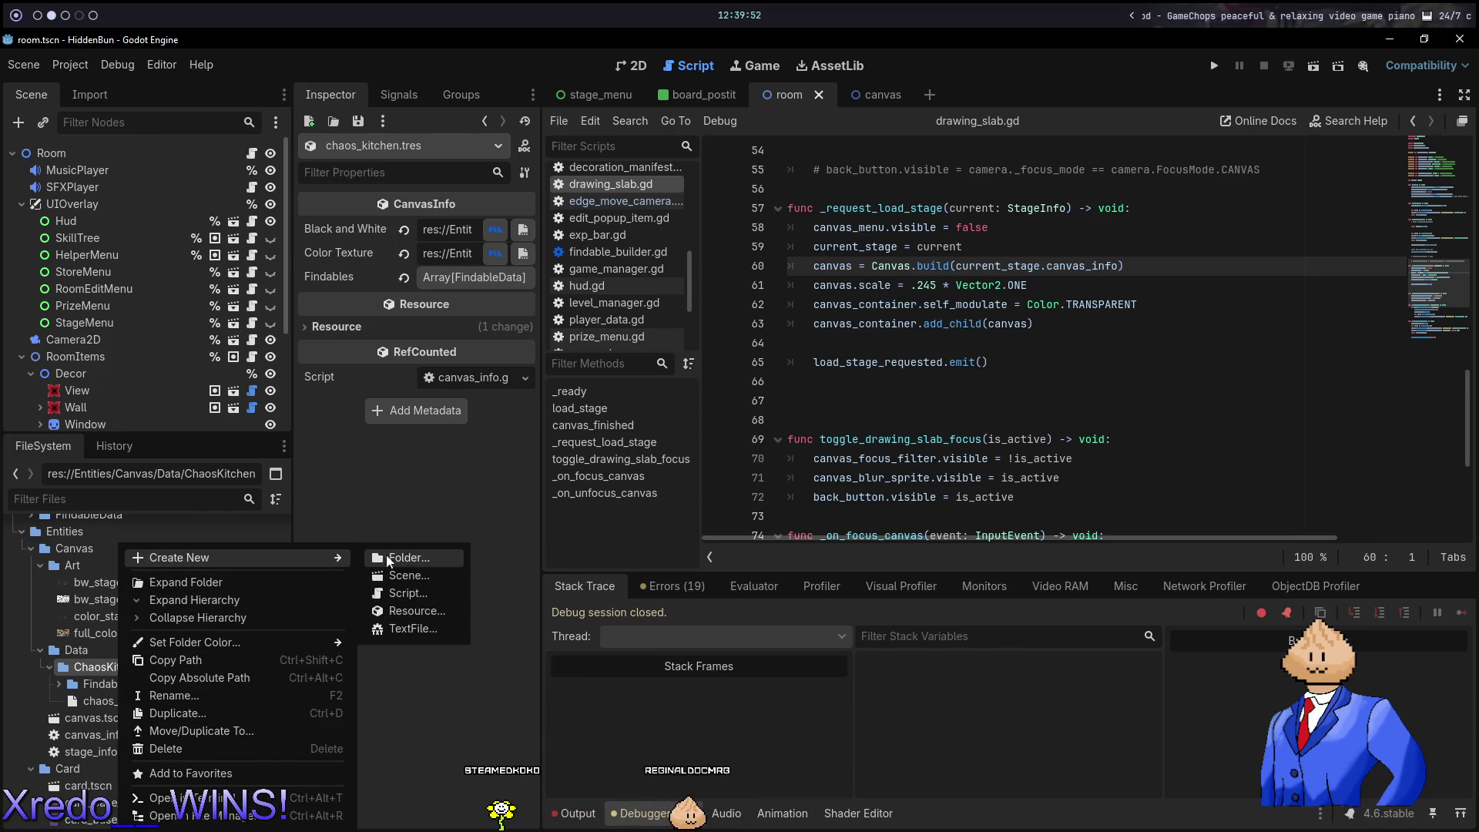
pyautogui.click(436, 559)
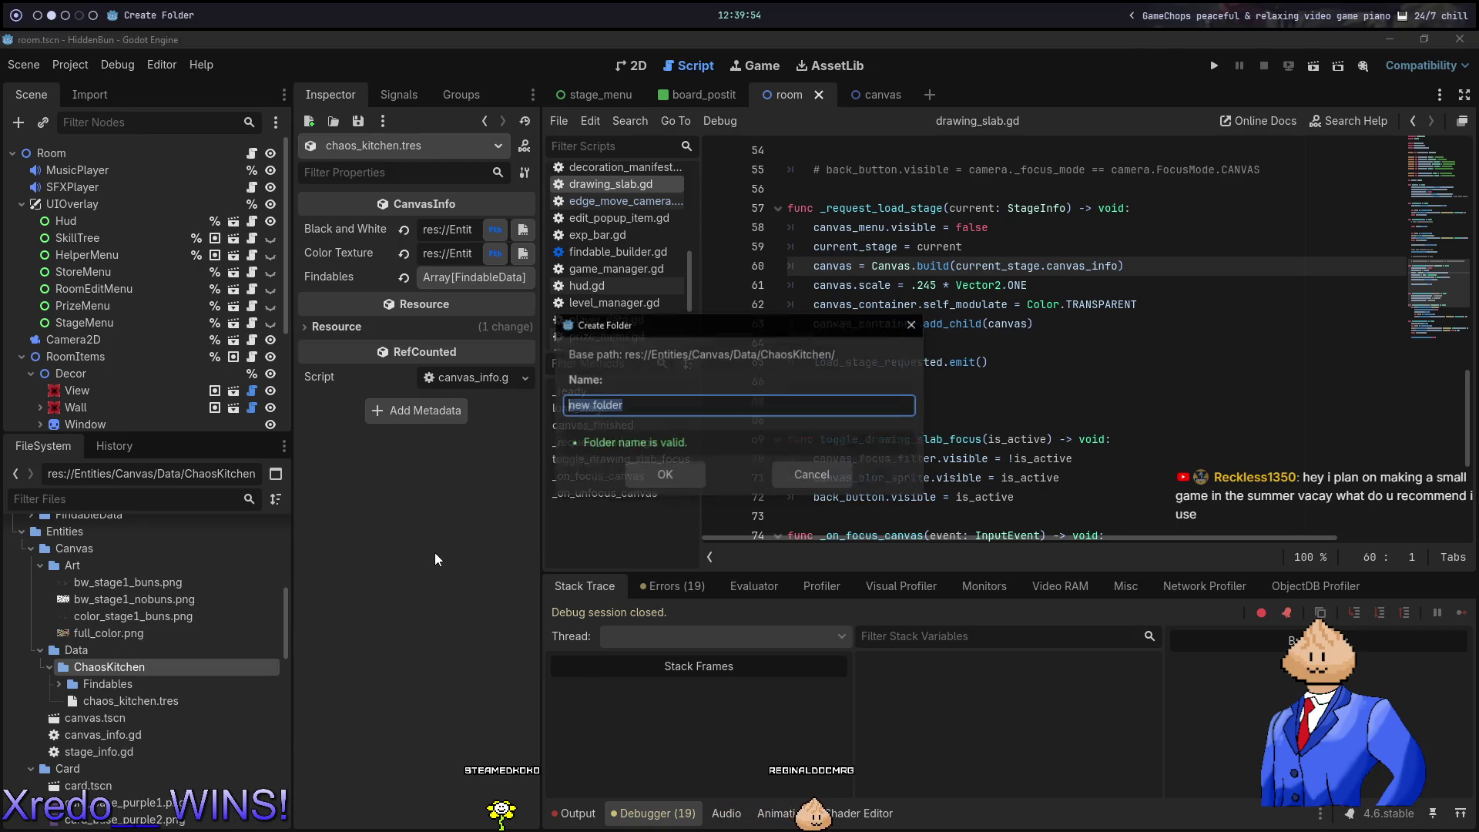
pyautogui.write('Stage')
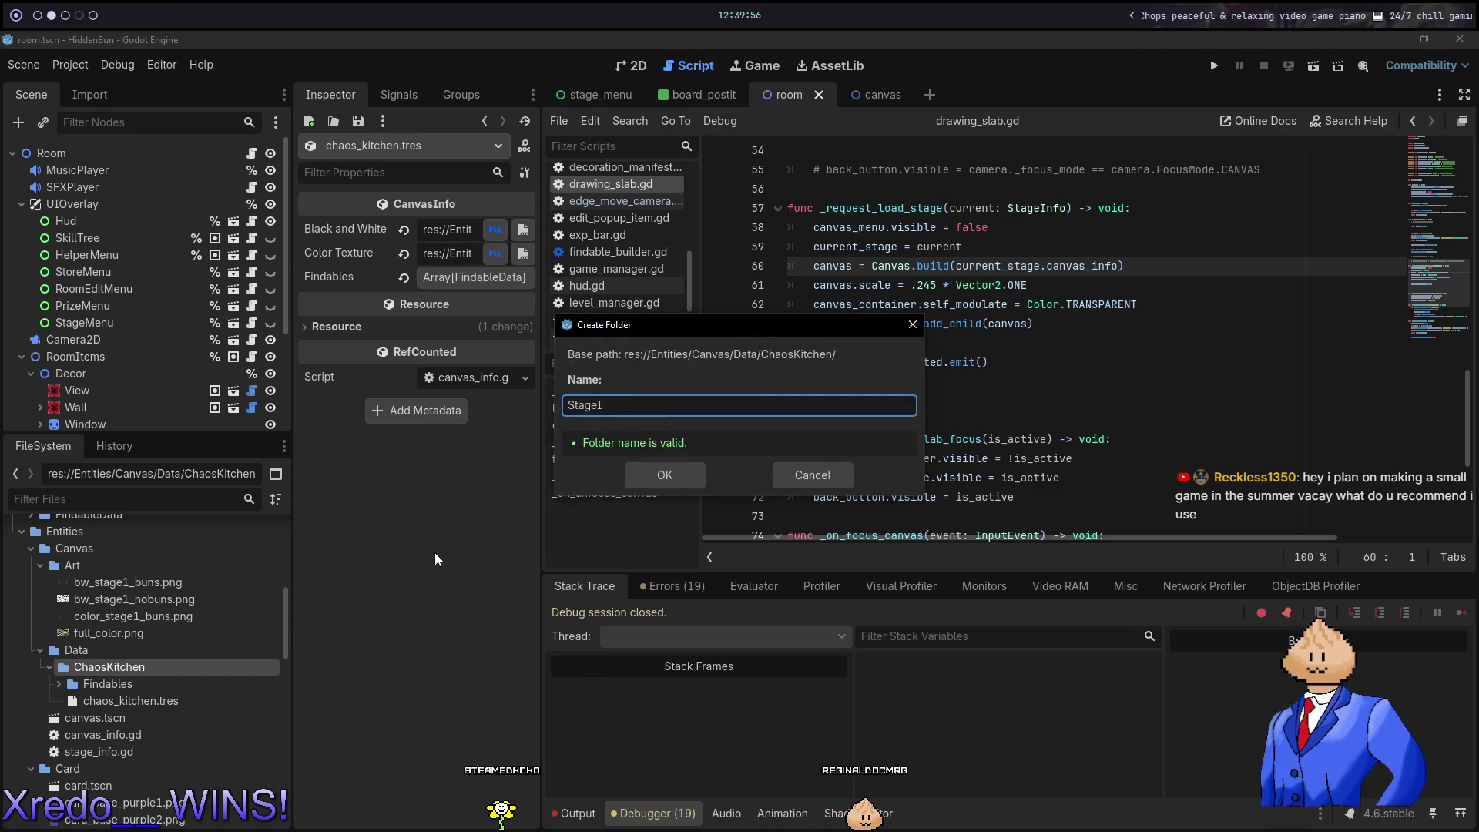
pyautogui.write('Info')
pyautogui.press('Return')
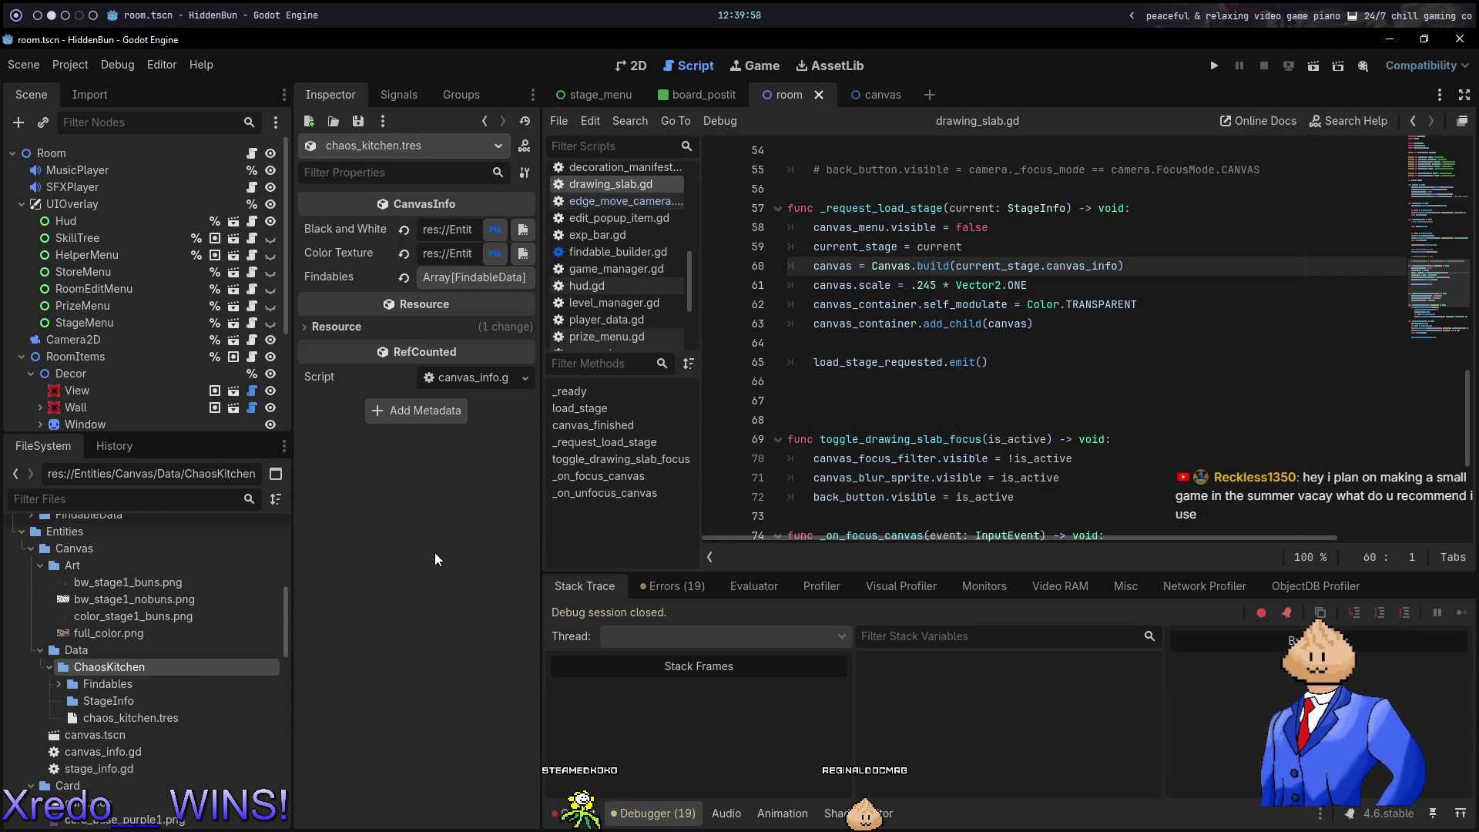
# Step: Bring up the StageInfo folder's context menu with its Create New submenu
pyautogui.moveTo(240, 597)
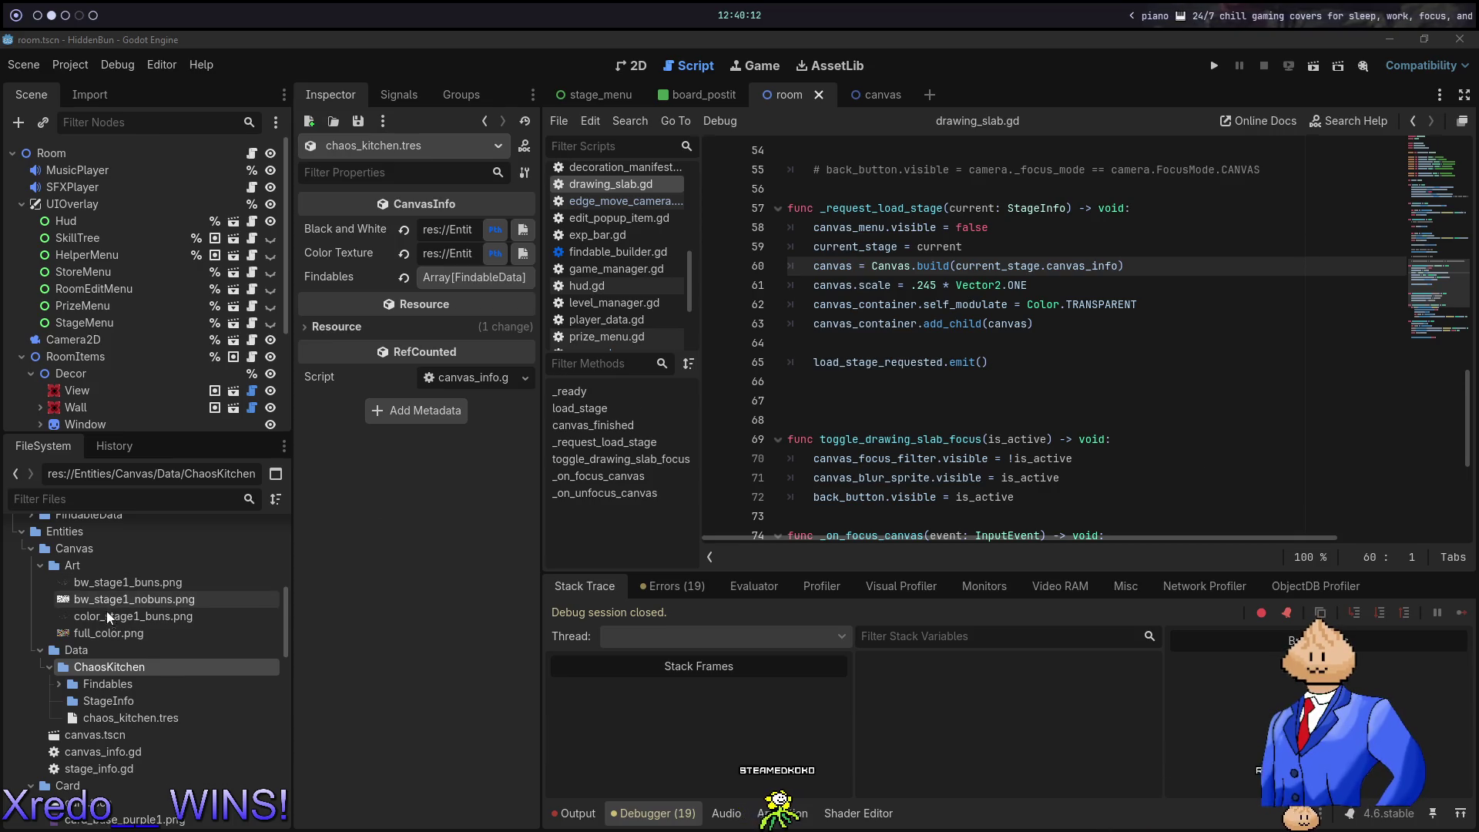
pyautogui.rightClick(115, 700)
pyautogui.moveTo(308, 557)
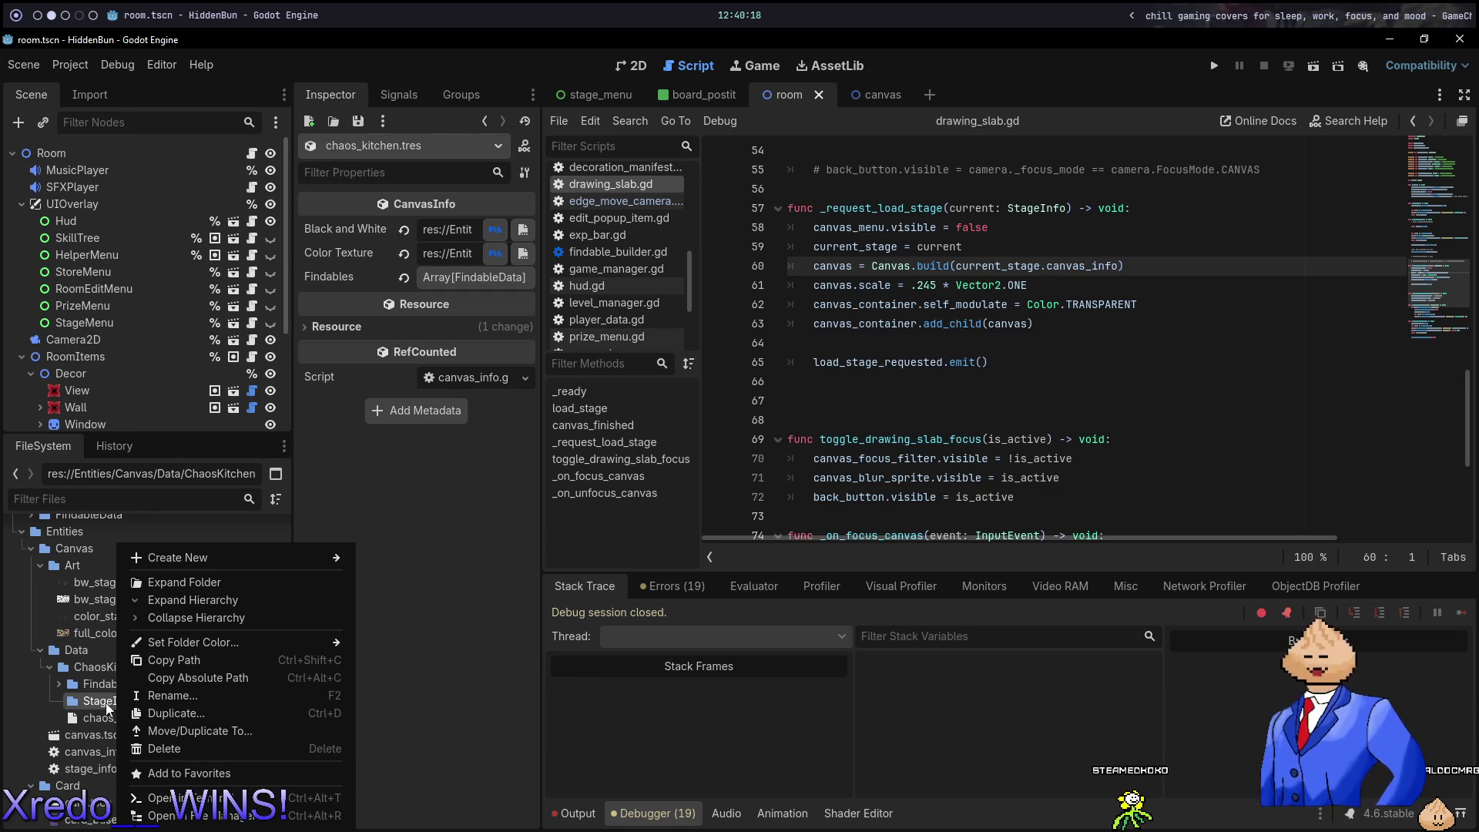
pyautogui.click(102, 707)
pyautogui.rightClick(105, 707)
pyautogui.click(100, 706)
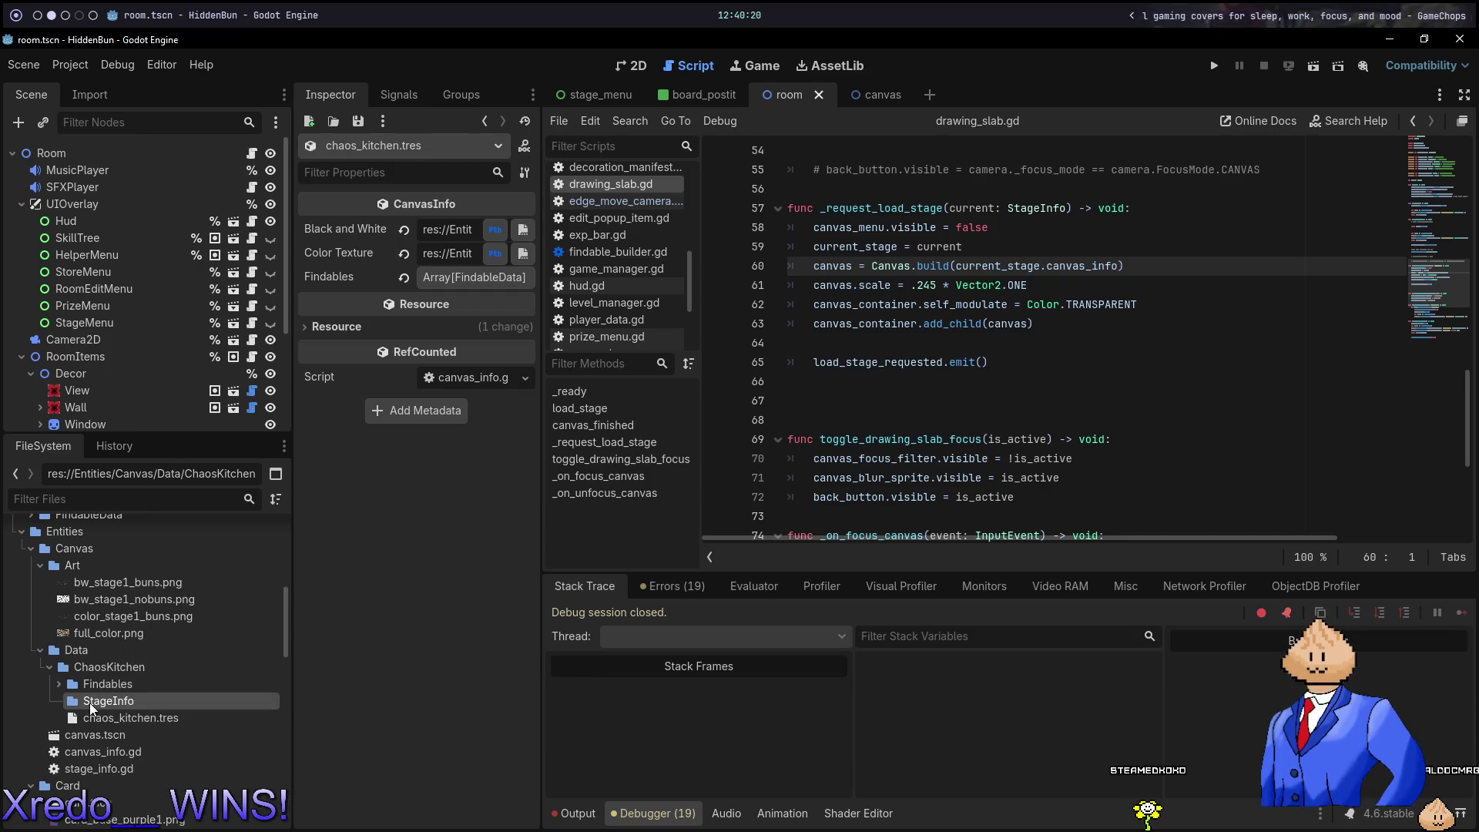
pyautogui.rightClick(116, 708)
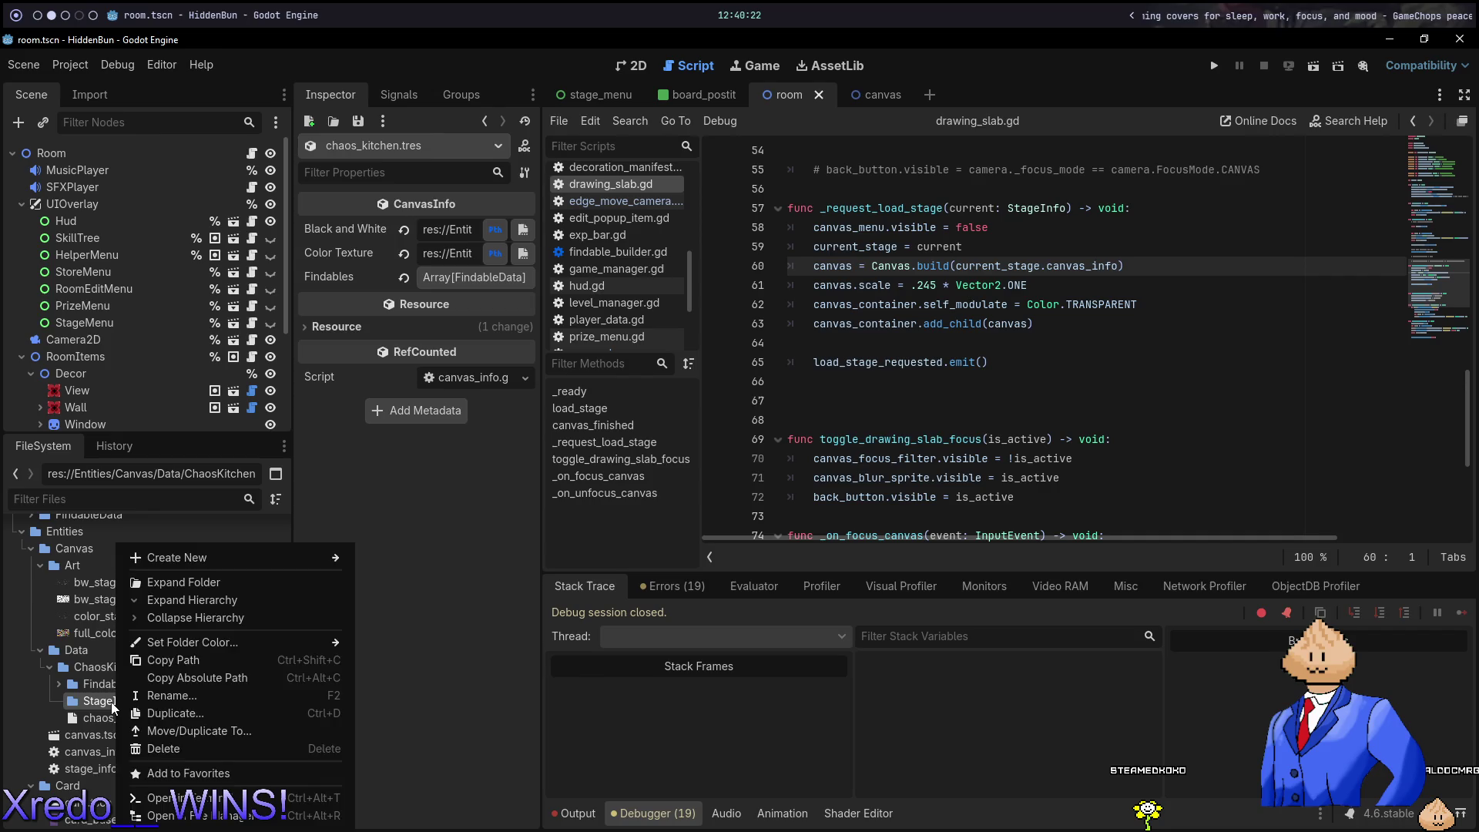
pyautogui.click(112, 708)
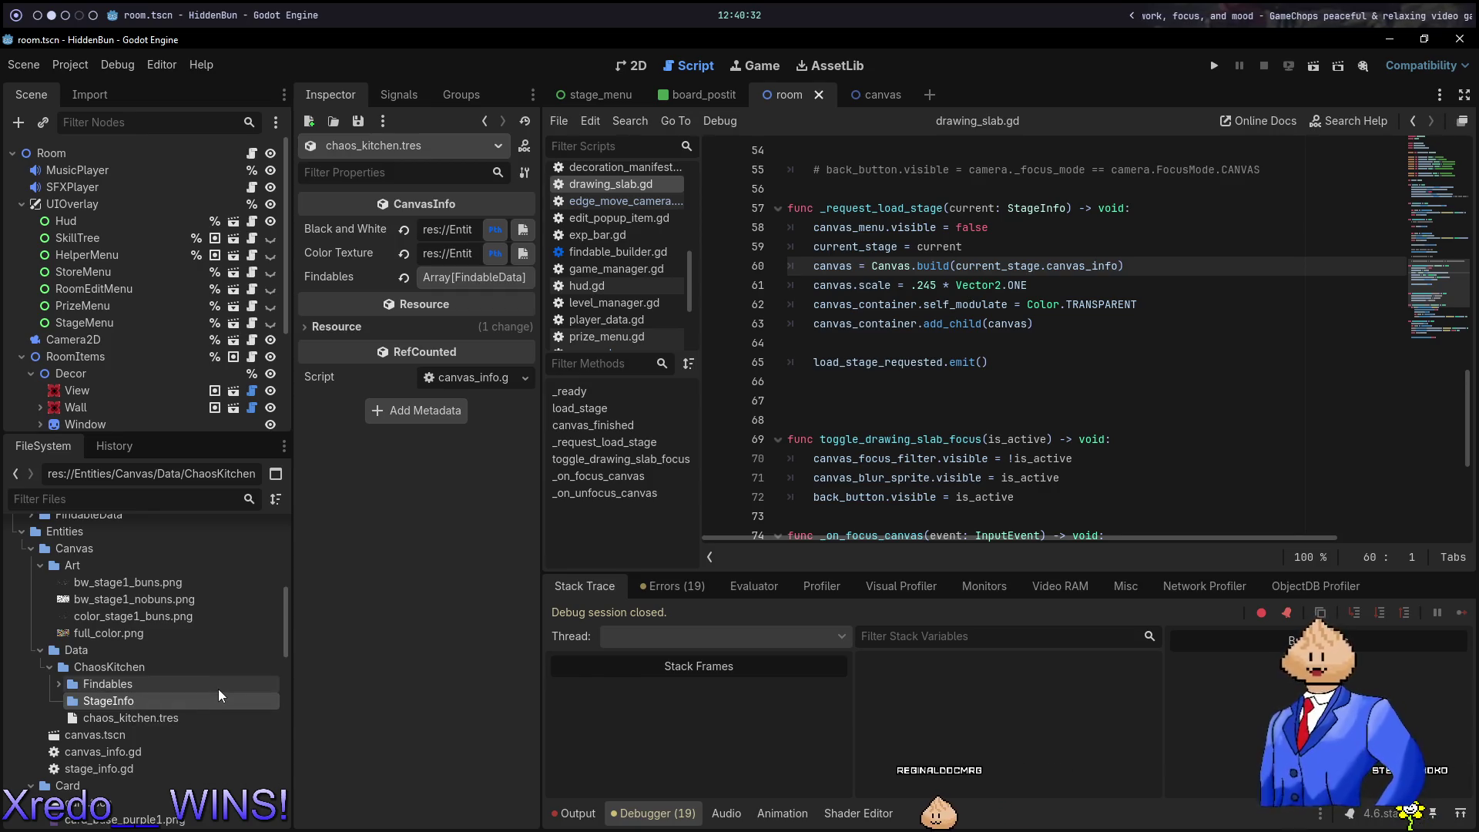
pyautogui.rightClick(185, 691)
pyautogui.click(157, 695)
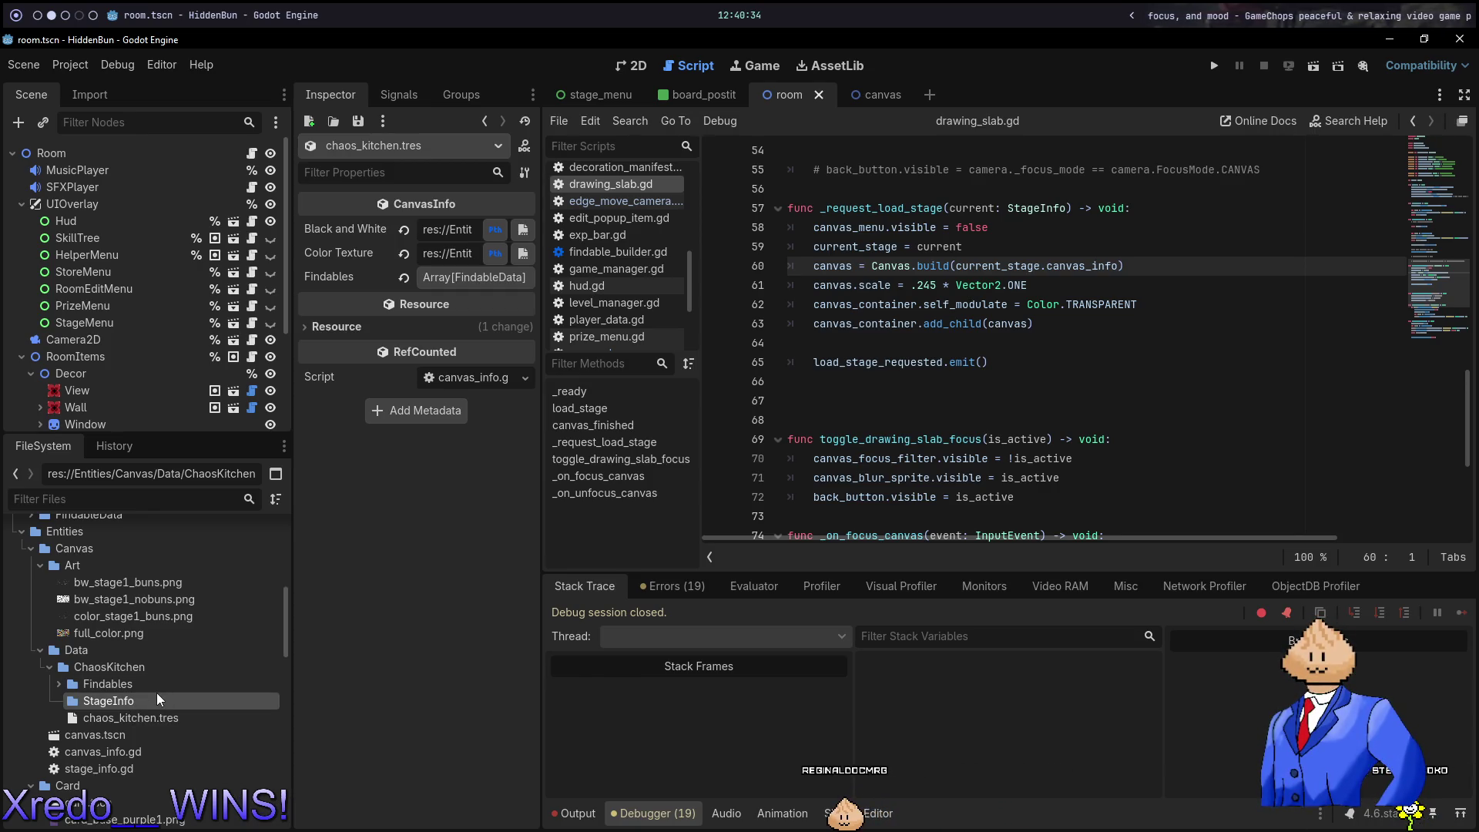
pyautogui.rightClick(157, 697)
# Step: Create a StageInfo-type resource via Create New > Resource and save it as kitchen_1.tres
pyautogui.moveTo(284, 566)
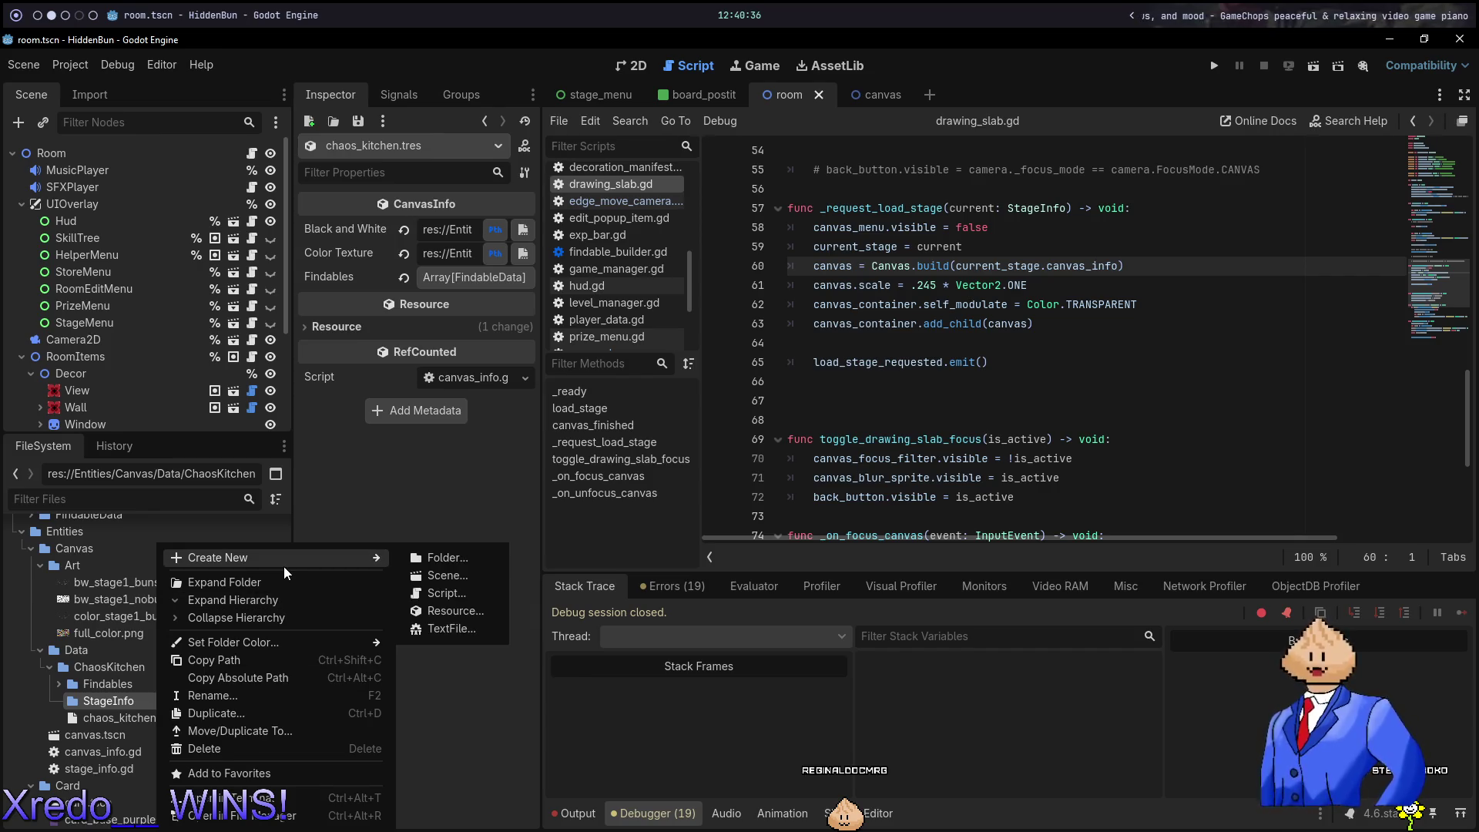
pyautogui.click(475, 610)
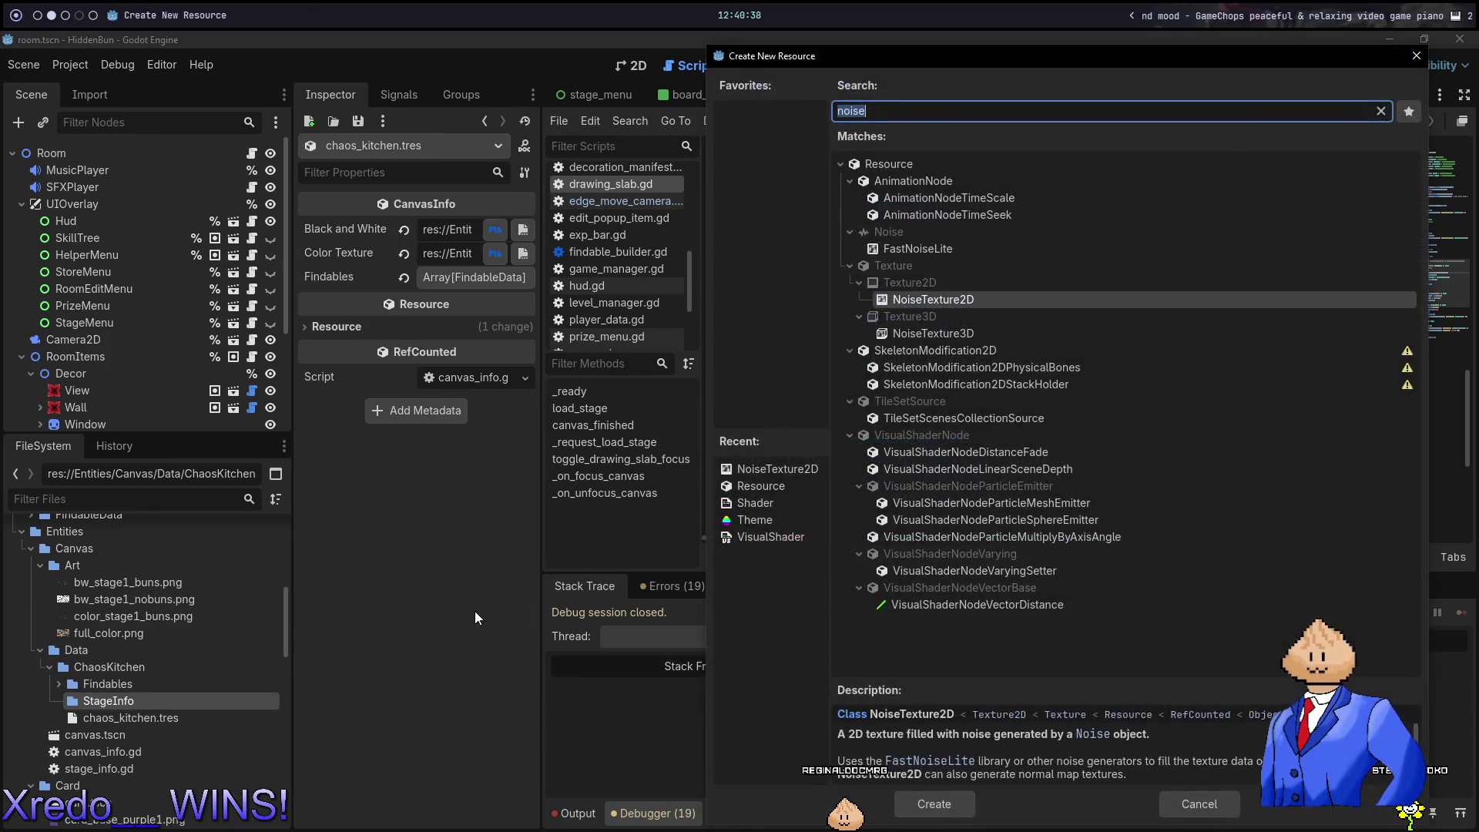
pyautogui.write('stageinfo')
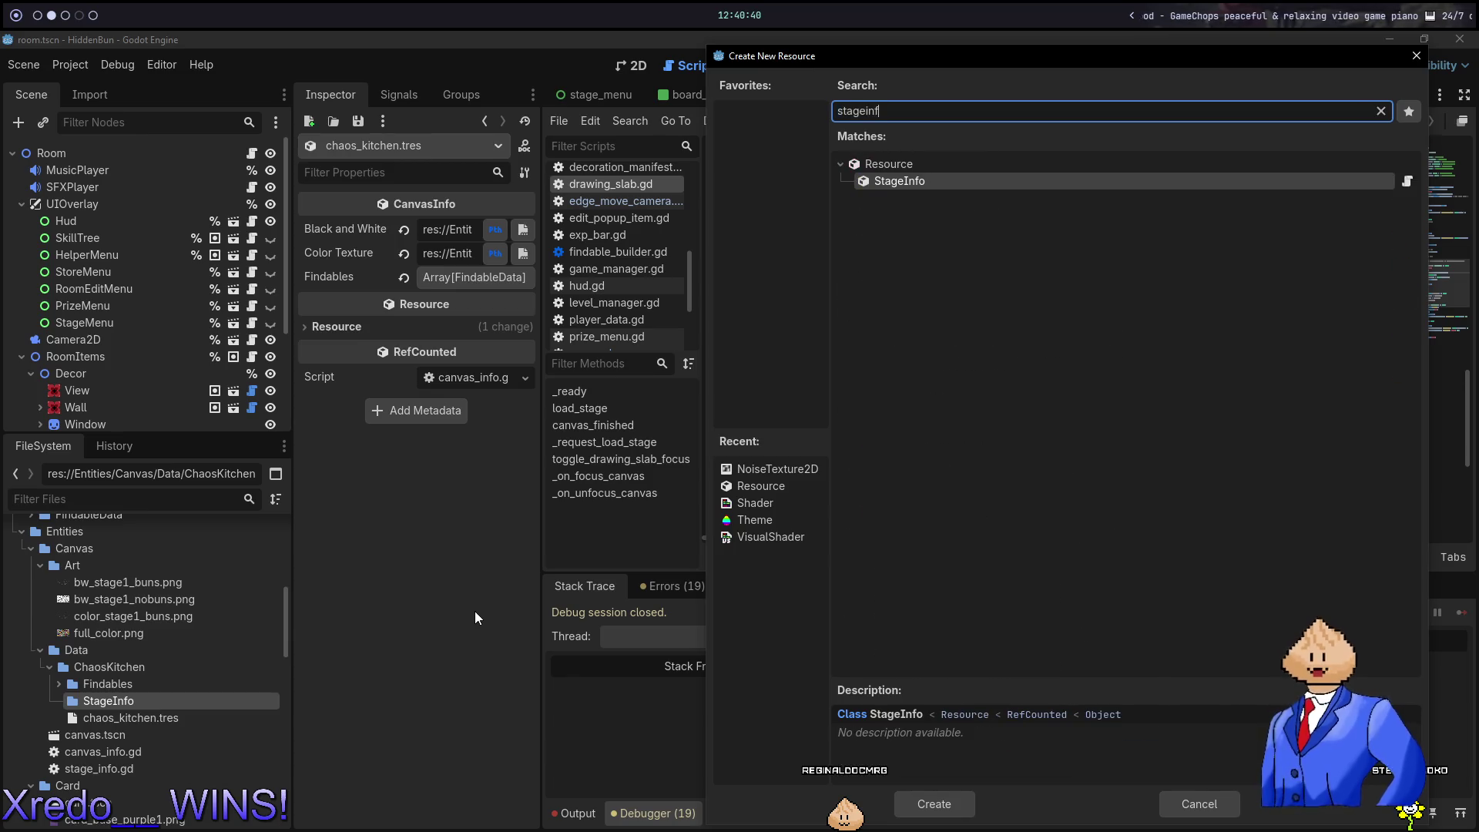
pyautogui.press('Return')
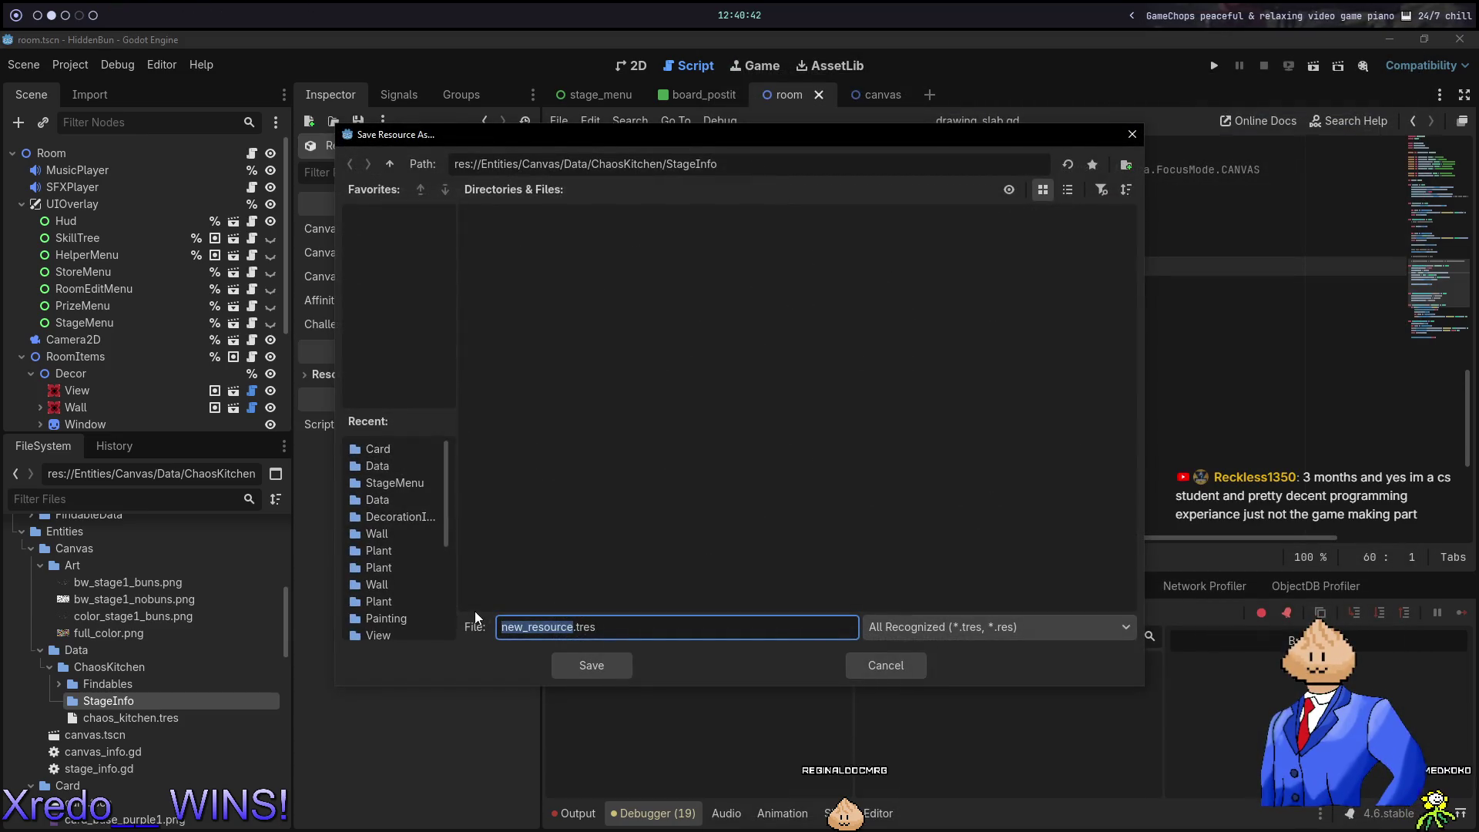
pyautogui.press('BackSpace')
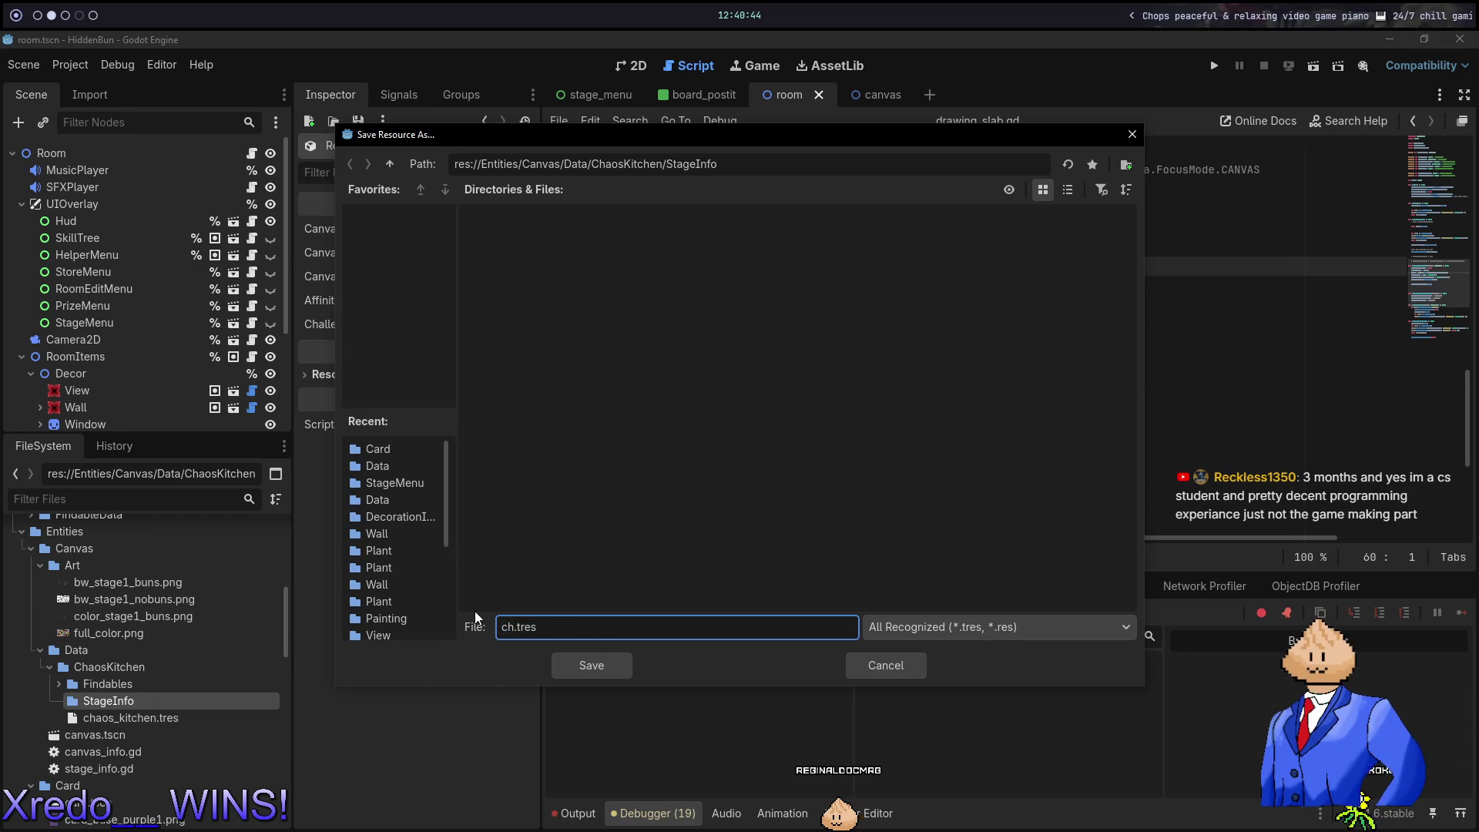
pyautogui.write('chaos_1')
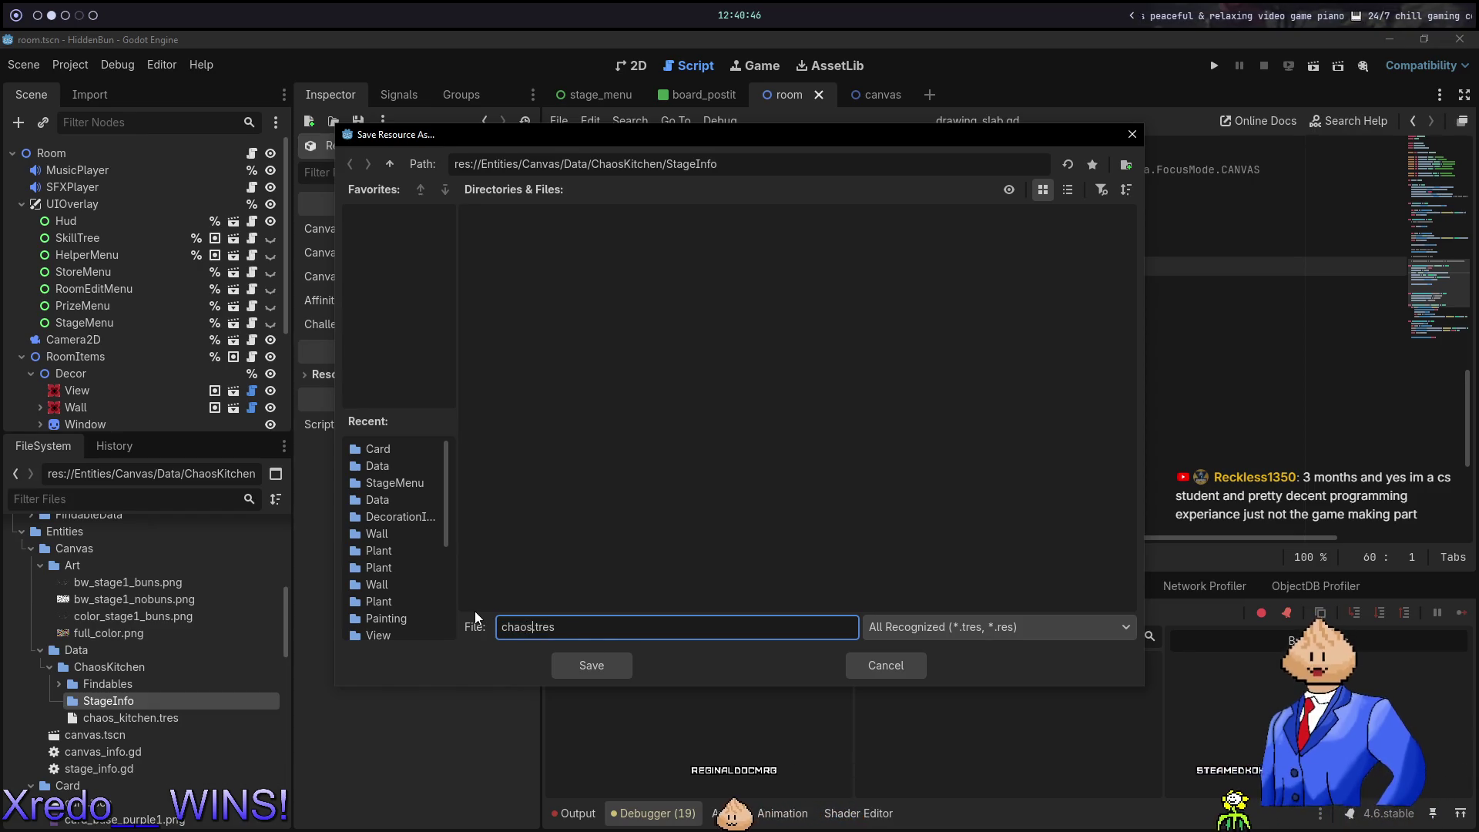
pyautogui.press('BackSpace')
pyautogui.hotkey('ctrl', 'BackSpace')
pyautogui.write('kitchen')
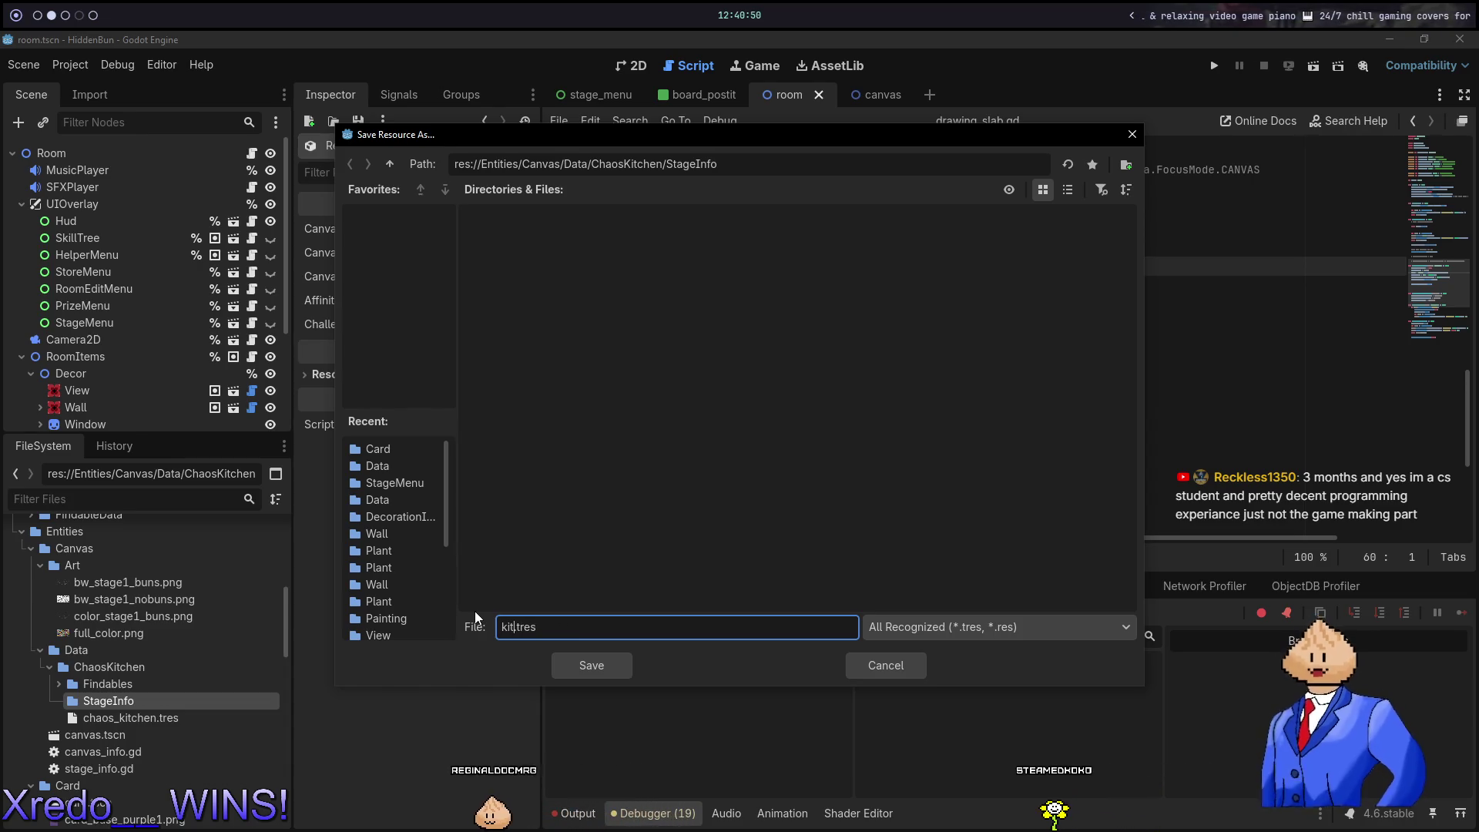
pyautogui.write('_1')
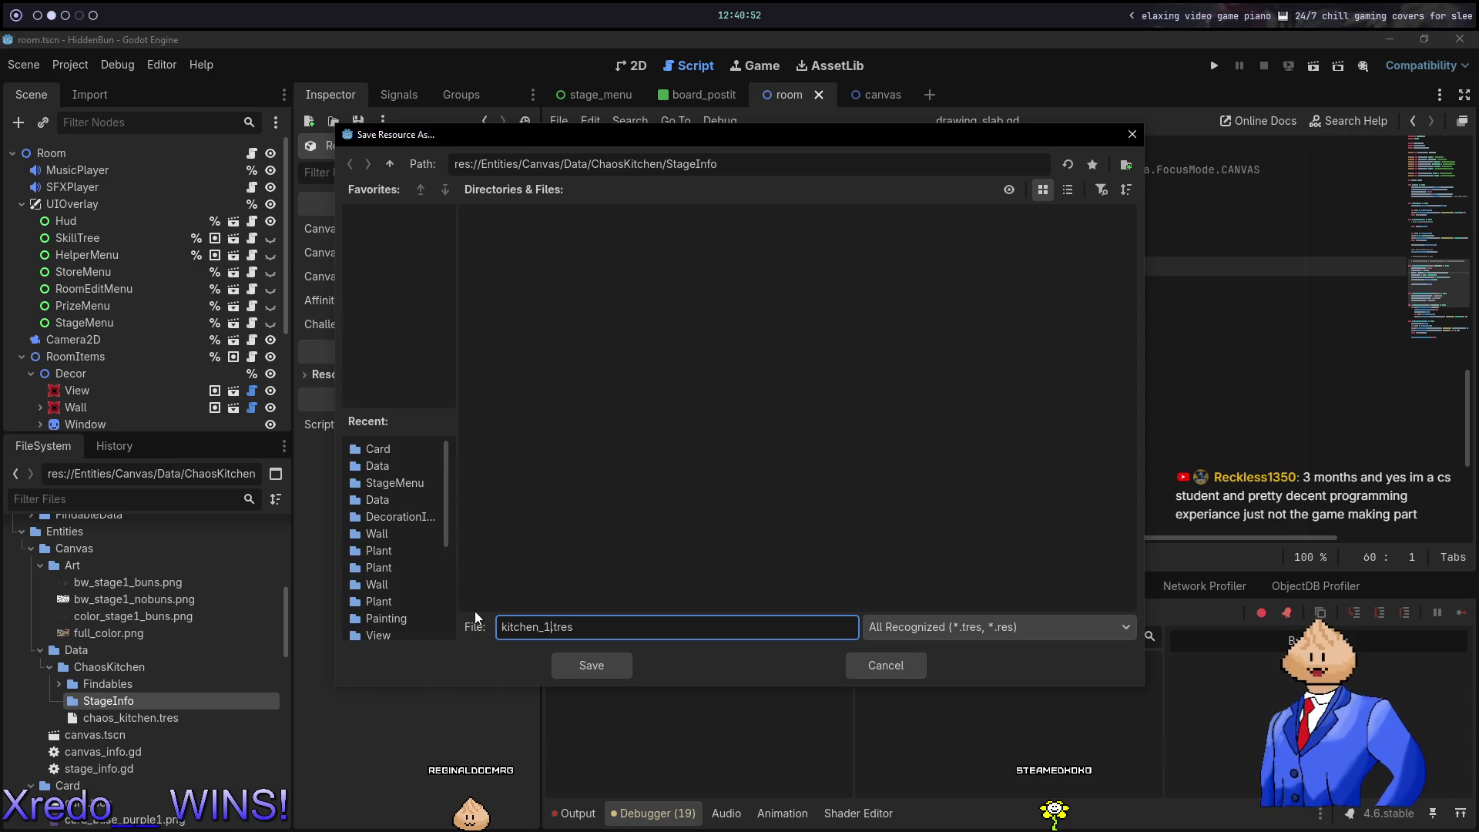
pyautogui.press('Return')
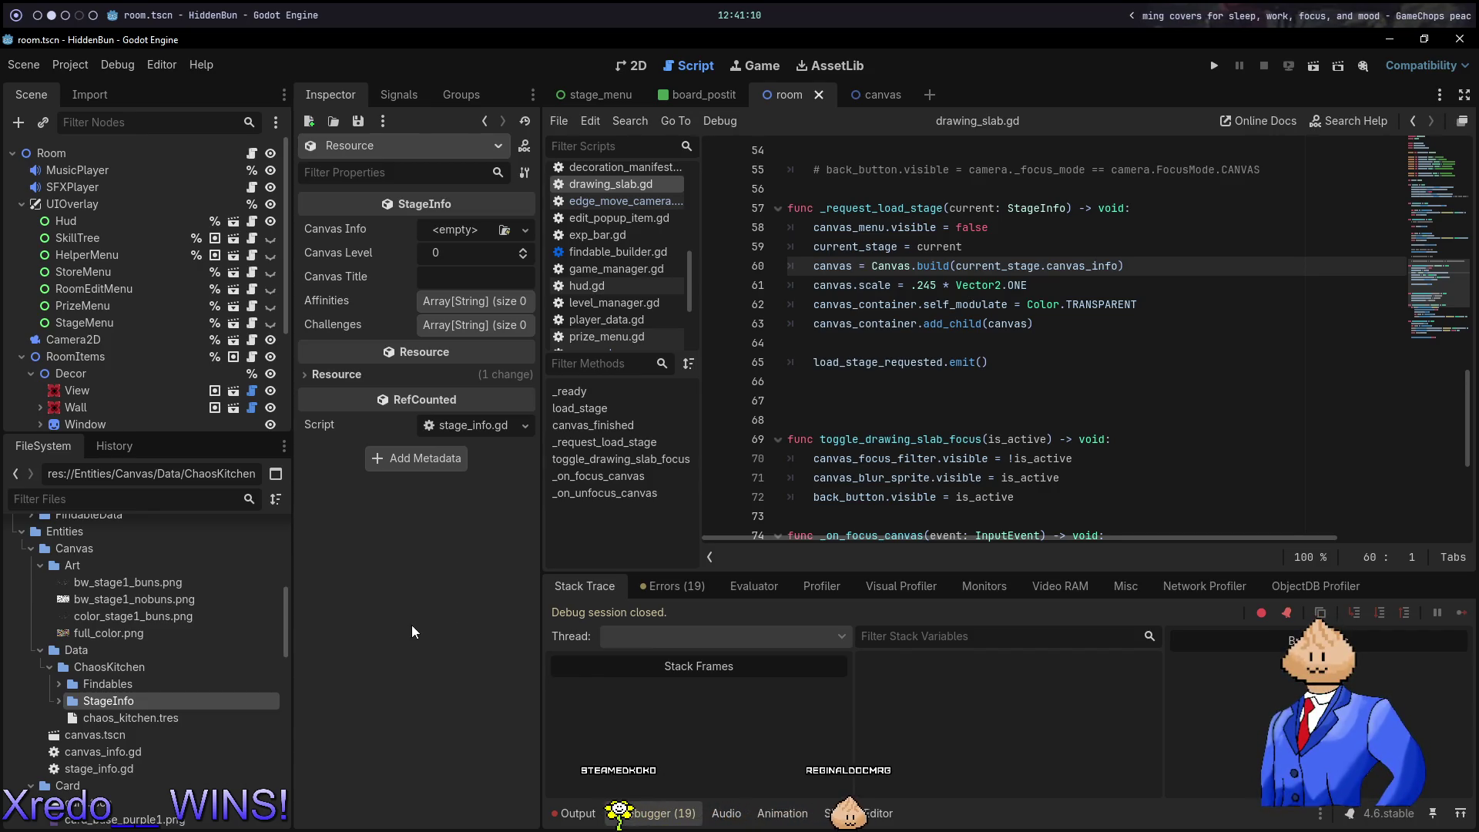
pyautogui.click(58, 700)
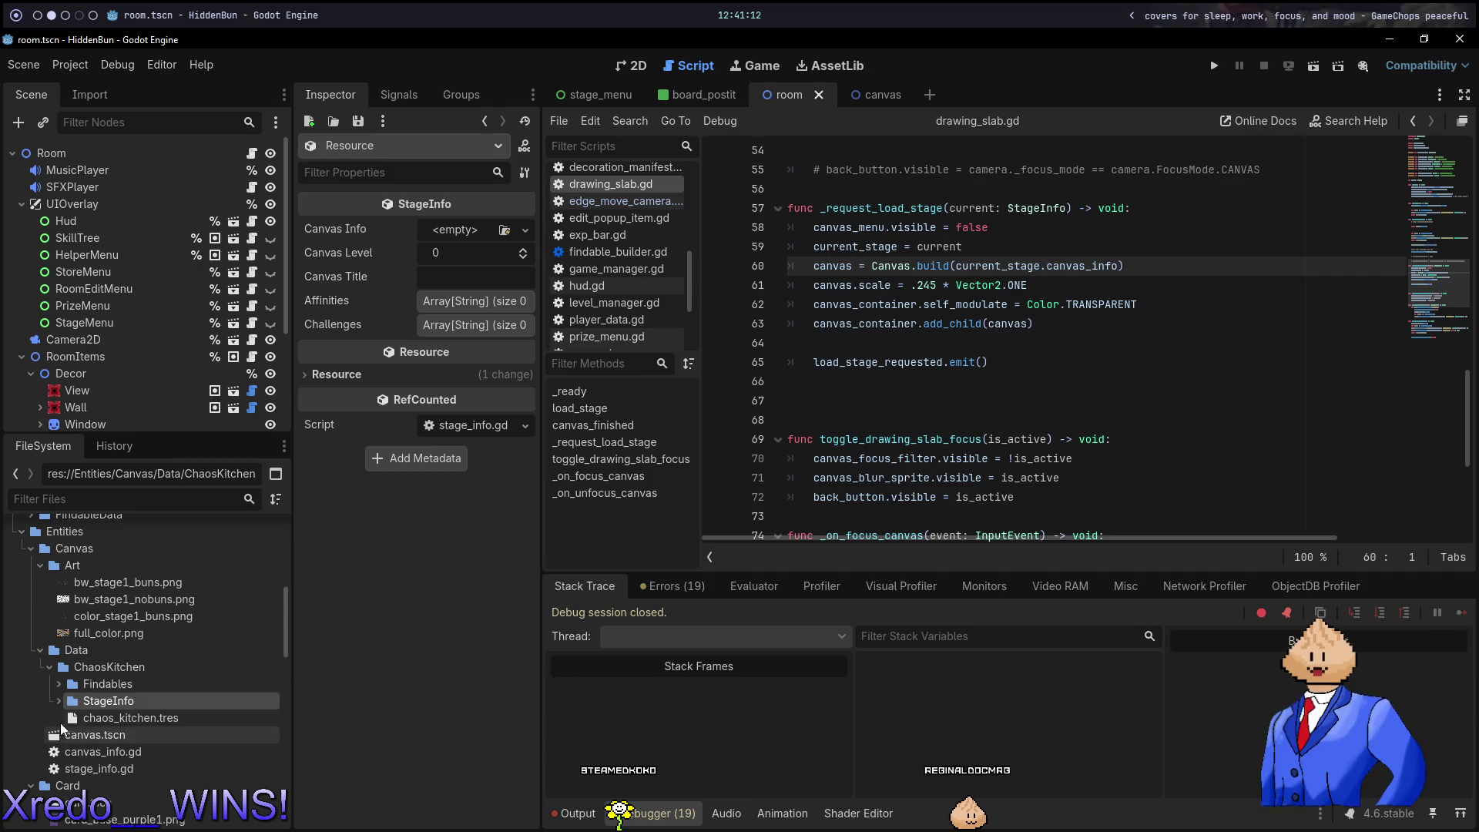
# Step: Set kitchen_1.tres Canvas Info to chaos_kitchen.tres, Canvas Level 1, title 'Lost buns in the kitchen', and save
pyautogui.click(119, 720)
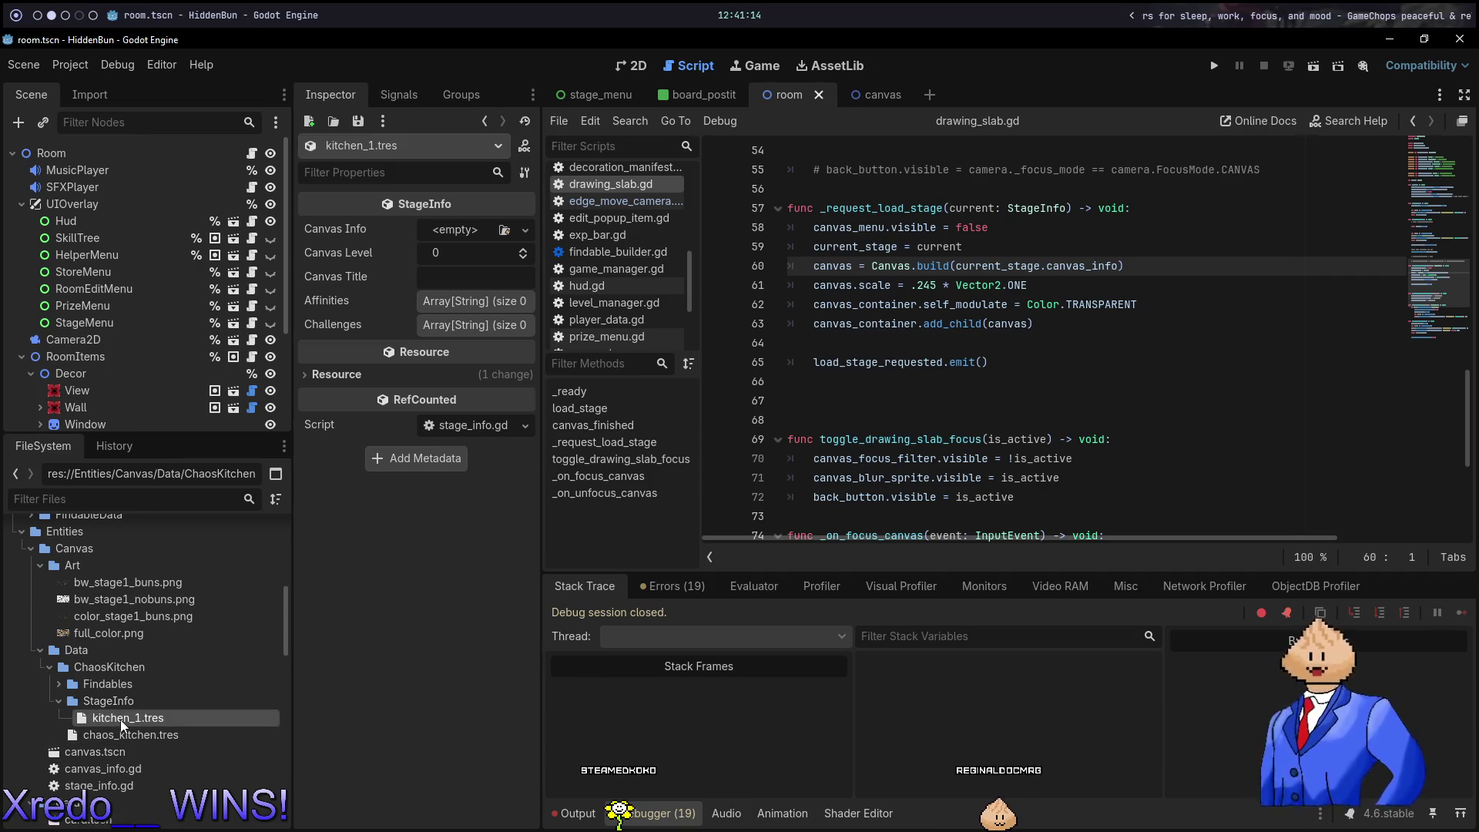
pyautogui.click(504, 230)
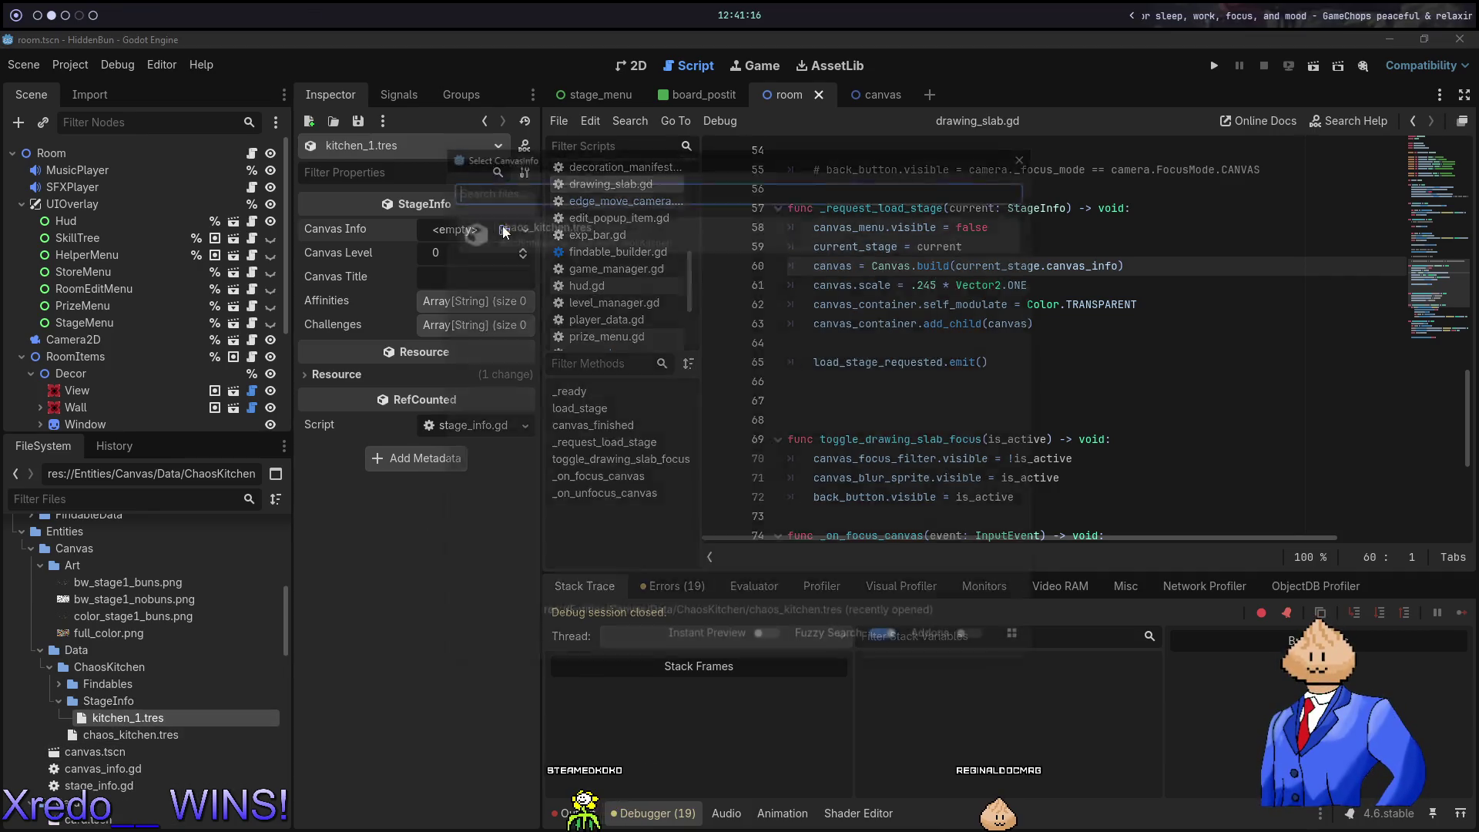
pyautogui.doubleClick(579, 245)
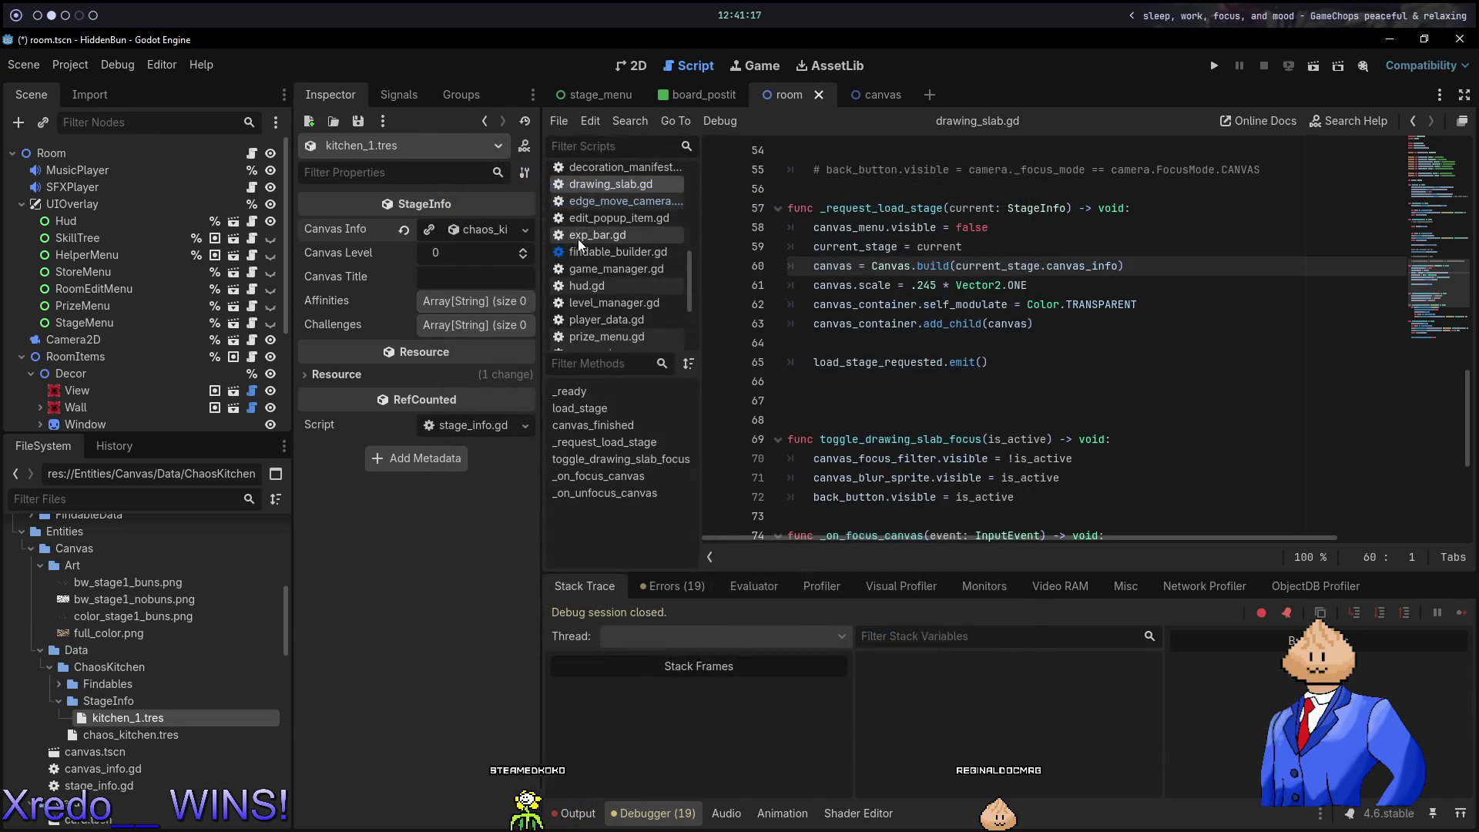
pyautogui.click(455, 256)
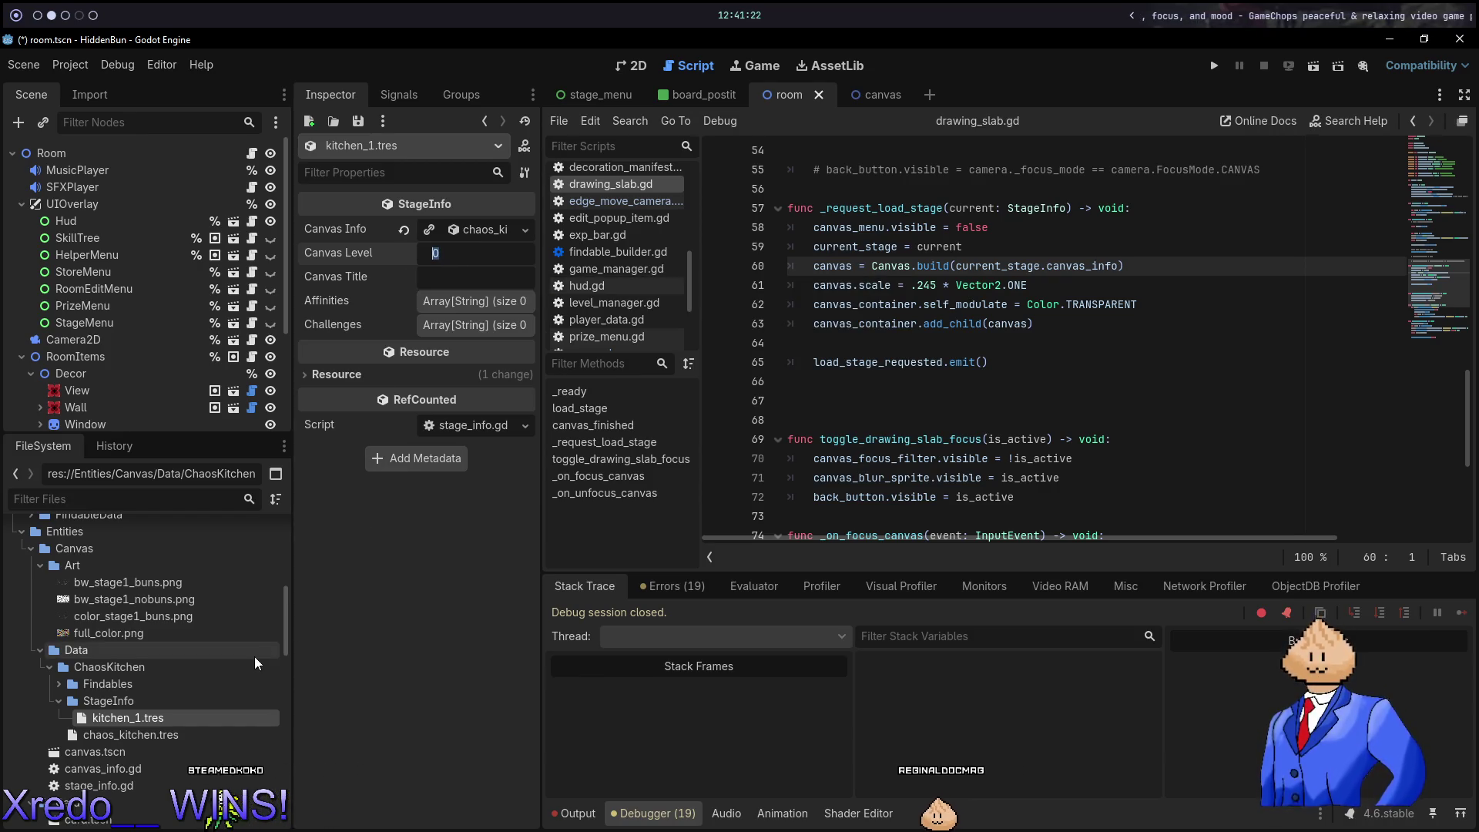
pyautogui.write('1')
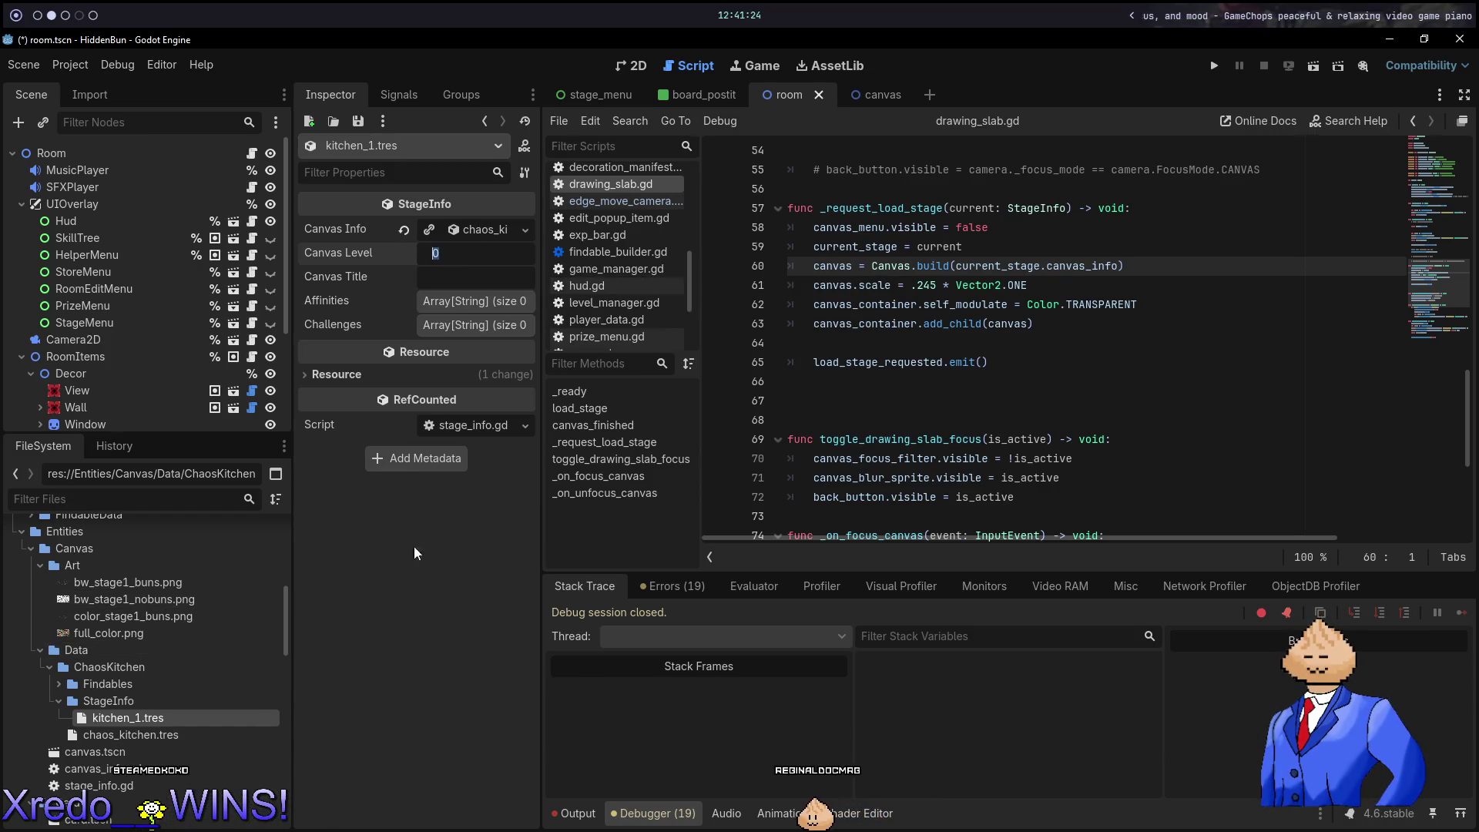
pyautogui.press('Return')
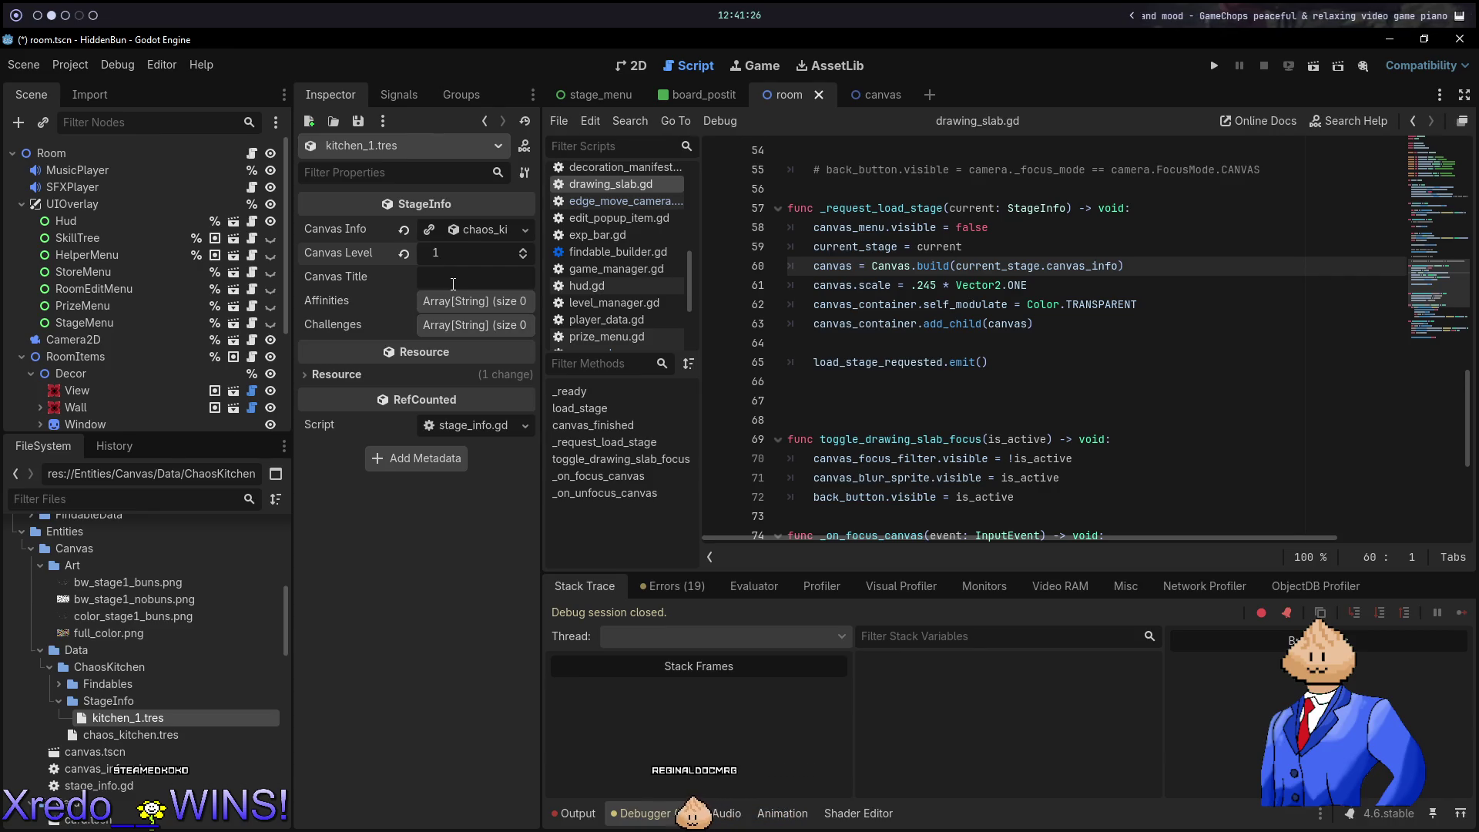
pyautogui.click(490, 275)
pyautogui.write('Lost buns in the k')
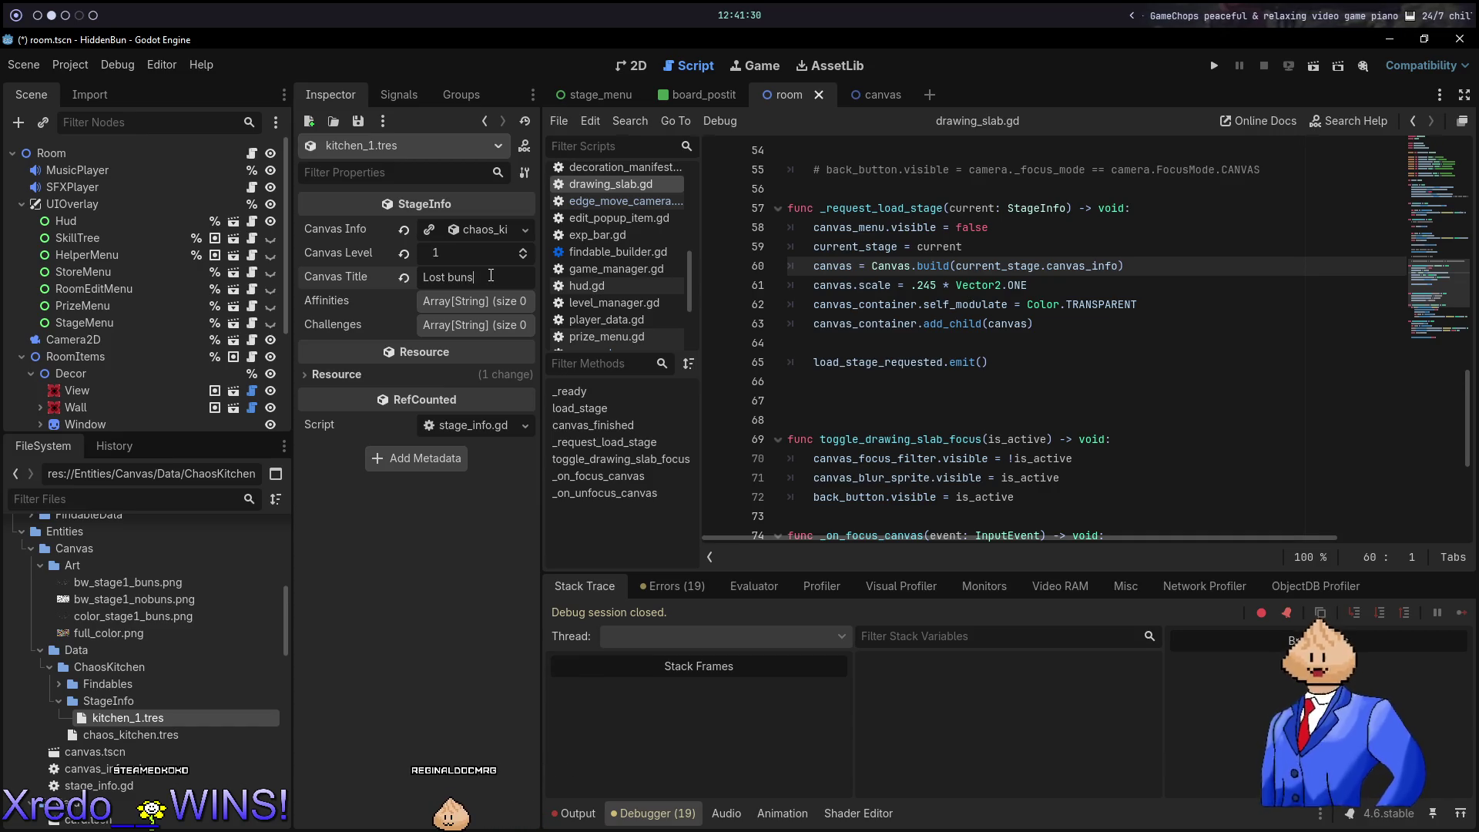
pyautogui.write('itchen')
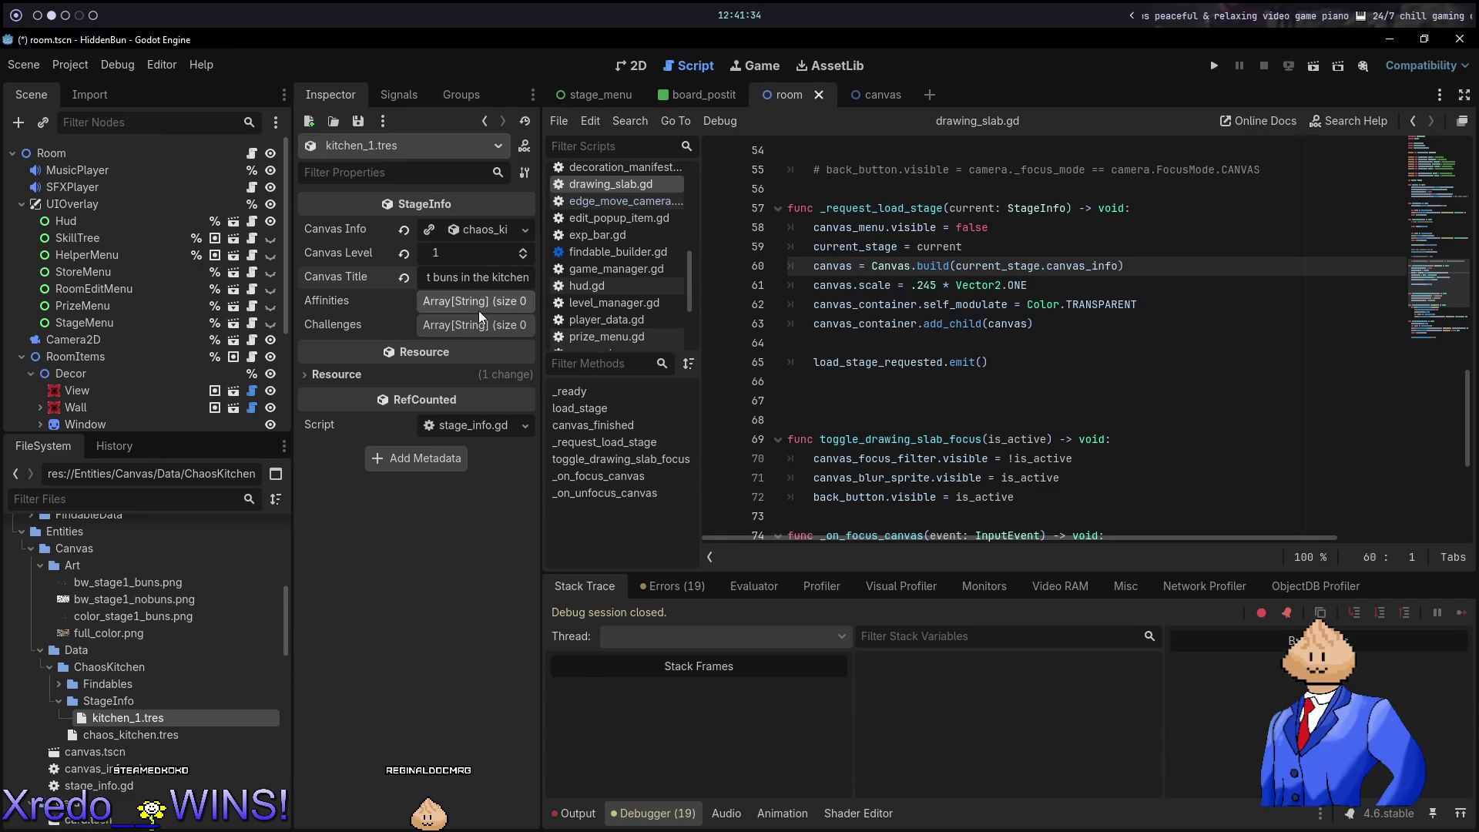
pyautogui.hotkey('ctrl', 's')
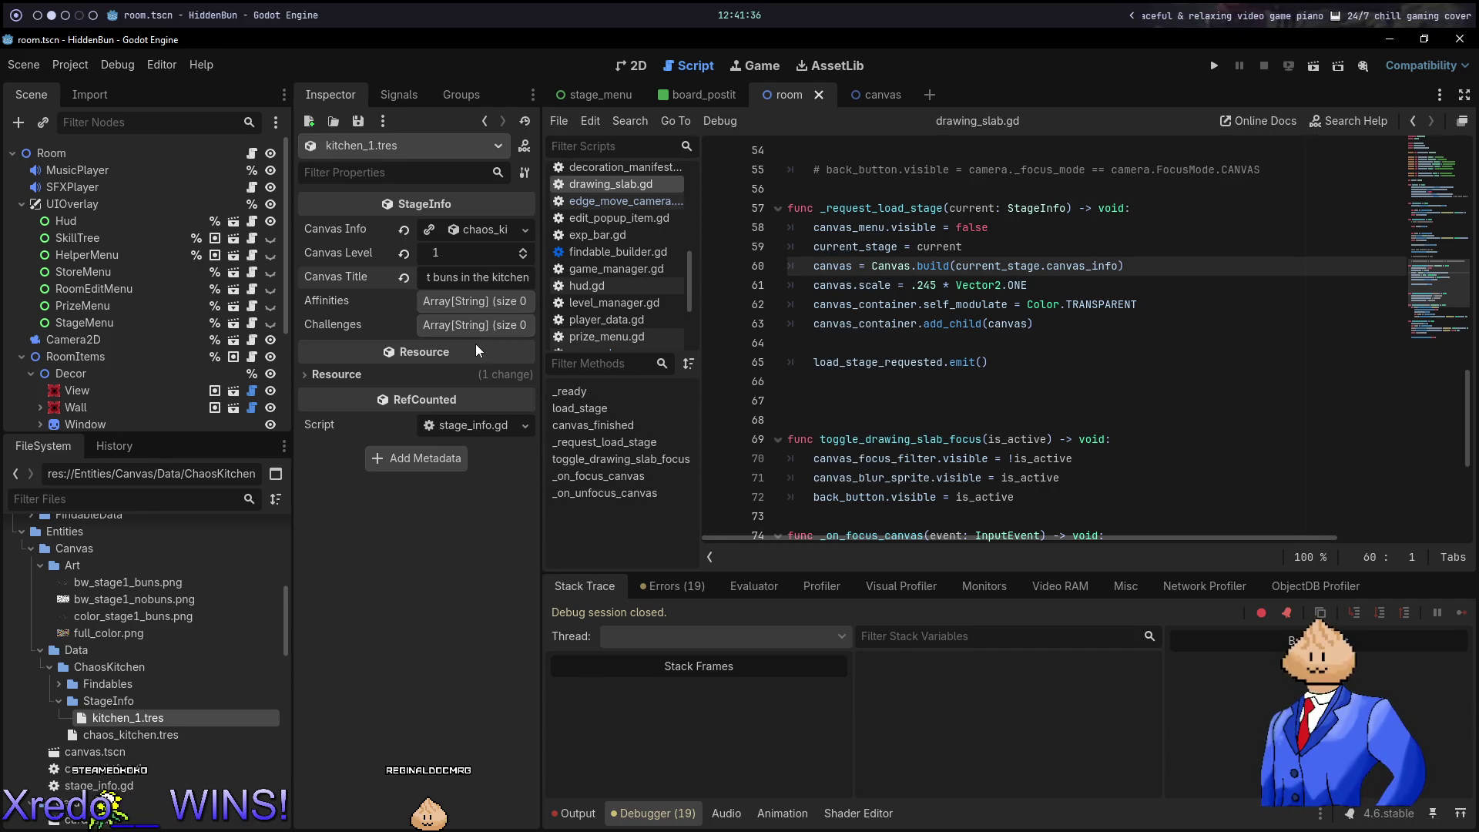
pyautogui.hotkey('alt', 'Tab')
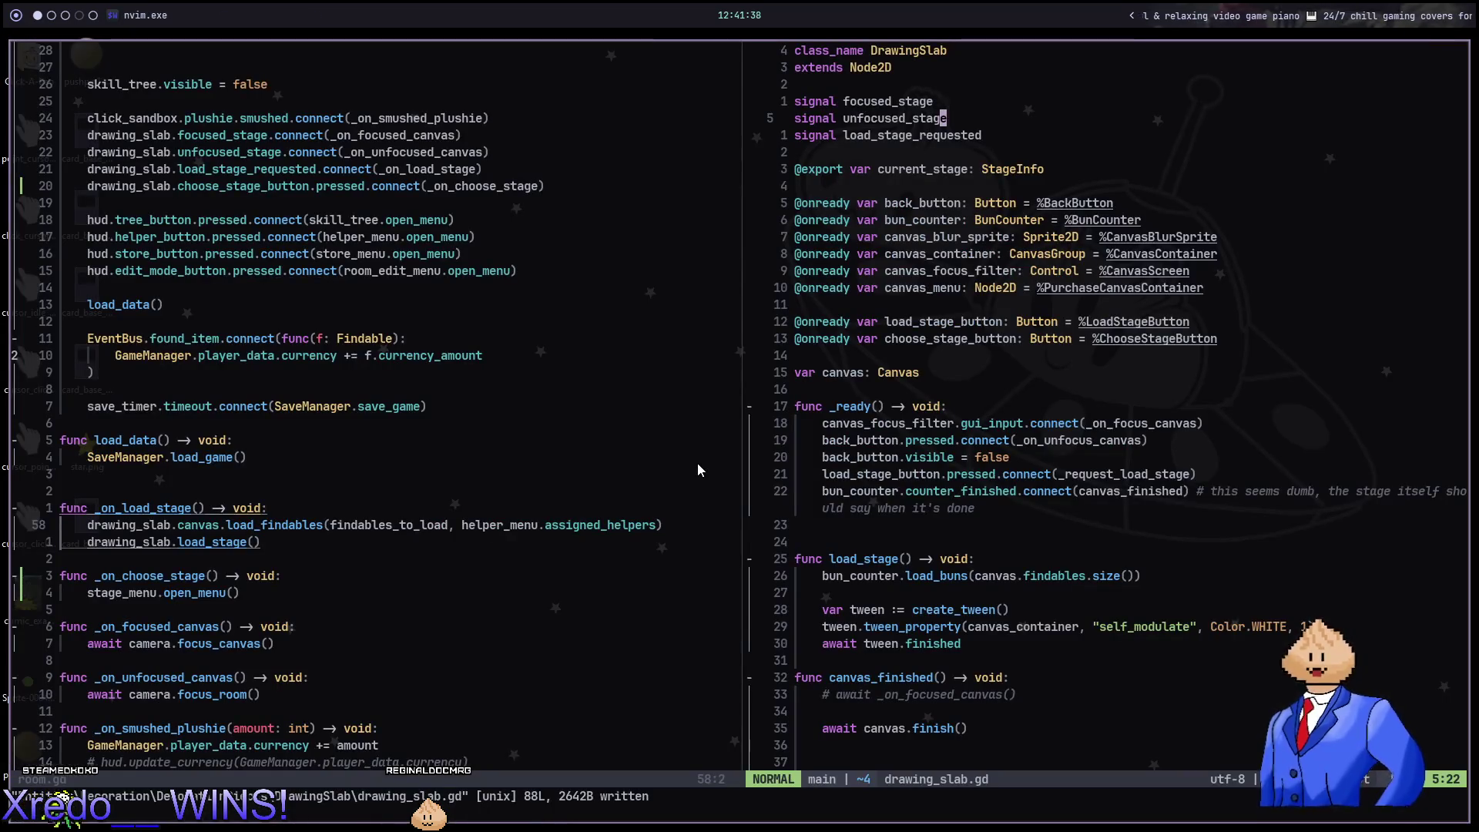
pyautogui.press('1')
pyautogui.press('9')
pyautogui.press('j')
pyautogui.hotkey('ctrl', 'w')
pyautogui.press('h')
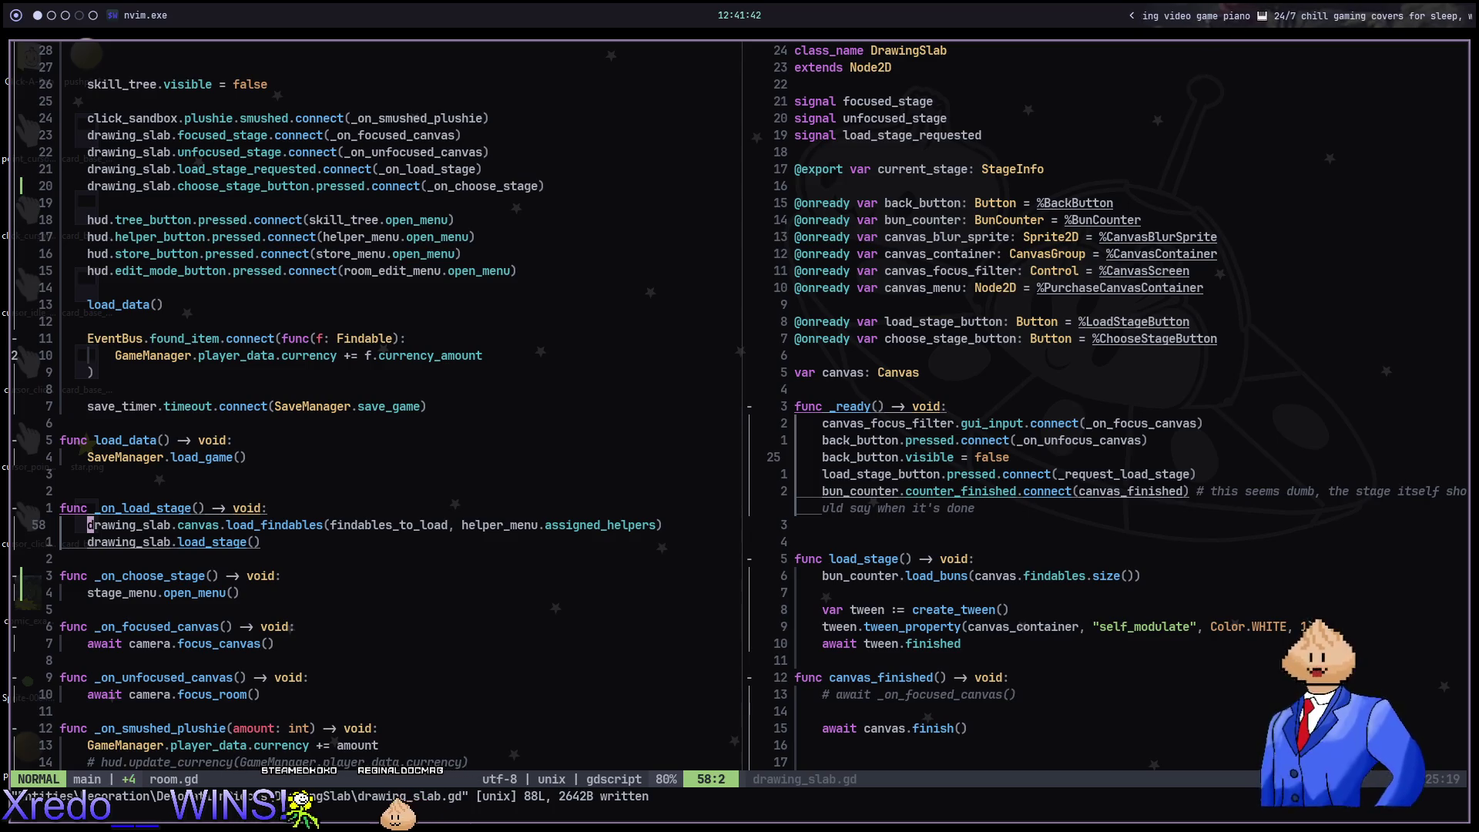
pyautogui.press('j')
pyautogui.press('j')
pyautogui.press('j')
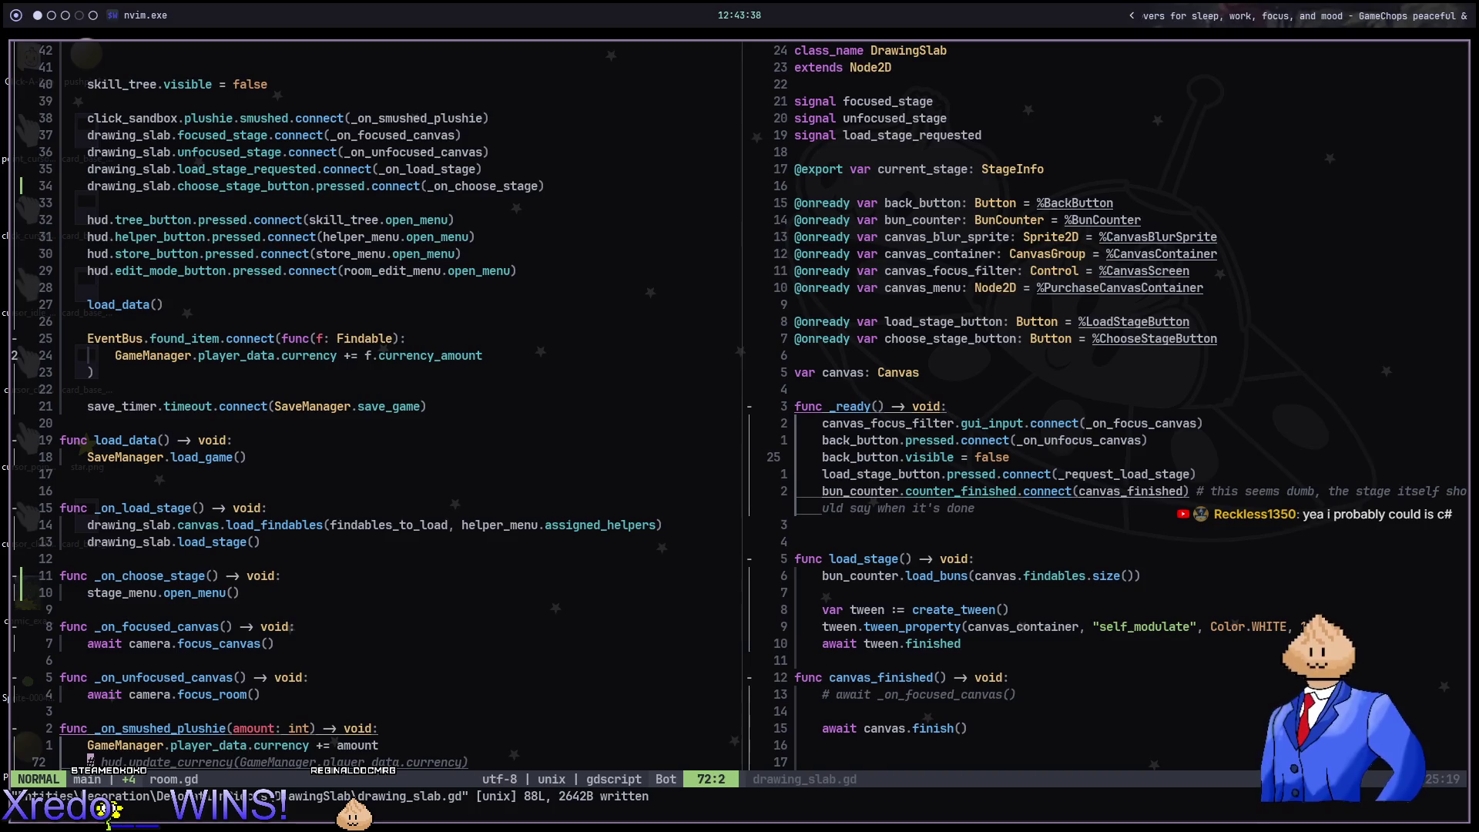
# Step: Look over room.gd's hud button connections and _on_choose_stage code, then go to the file's end
pyautogui.scroll(15, 370, 400)
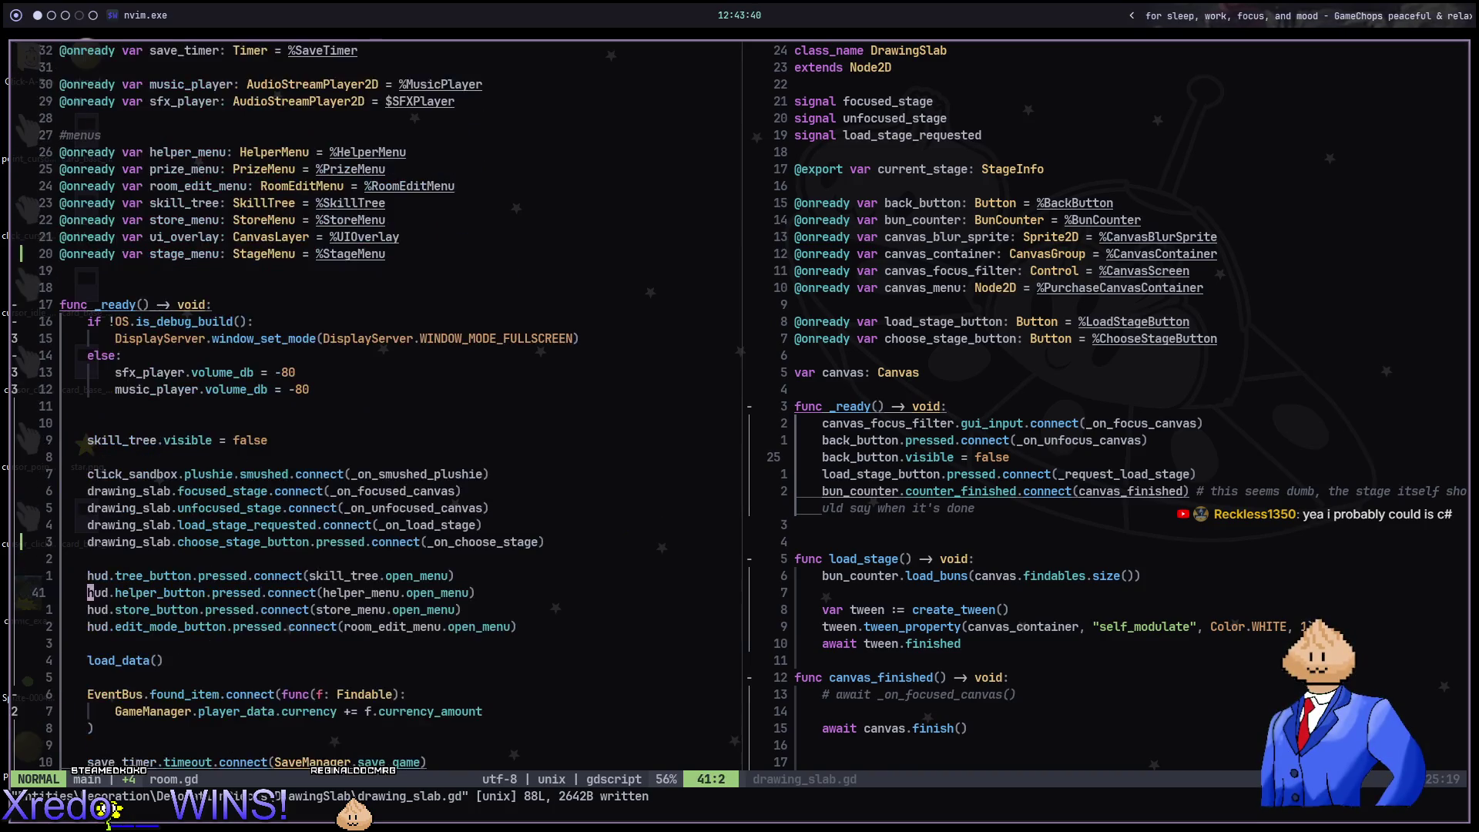
pyautogui.scroll(-10, 370, 400)
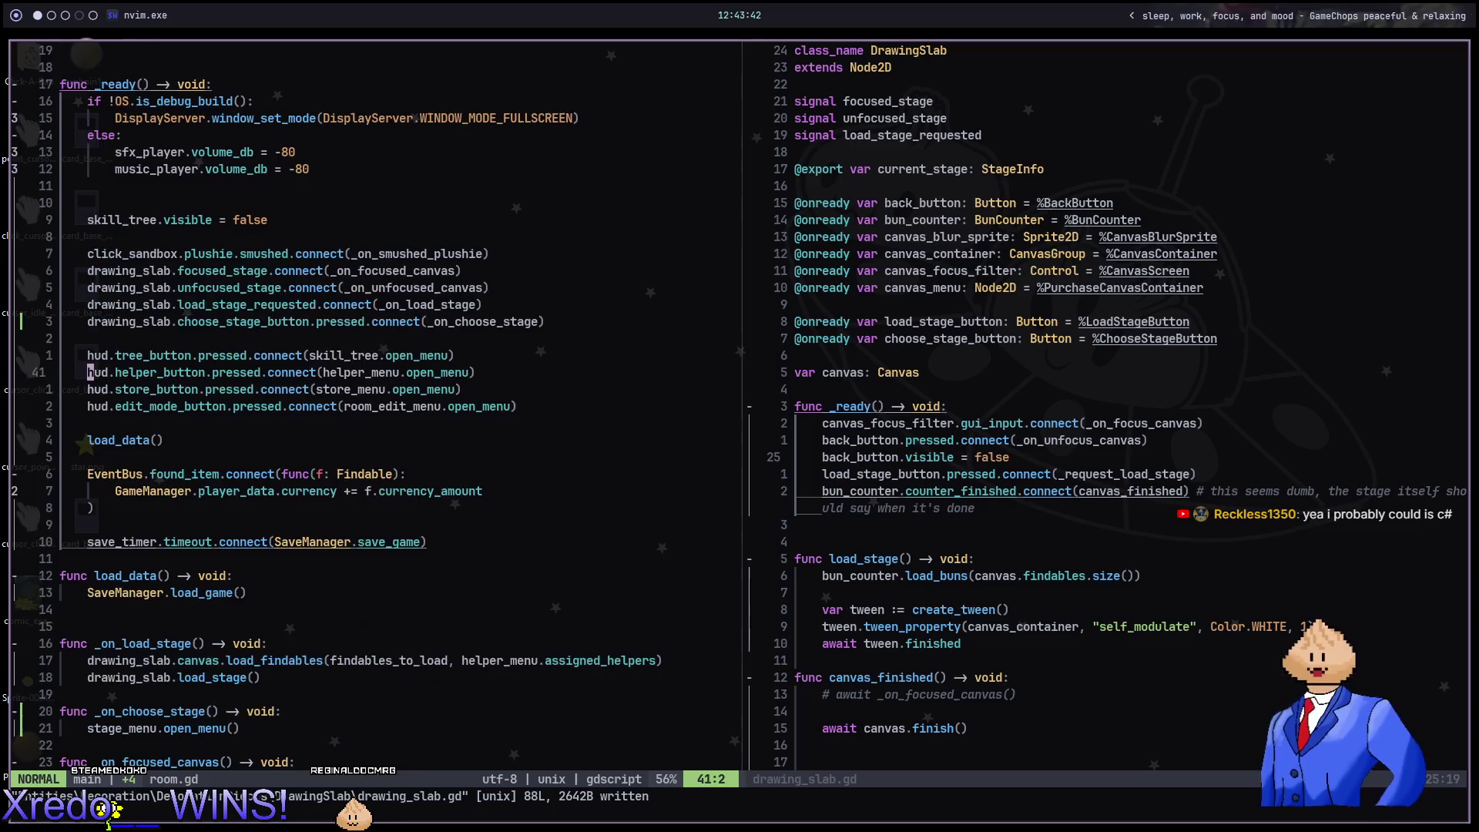
pyautogui.click(90, 592)
pyautogui.hotkey('ctrl', 'u')
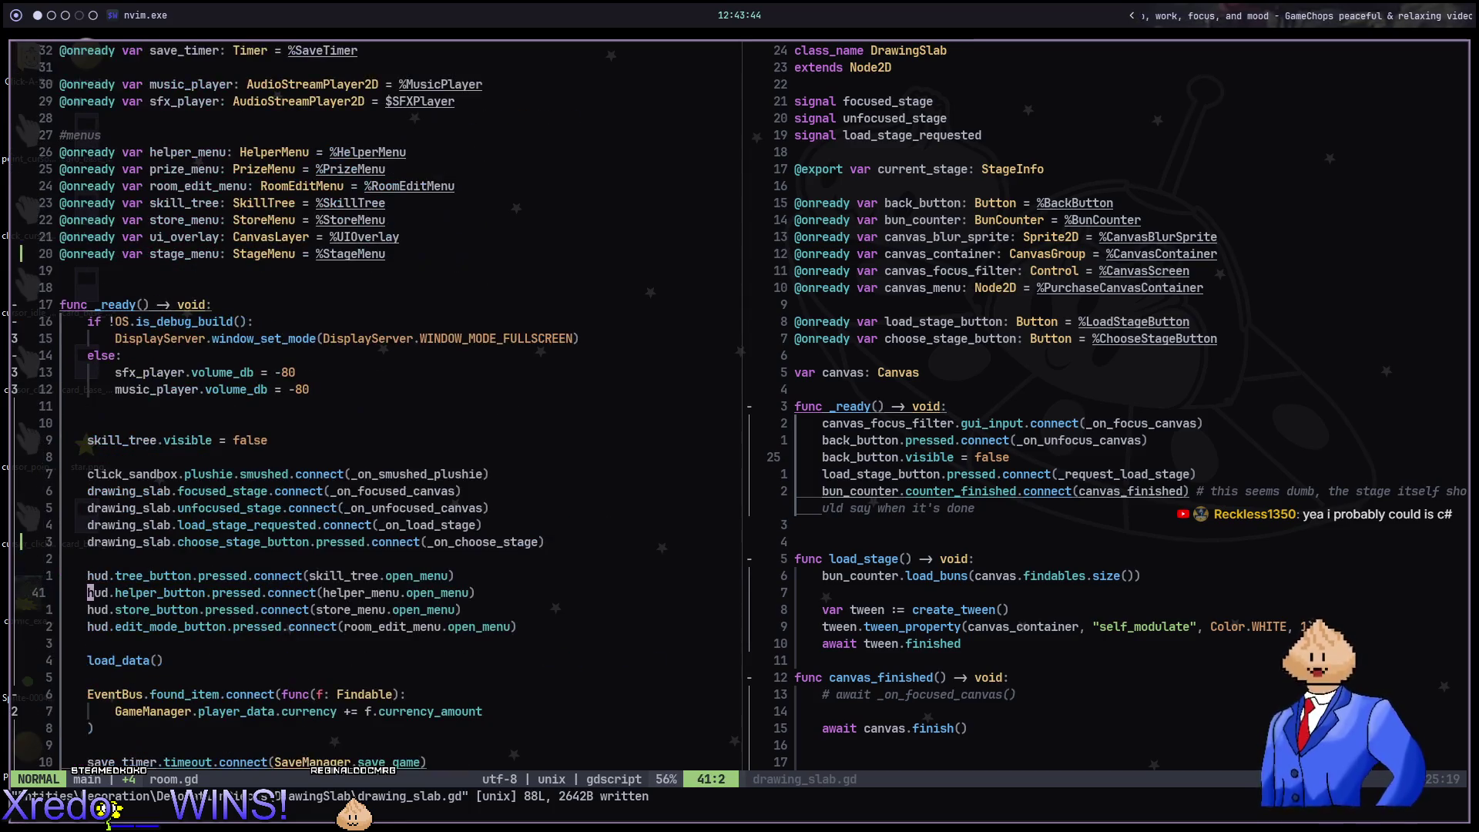
pyautogui.scroll(-8, 370, 400)
pyautogui.scroll(10, 370, 400)
pyautogui.scroll(-7, 369, 401)
pyautogui.hotkey('ctrl', 'd')
pyautogui.scroll(9, 370, 401)
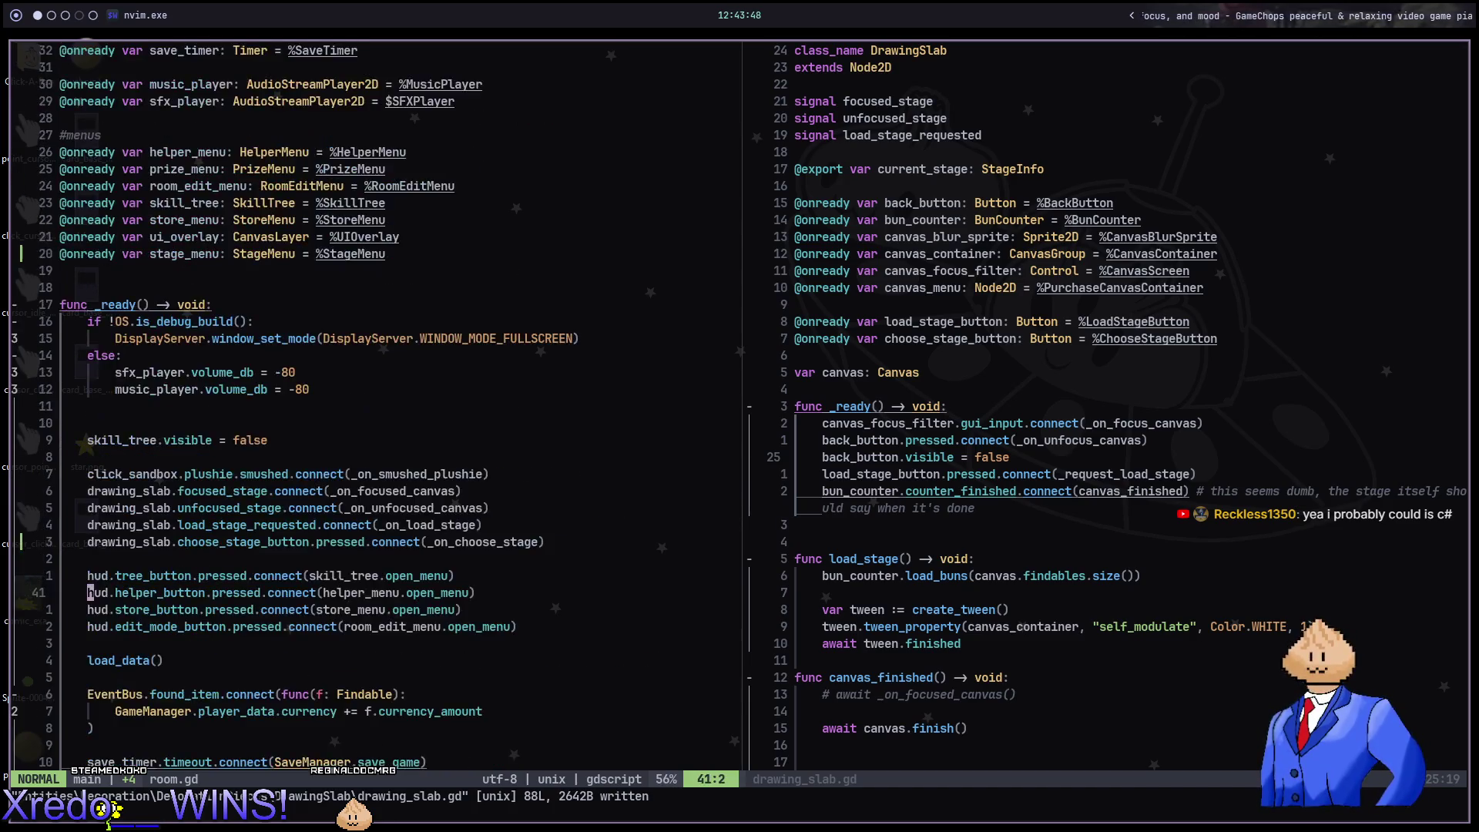
pyautogui.scroll(-7, 370, 400)
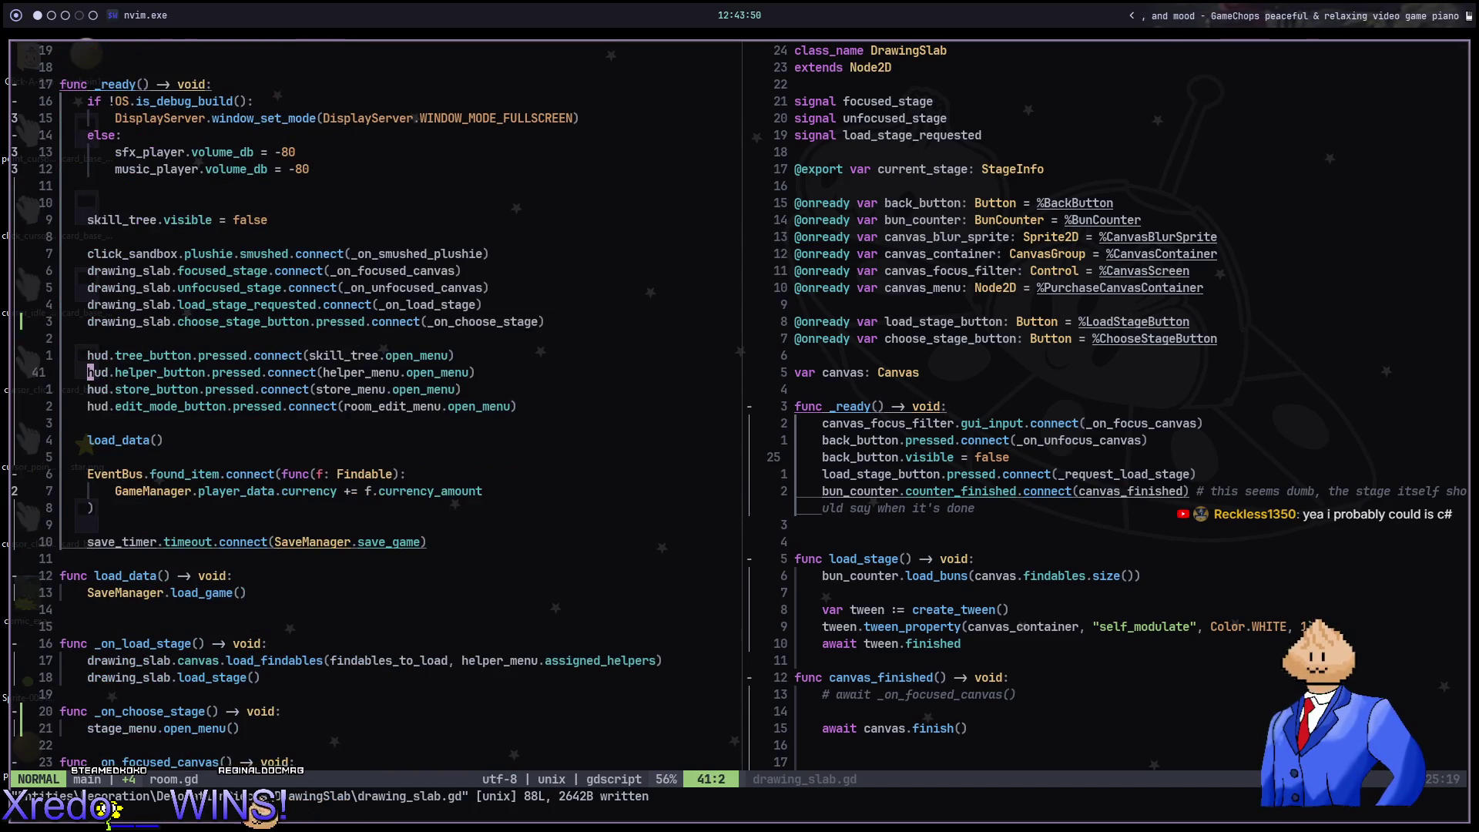
pyautogui.press('G')
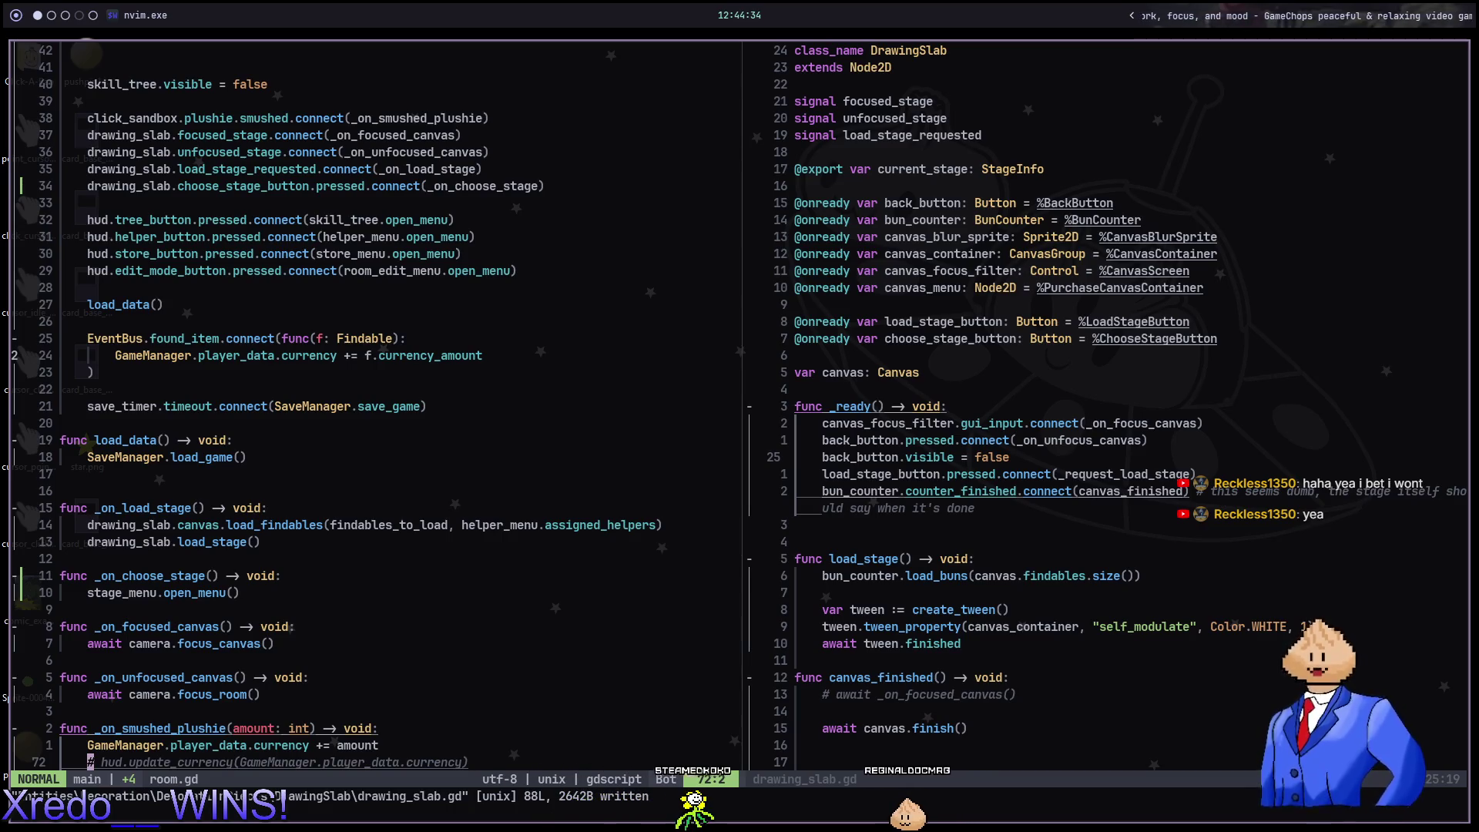
# Step: Walk up room.gd through _on_choose_stage and _on_load_stage to the load_data function
pyautogui.press('k')
pyautogui.press('k')
pyautogui.press('k')
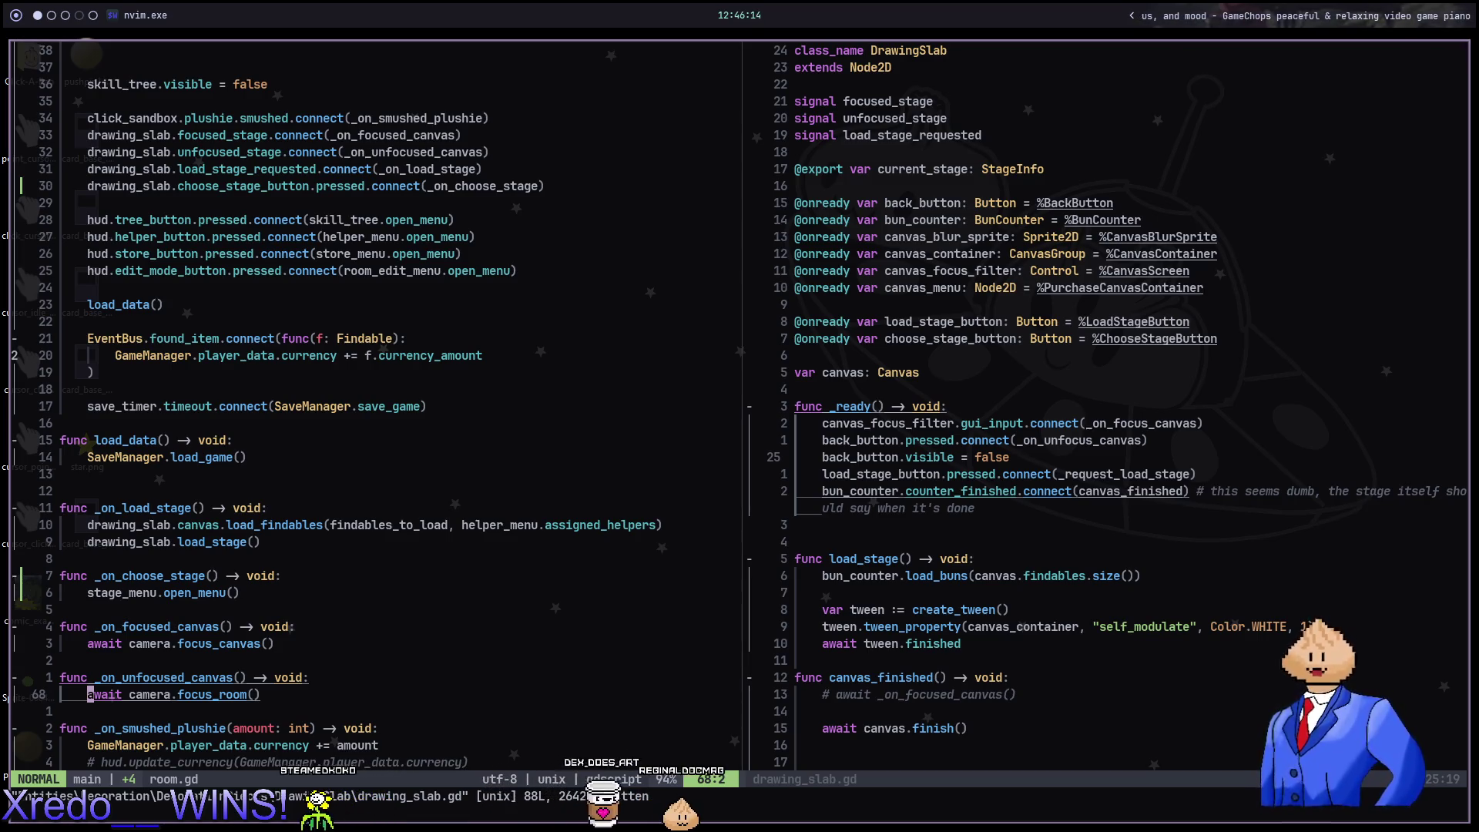
pyautogui.press('k')
pyautogui.press('k')
pyautogui.press('k')
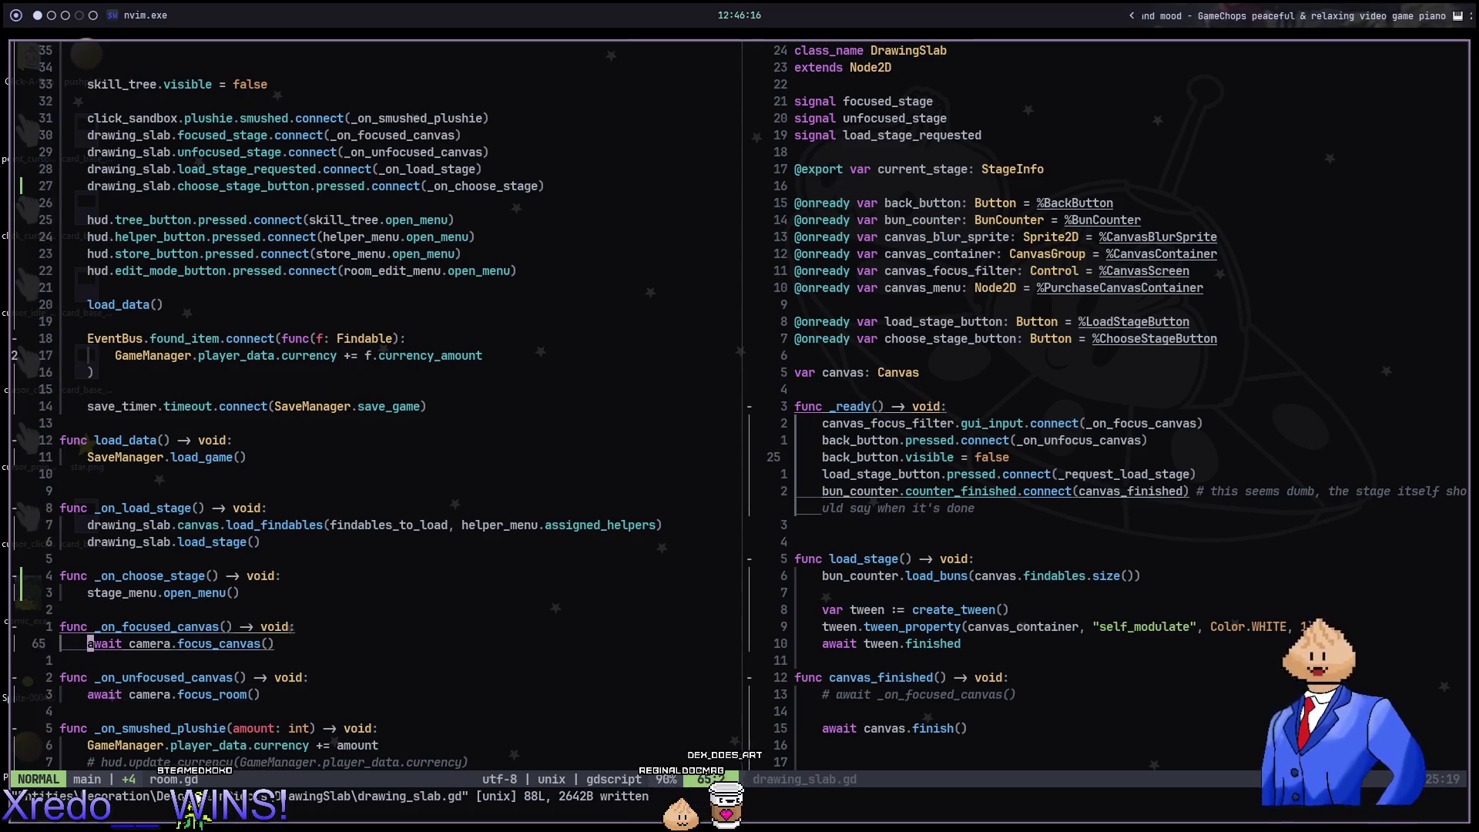
pyautogui.press('k')
pyautogui.press('k')
pyautogui.press('k')
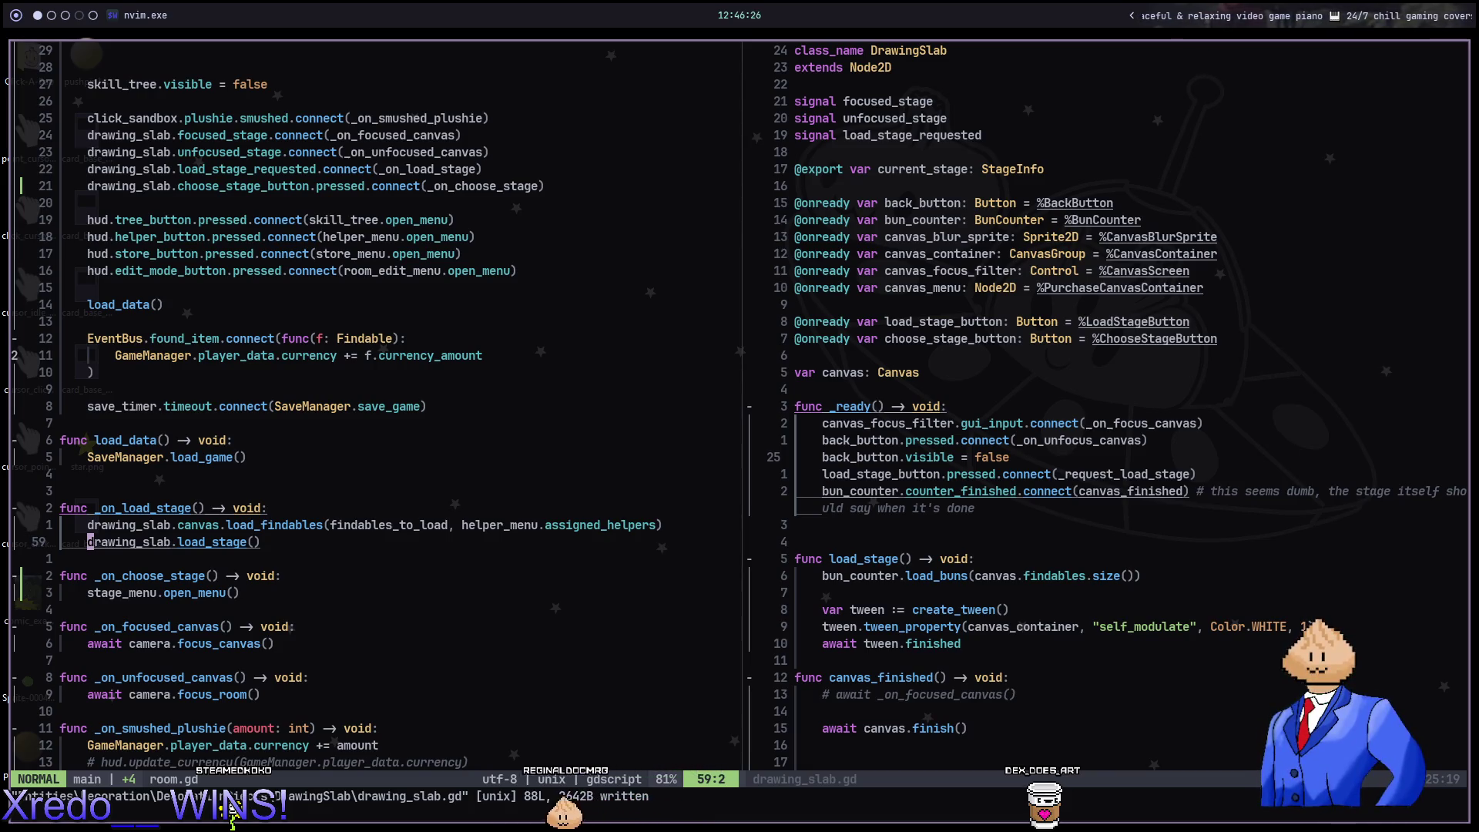
pyautogui.press('k')
pyautogui.press('k')
pyautogui.press('k')
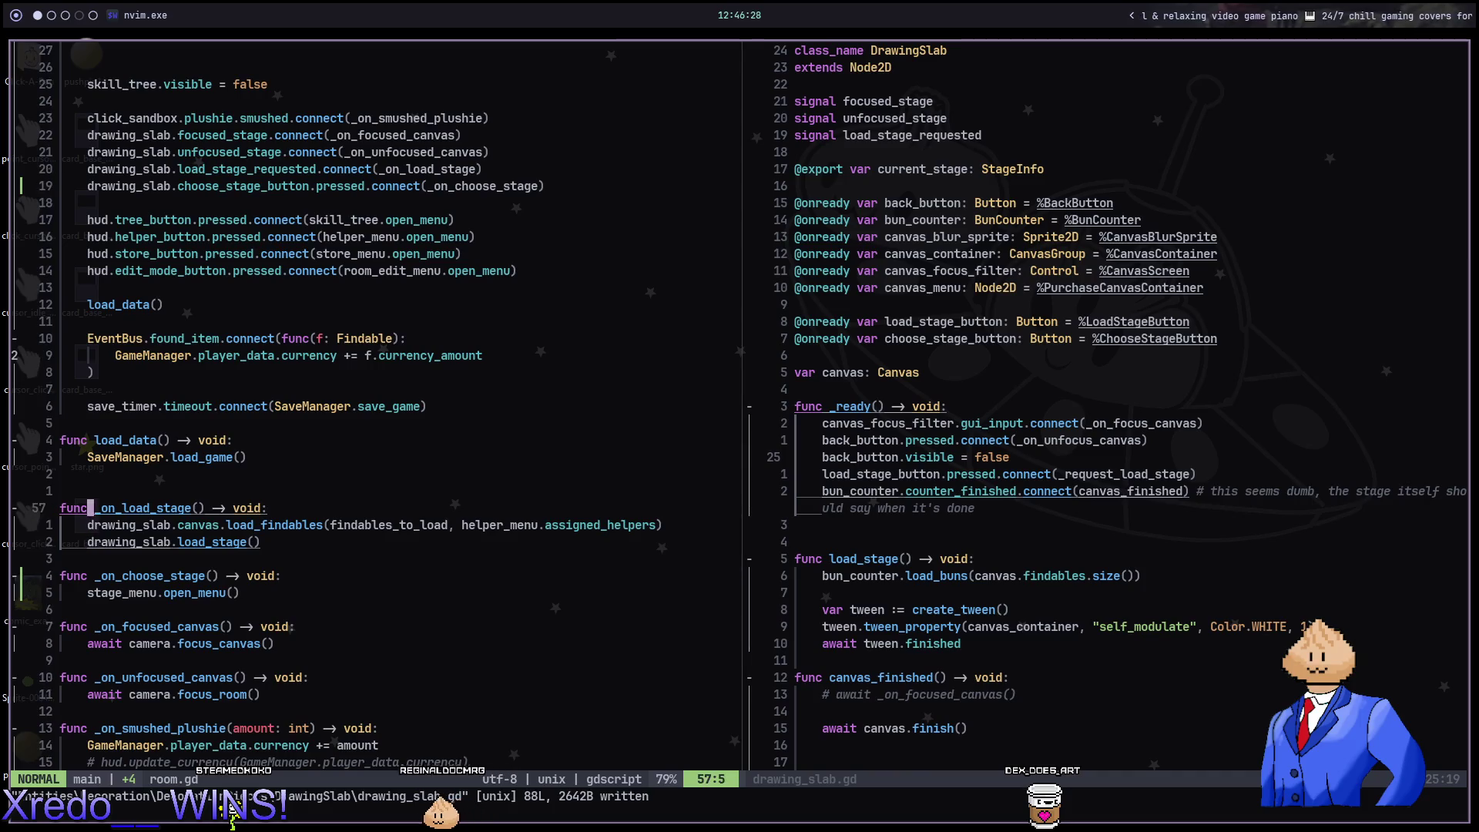
pyautogui.press('k')
pyautogui.press('k')
pyautogui.press('k')
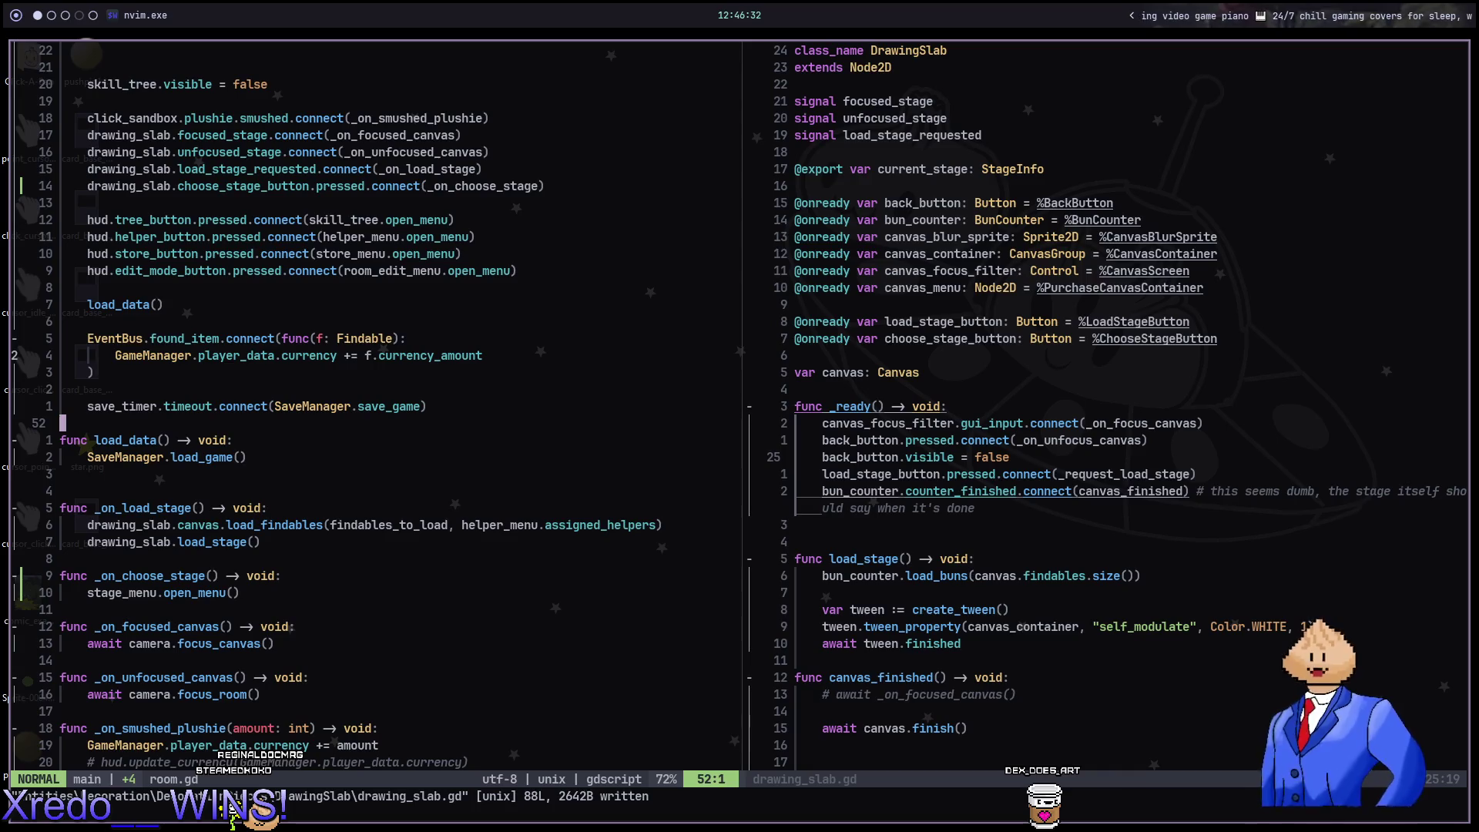
pyautogui.press('Return')
pyautogui.press('Return')
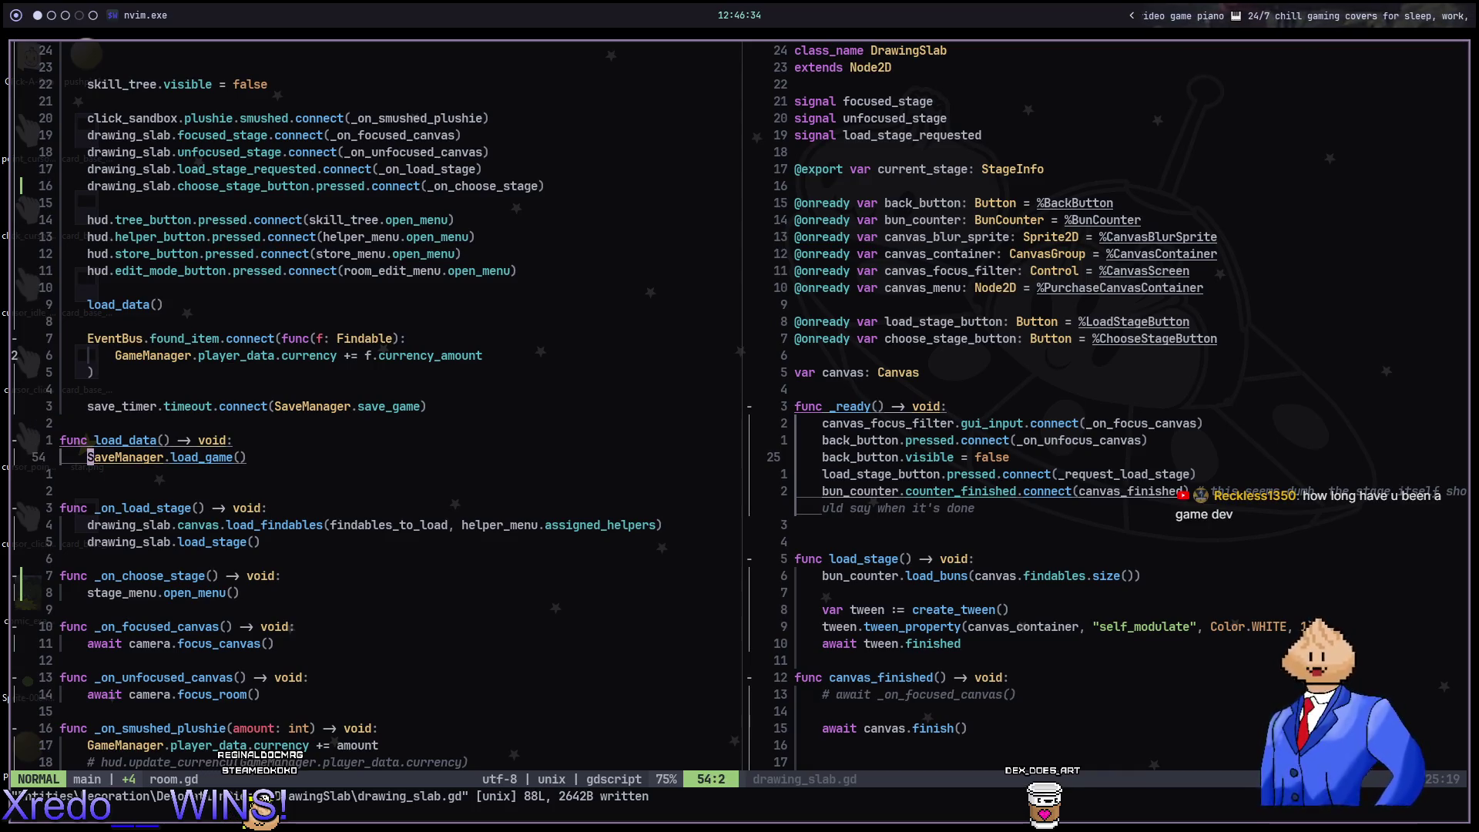
pyautogui.press('j')
pyautogui.press('j')
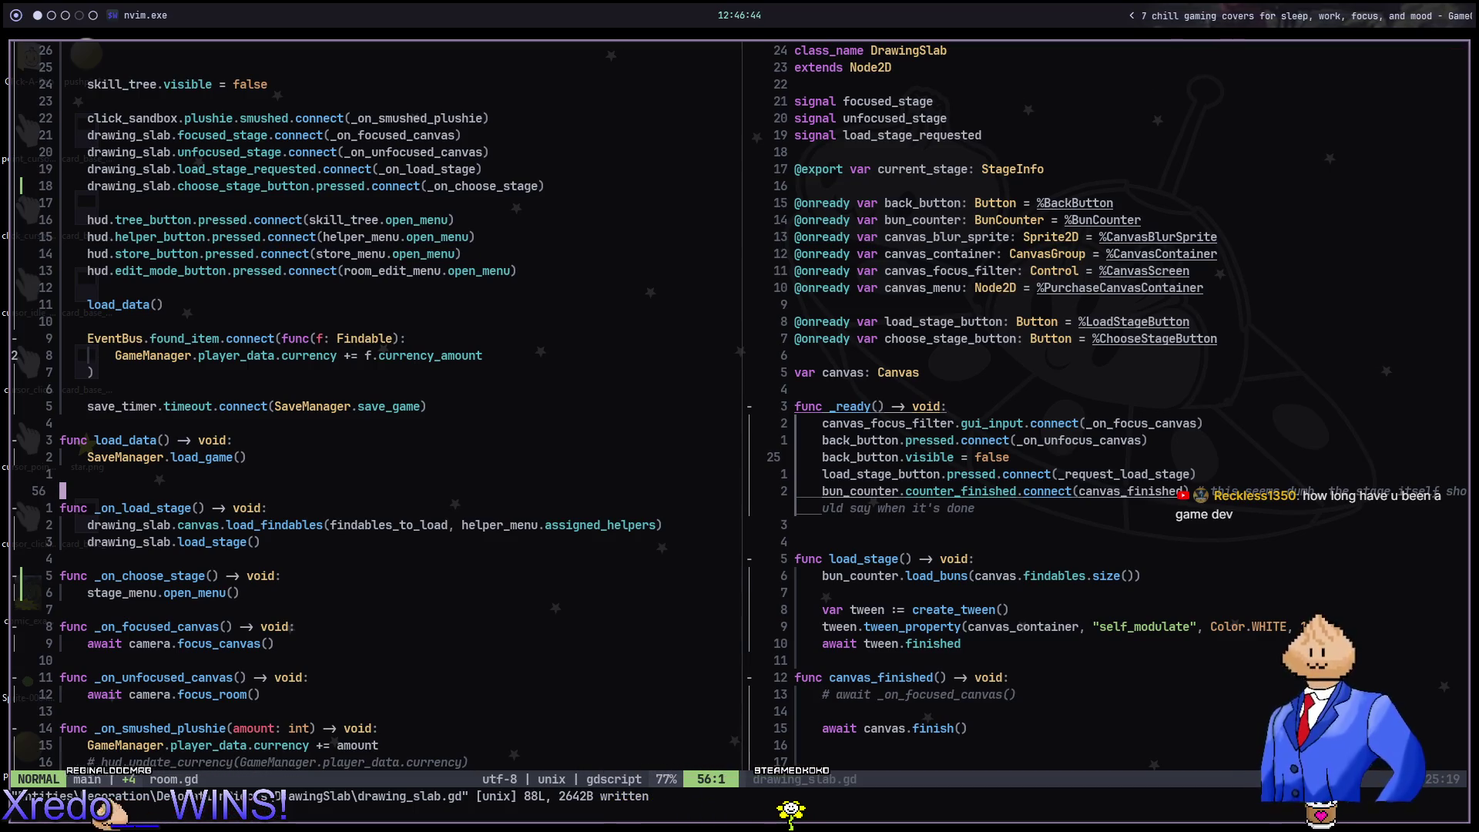
# Step: Delete the extra blank line above _on_load_stage in room.gd
pyautogui.hotkey('ctrl', 's')
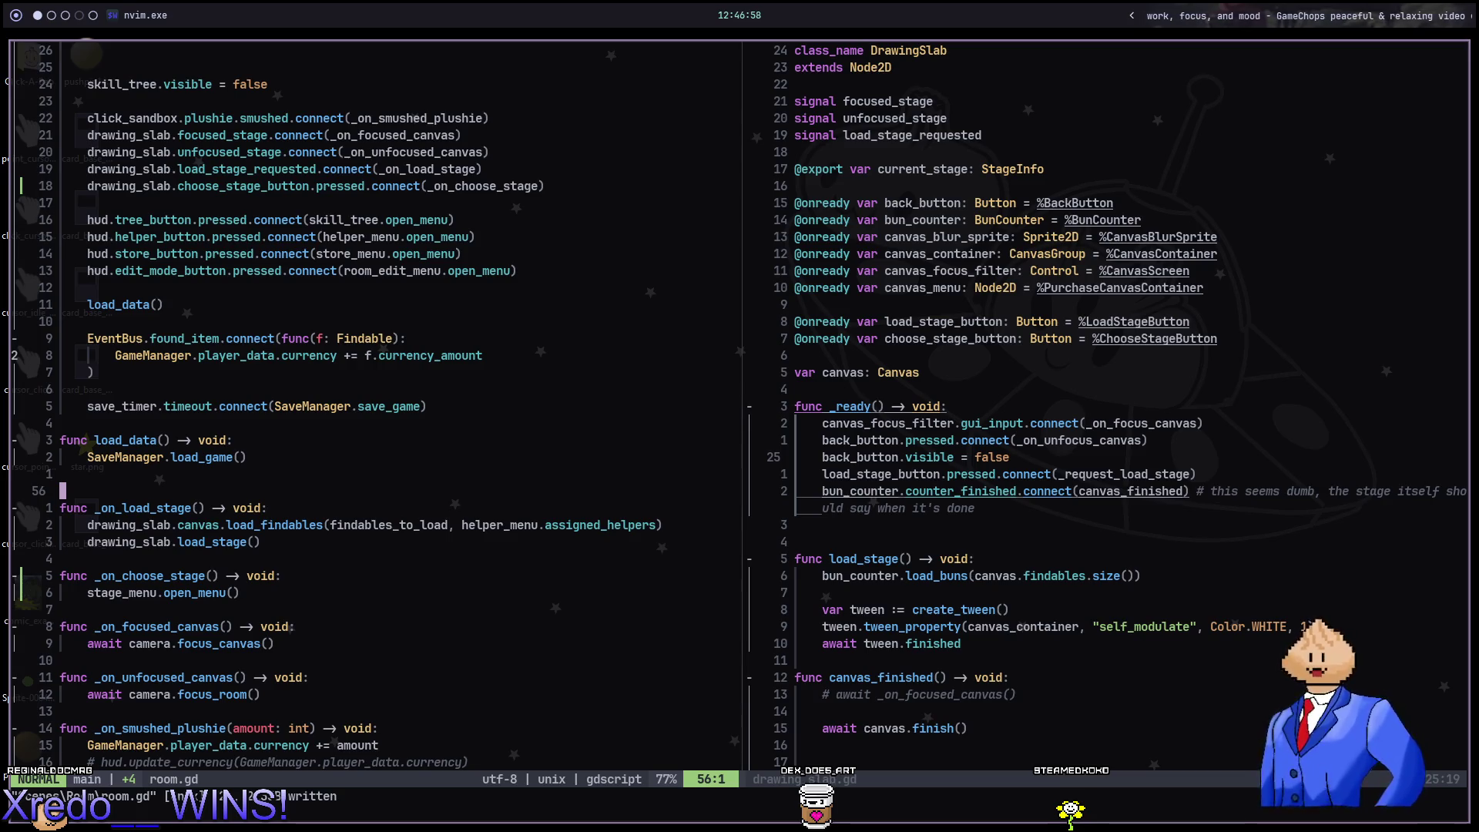
pyautogui.click(62, 490)
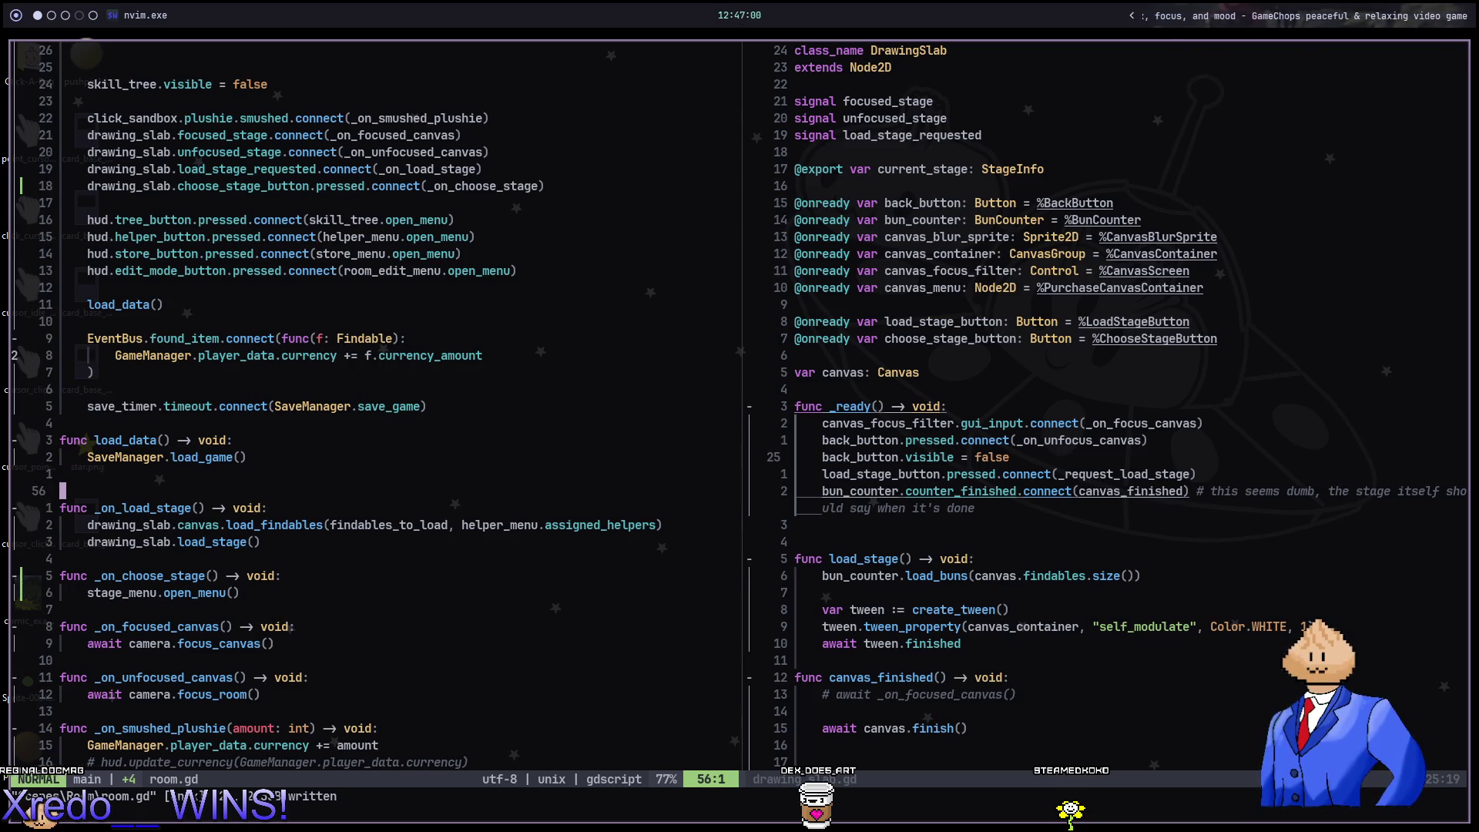
pyautogui.press('d')
pyautogui.press('d')
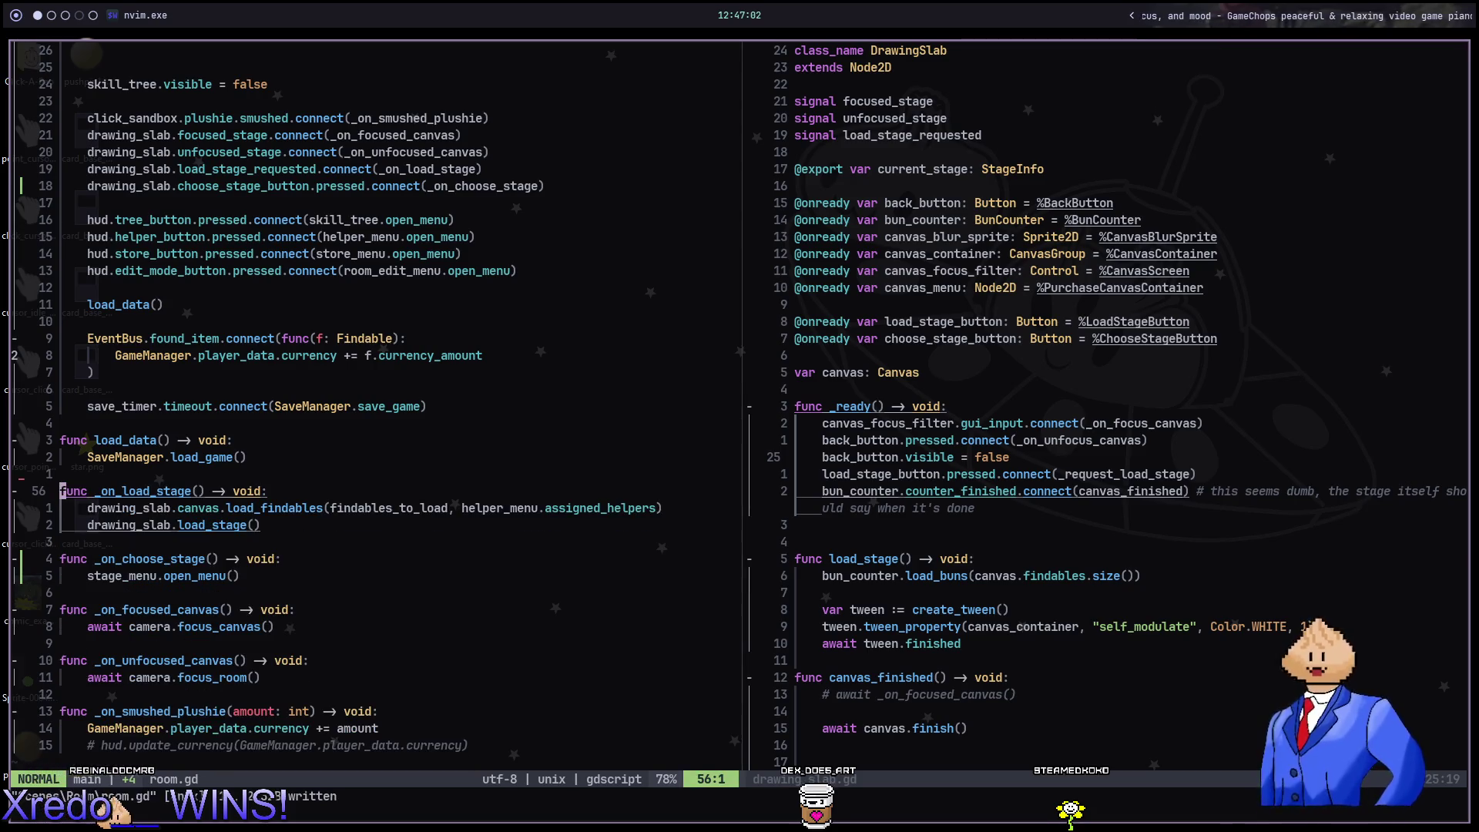
pyautogui.scroll(5, 369, 408)
pyautogui.scroll(-5, 370, 408)
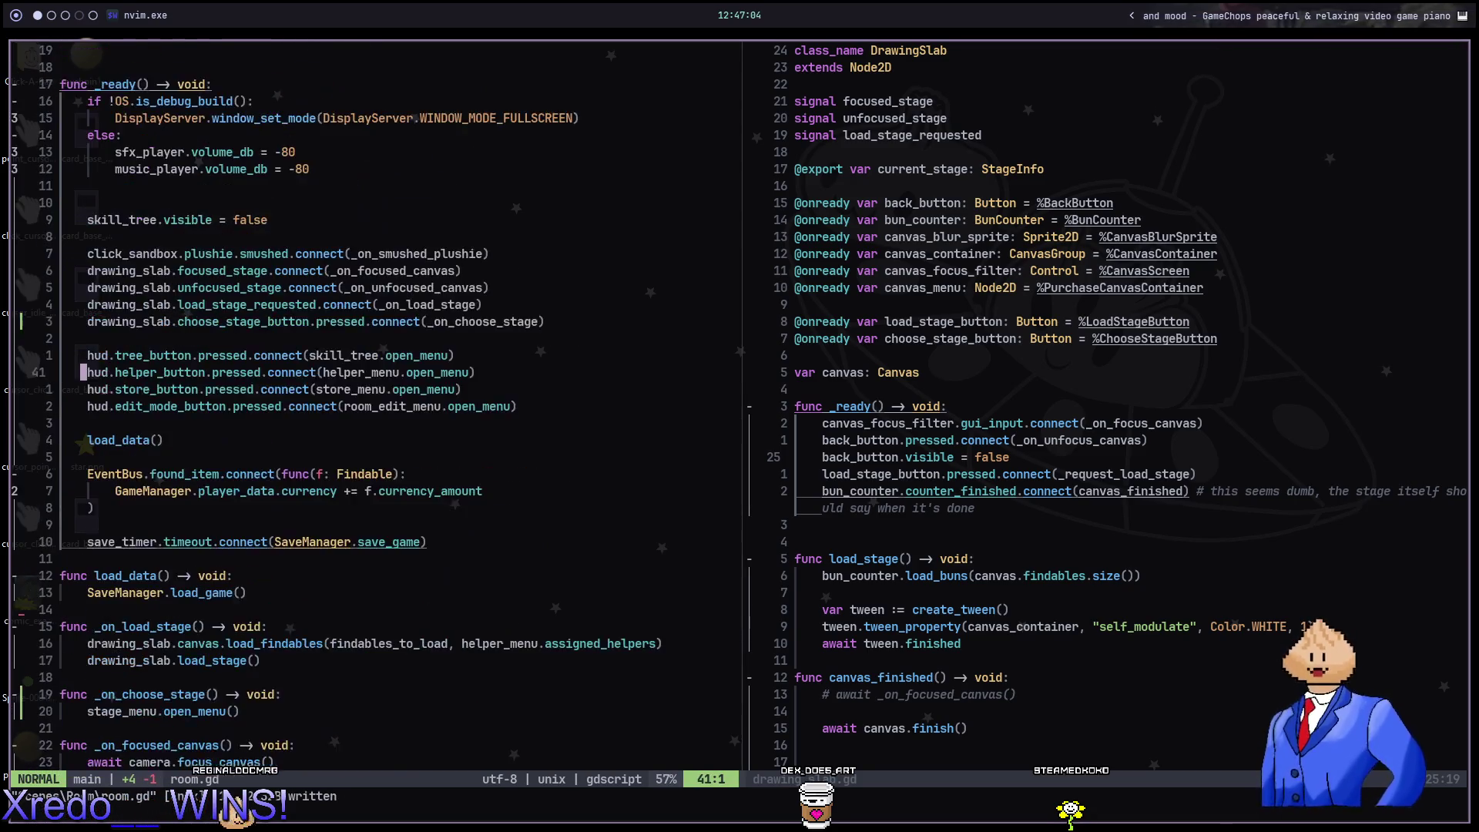
pyautogui.click(62, 609)
# Step: Compare with drawing_slab.gd's canvas_finished code, then return to room.gd's load_data
pyautogui.hotkey('ctrl', 'w')
pyautogui.press('l')
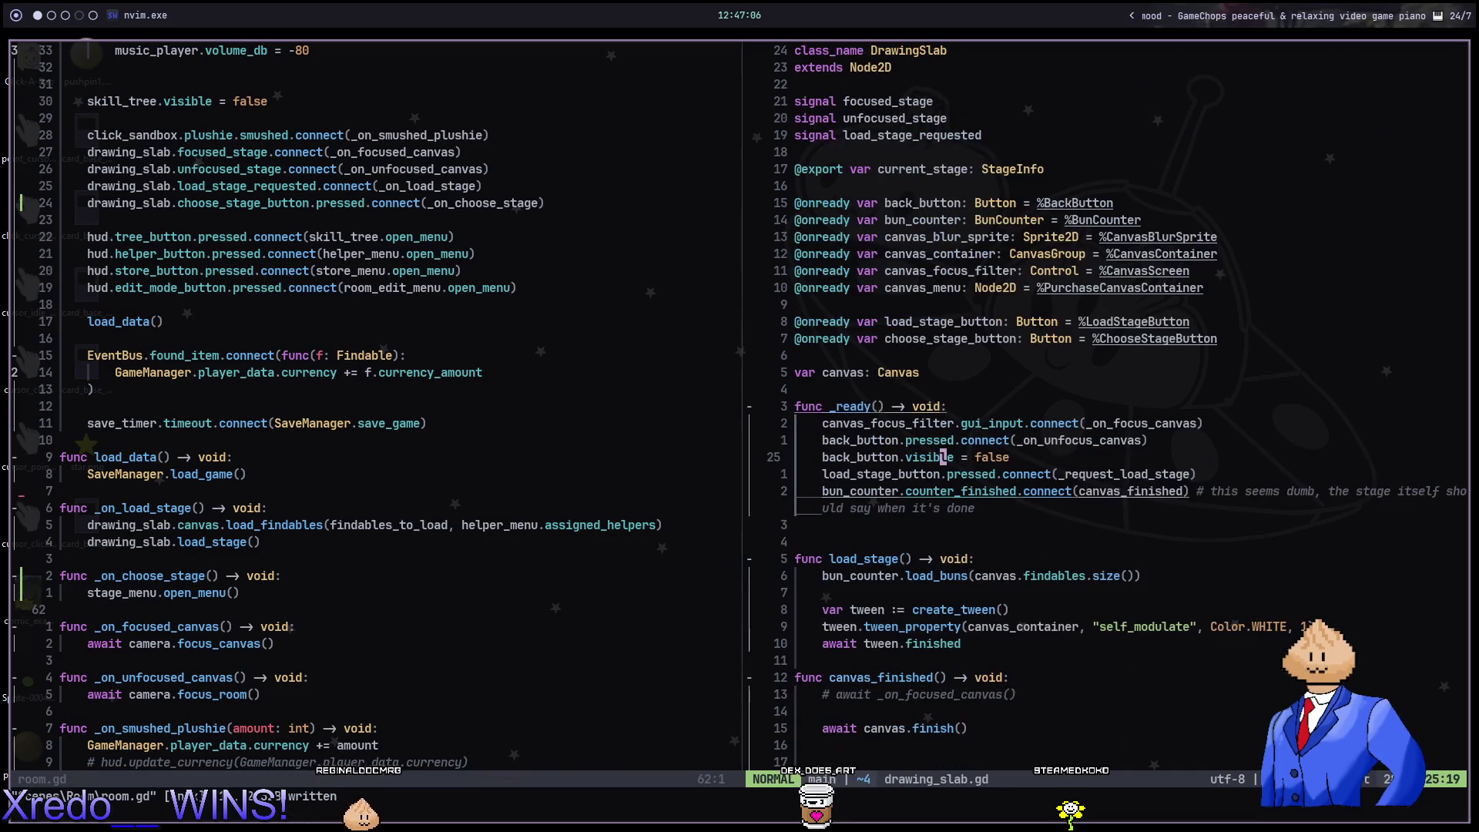
pyautogui.hotkey('ctrl', 'd')
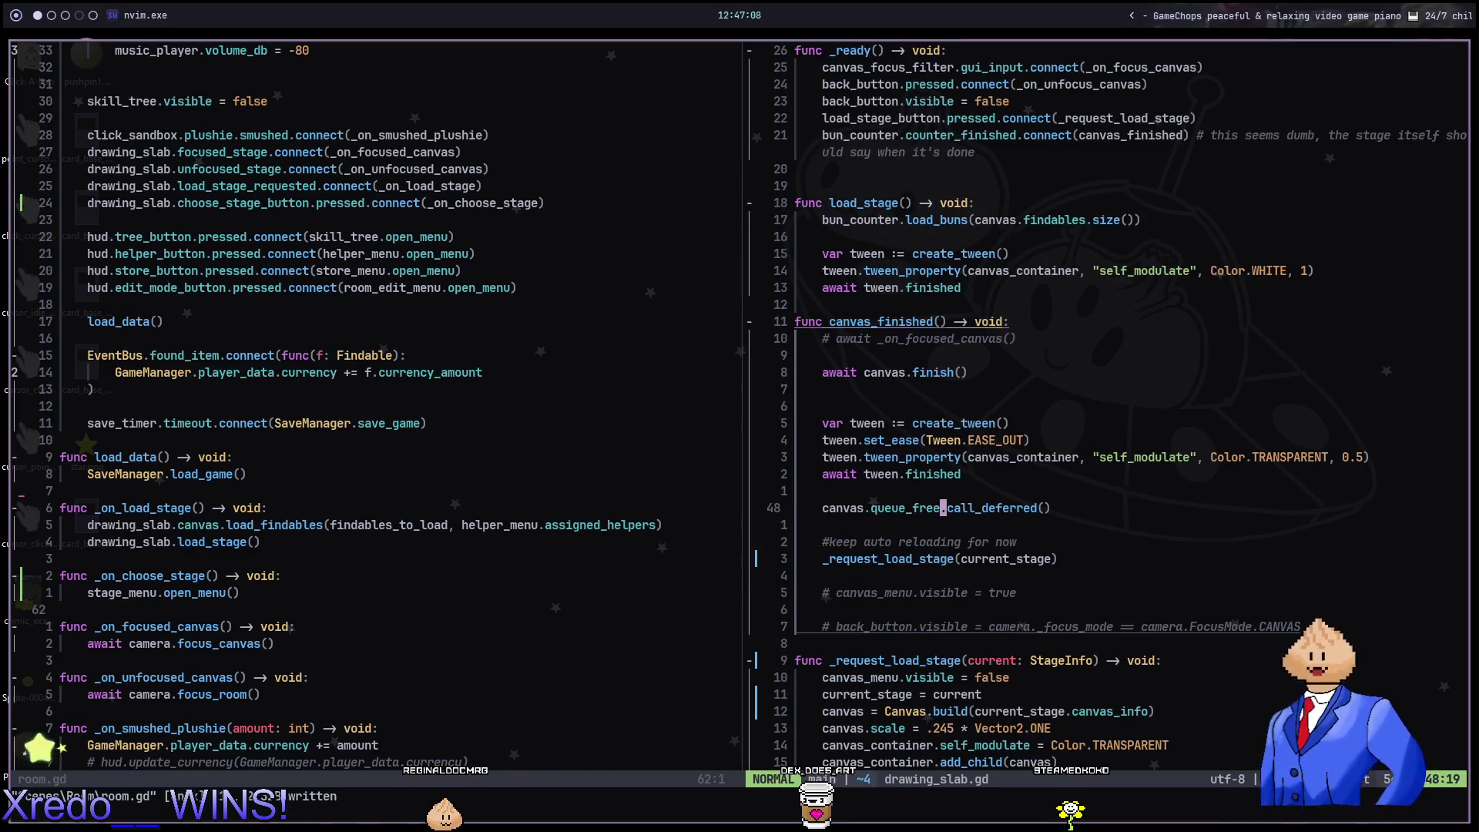
pyautogui.hotkey('ctrl', 'w')
pyautogui.press('h')
pyautogui.scroll(10, 369, 408)
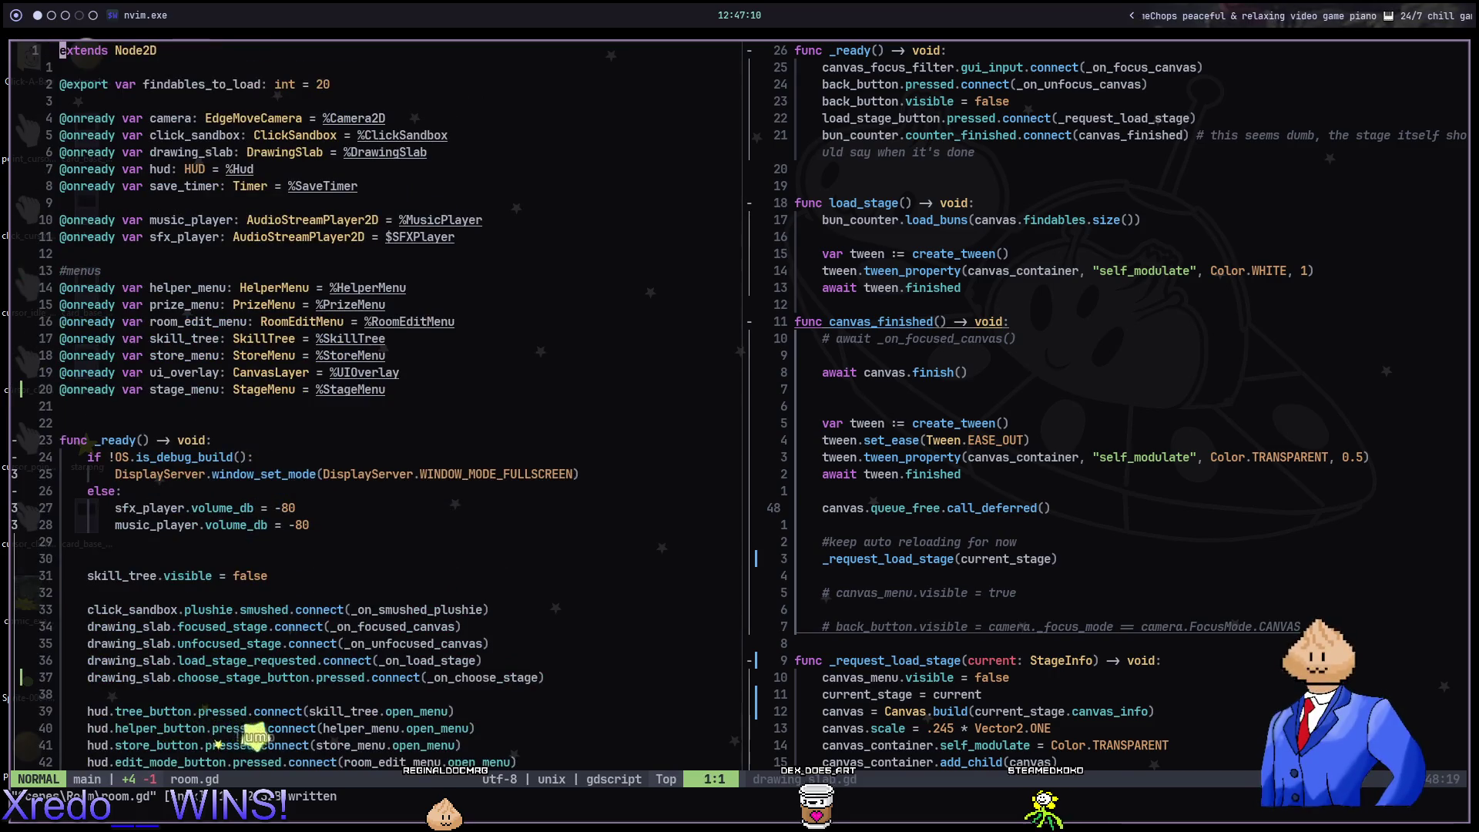
pyautogui.scroll(-7, 370, 408)
pyautogui.hotkey('ctrl', 'd')
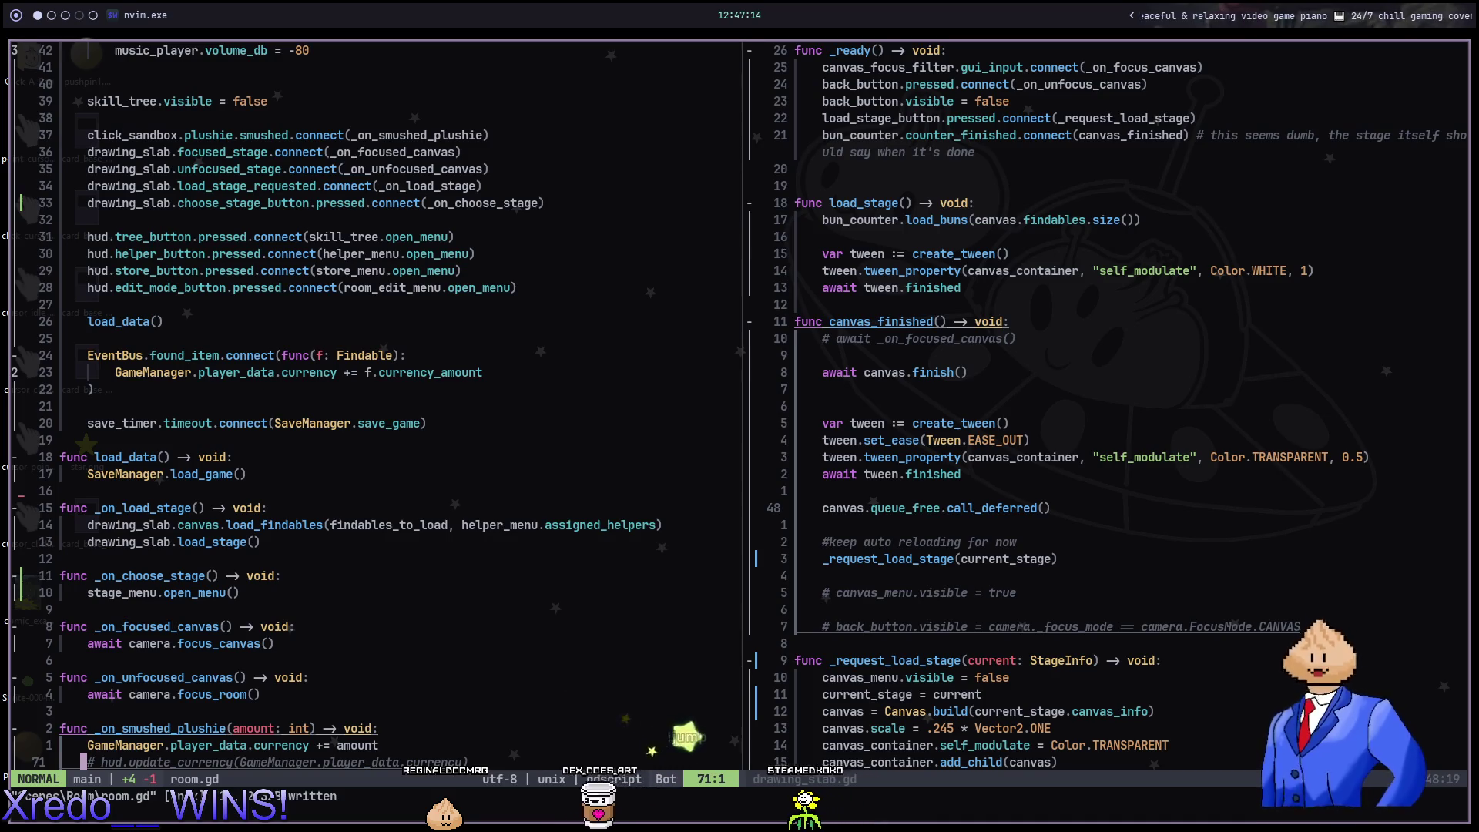
# Step: Save room.gd and run the game in Godot with F5
pyautogui.press(':')
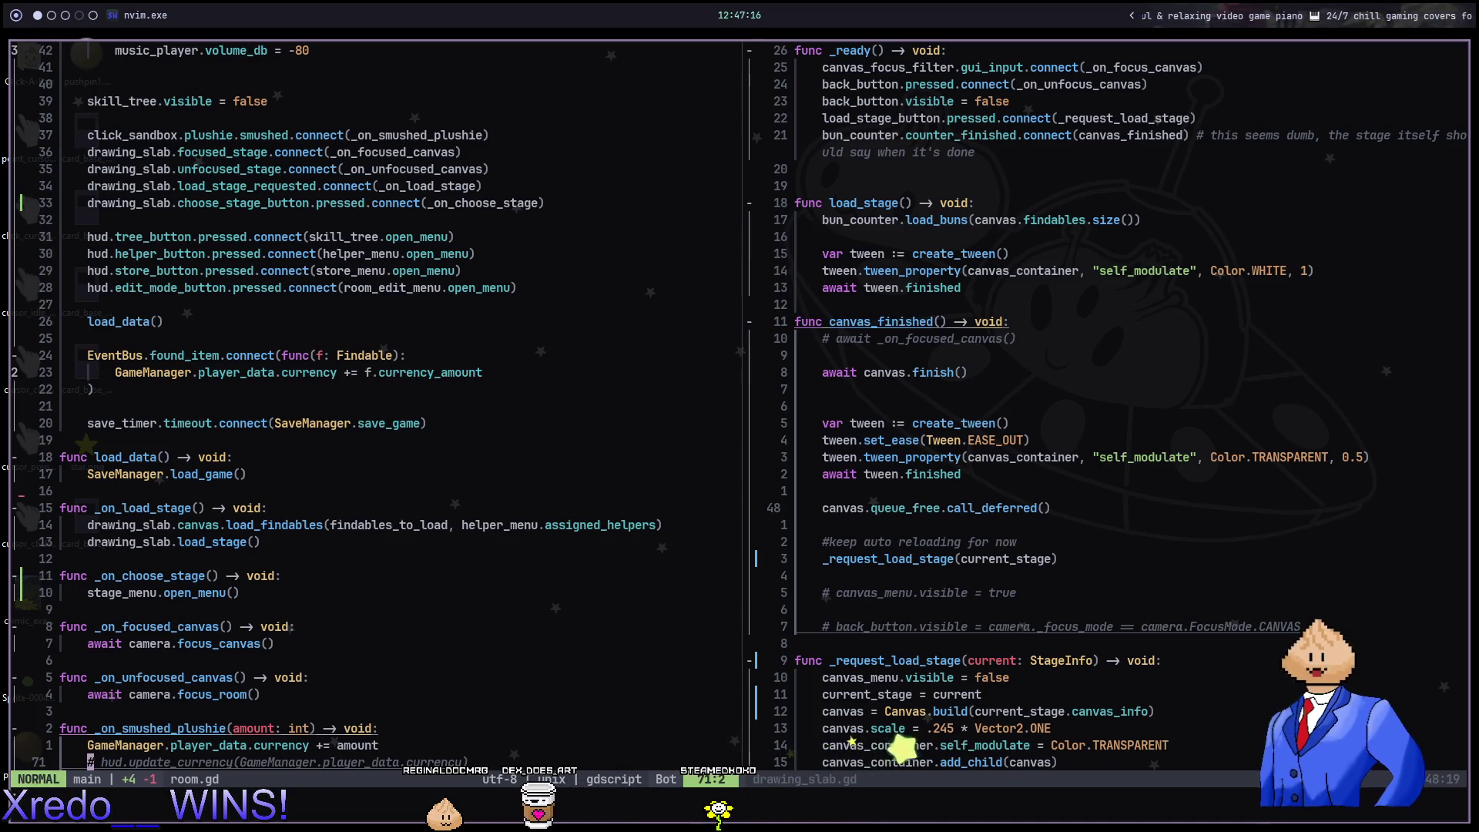
pyautogui.press('Return')
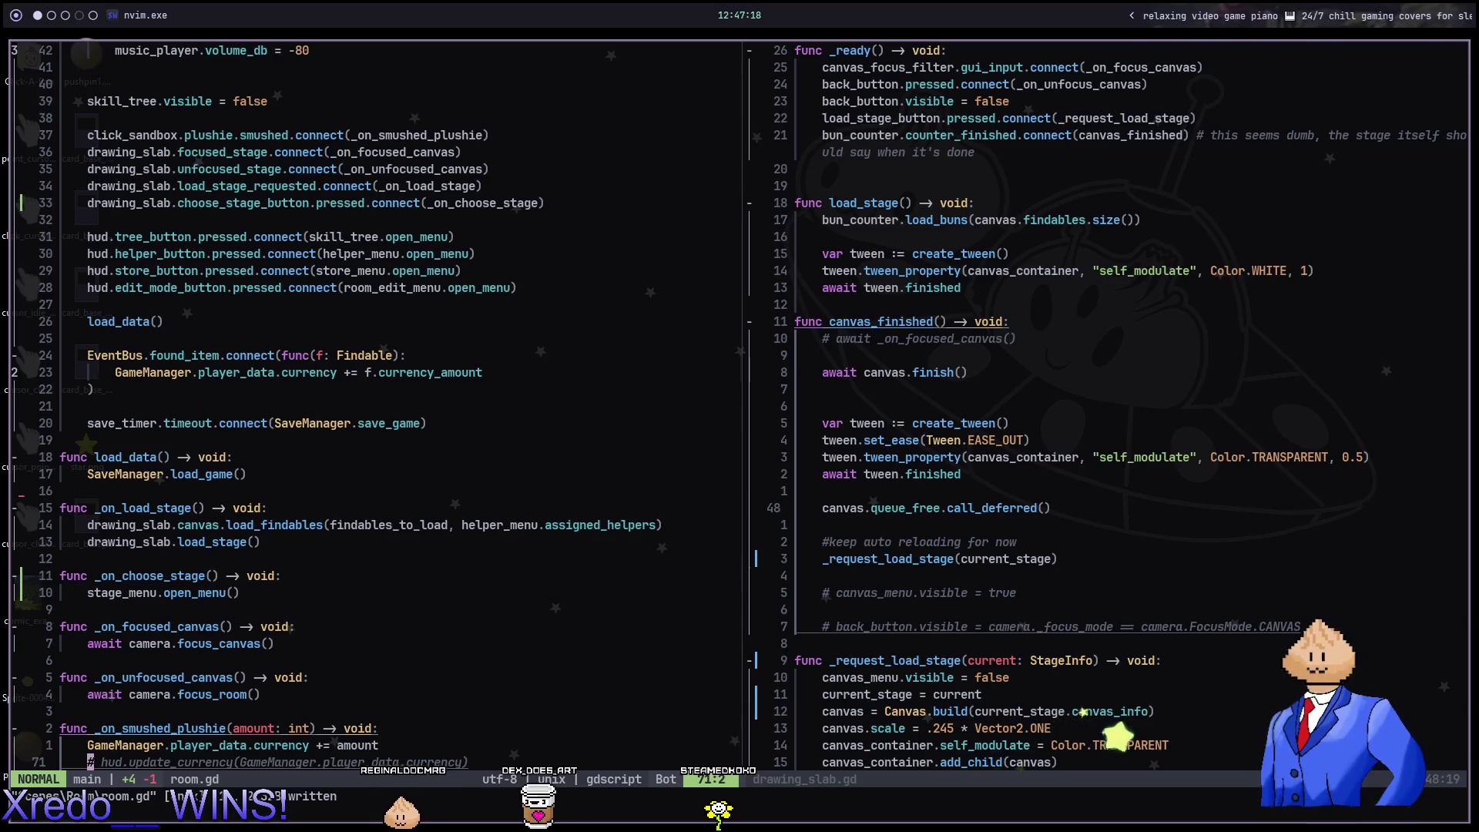
pyautogui.hotkey('alt', '2')
pyautogui.press('F5')
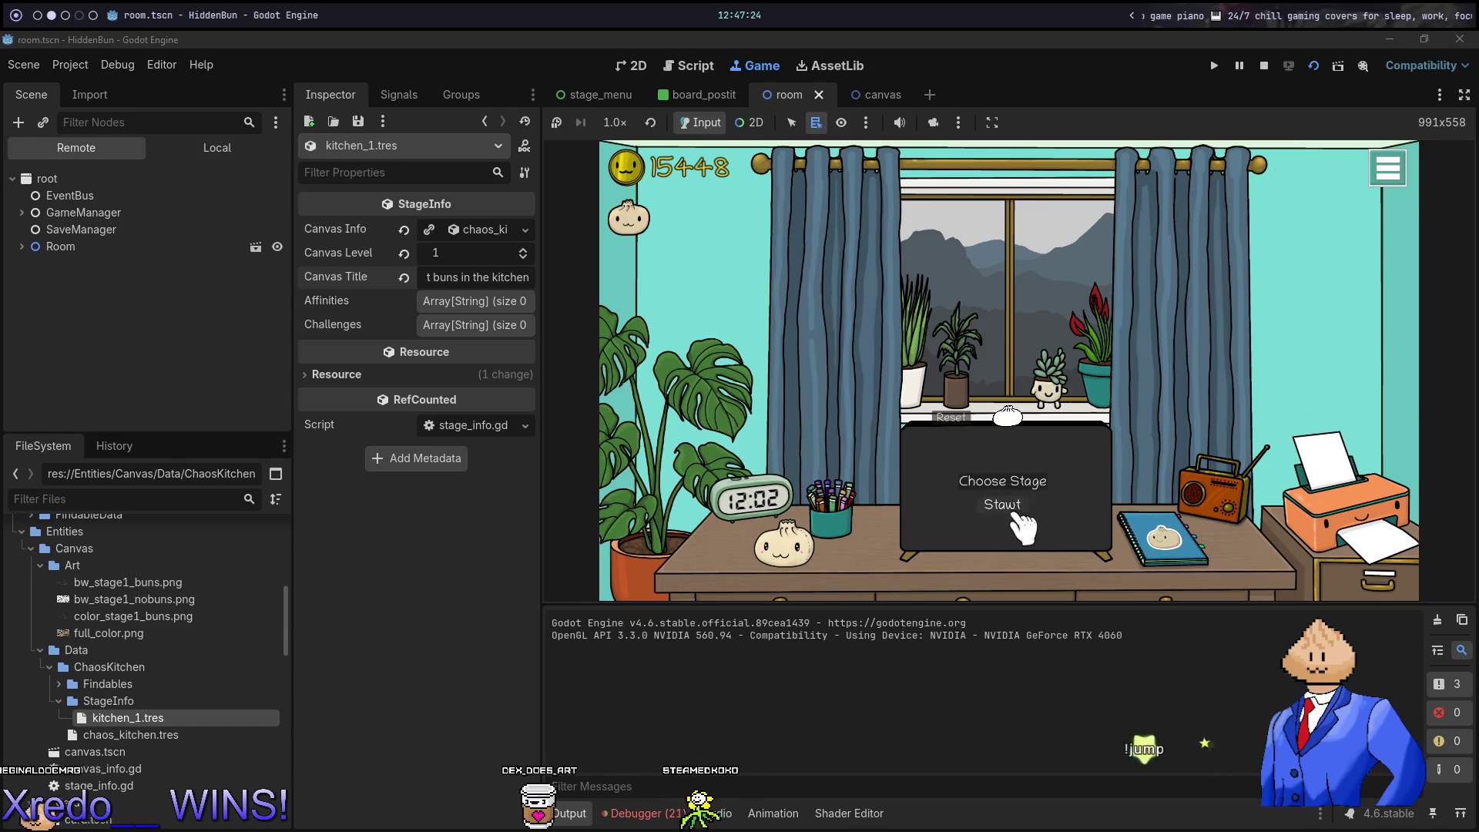
# Step: Read the Debugger's 23 errors about _request_load_stage getting 0 arguments, then return to nvim
pyautogui.click(668, 817)
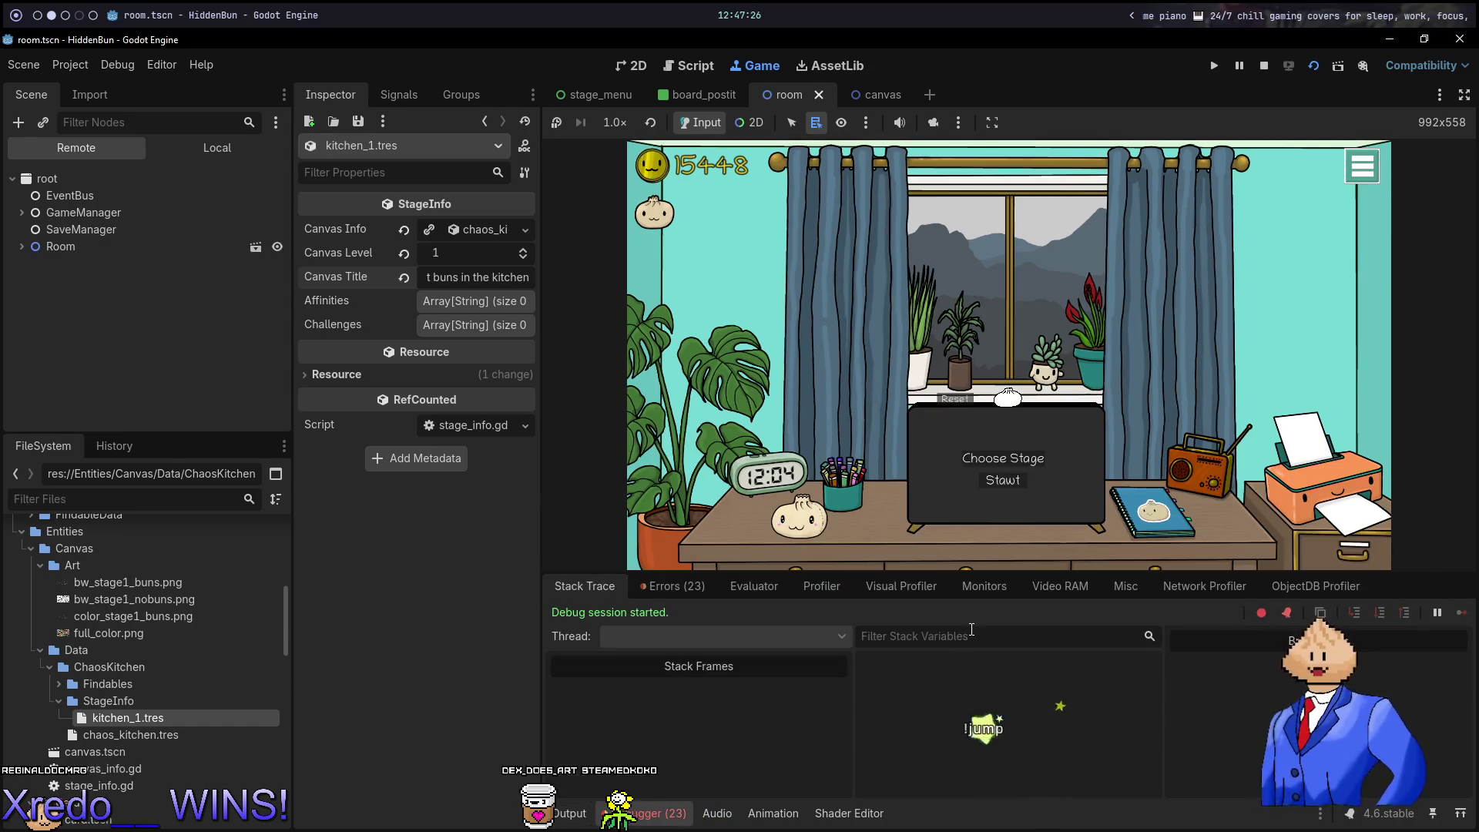
pyautogui.click(688, 593)
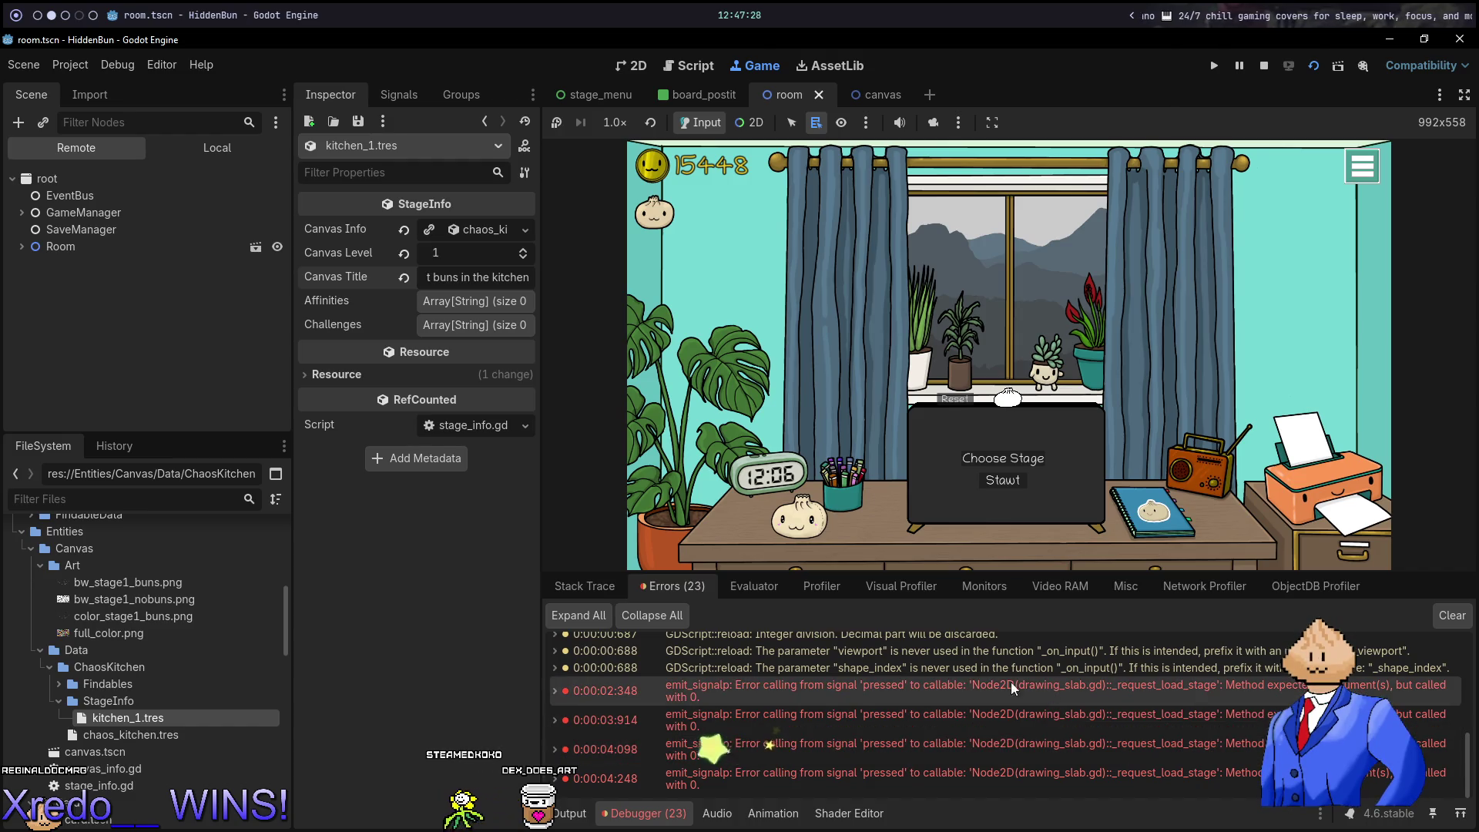
pyautogui.hotkey('alt', 'Tab')
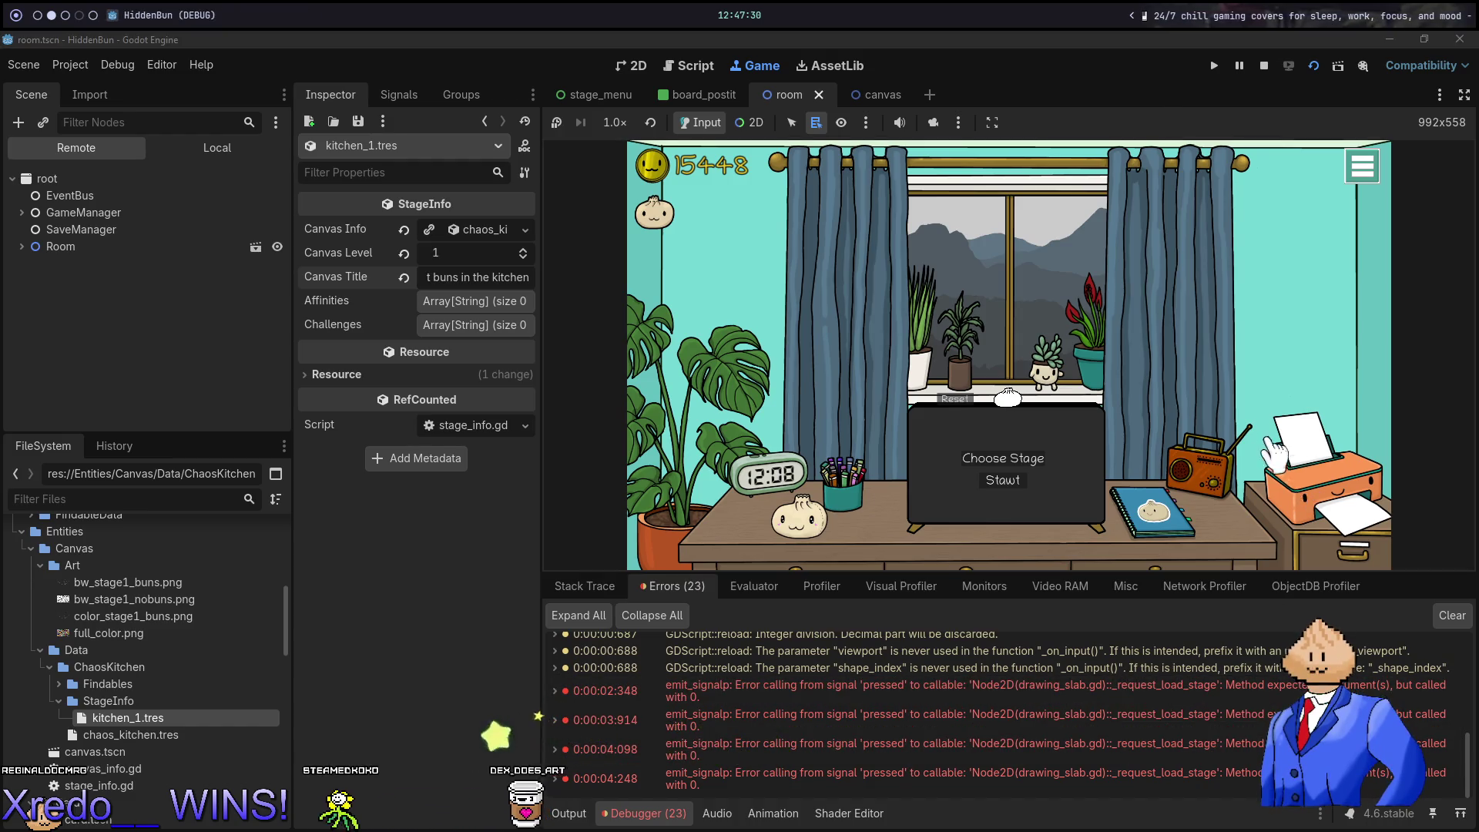
pyautogui.hotkey('ctrl', 'w')
# Step: On the load-stage button connection line, append .bin) after _request_load_stage in drawing_slab.gd
pyautogui.press('l')
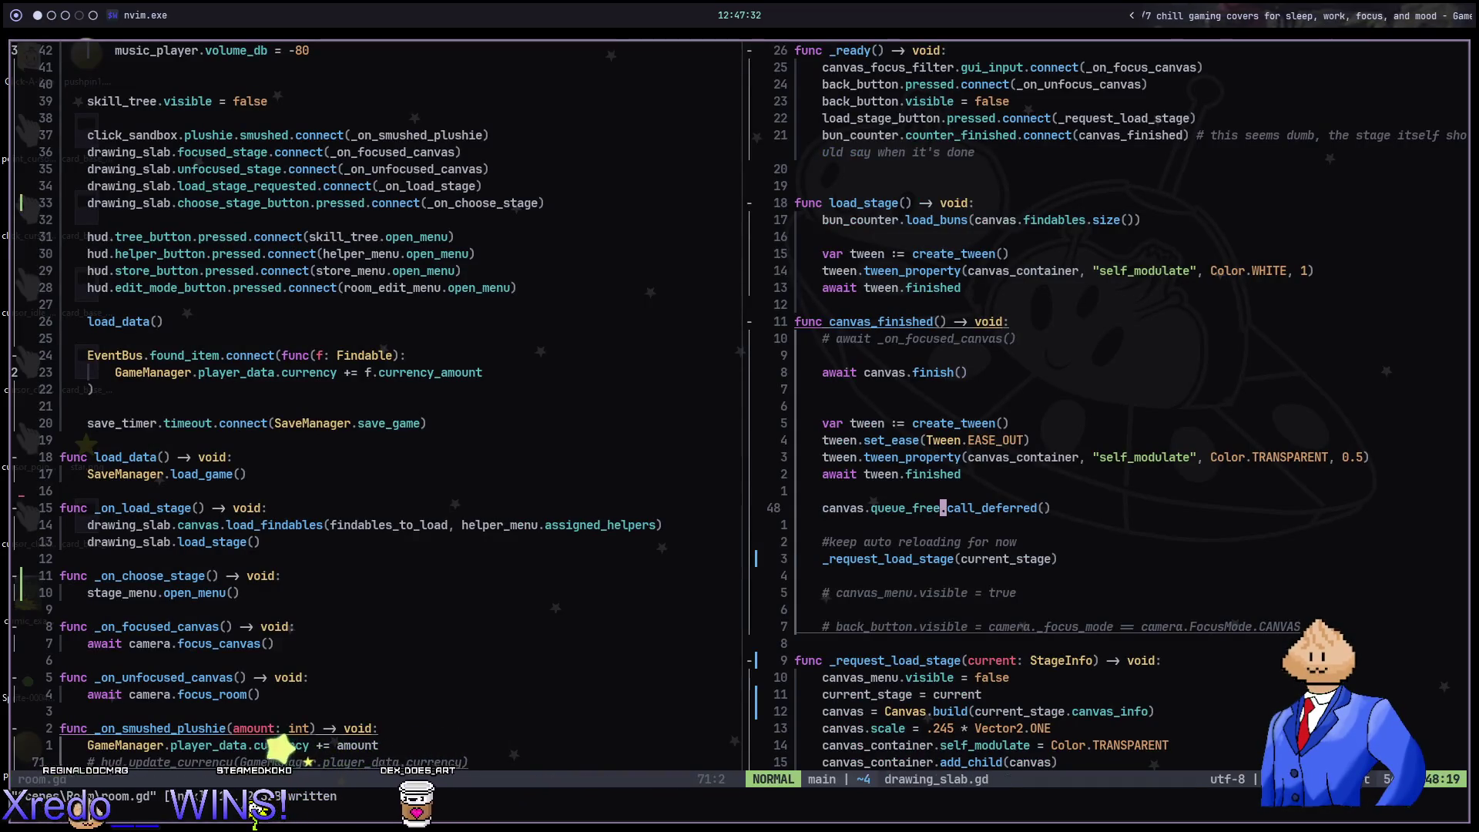
pyautogui.press('2')
pyautogui.press('2')
pyautogui.press('k')
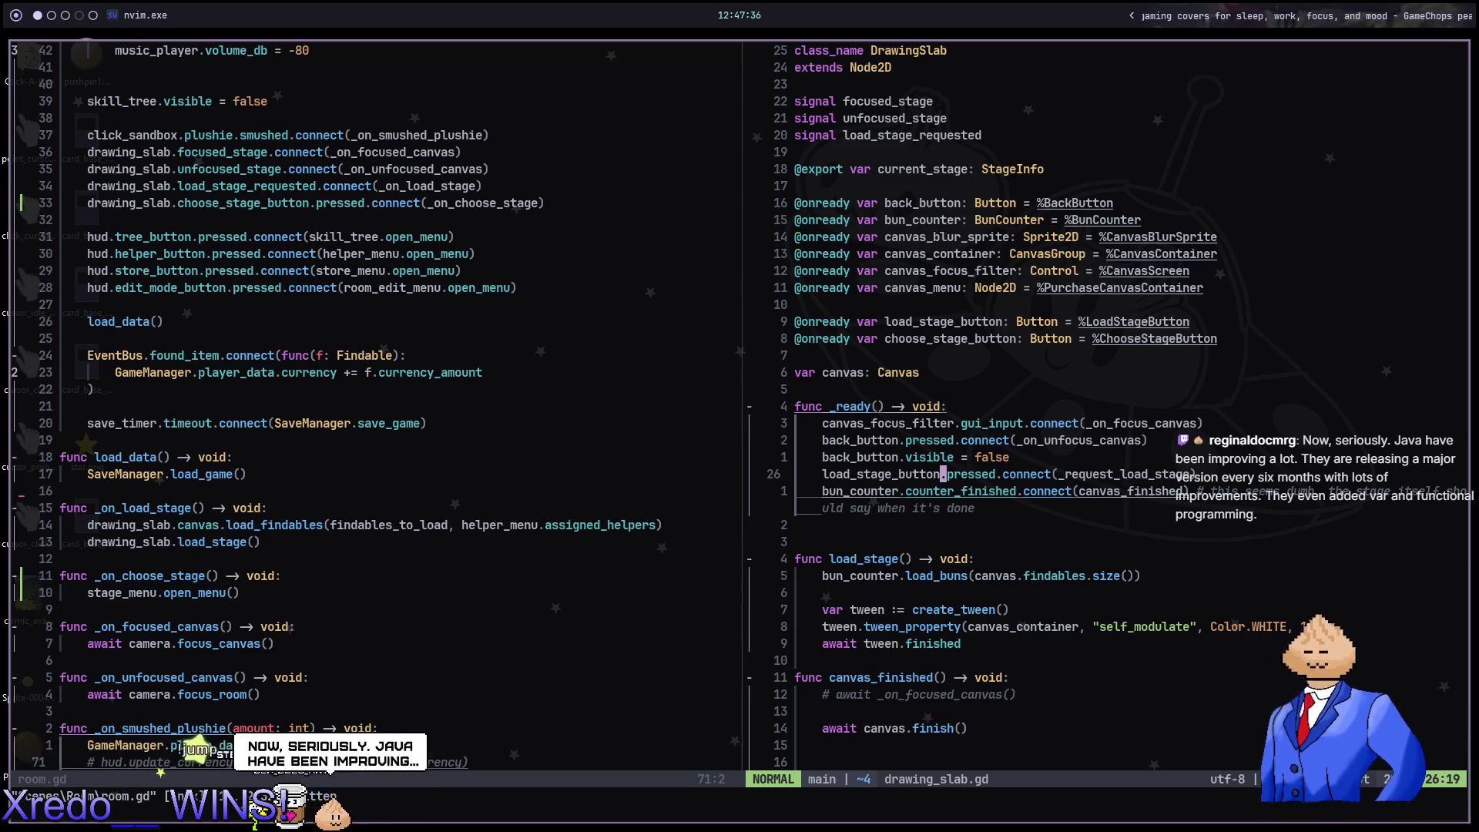
pyautogui.press('A')
pyautogui.press('BackSpace')
pyautogui.write(')')
pyautogui.write('.bin')
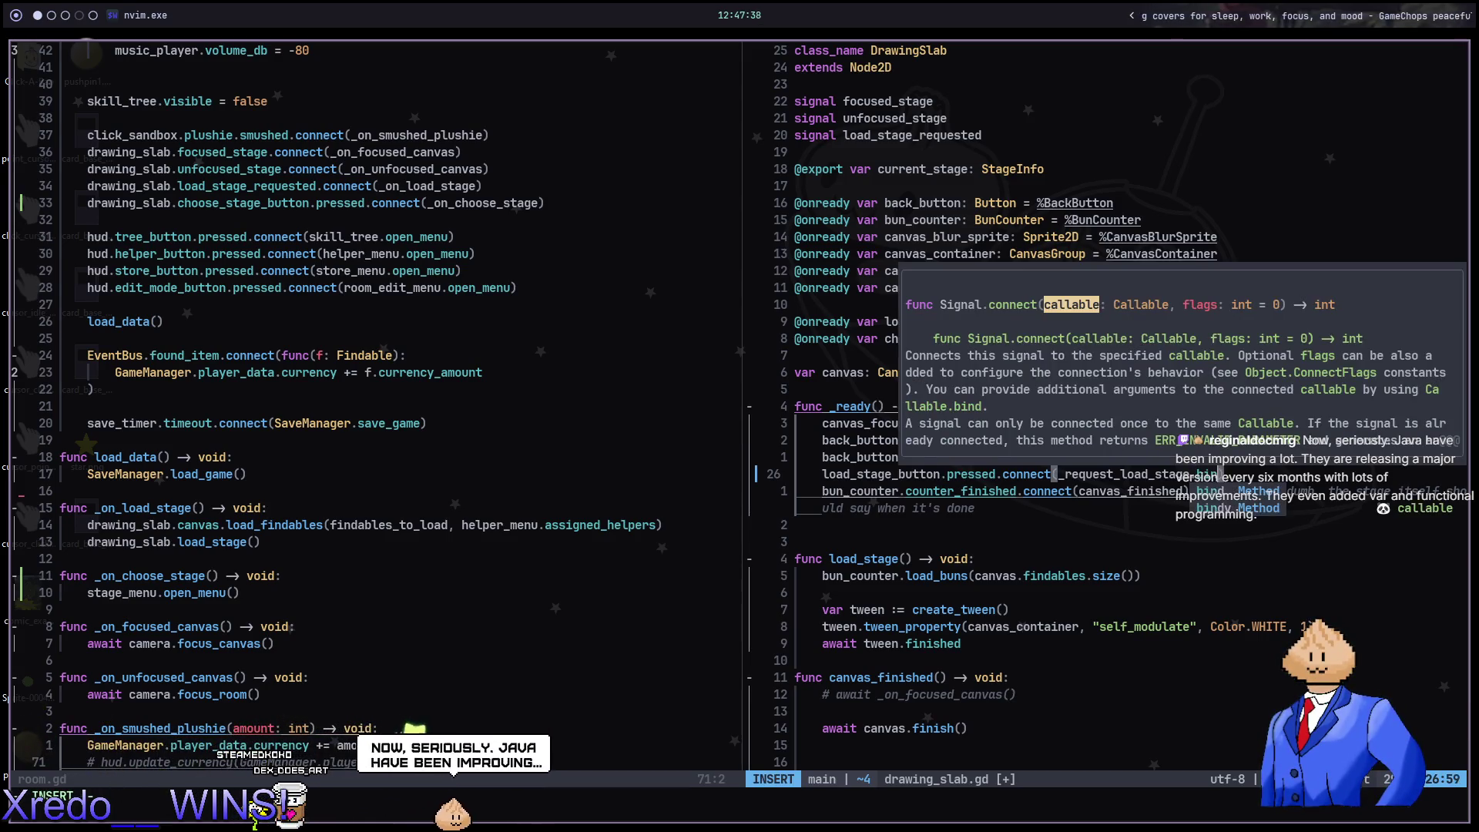
# Step: Save drawing_slab.gd with :w and return to the Godot workspace
pyautogui.press('Escape')
pyautogui.write(':w')
pyautogui.press('Return')
pyautogui.press('super+2')
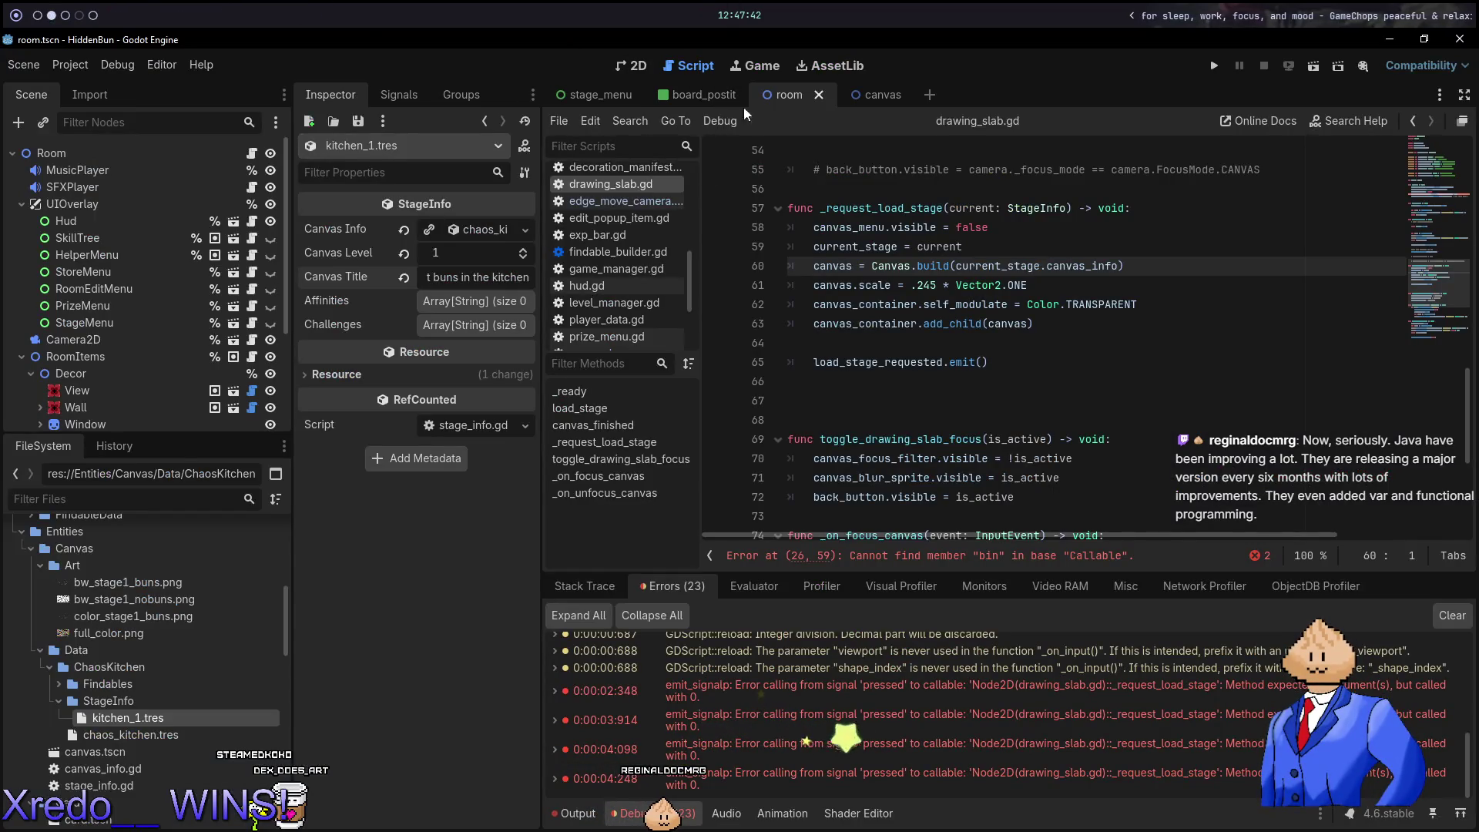
# Step: Open the drawing_slab scene through the scene search by typing 'draw'
pyautogui.hotkey('ctrl', 'shift', 'o')
pyautogui.write('drawi')
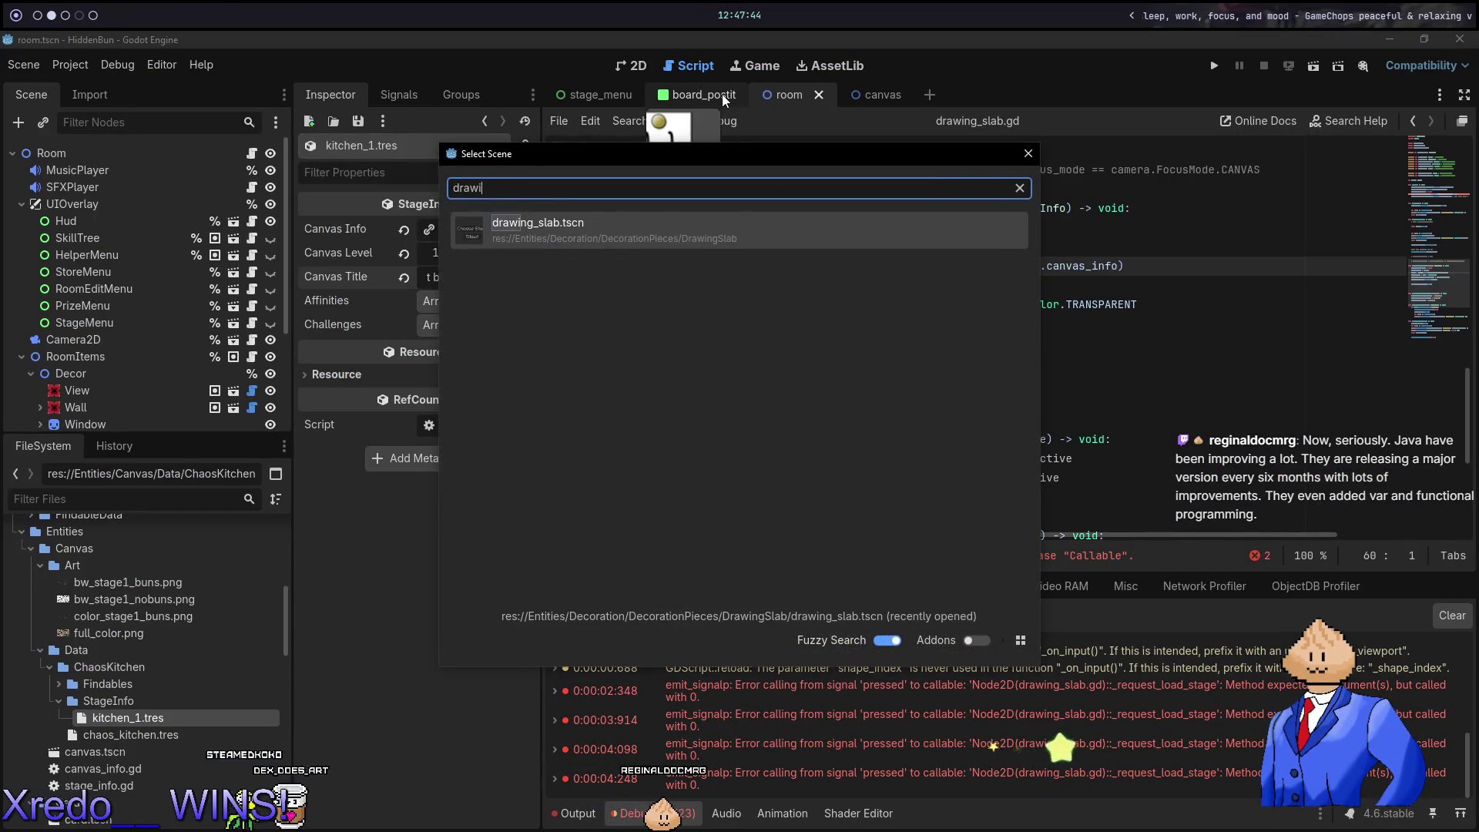
pyautogui.press('Return')
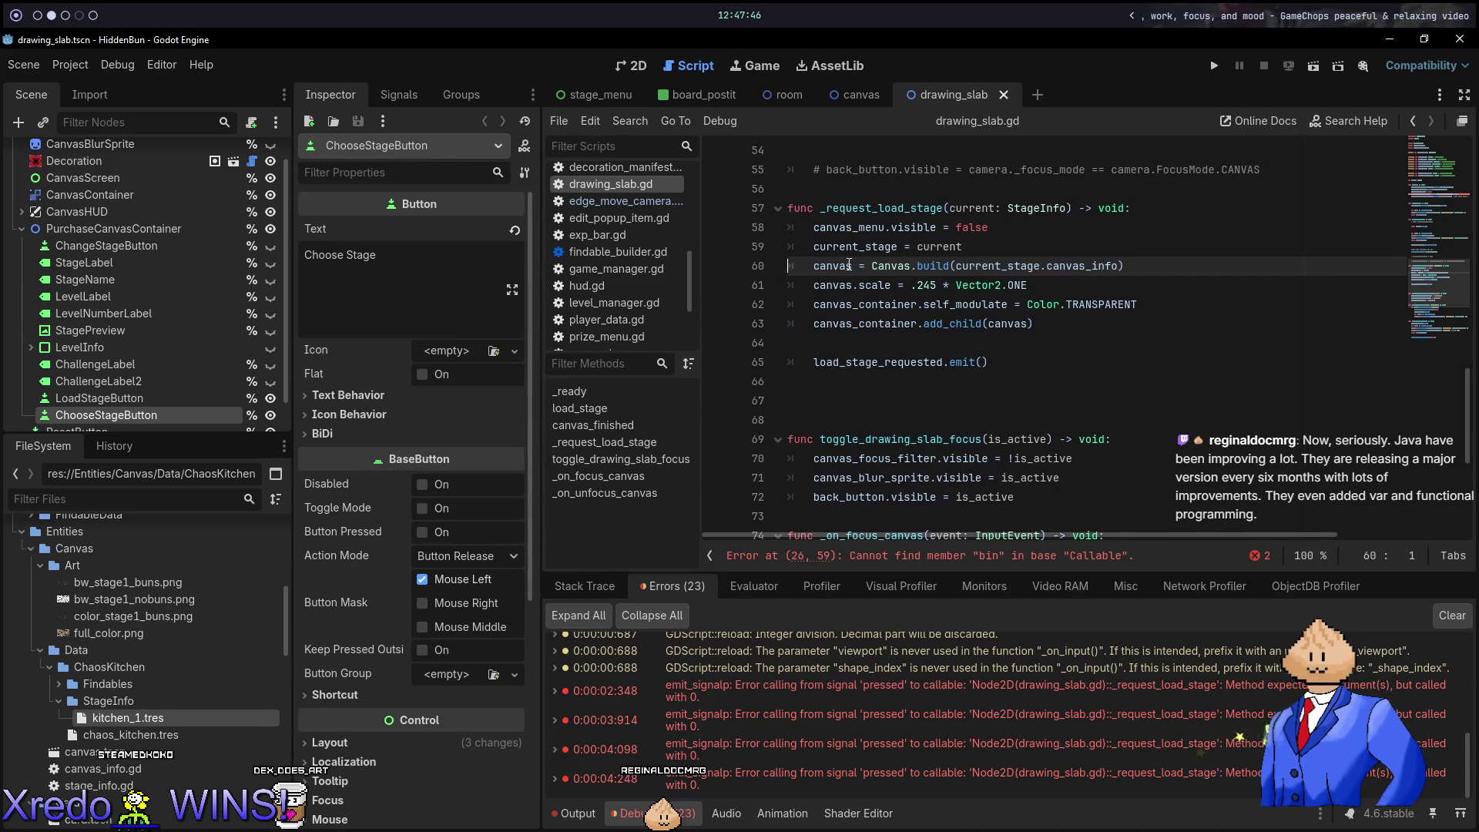
pyautogui.moveTo(132, 722)
pyautogui.mouseDown()
pyautogui.moveTo(674, 535)
pyautogui.moveTo(1020, 145)
pyautogui.moveTo(1109, 158)
pyautogui.moveTo(1074, 193)
pyautogui.moveTo(976, 148)
pyautogui.mouseUp()
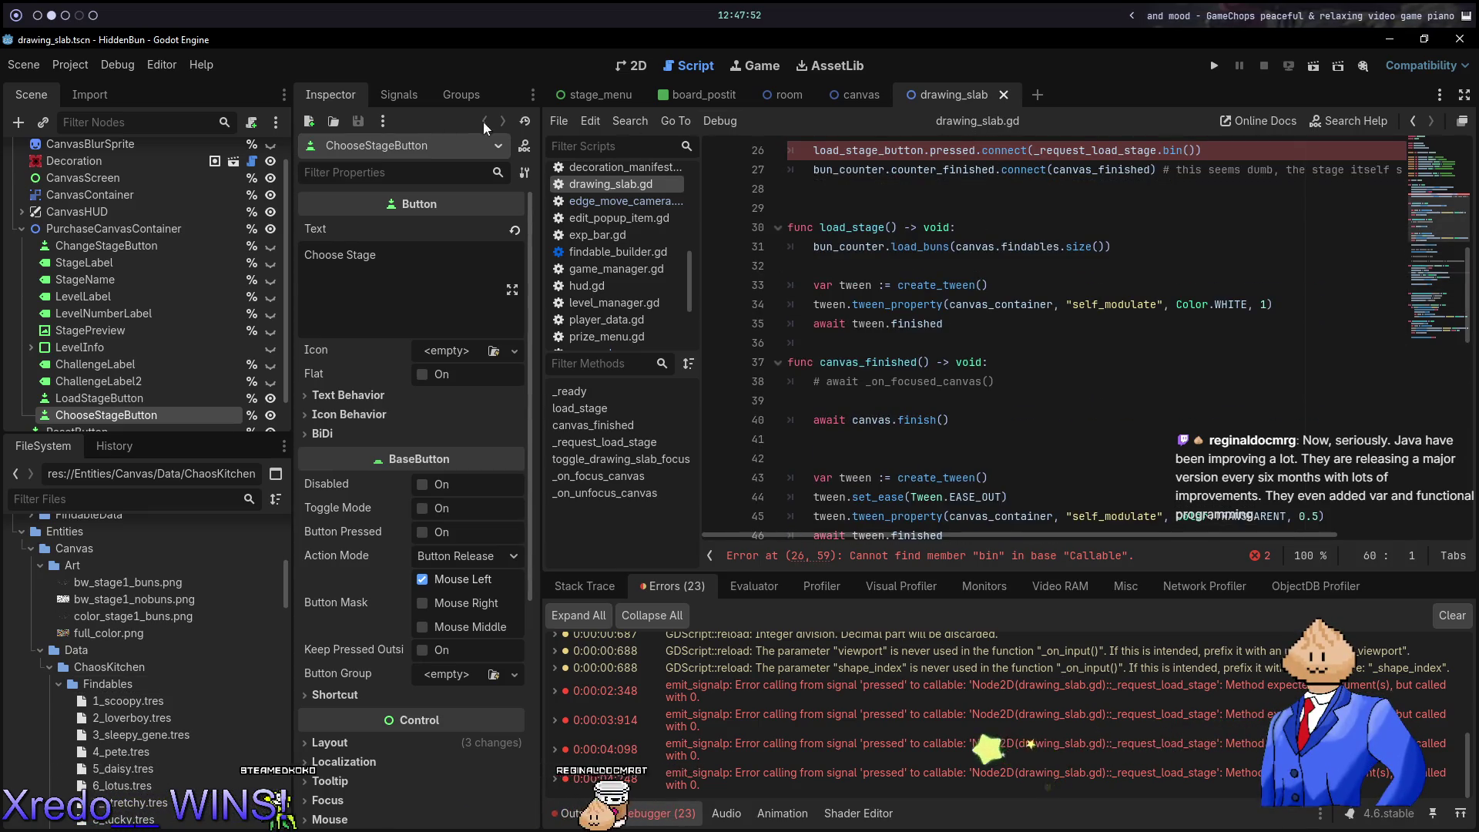
# Step: Switch to the canvas, then room scene tabs, collapse Decor, and show the 2D view
pyautogui.click(861, 107)
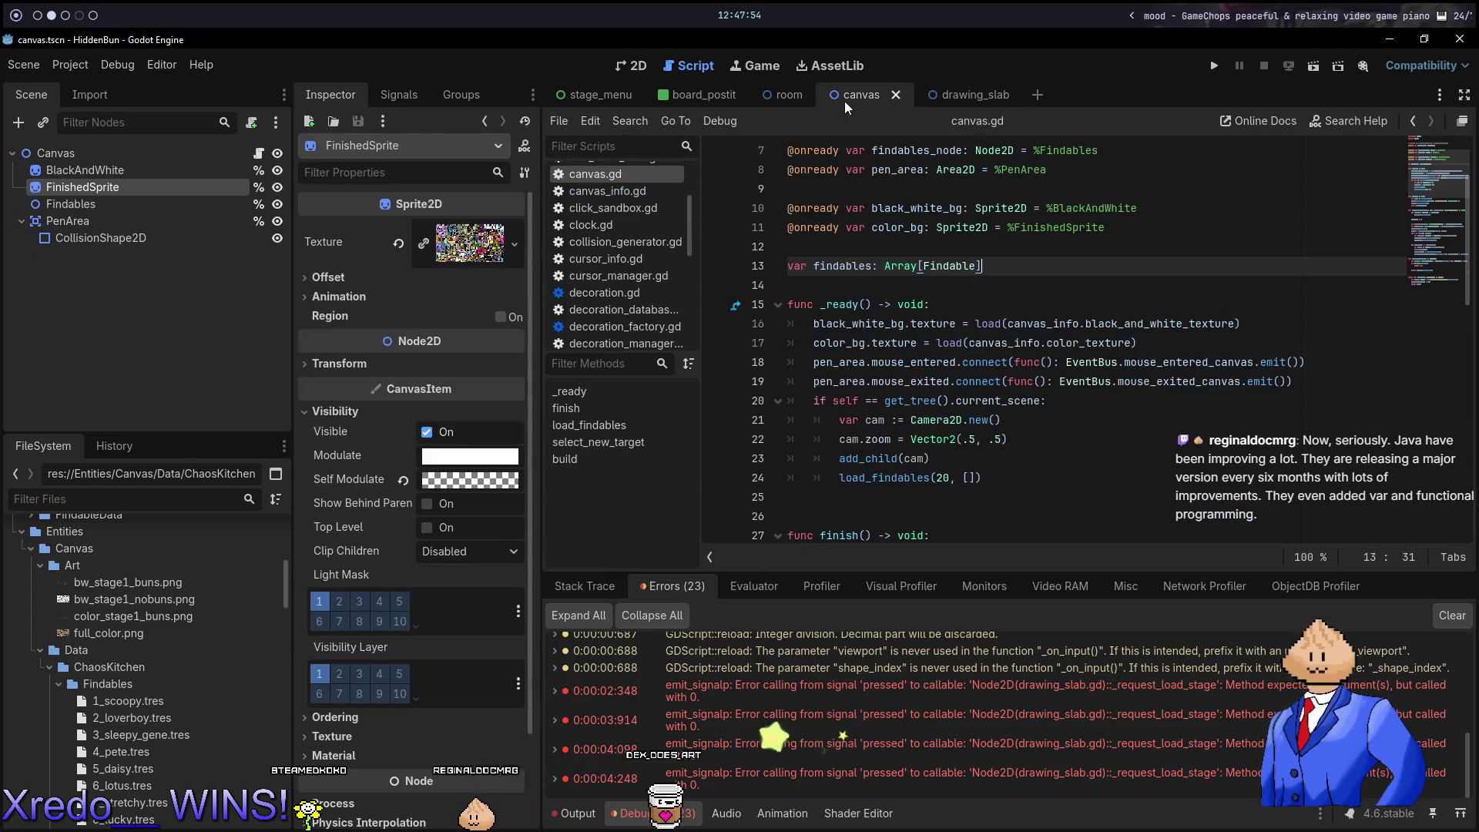
pyautogui.click(784, 94)
pyautogui.scroll(-5, 60, 403)
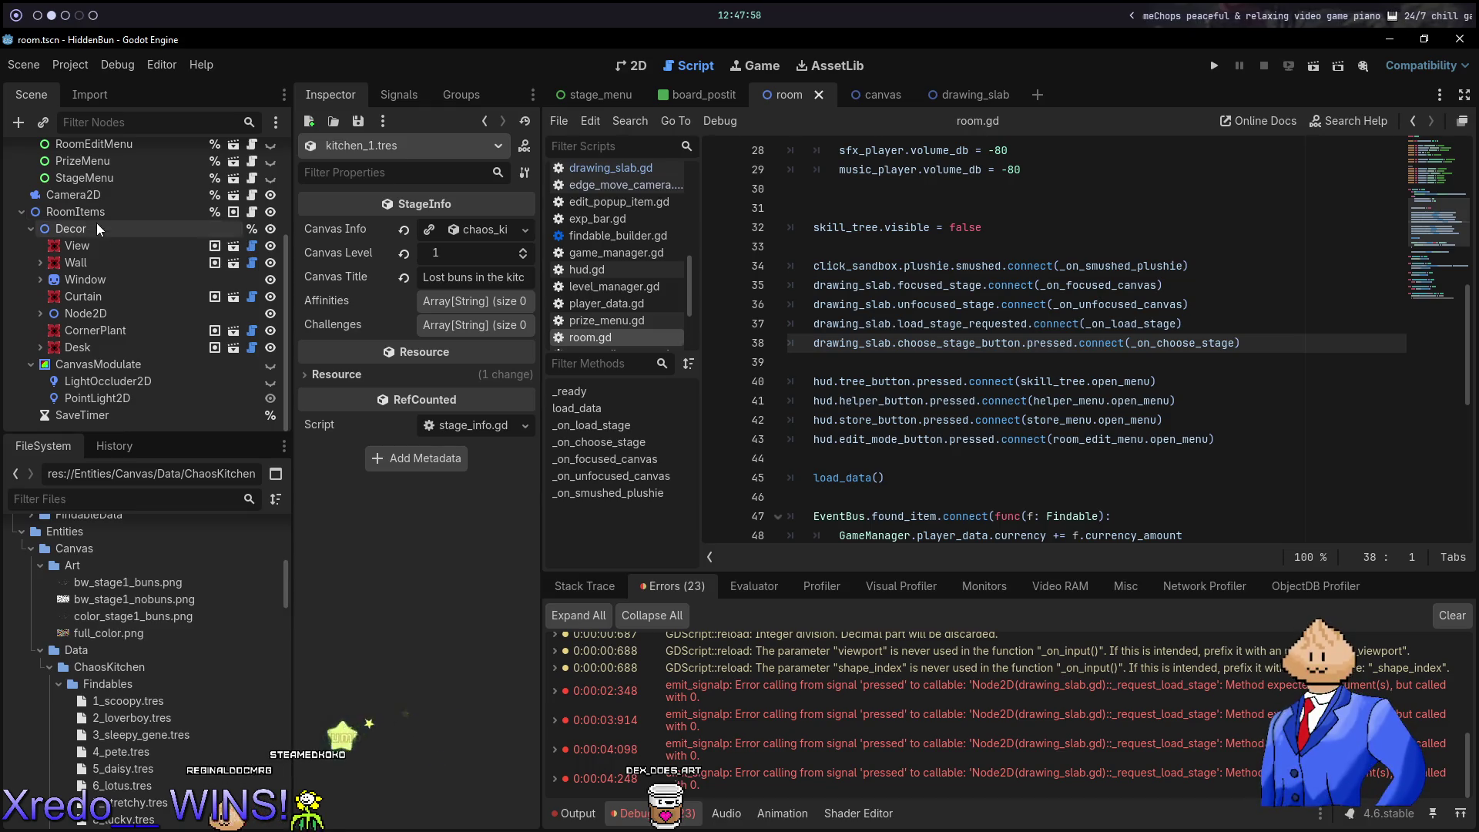
pyautogui.scroll(4, 46, 308)
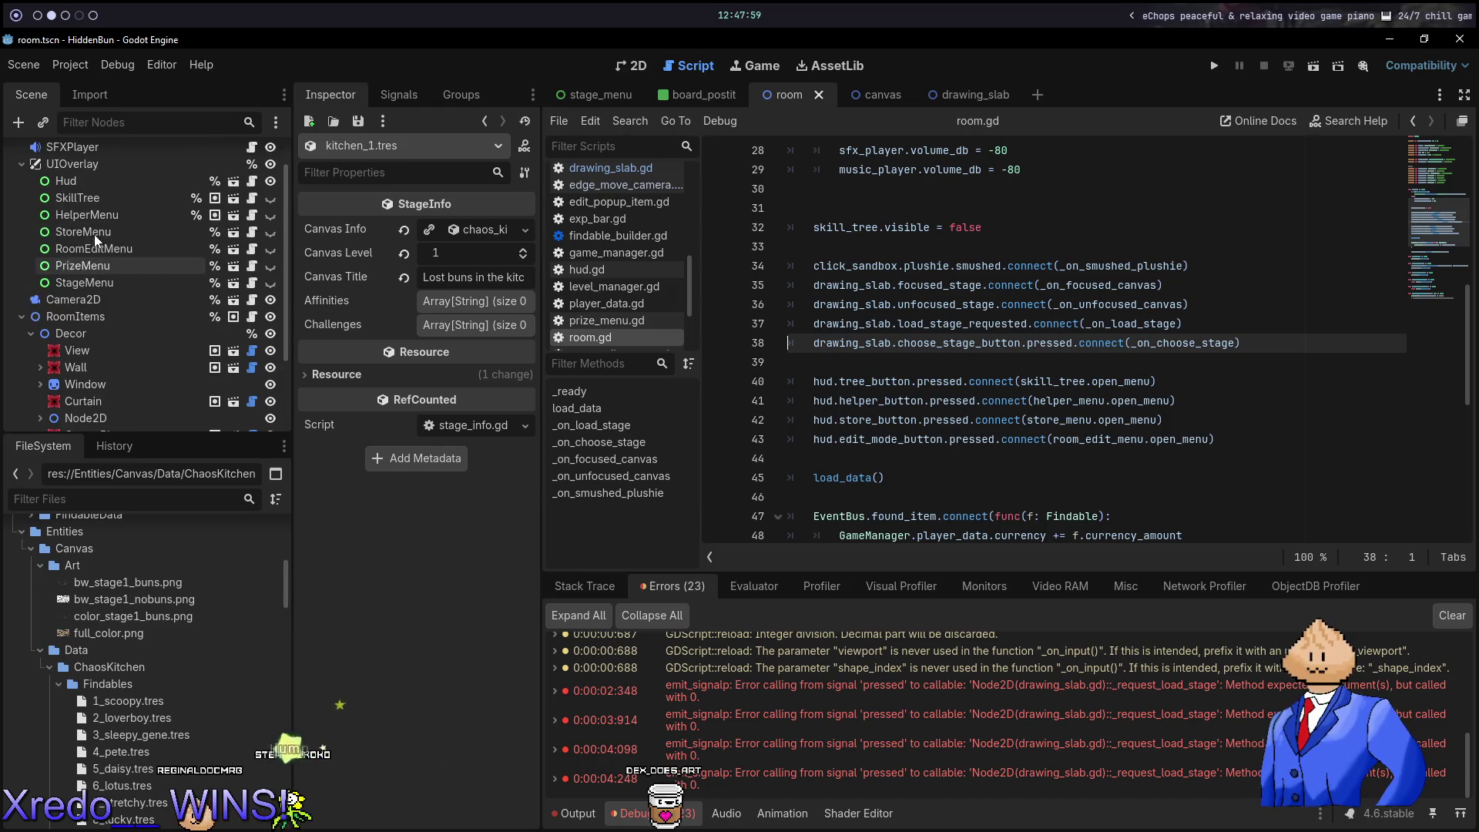
pyautogui.click(31, 334)
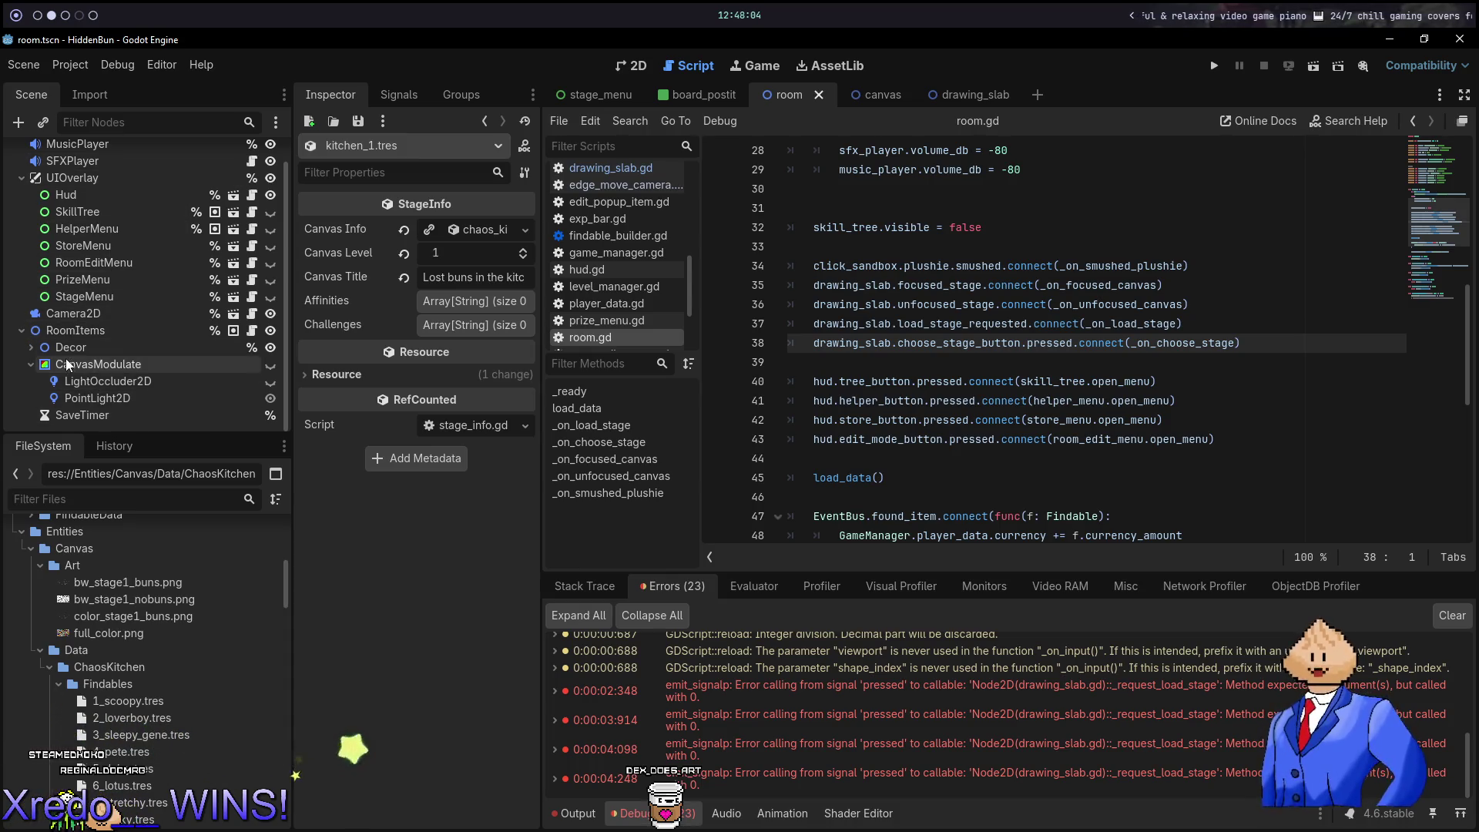
pyautogui.scroll(1, 77, 316)
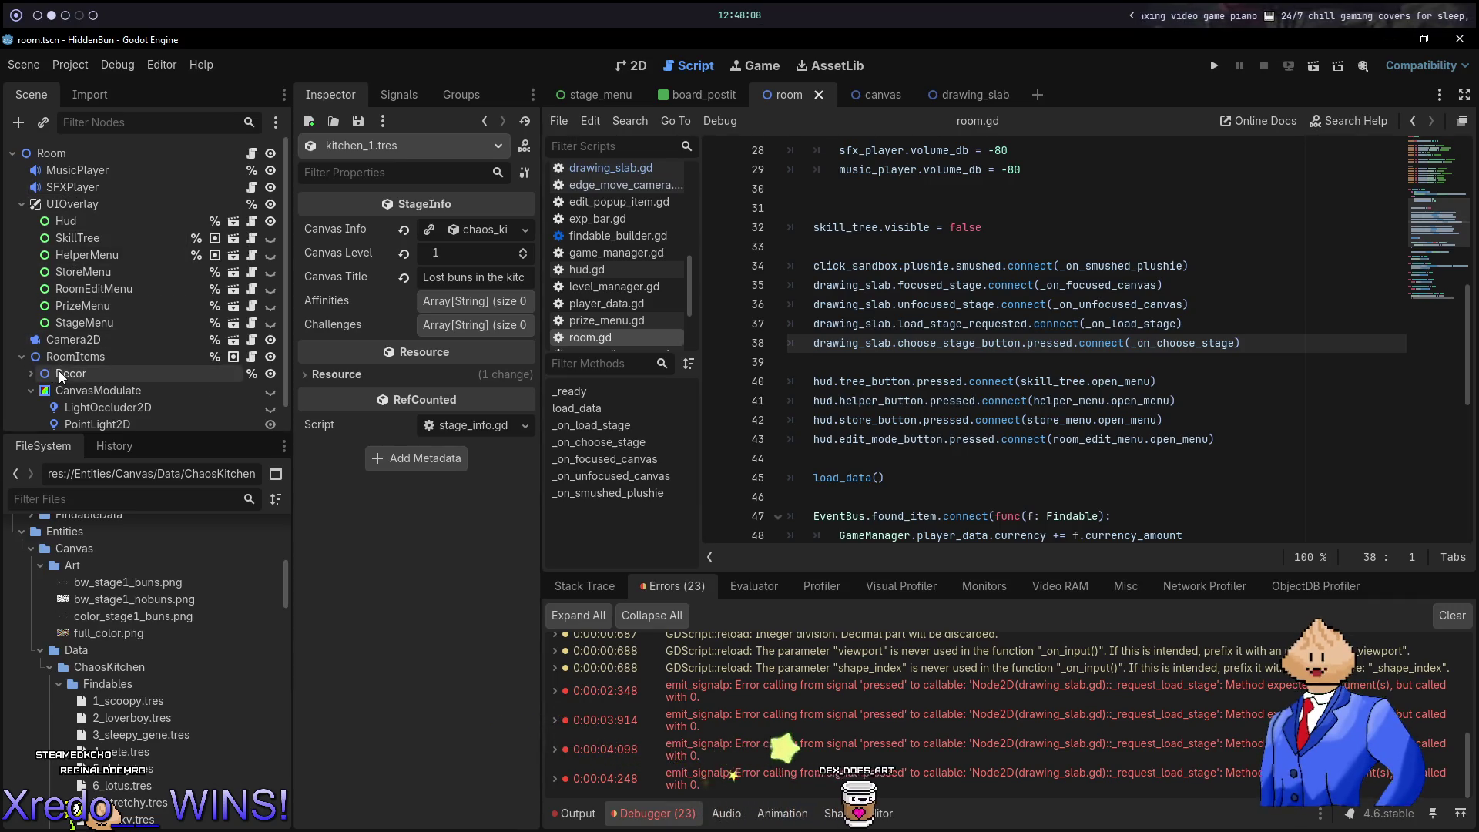
pyautogui.scroll(-1, 61, 370)
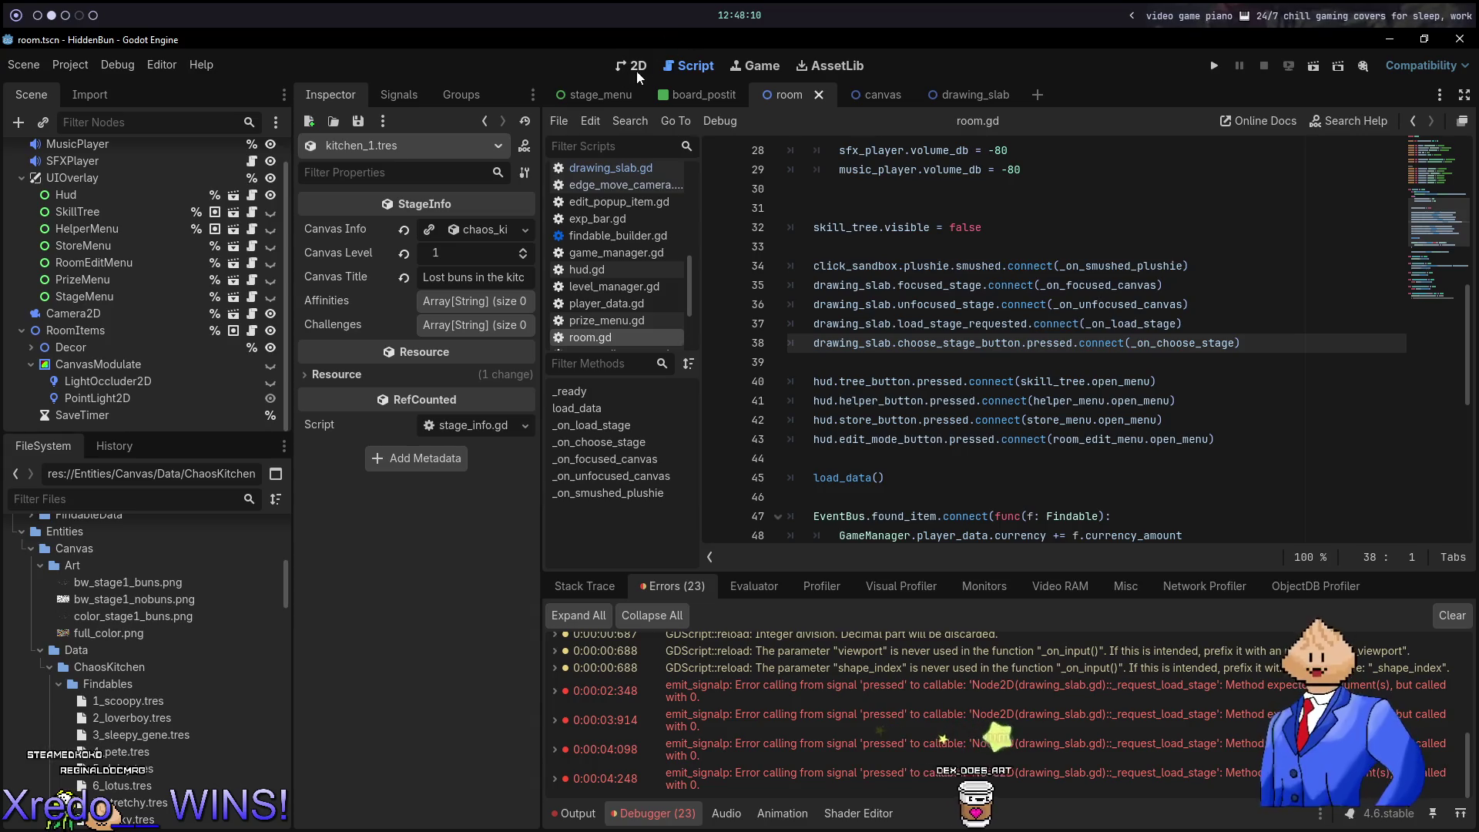
pyautogui.hotkey('ctrl', 'F1')
pyautogui.scroll(7, 846, 359)
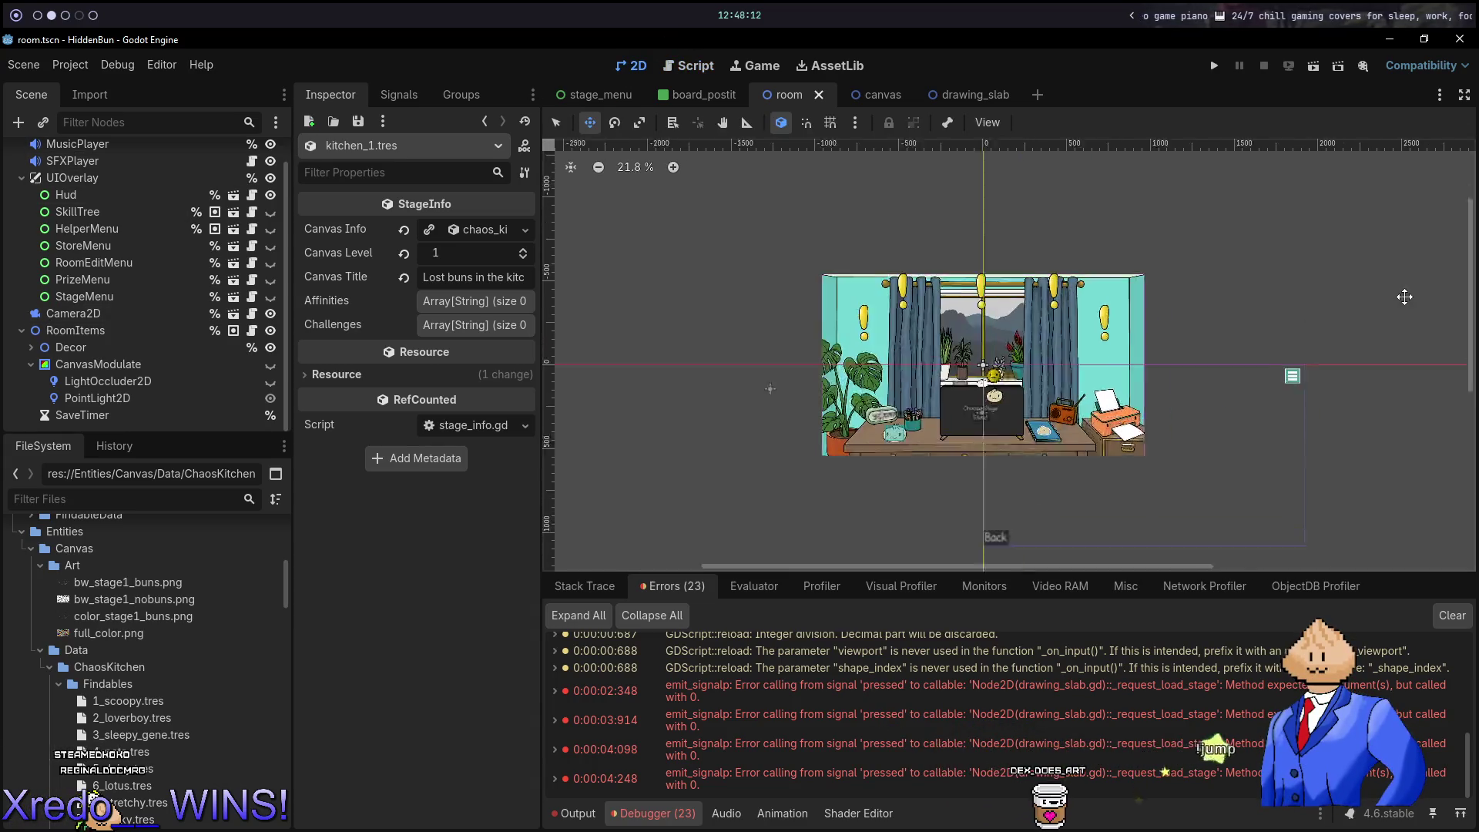
# Step: Rename the room's Node2D decor group under Decor to HangingShiat
pyautogui.moveTo(845, 360); pyautogui.dragTo(895, 350)
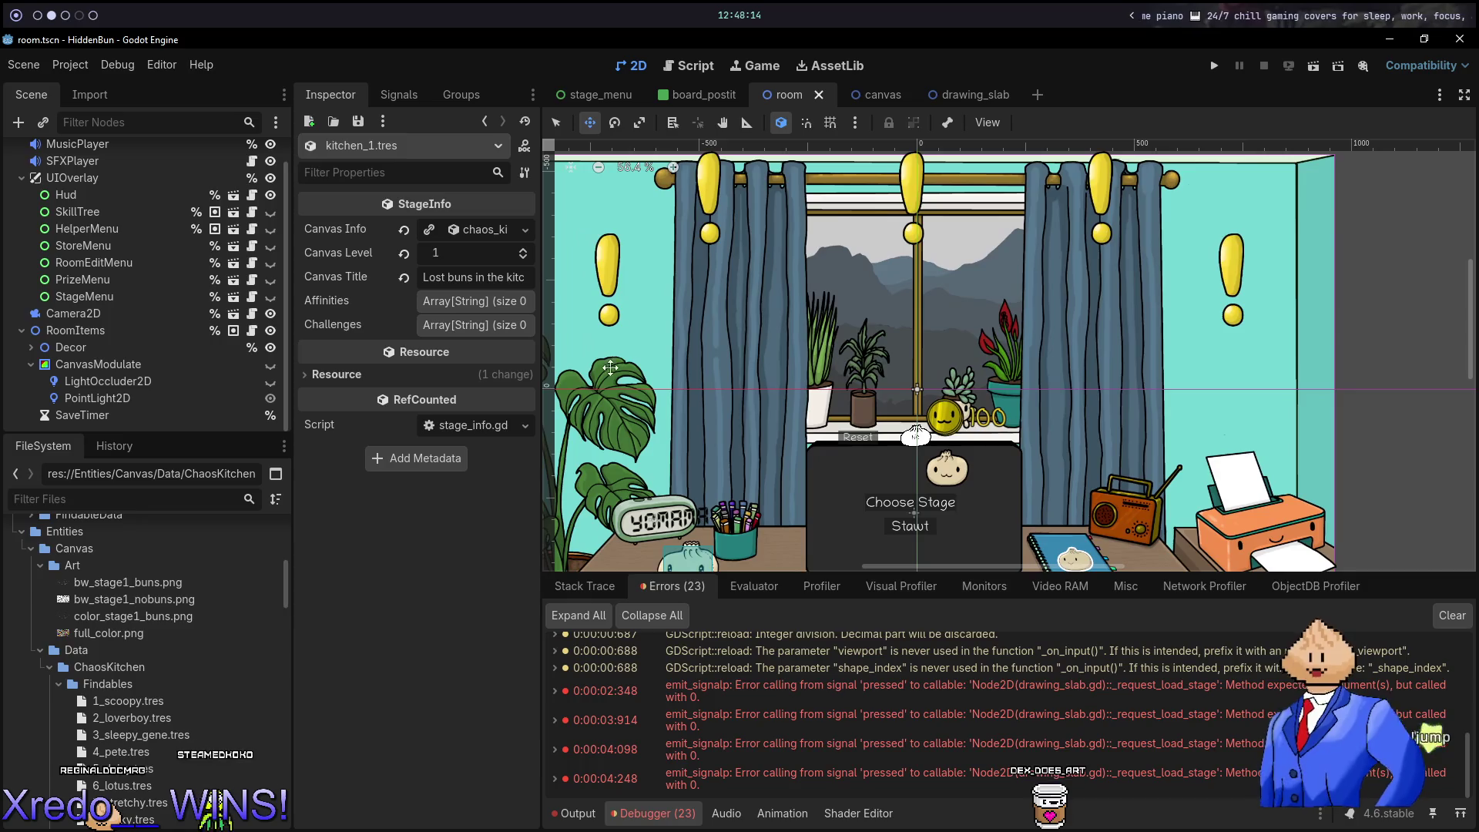
pyautogui.click(31, 347)
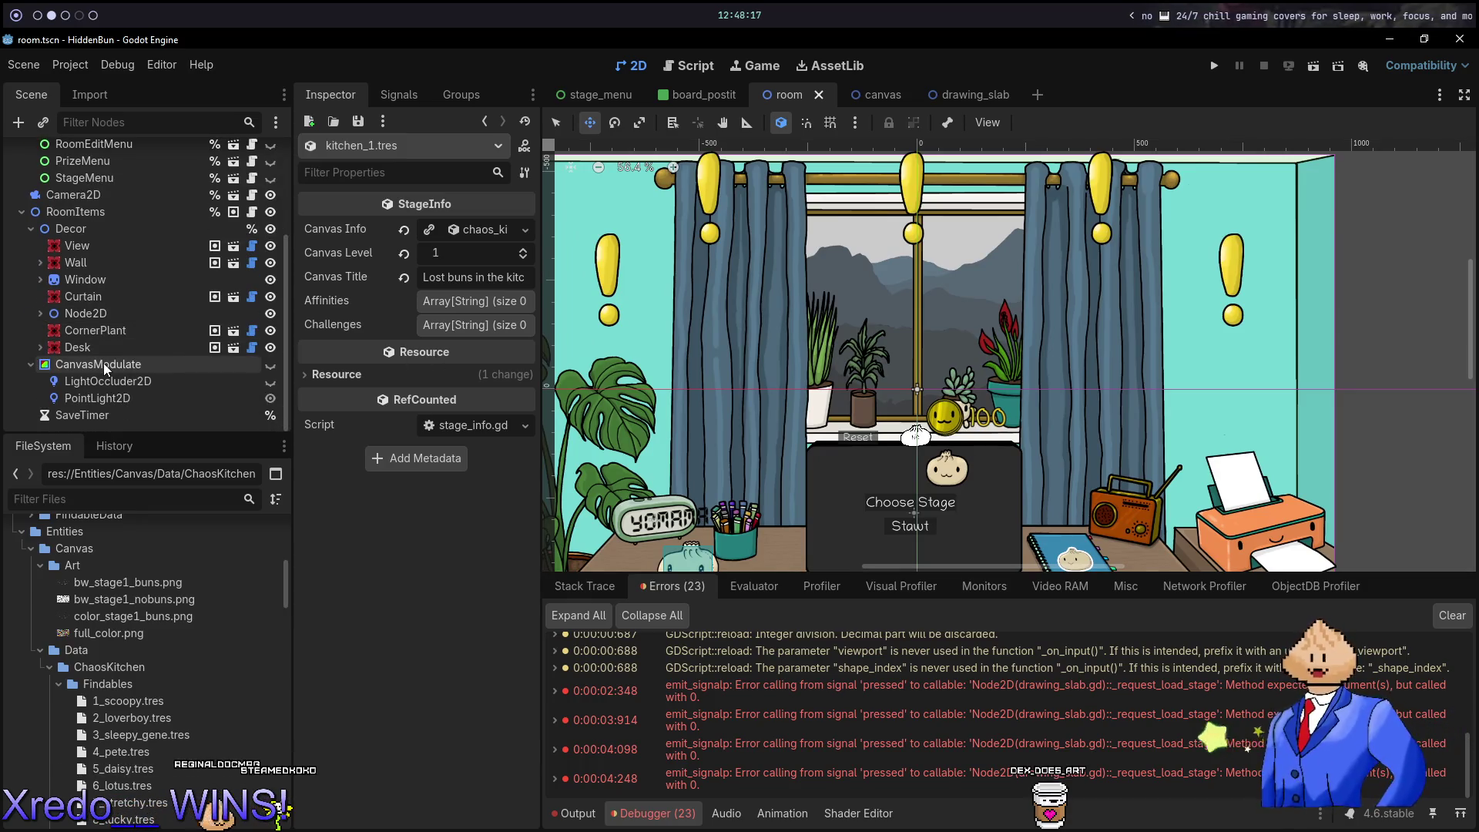
pyautogui.click(40, 313)
pyautogui.click(40, 314)
pyautogui.doubleClick(95, 315)
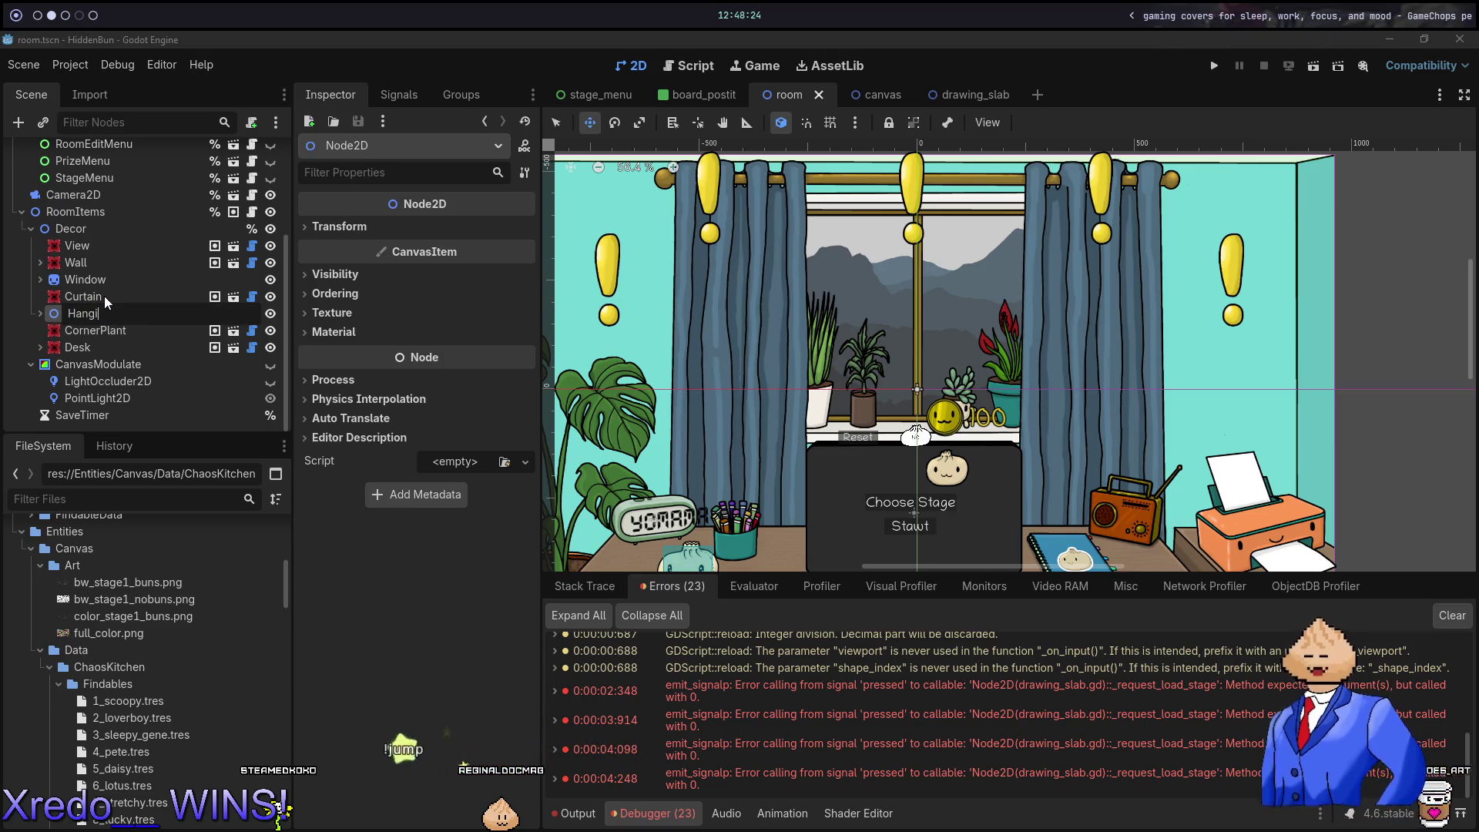
pyautogui.write('t')
pyautogui.press('Return')
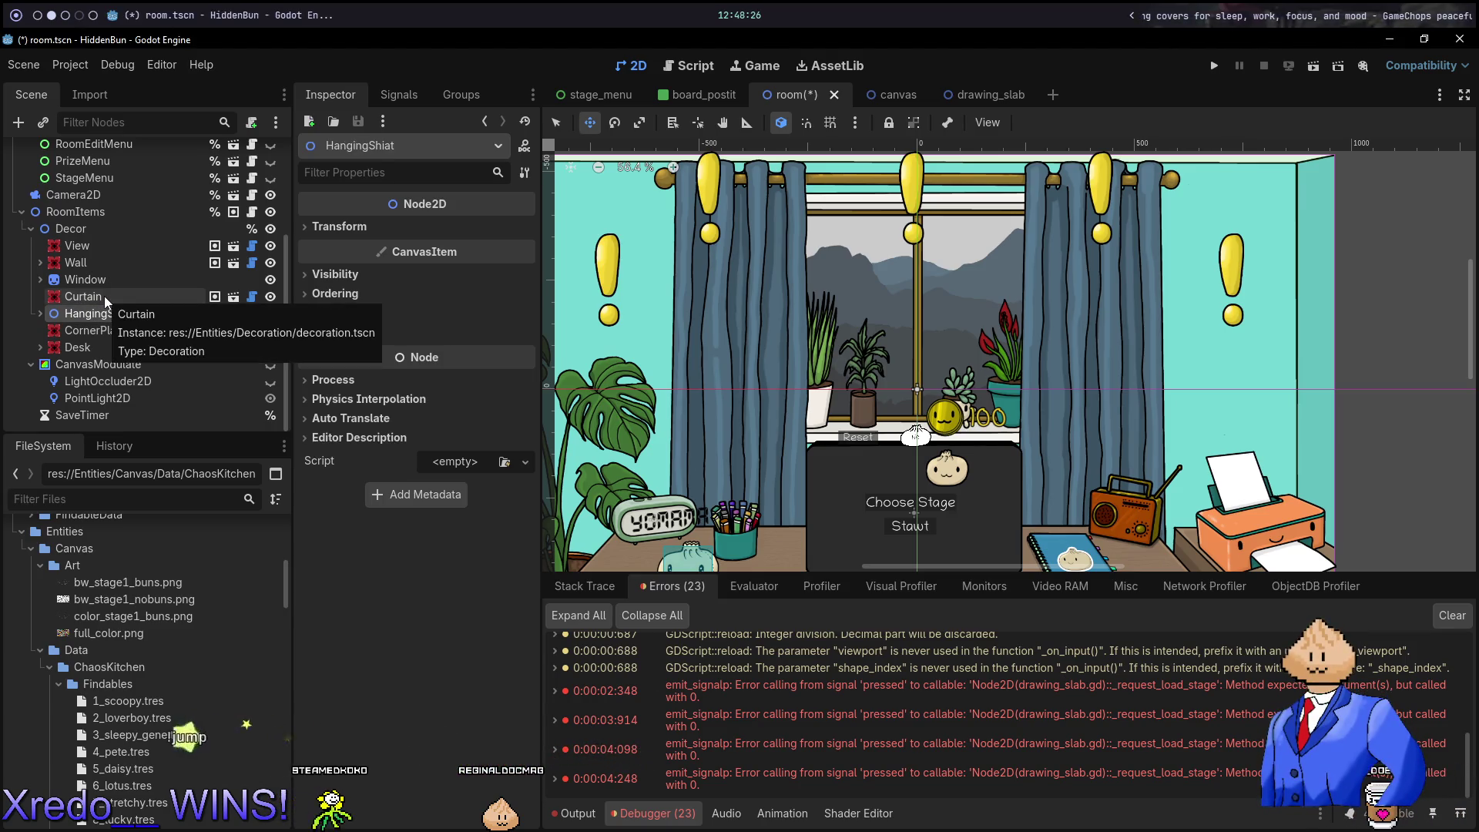
# Step: Set DrawingSlab's Current Stage to kitchen_1.tres and run the game with F5
pyautogui.click(40, 347)
pyautogui.scroll(-3, 117, 382)
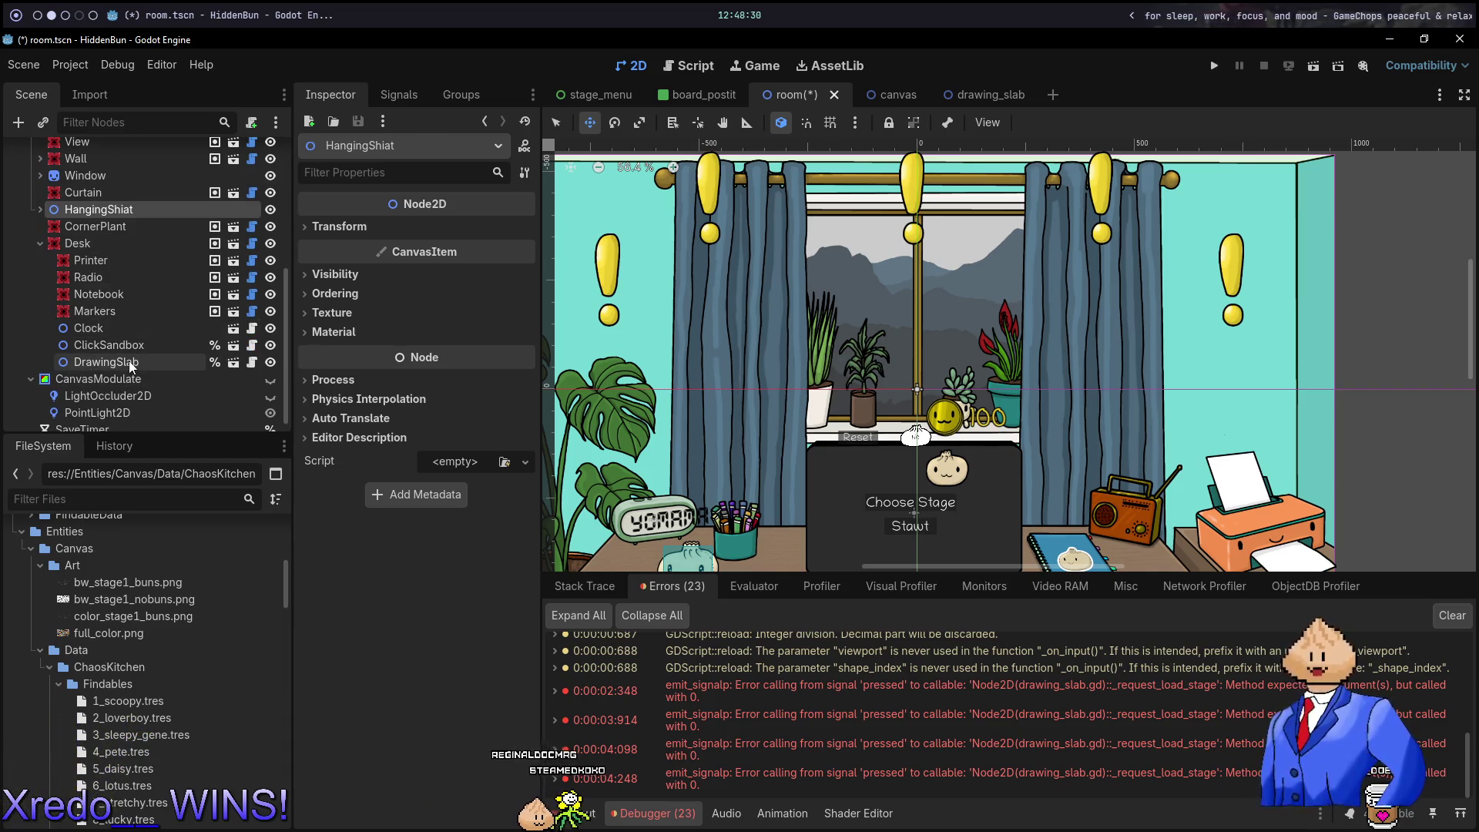
pyautogui.click(106, 362)
pyautogui.click(502, 230)
pyautogui.doubleClick(531, 225)
pyautogui.press('F5')
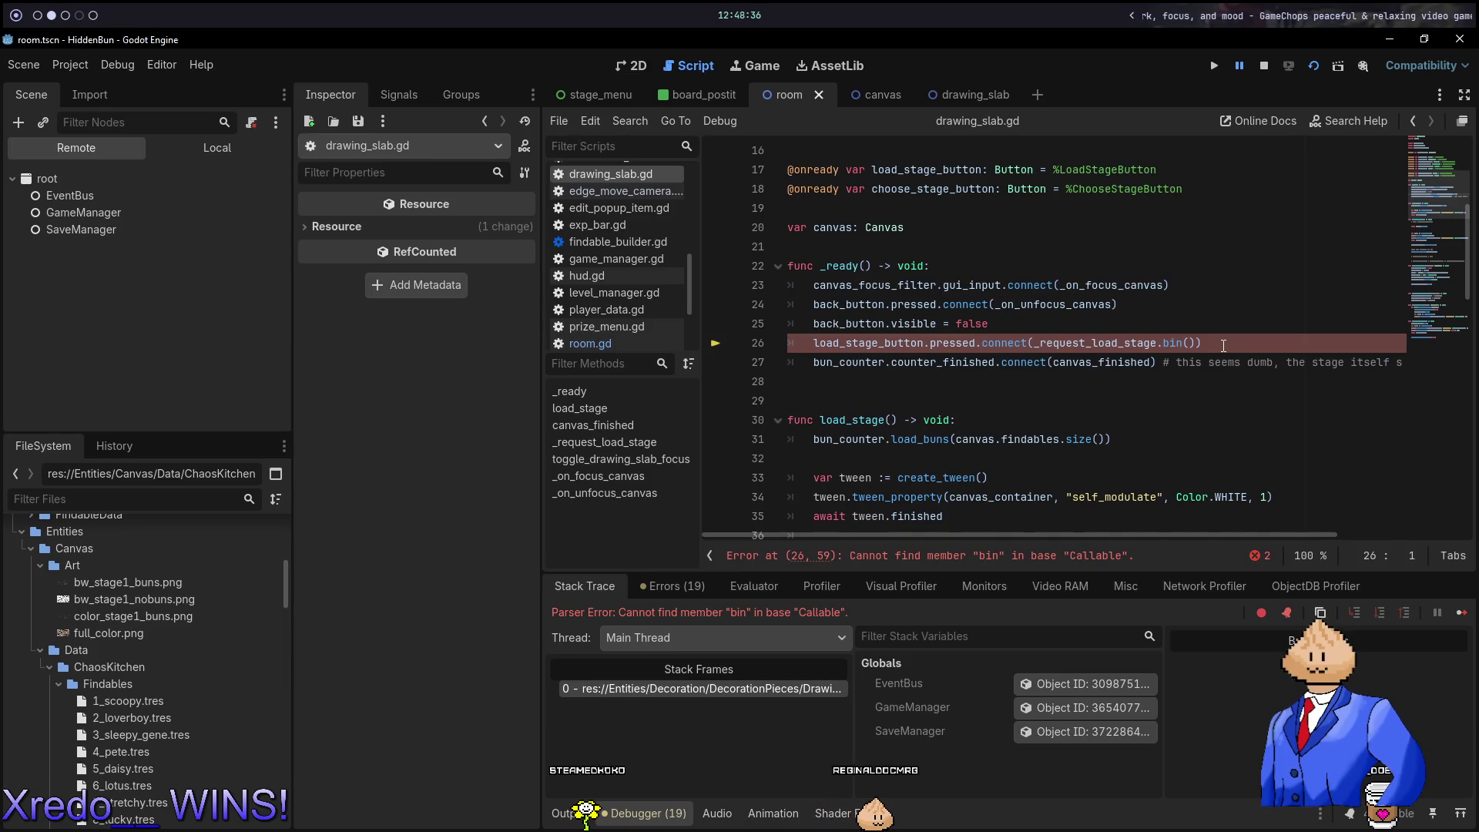
pyautogui.hotkey('alt', '1')
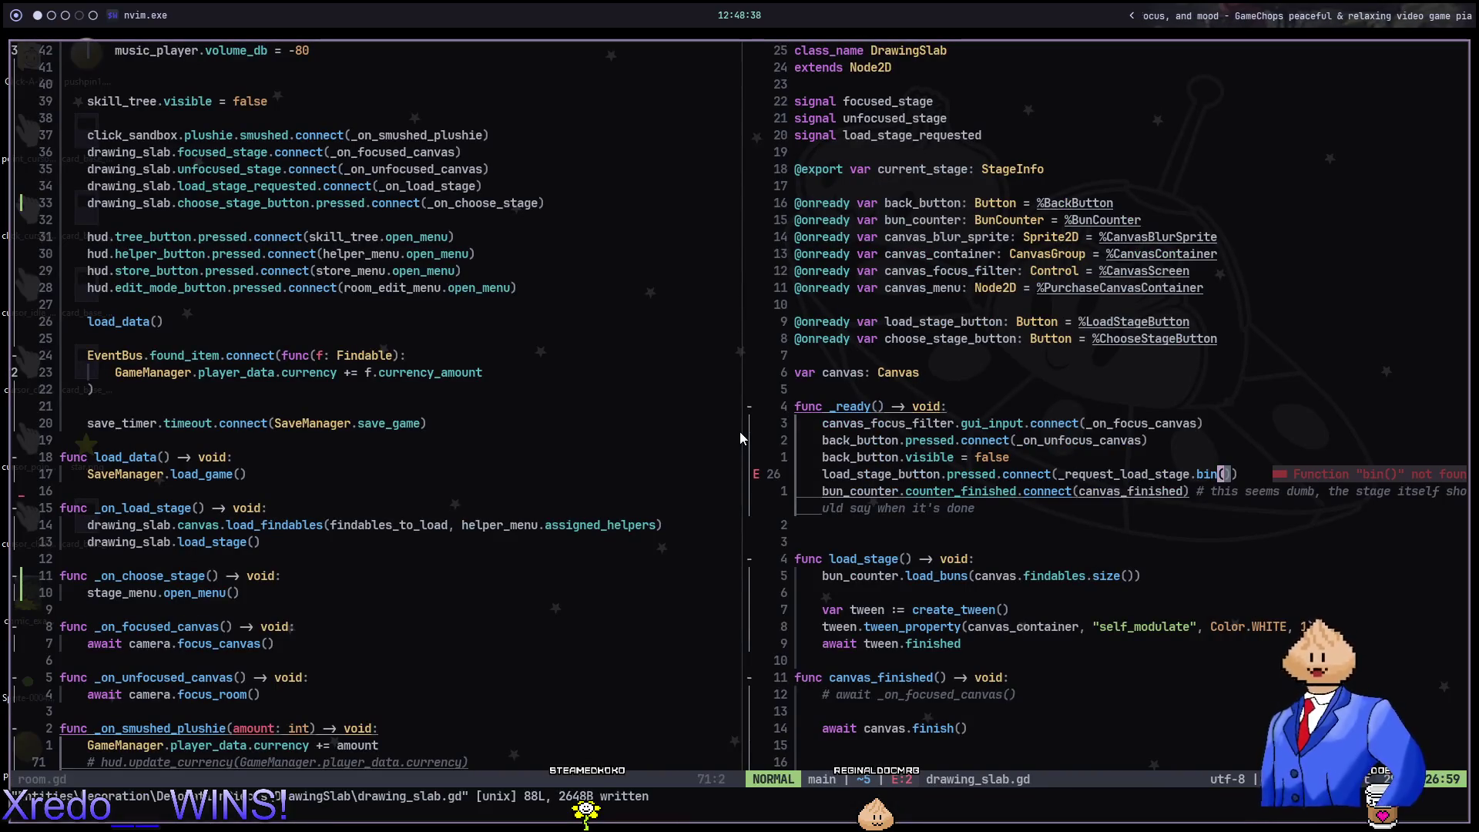
# Step: Correct .bin to .bind(current_stage) on line 26, then rerun the game in Godot
pyautogui.write('ind')
pyautogui.press('Escape')
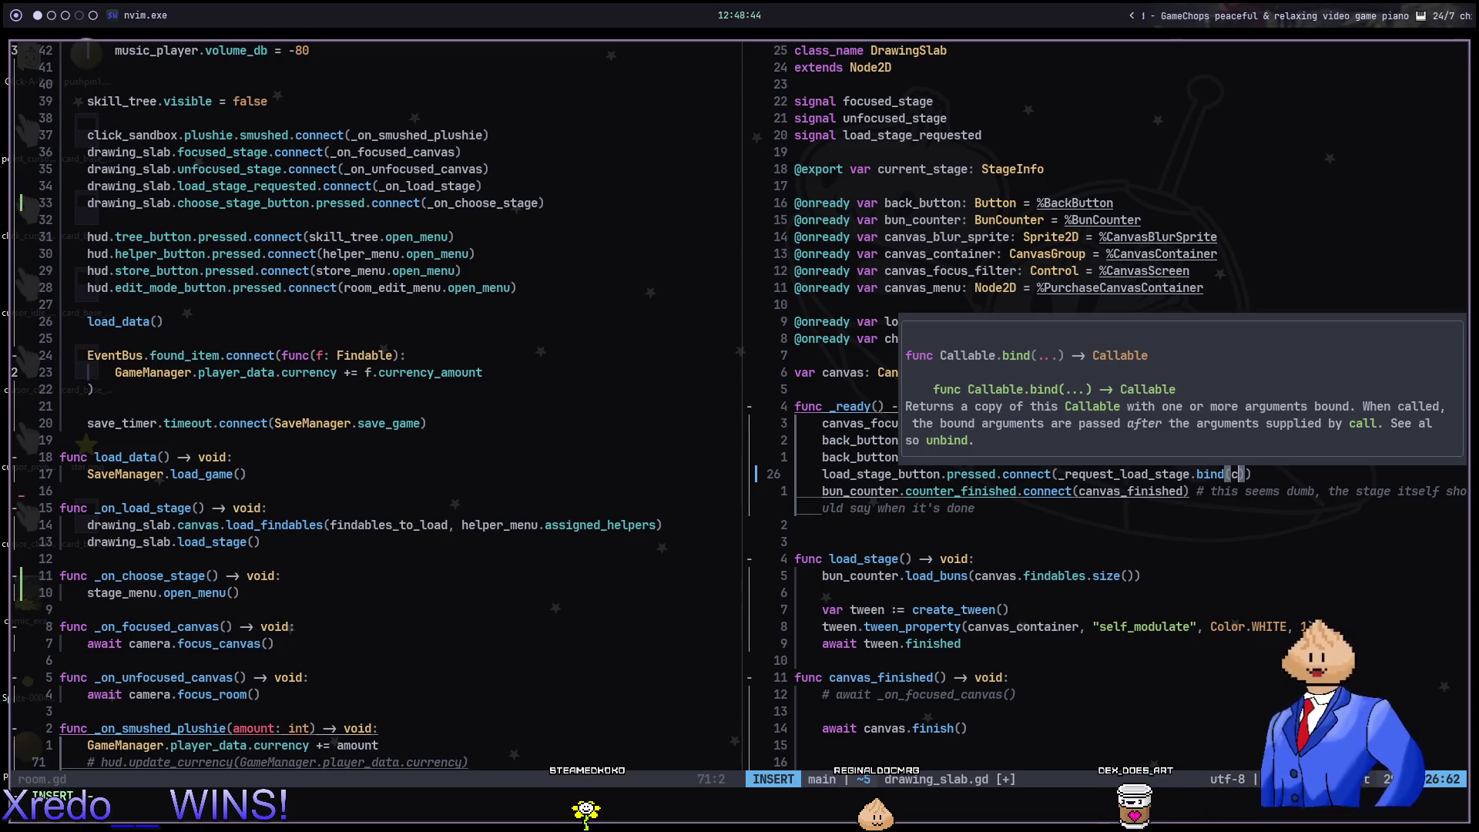
pyautogui.write('urr')
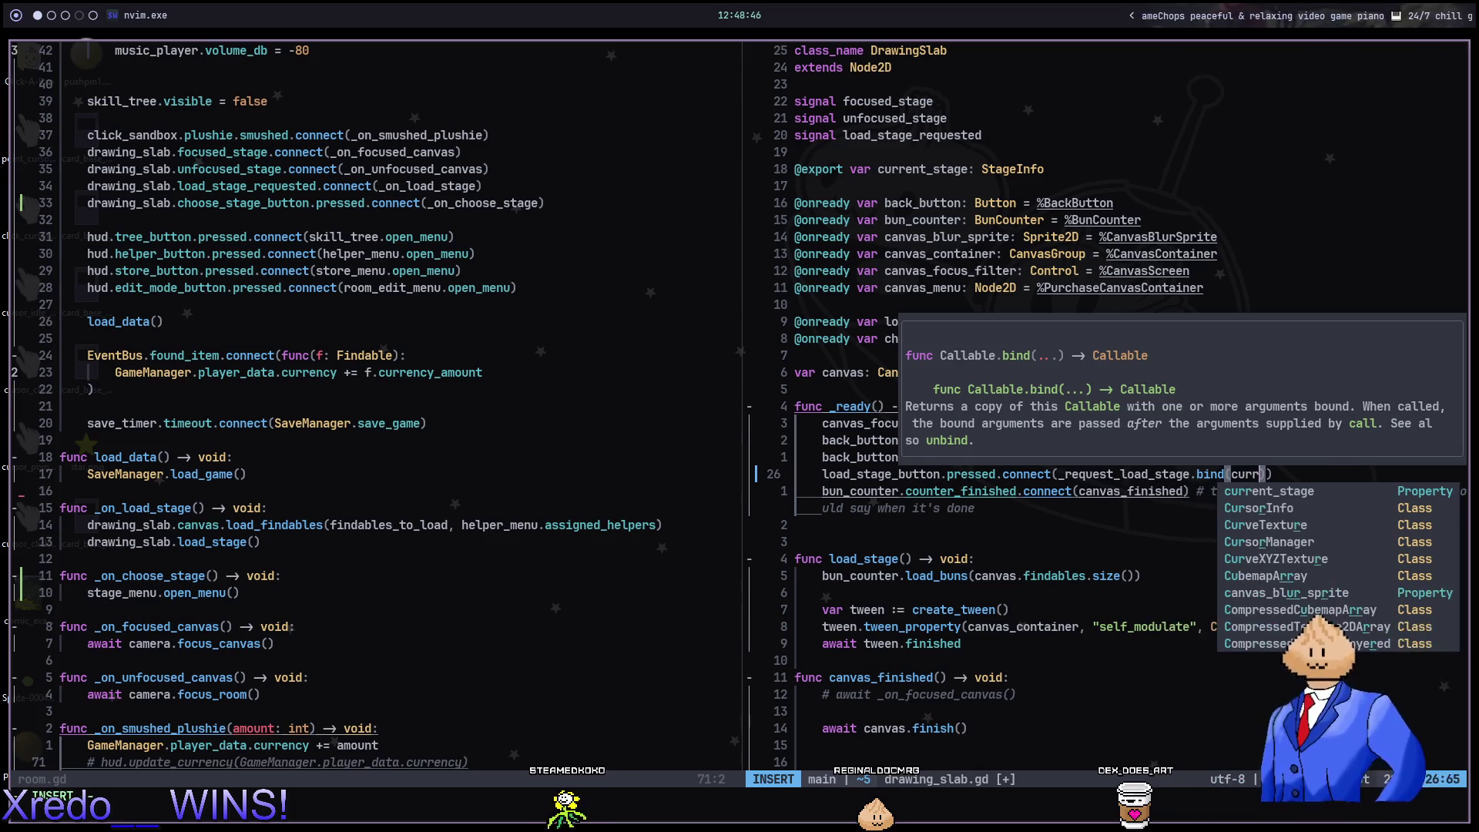
pyautogui.press('Return')
pyautogui.hotkey('alt', 'Tab')
pyautogui.press('F5')
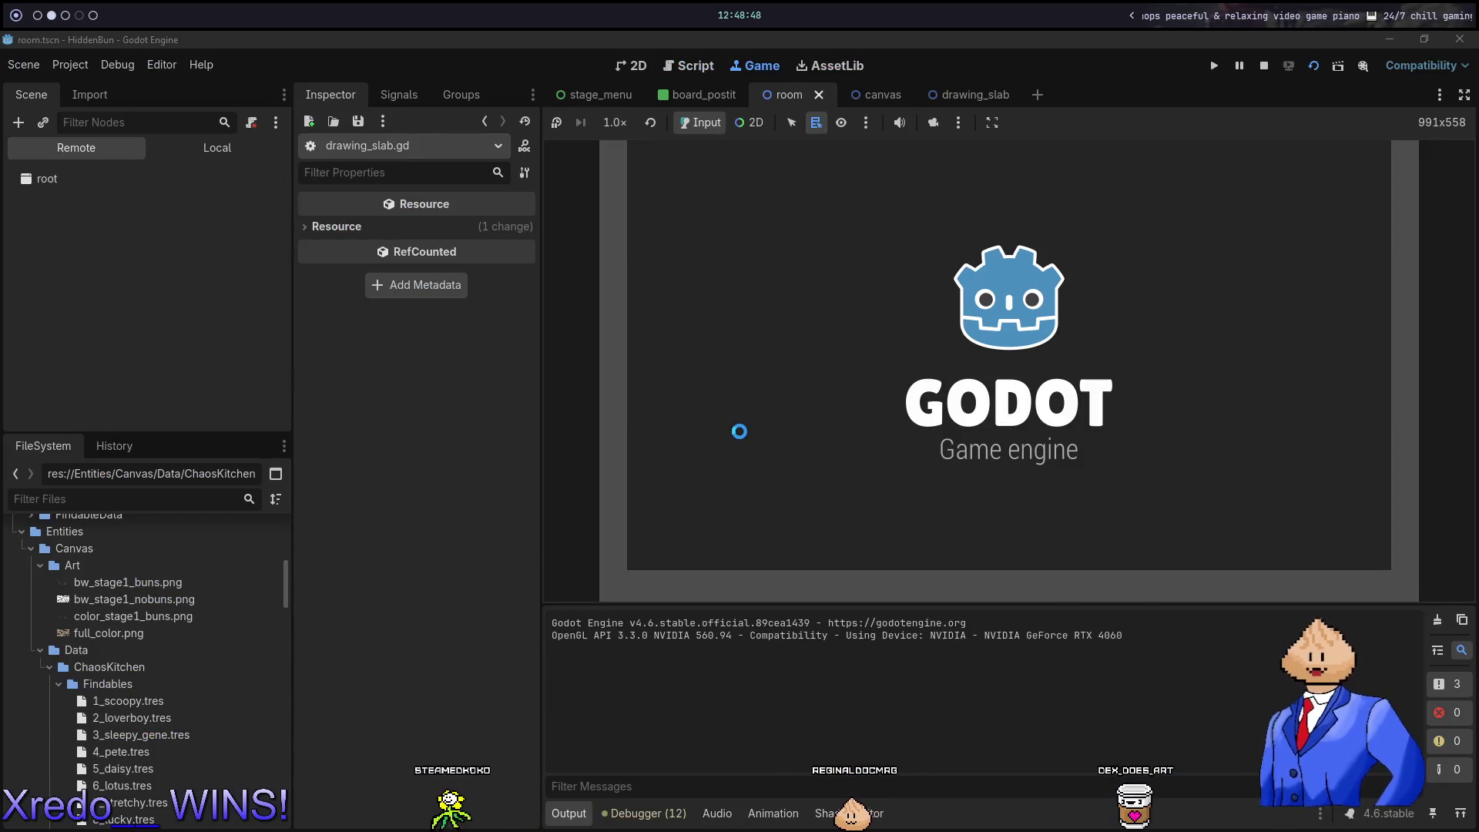
# Step: Click Stawt on the desk slab, go Back to the room, and reopen the slab to view the fully coloured kitchen canvas
pyautogui.click(1002, 504)
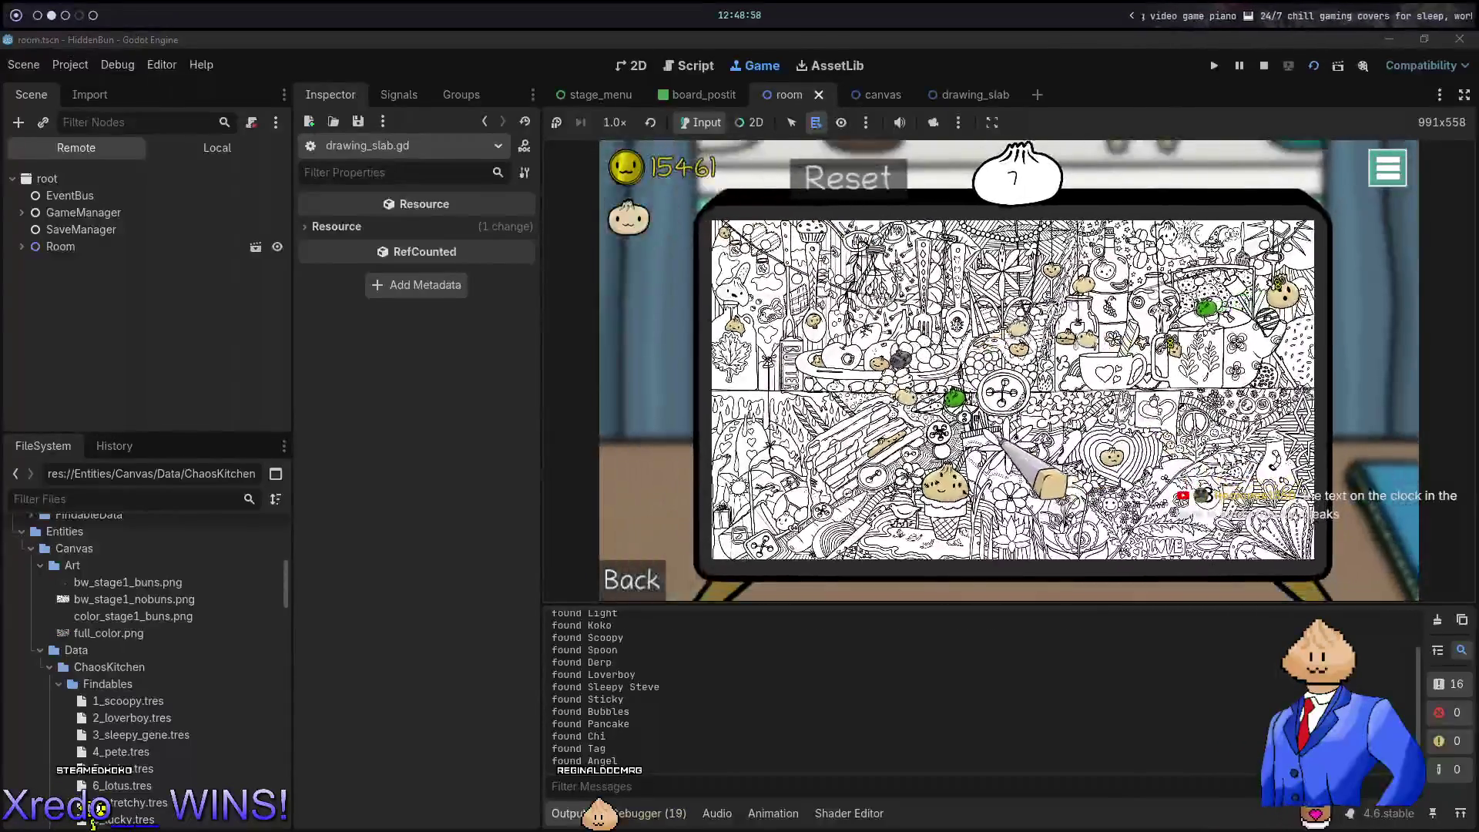
pyautogui.click(667, 571)
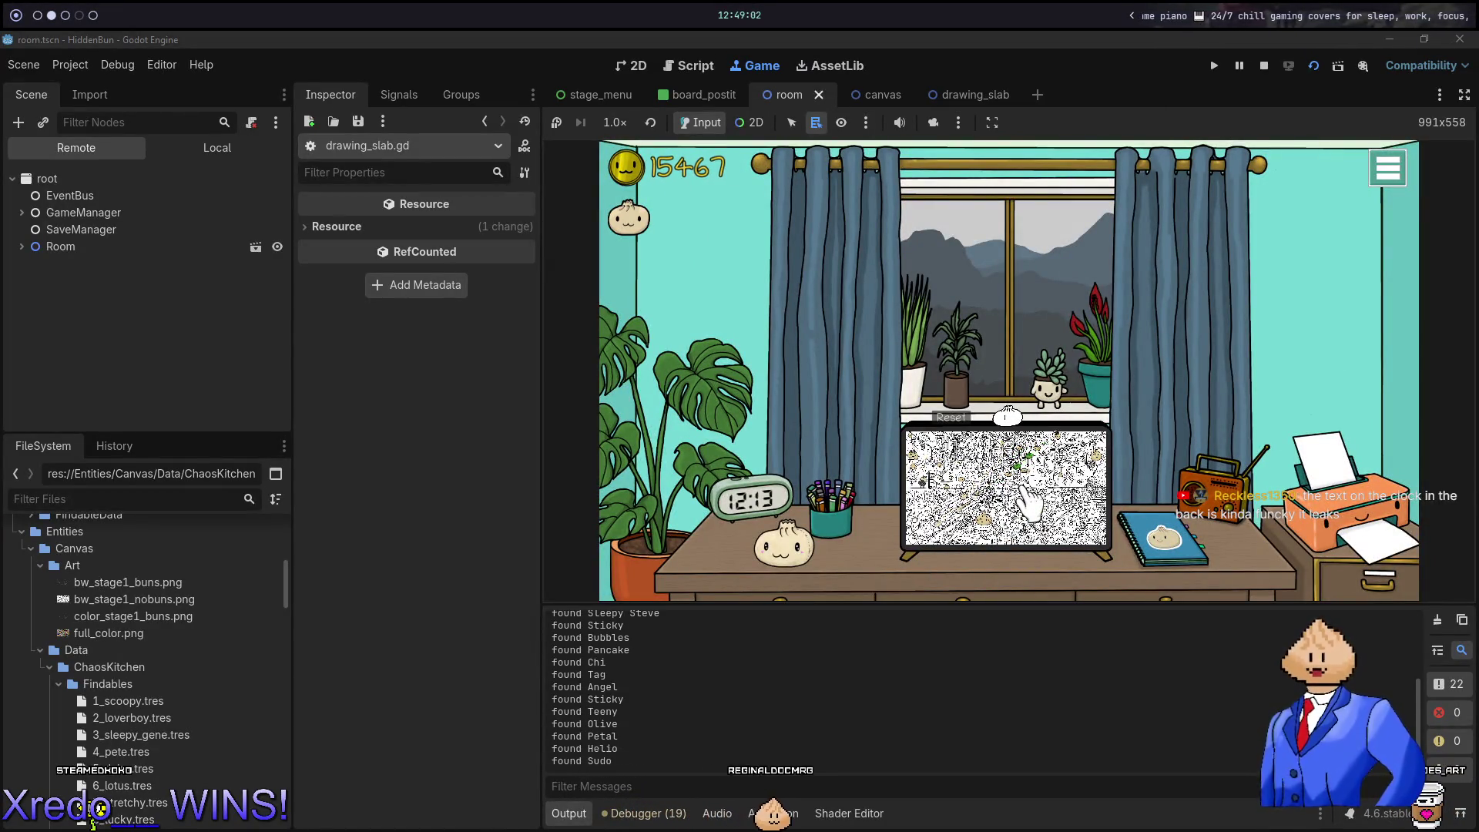
pyautogui.click(1032, 485)
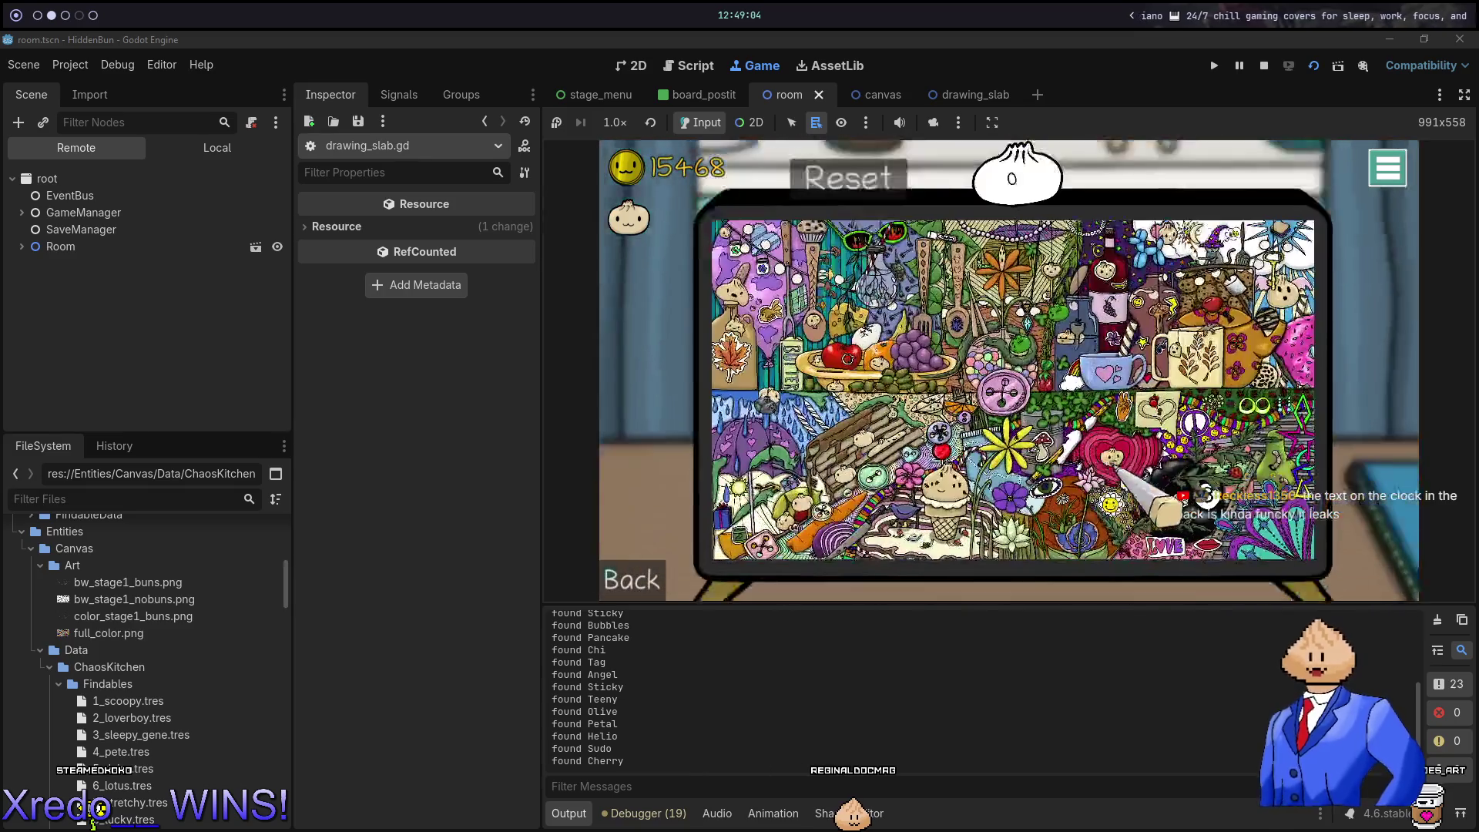
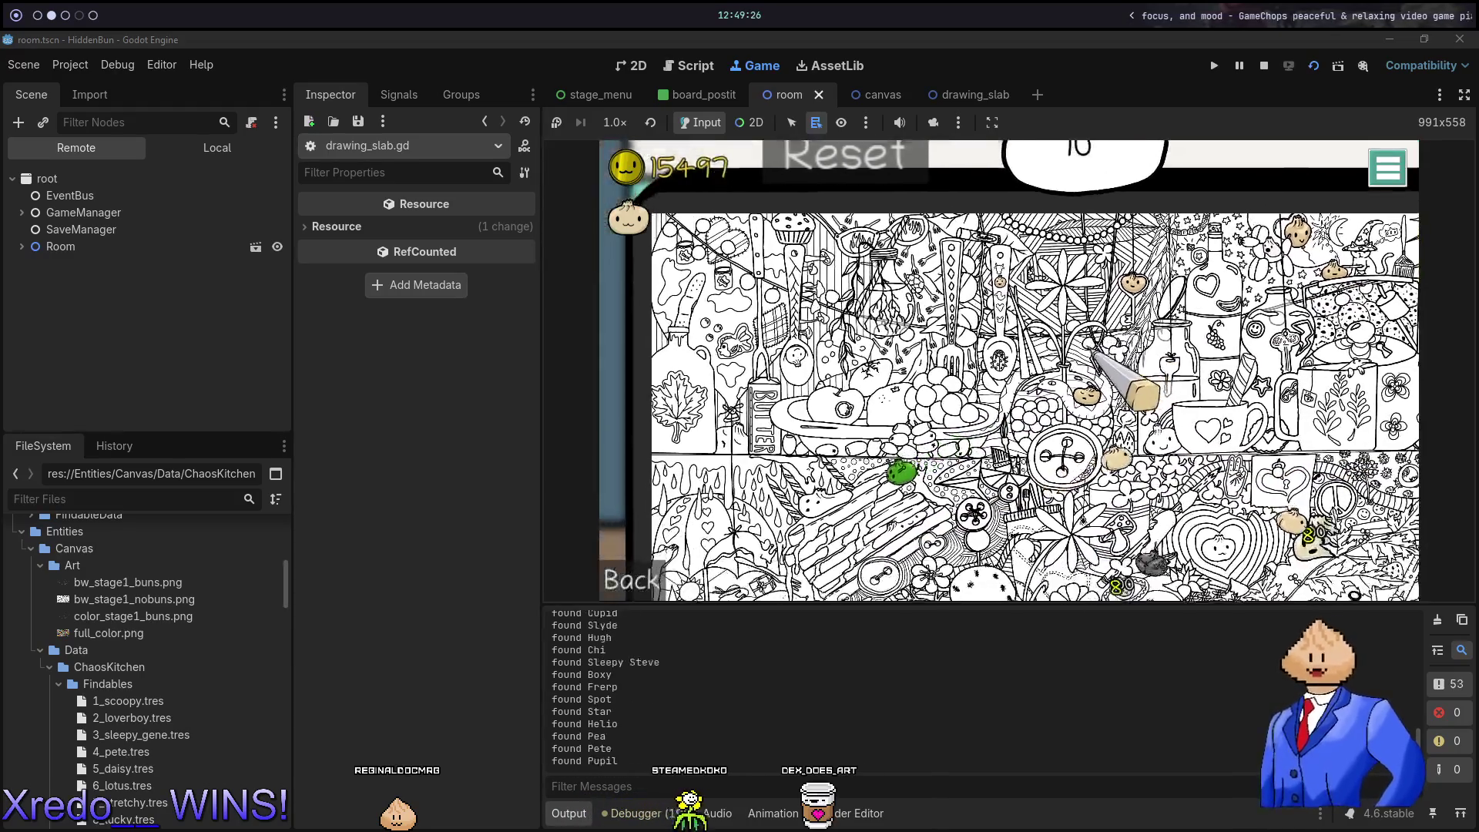
# Step: Close the side menu and find the hidden buns Loverboy and Sleepy Susan
pyautogui.scroll(-1, 1061, 350)
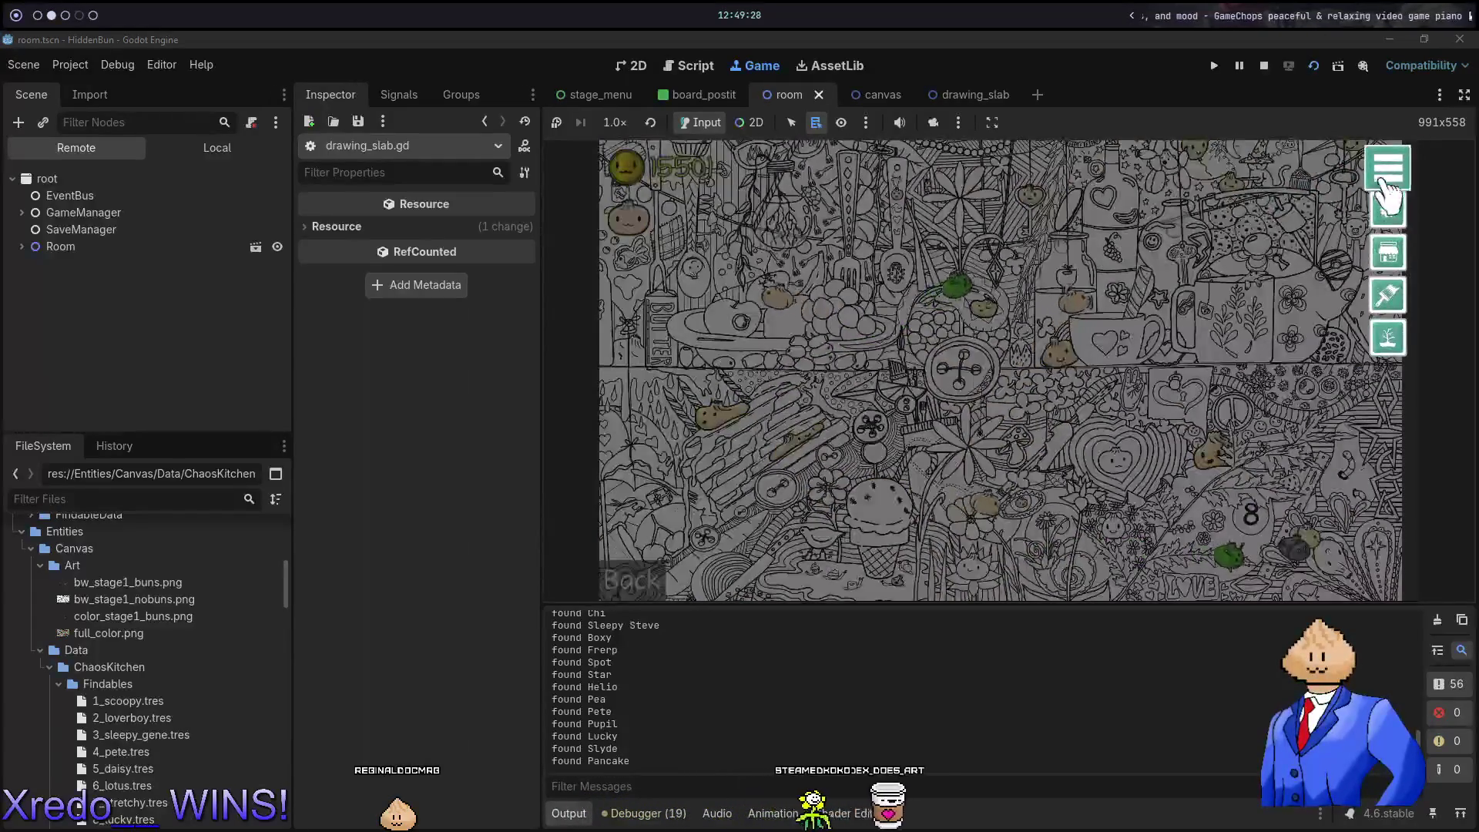
pyautogui.click(1386, 184)
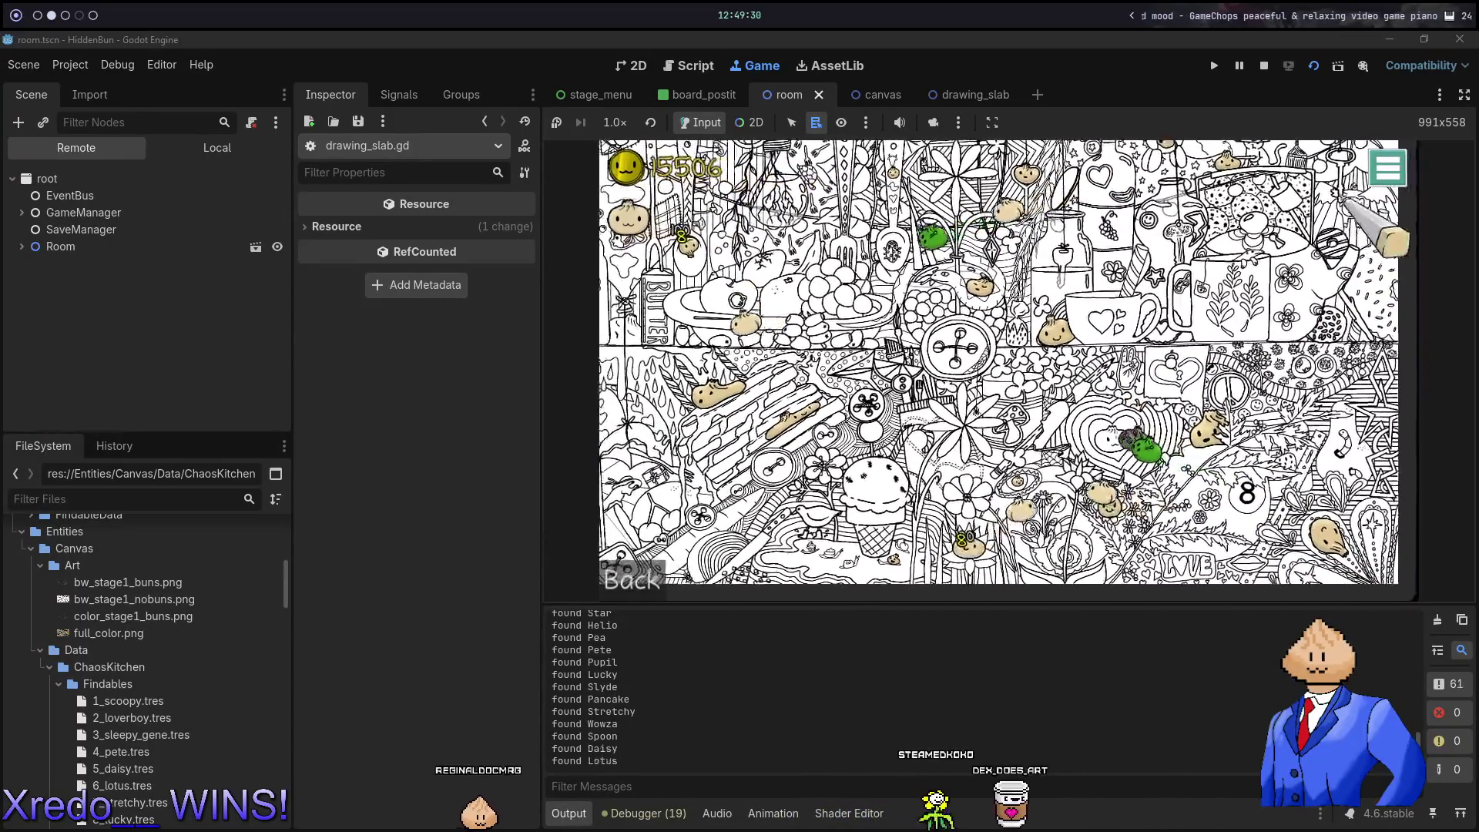
pyautogui.click(1386, 167)
pyautogui.click(1386, 185)
pyautogui.scroll(2, 1165, 386)
pyautogui.click(1163, 385)
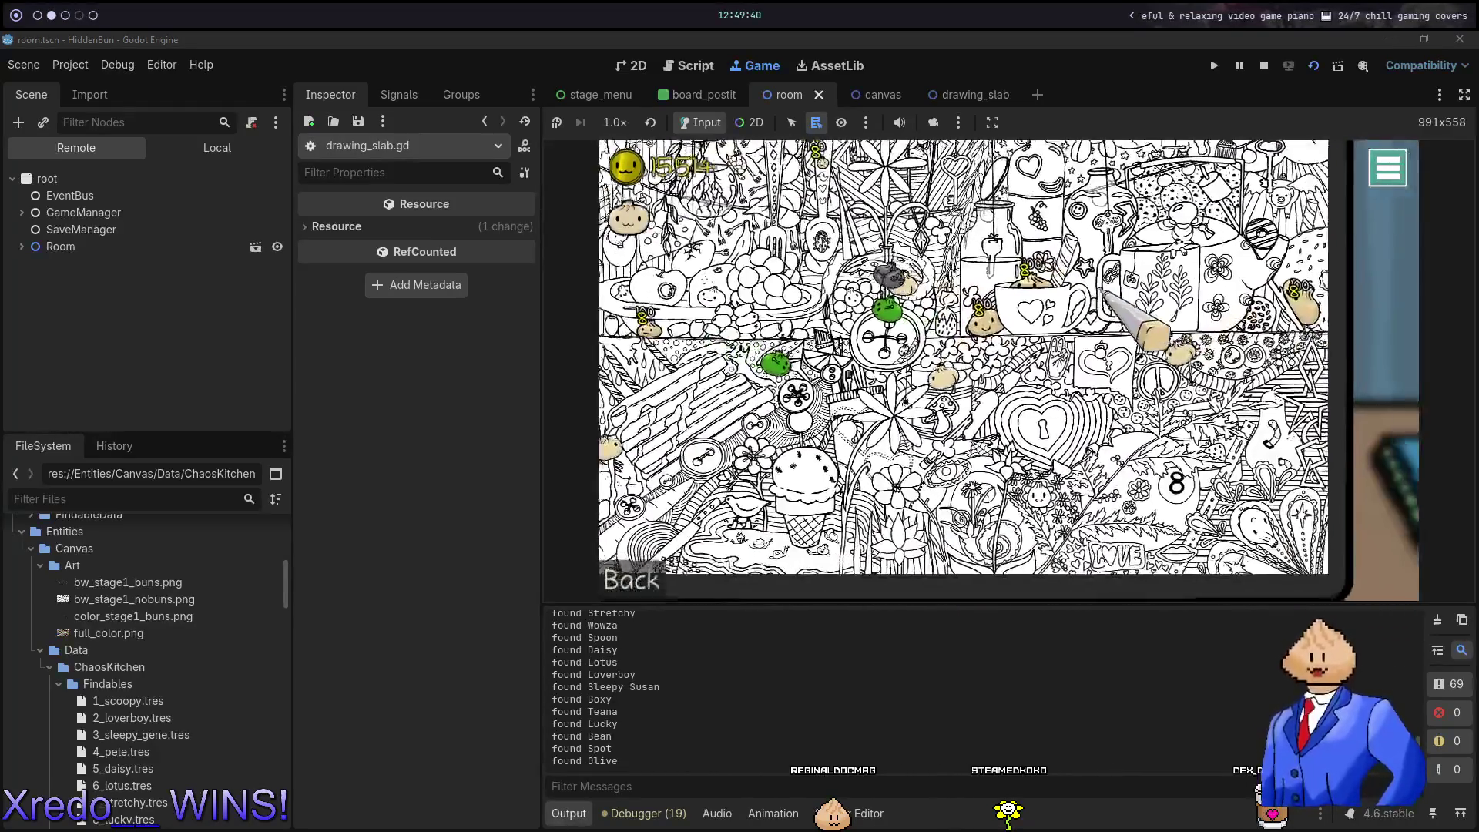
# Step: Find the bun Pea, zoom back out of the drawing, and stop the game with F8
pyautogui.click(705, 516)
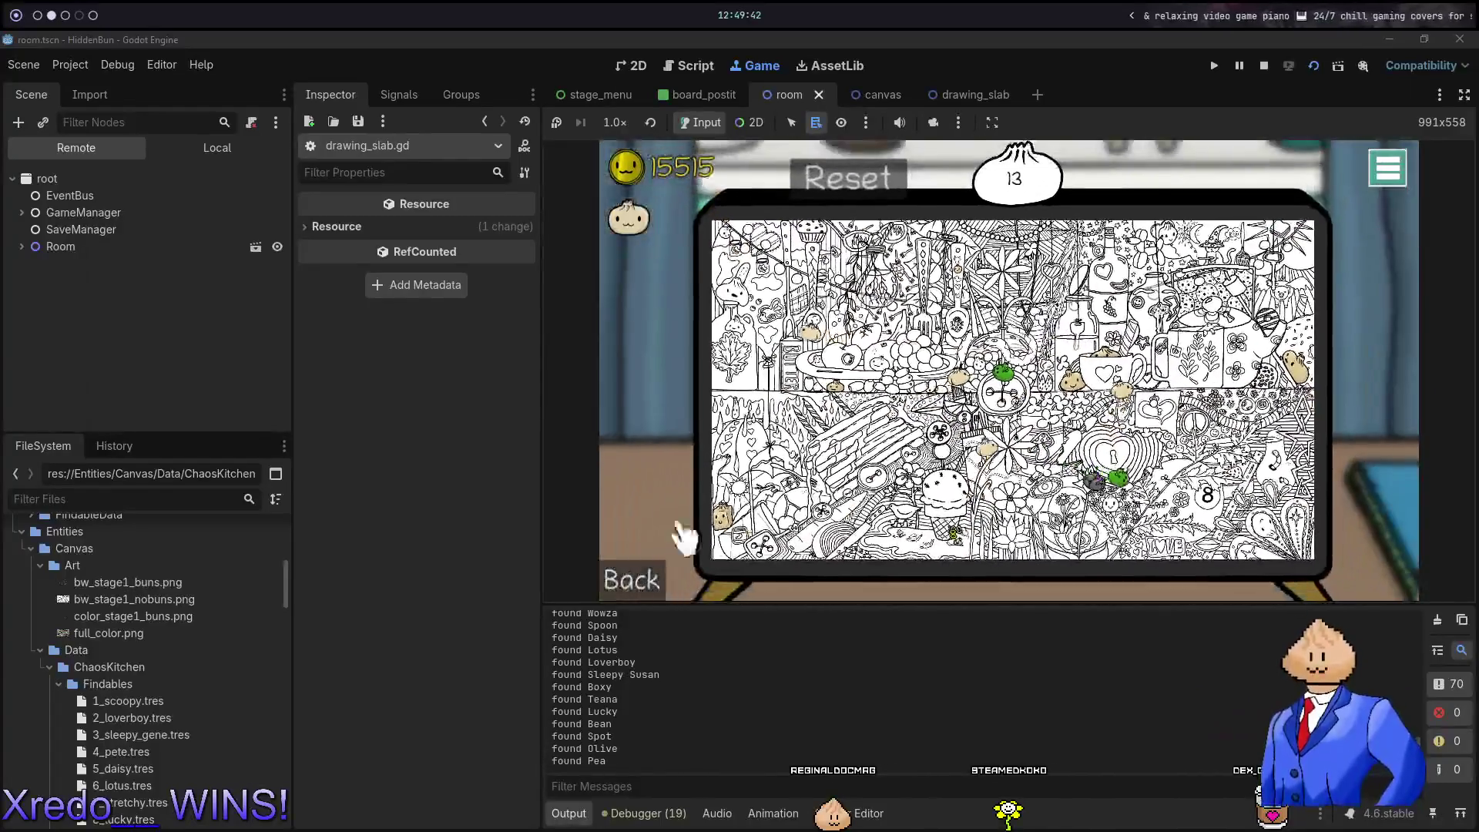
pyautogui.click(649, 583)
pyautogui.press('F8')
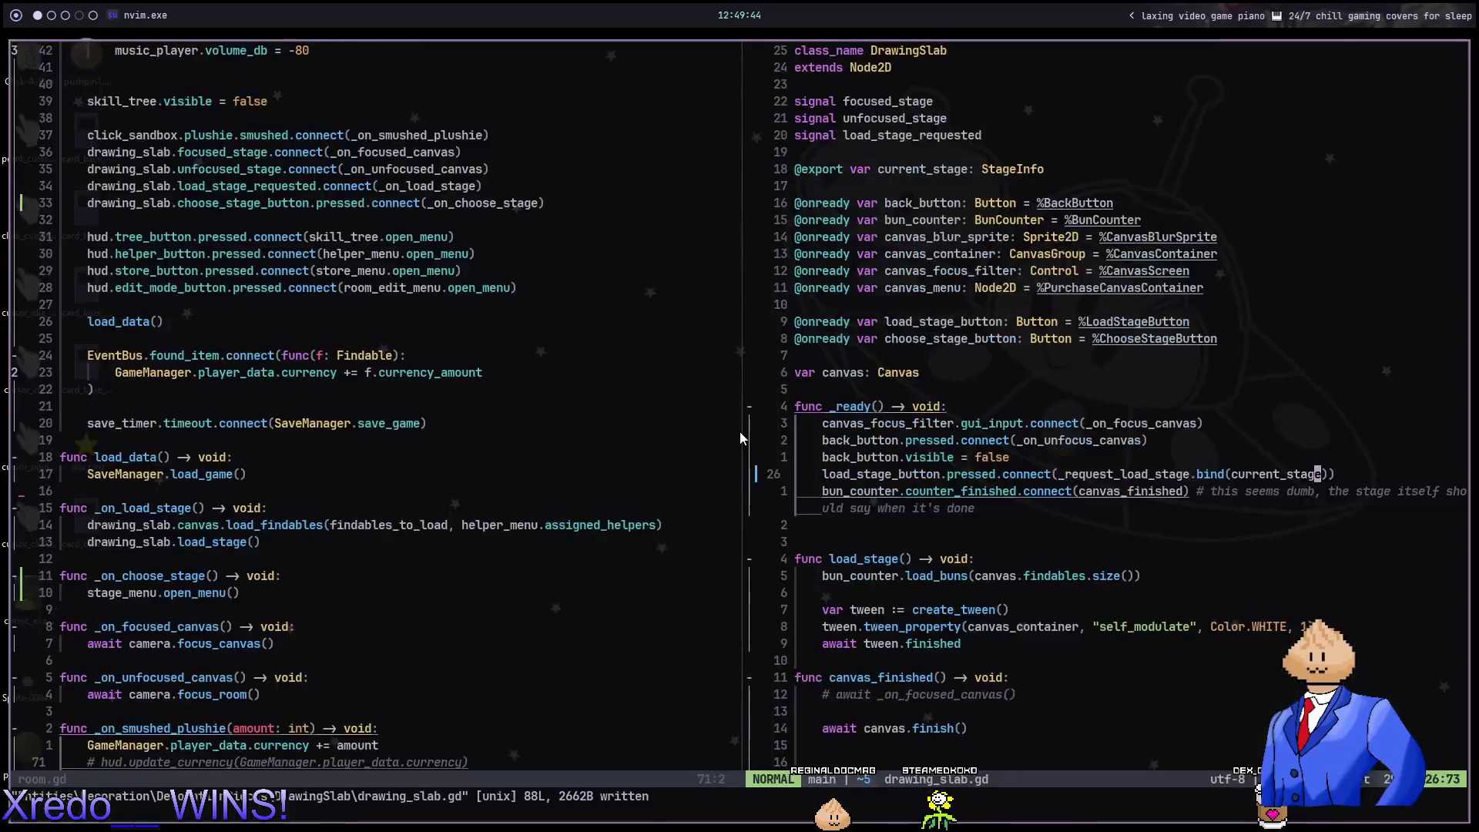
pyautogui.press('F6')
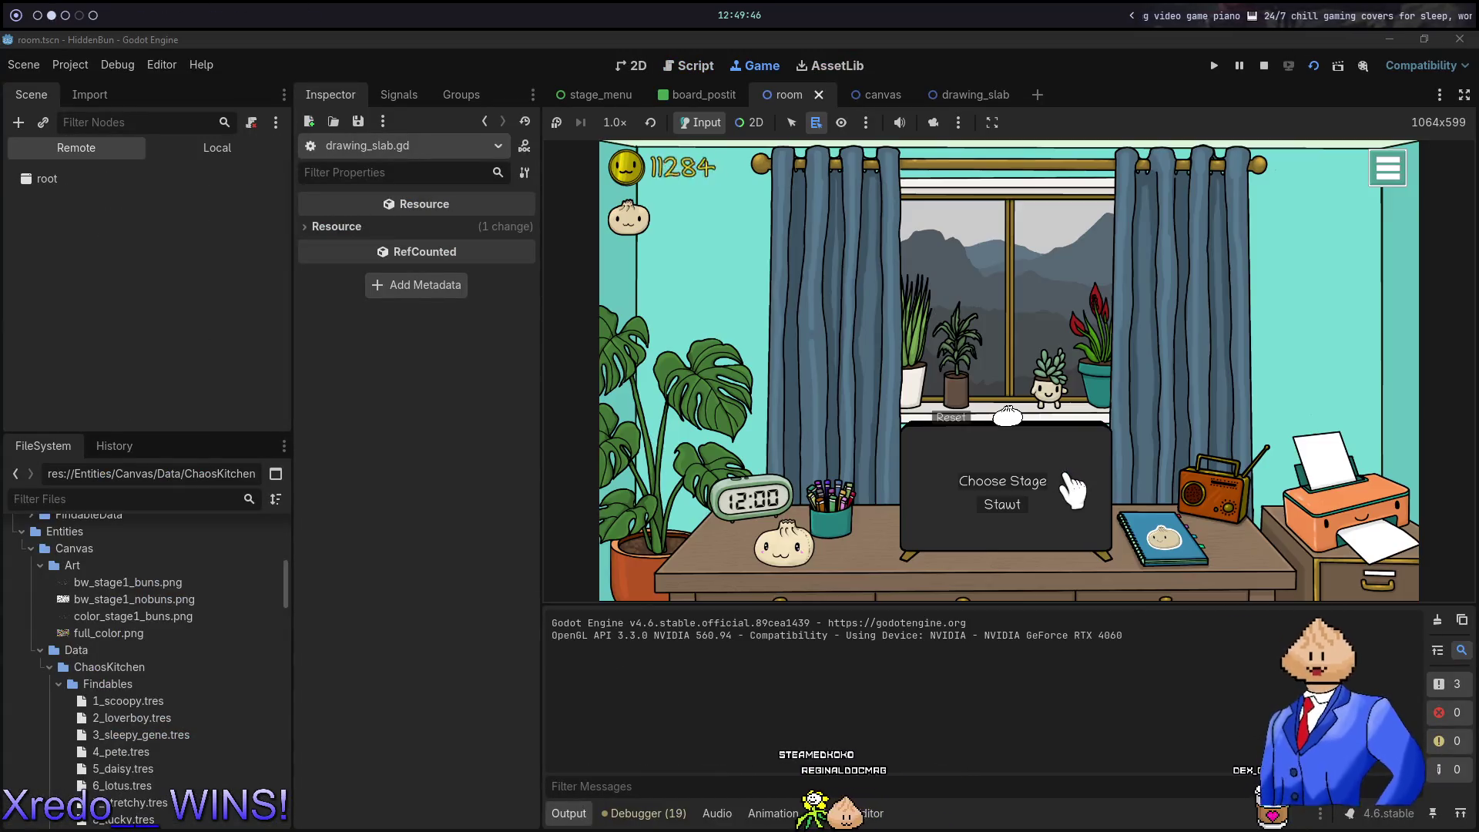
pyautogui.click(1034, 481)
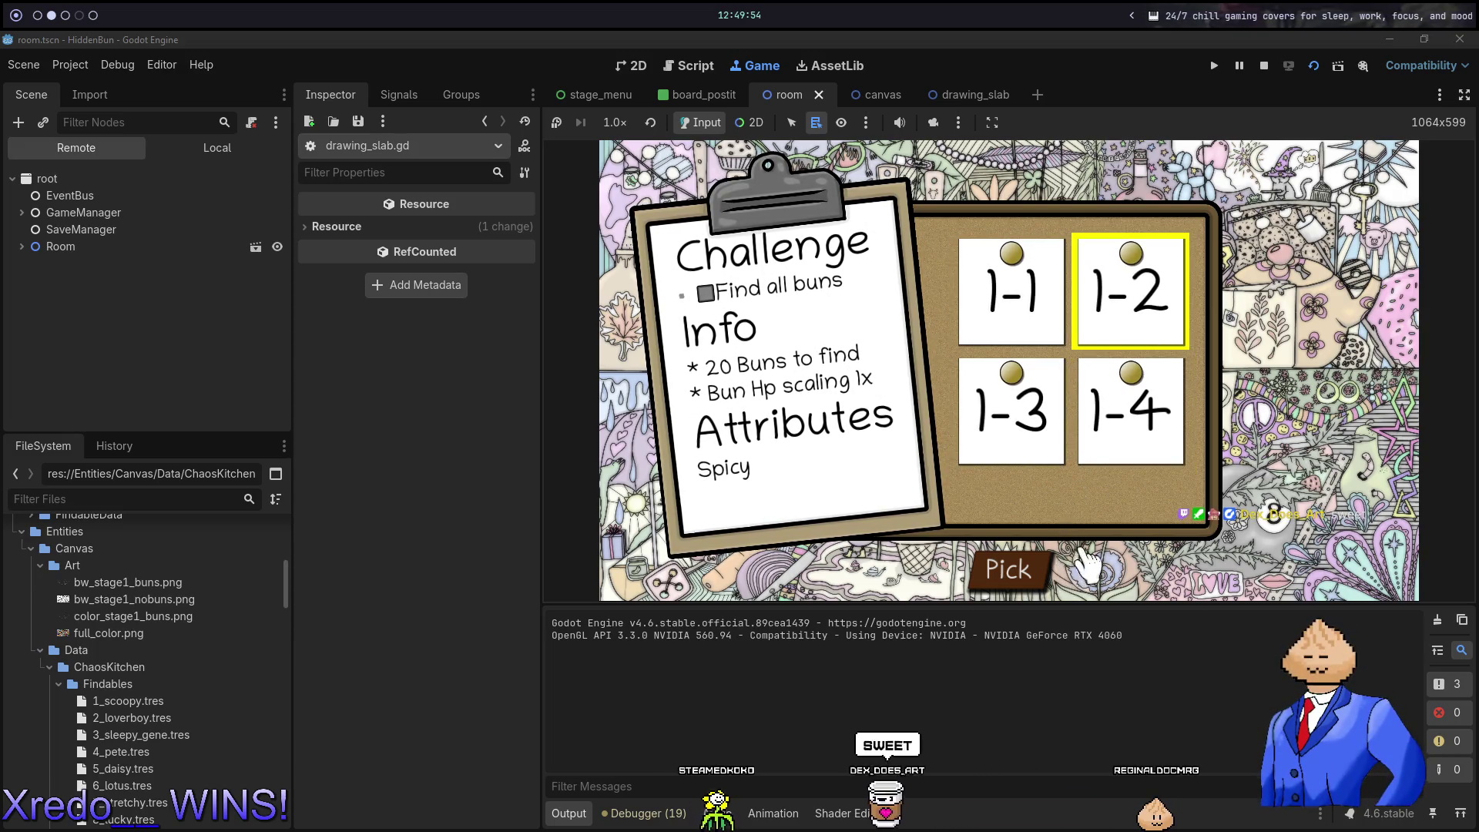
pyautogui.press('F8')
pyautogui.hotkey('alt', '1')
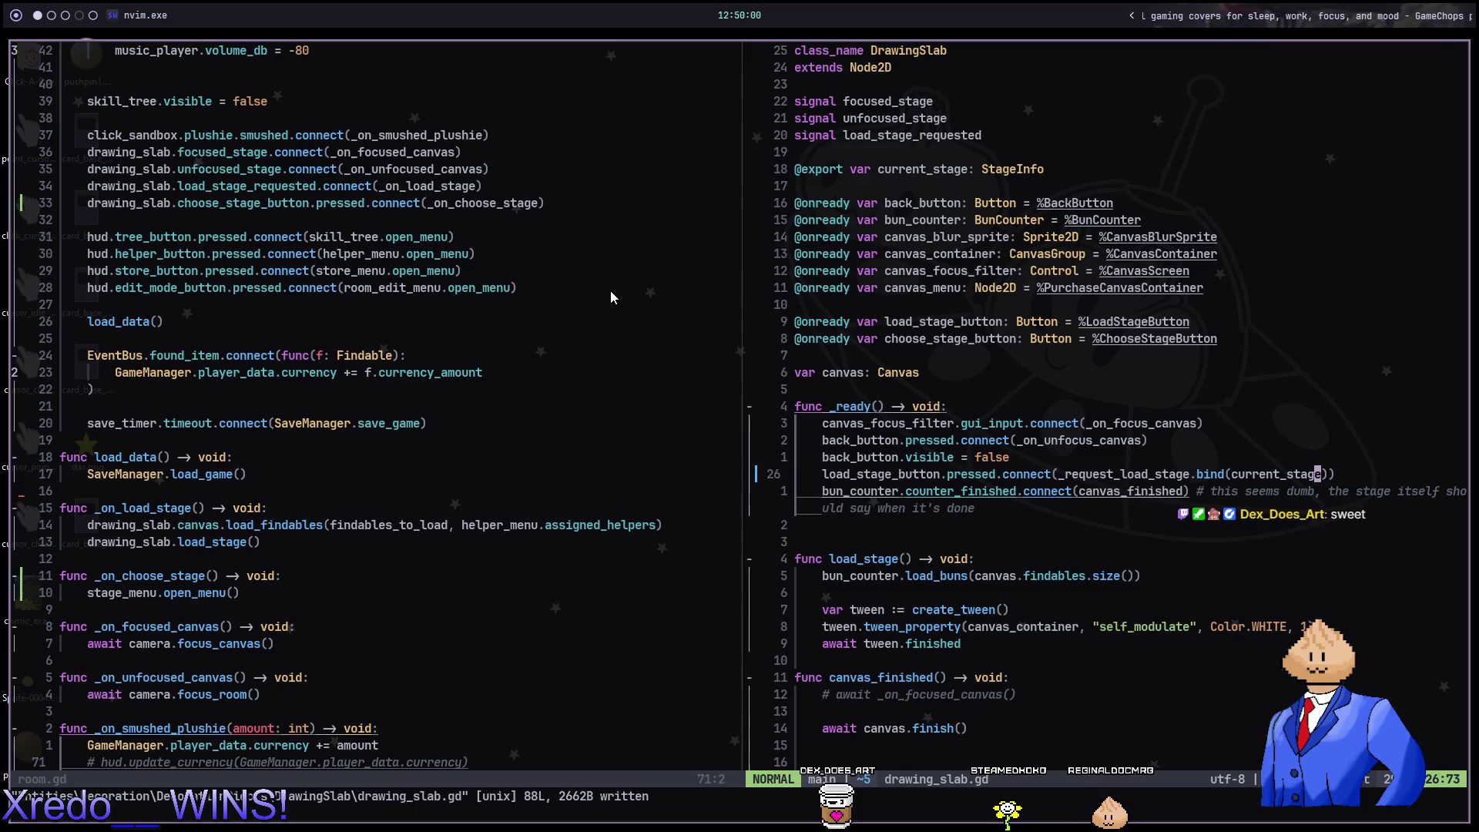
# Step: Move up to the canvas variable in drawing_slab.gd, then above the hud connections in room.gd
pyautogui.press('6')
pyautogui.press('k')
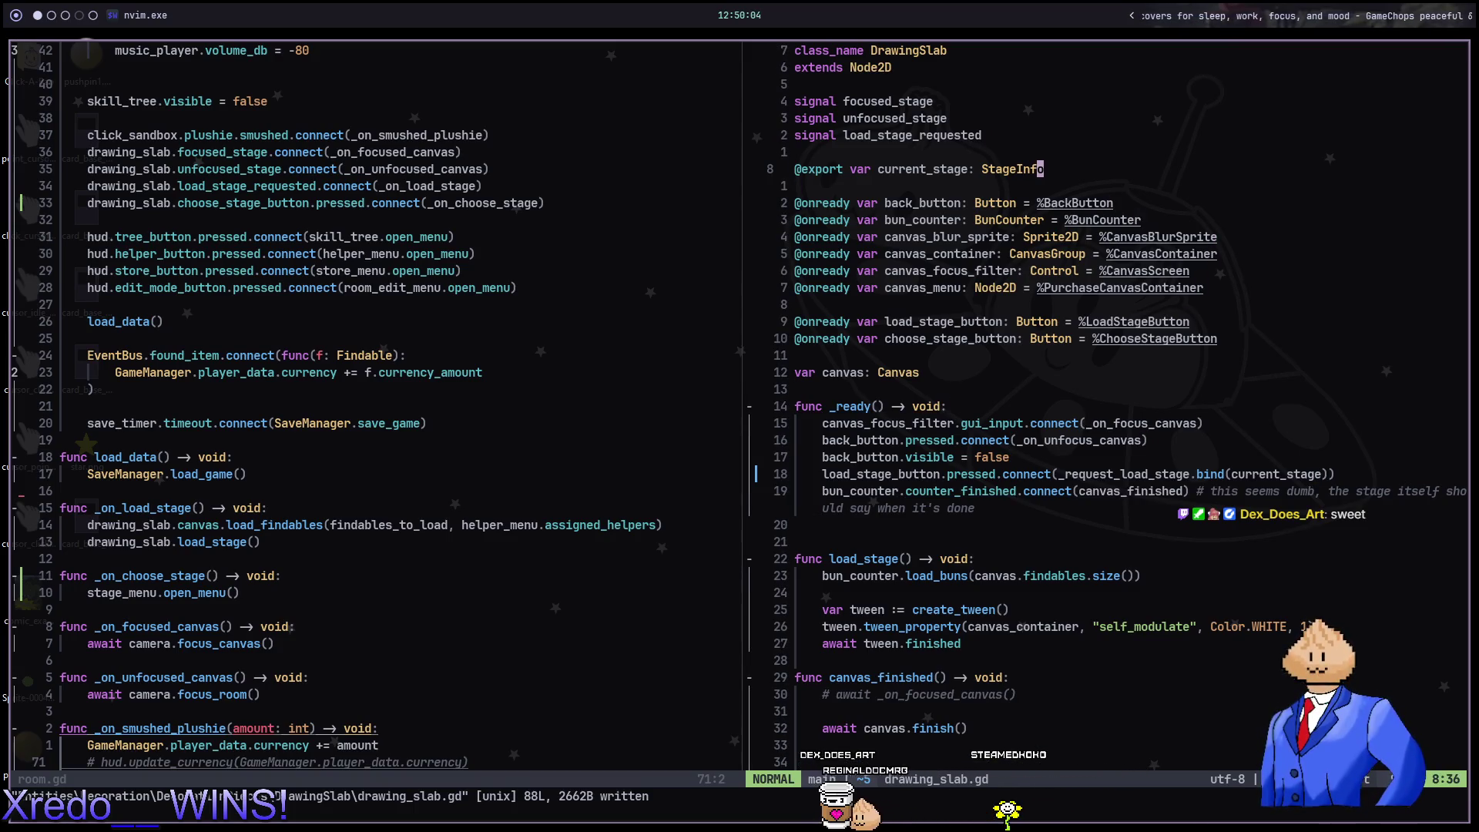
pyautogui.hotkey('ctrl', 'w')
pyautogui.press('h')
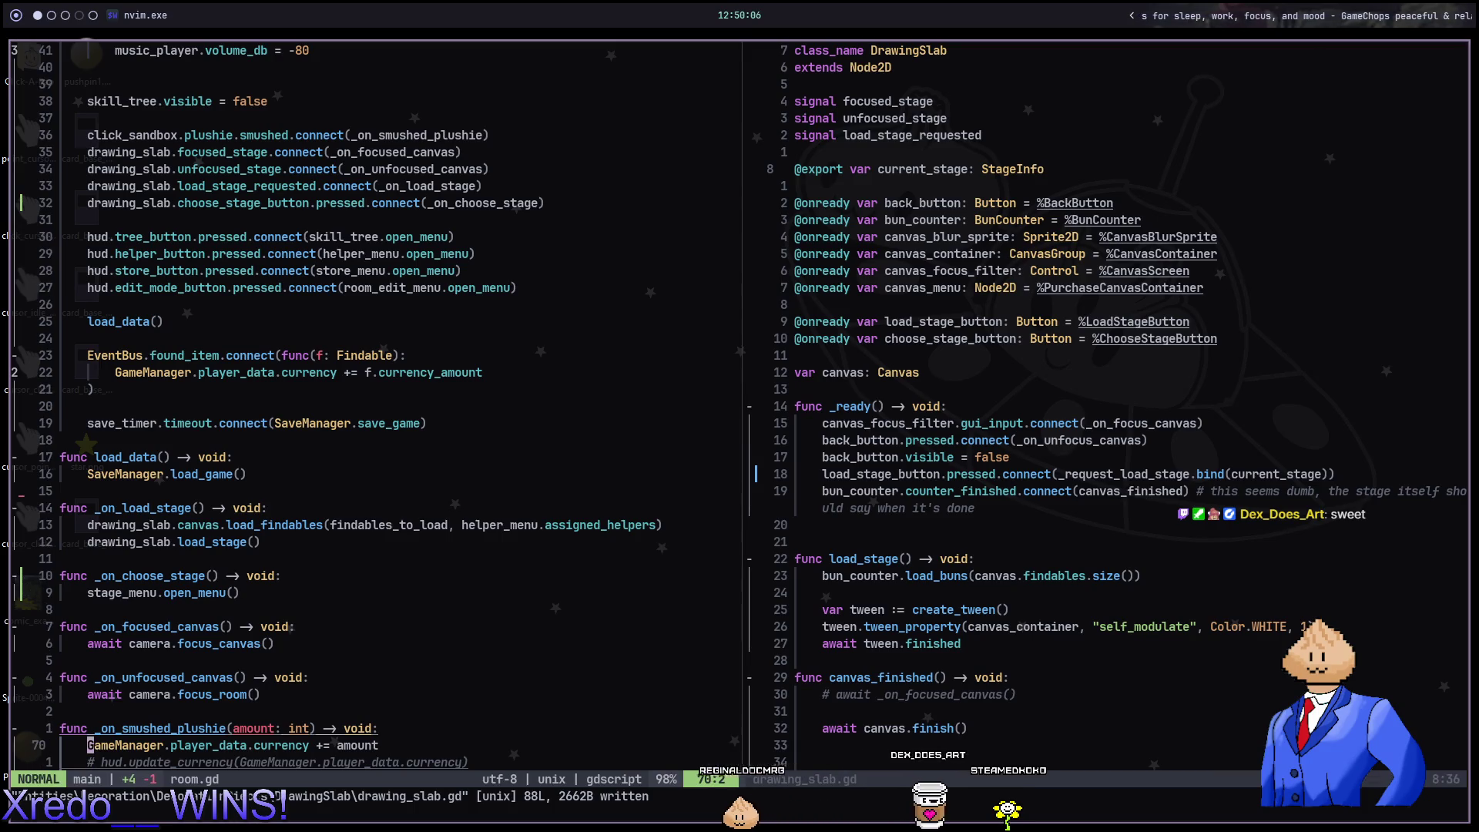
pyautogui.press('2')
pyautogui.press('6')
pyautogui.press('k')
pyautogui.press('6')
pyautogui.press('k')
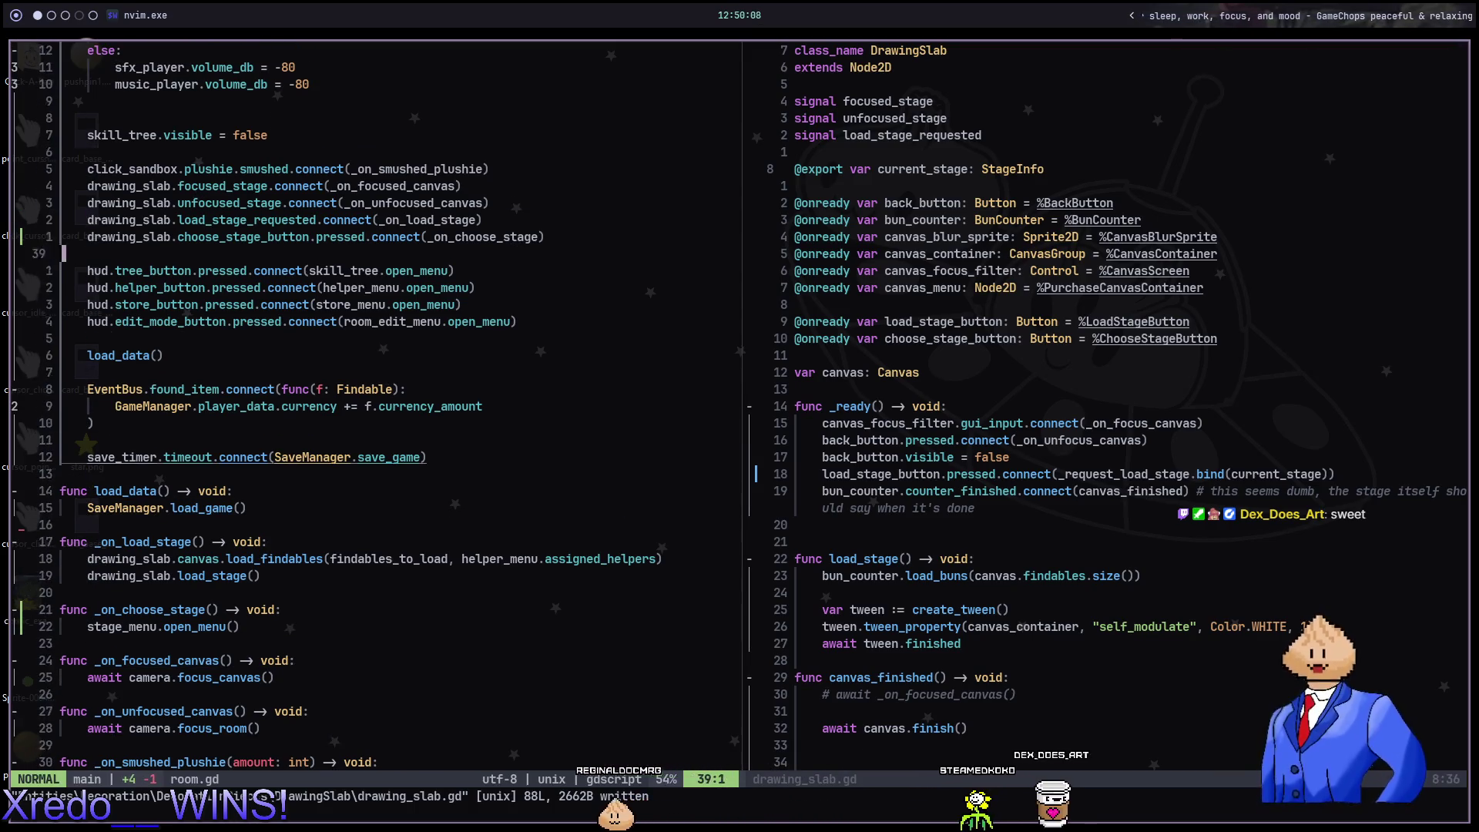
# Step: Jump to func _ready() in room.gd and search the project files for 'stageme'
pyautogui.press('1')
pyautogui.press('5')
pyautogui.press('k')
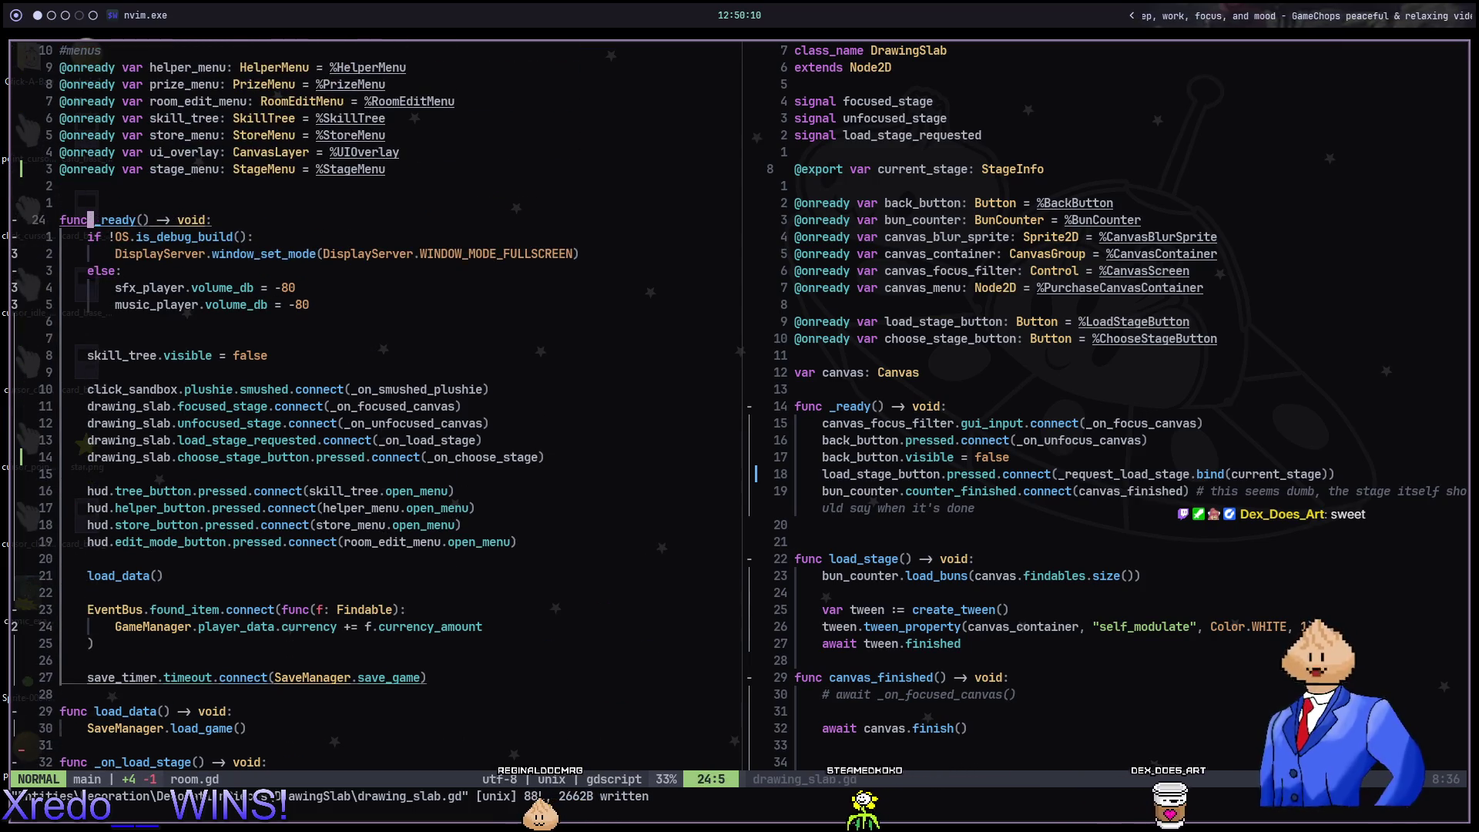
pyautogui.press('space')
pyautogui.write('sf')
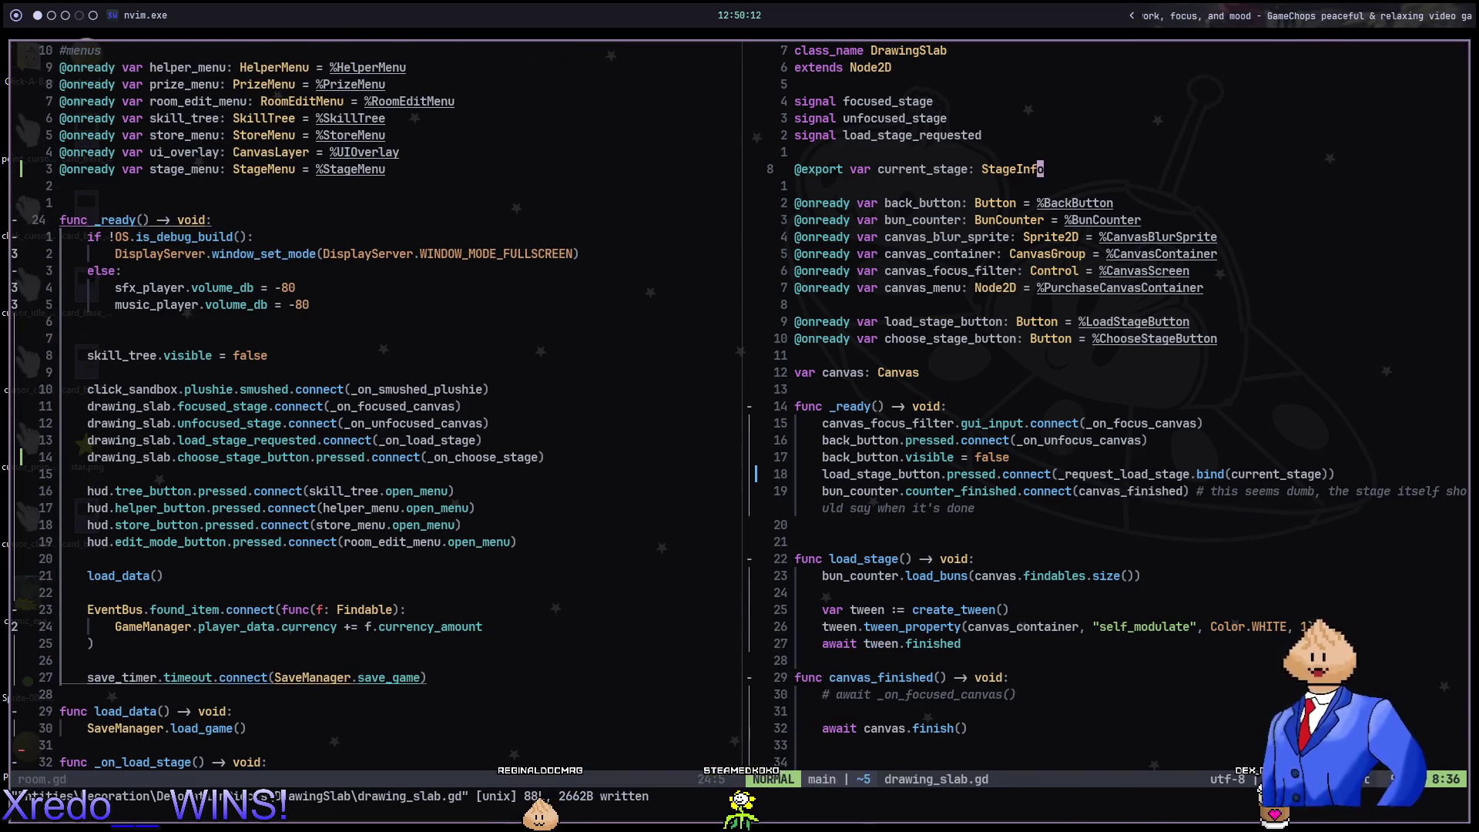
pyautogui.write('stageme')
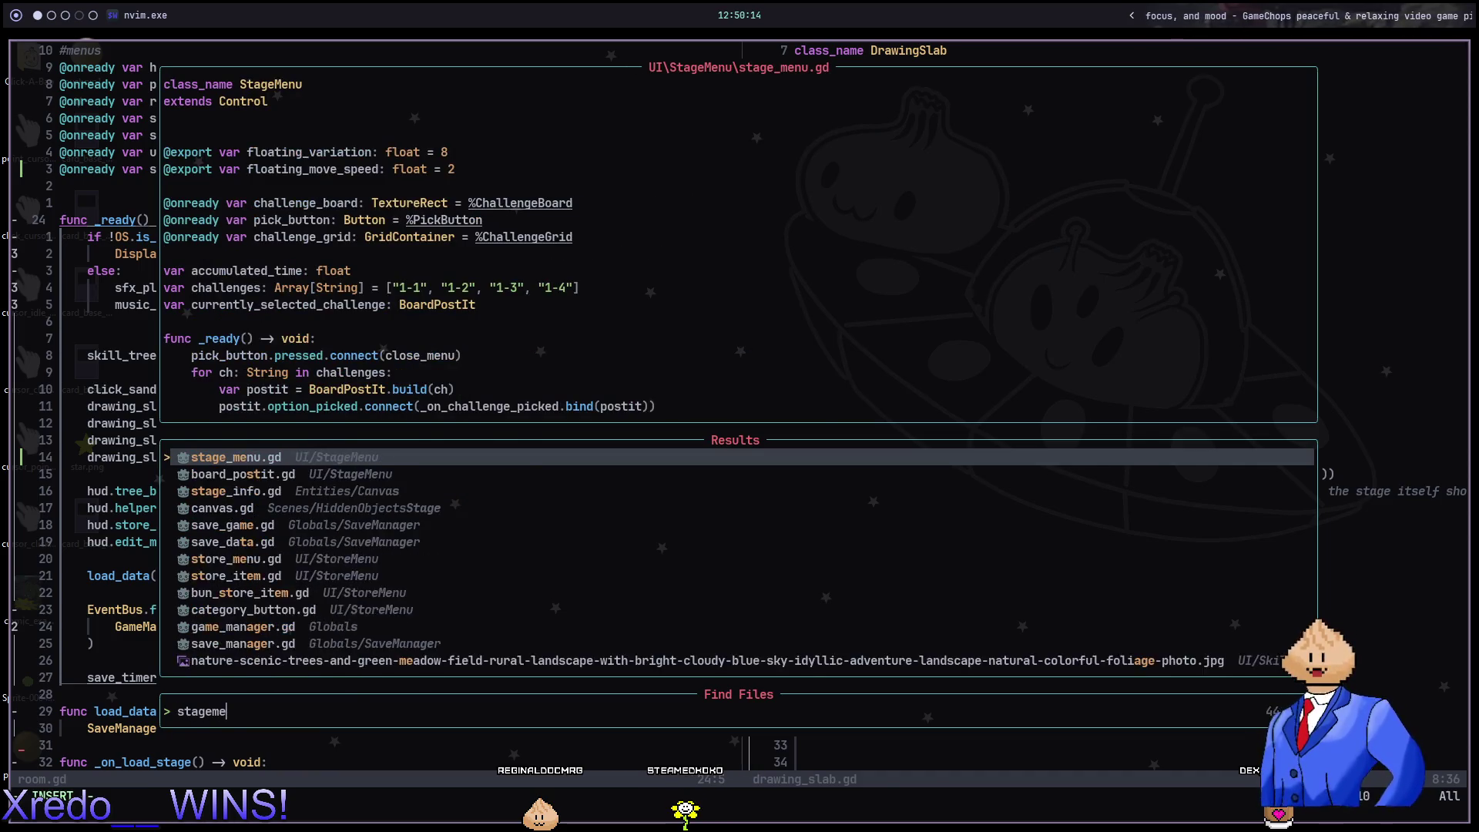
# Step: Open stage_menu.gd and add 'signal stage_selected(data: StageInfo)' below extends Control
pyautogui.press('Return')
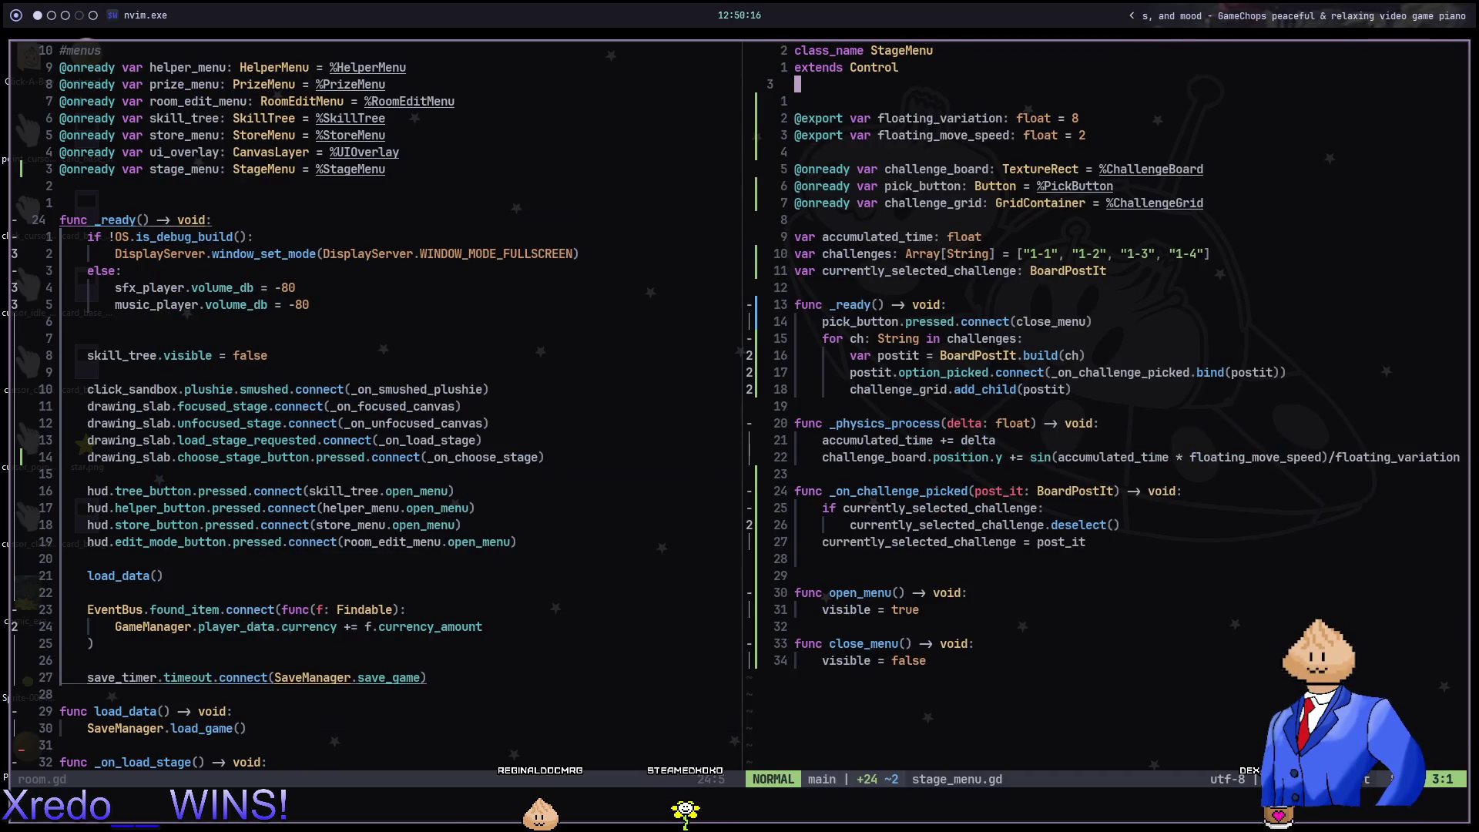
pyautogui.press('o')
pyautogui.press('BackSpace')
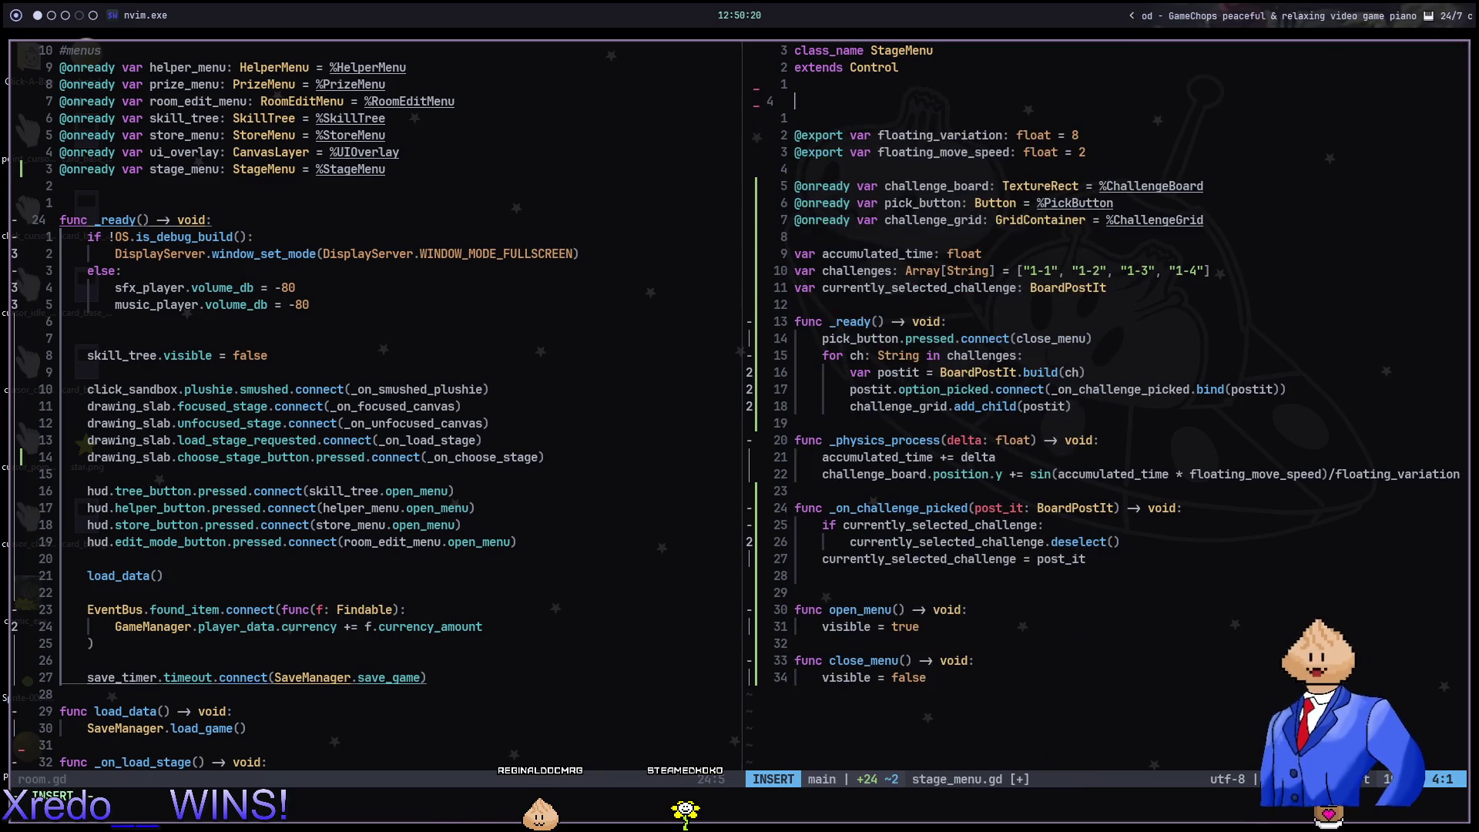
pyautogui.write('signal stage_selected(S')
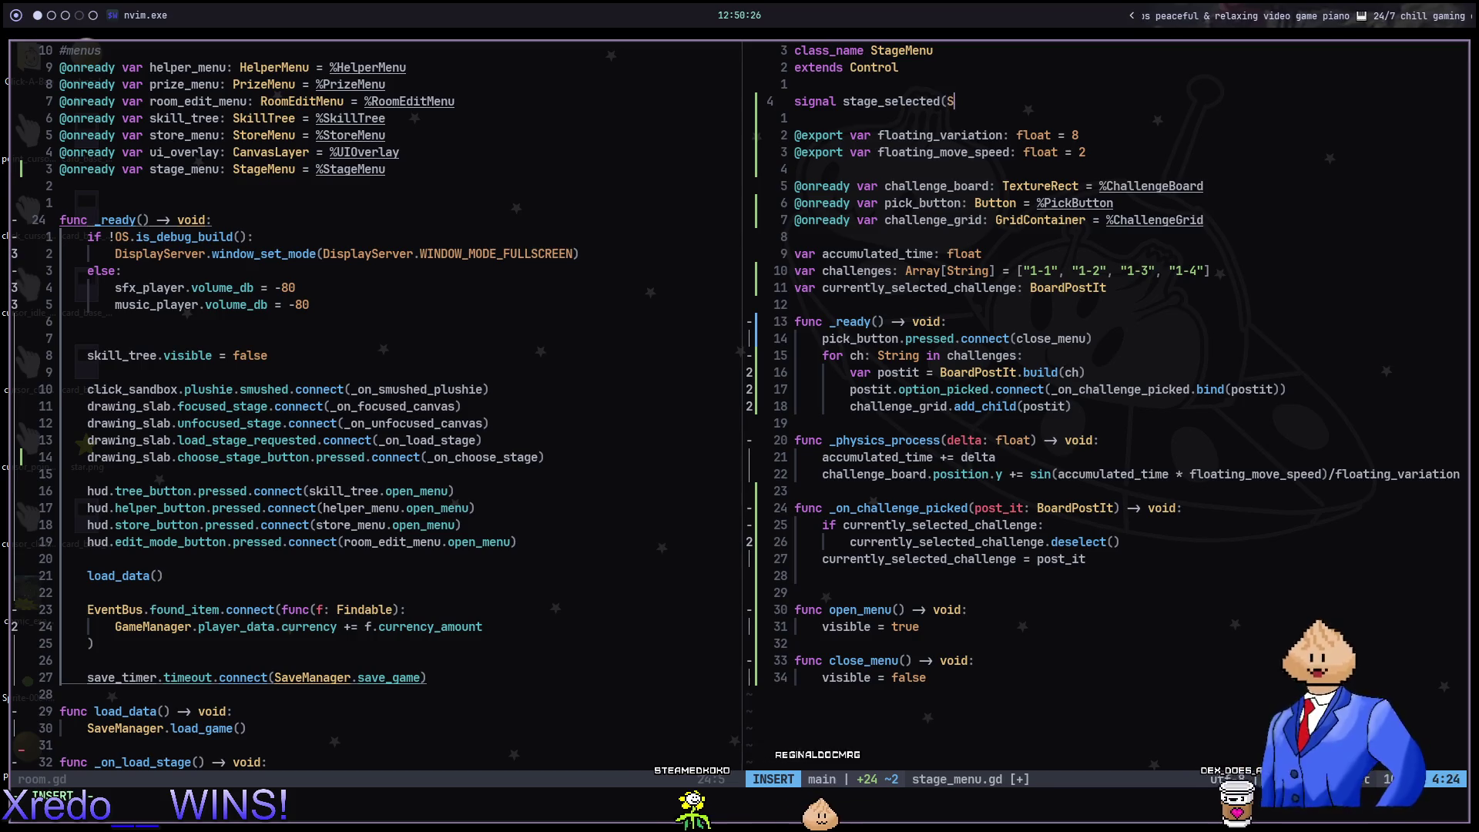
pyautogui.press('BackSpace')
pyautogui.write('sta')
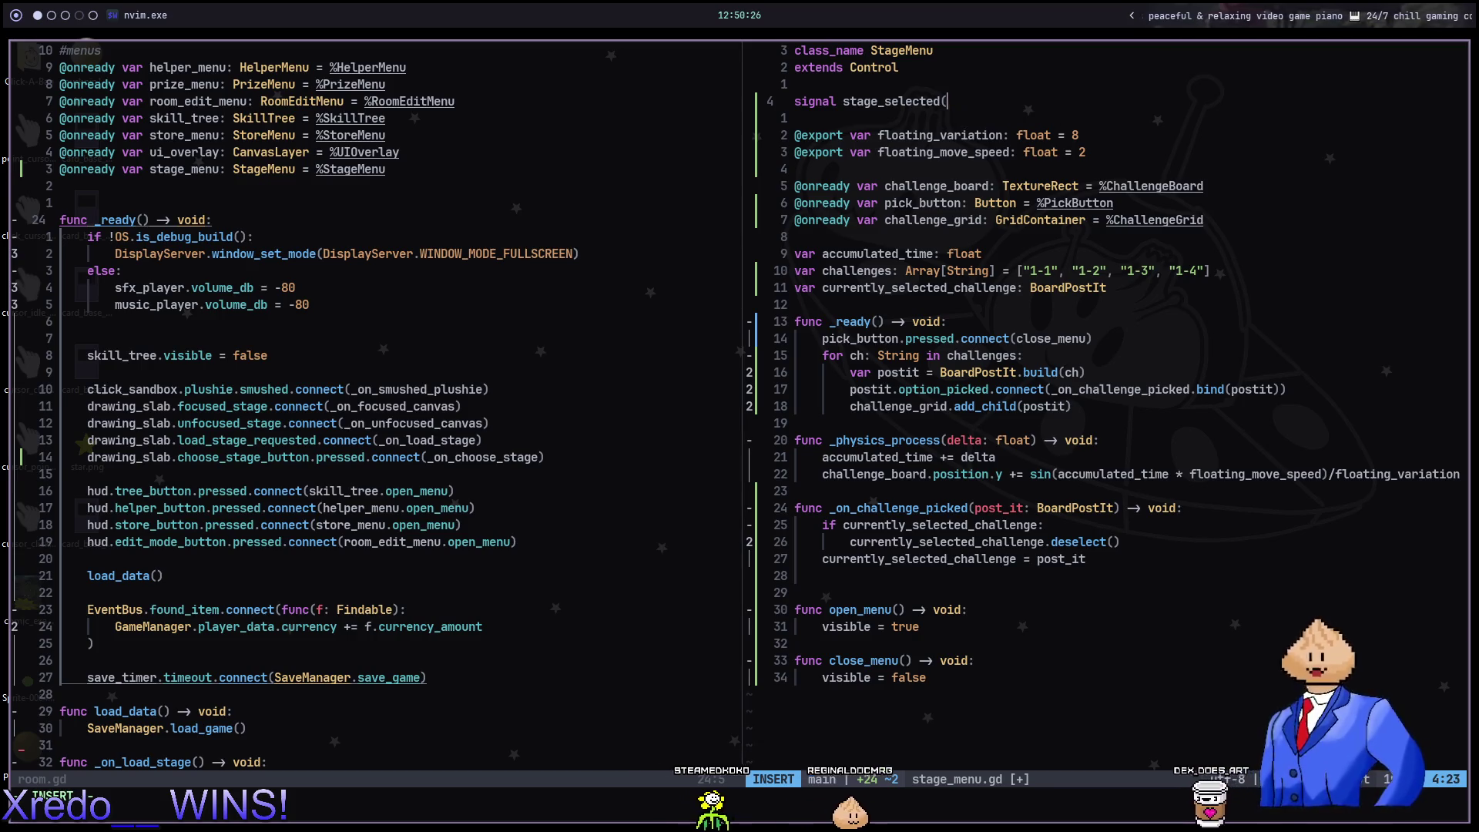
pyautogui.press('Escape')
pyautogui.write('ciwdata: Stagei')
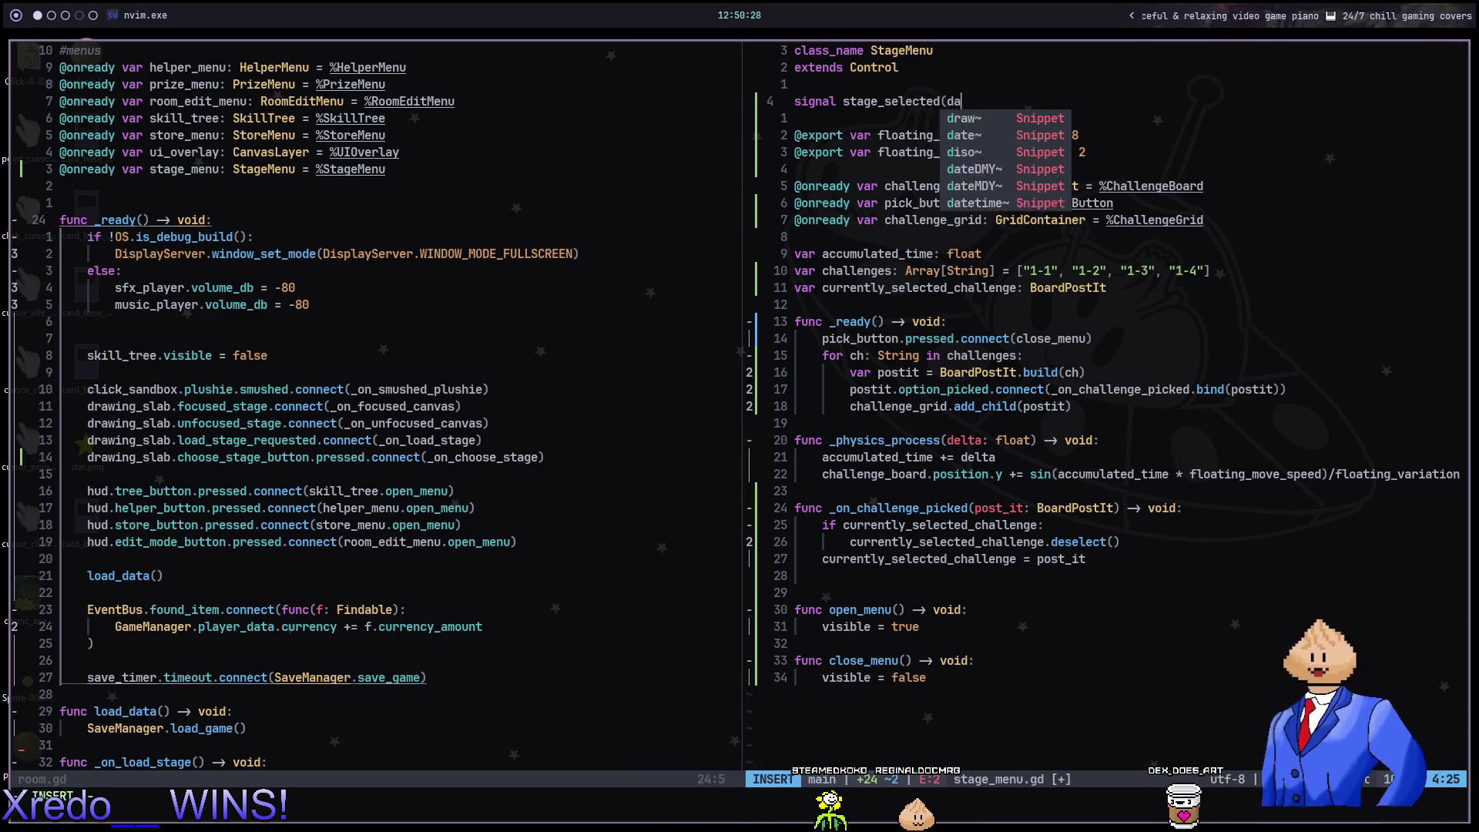
pyautogui.press('Tab')
pyautogui.write(')')
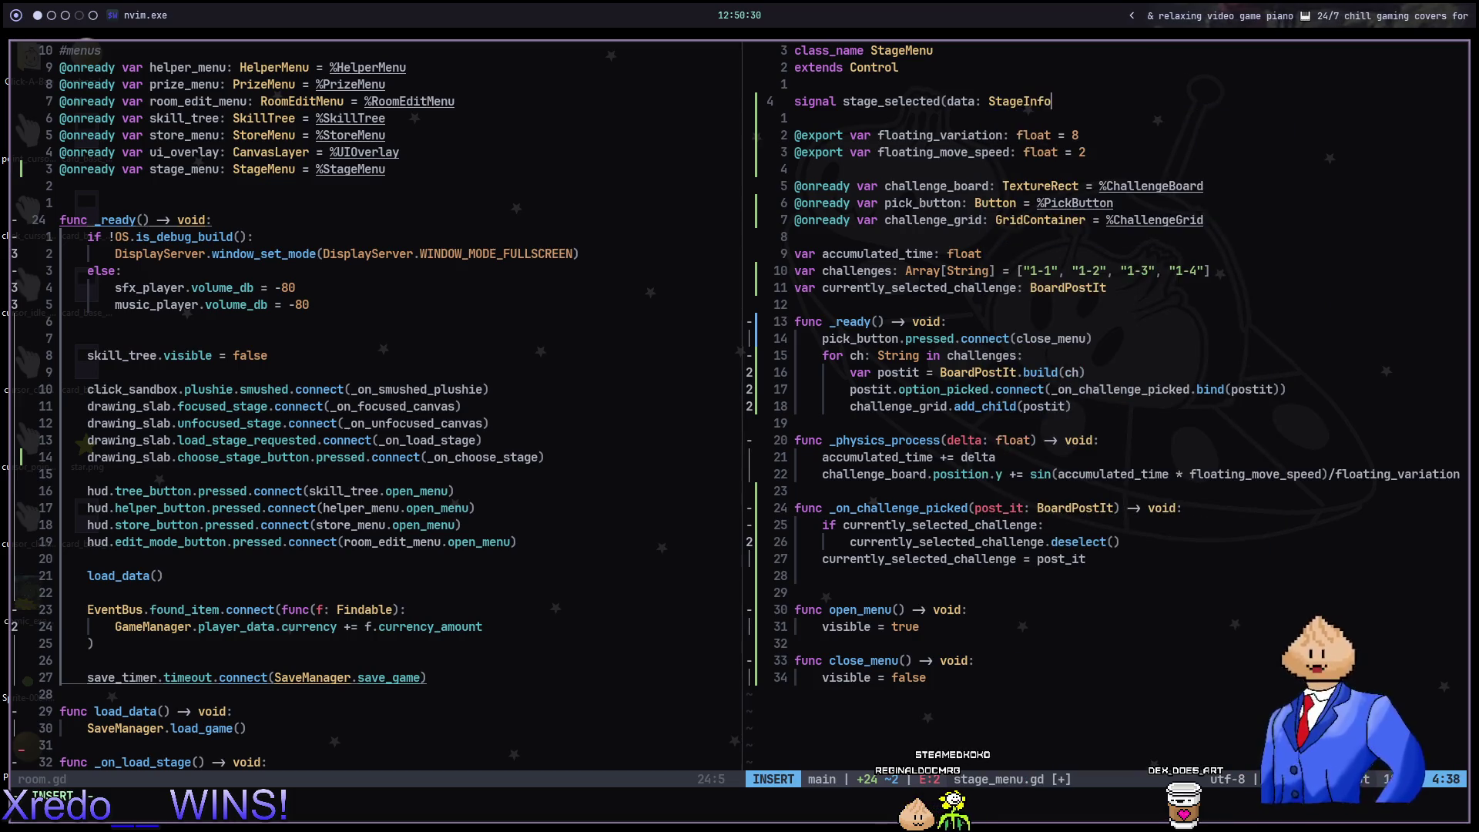
pyautogui.press('Escape')
# Step: Save stage_menu.gd with :w
pyautogui.write(':w')
pyautogui.press('Return')
pyautogui.hotkey('ctrl', 'o')
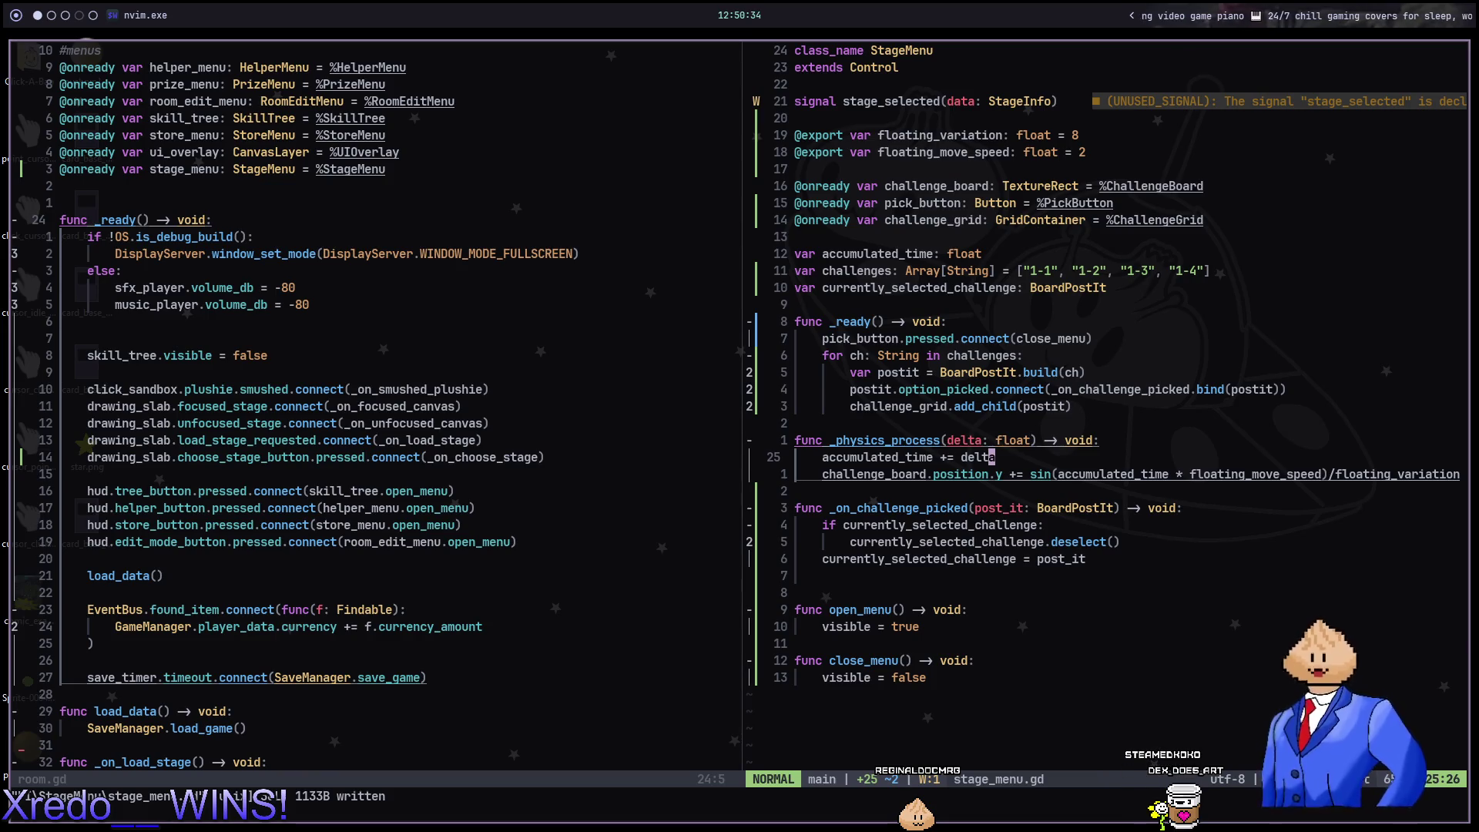
# Step: Move into _ready down to the pick button connection line
pyautogui.click(943, 322)
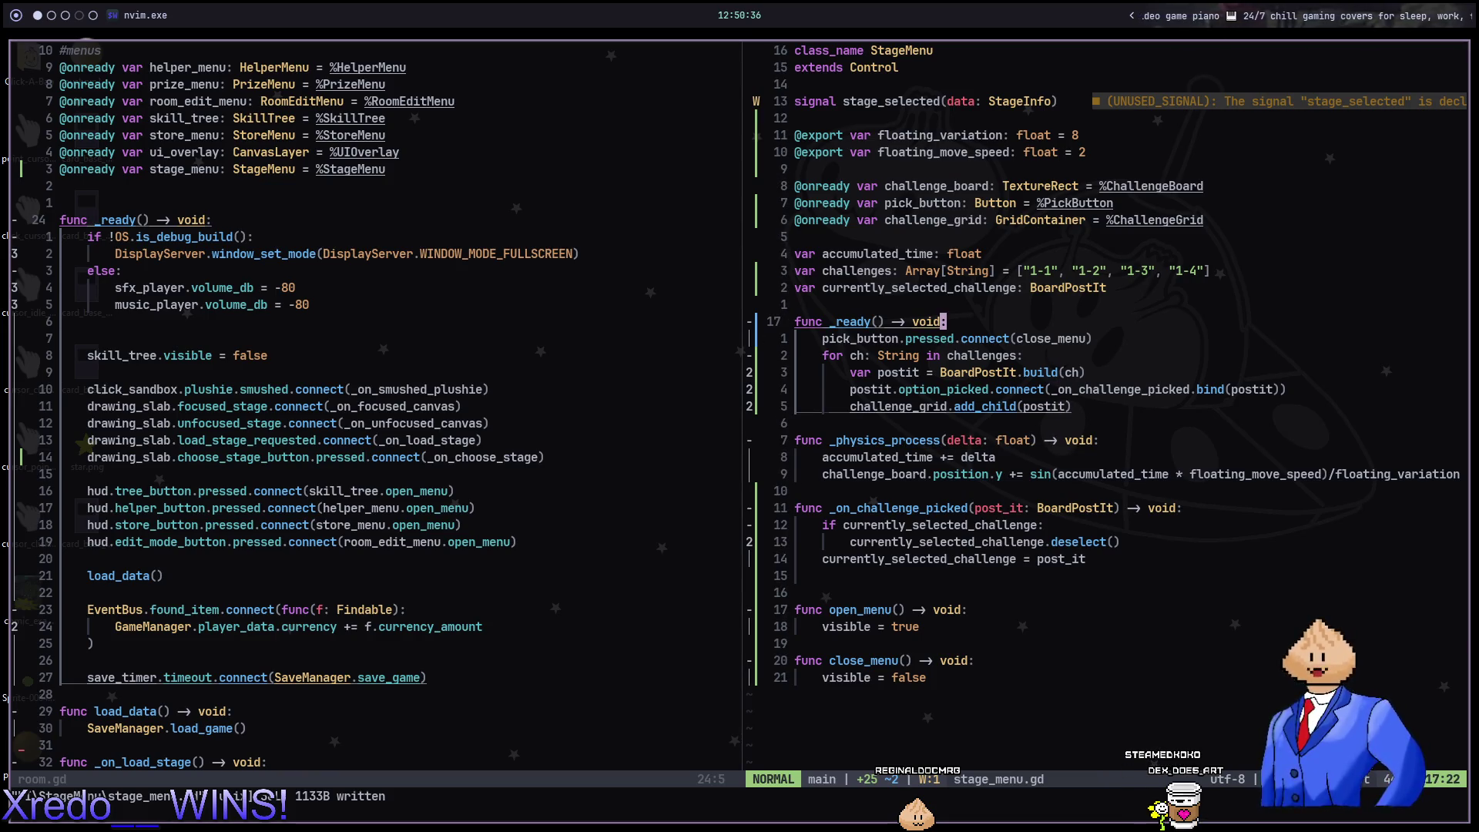
pyautogui.press('j')
pyautogui.press('j')
pyautogui.press('j')
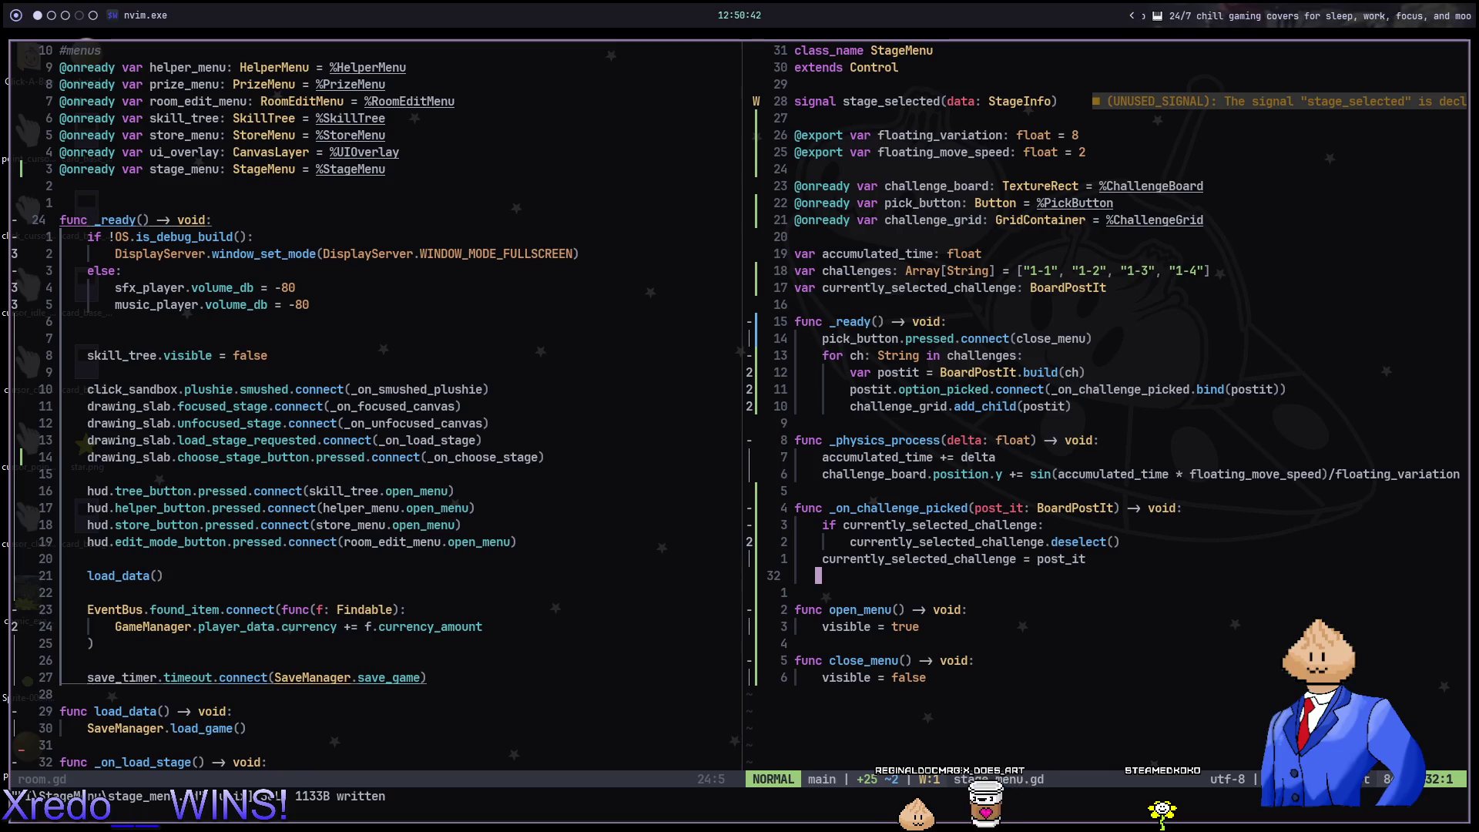
pyautogui.press('k')
pyautogui.press('k')
pyautogui.press('k')
pyautogui.press('k')
pyautogui.press('k')
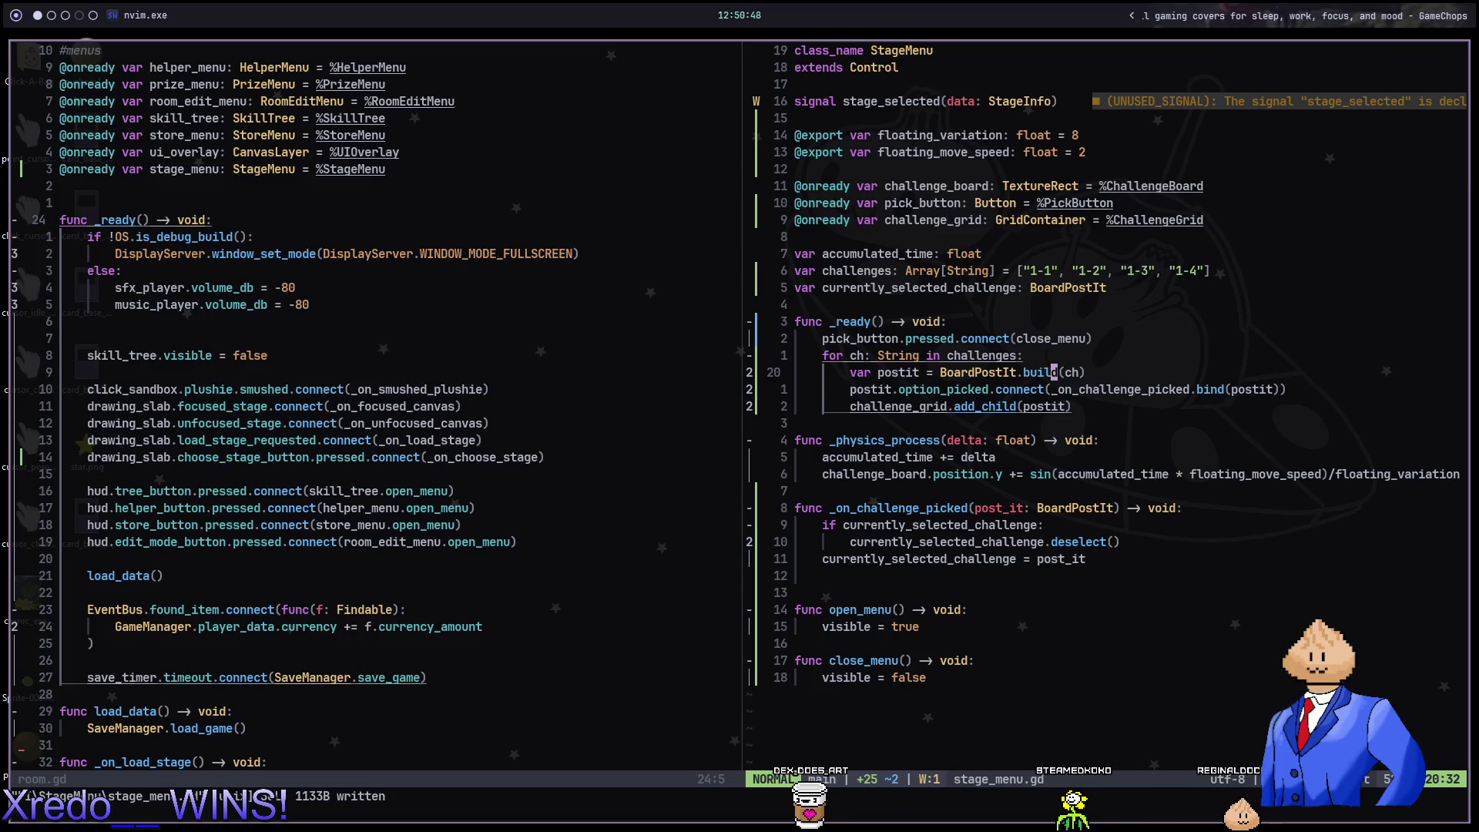
pyautogui.press('k')
pyautogui.press('k')
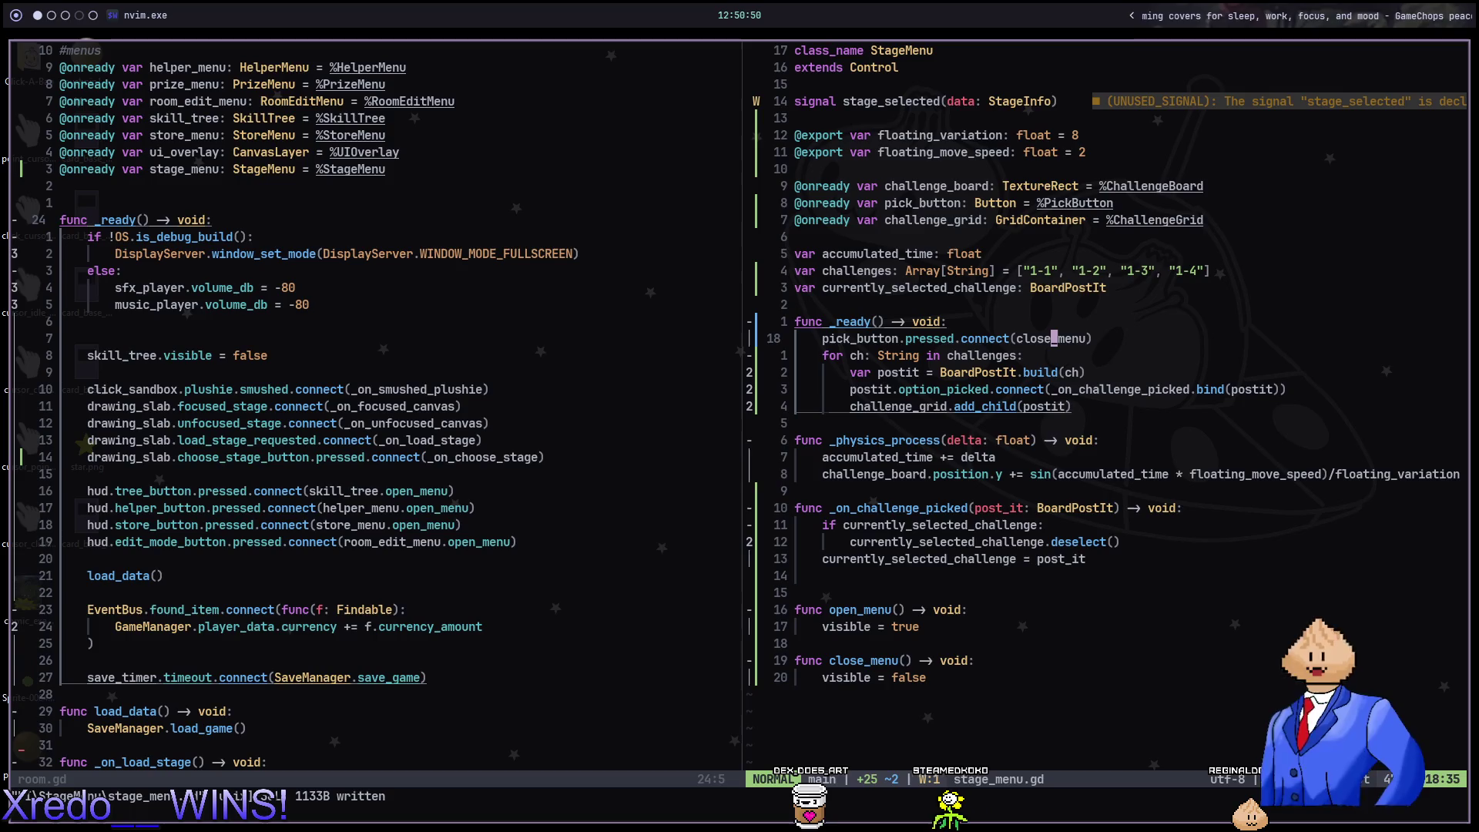
# Step: Jump to the close_menu definition with gd, then return to the pick button connection
pyautogui.press('g')
pyautogui.press('d')
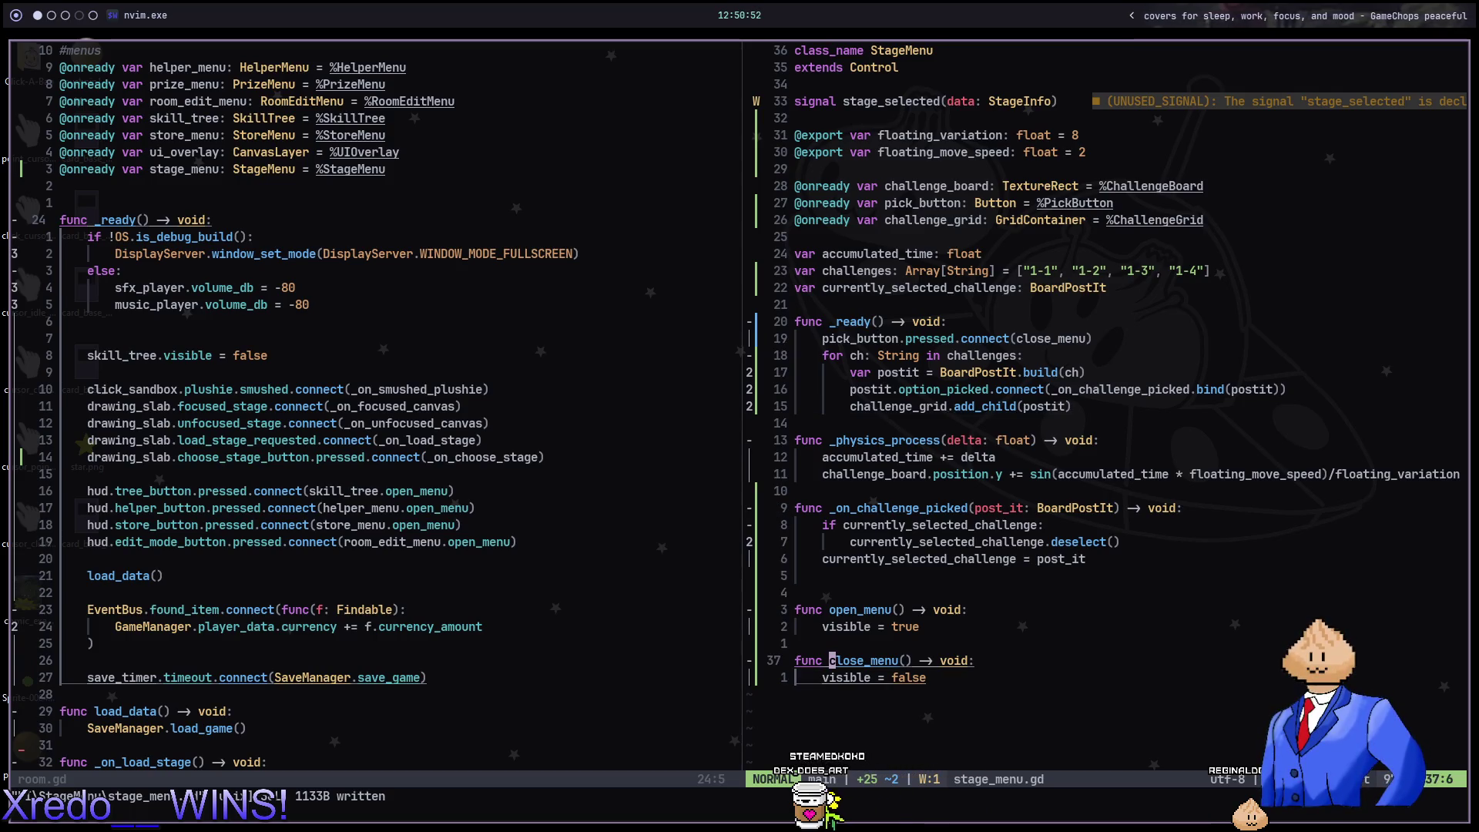
pyautogui.press('o')
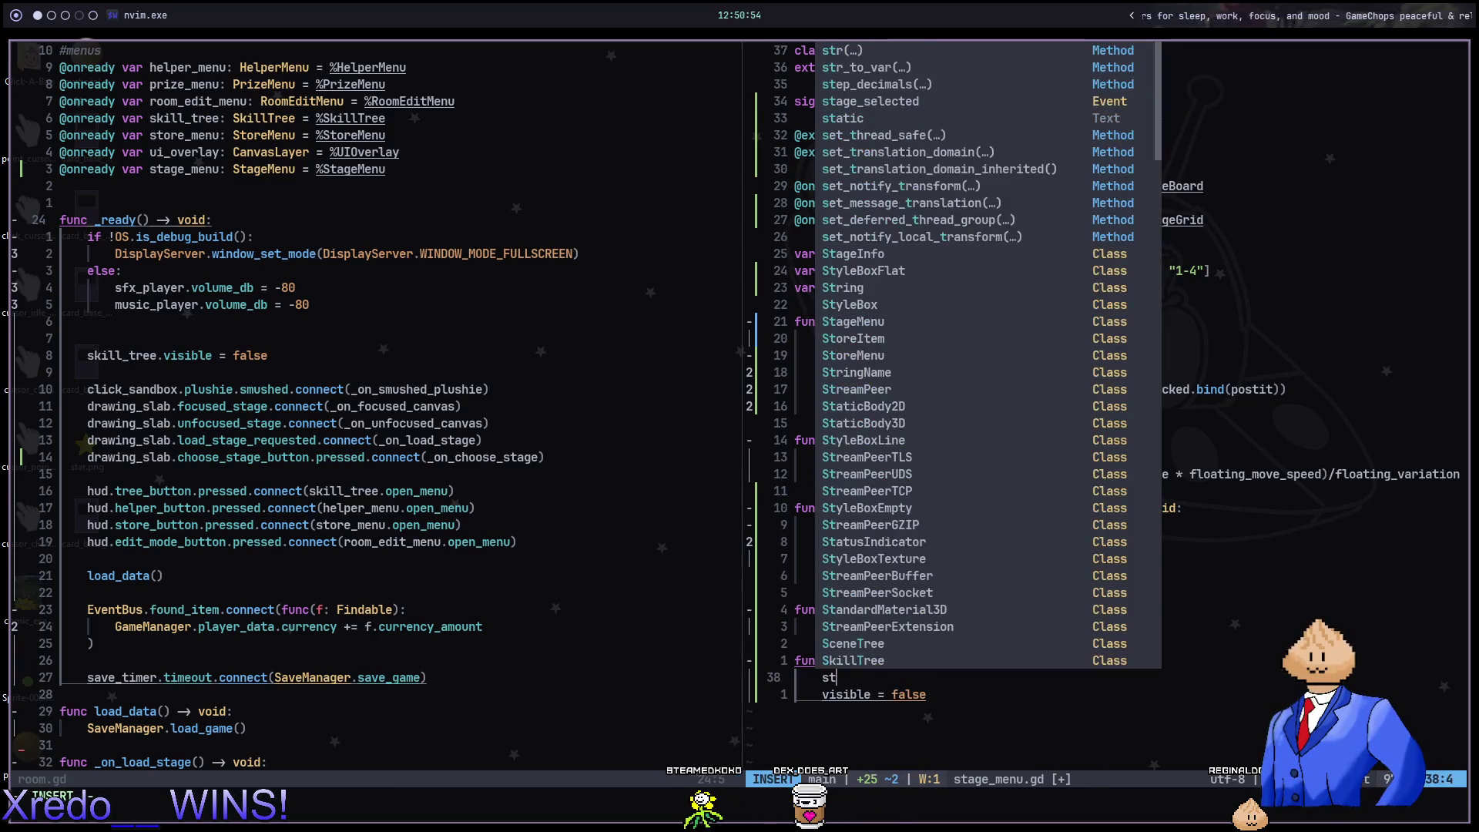
pyautogui.press('Escape')
pyautogui.hotkey('ctrl', 'o')
pyautogui.hotkey('ctrl', 'o')
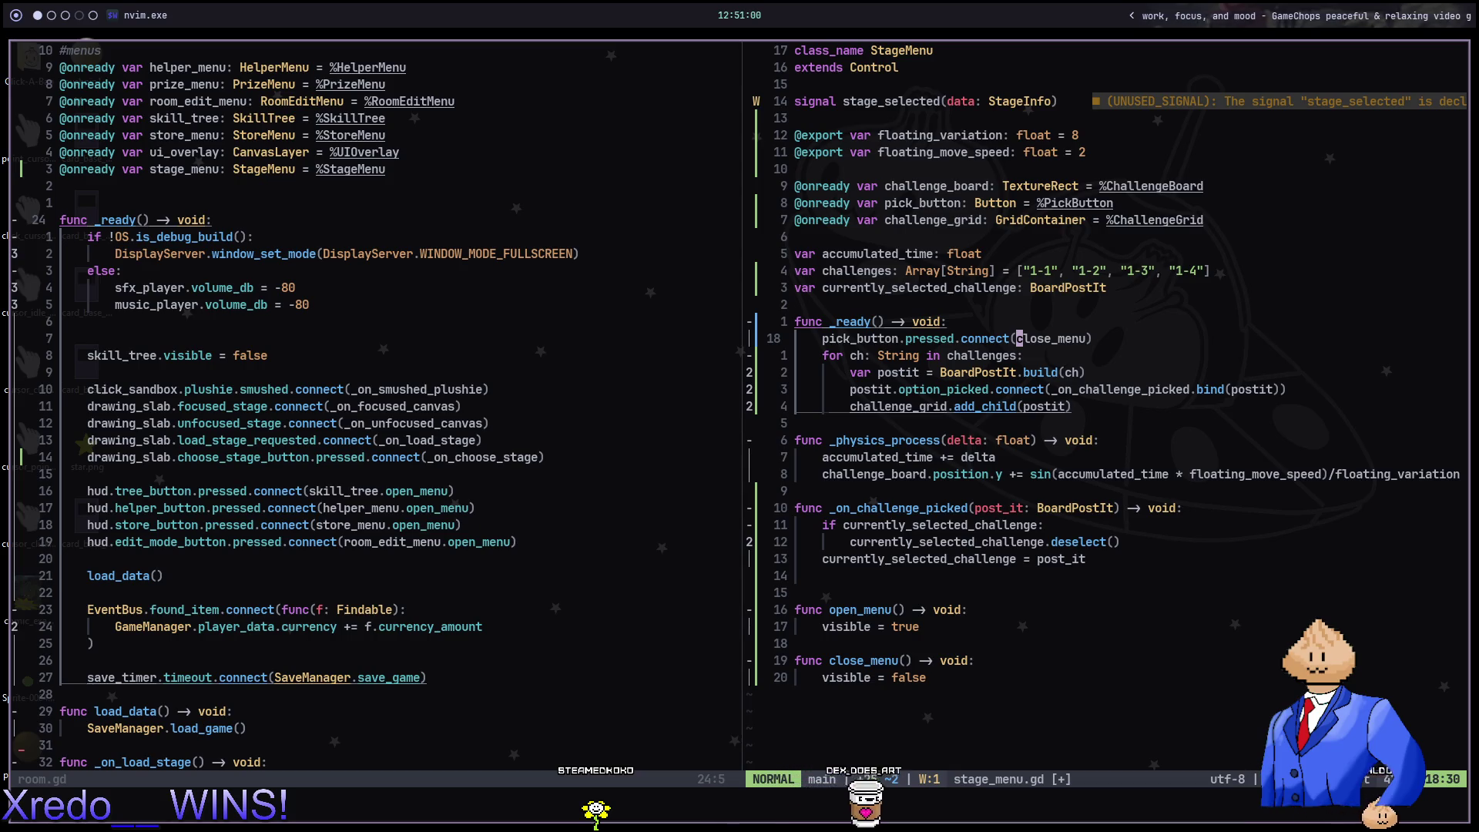
pyautogui.hotkey('ctrl', 'i')
# Step: Above open_menu, write func _on_pick_button_pressed() -> void: with a pass placeholder
pyautogui.press('k')
pyautogui.press('k')
pyautogui.press('k')
pyautogui.press('O')
pyautogui.press('Escape')
pyautogui.press('o')
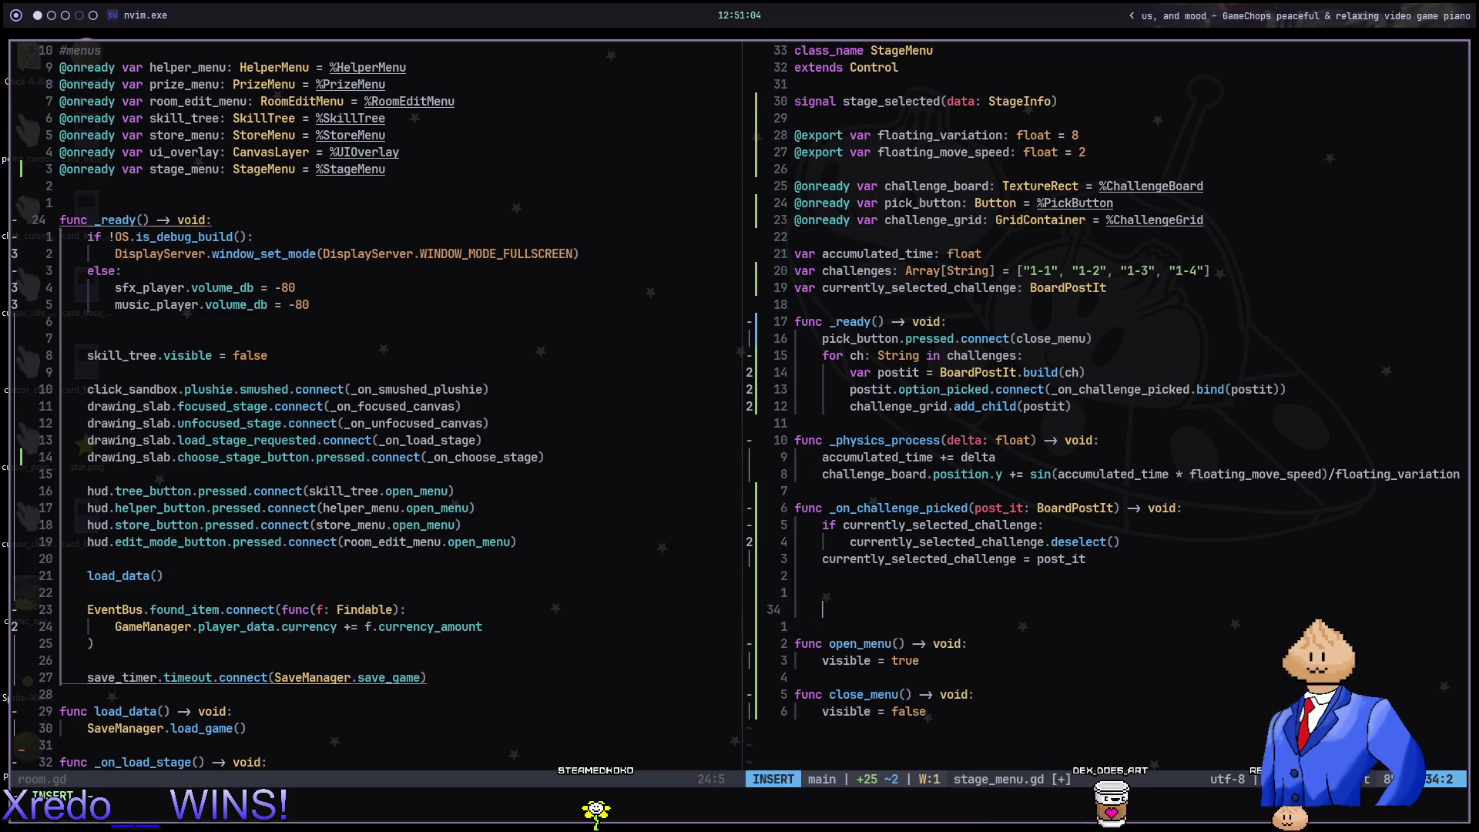
pyautogui.write('nc _on_pi')
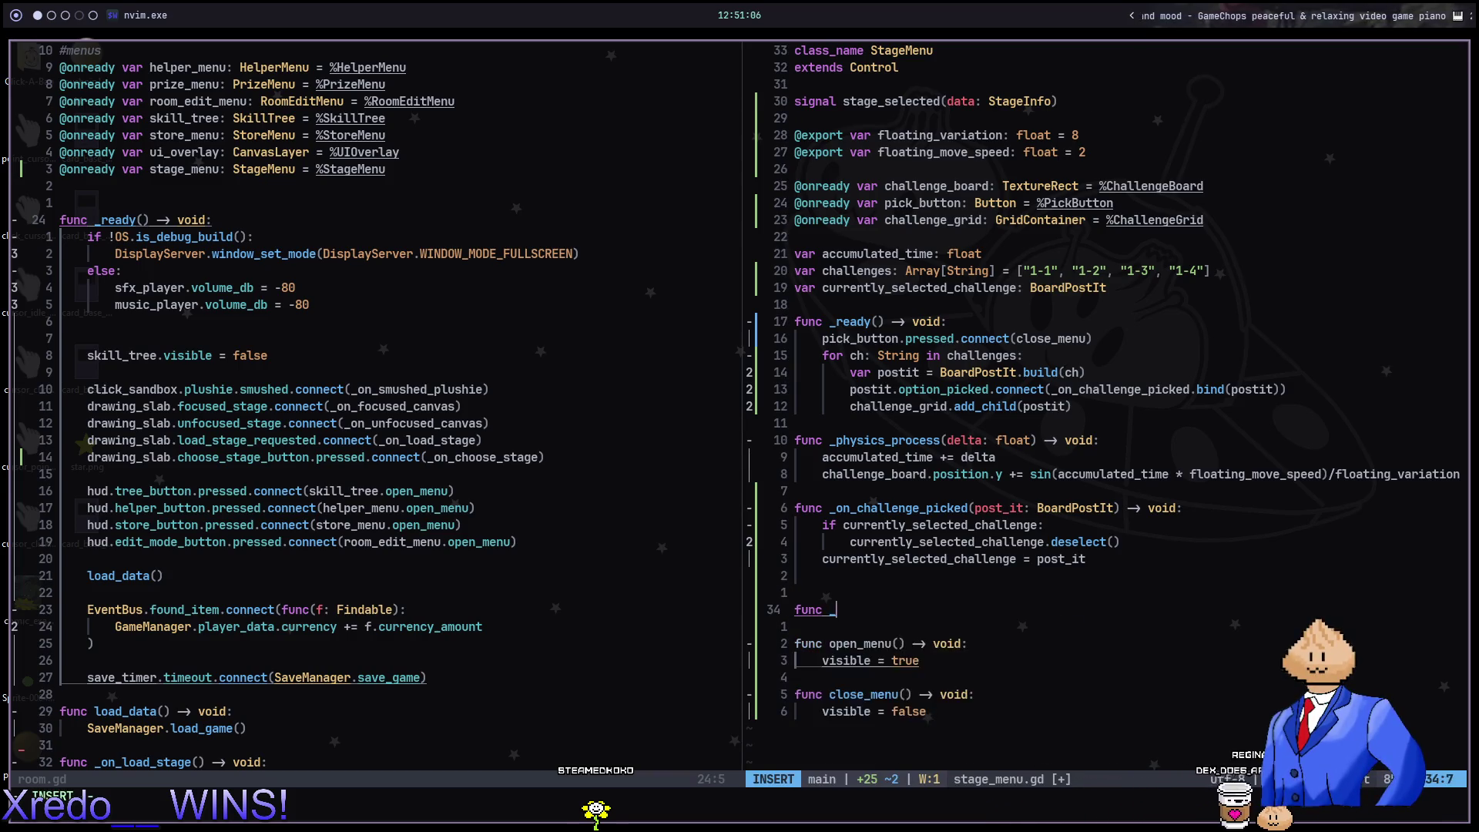
pyautogui.write('ck_button_pressed() -')
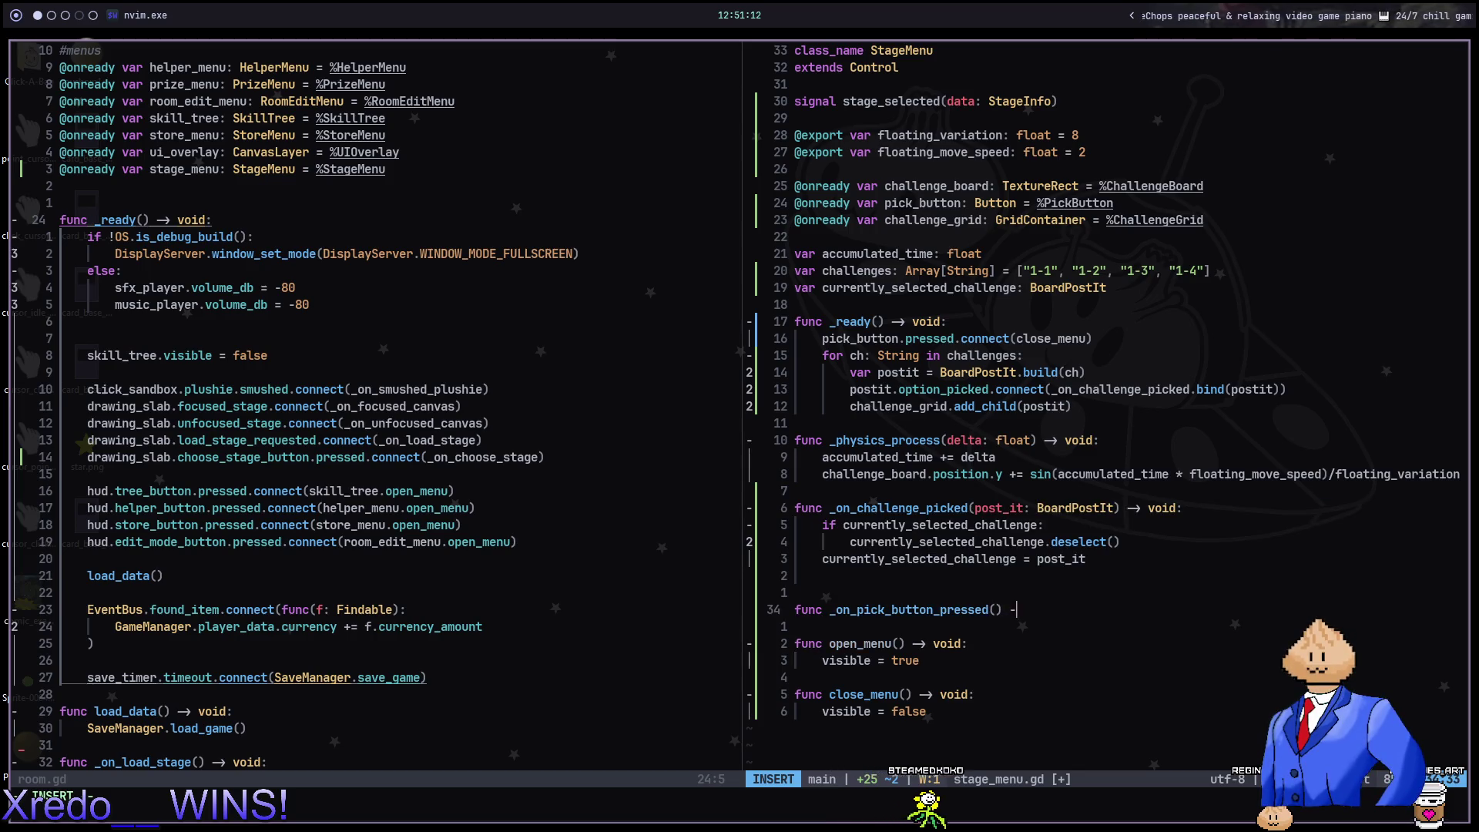
pyautogui.press('BackSpace')
pyautogui.write('id:')
pyautogui.press('Return')
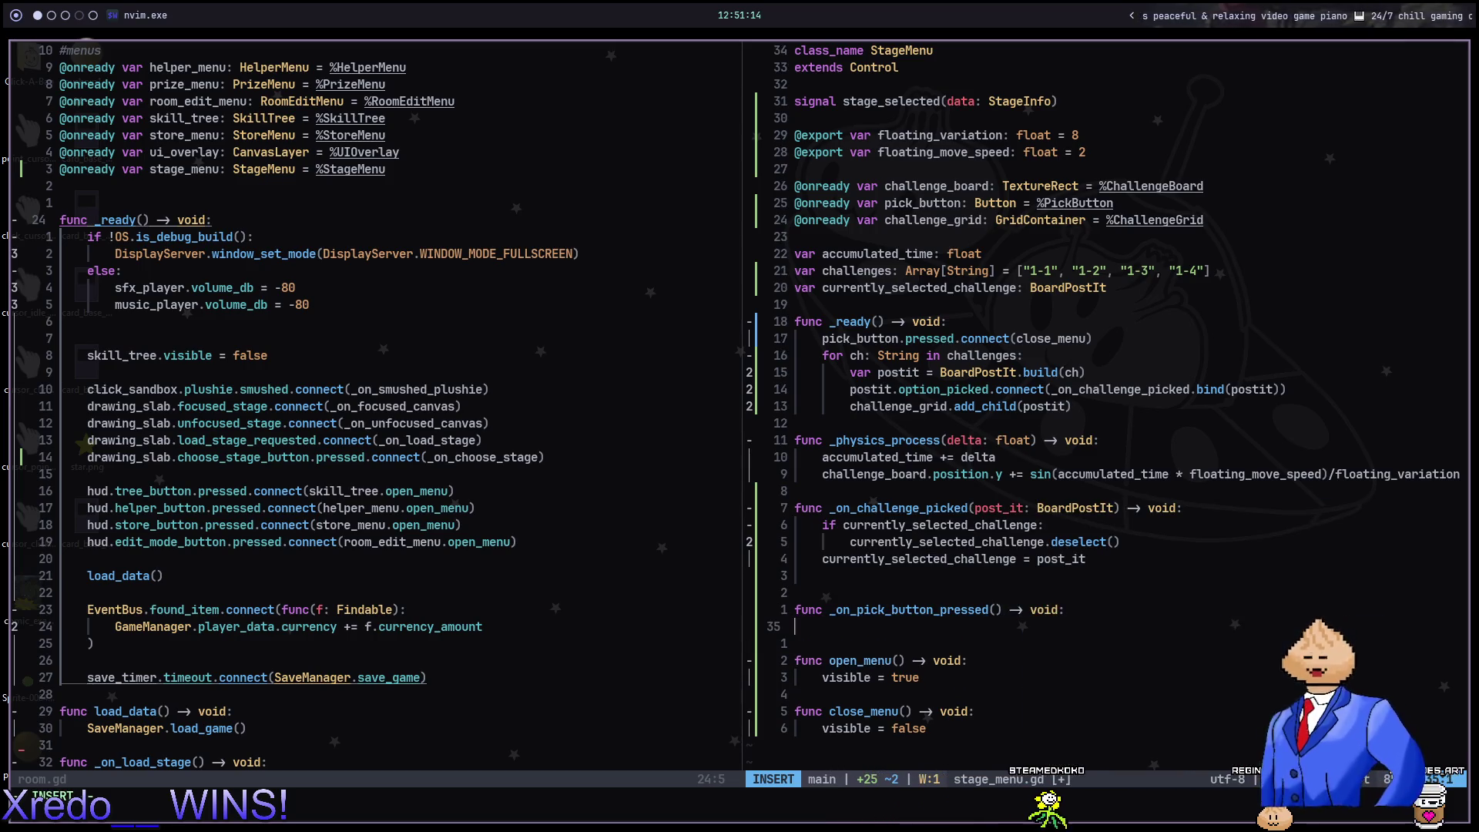
pyautogui.write('ass')
pyautogui.press('Escape')
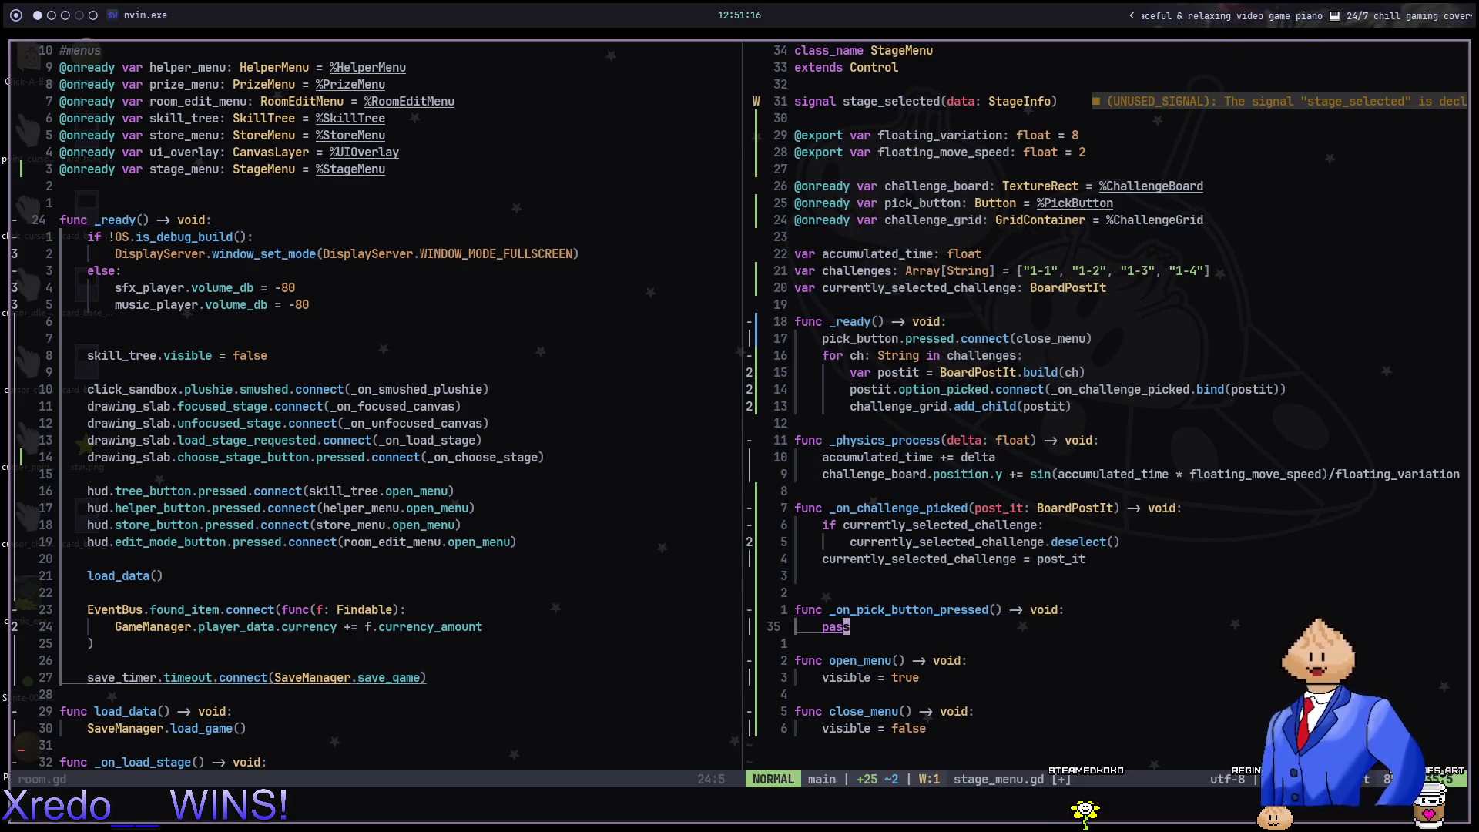
# Step: Replace pass with 'if !currently_selected_challenge: return'
pyautogui.press('j')
pyautogui.press('c')
pyautogui.press('c')
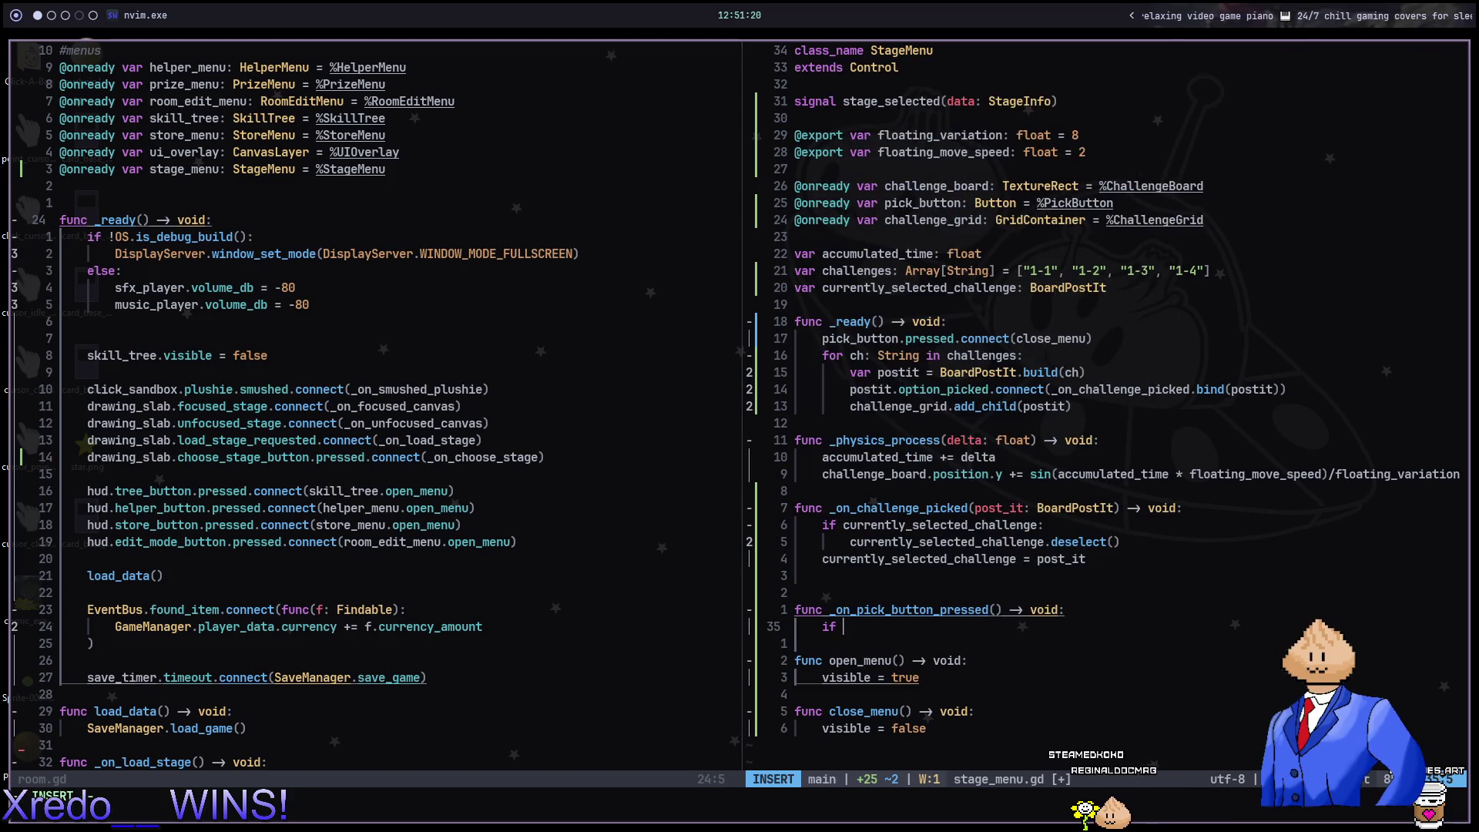
pyautogui.write('current')
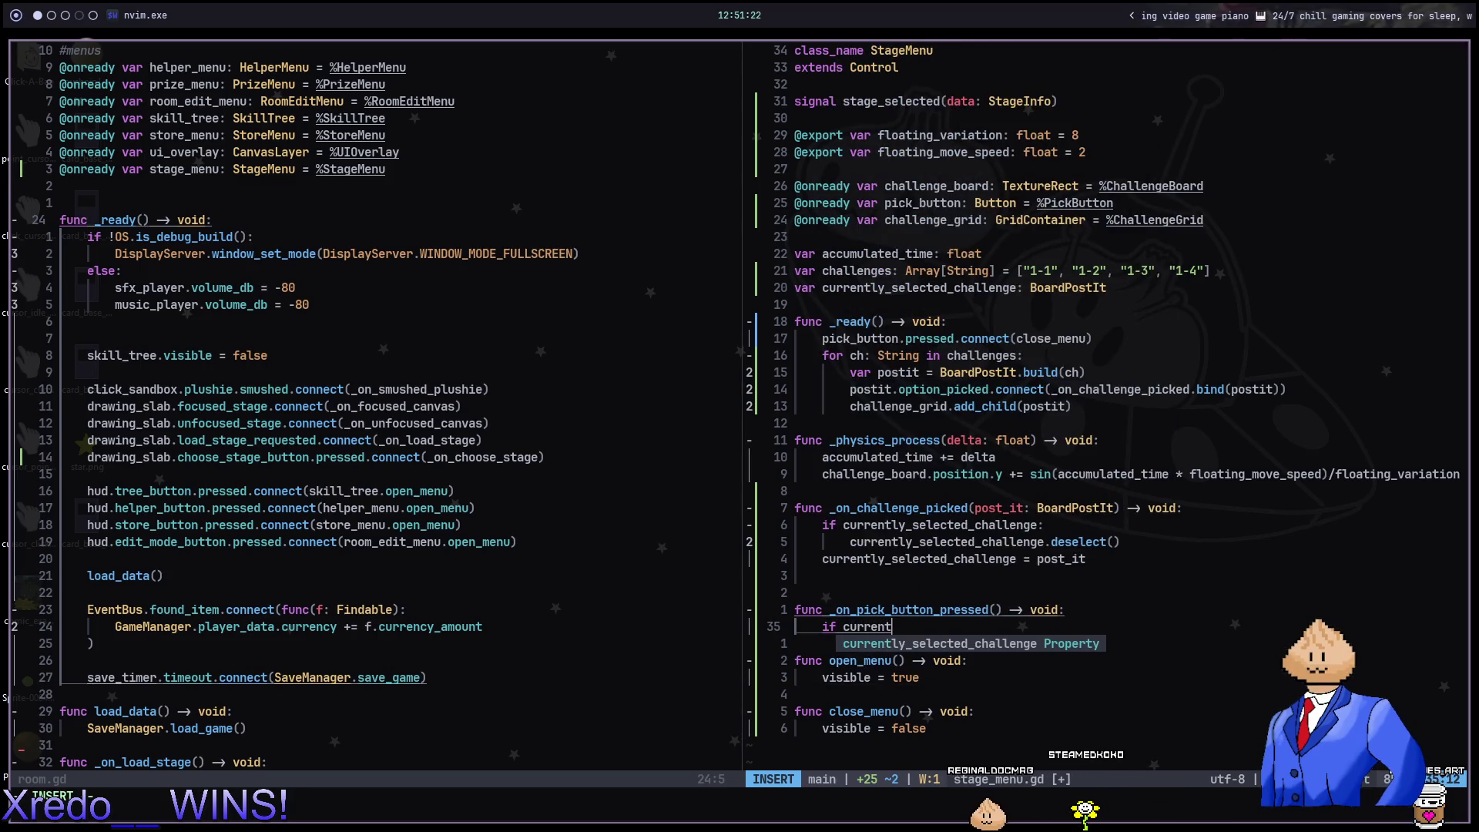
pyautogui.press('Return')
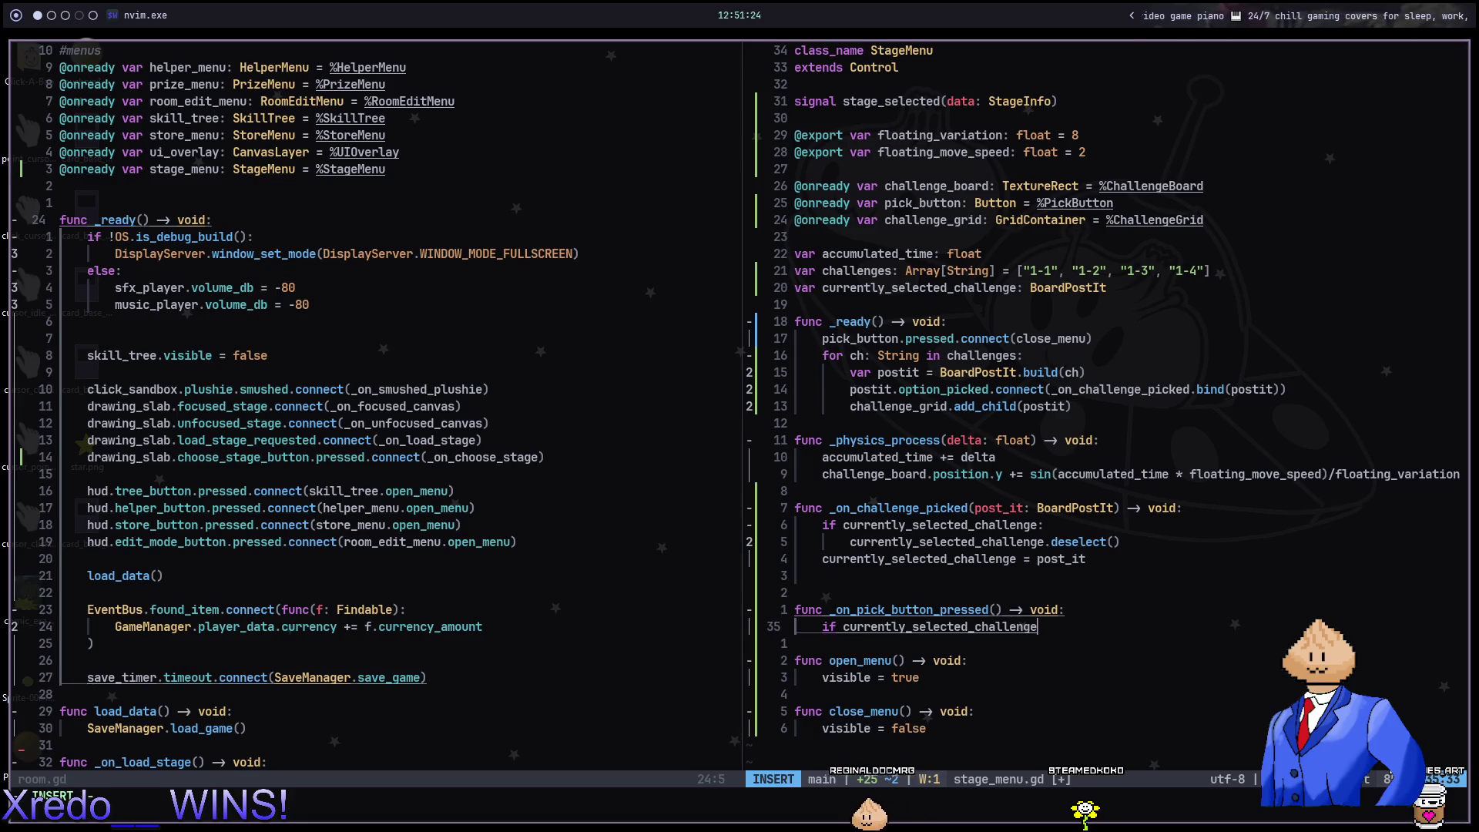
pyautogui.press('Escape')
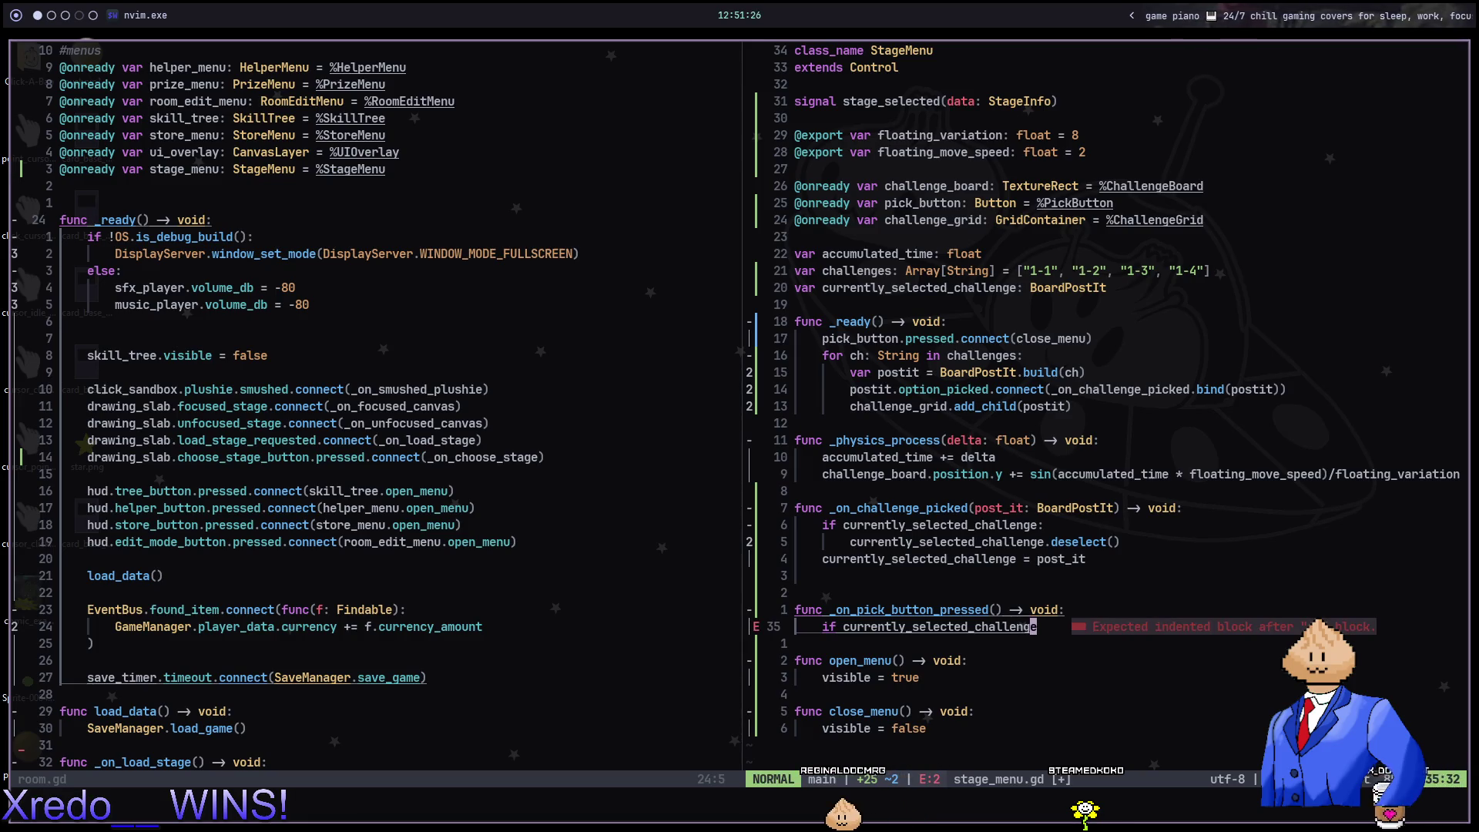
pyautogui.write('!')
pyautogui.press('End')
pyautogui.write(':')
pyautogui.press('Return')
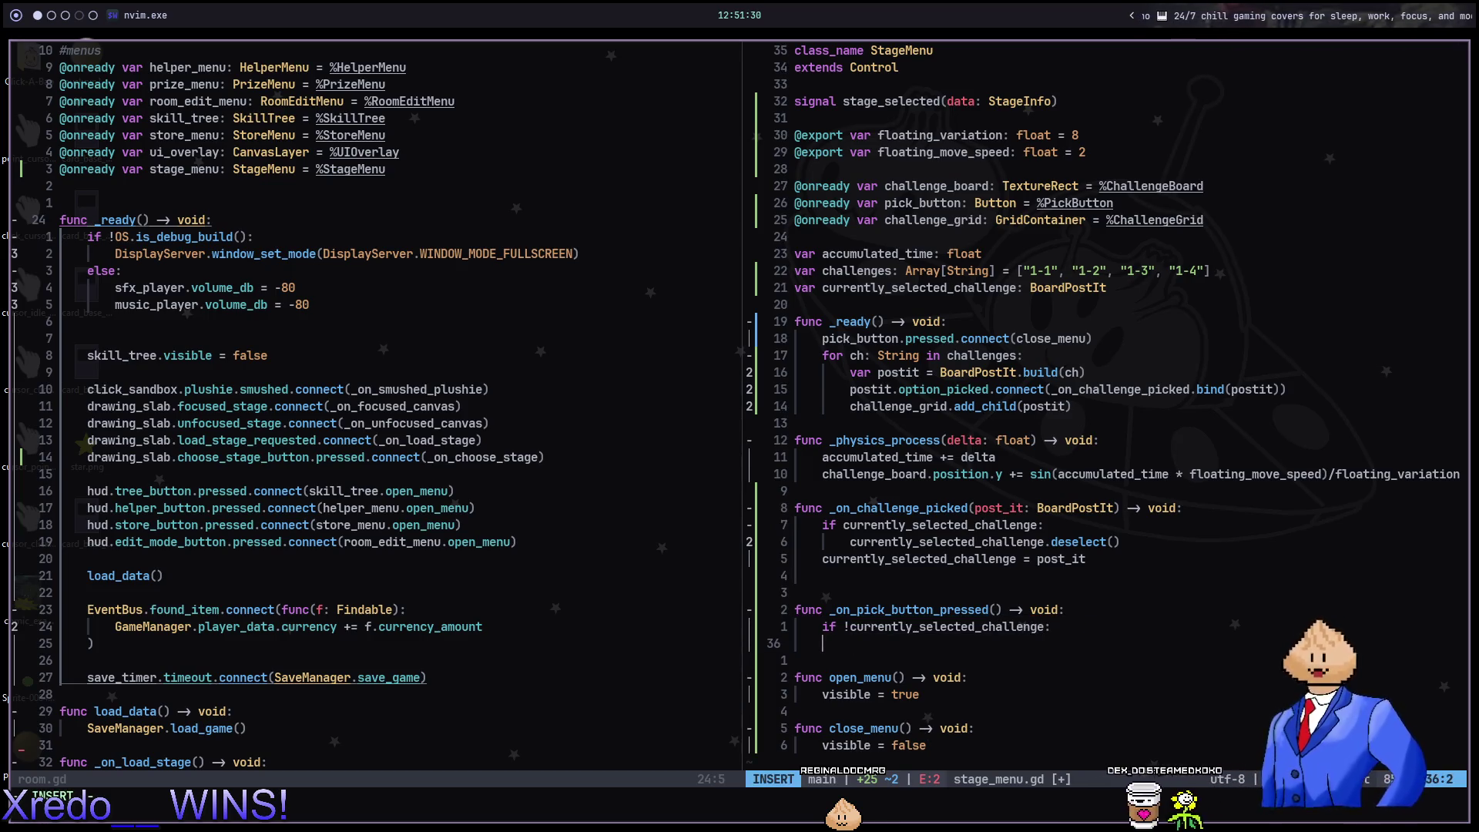
pyautogui.write('return')
# Step: Add a line referencing currently_selected_challenge.stage after the early return
pyautogui.press('Return')
pyautogui.write('currently_selected_challenge.st')
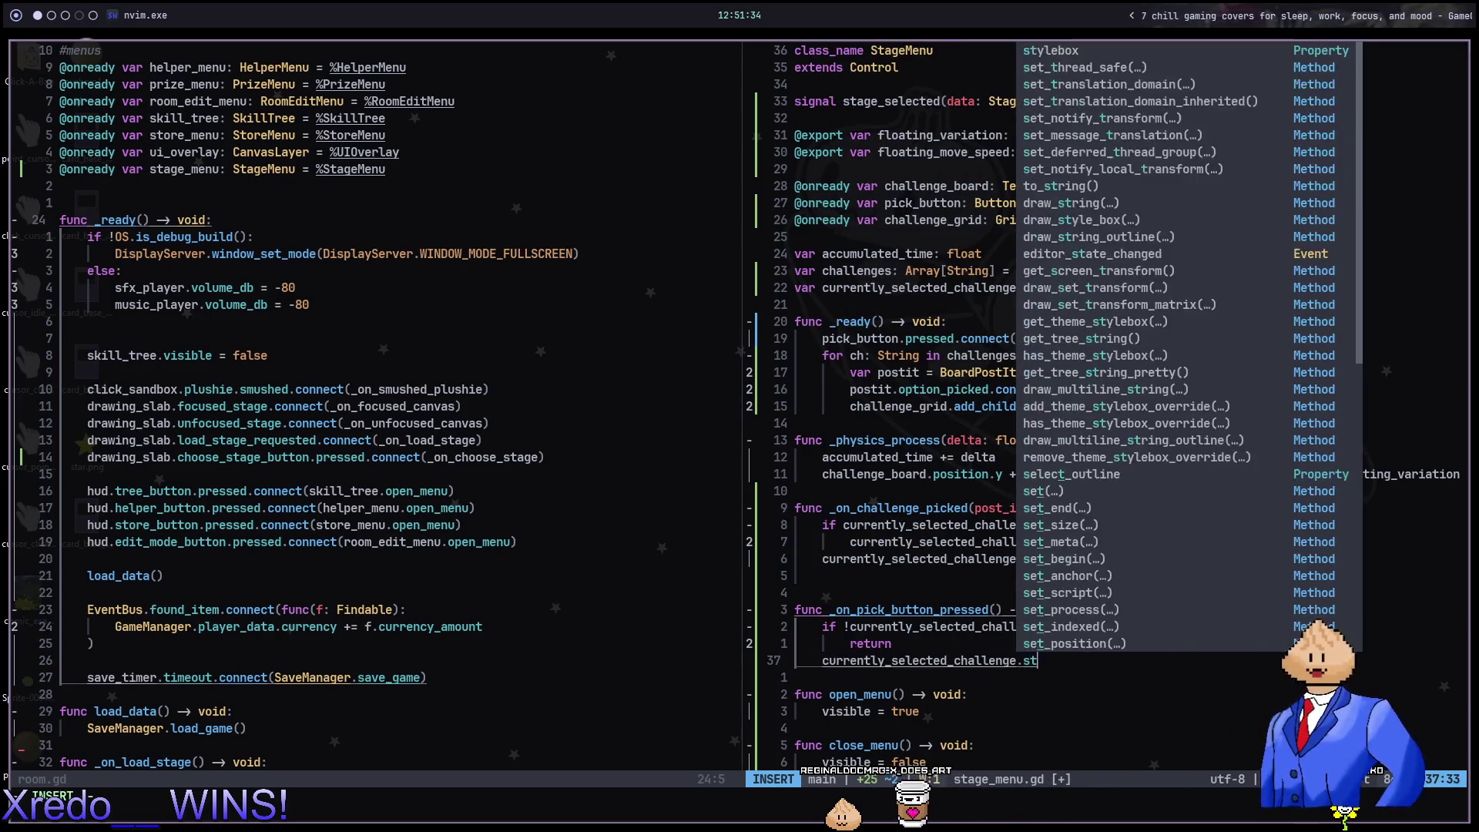
pyautogui.write('age')
pyautogui.press('Escape')
pyautogui.press('k')
pyautogui.press('k')
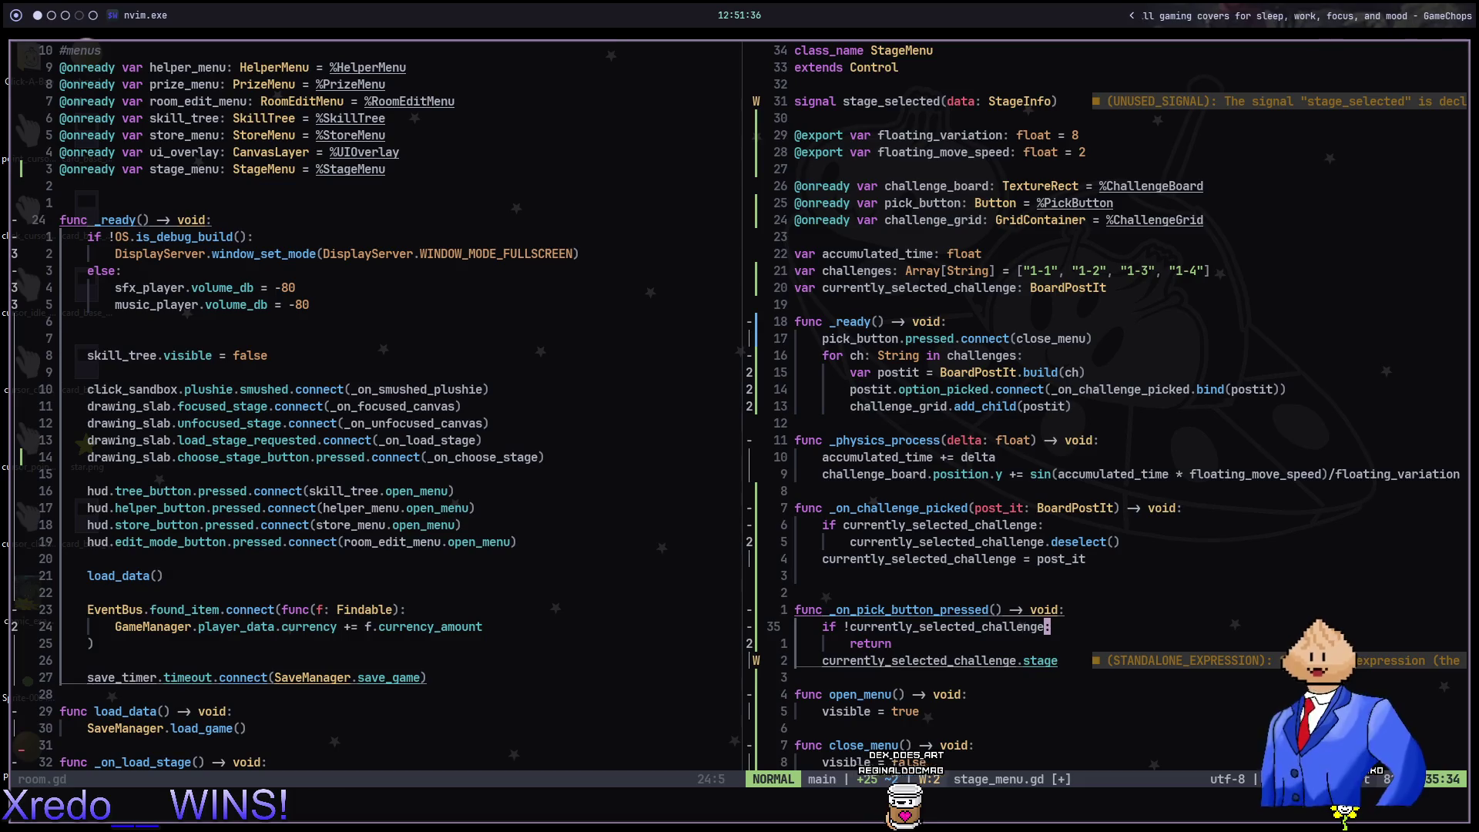
pyautogui.press('space')
# Step: Open board_postit.gd and move to the text parameter of build
pyautogui.press('f')
pyautogui.press('f')
pyautogui.write('ardpo')
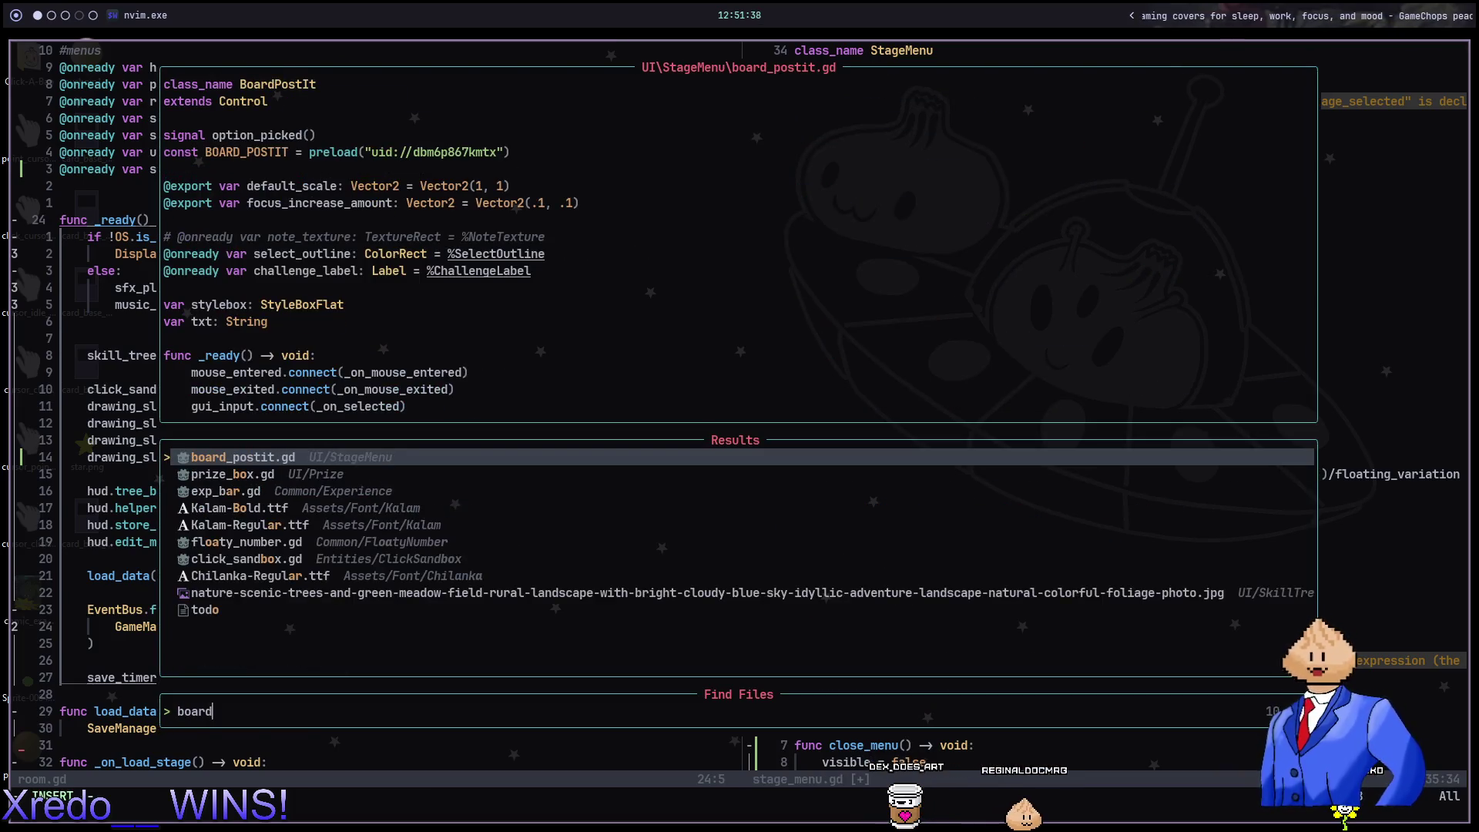
pyautogui.press('Return')
pyautogui.press('j')
pyautogui.press('j')
pyautogui.press('j')
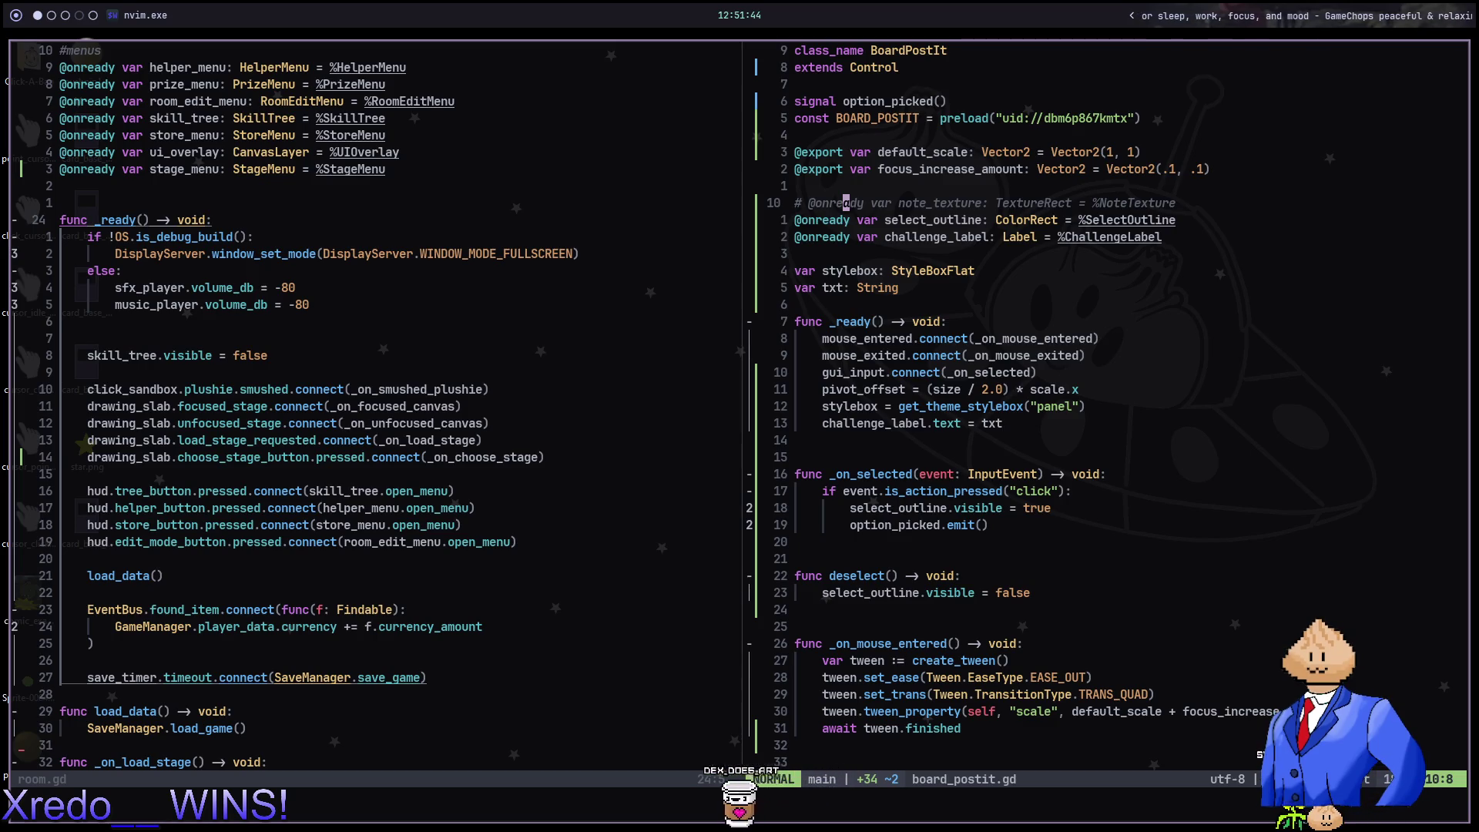
pyautogui.press('G')
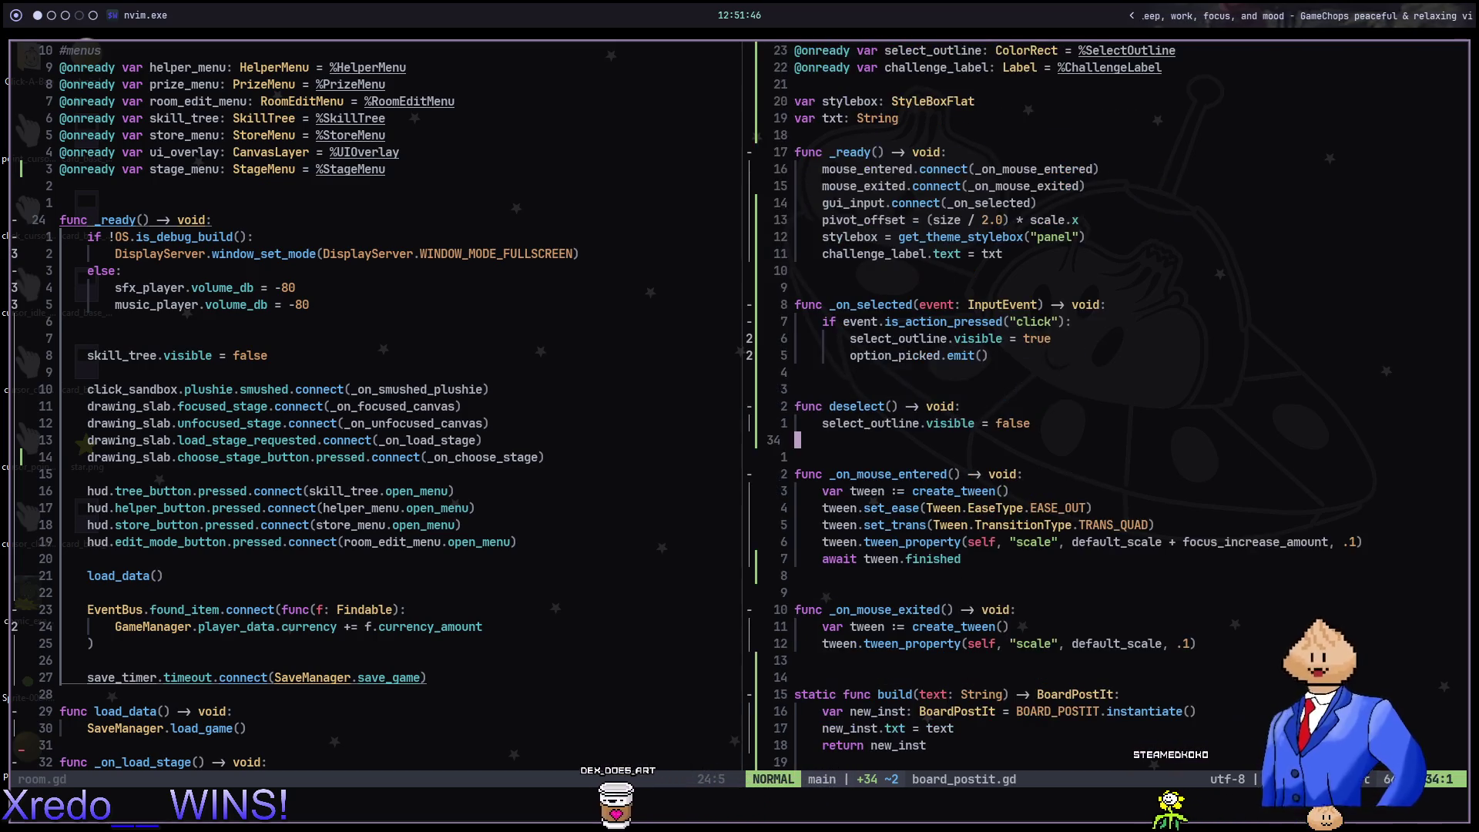
pyautogui.press('k')
pyautogui.press('k')
pyautogui.press('k')
pyautogui.press('w')
pyautogui.press('w')
pyautogui.press('w')
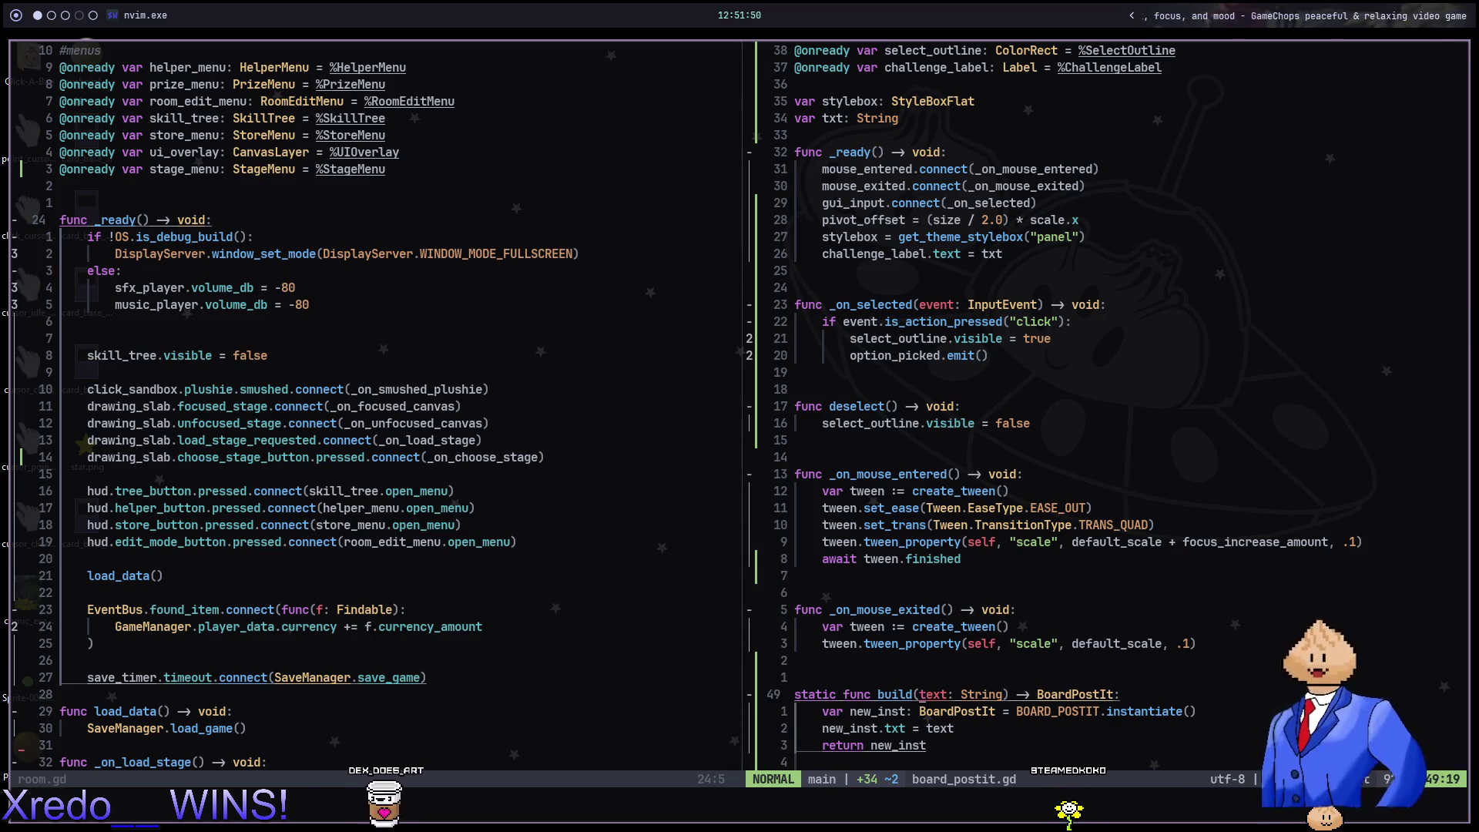
# Step: Replace build's text: String parameter with data: StageInfo
pyautogui.press('c')
pyautogui.press('i')
pyautogui.press('(')
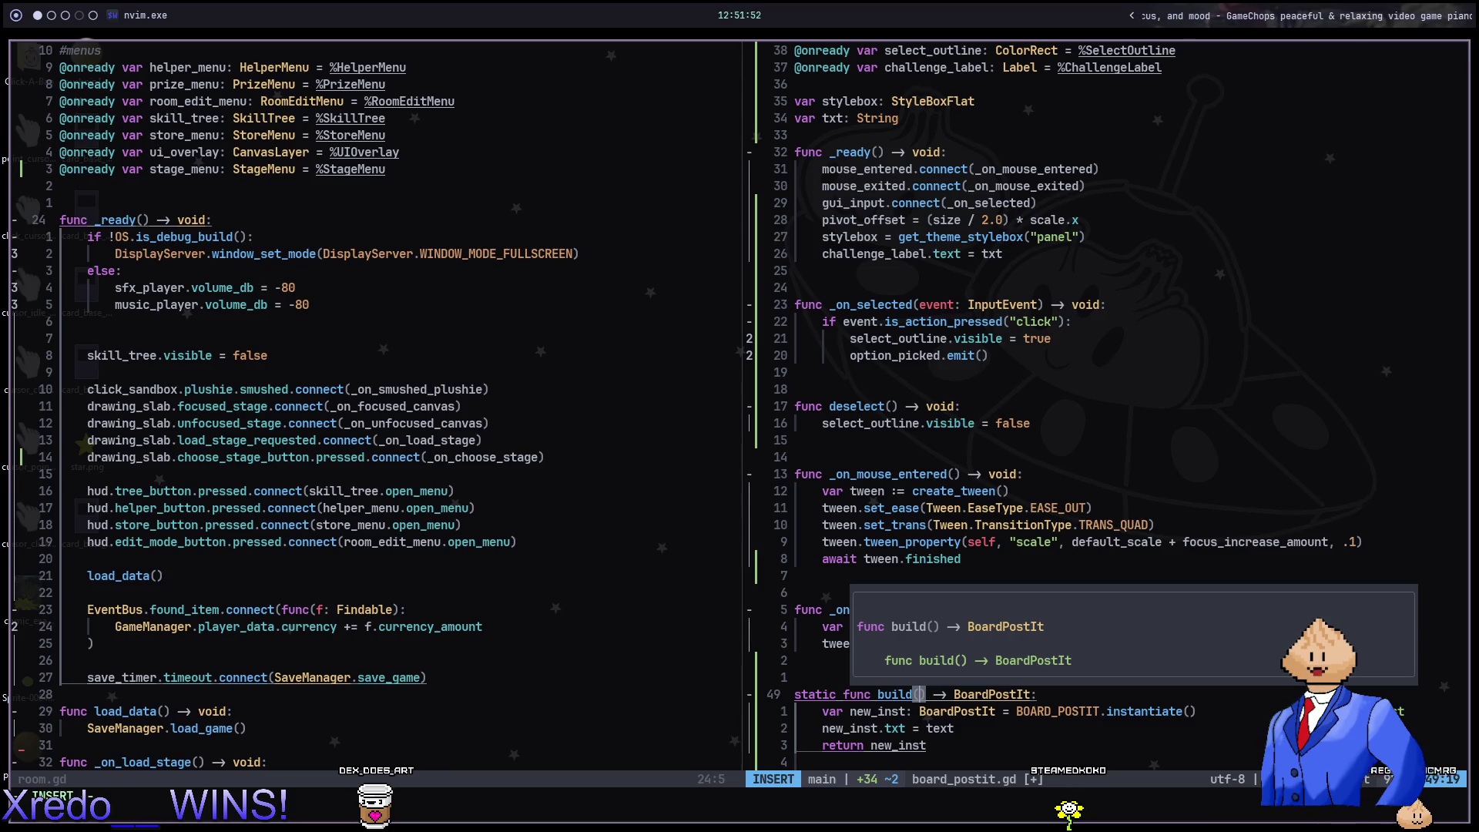
pyautogui.press('BackSpace')
pyautogui.write('data: Stage')
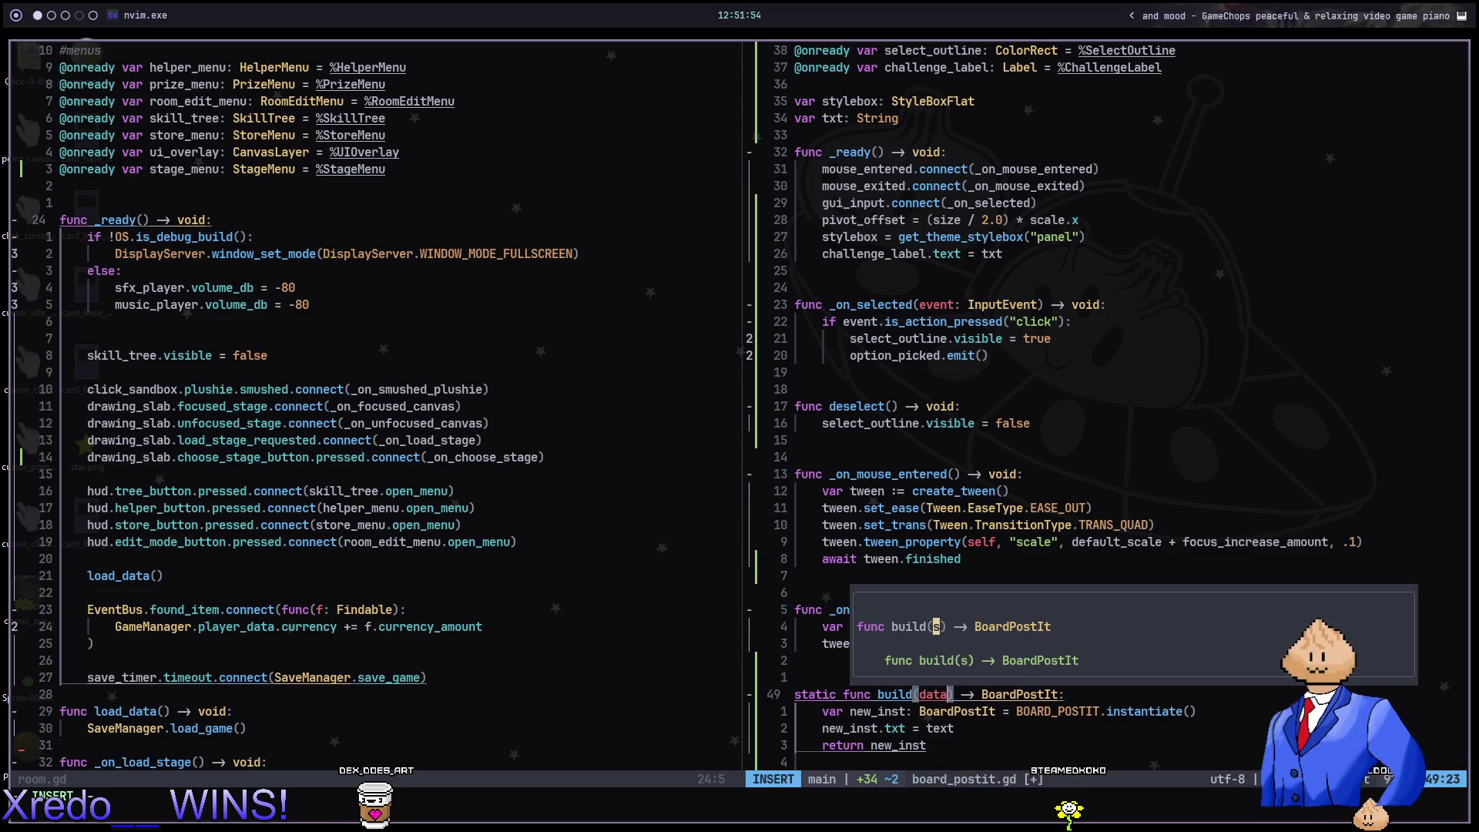
pyautogui.write('Info')
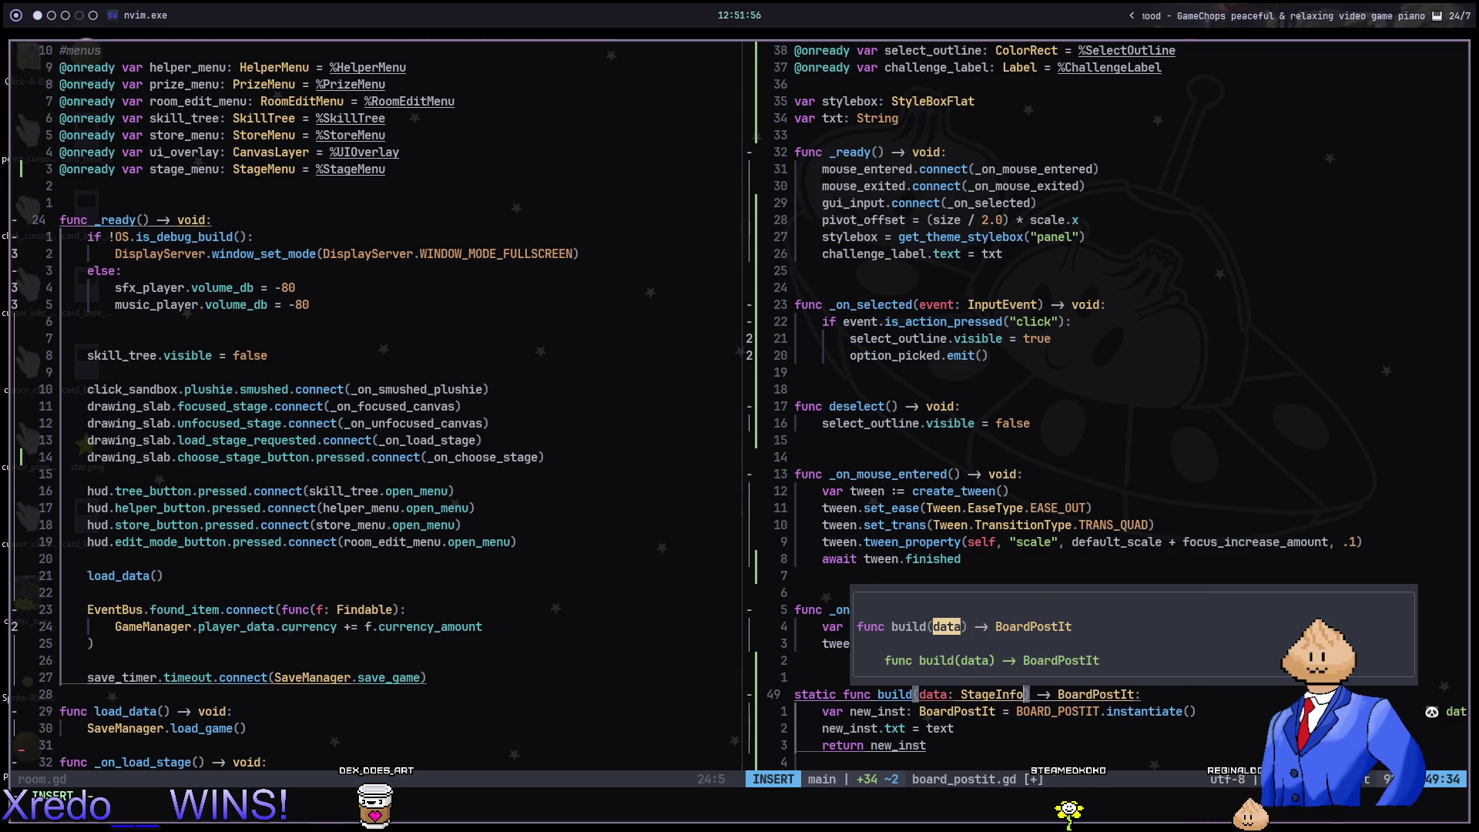
pyautogui.press('Escape')
# Step: Rewrite the txt variable as 'var stage_info: StageInfo' and save the file
pyautogui.hotkey('ctrl', 'u')
pyautogui.hotkey('ctrl', 'u')
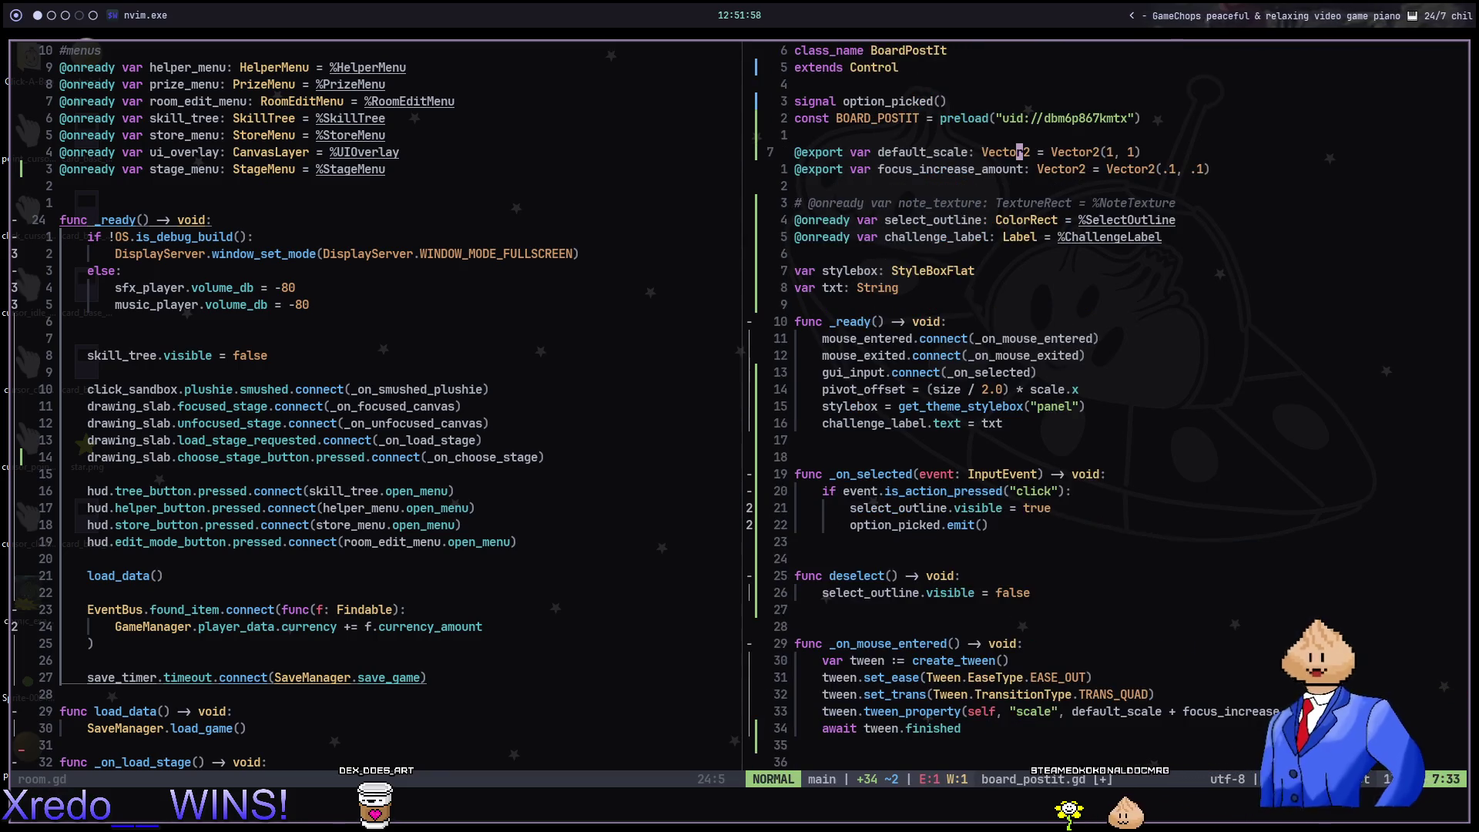
pyautogui.press('7')
pyautogui.press('j')
pyautogui.press('c')
pyautogui.press('c')
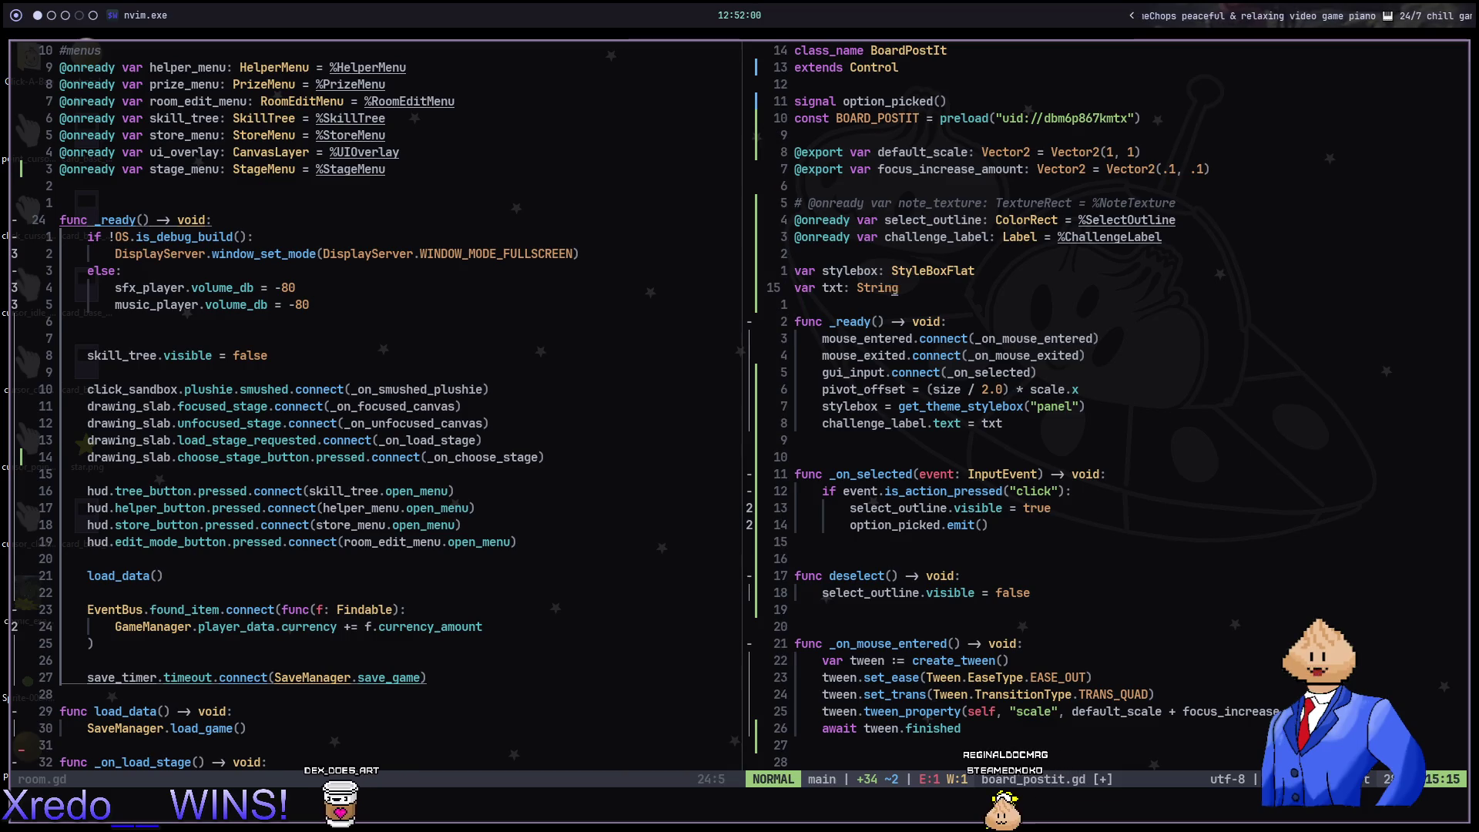
pyautogui.write('var stage')
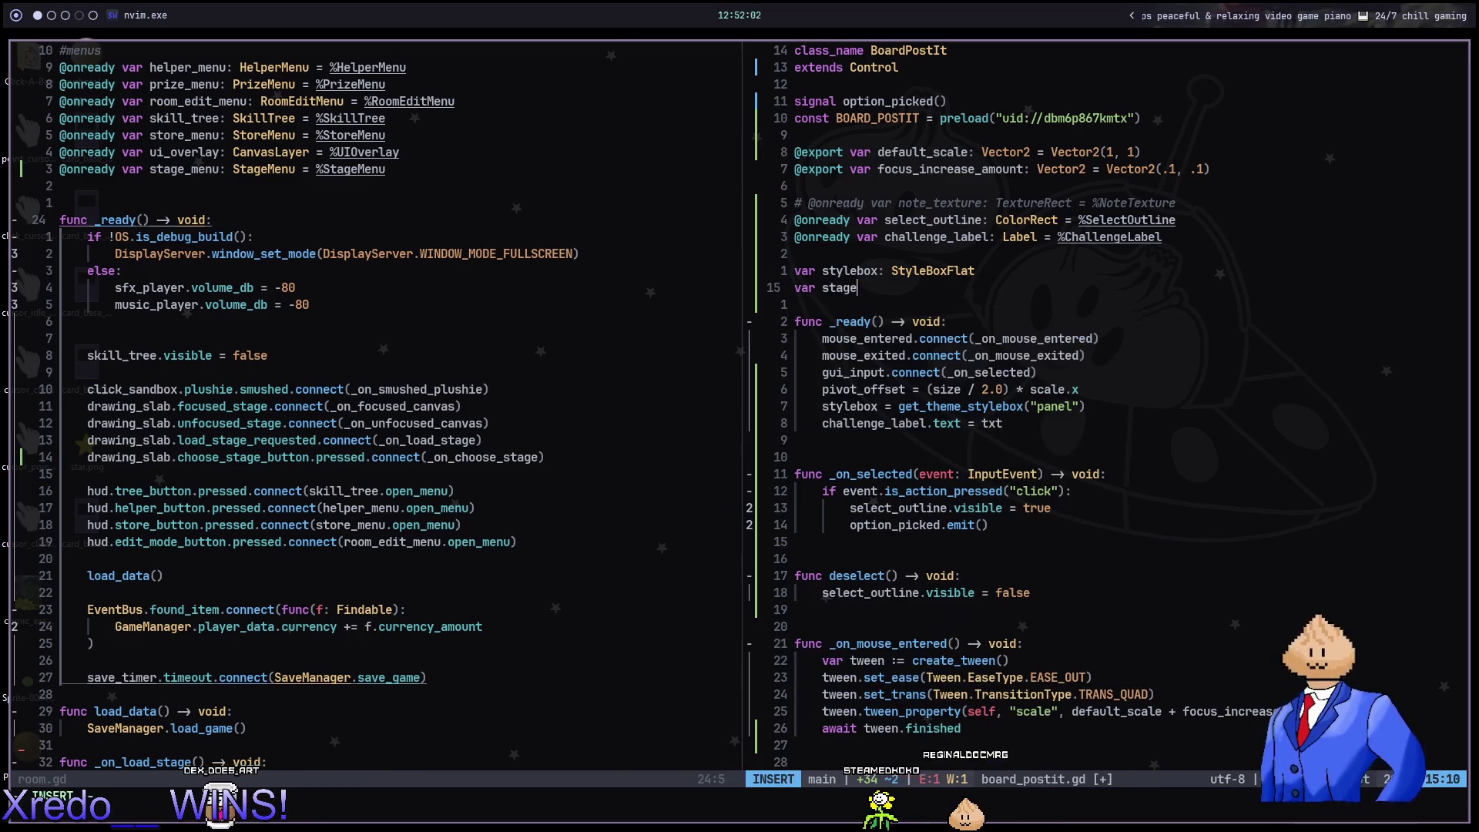
pyautogui.write('_i')
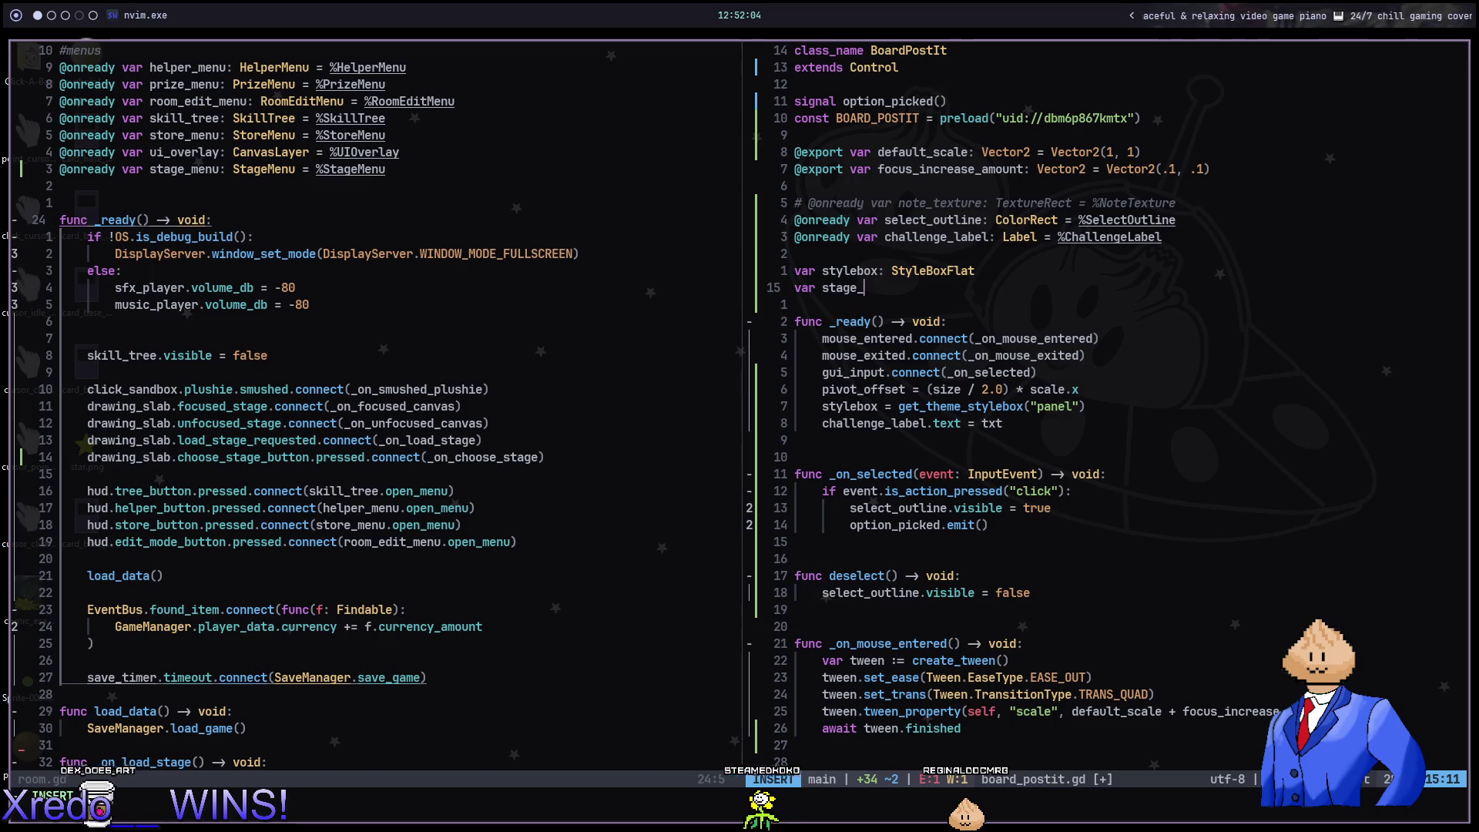
pyautogui.write('nfo: StageInfo')
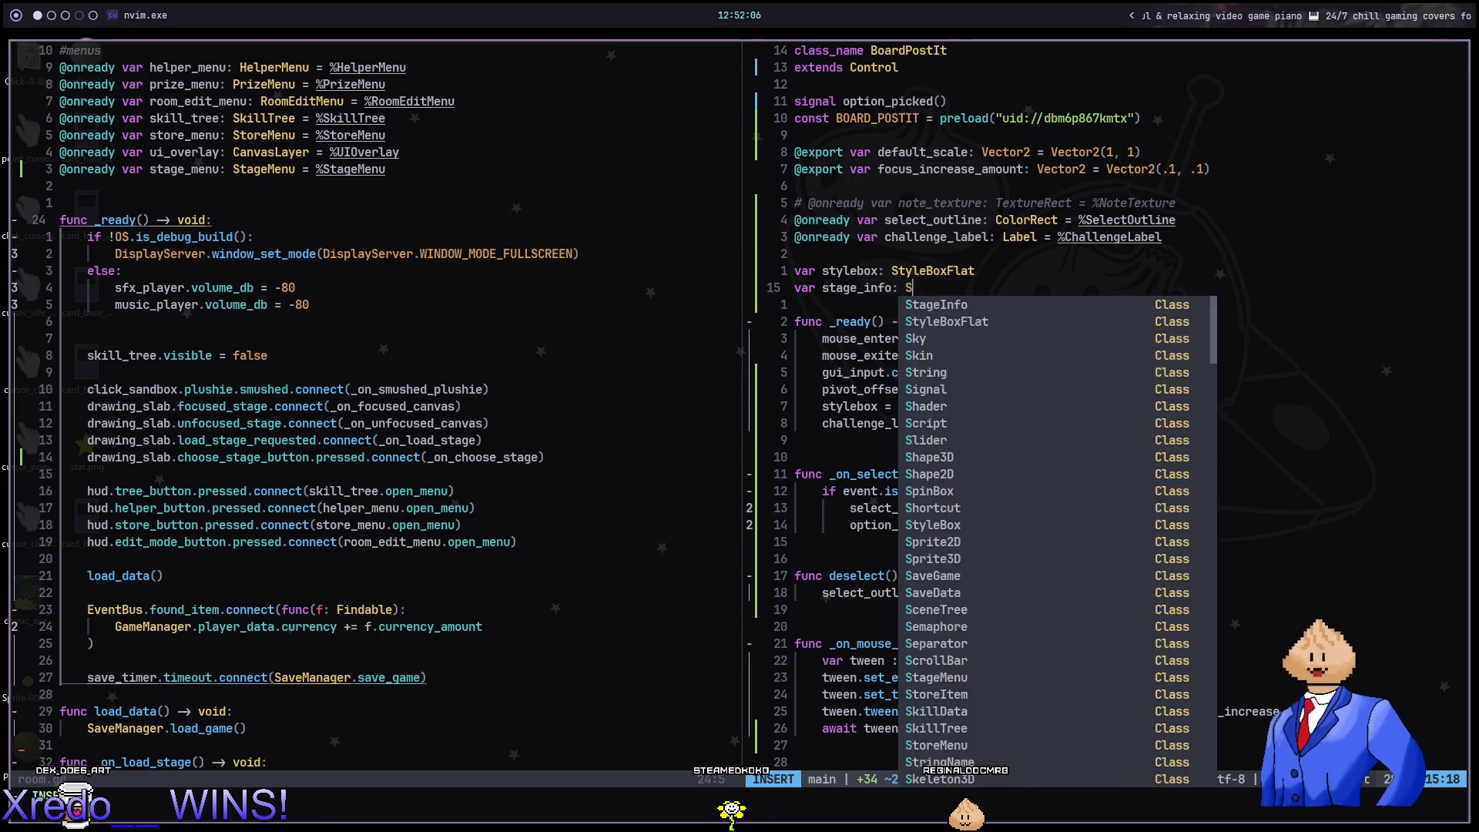
pyautogui.press('Escape')
pyautogui.write(':w')
pyautogui.press('Return')
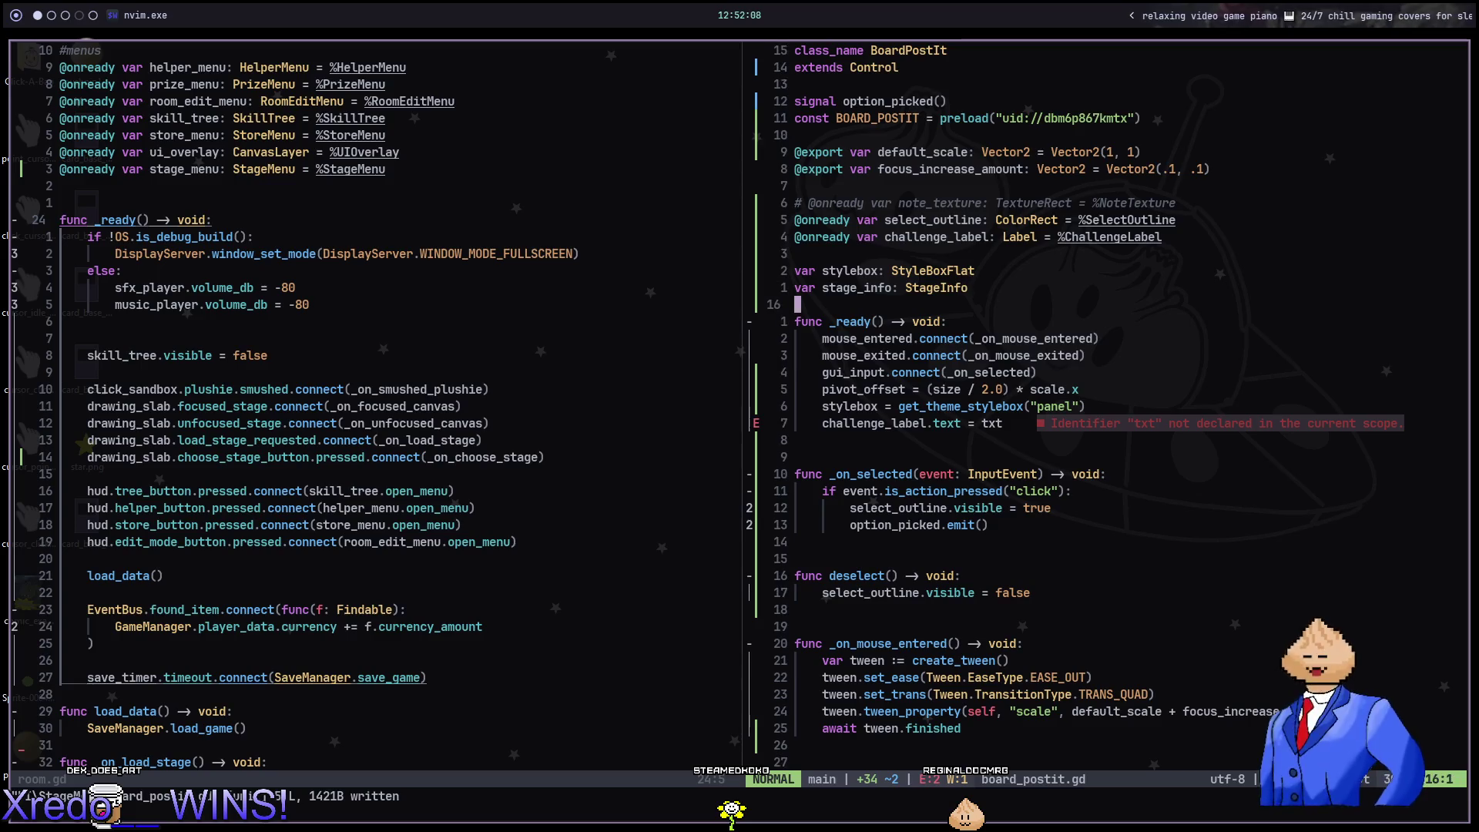
# Step: Start challenge_label.text's value with stage_info, checking the fields in stage_info.gd
pyautogui.write('ciwstage_info.na')
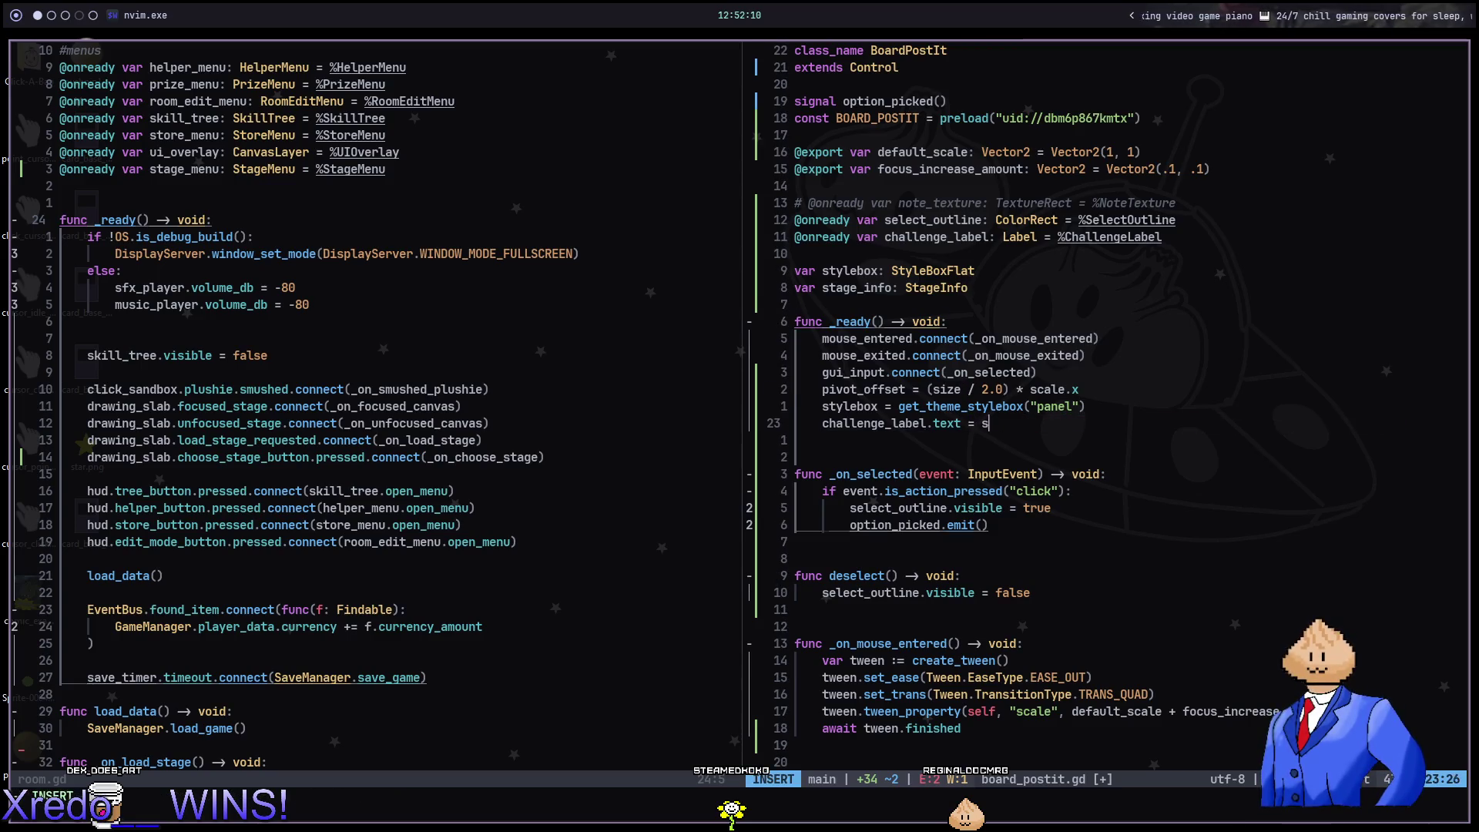
pyautogui.write('m')
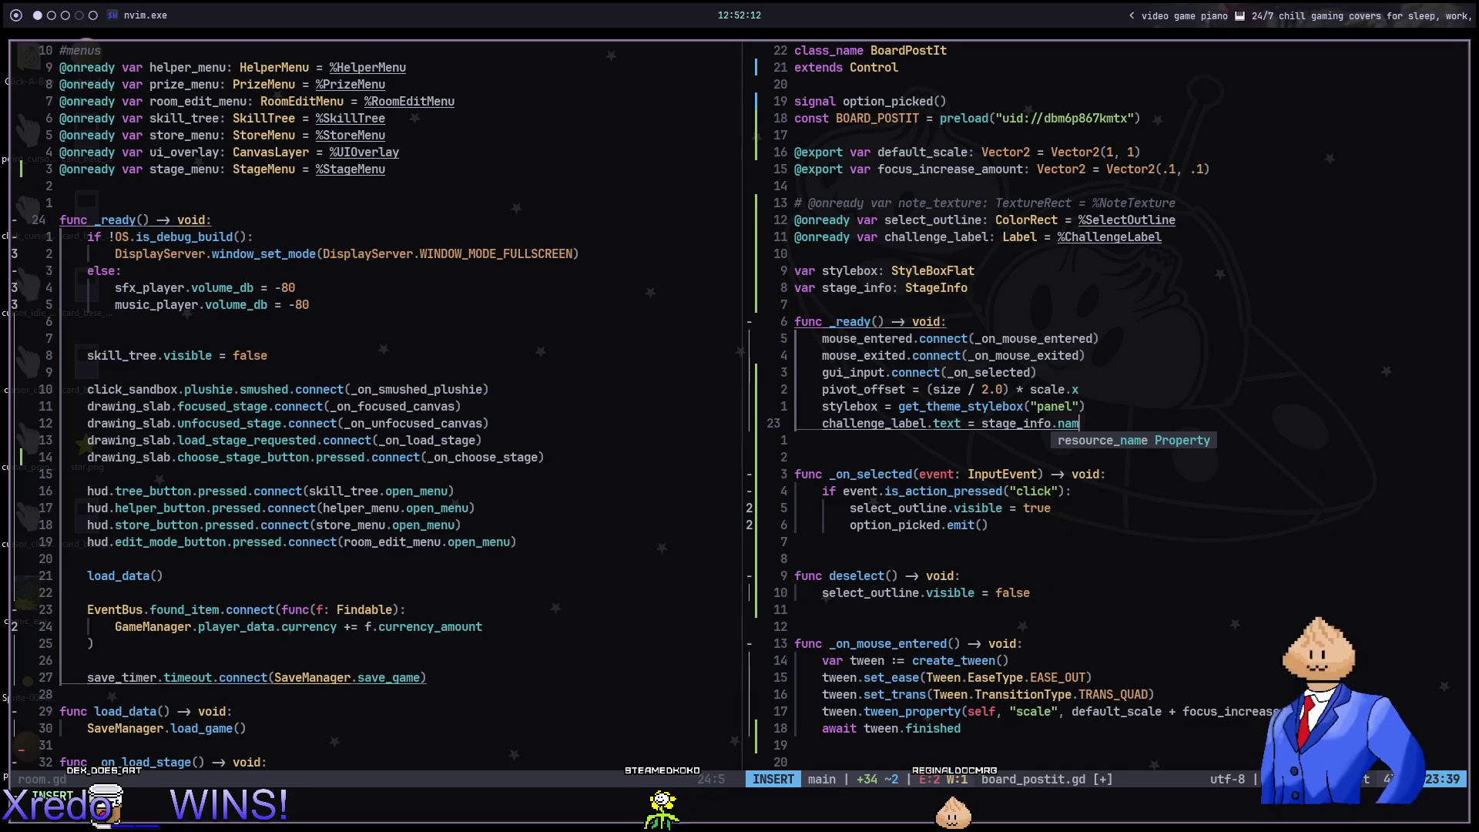
pyautogui.press('BackSpace')
pyautogui.press('BackSpace')
pyautogui.press('BackSpace')
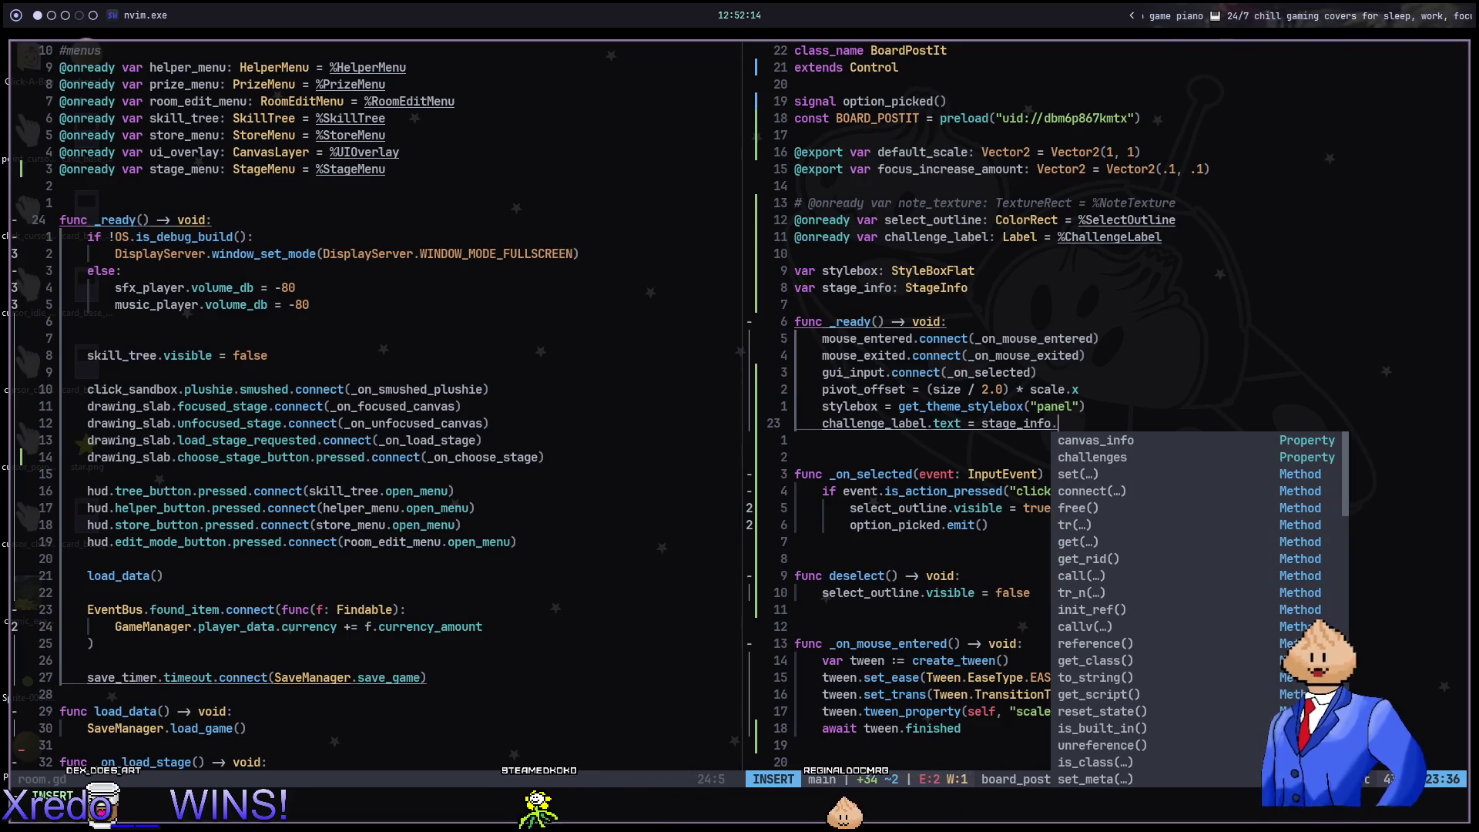
pyautogui.press('Escape')
pyautogui.press('space')
pyautogui.press('f')
pyautogui.press('f')
pyautogui.write('stagein')
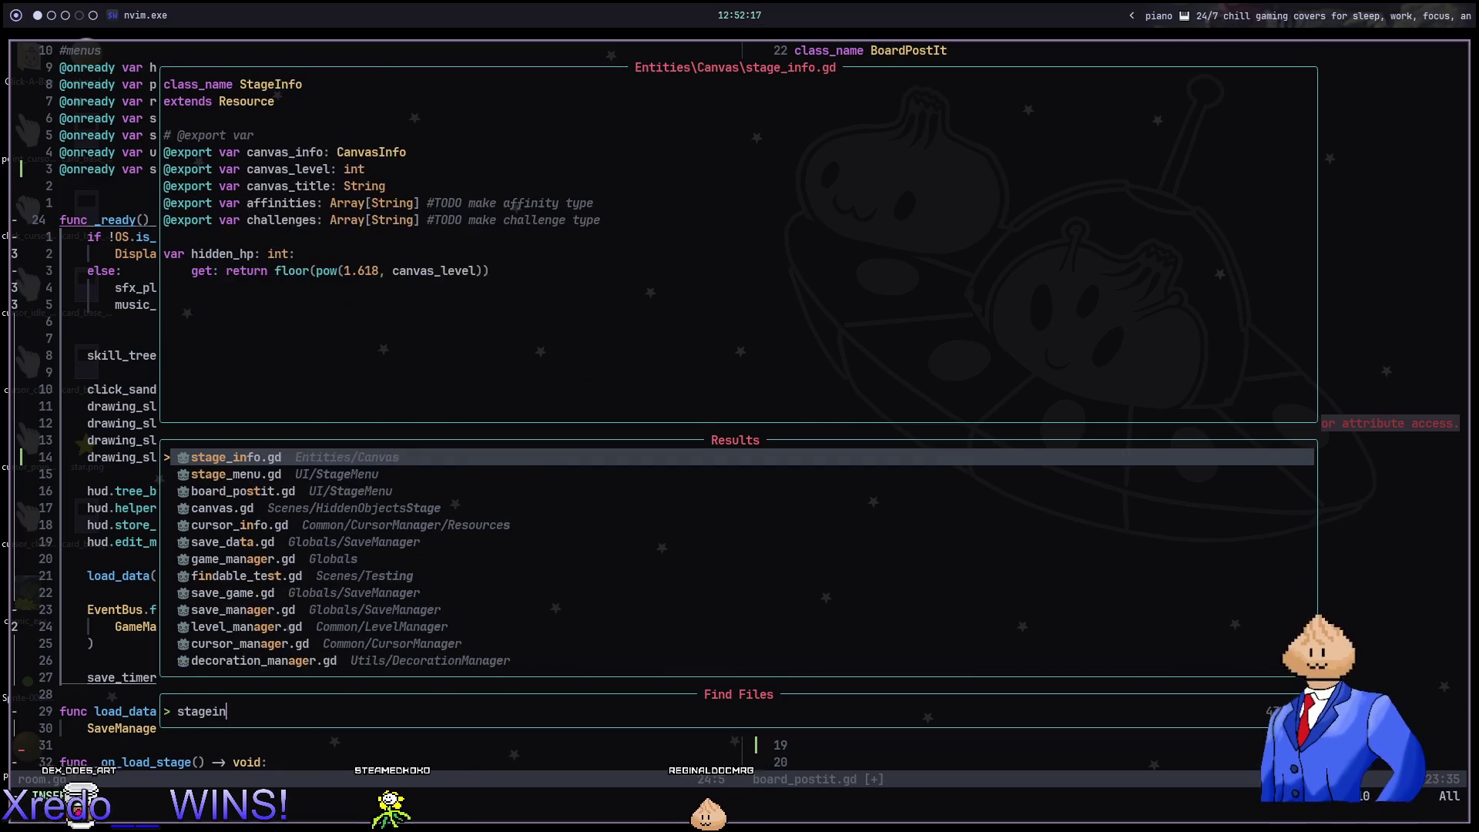
pyautogui.press('Return')
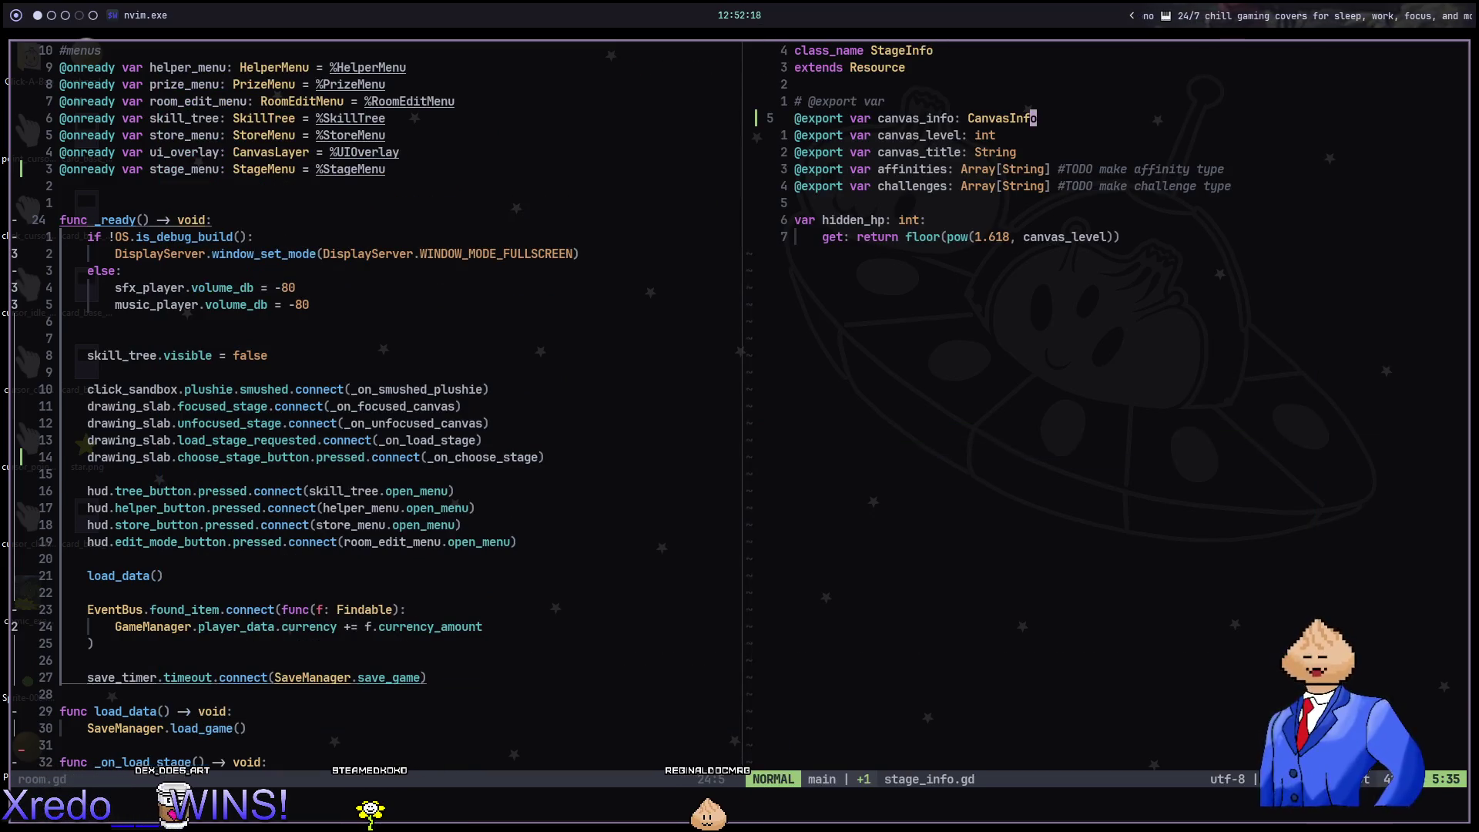
pyautogui.hotkey('ctrl', 'o')
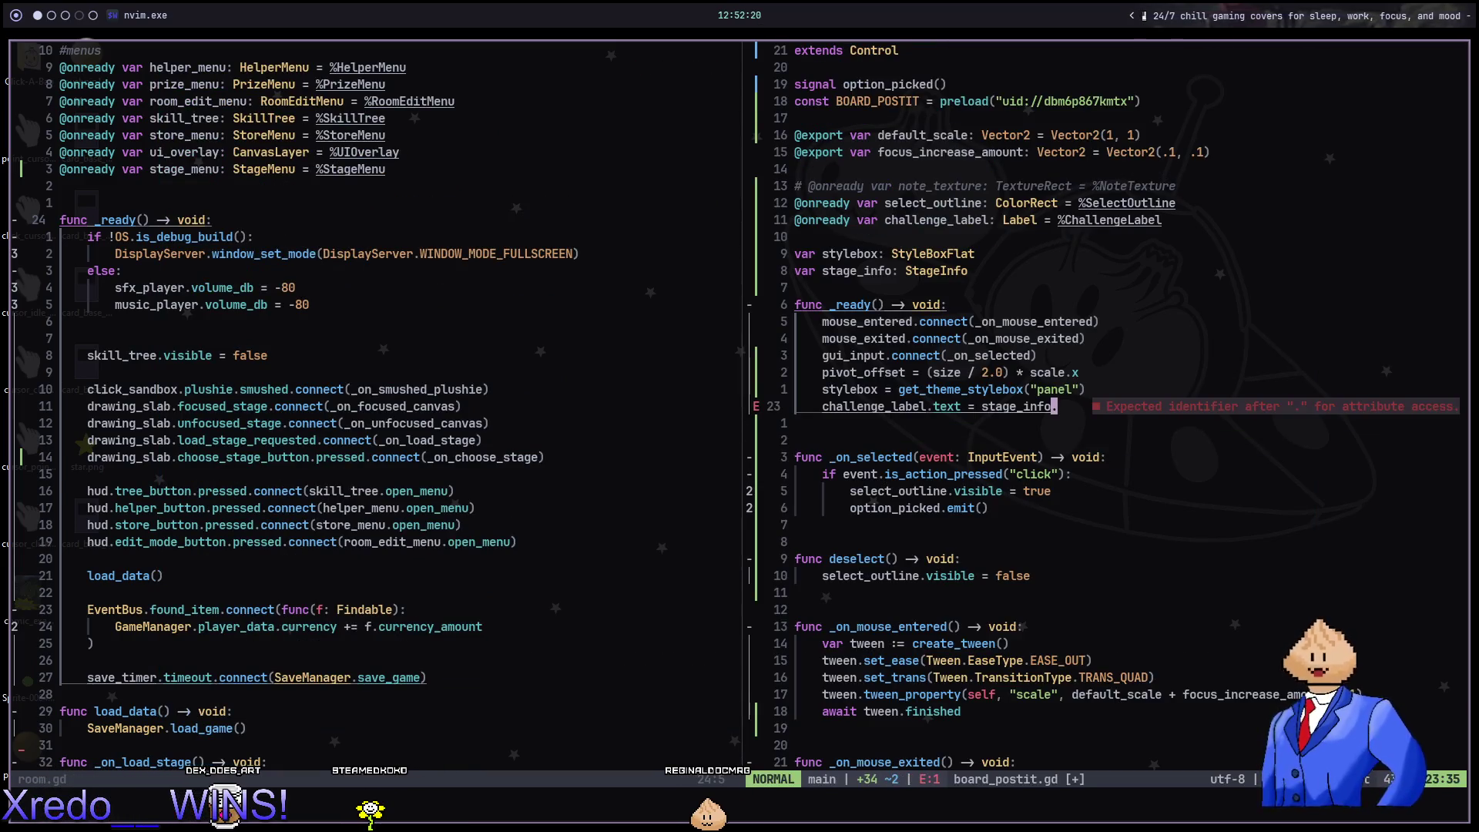
# Step: Complete the value as stage_info.canvas_title and save board_postit.gd
pyautogui.write('canvasti')
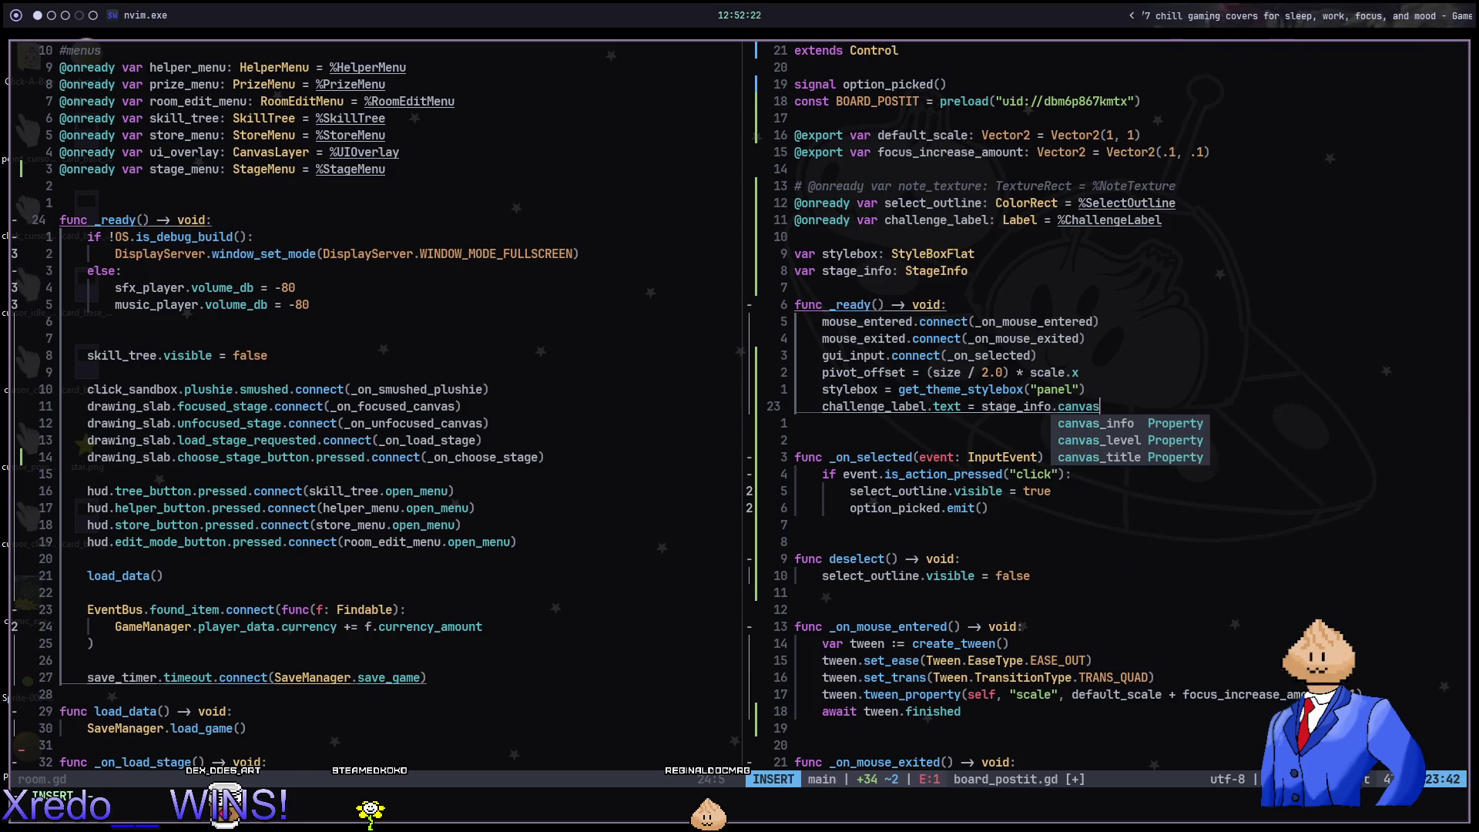
pyautogui.press('Tab')
pyautogui.press('Escape')
pyautogui.write(':w')
pyautogui.press('Return')
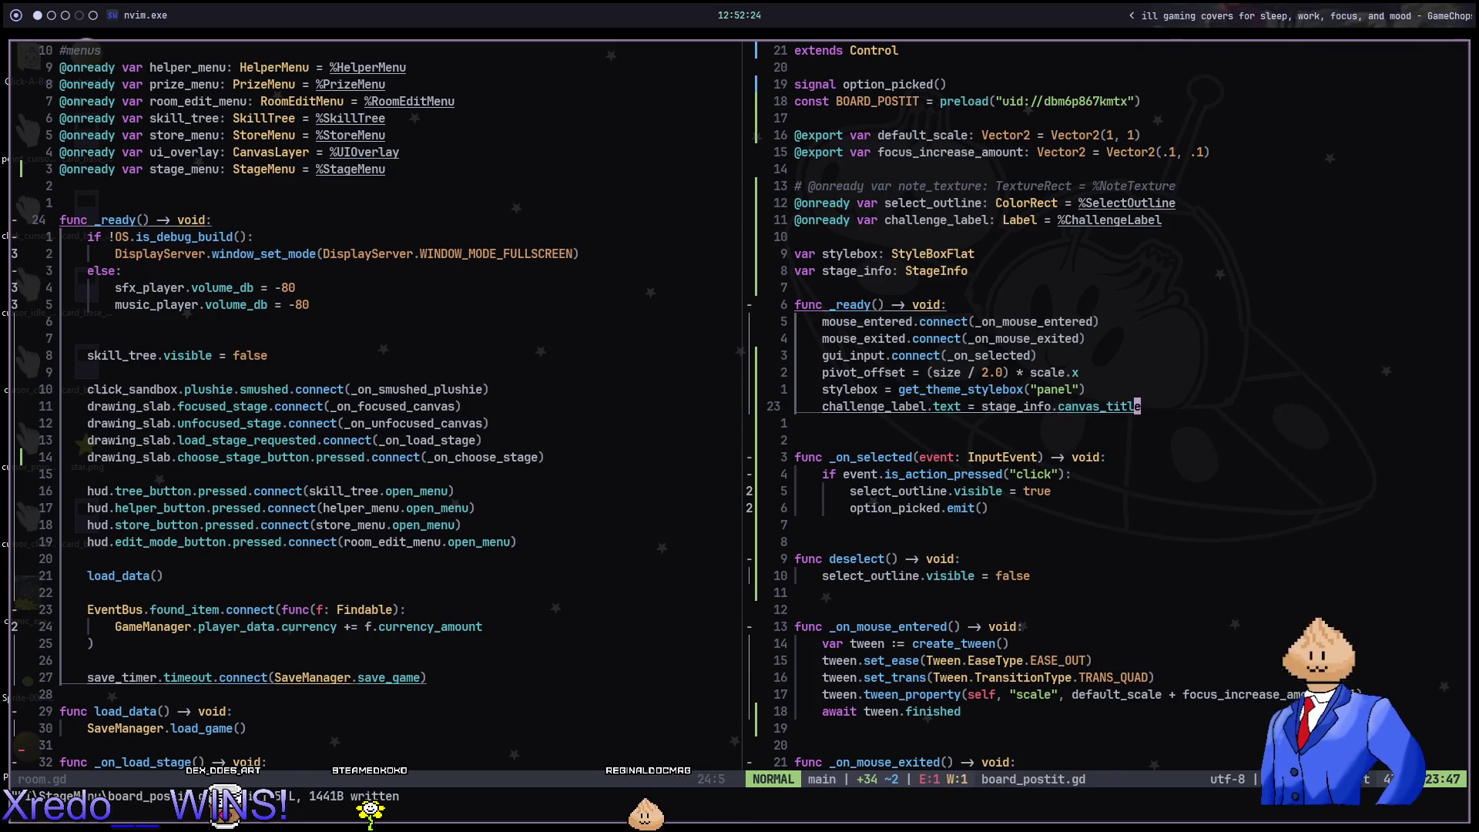
pyautogui.write('21j8jj')
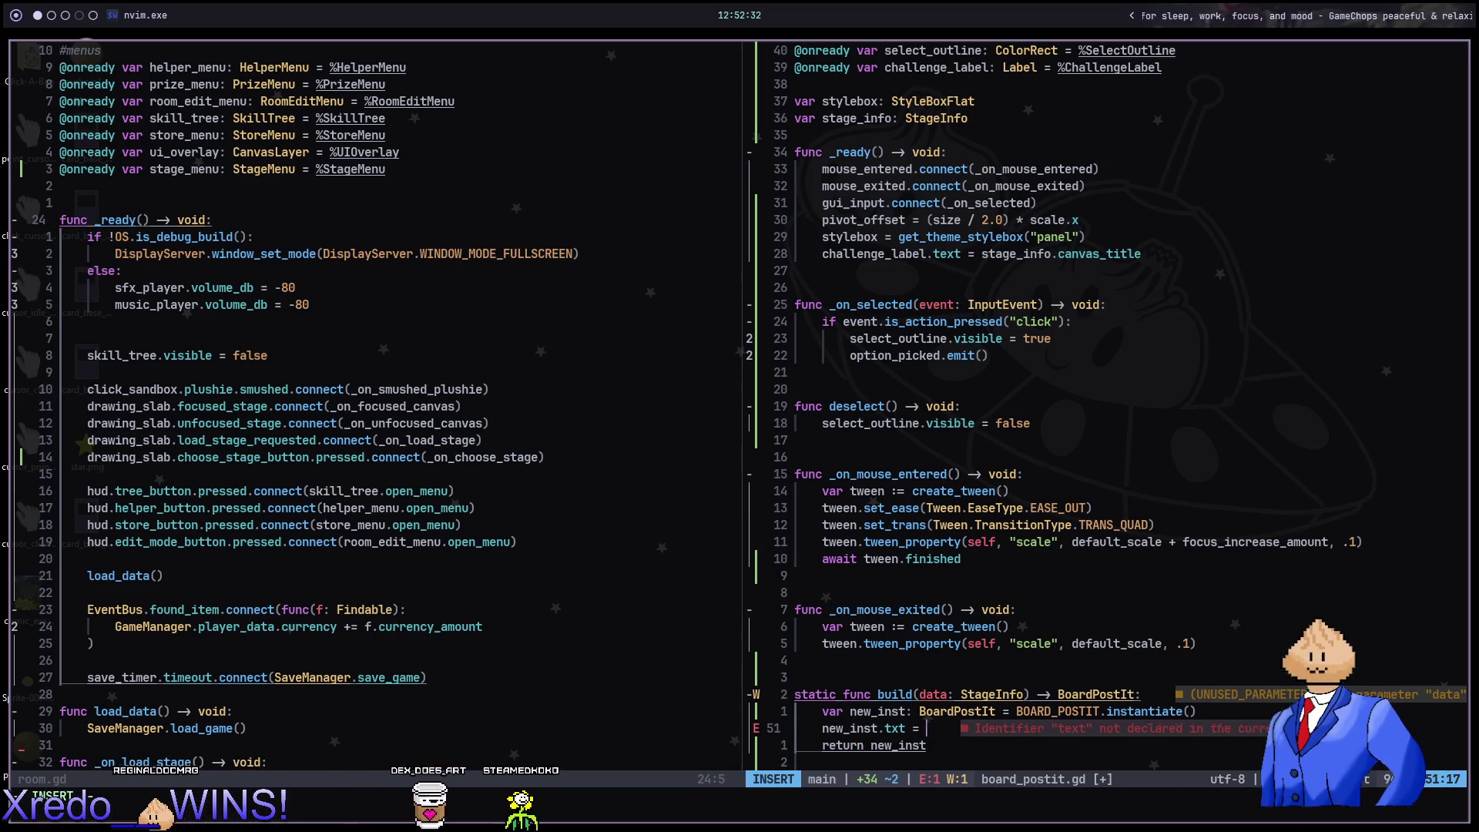
pyautogui.write('kwciw')
# Step: In build(), replace the new_inst.txt assignment with 'new_inst.stage_info = data' and save
pyautogui.hotkey('ctrl', 'u')
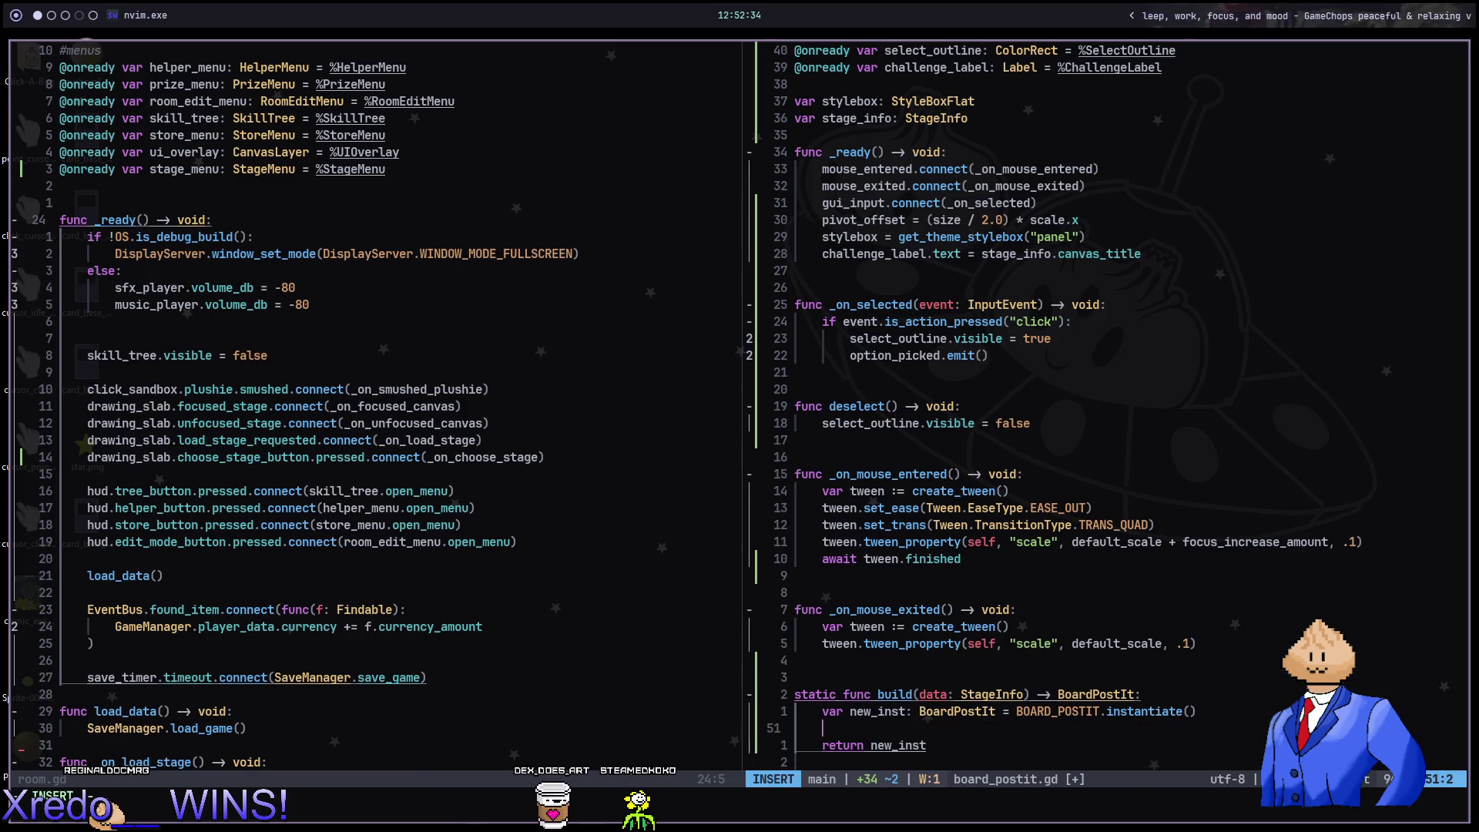
pyautogui.write('new_inst.cu')
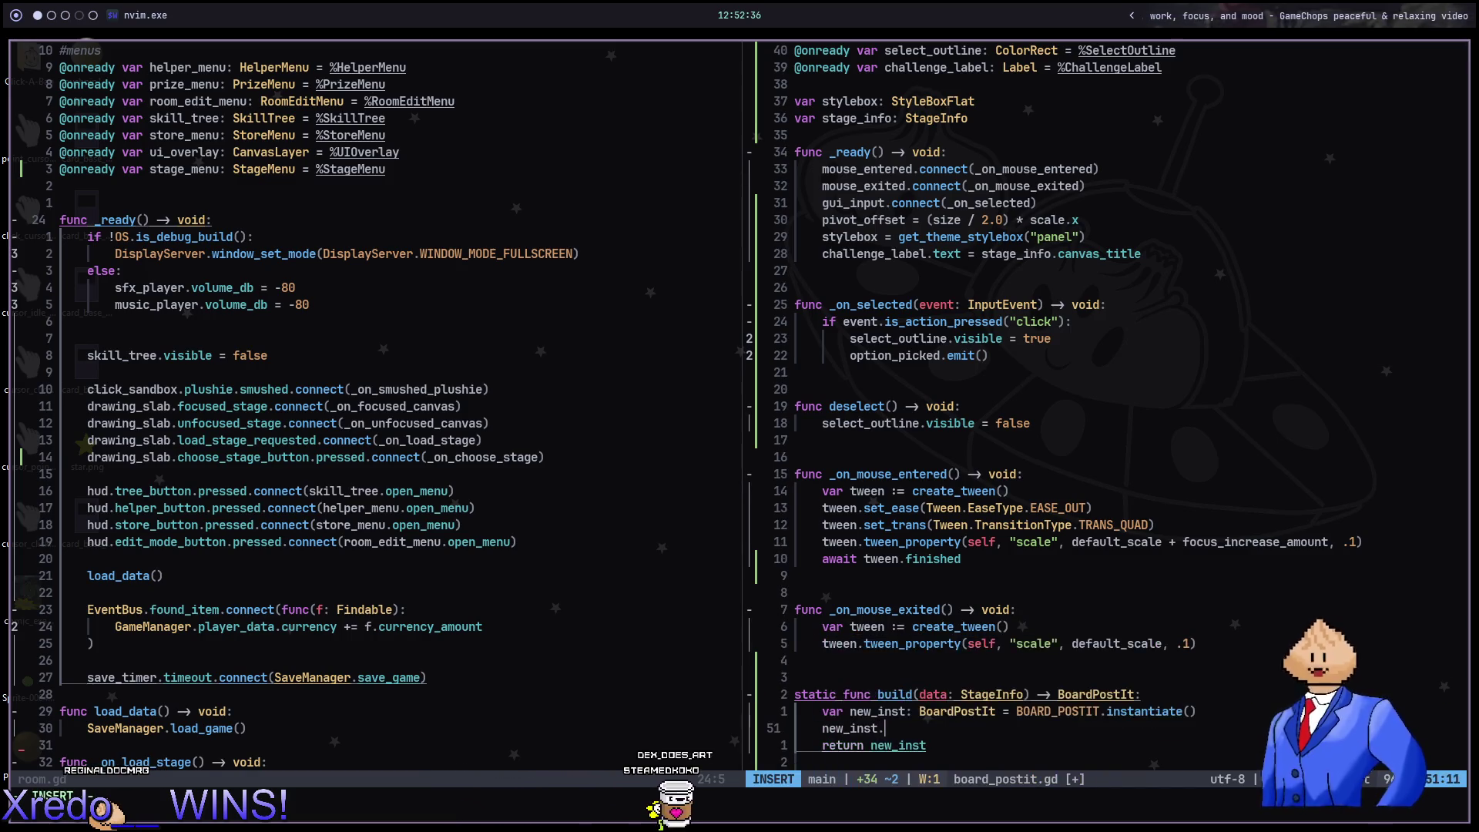
pyautogui.press('BackSpace')
pyautogui.press('BackSpace')
pyautogui.write('stage_info = ')
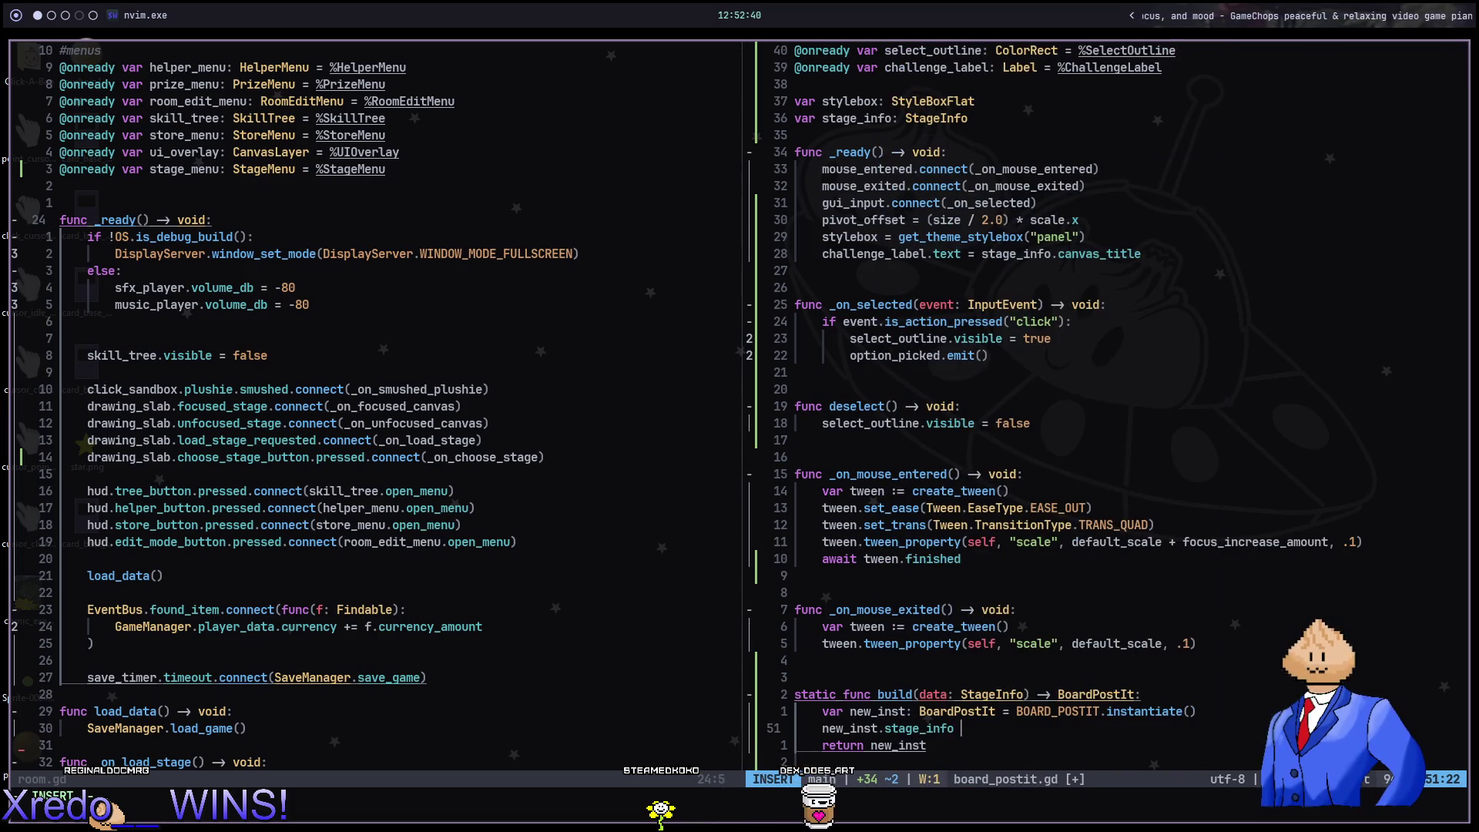
pyautogui.write('data')
pyautogui.press('Escape')
pyautogui.press('j')
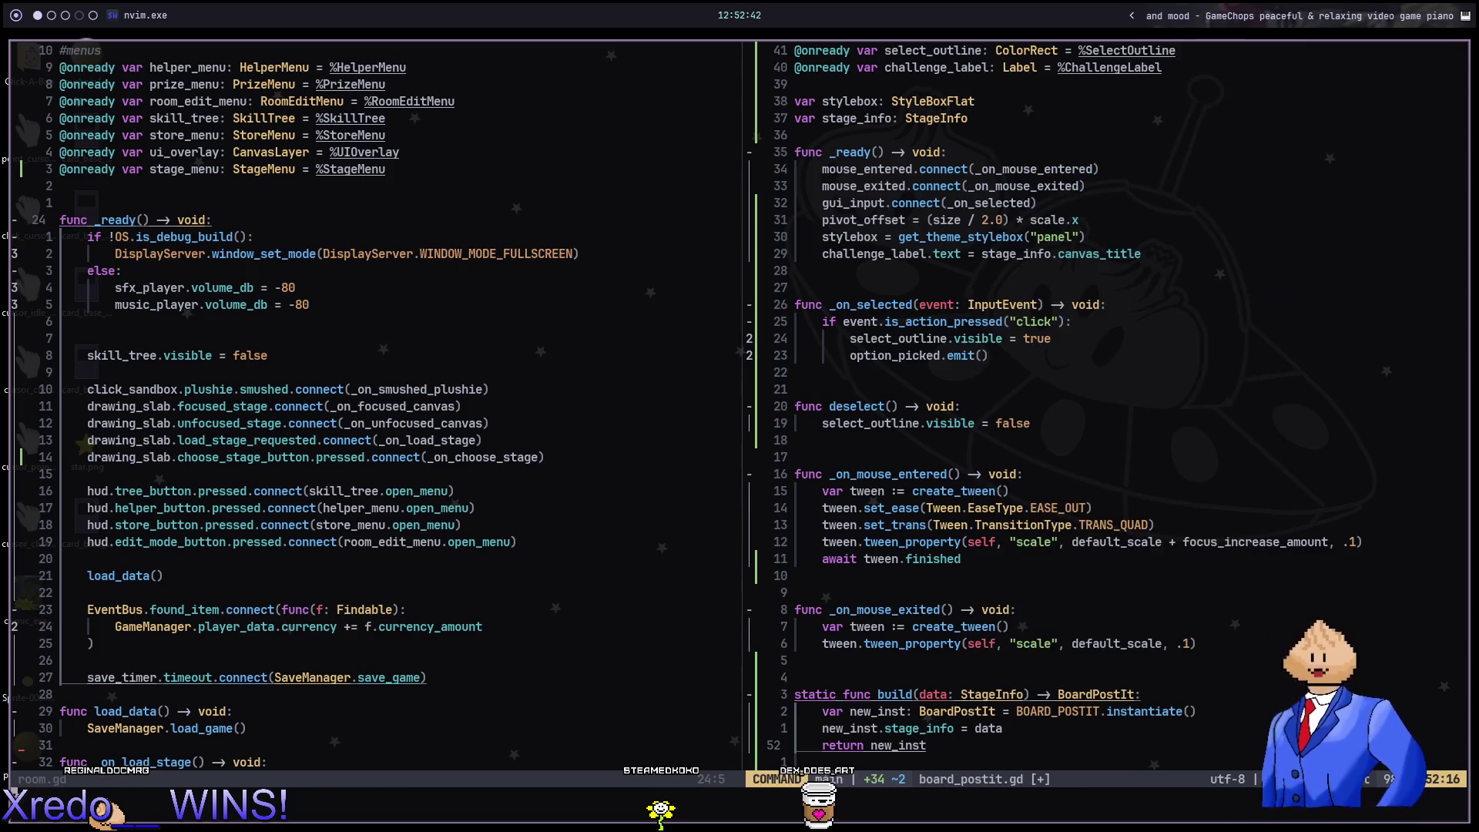
pyautogui.press('Return')
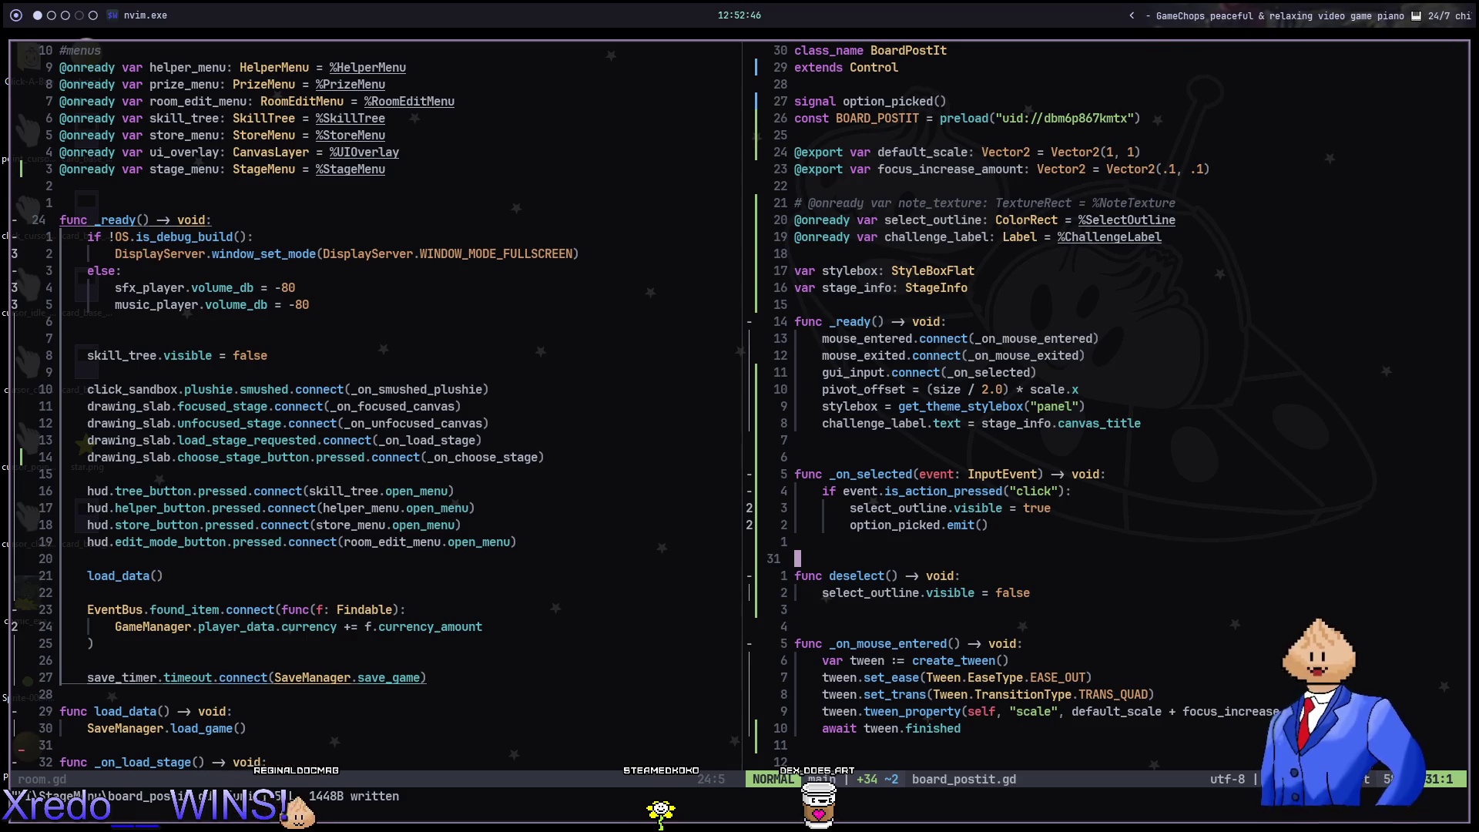
pyautogui.press('{')
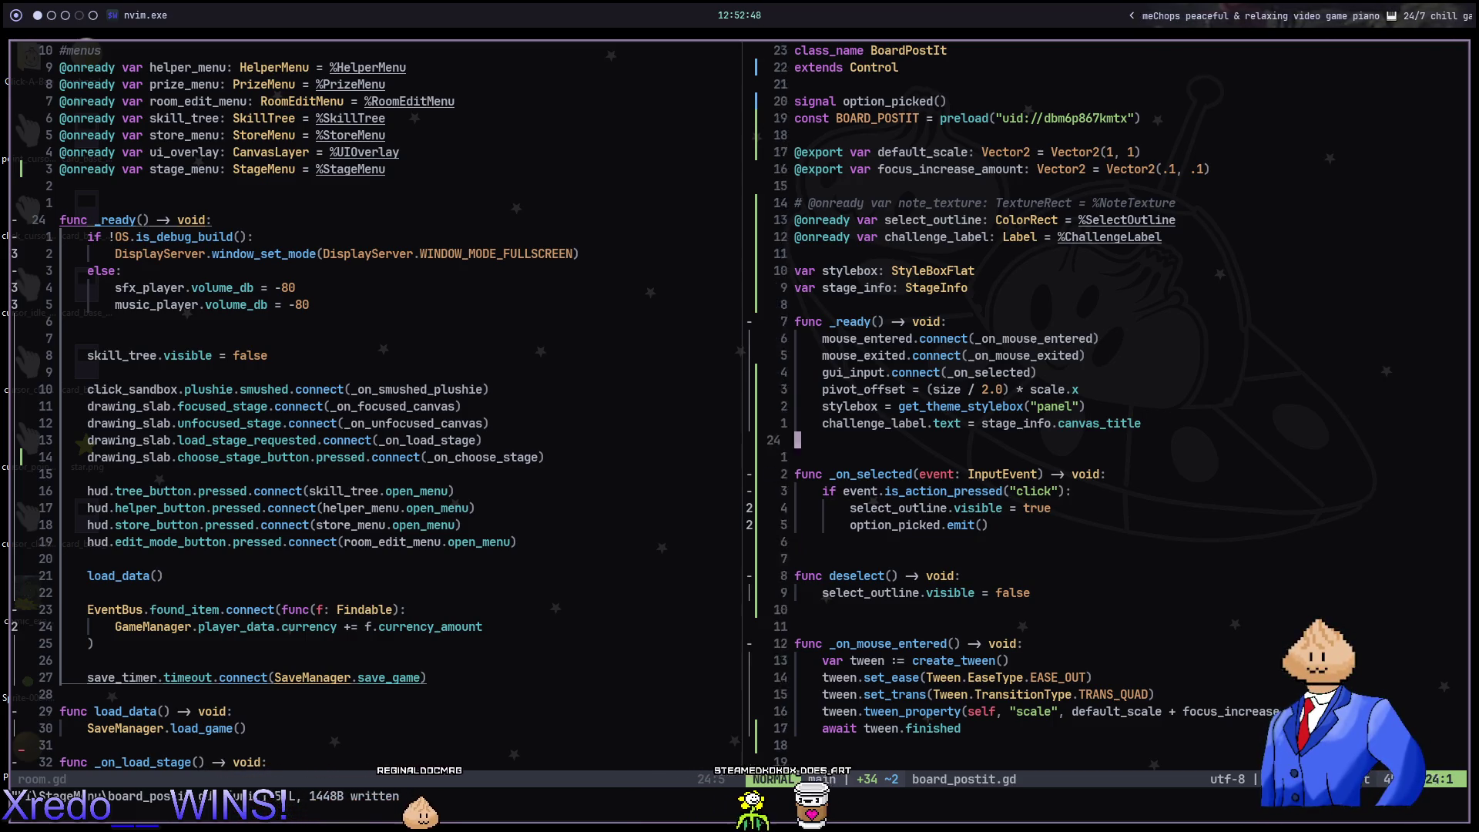
# Step: Delete the 'var stylebox: StyleBoxFlat' declaration and the stylebox assignment in _ready
pyautogui.click(922, 270)
pyautogui.press('c')
pyautogui.press('c')
pyautogui.press('Escape')
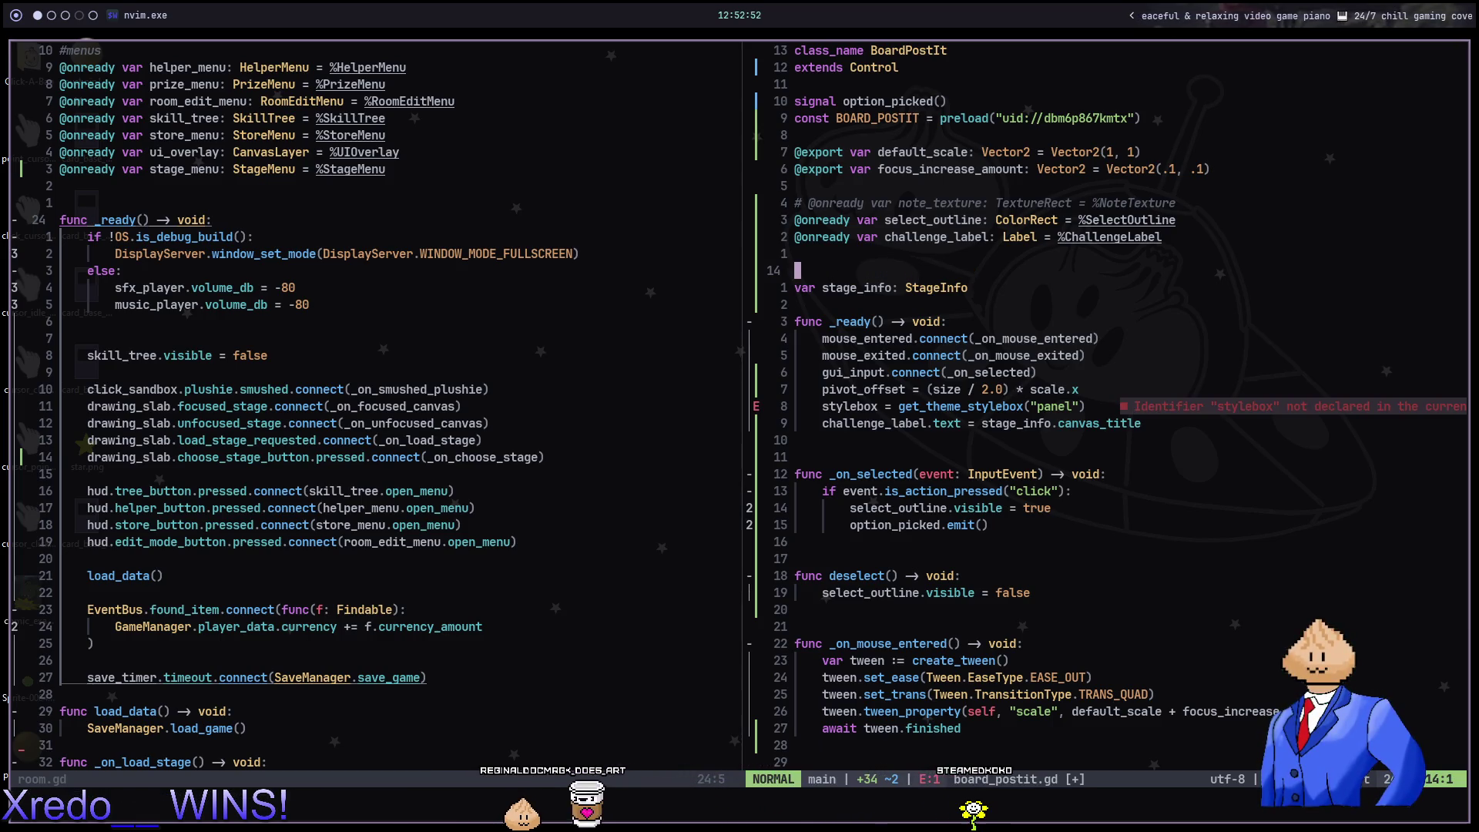
pyautogui.press('5')
pyautogui.press('j')
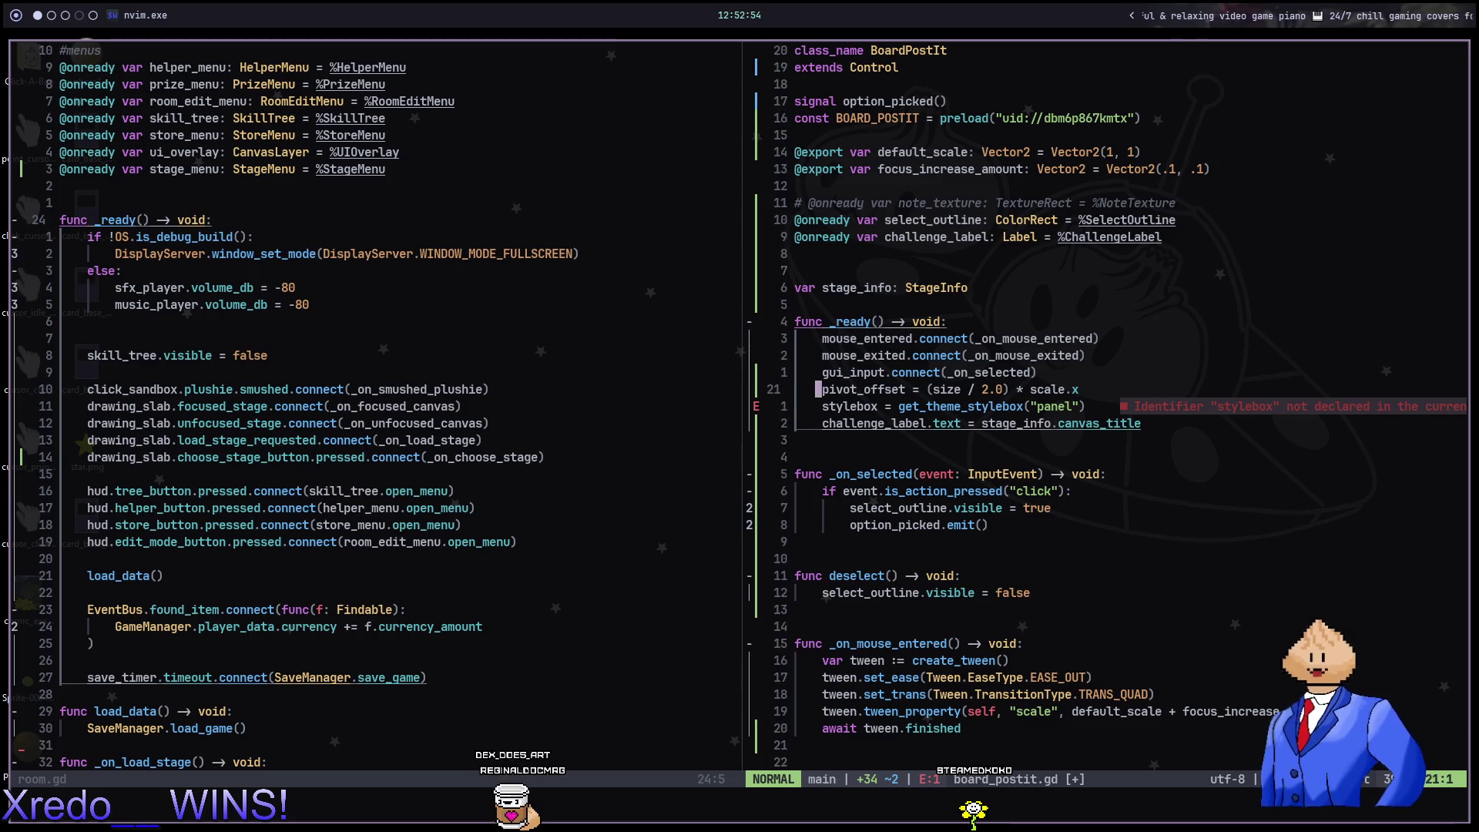
pyautogui.press('g')
pyautogui.press('c')
pyautogui.press('c')
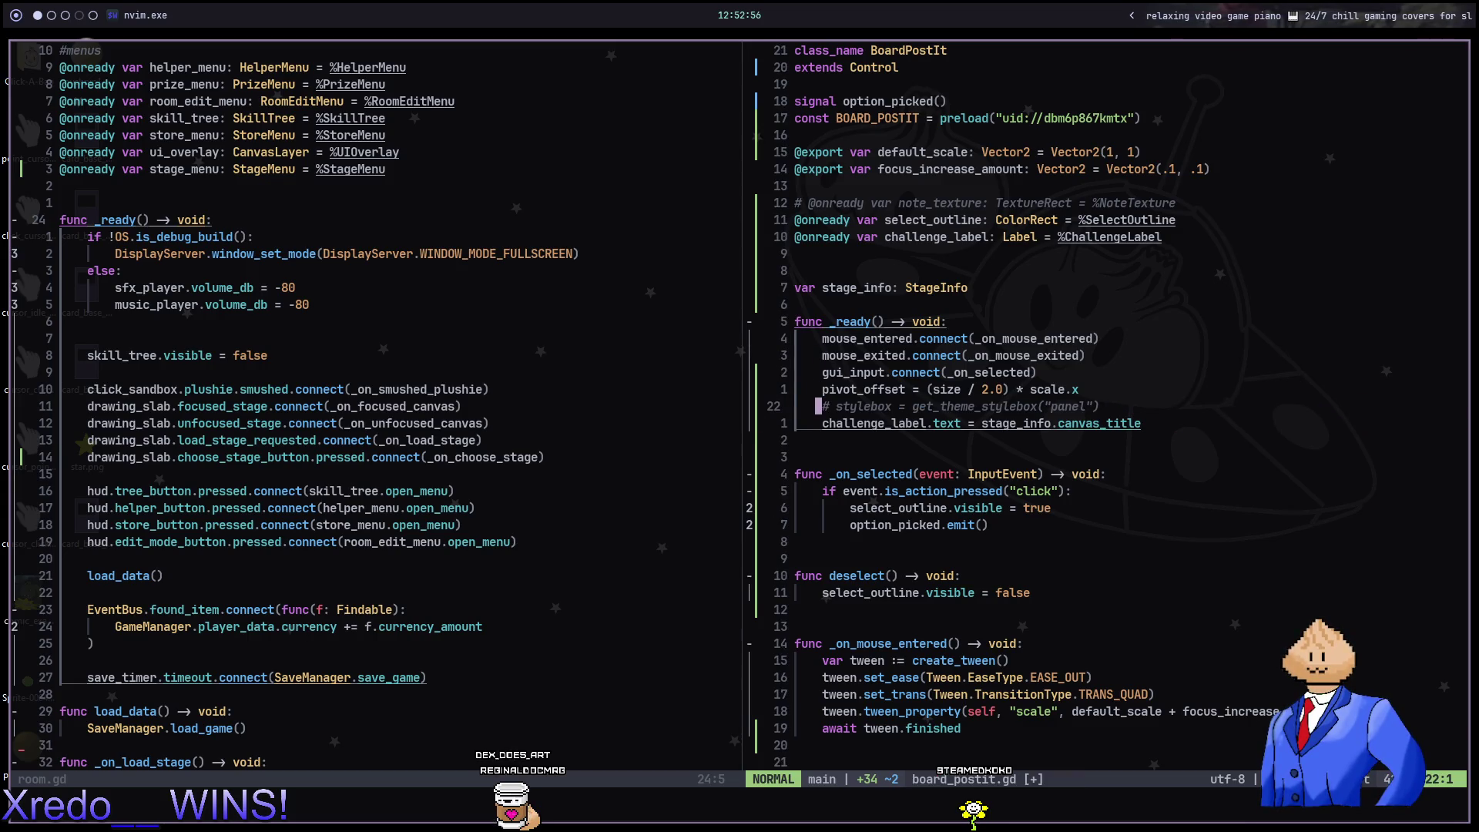
pyautogui.press('d')
pyautogui.press('d')
pyautogui.press('7')
pyautogui.press('k')
pyautogui.press('4')
pyautogui.press('k')
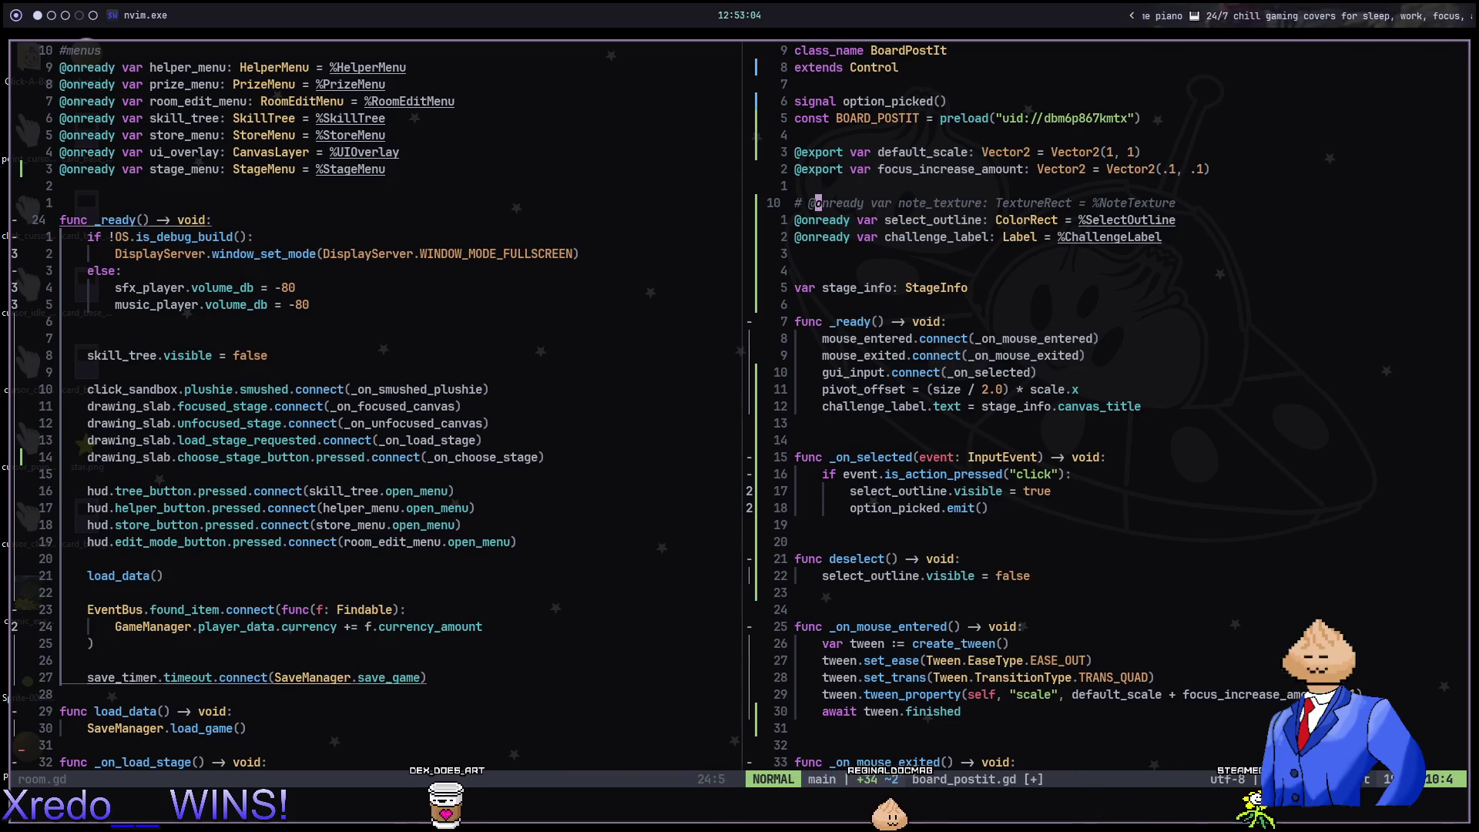
# Step: Redo the get_theme_stylebox line removal, drop the blank line above var stage_info, and save board_postit.gd
pyautogui.press('1')
pyautogui.press('1')
pyautogui.press('j')
pyautogui.press('p')
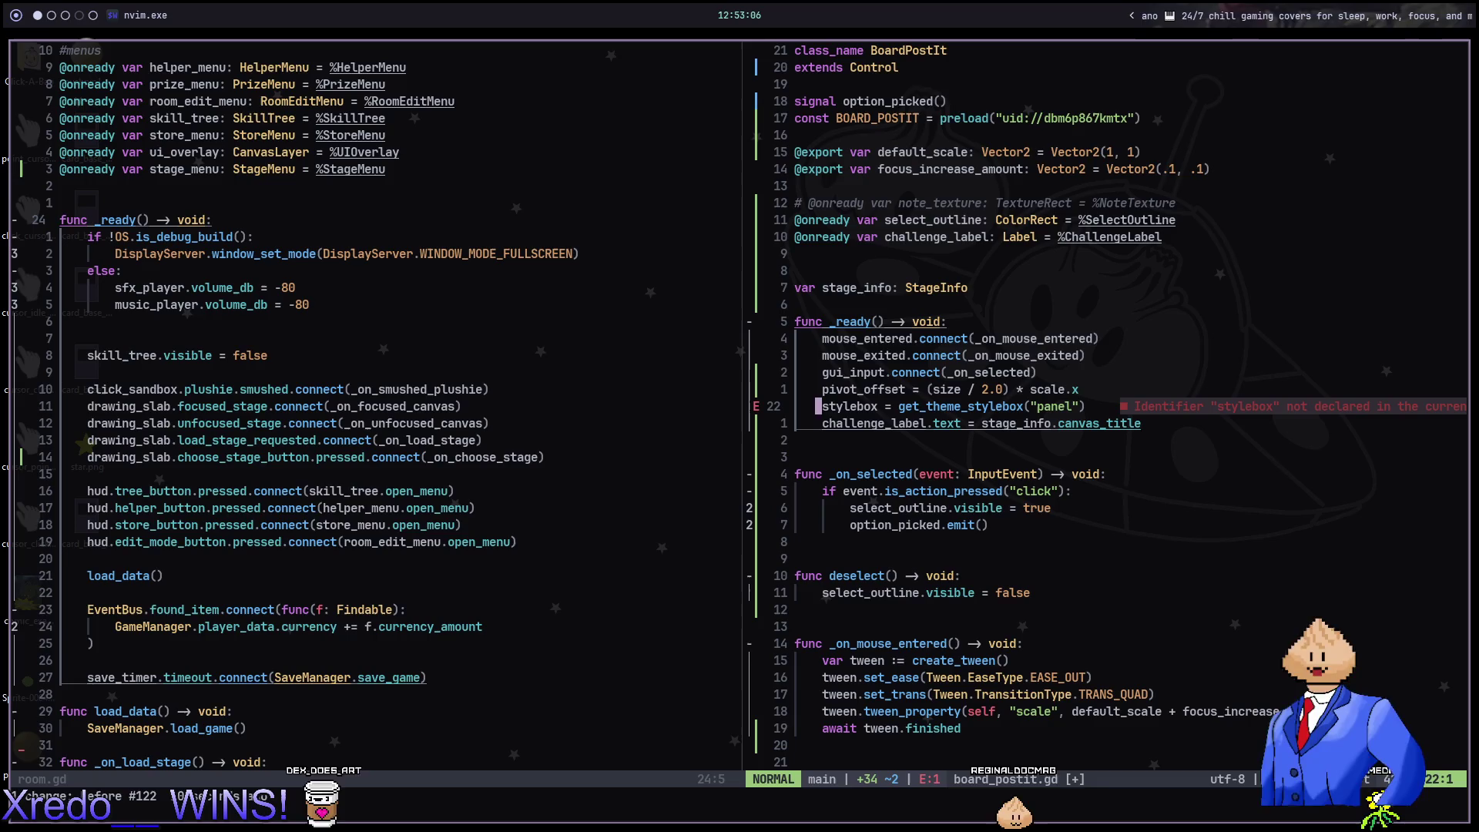
pyautogui.press('l')
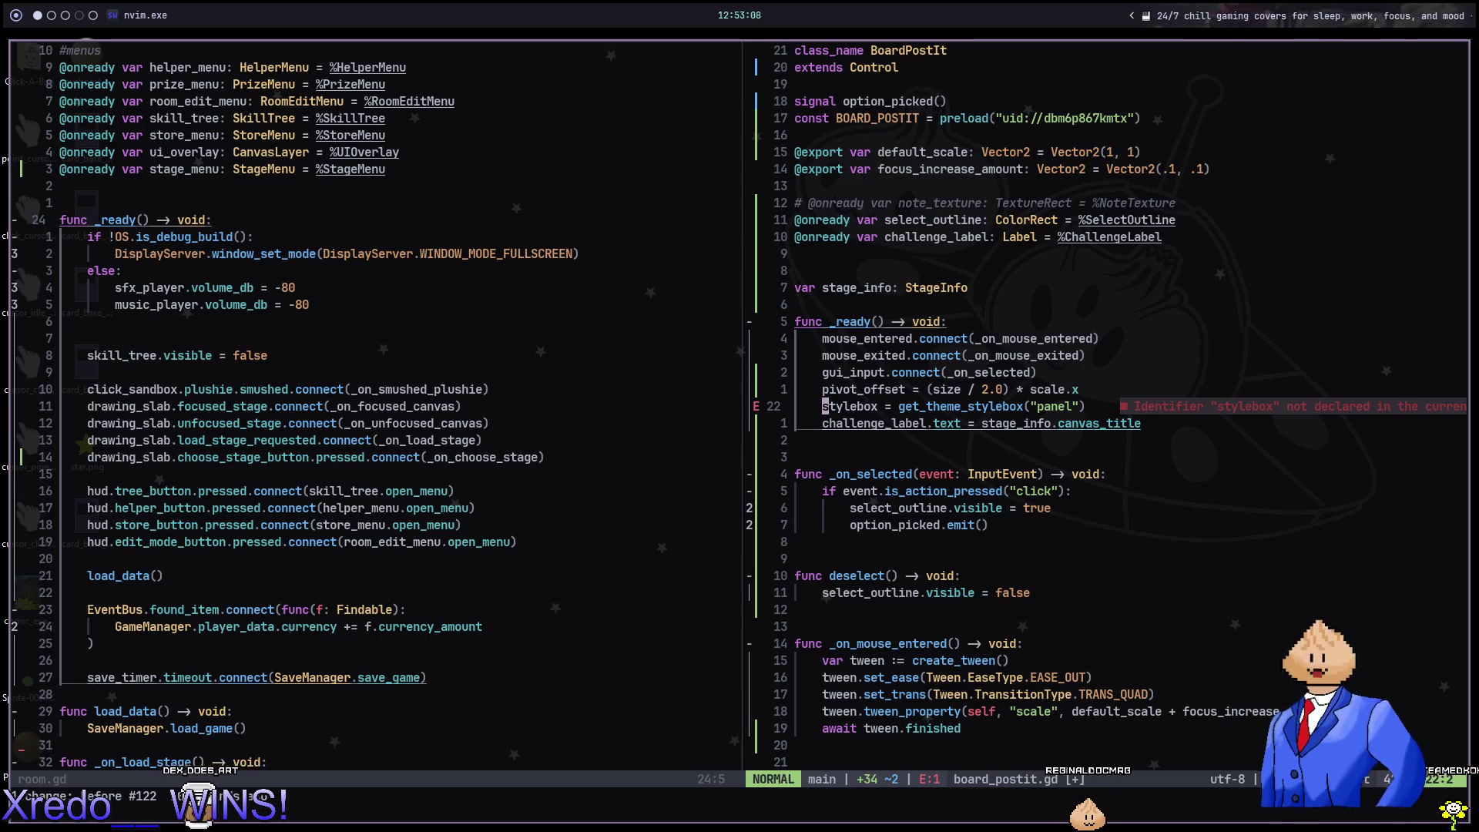
pyautogui.press('d')
pyautogui.press('d')
pyautogui.press('8')
pyautogui.press('k')
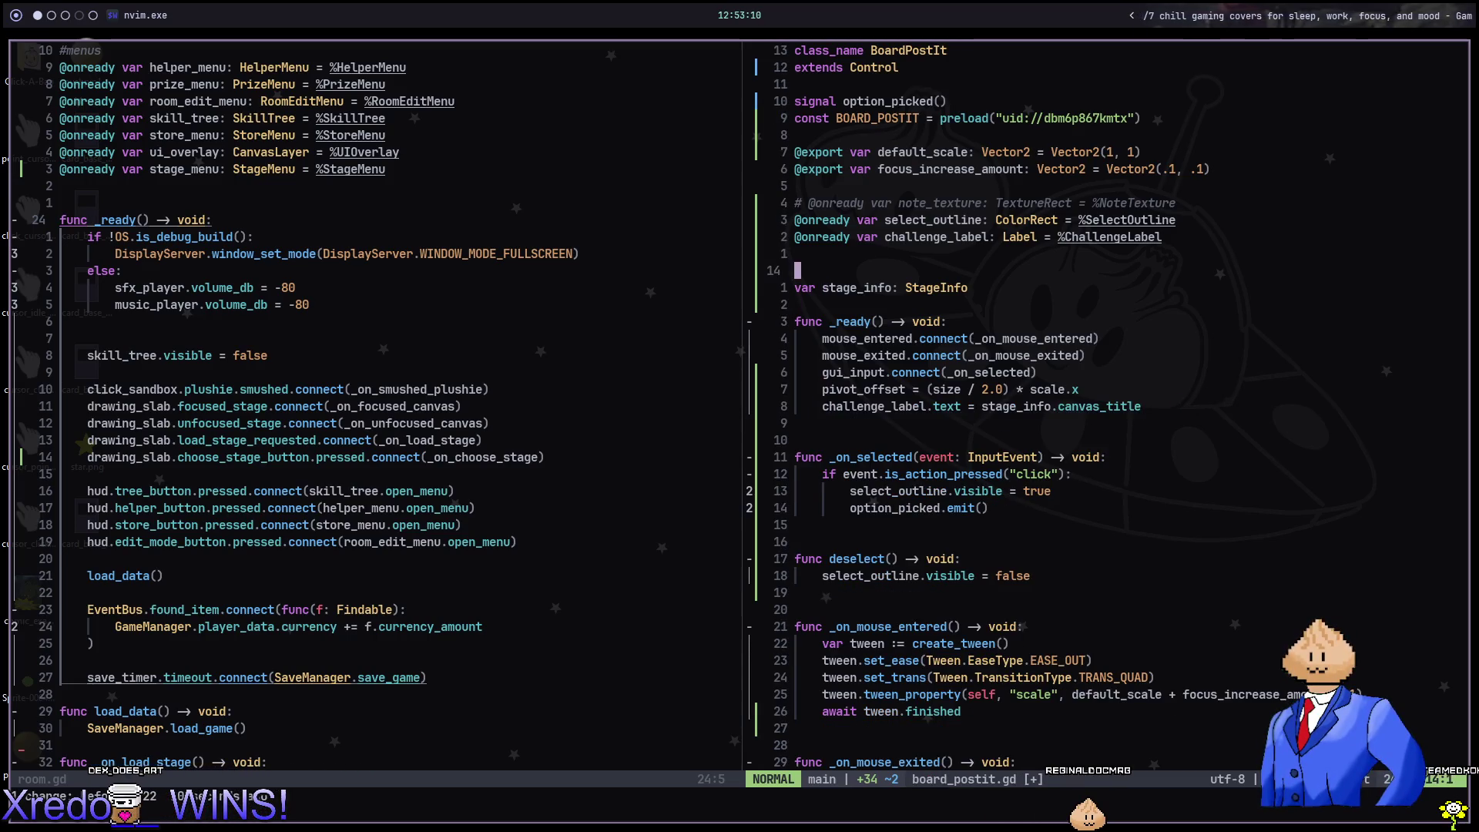
pyautogui.press('d')
pyautogui.press('d')
pyautogui.write(':w')
pyautogui.press('Return')
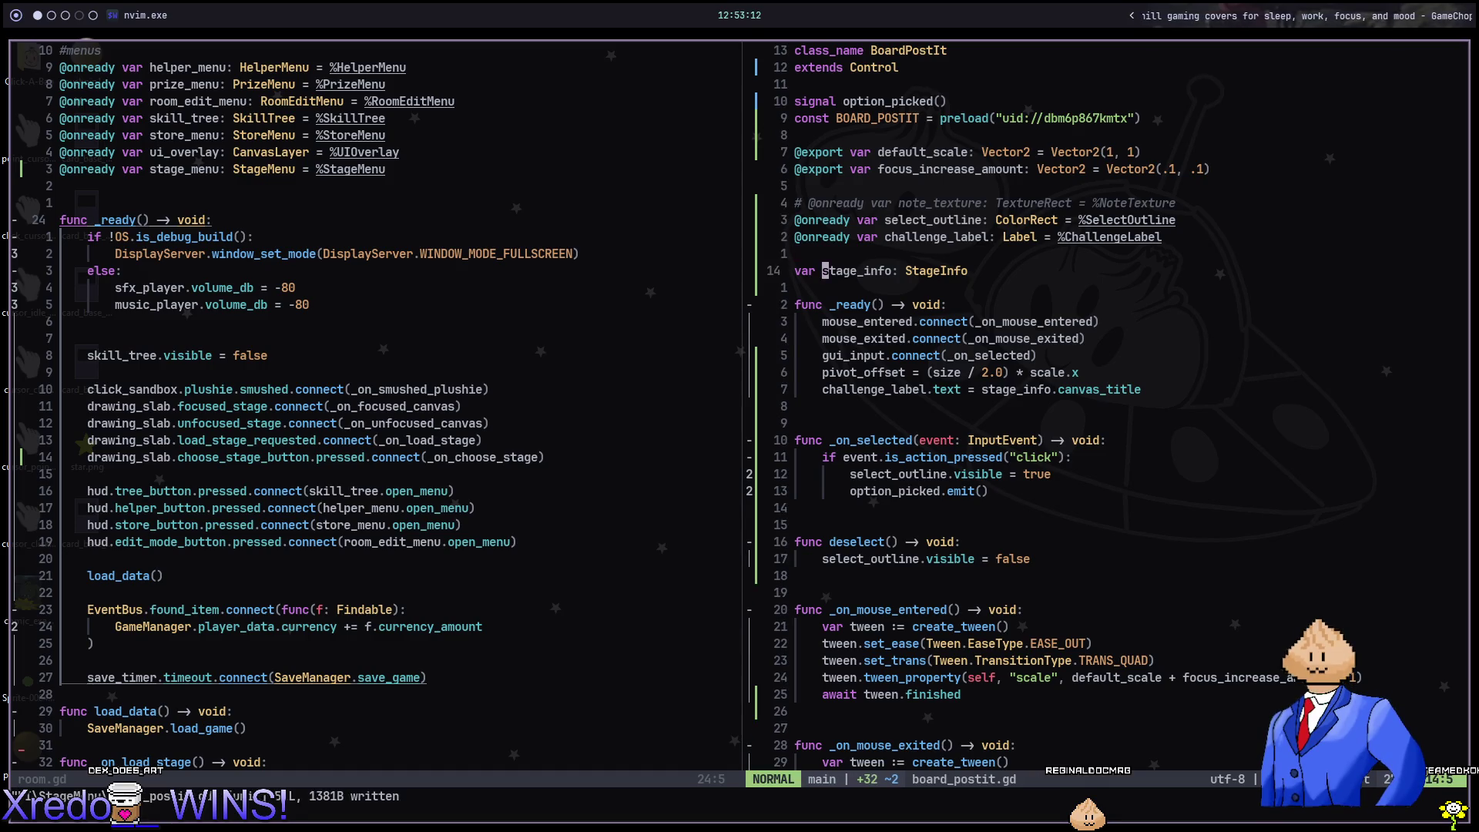
# Step: Review board_postit.gd from _ready down to _on_mouse_exited and back
pyautogui.press('3')
pyautogui.press('j')
pyautogui.press('j')
pyautogui.press('j')
pyautogui.press('j')
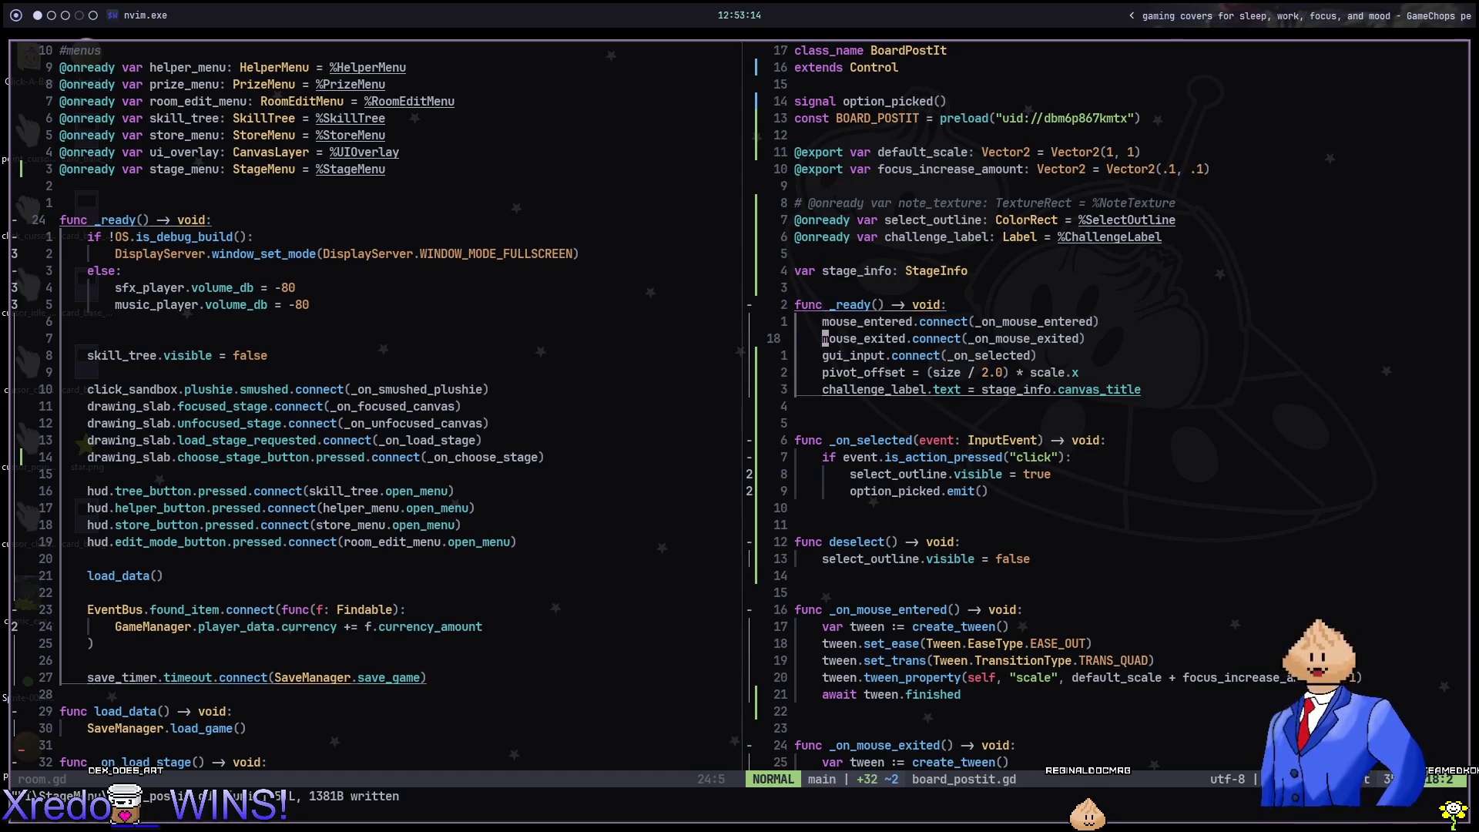
pyautogui.press('z')
pyautogui.press('t')
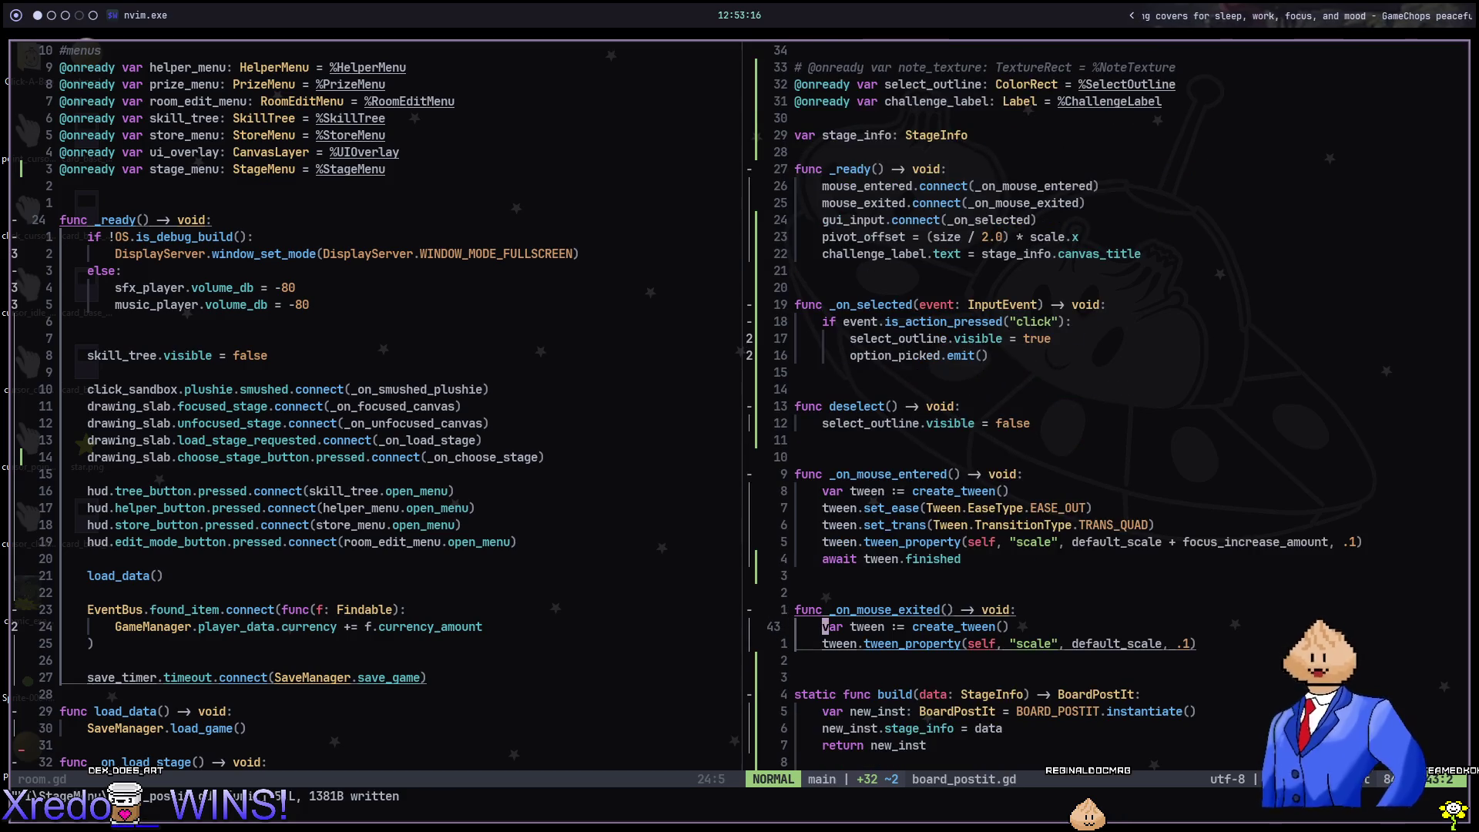
pyautogui.press('z')
pyautogui.press('z')
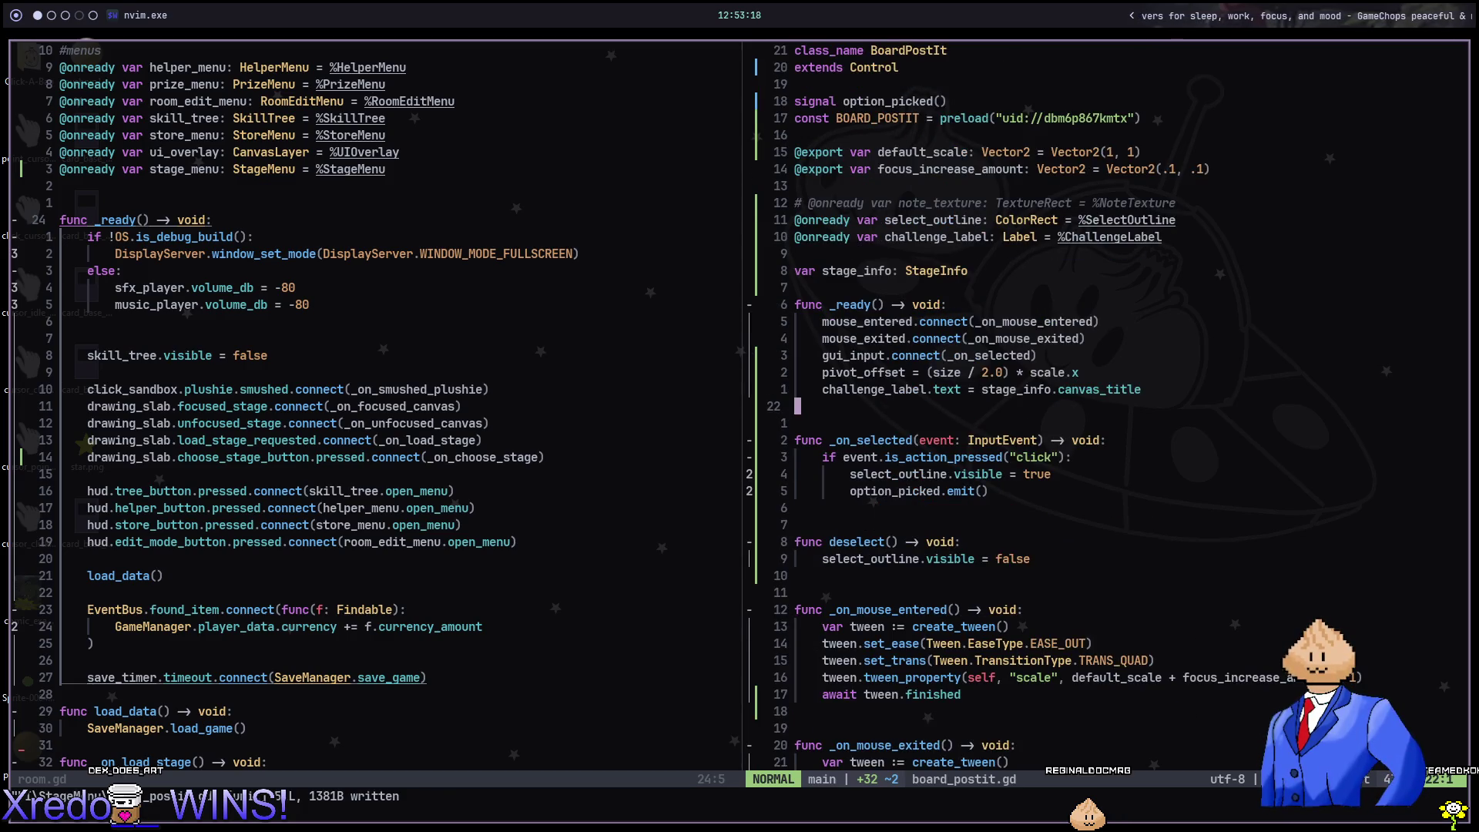
pyautogui.press('2')
pyautogui.press('1')
pyautogui.press('j')
pyautogui.press('2')
pyautogui.press('1')
pyautogui.press('k')
pyautogui.press('z')
pyautogui.press('z')
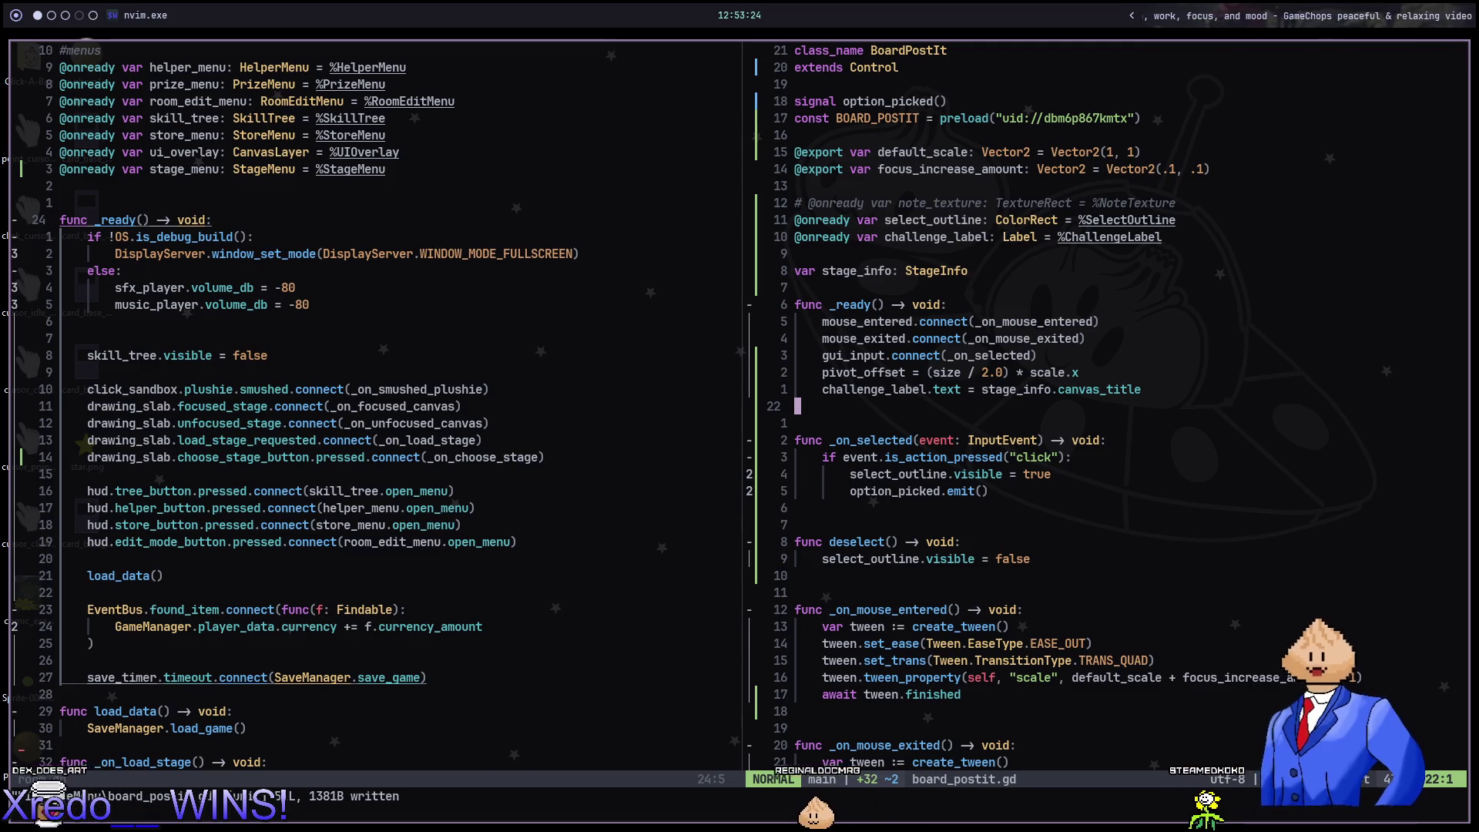
# Step: Browse room.gd's load_data, stage handlers and menu declarations in the left split
pyautogui.hotkey('ctrl', 'w')
pyautogui.press('h')
pyautogui.press('2')
pyautogui.press('1')
pyautogui.press('j')
pyautogui.press('2')
pyautogui.press('1')
pyautogui.press('j')
pyautogui.hotkey('ctrl', 'w')
pyautogui.press('l')
pyautogui.hotkey('ctrl', 'w')
pyautogui.press('h')
pyautogui.press('4')
pyautogui.press('7')
pyautogui.press('k')
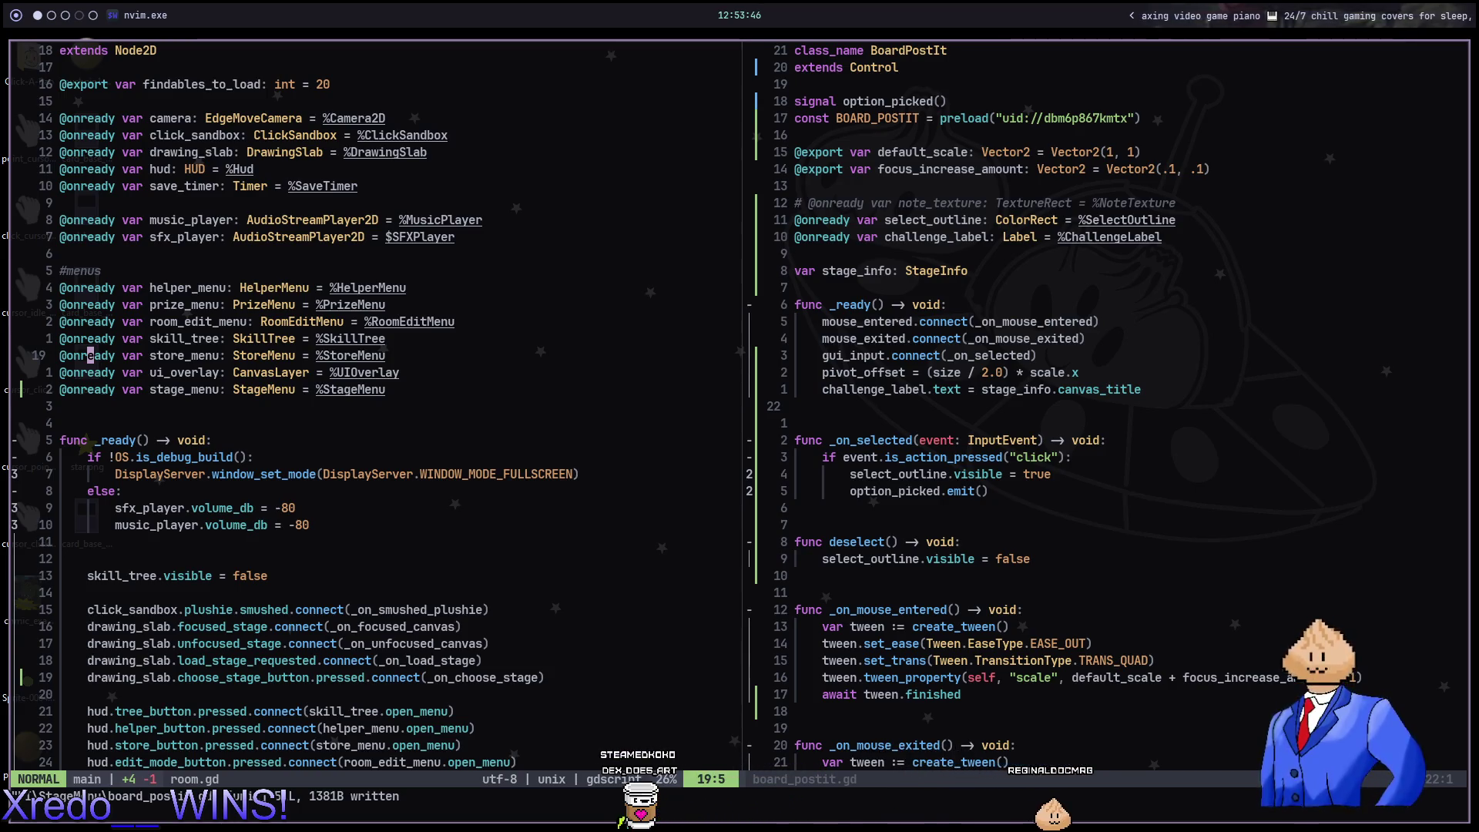
# Step: Inspect the StageInfo class definition from board_postit.gd, then return to _ready
pyautogui.hotkey('ctrl', 'w')
pyautogui.press('l')
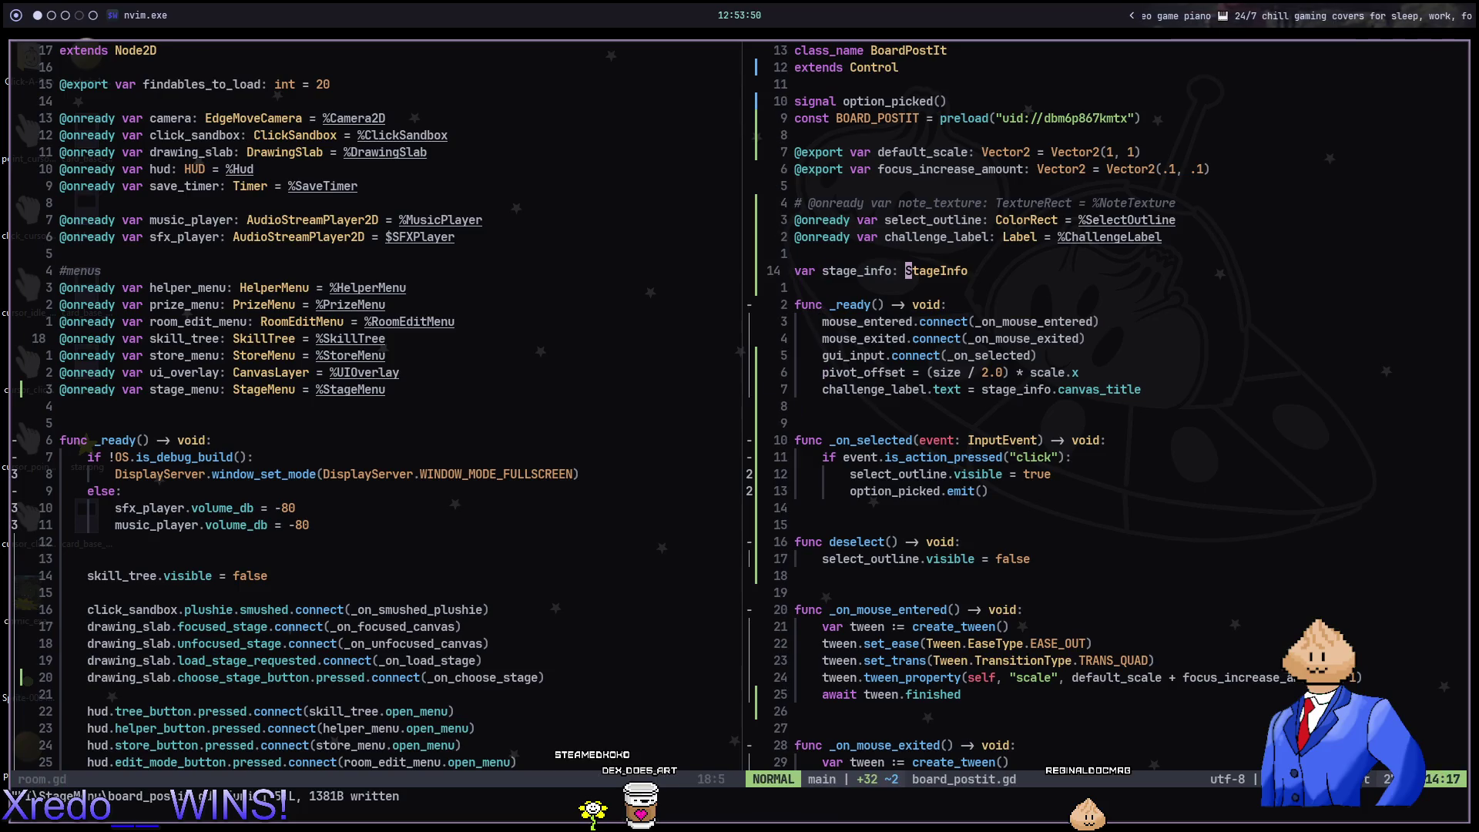
pyautogui.press('g')
pyautogui.press('d')
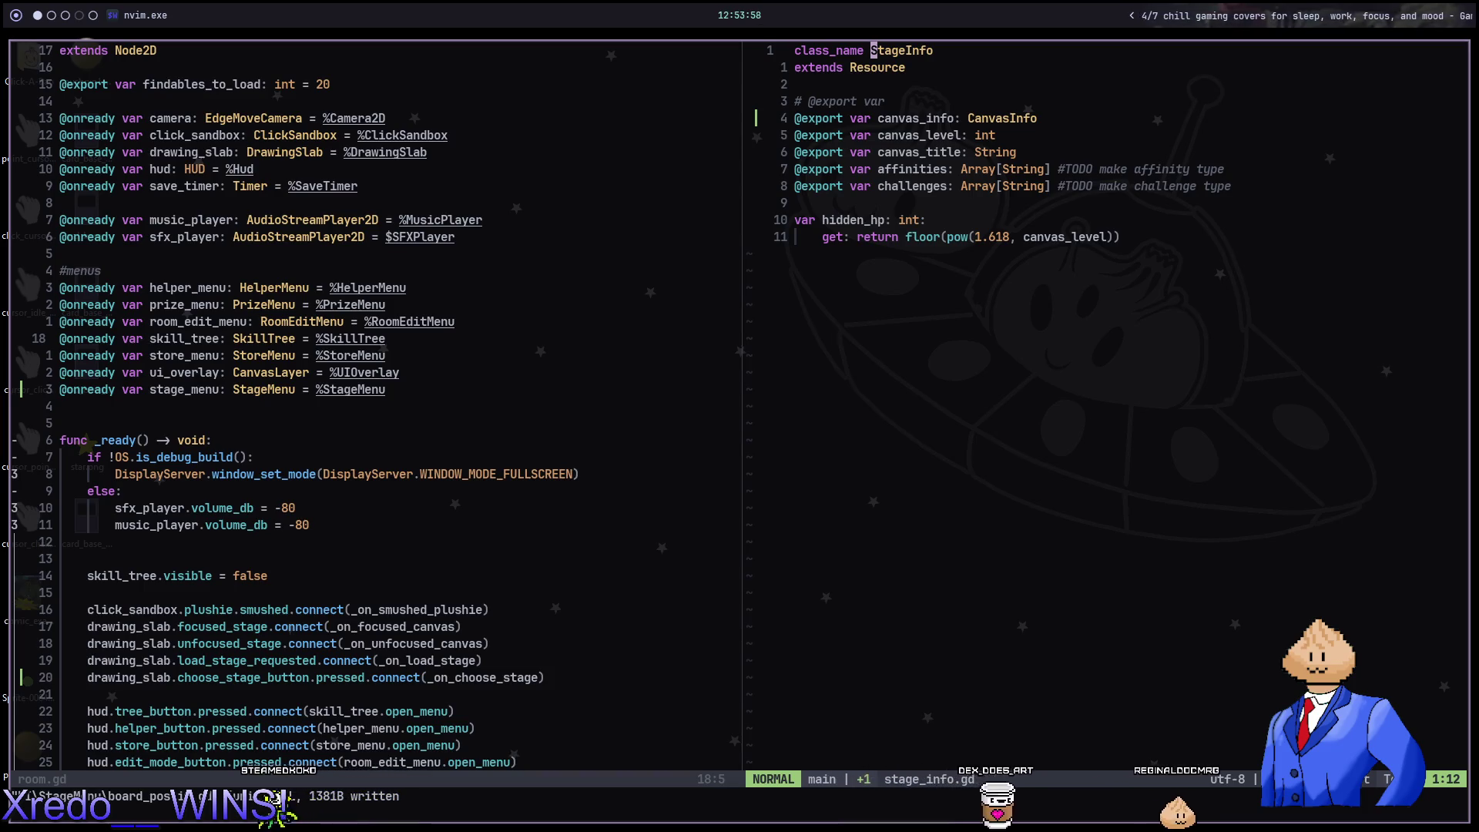
pyautogui.hotkey('ctrl', 'o')
pyautogui.press('j')
pyautogui.press('j')
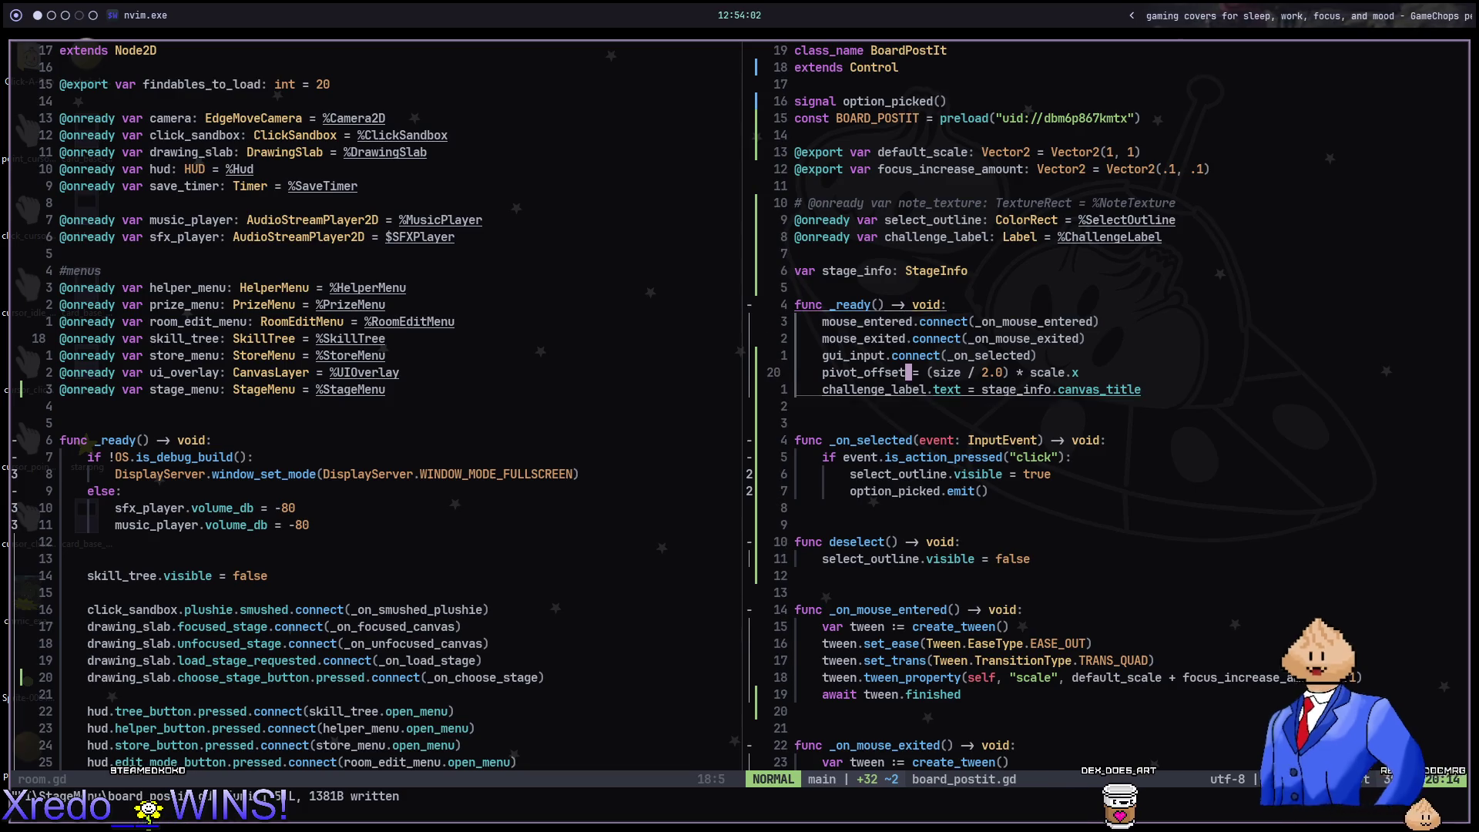
# Step: Delete the commented note_texture line, save board_postit.gd, and check the build function's data parameter
pyautogui.click(797, 253)
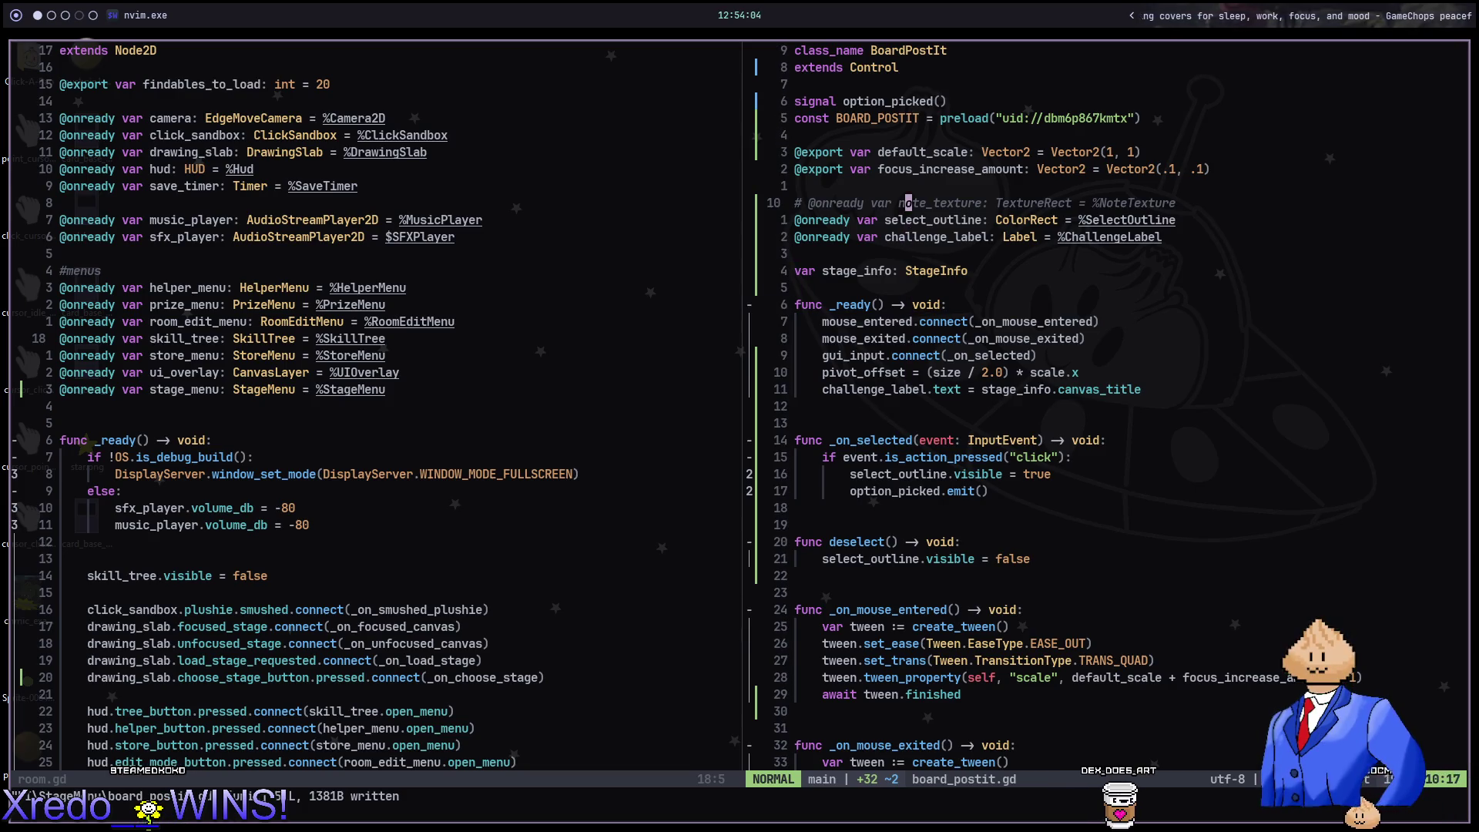
pyautogui.press('d')
pyautogui.press('d')
pyautogui.write(':w')
pyautogui.press('Return')
pyautogui.hotkey('shift', 'g')
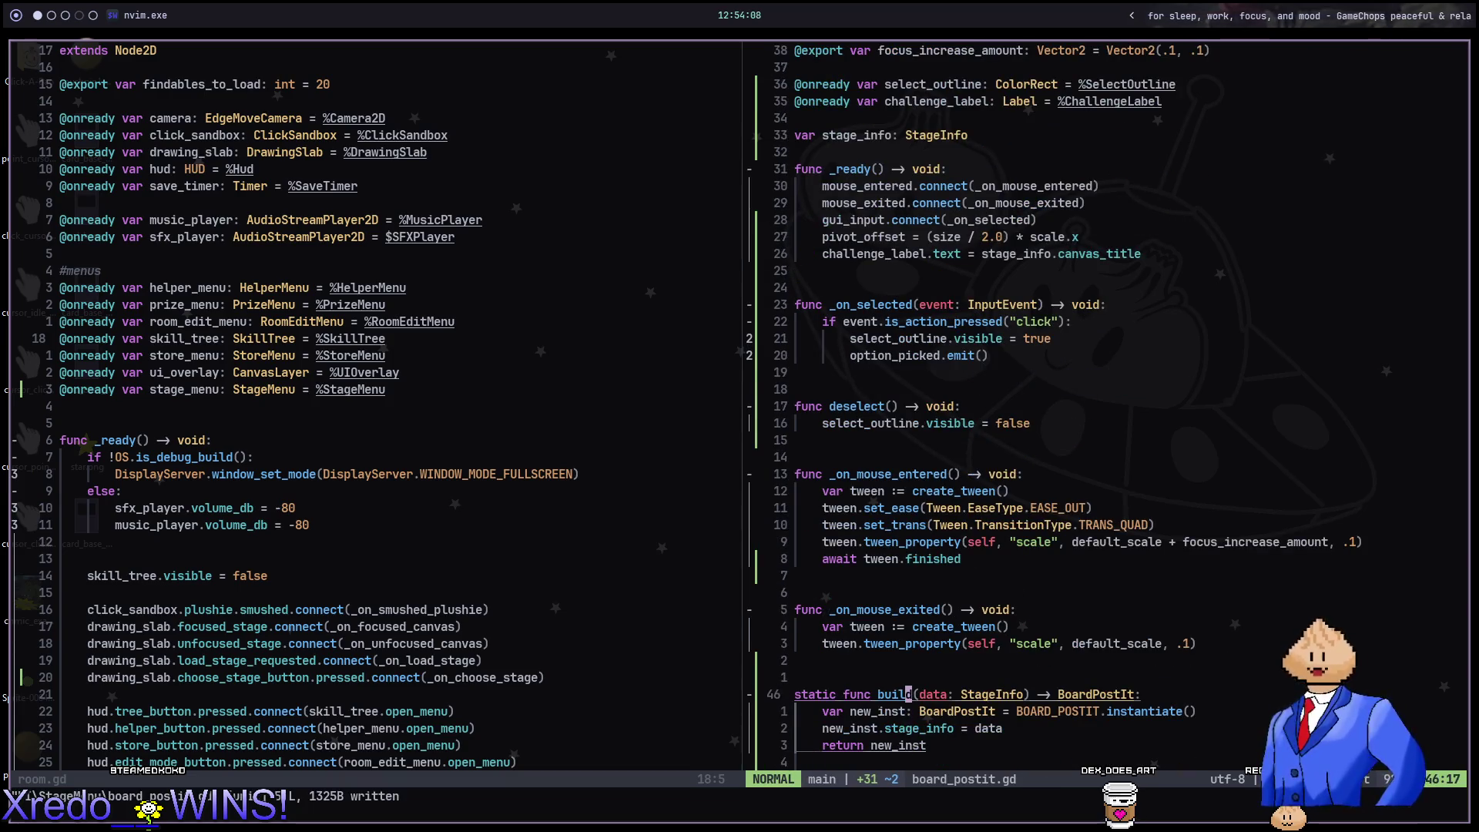
pyautogui.press('w')
pyautogui.press('w')
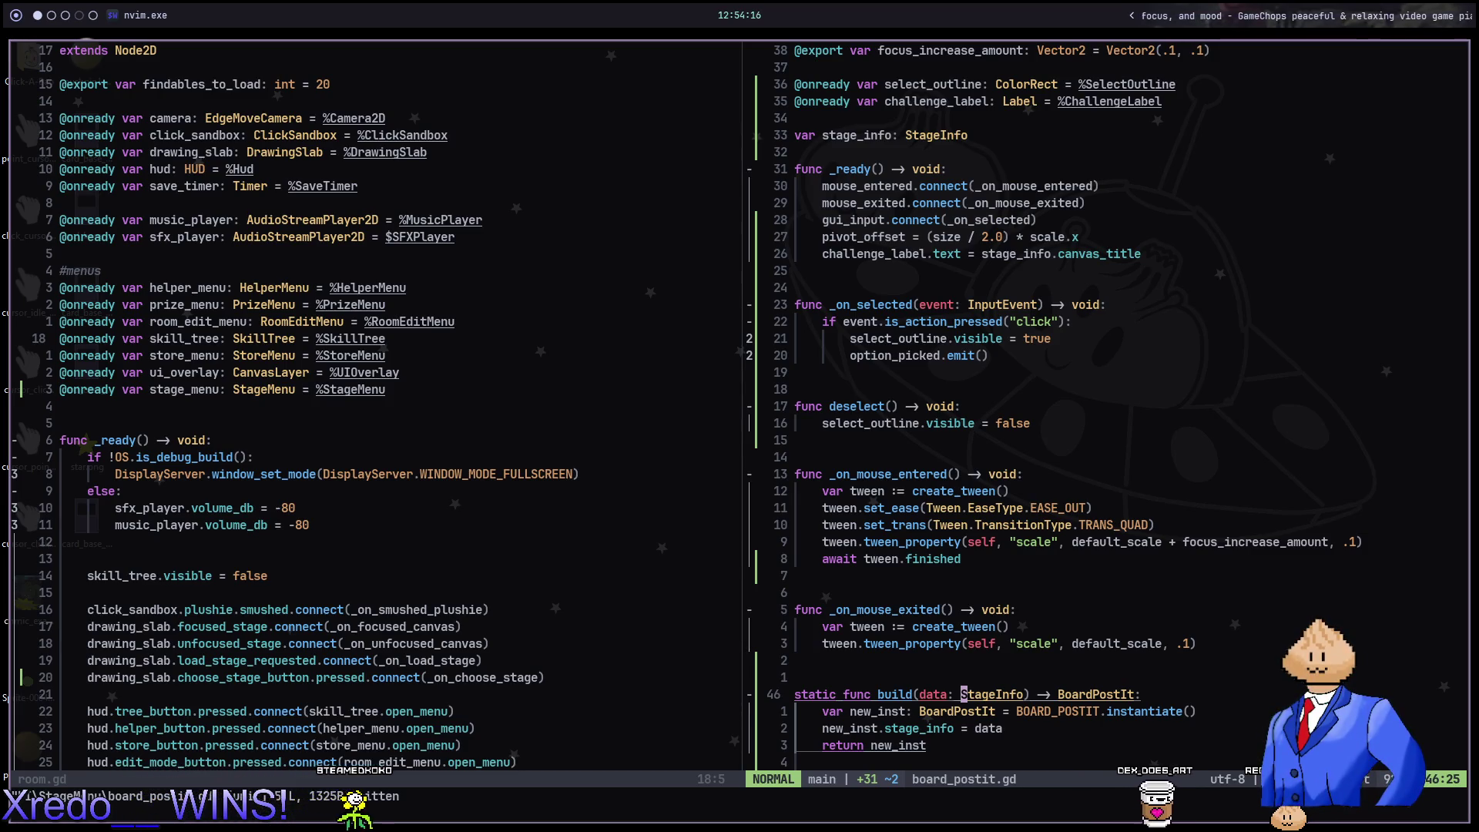
# Step: In room.gd, remove the extra blank line above _ready and jump to the top of the file
pyautogui.hotkey('ctrl', 'w')
pyautogui.press('h')
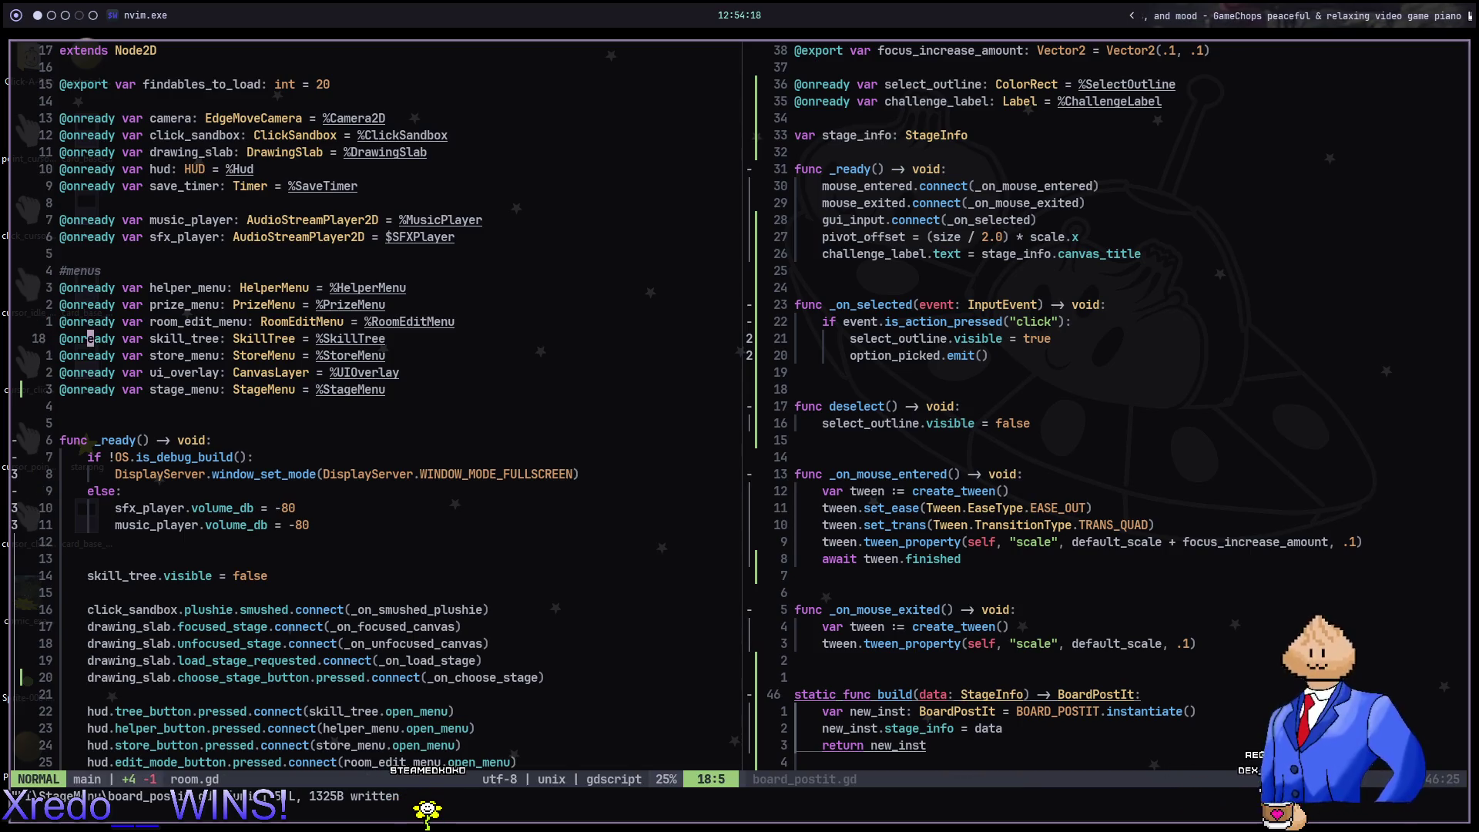
pyautogui.press('o')
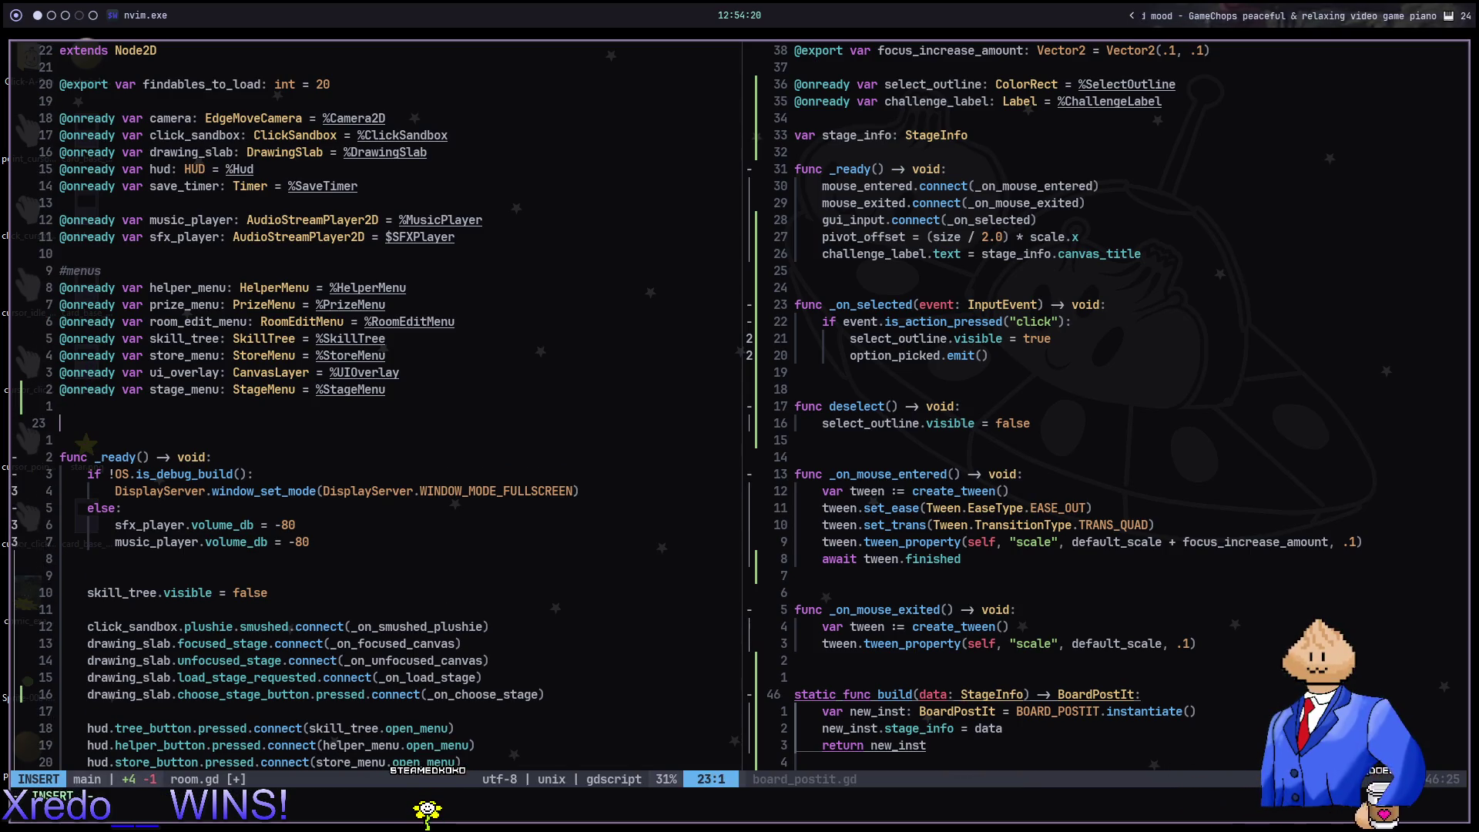
pyautogui.press('d')
pyautogui.press('d')
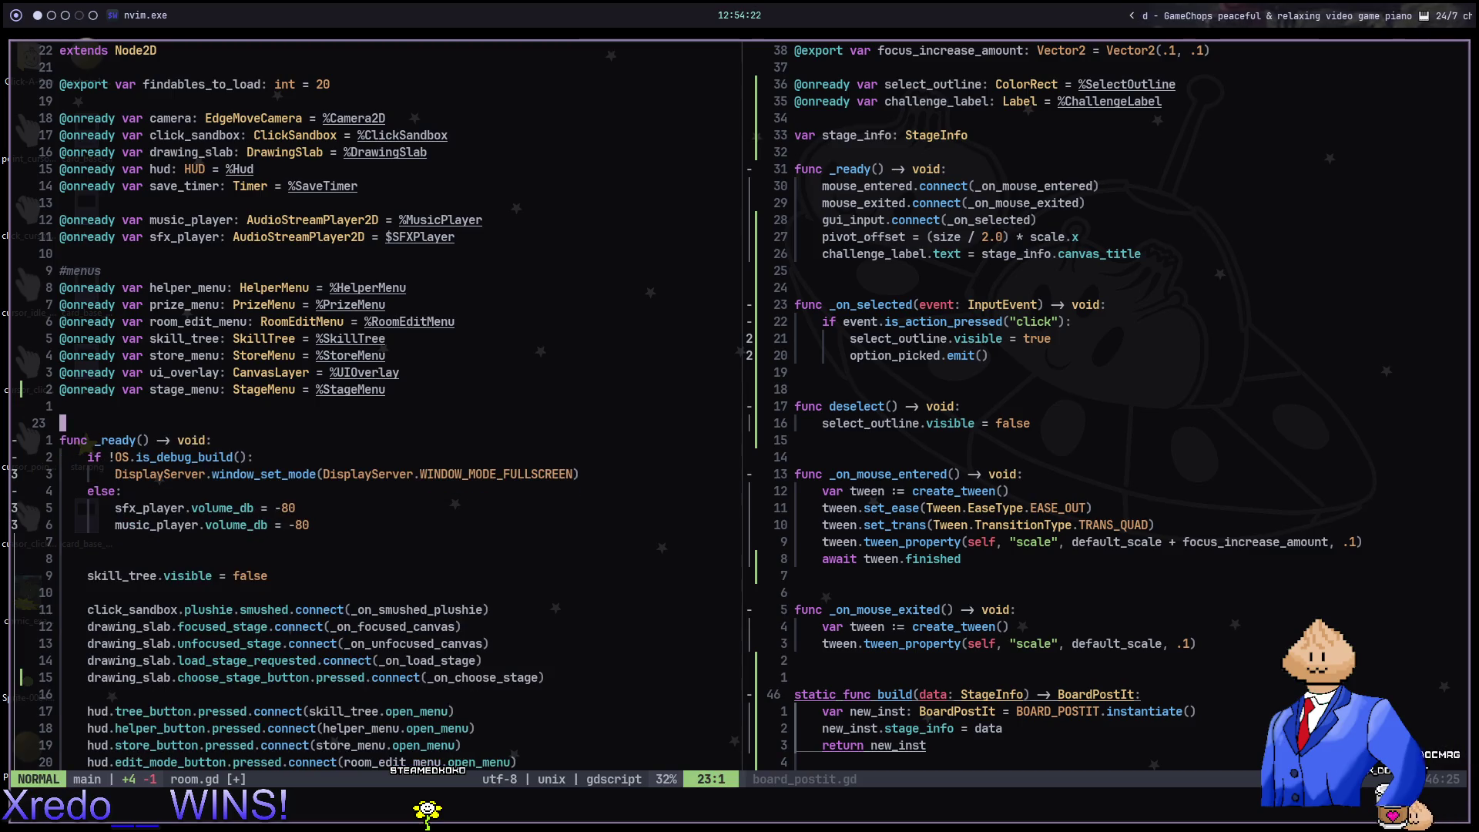
pyautogui.press('g')
pyautogui.press('g')
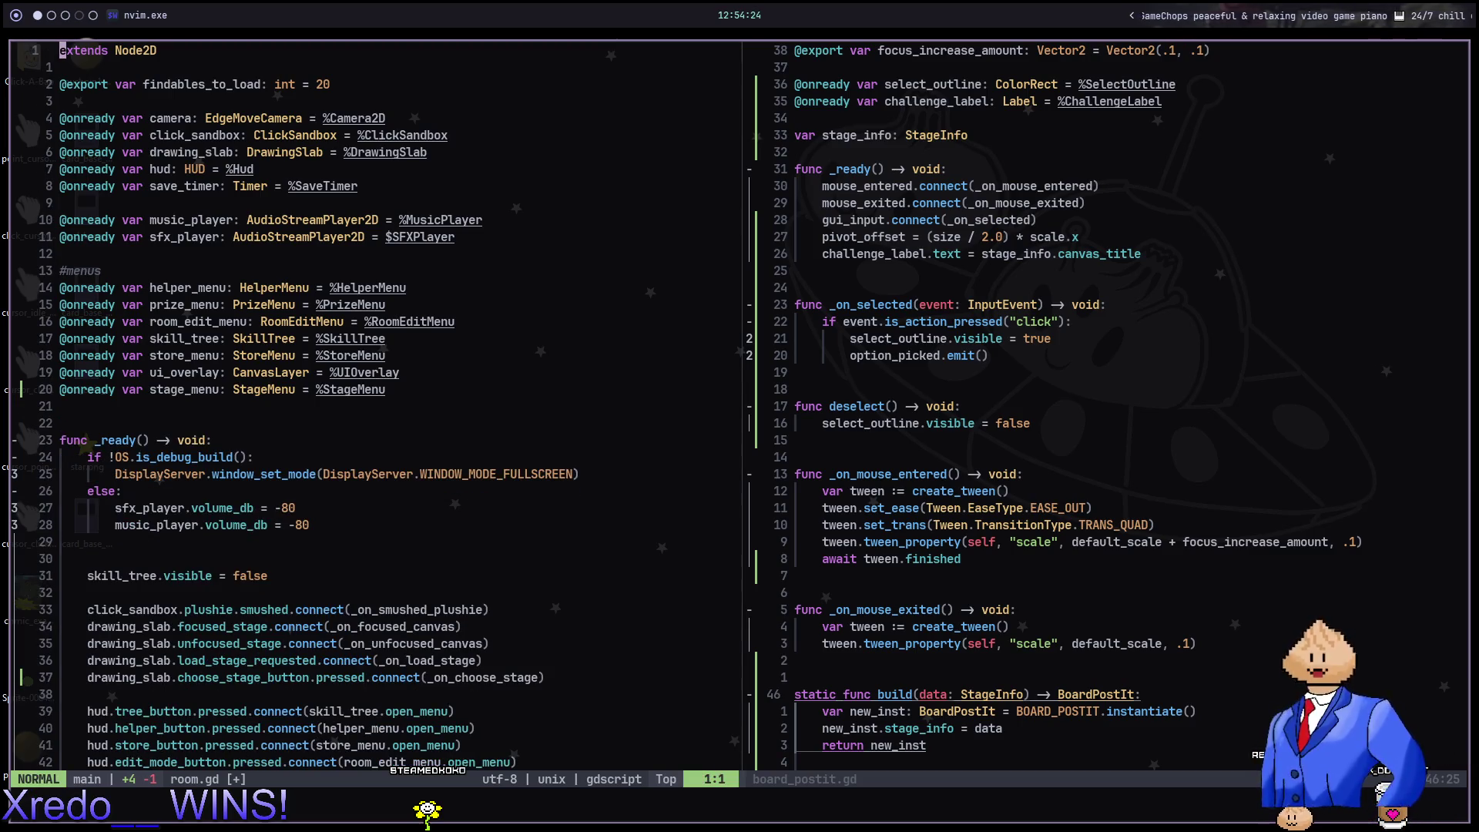
pyautogui.press('space')
# Step: Open stage_menu.gd through the project file search
pyautogui.press('f')
pyautogui.press('f')
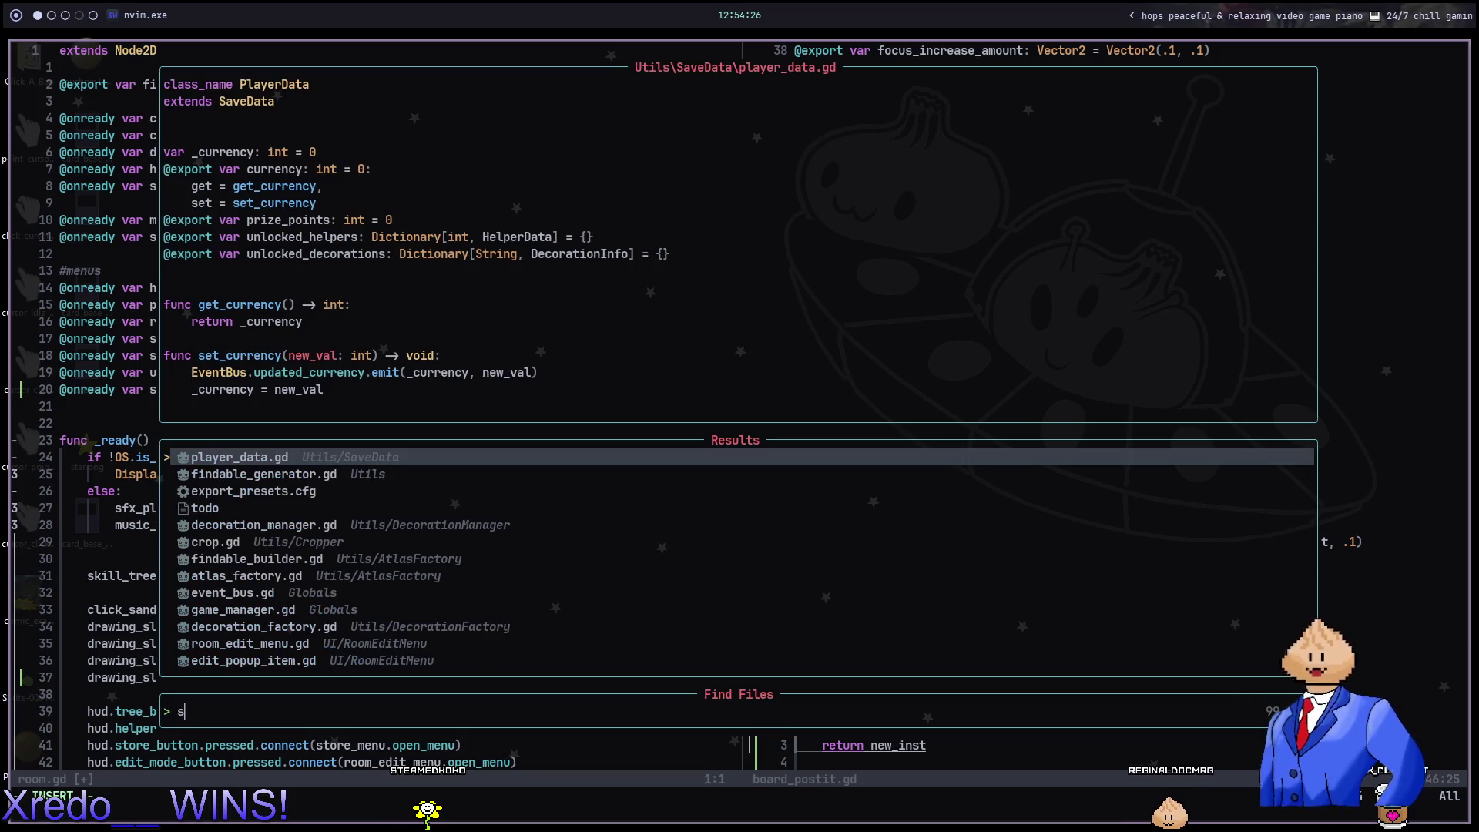
pyautogui.write('tagemen')
pyautogui.press('Return')
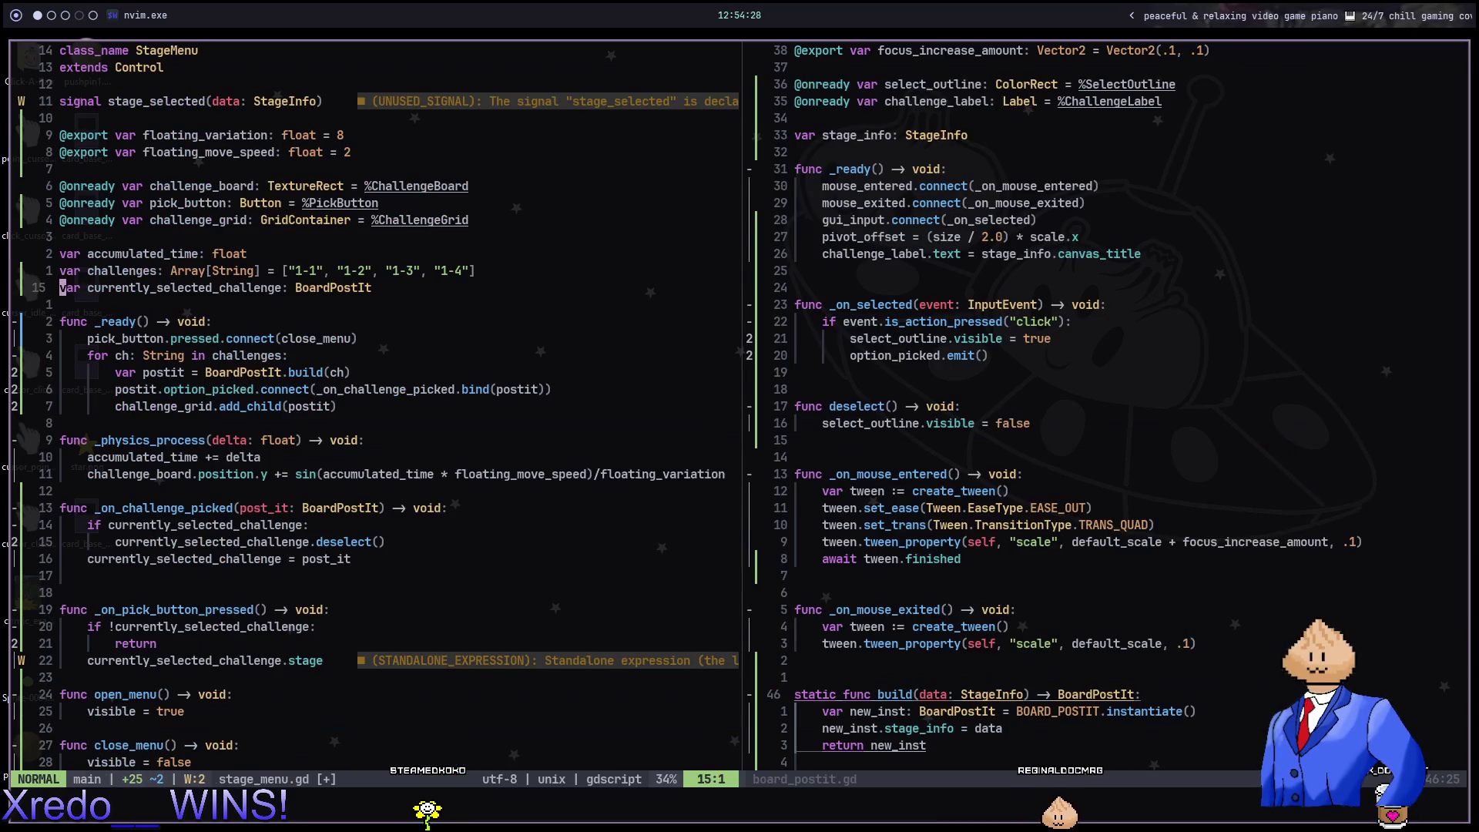
# Step: Delete the hard-coded challenges list line and the leftover blank line
pyautogui.press('k')
pyautogui.press('k')
pyautogui.press('k')
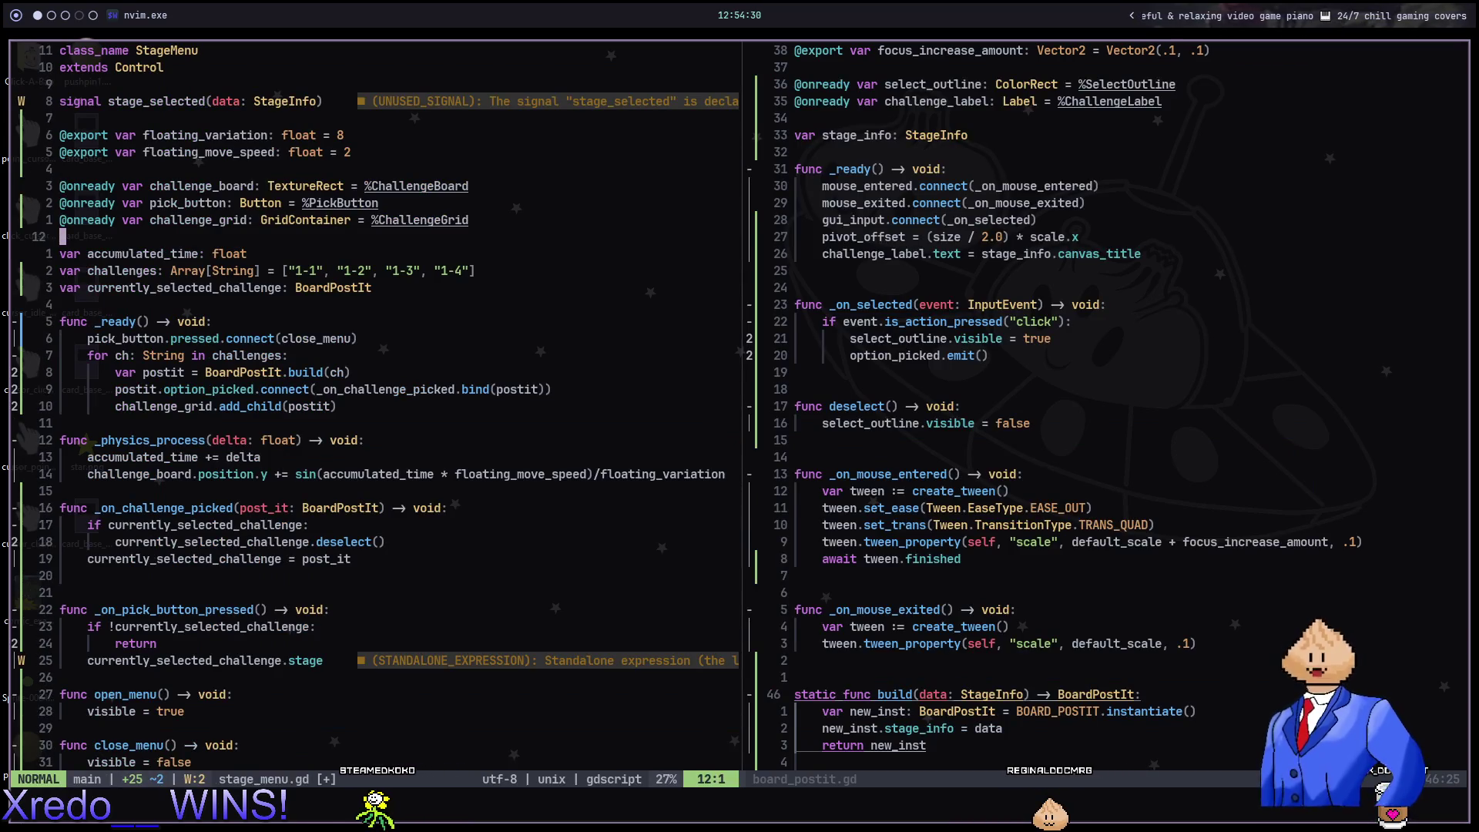
pyautogui.press('j')
pyautogui.press('j')
pyautogui.press('g')
pyautogui.press('c')
pyautogui.press('c')
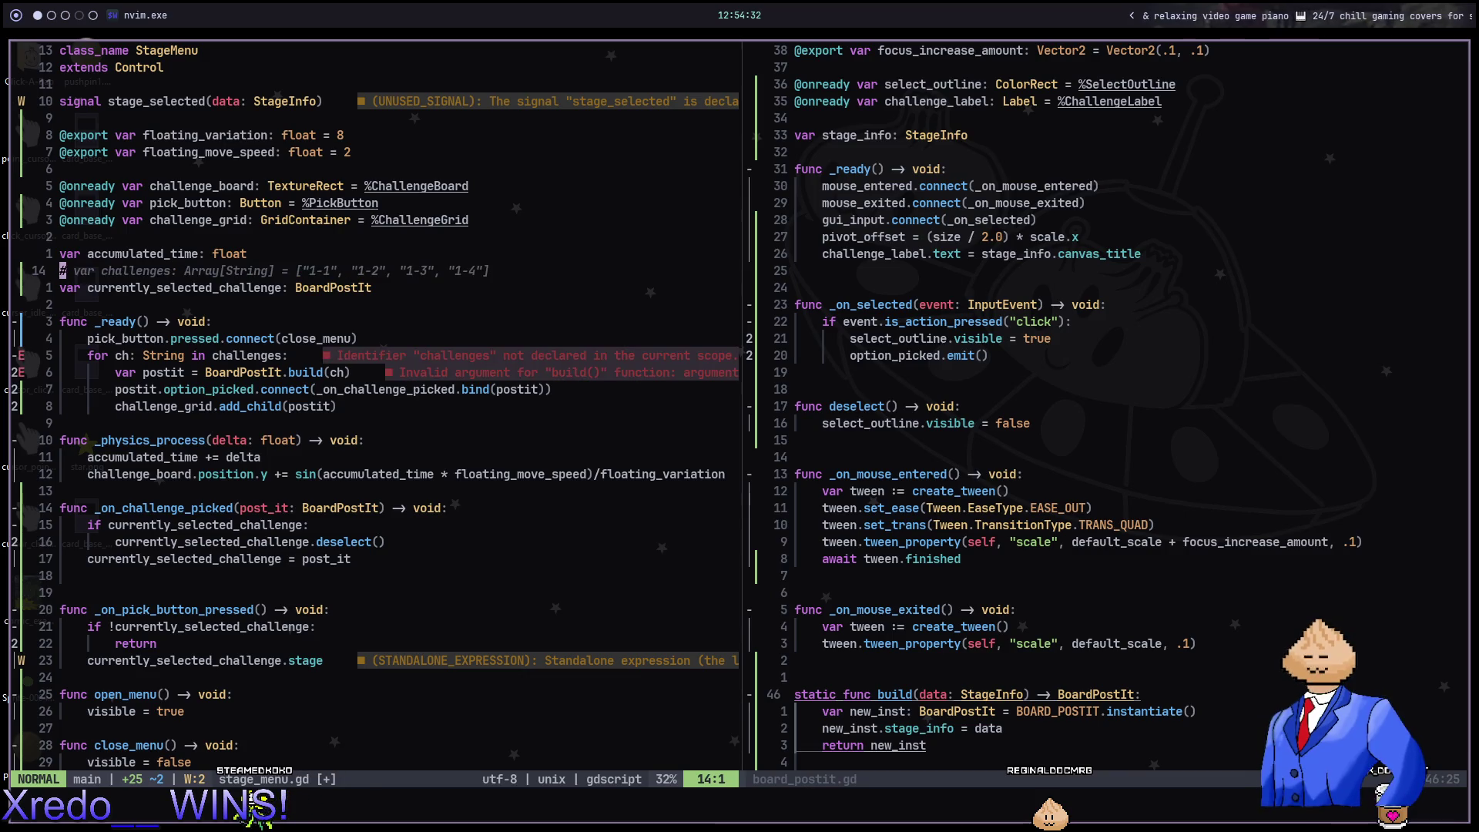
pyautogui.write(':w')
pyautogui.press('Return')
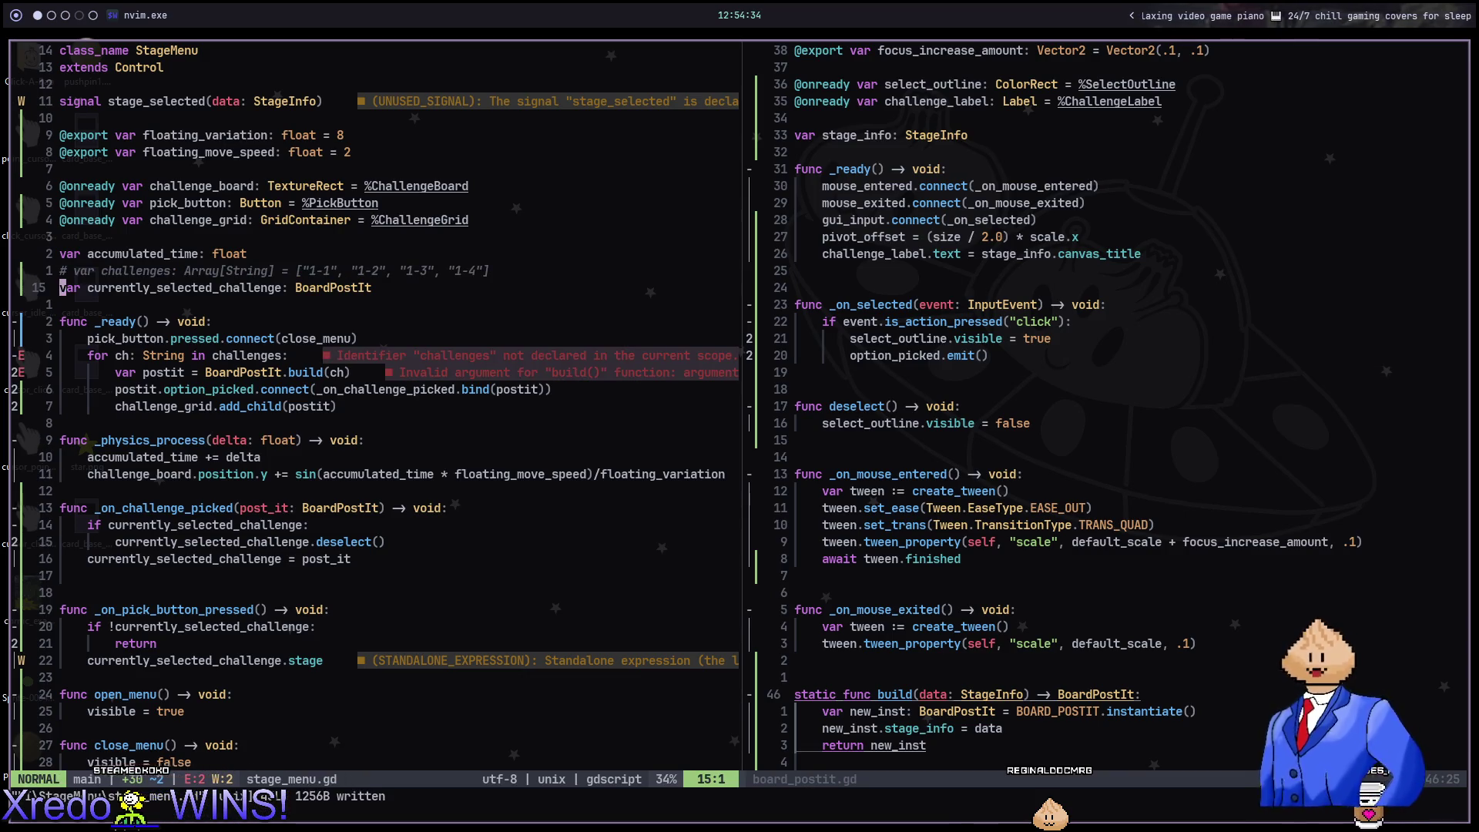
pyautogui.press('k')
pyautogui.press('d')
pyautogui.press('d')
pyautogui.press('o')
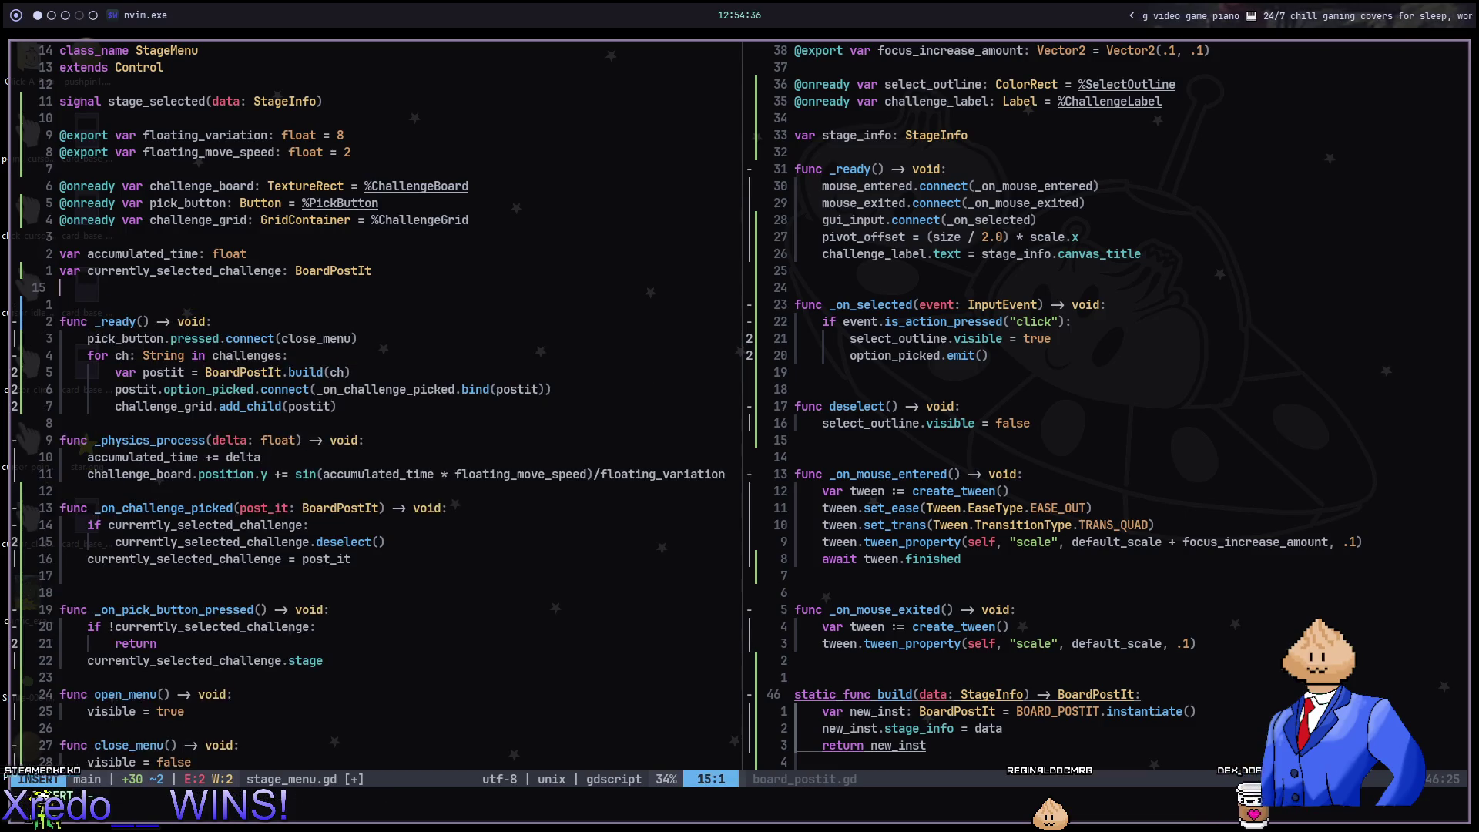
pyautogui.press('Escape')
pyautogui.press('d')
pyautogui.press('d')
pyautogui.press('7')
pyautogui.press('k')
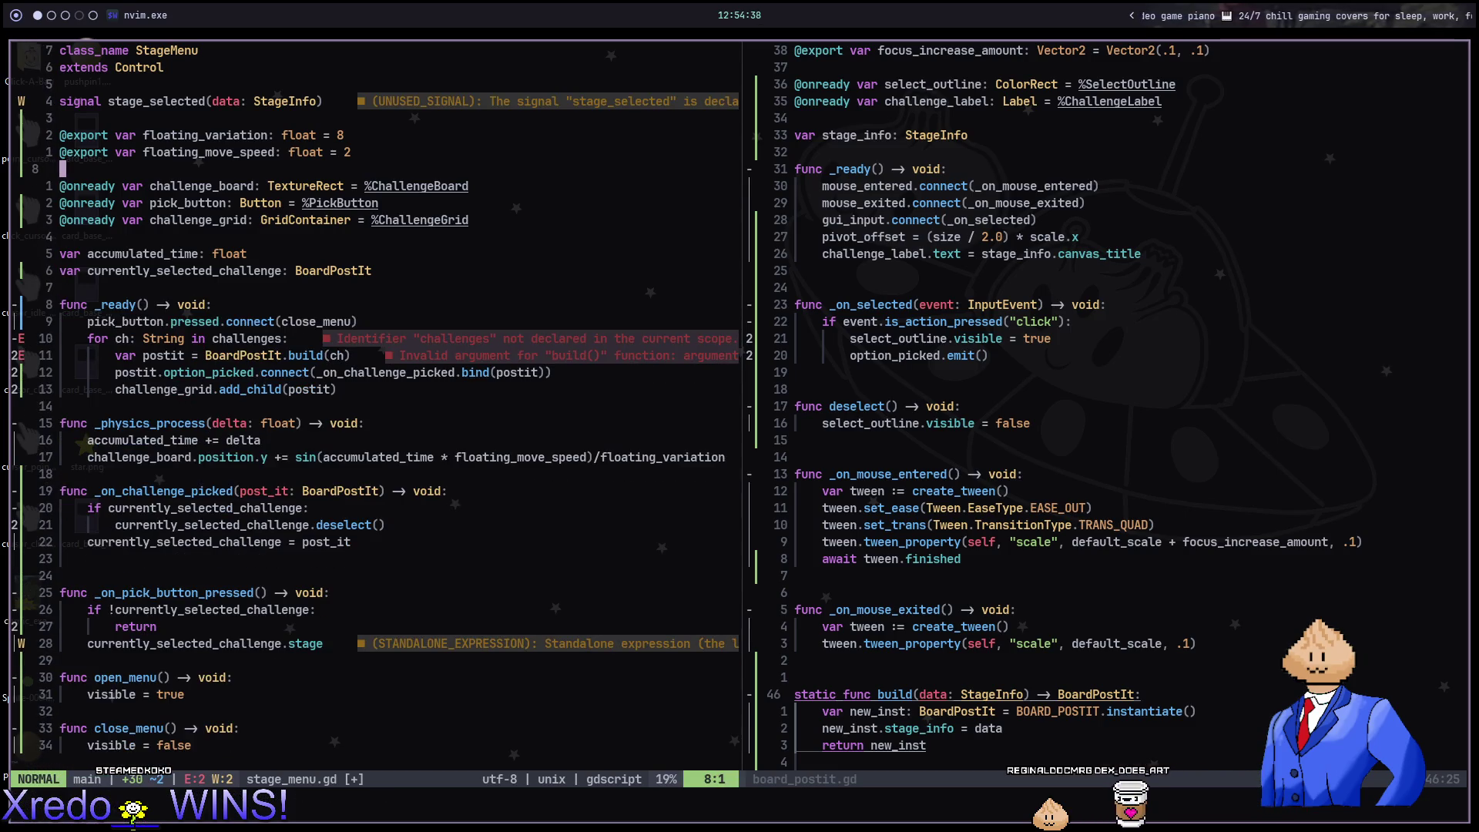
pyautogui.write('O')
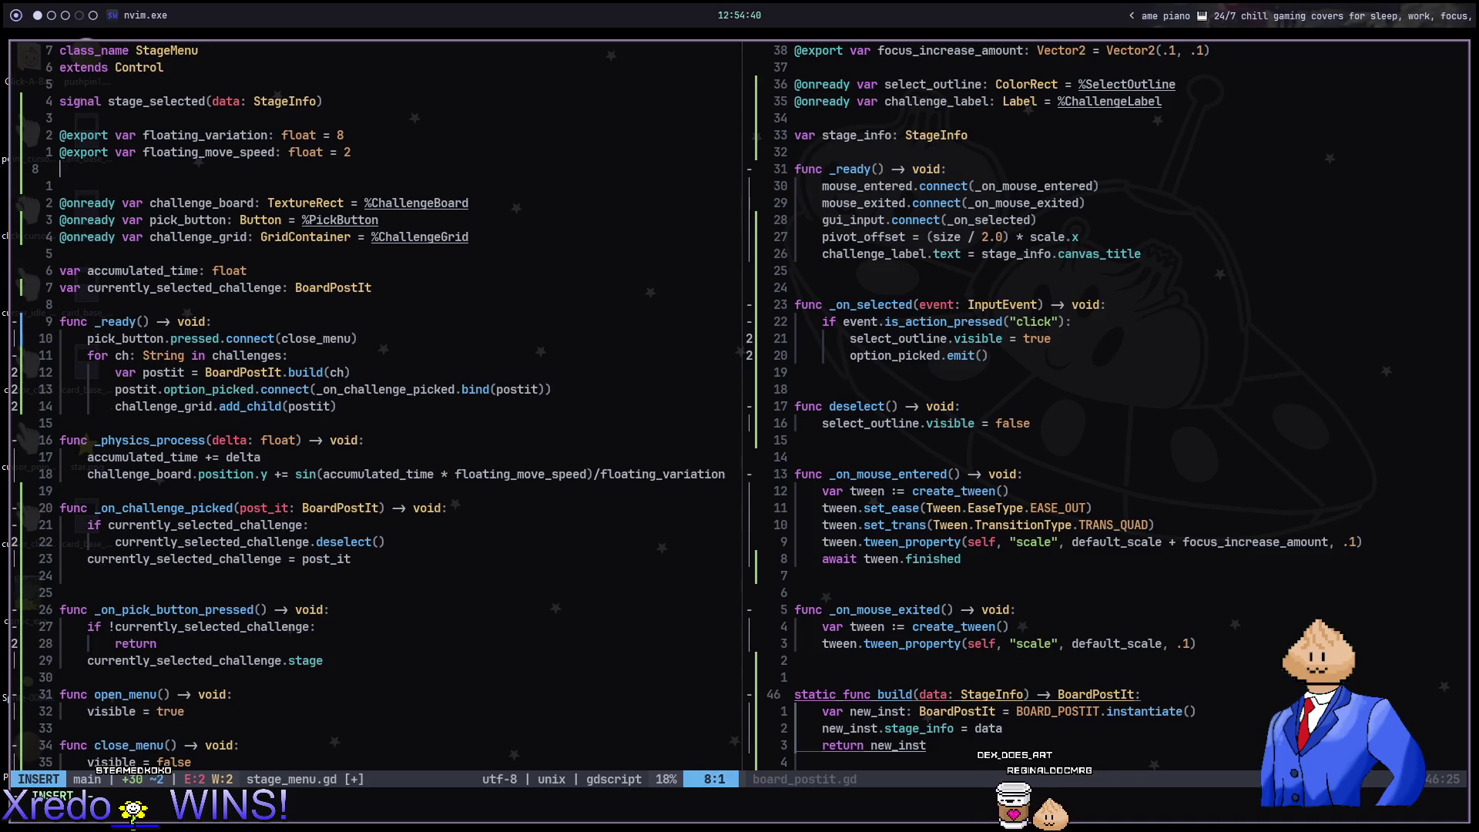
pyautogui.write('xport var')
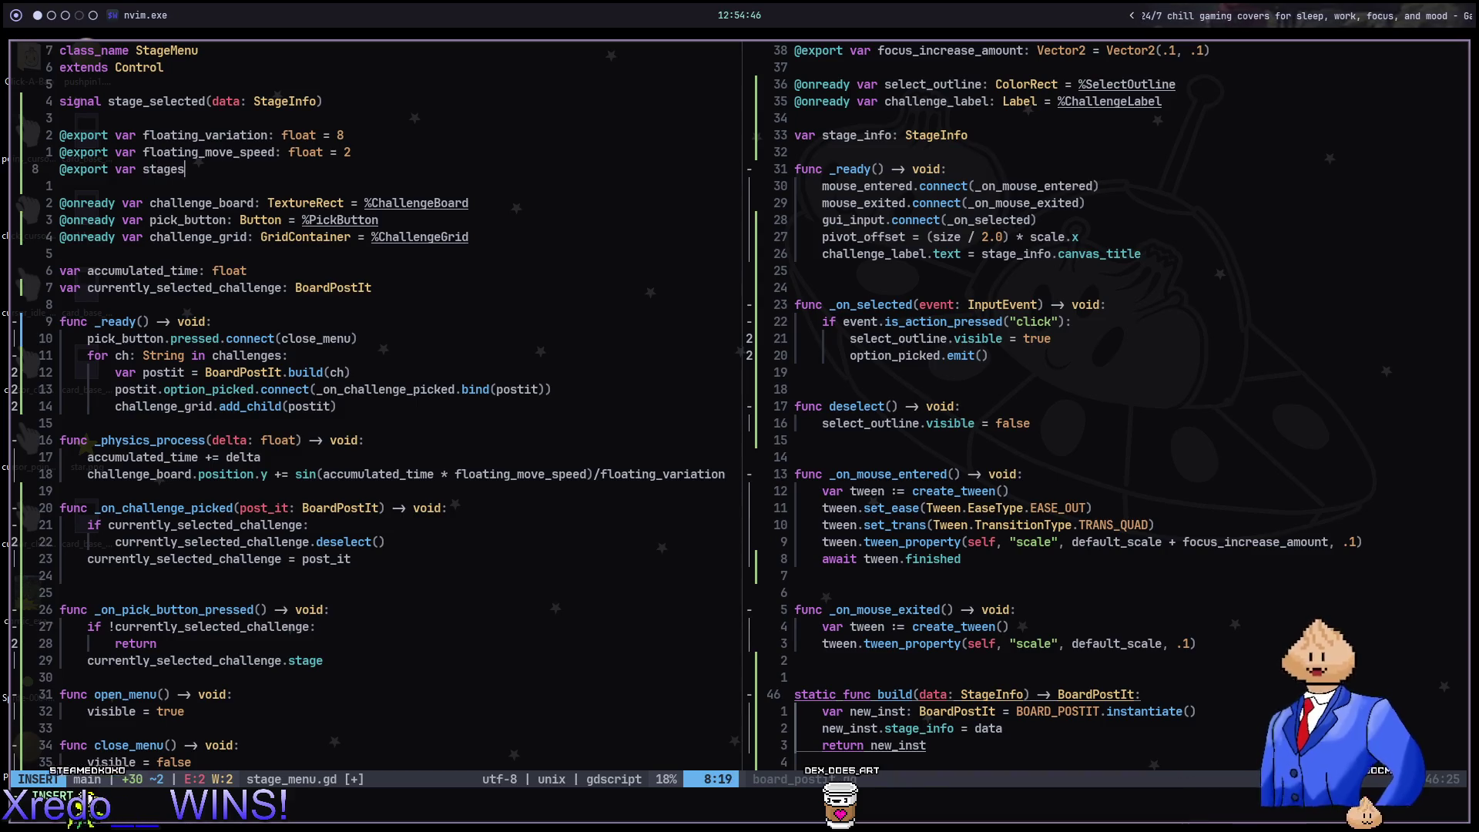
pyautogui.write('stages: A')
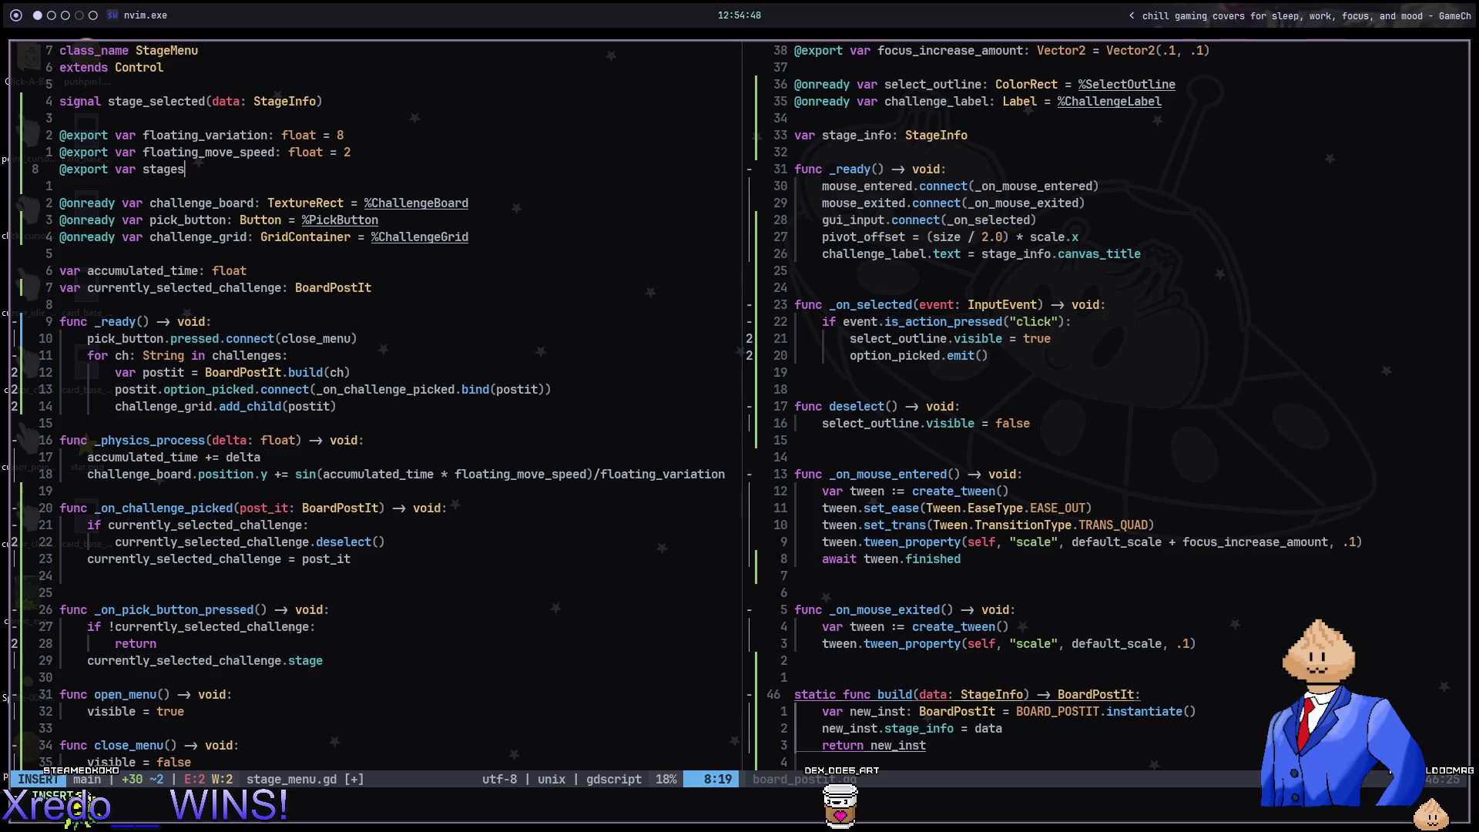
pyautogui.write('rray[Stagei')
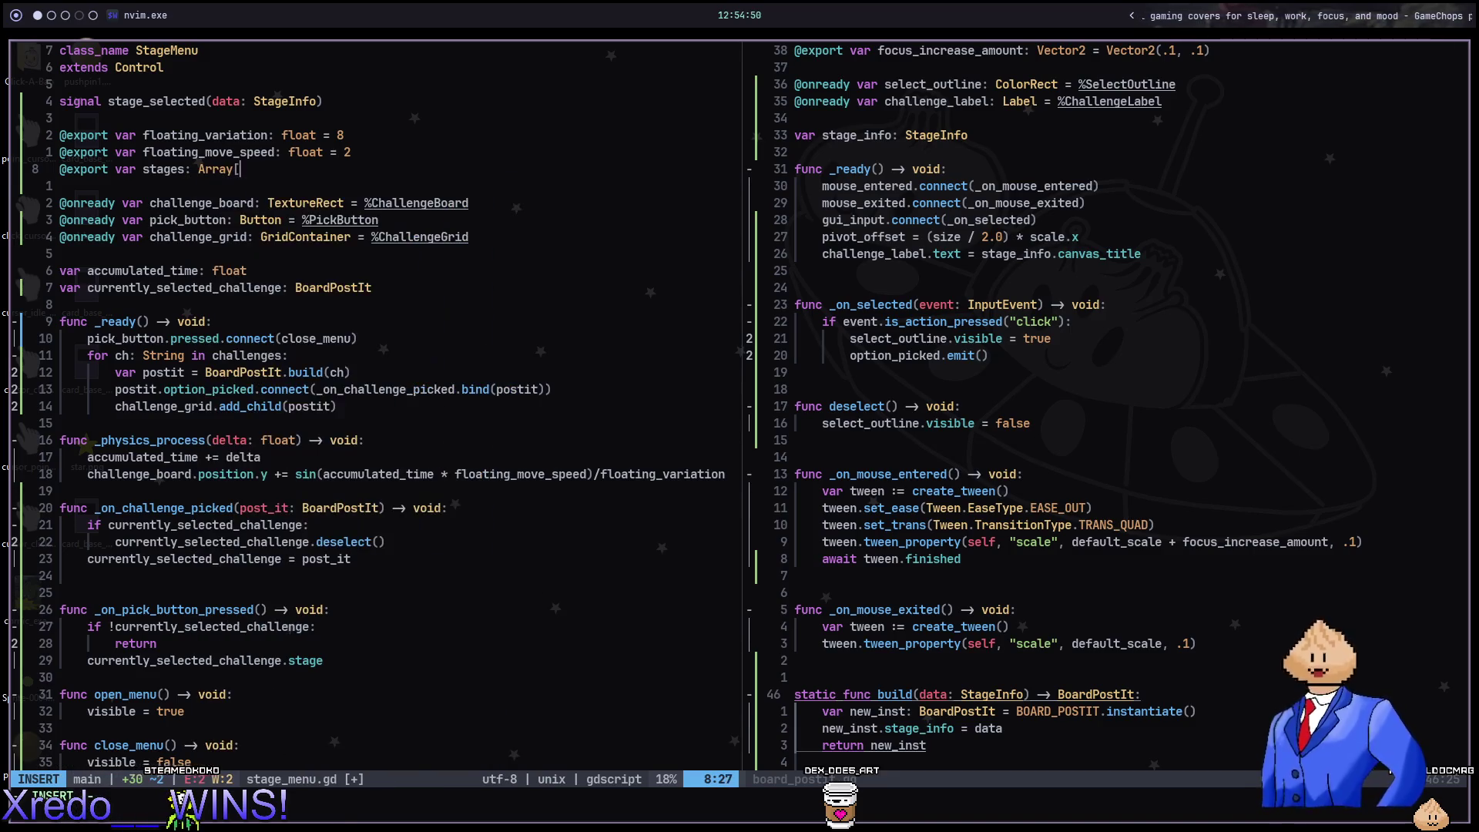
pyautogui.press('Return')
pyautogui.write('] = [')
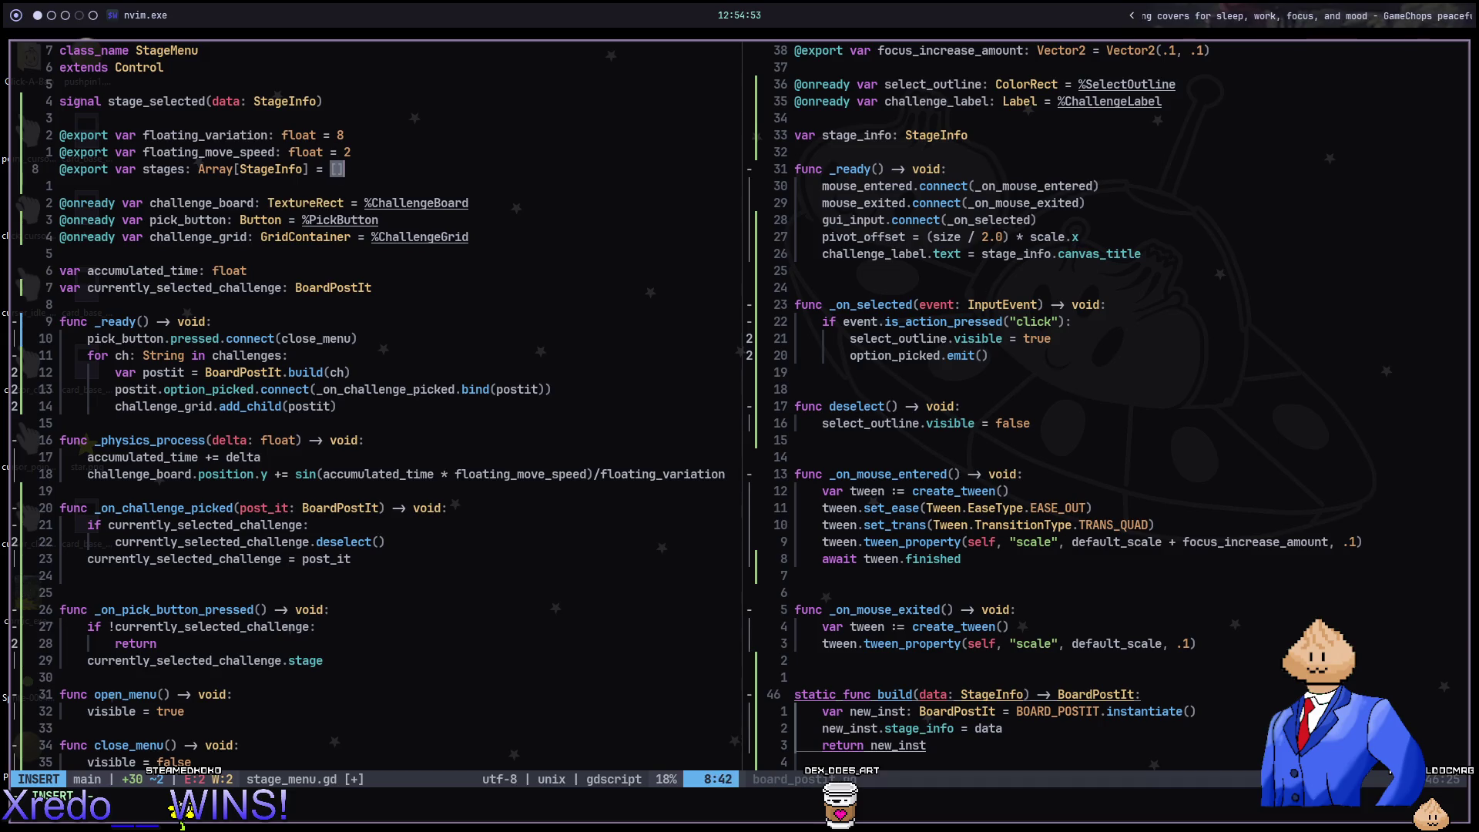
pyautogui.press('Escape')
pyautogui.write(':w')
pyautogui.press('Return')
# Step: Rewrite the _ready loop as 'for stage: StageInfo in stages', renaming ch to stage
pyautogui.press('1')
pyautogui.press('3')
pyautogui.press('j')
pyautogui.write('2kb')
pyautogui.write('ciw')
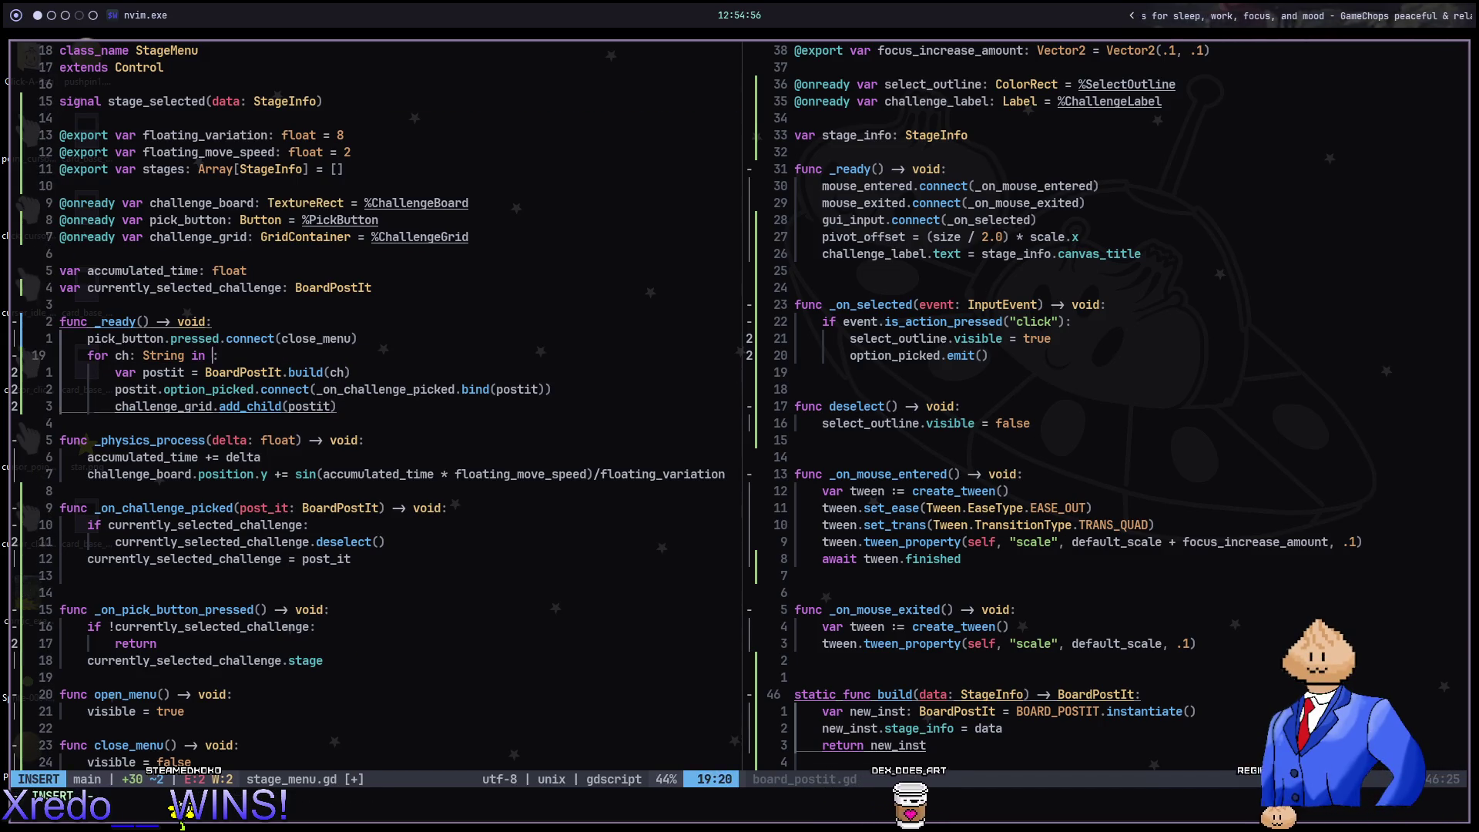
pyautogui.write('stages')
pyautogui.press('Escape')
pyautogui.press('b')
pyautogui.press('b')
pyautogui.press('b')
pyautogui.press('b')
pyautogui.press('b')
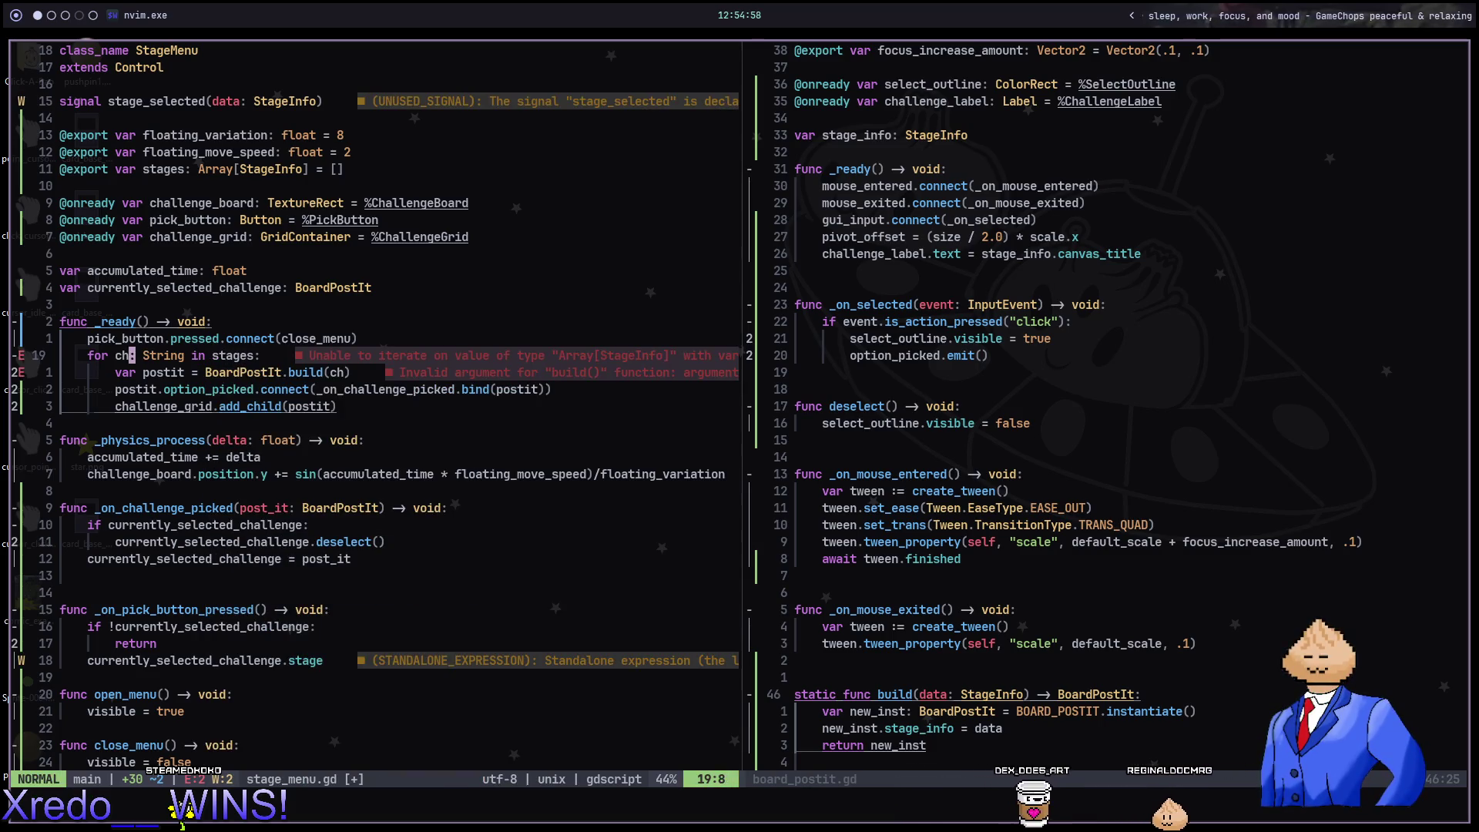
pyautogui.press('space')
pyautogui.write('ring in ')
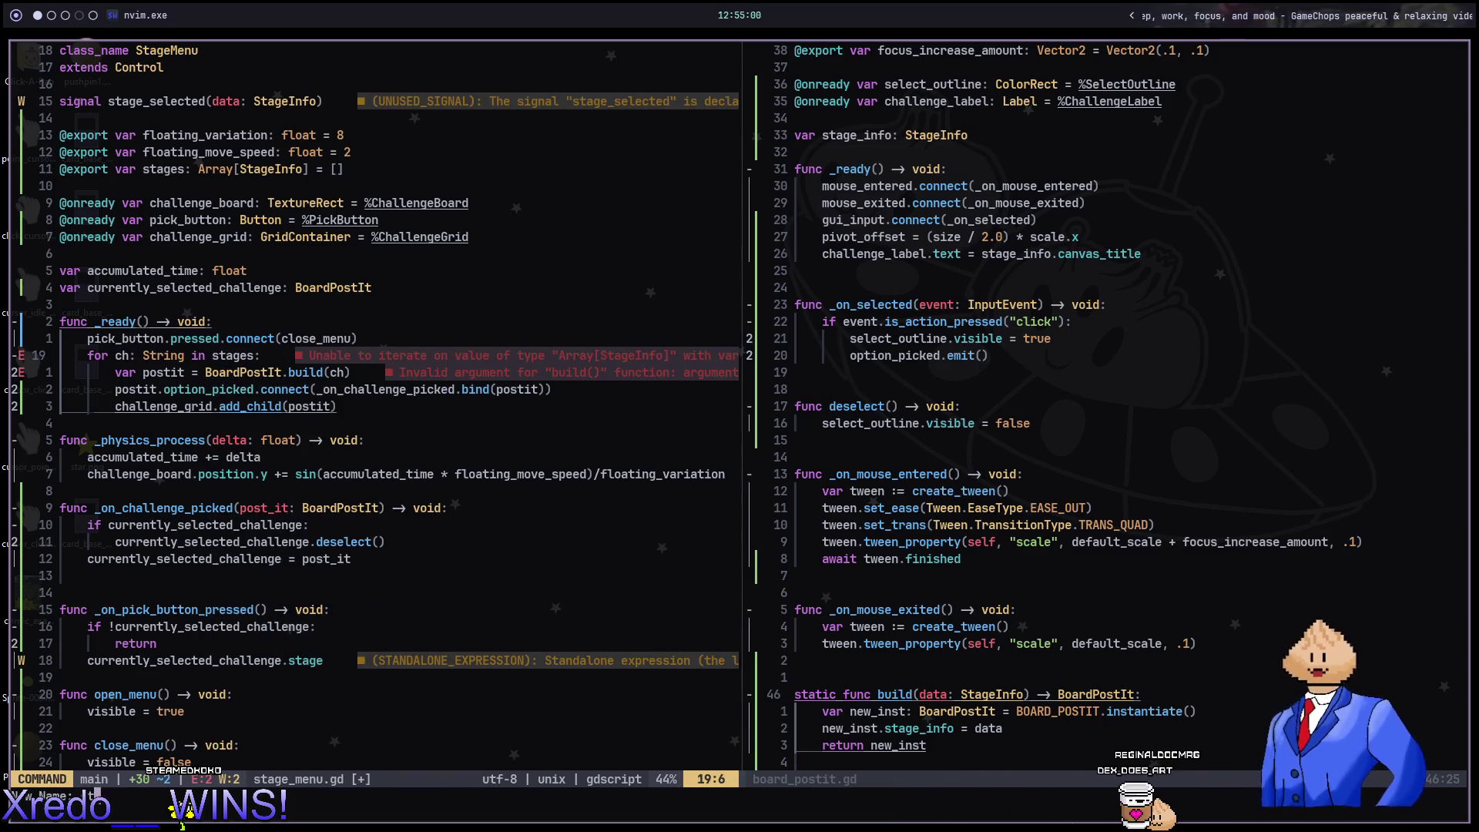
pyautogui.write('stage')
pyautogui.press('Return')
pyautogui.press('j')
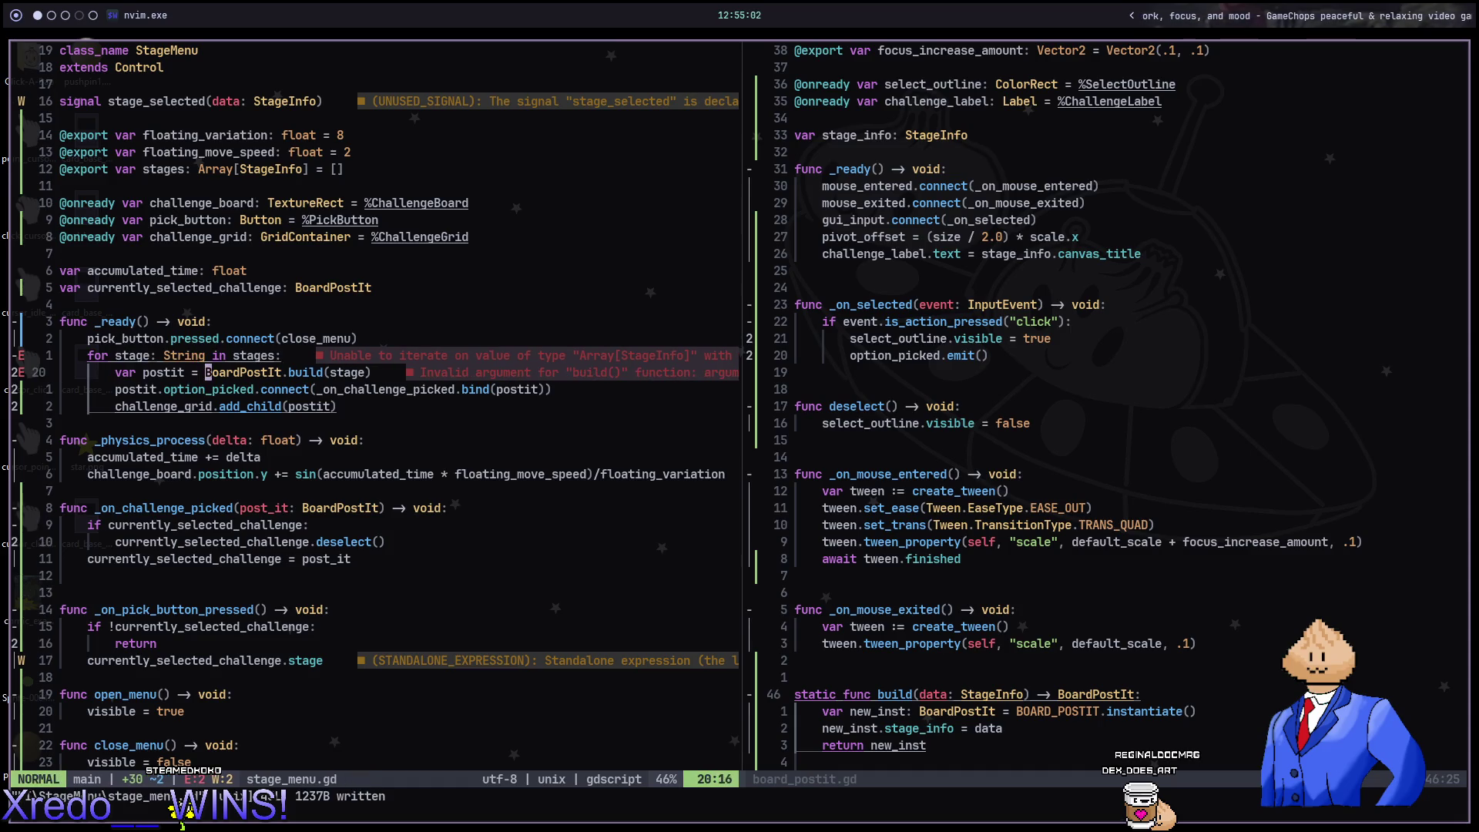
pyautogui.write('k')
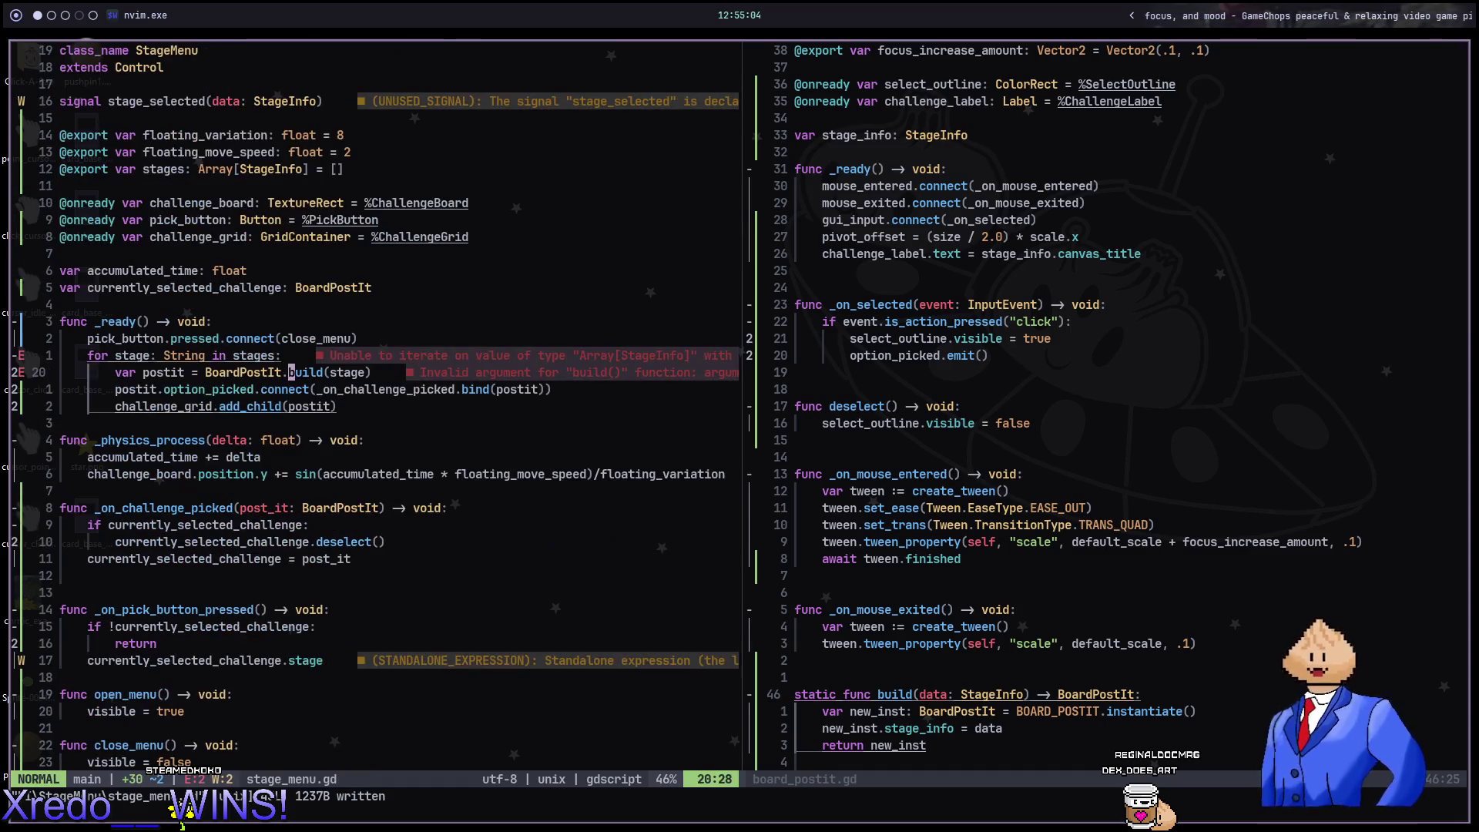
pyautogui.write('ciwStageInfo')
pyautogui.press('Escape')
pyautogui.press('k')
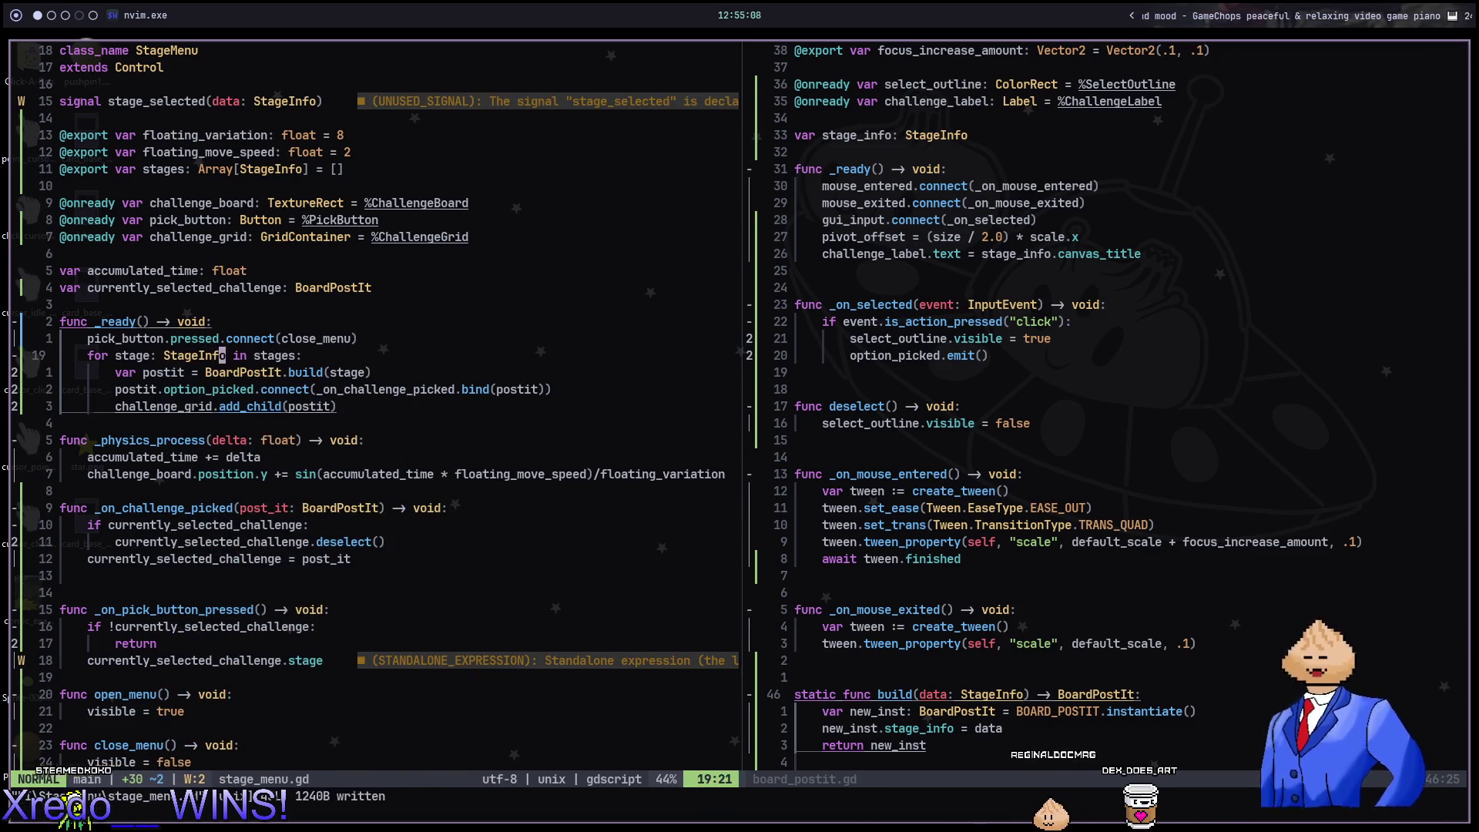
pyautogui.press('super+2')
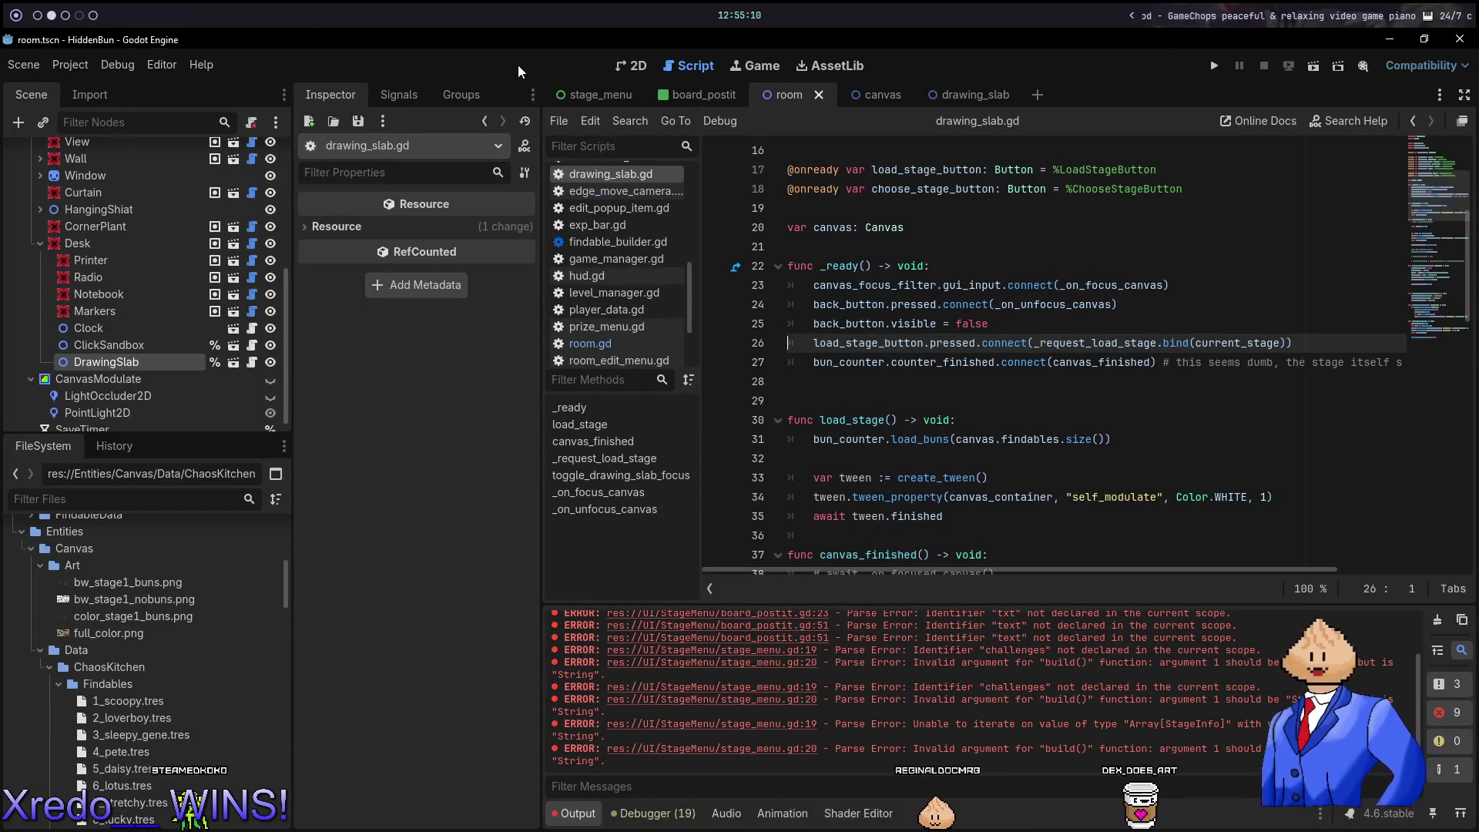
# Step: Look over the stage_menu, board_postit and canvas scenes, then switch back to Neovim
pyautogui.click(605, 95)
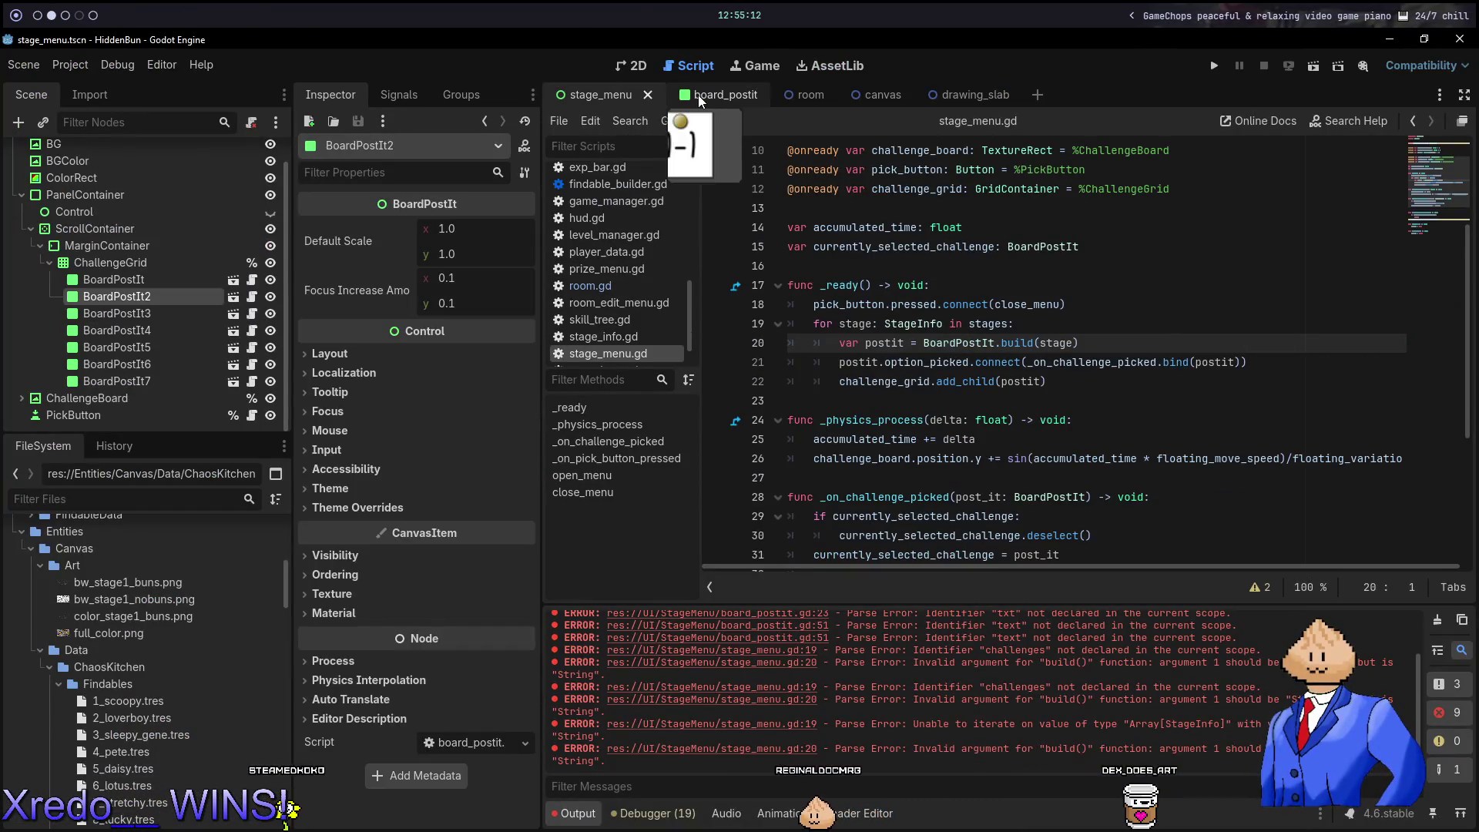
pyautogui.click(693, 94)
pyautogui.click(880, 95)
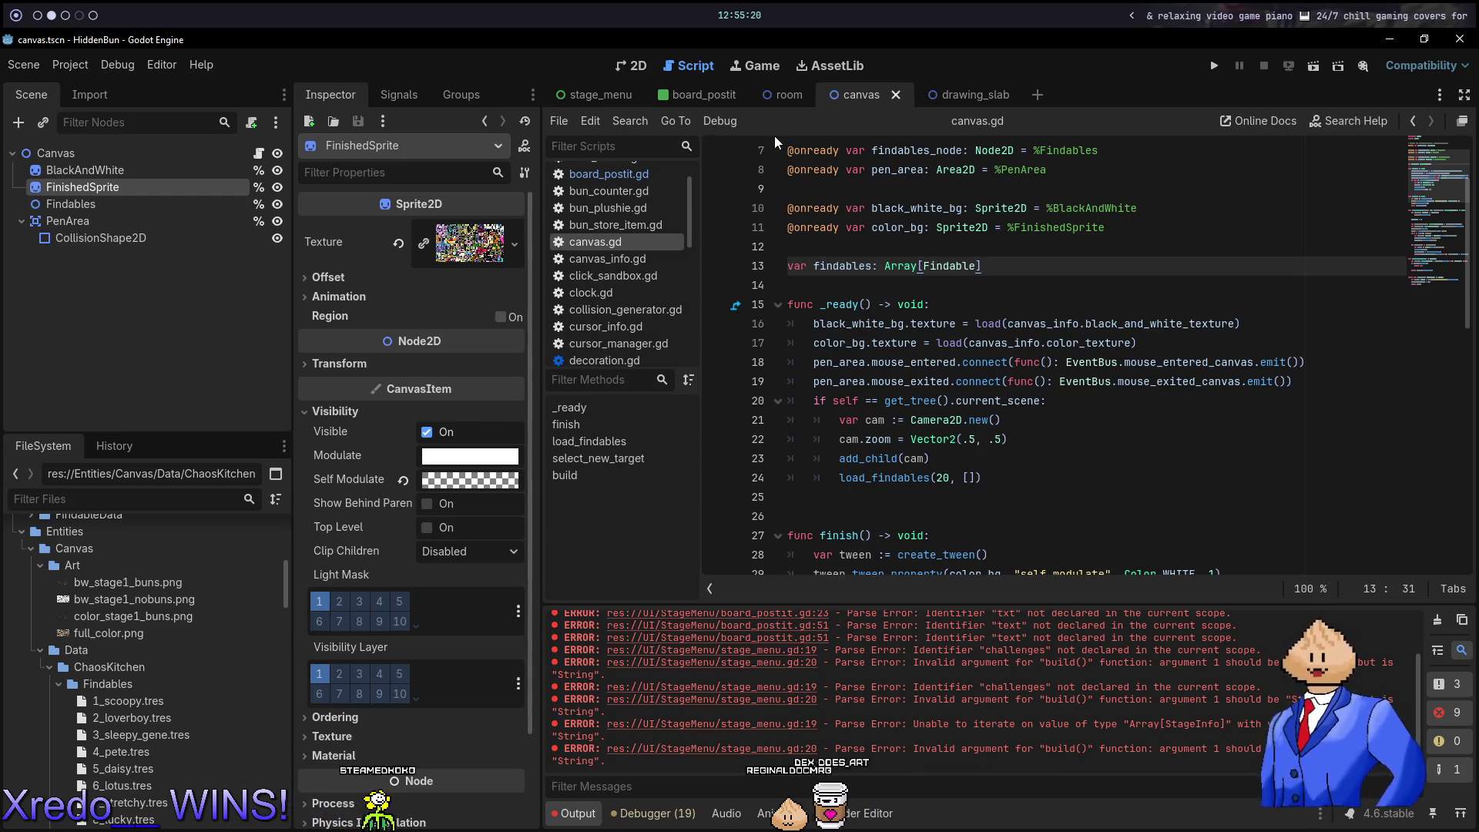
pyautogui.hotkey('alt', 'Tab')
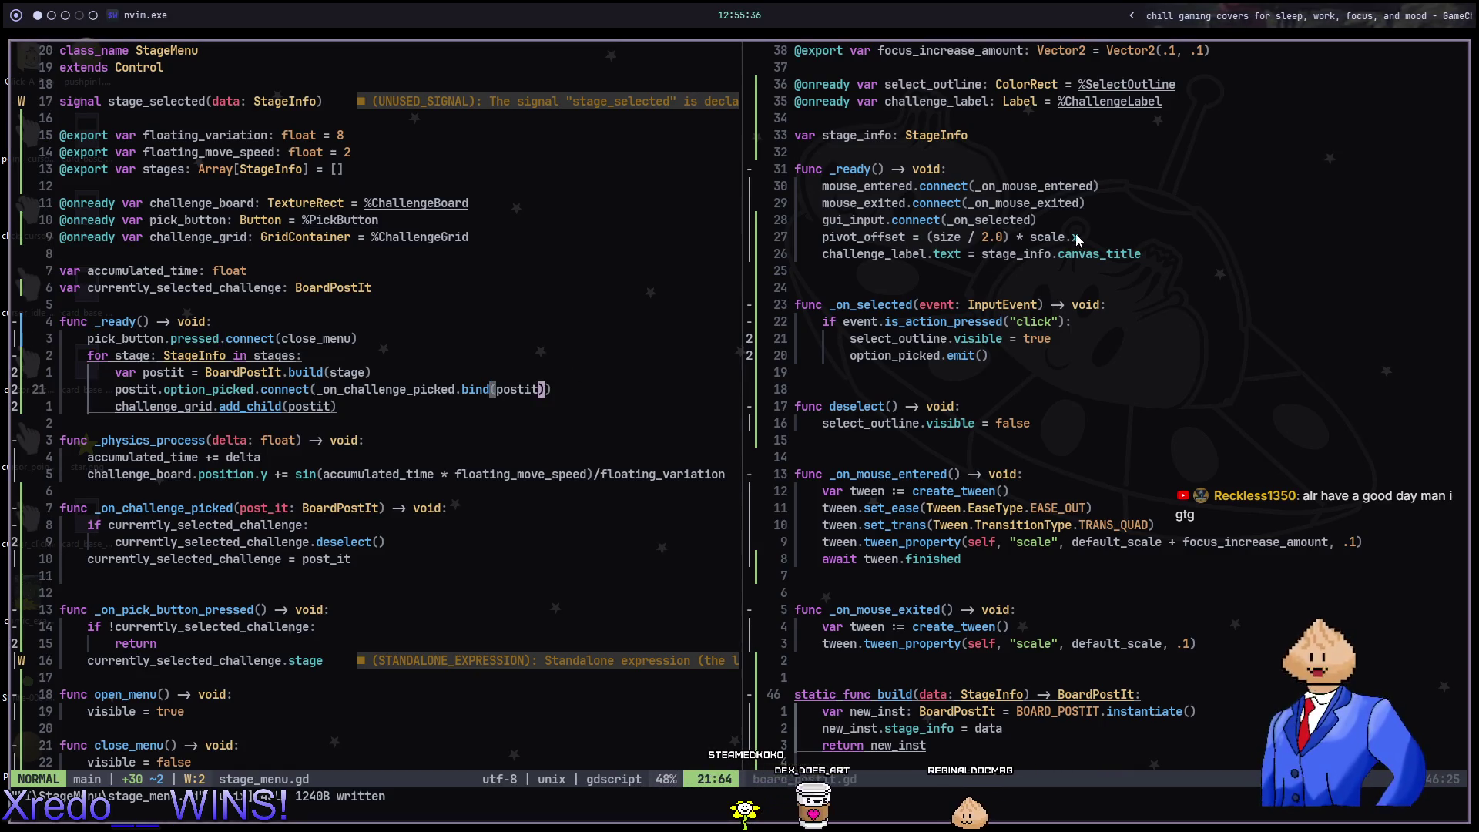
pyautogui.press('g')
pyautogui.press('g')
pyautogui.press('5')
pyautogui.press('j')
pyautogui.press('$')
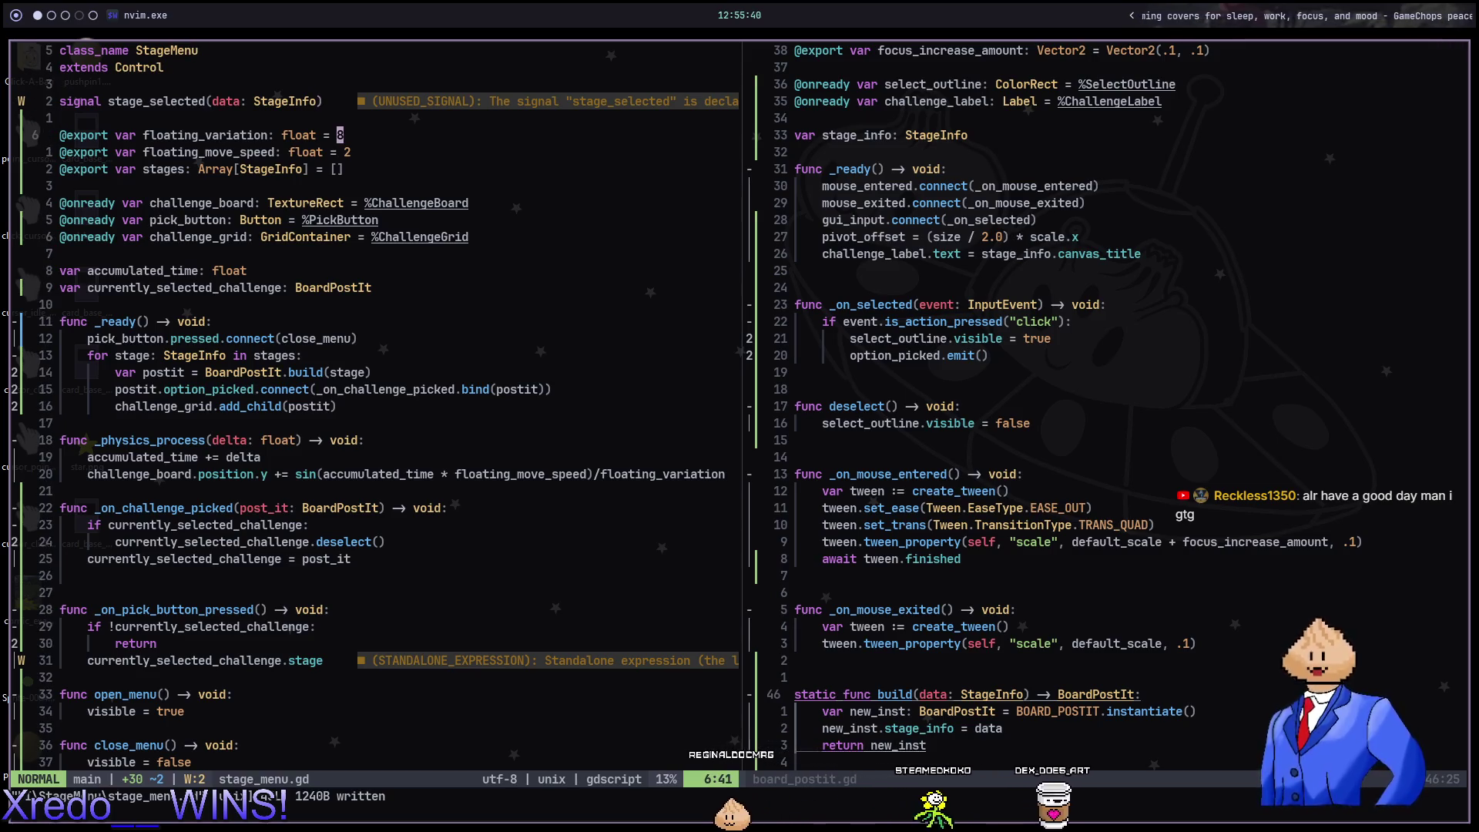
pyautogui.press('j')
pyautogui.press('j')
pyautogui.press('j')
pyautogui.press('j')
pyautogui.press('j')
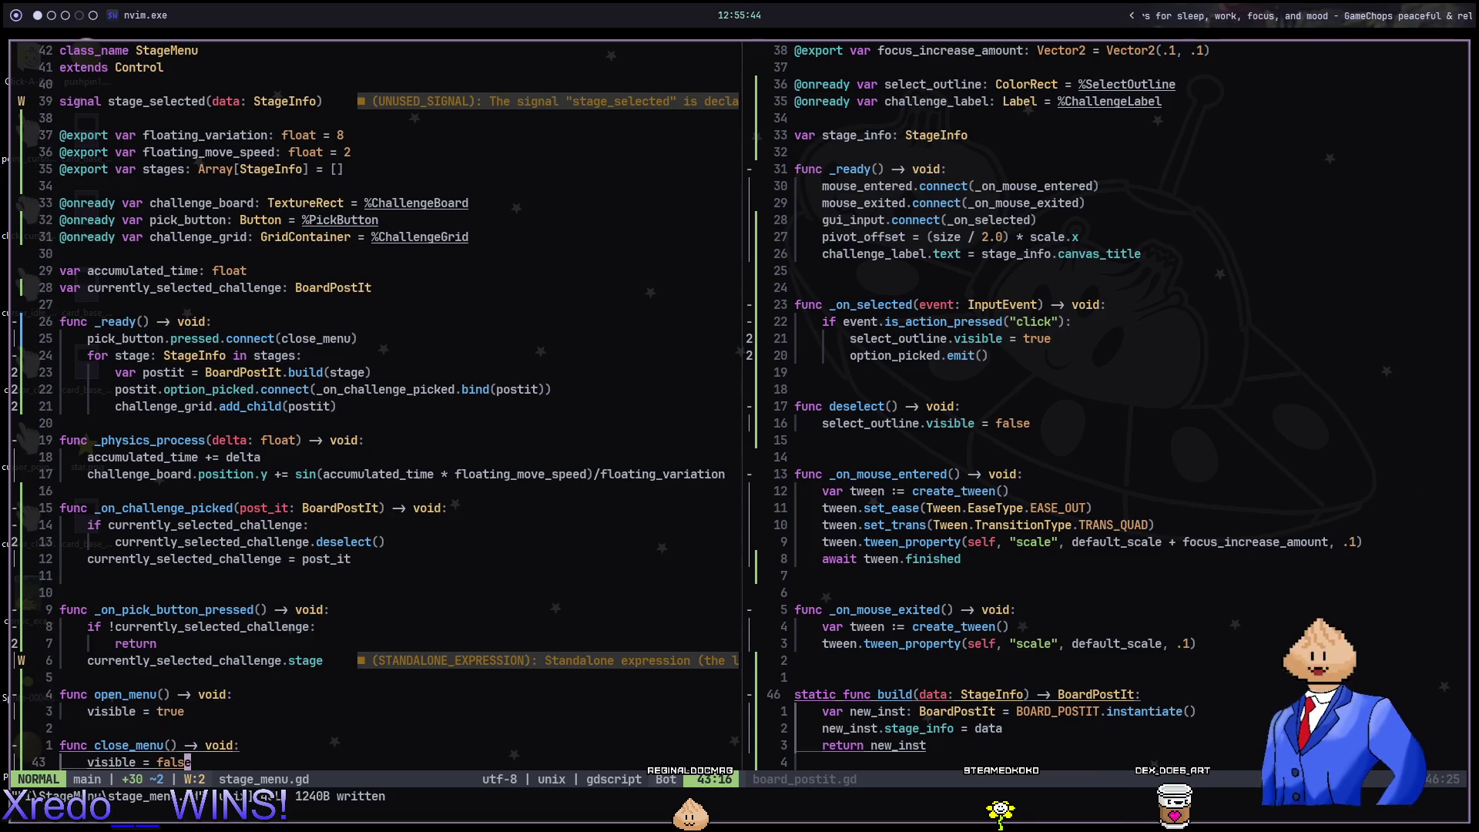
pyautogui.press('k')
pyautogui.press('k')
pyautogui.press('k')
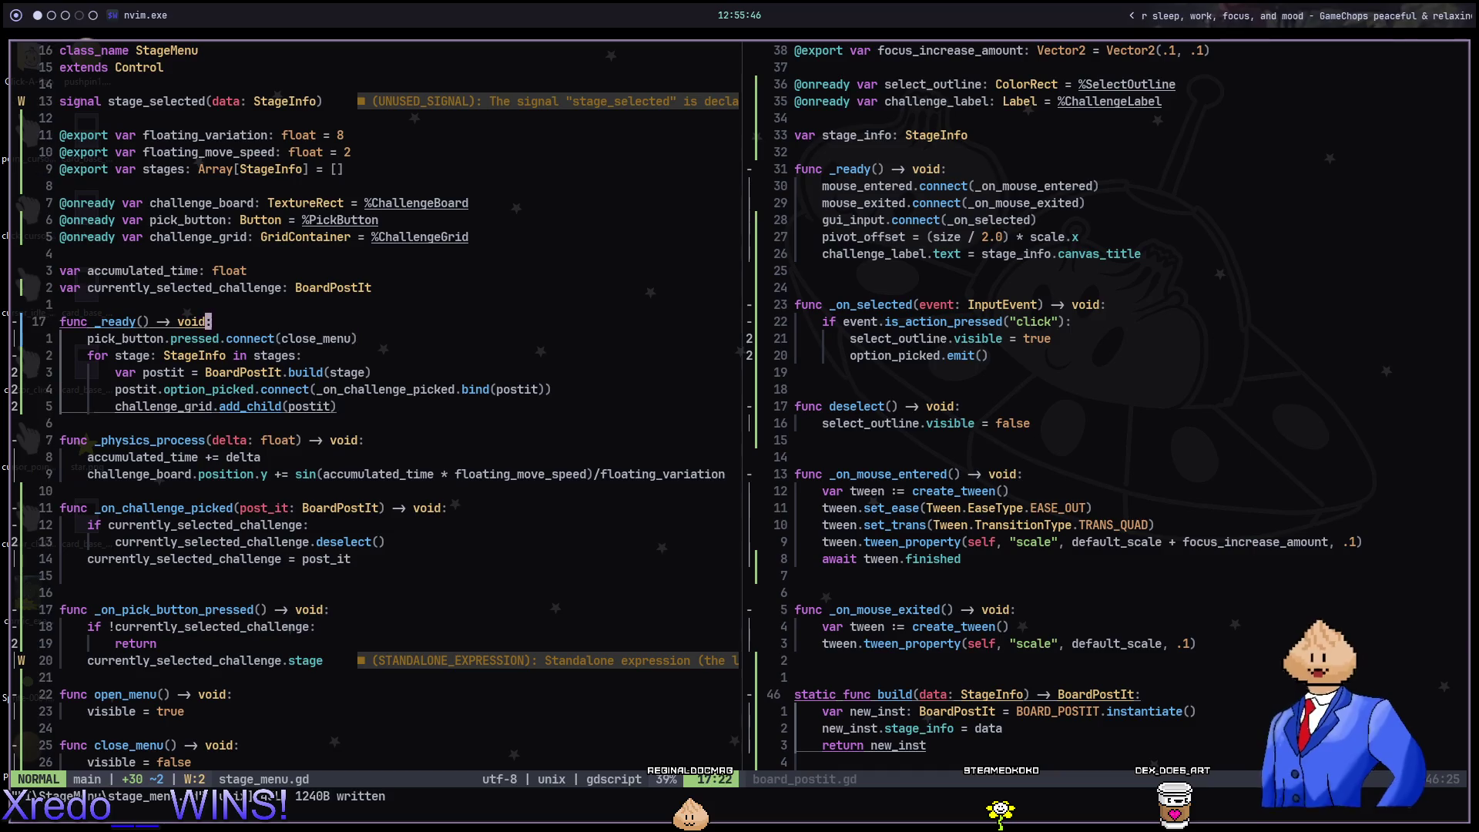
pyautogui.press('k')
pyautogui.press('k')
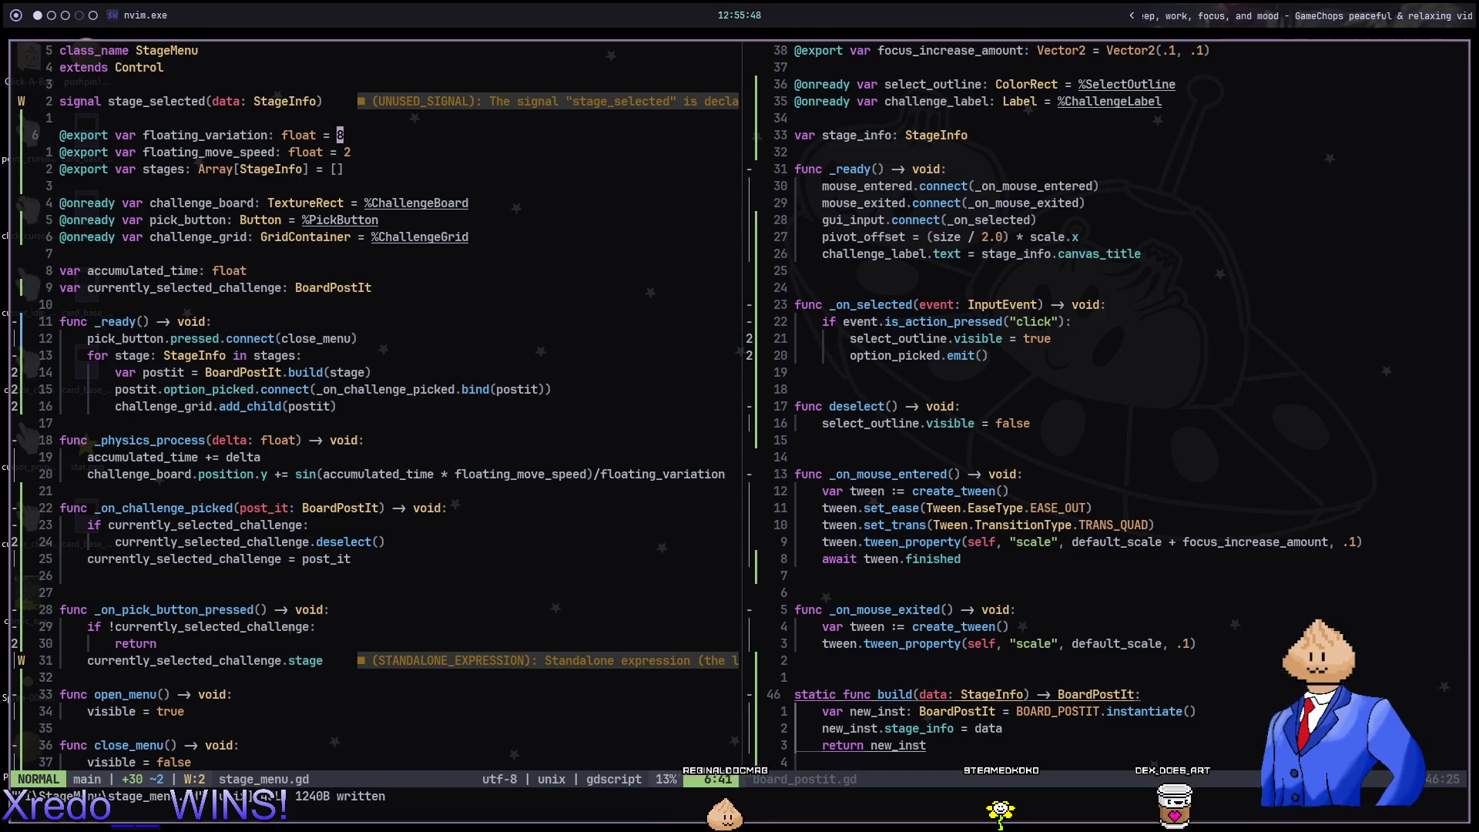
pyautogui.press('j')
pyautogui.press('j')
pyautogui.press('j')
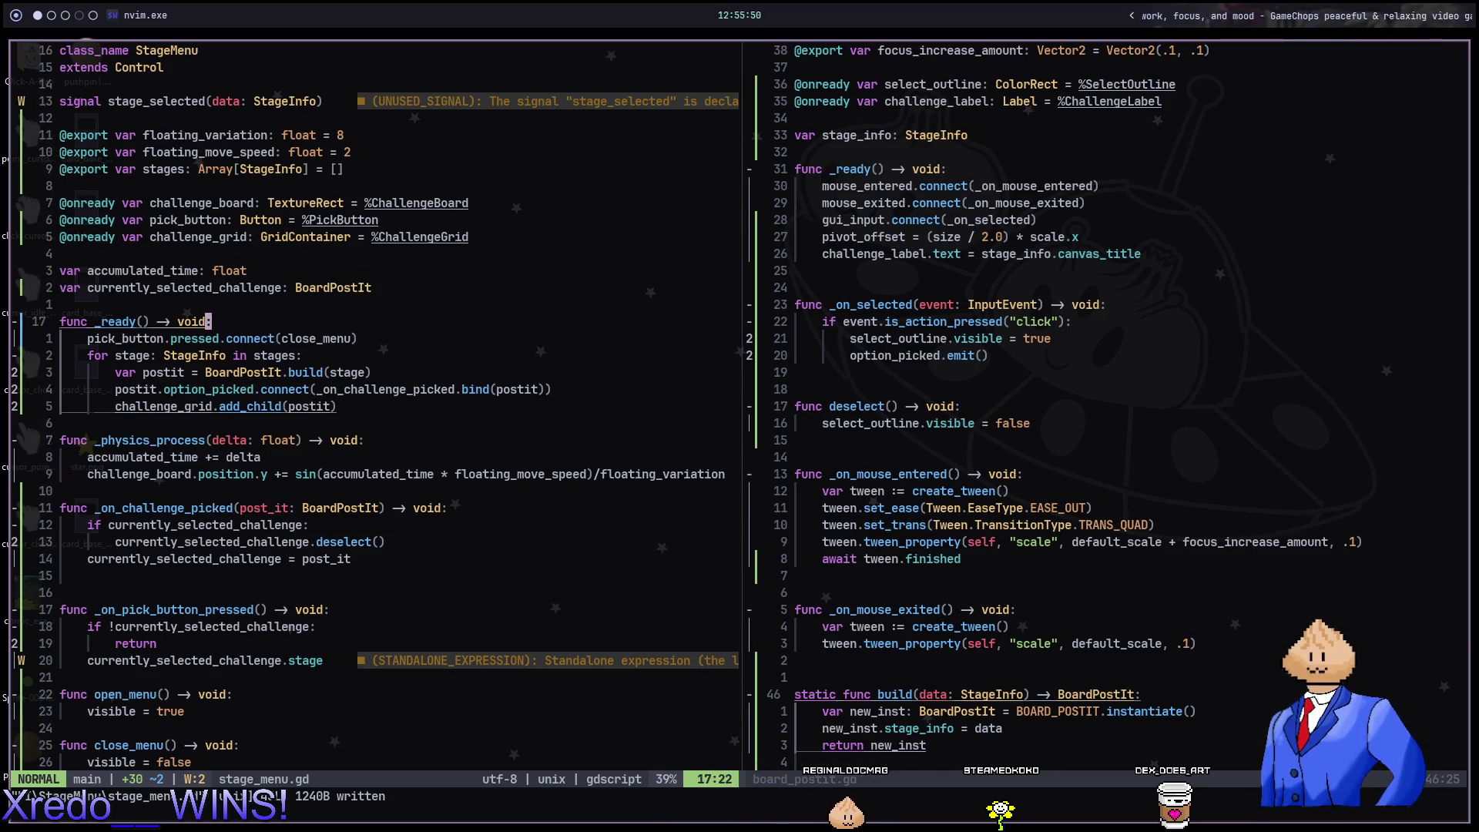
pyautogui.press('j')
pyautogui.press('j')
pyautogui.press('j')
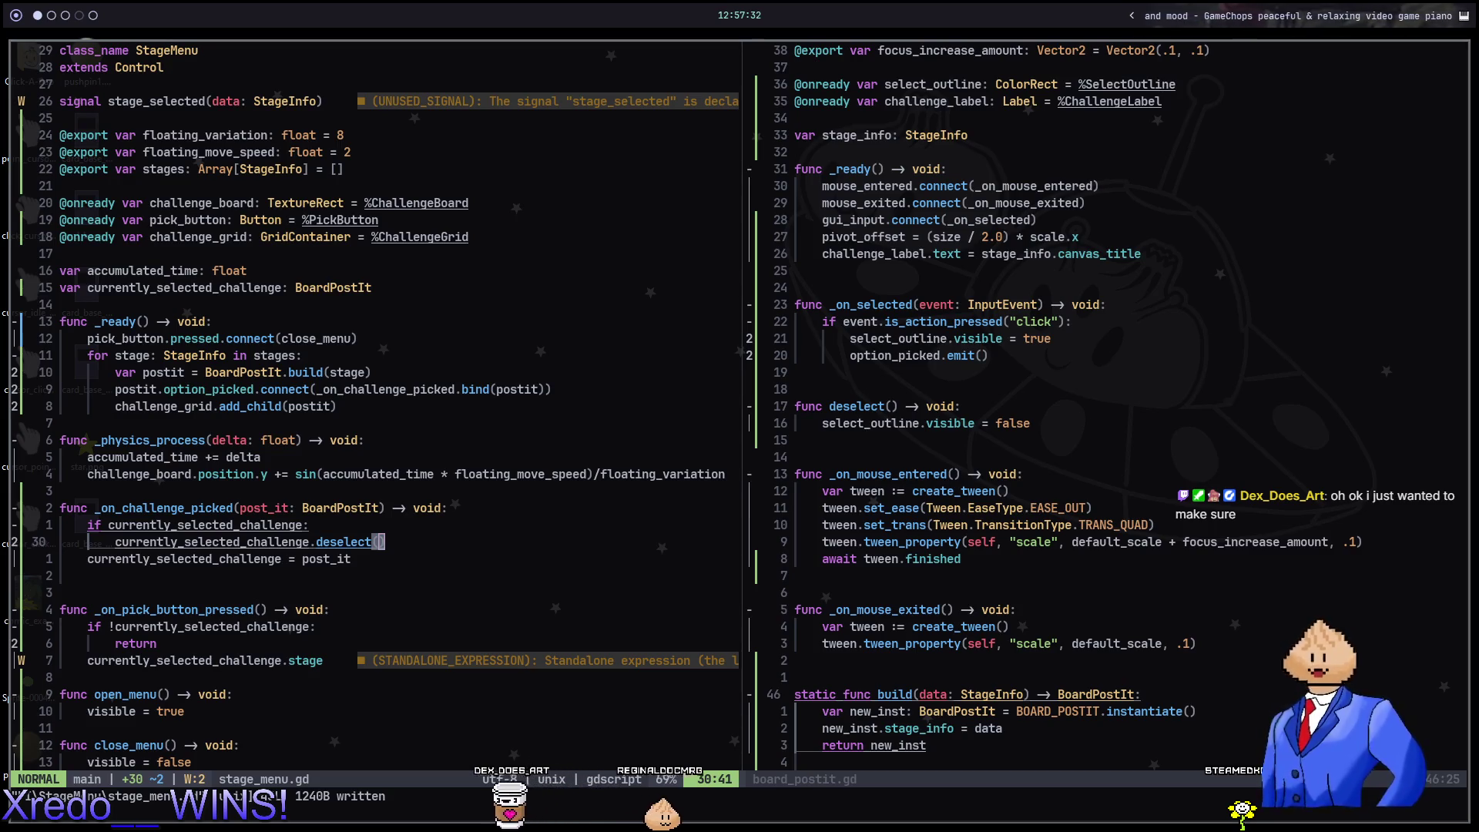
pyautogui.click(666, 425)
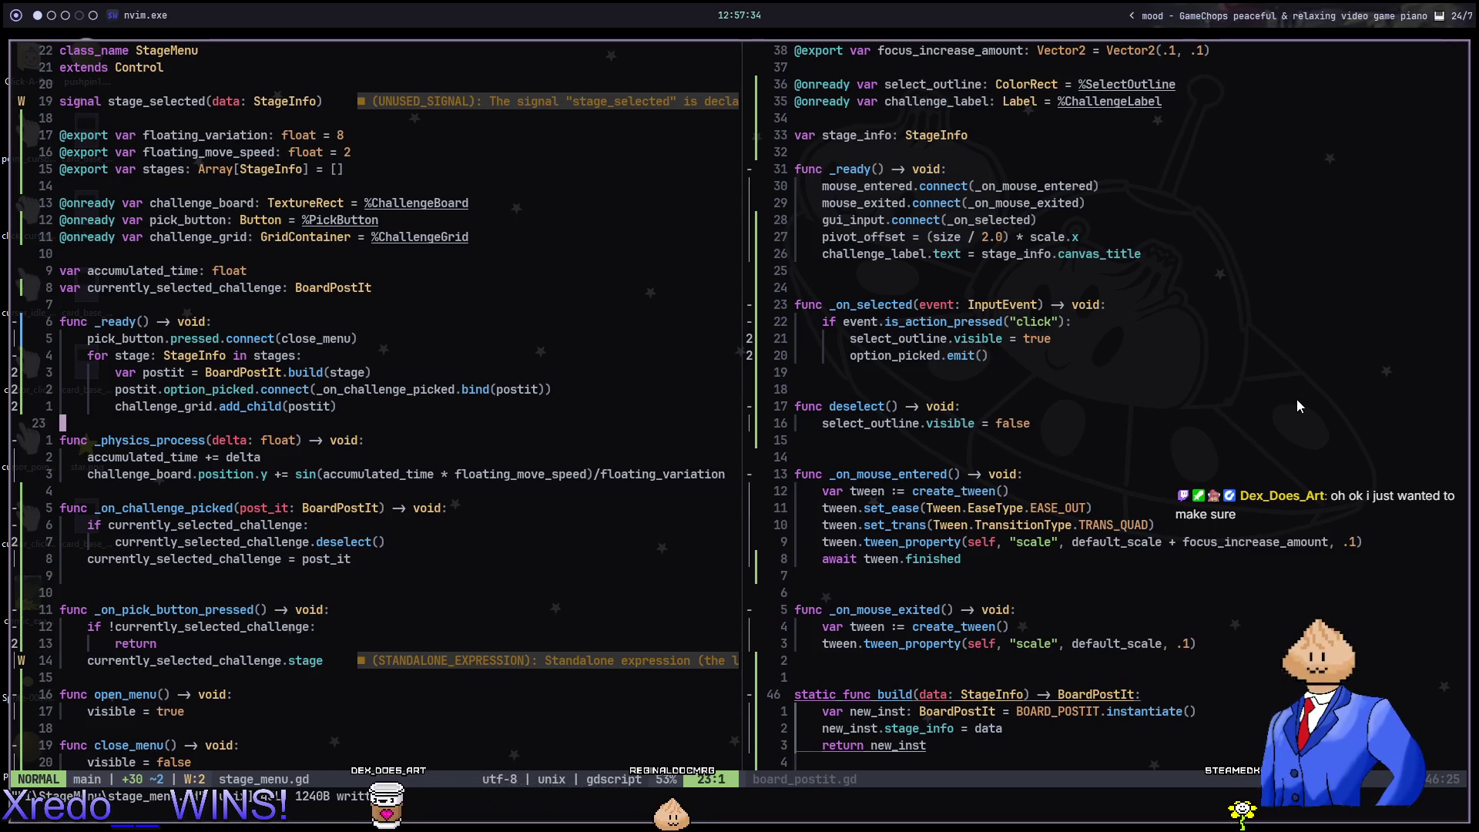
pyautogui.click(354, 338)
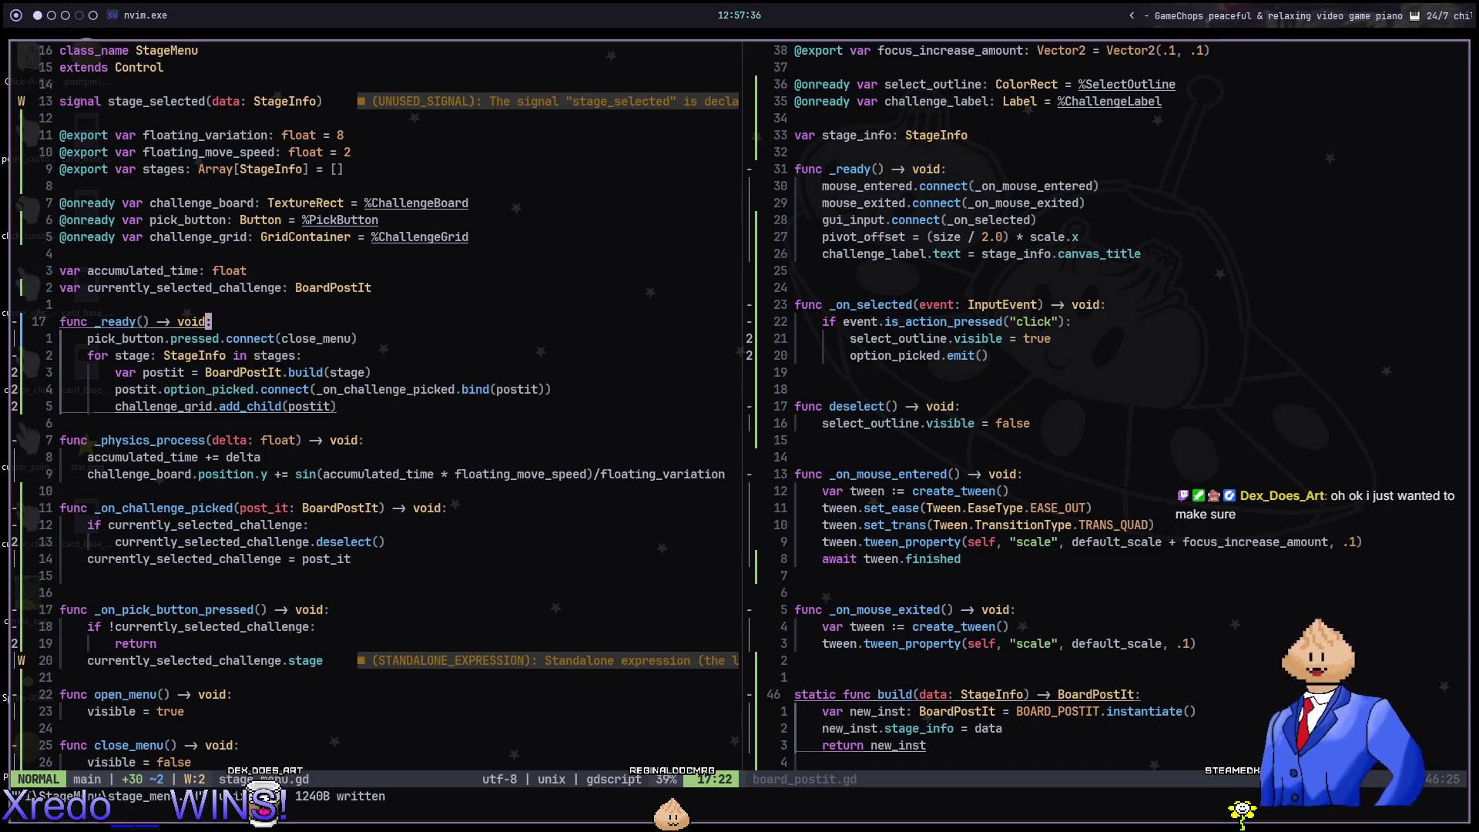
pyautogui.click(660, 474)
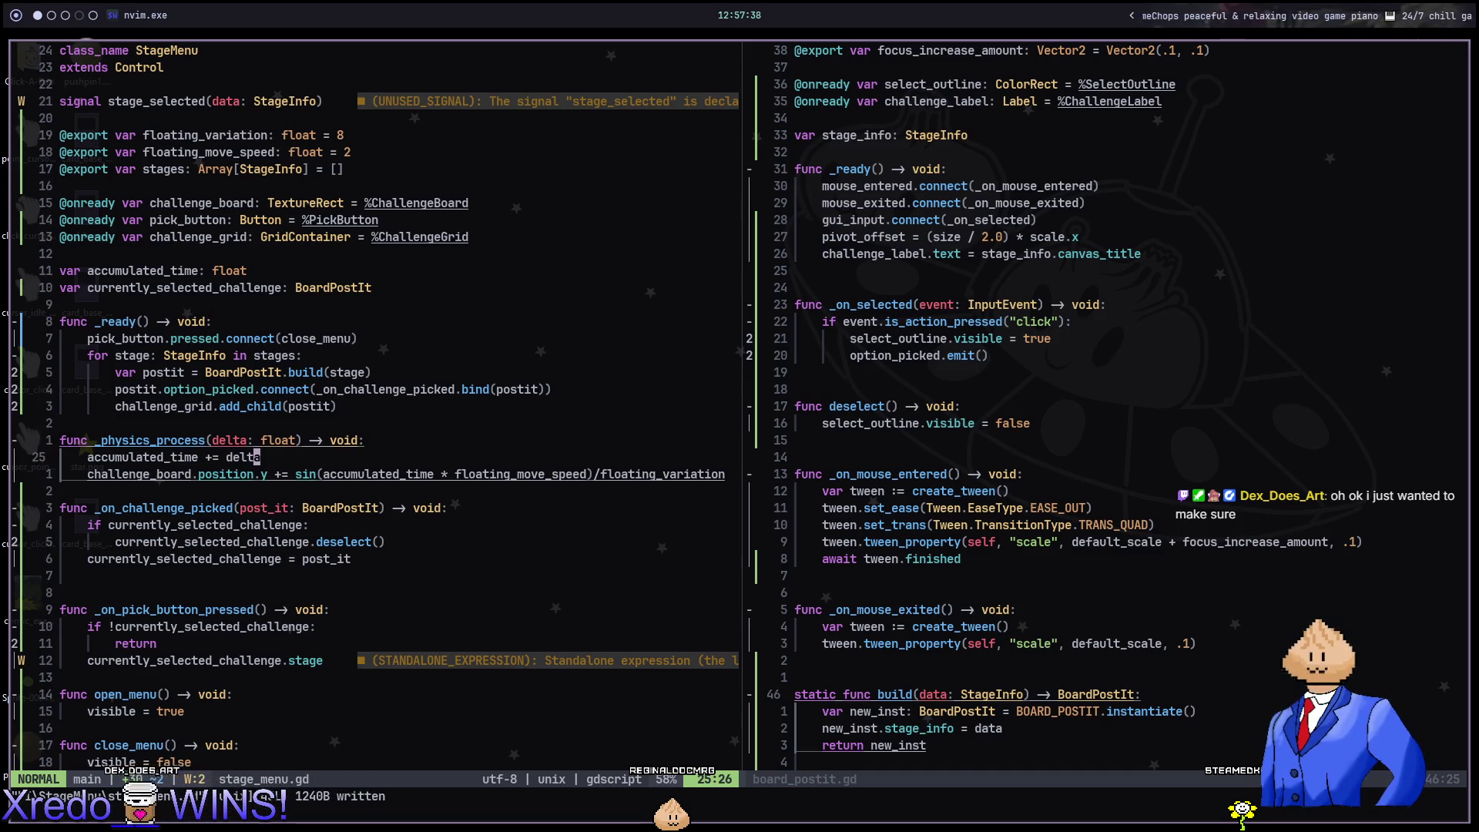
pyautogui.click(444, 508)
pyautogui.press('j')
pyautogui.press('j')
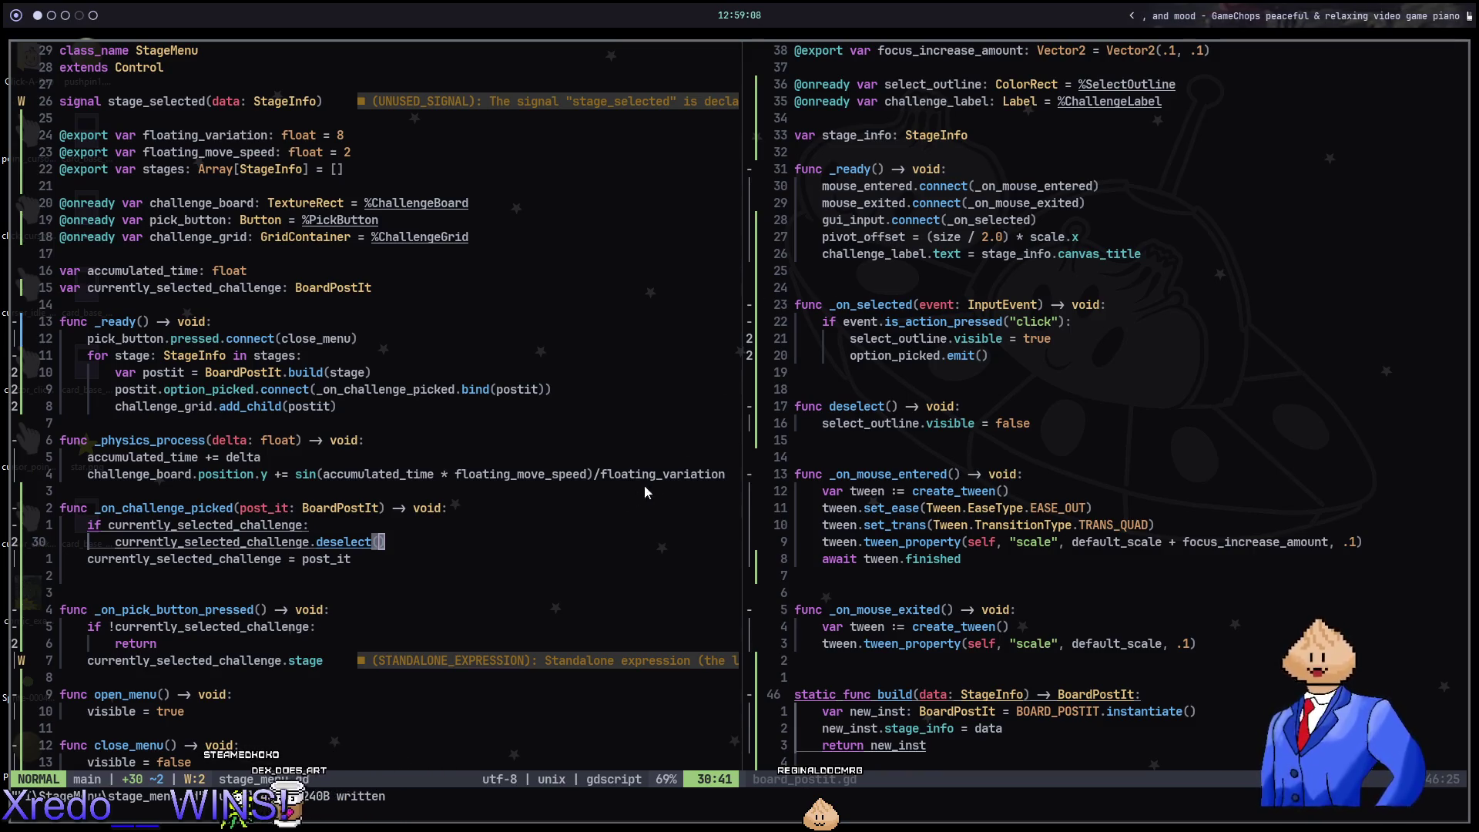
pyautogui.click(534, 597)
# Step: Move through stage_menu.gd to the postit build line and save the file with :w
pyautogui.press('3')
pyautogui.press('j')
pyautogui.press('$')
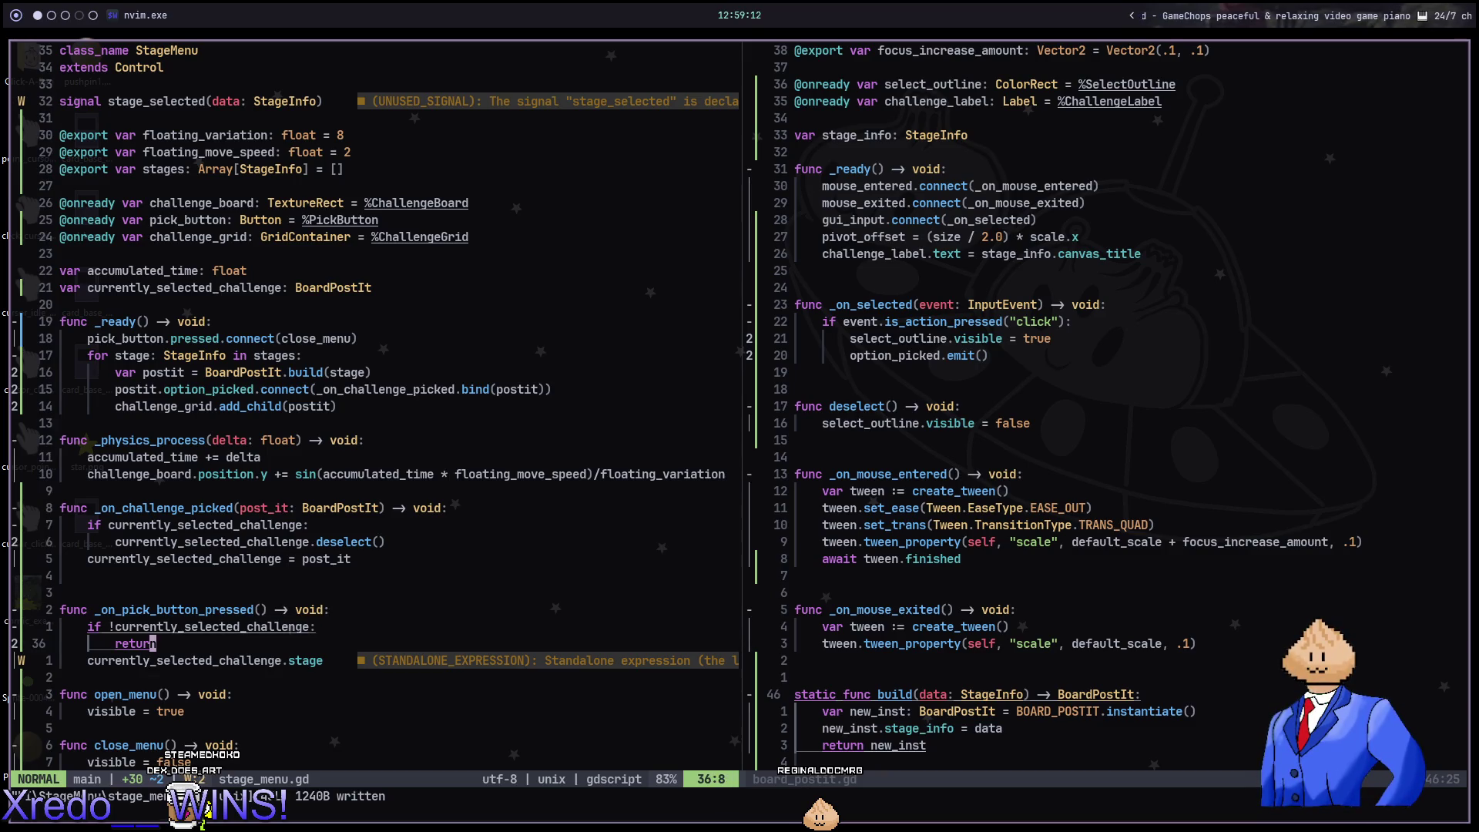
pyautogui.click(153, 271)
pyautogui.press('6')
pyautogui.press('k')
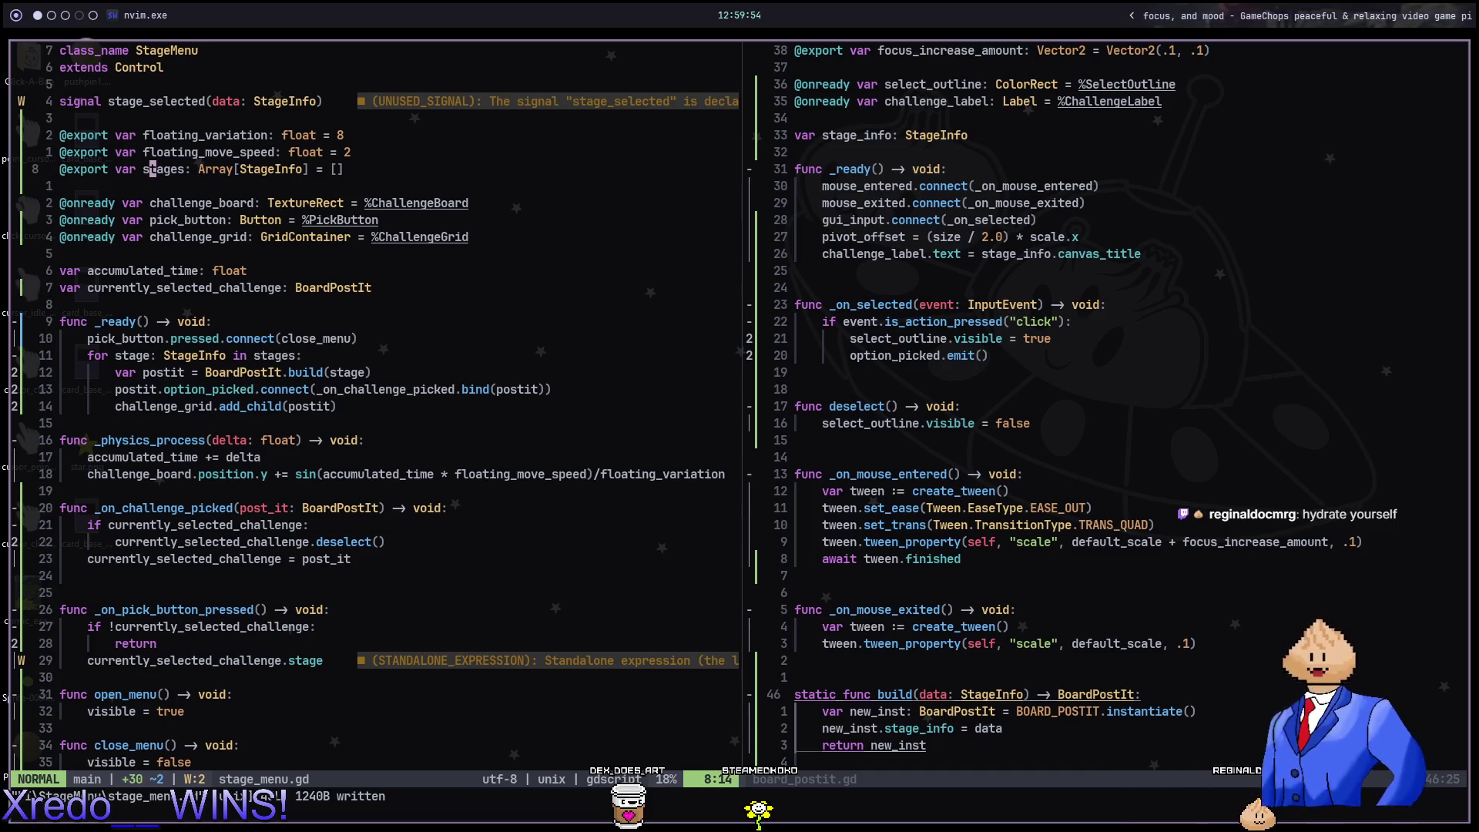
pyautogui.press('9')
pyautogui.press('j')
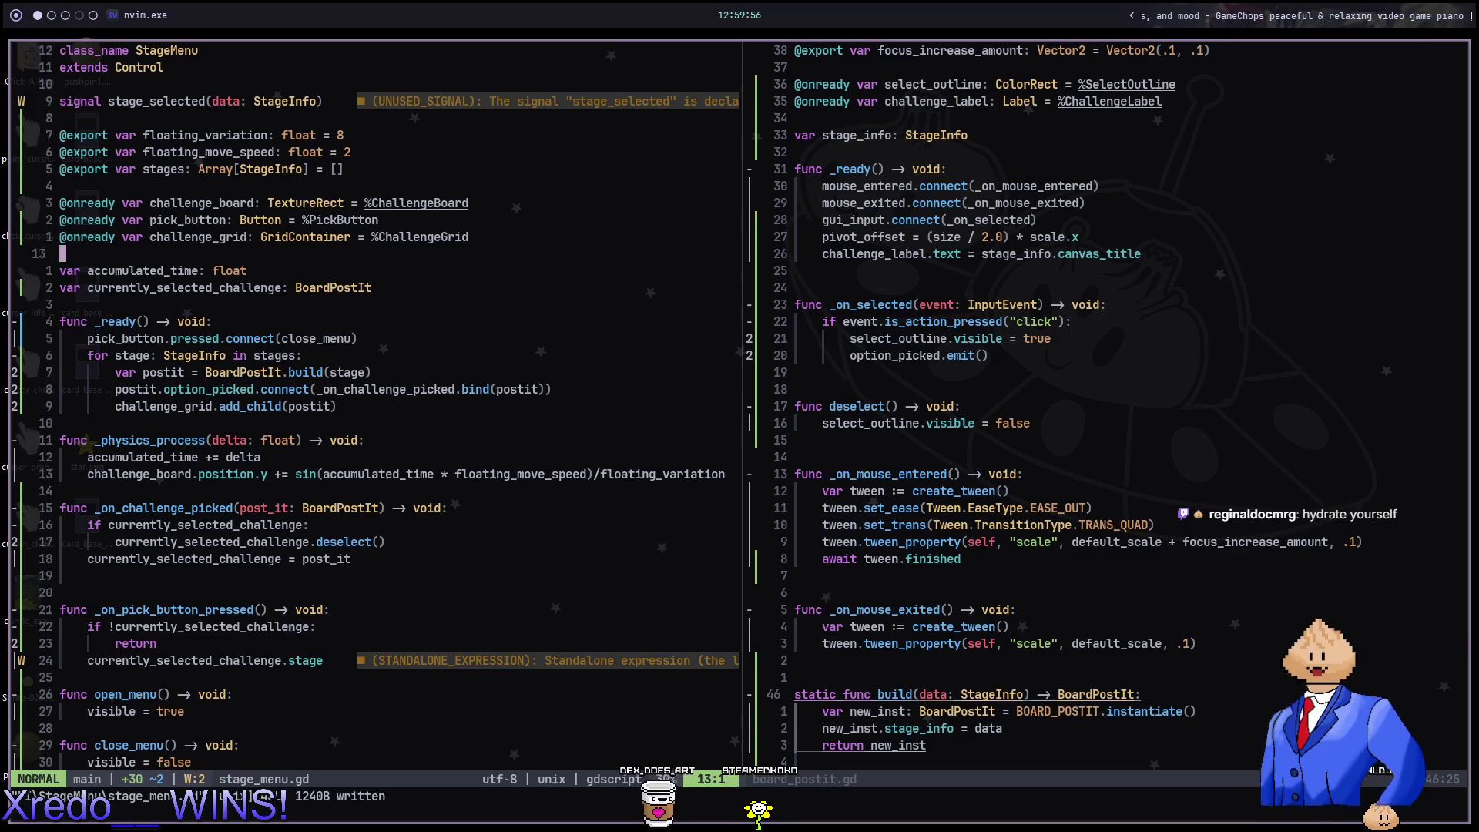
pyautogui.press(':')
pyautogui.write('w')
pyautogui.press('Return')
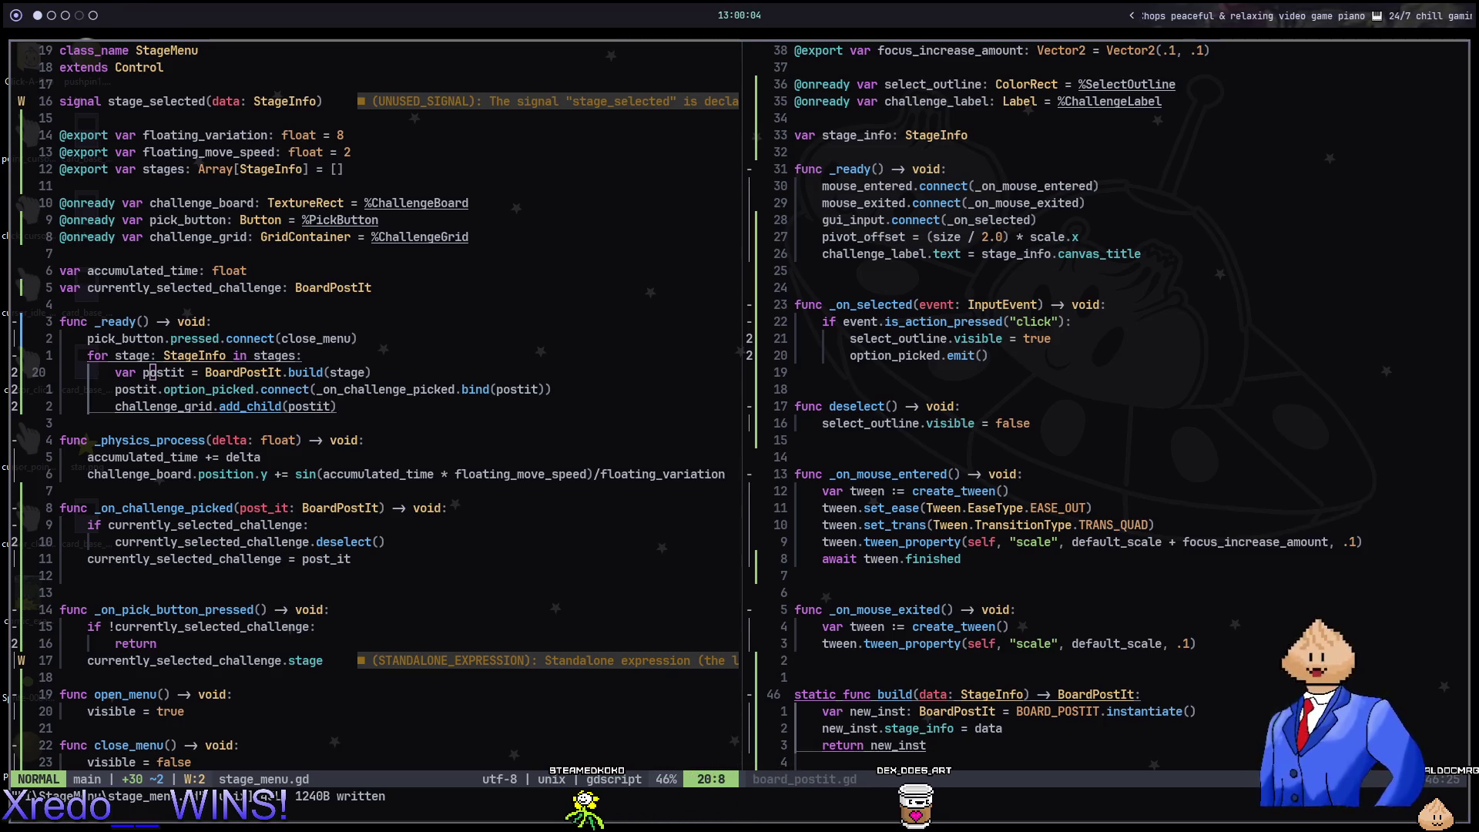
# Step: Try replacing close_menu with _on_challenge_picked in the pick button connection, then undo it
pyautogui.press('j')
pyautogui.press('j')
pyautogui.press('$')
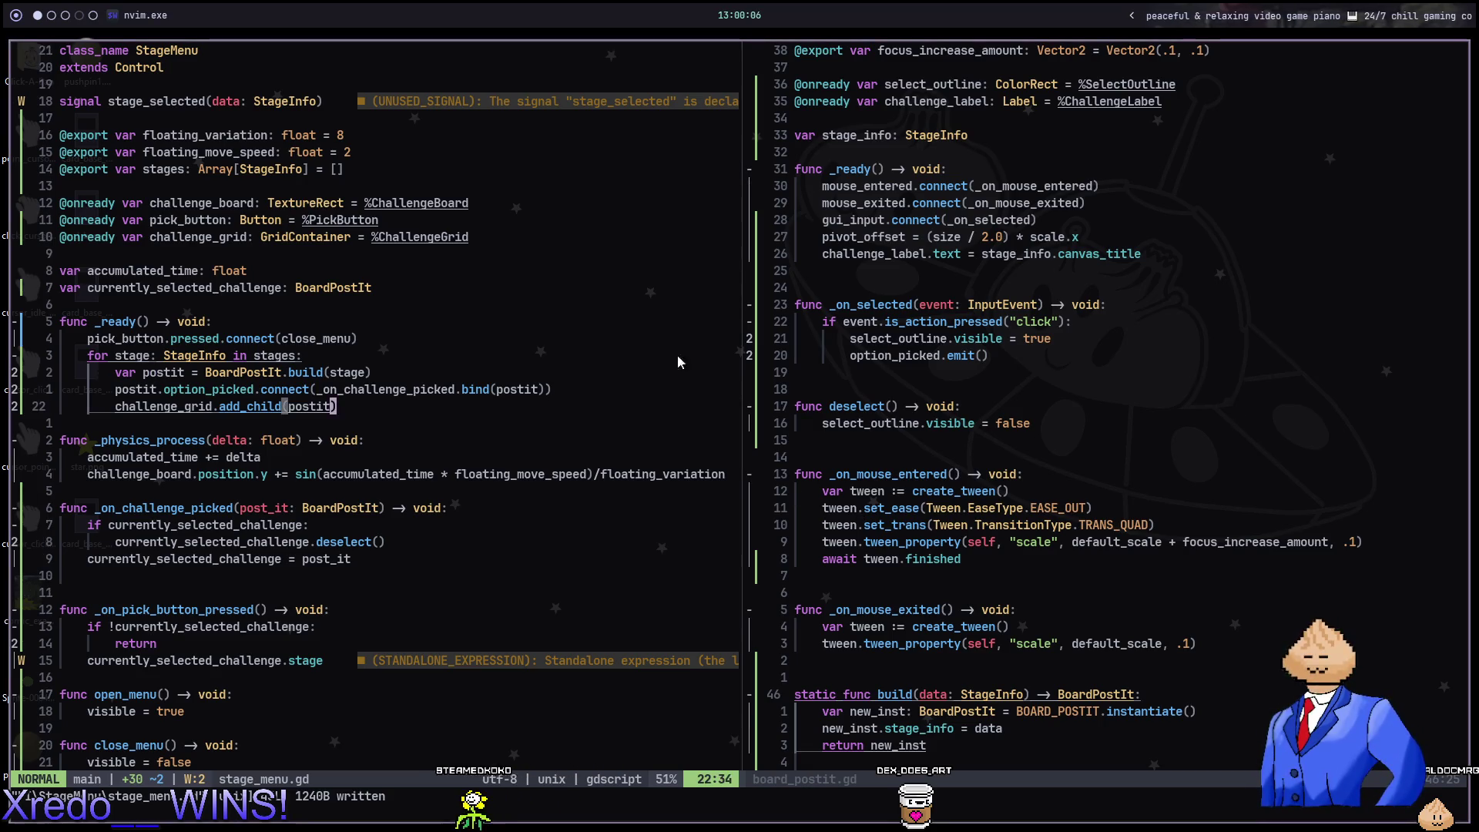
pyautogui.press('k')
pyautogui.press('k')
pyautogui.press('k')
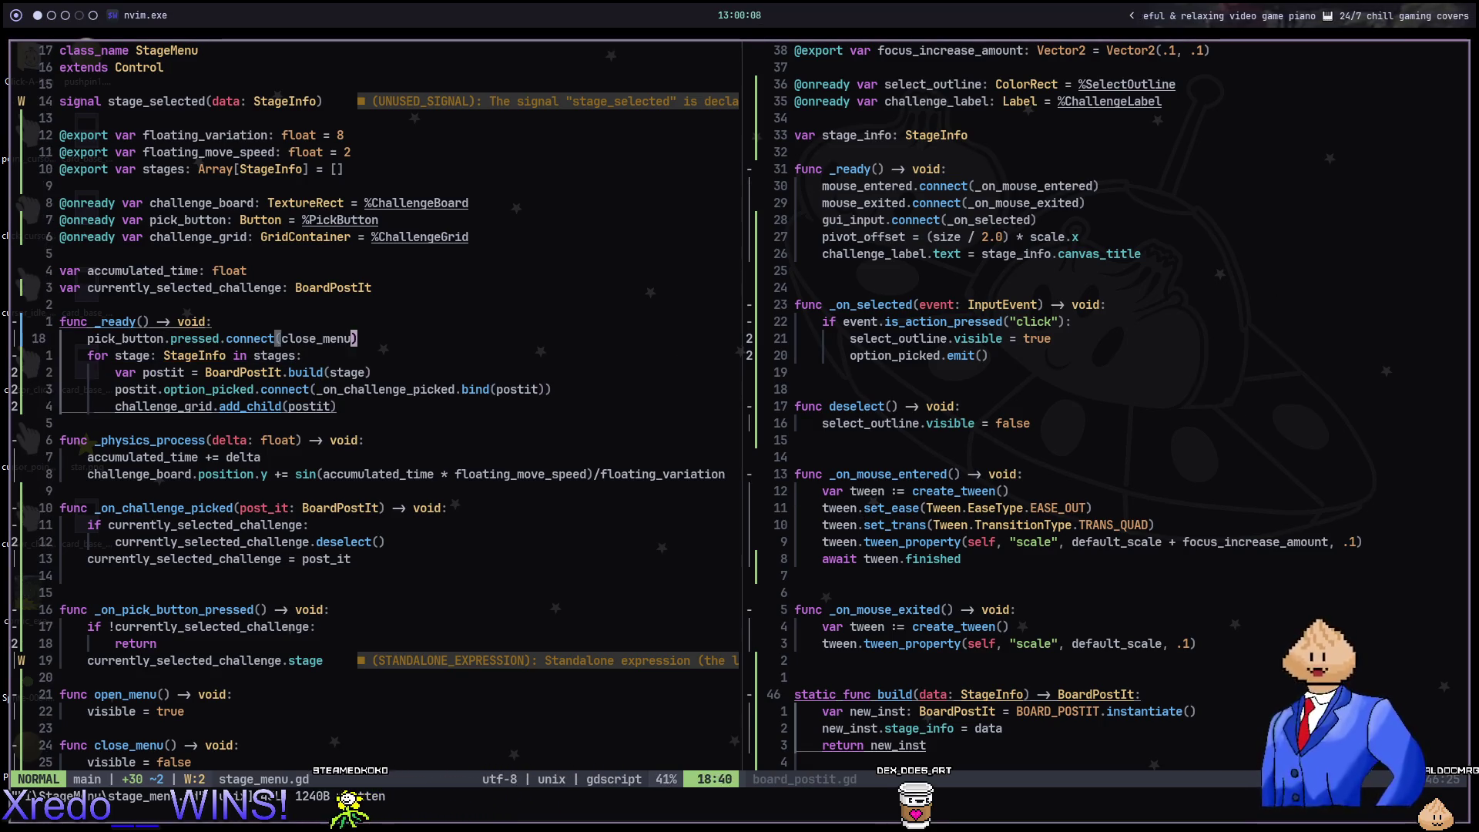
pyautogui.press('k')
pyautogui.press('k')
pyautogui.press('k')
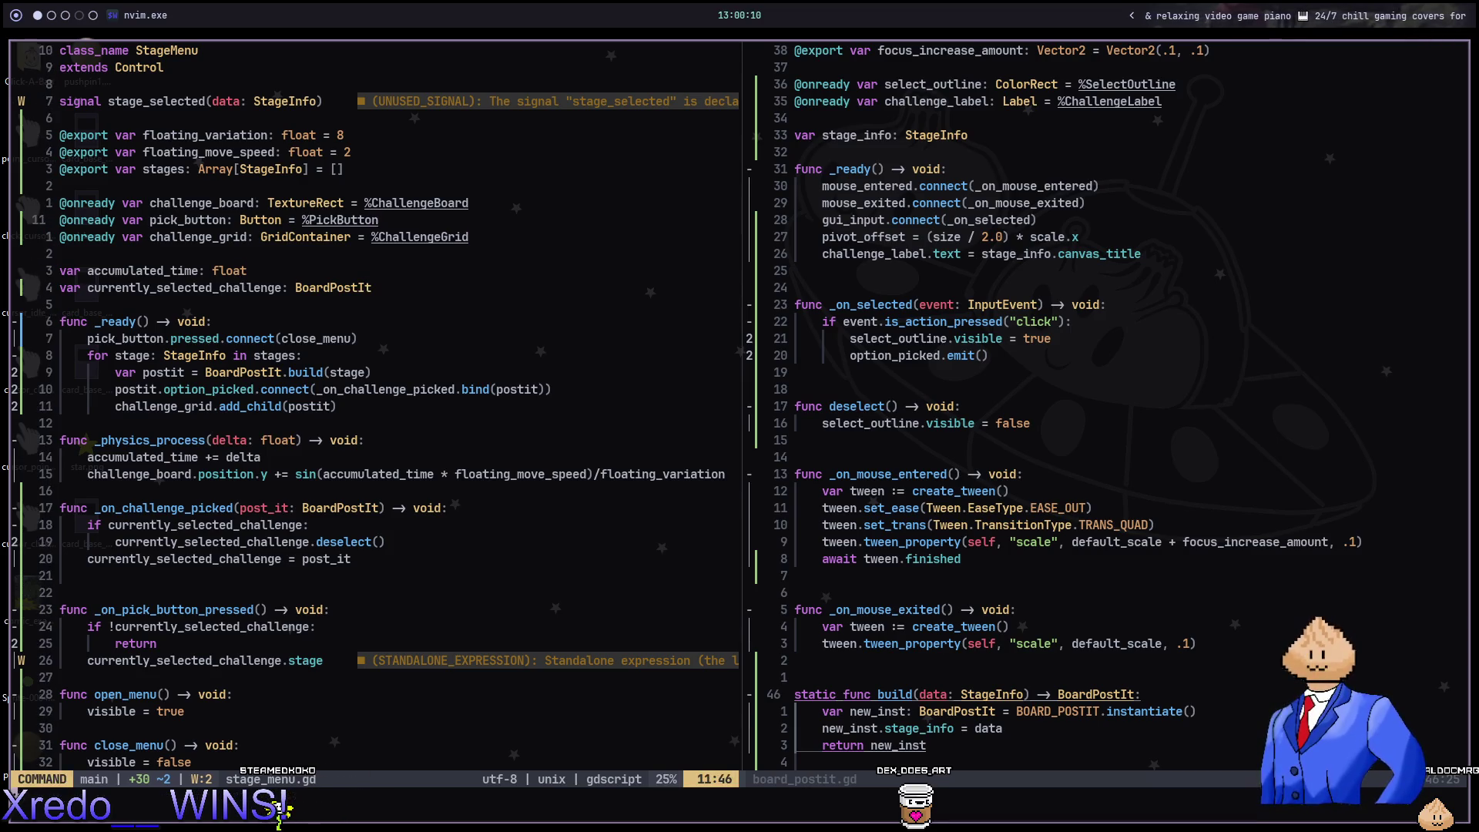
pyautogui.press('j')
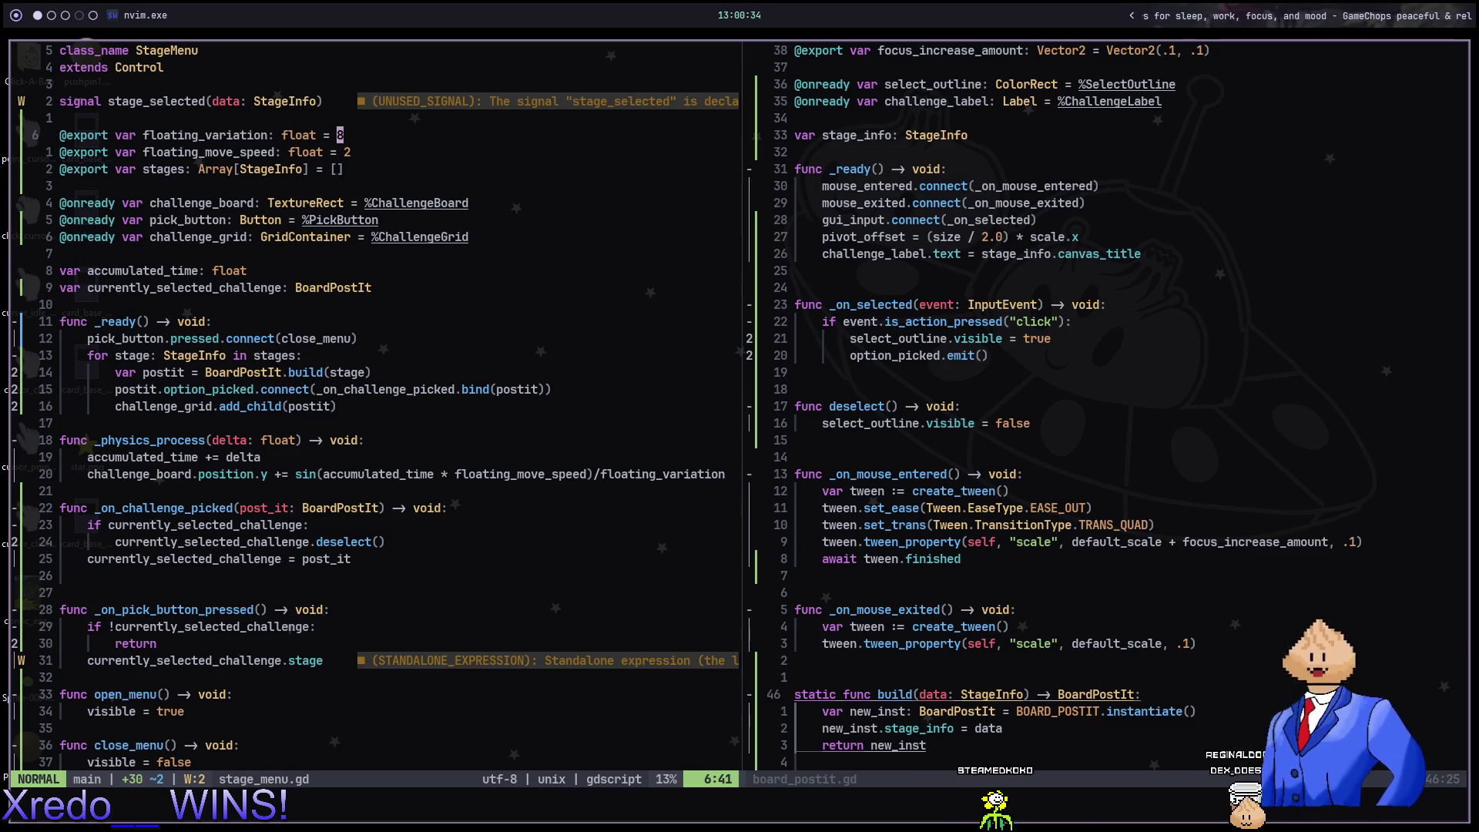
pyautogui.press('j')
pyautogui.press('j')
pyautogui.press('j')
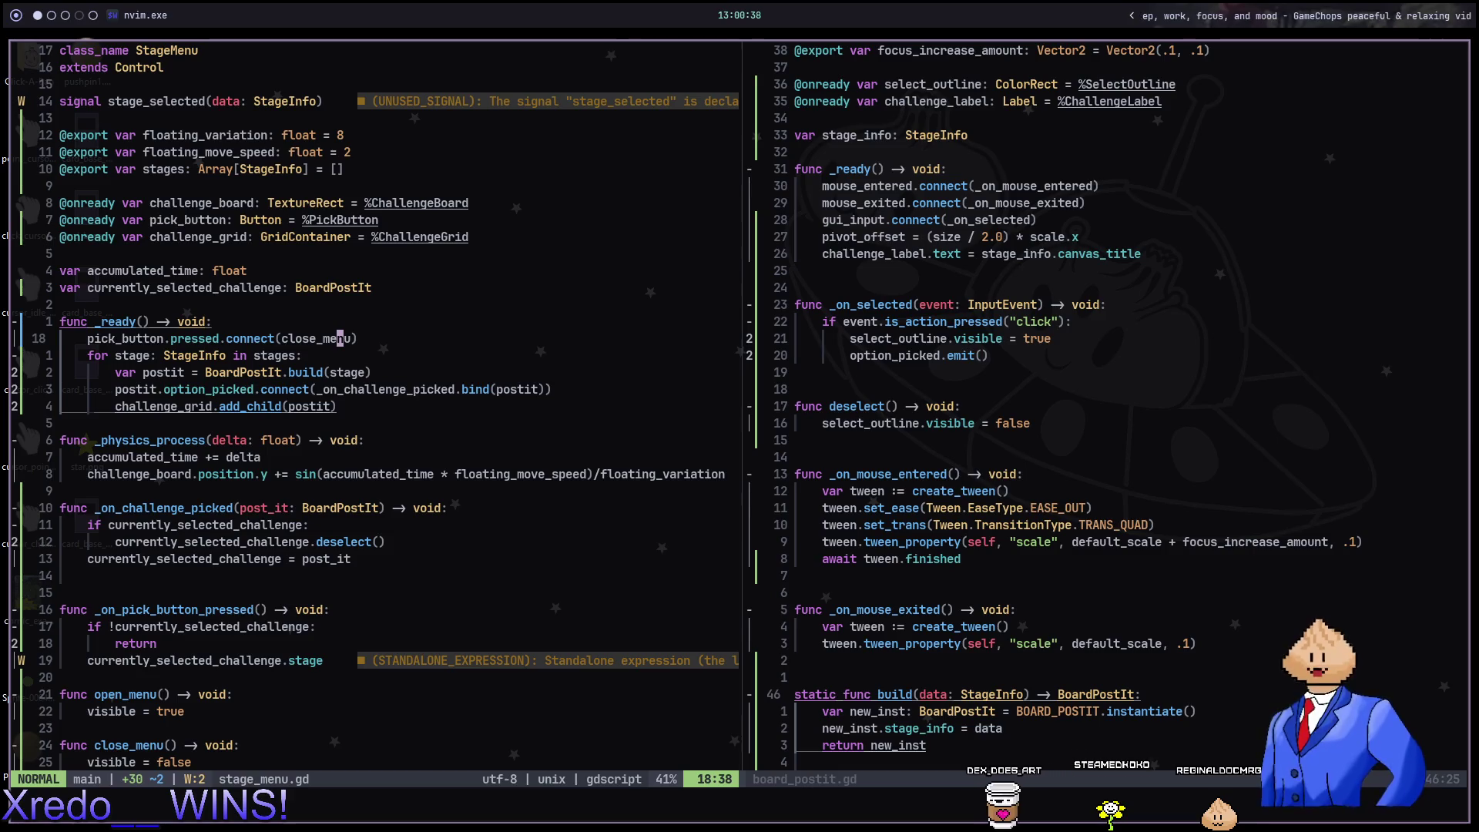
pyautogui.press('c')
pyautogui.press('i')
pyautogui.press('(')
pyautogui.write('_on_challe')
pyautogui.write('nge_picked')
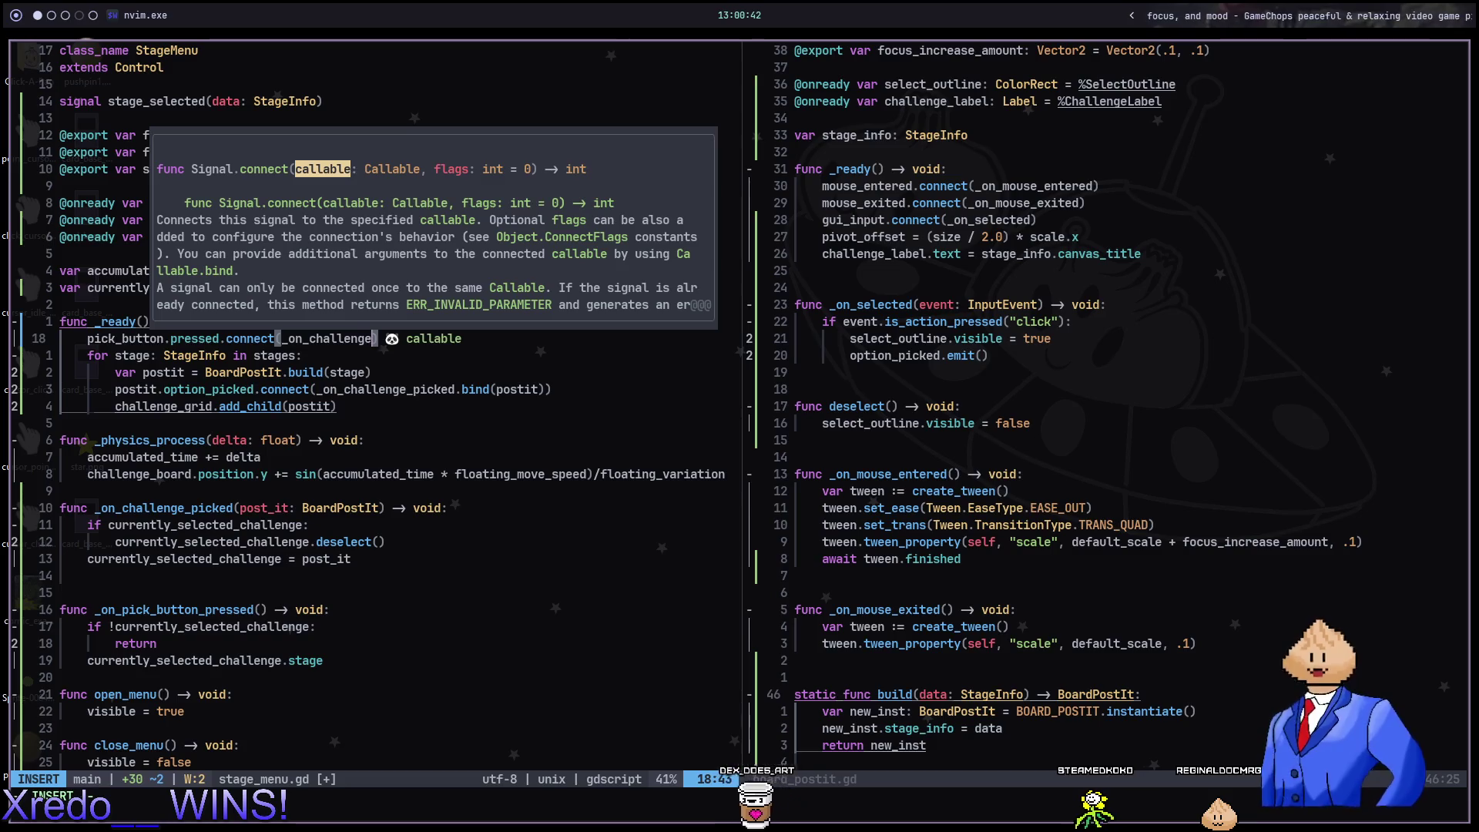
pyautogui.press('Escape')
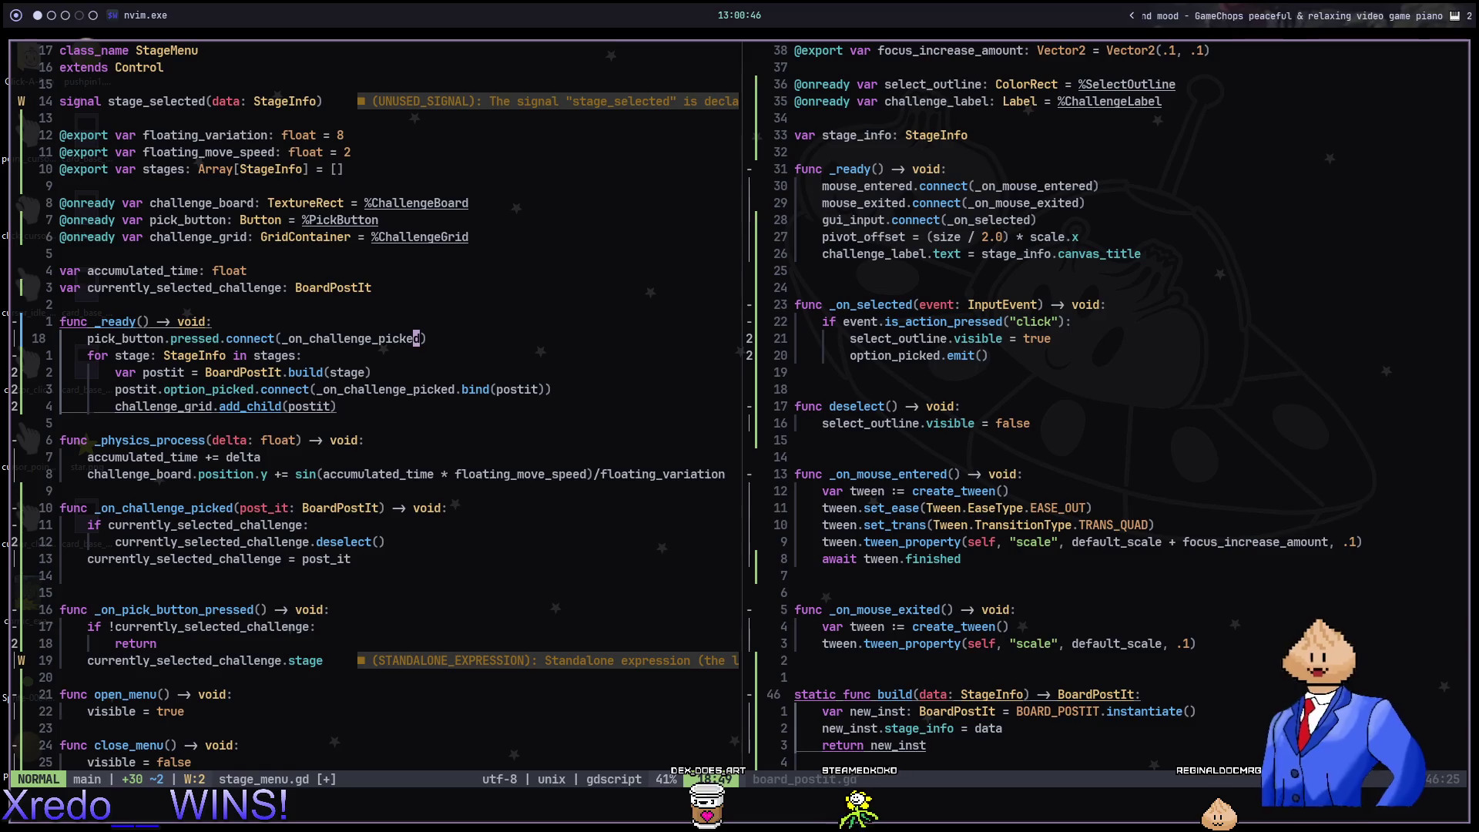
pyautogui.press('u')
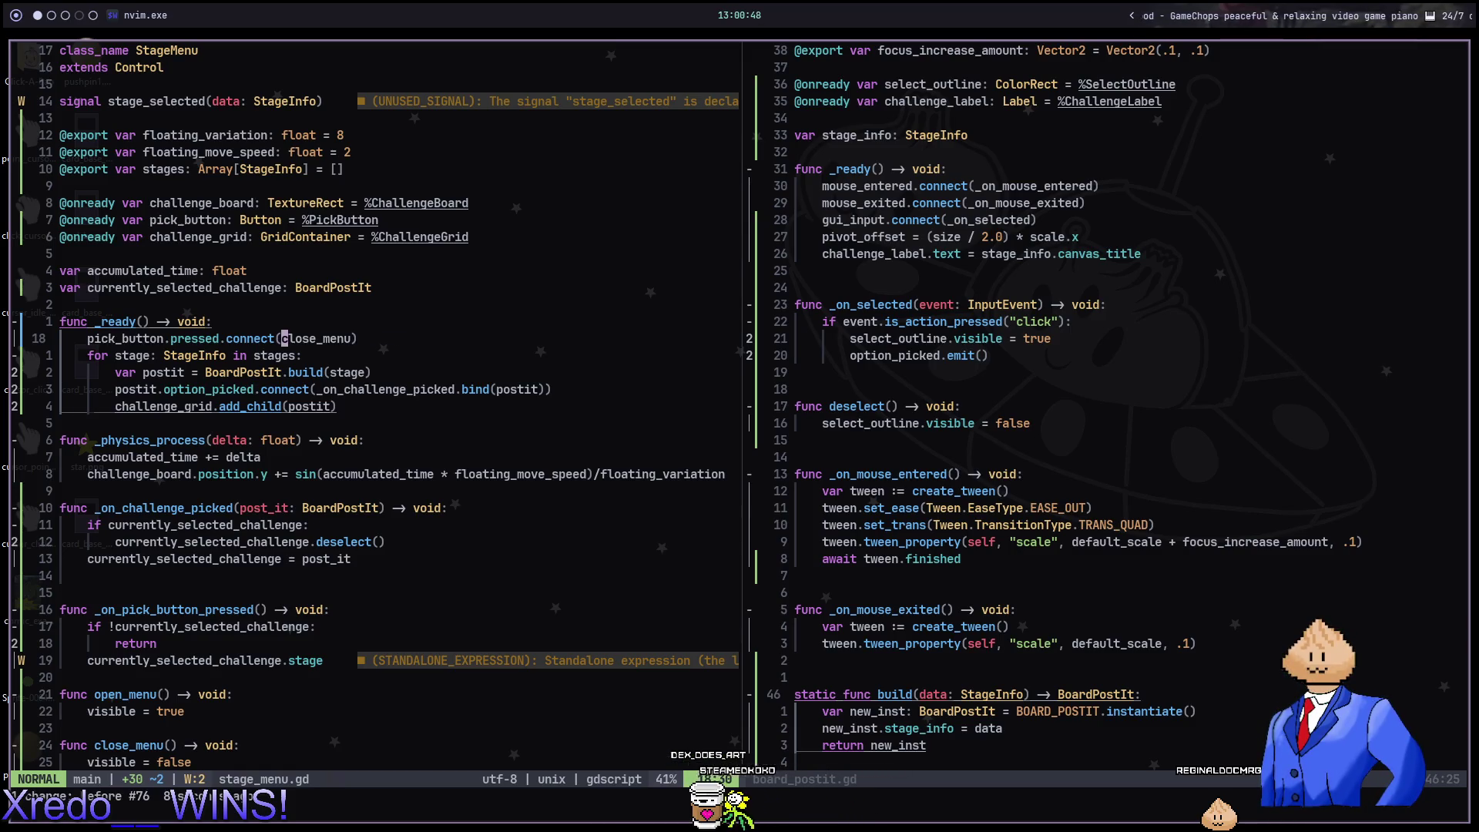
# Step: Add a 'func _on_stage' stub below _on_pick_button_pressed, then delete the unfinished line
pyautogui.press('1')
pyautogui.press('3')
pyautogui.press('j')
pyautogui.press('d')
pyautogui.press('d')
pyautogui.write('5jOfunc _on_stage')
pyautogui.press('Escape')
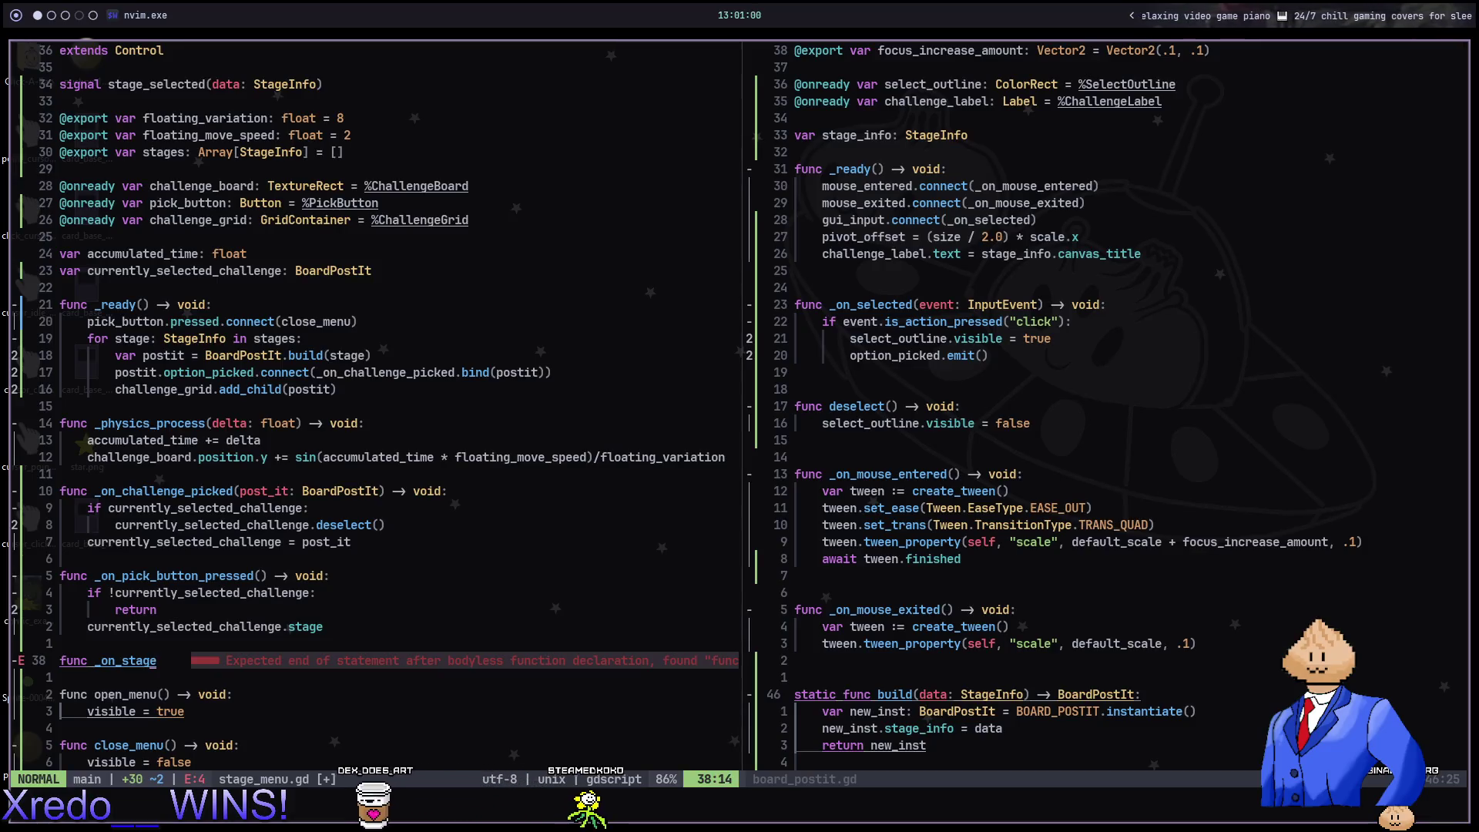
pyautogui.press('d')
pyautogui.press('i')
pyautogui.press('w')
pyautogui.press('d')
pyautogui.press('d')
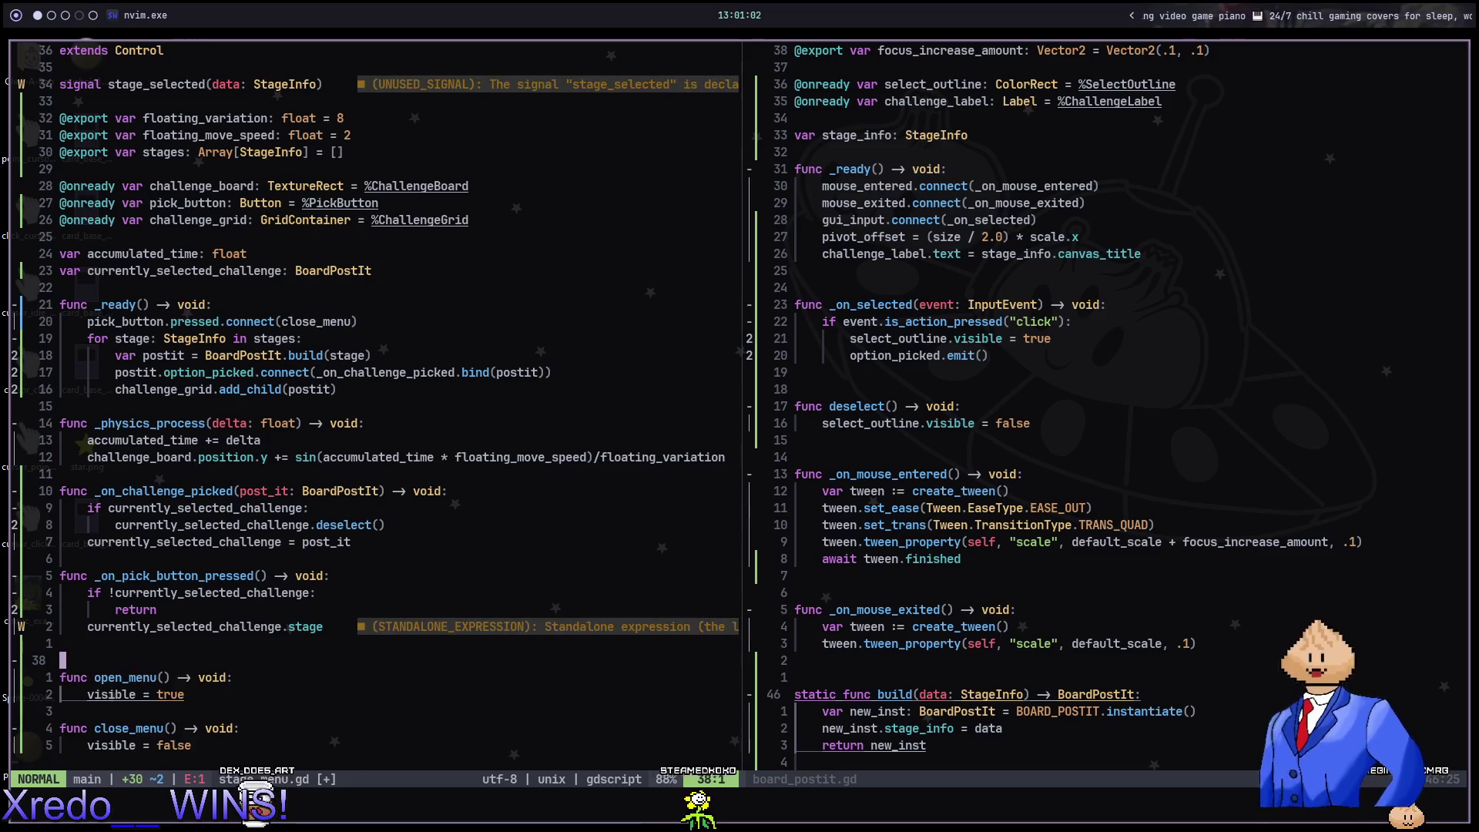
pyautogui.press('k')
pyautogui.press('k')
# Step: Clear the close_menu argument from pick_button.pressed.connect() using ci(
pyautogui.press('1')
pyautogui.press('5')
pyautogui.press('k')
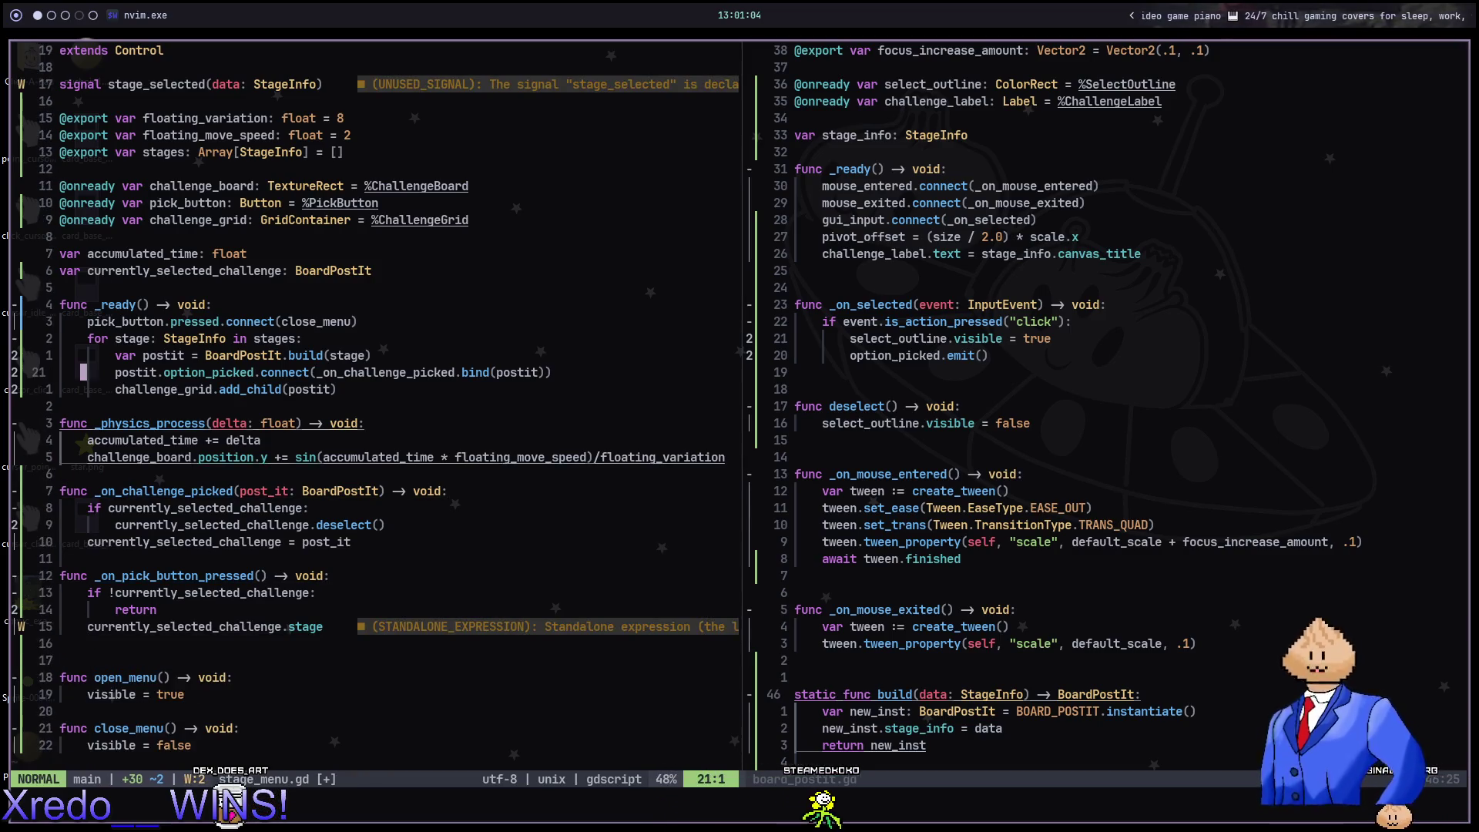
pyautogui.press('j')
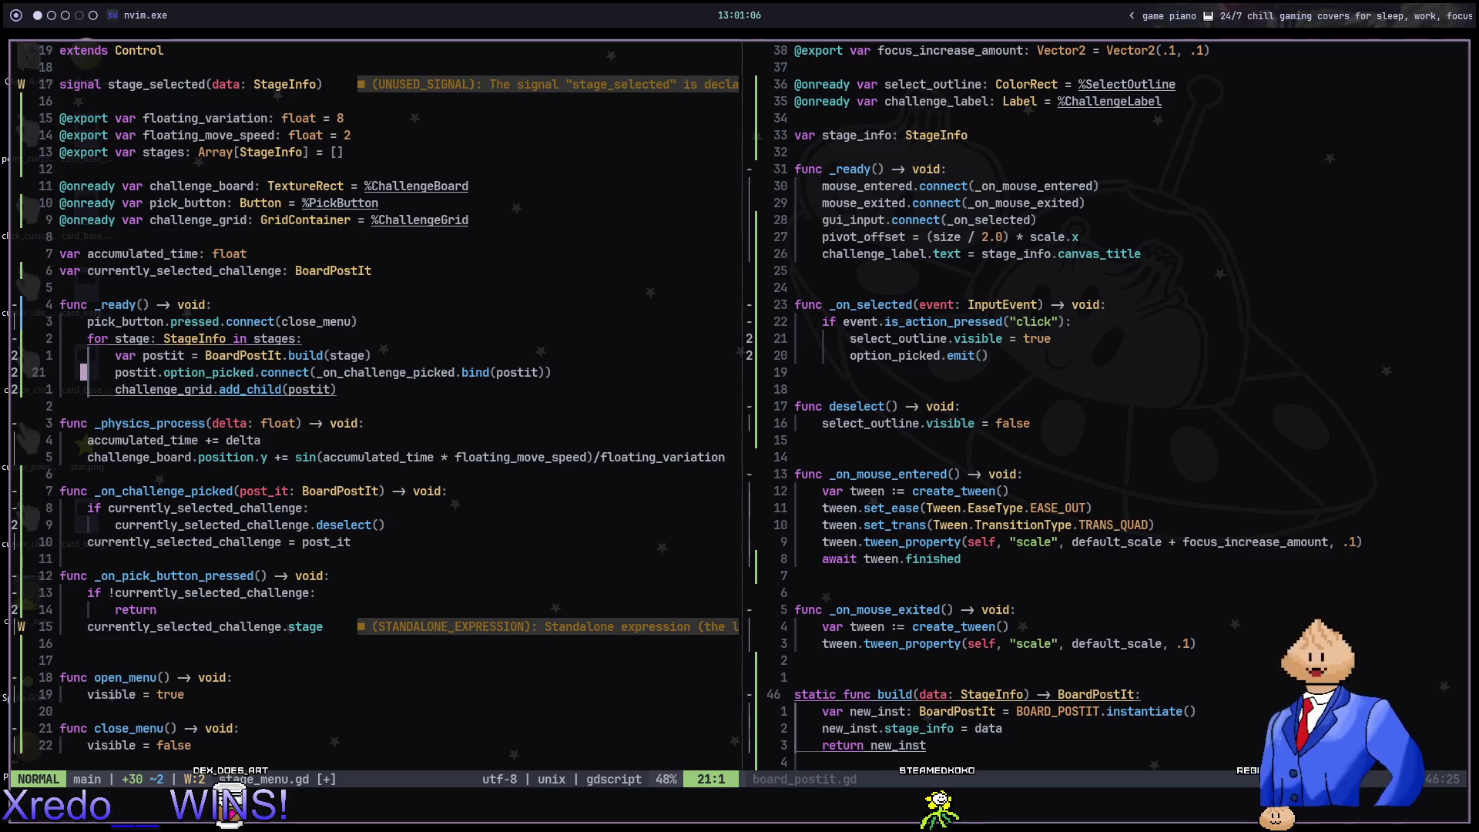
pyautogui.press('k')
pyautogui.press('k')
pyautogui.press('k')
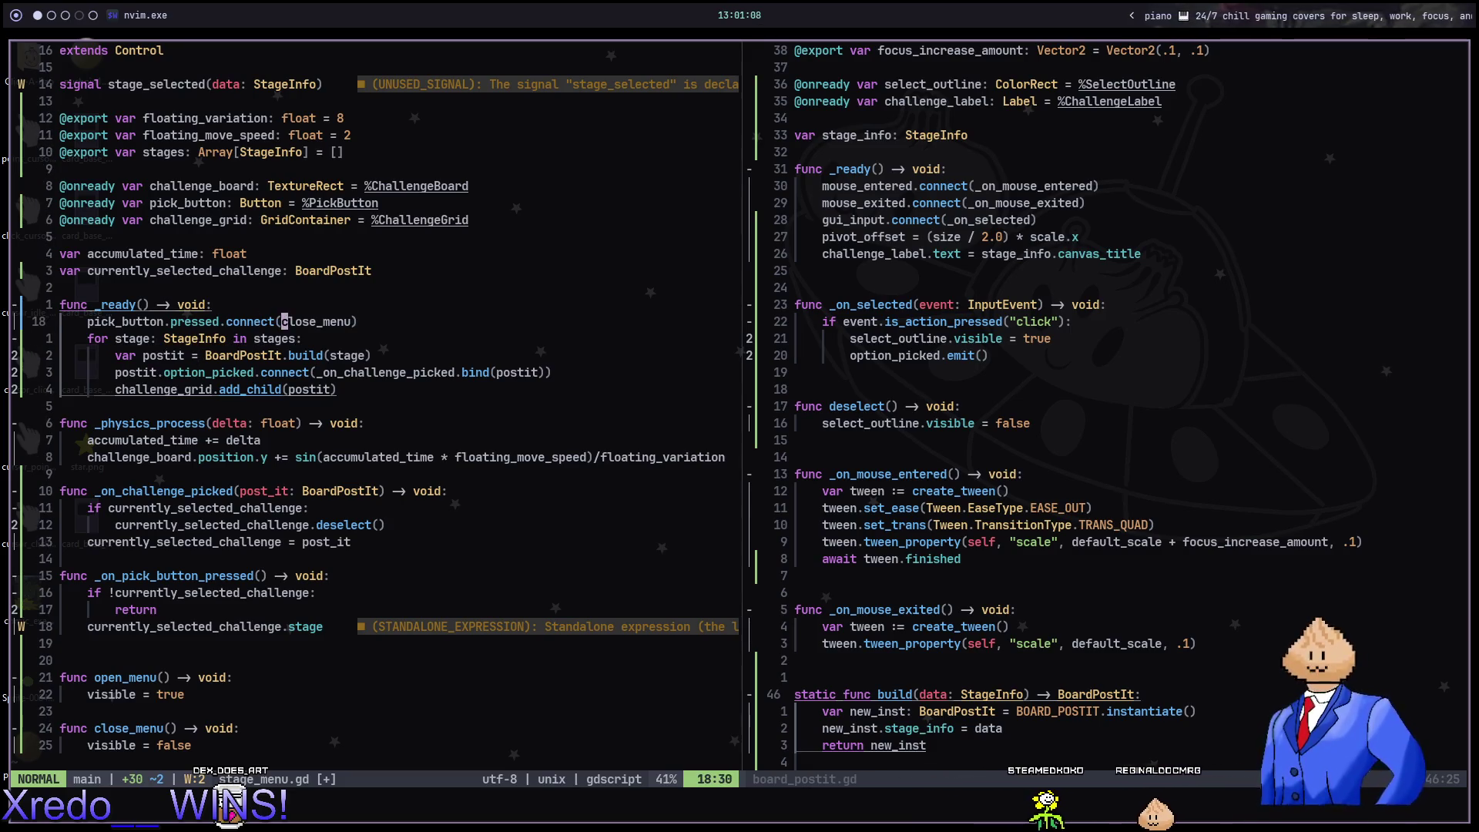
pyautogui.write('ci(on_challenge_picked')
pyautogui.press('Escape')
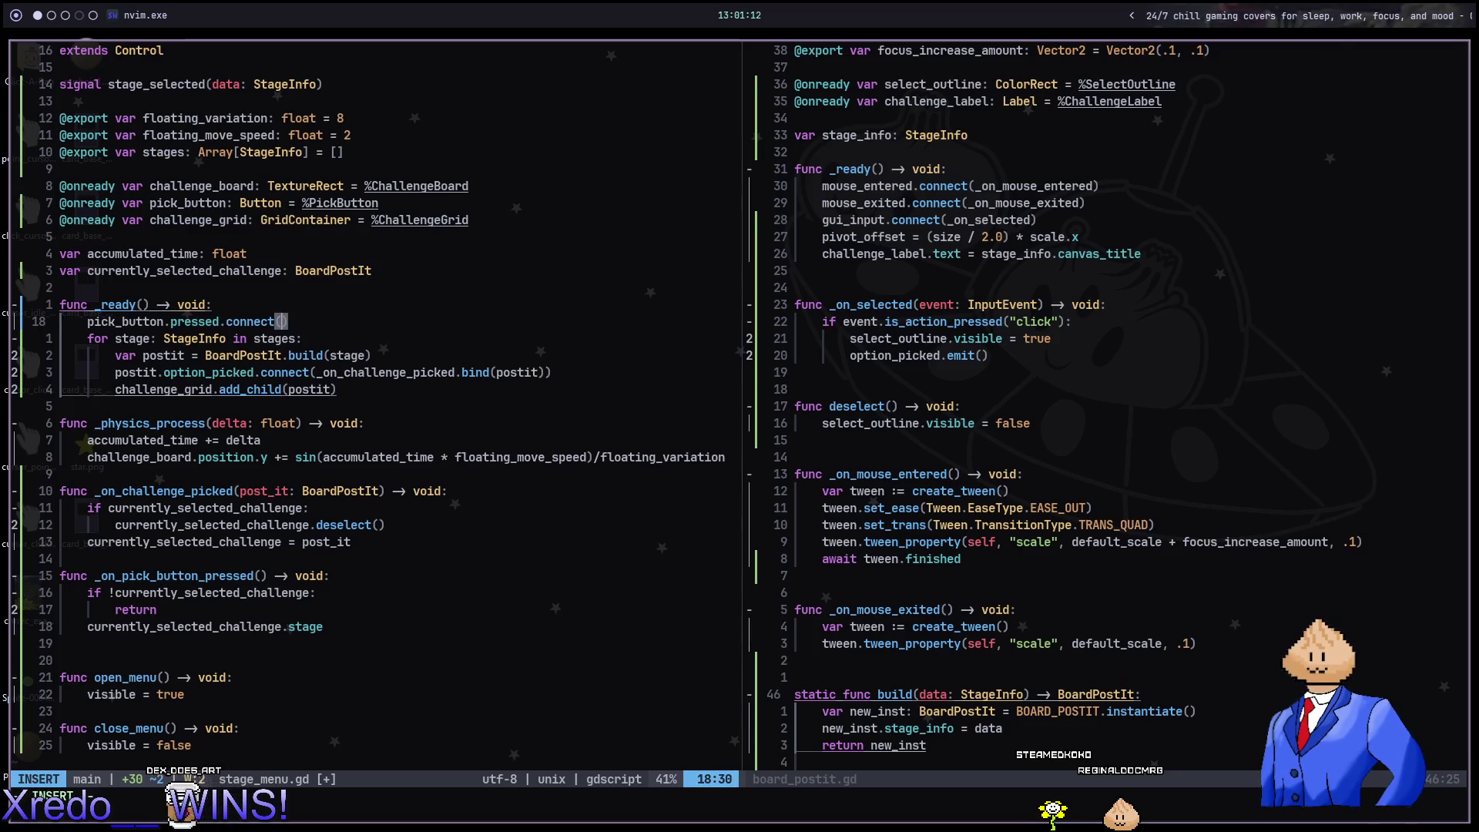
# Step: Set _on_pick_button_pressed as the pick button's pressed handler and save the script
pyautogui.write('ci(_on_pick_button_pressed')
pyautogui.press('Escape')
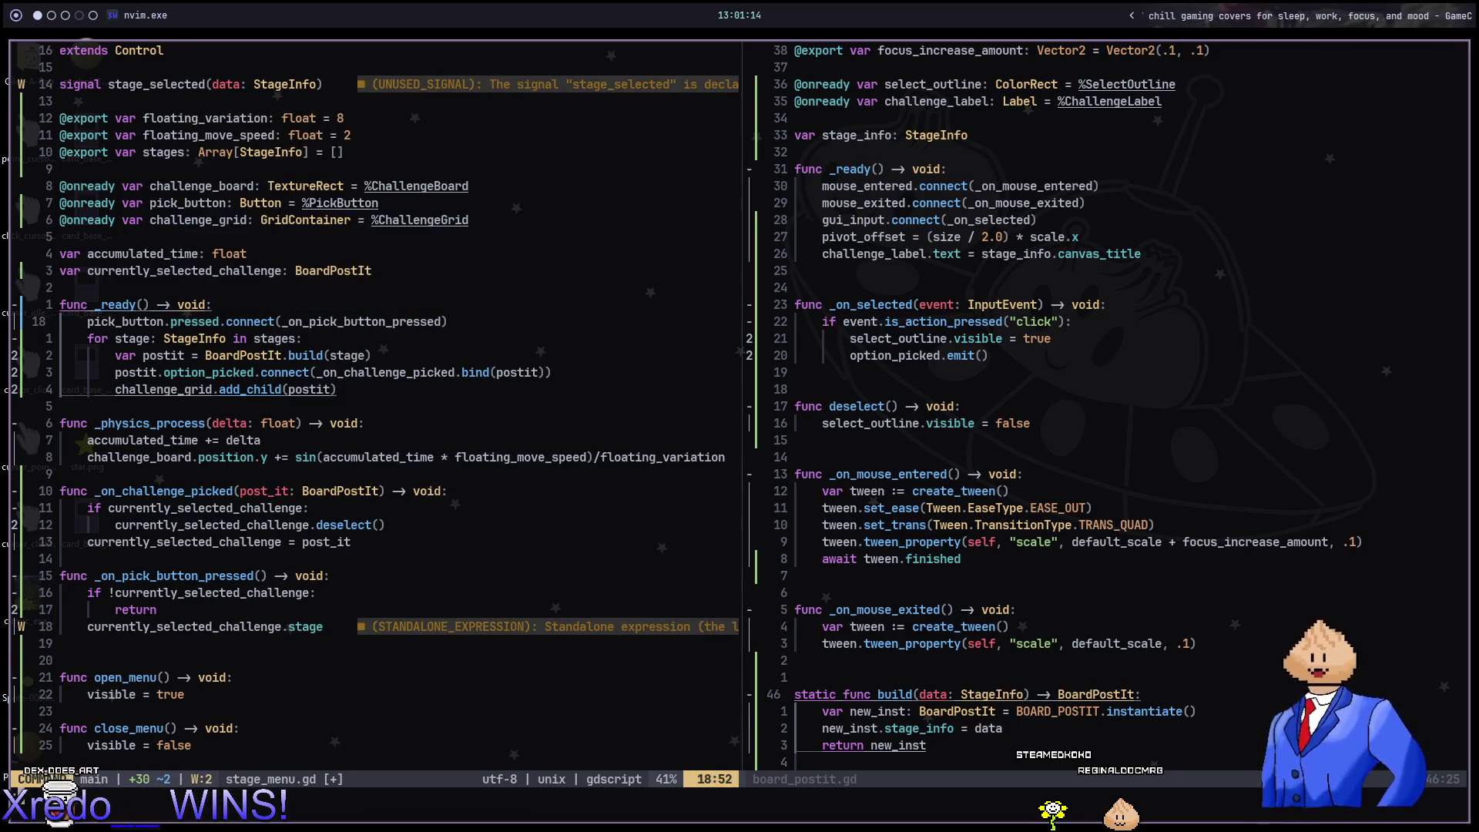
pyautogui.write(':w')
pyautogui.press('Return')
pyautogui.press('j')
pyautogui.press('j')
pyautogui.press('j')
pyautogui.press('j')
pyautogui.press('j')
pyautogui.press('j')
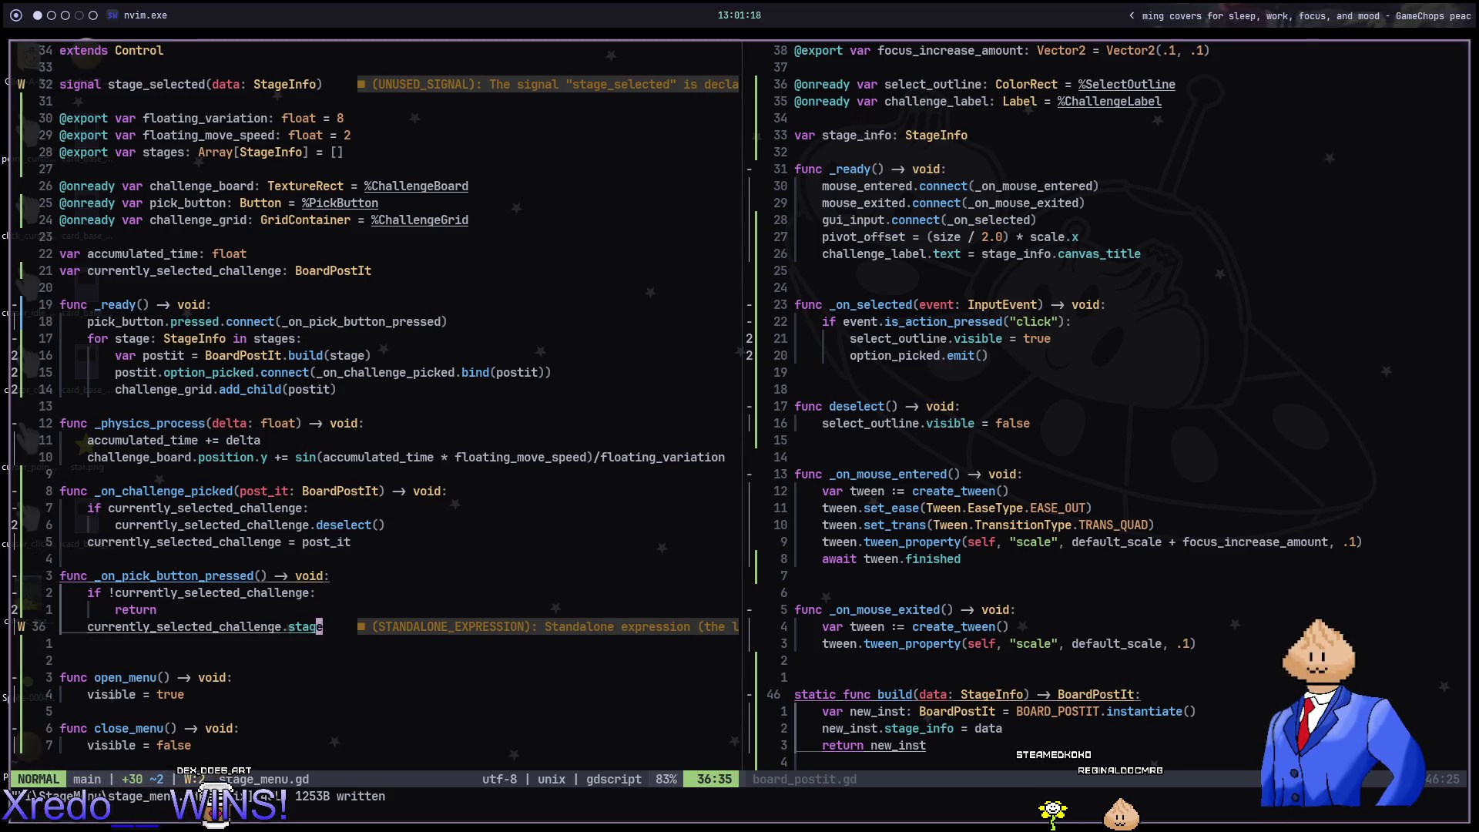
# Step: Wrap line 36 as stage_selected.emit(...) around the chosen stage and save
pyautogui.press('I')
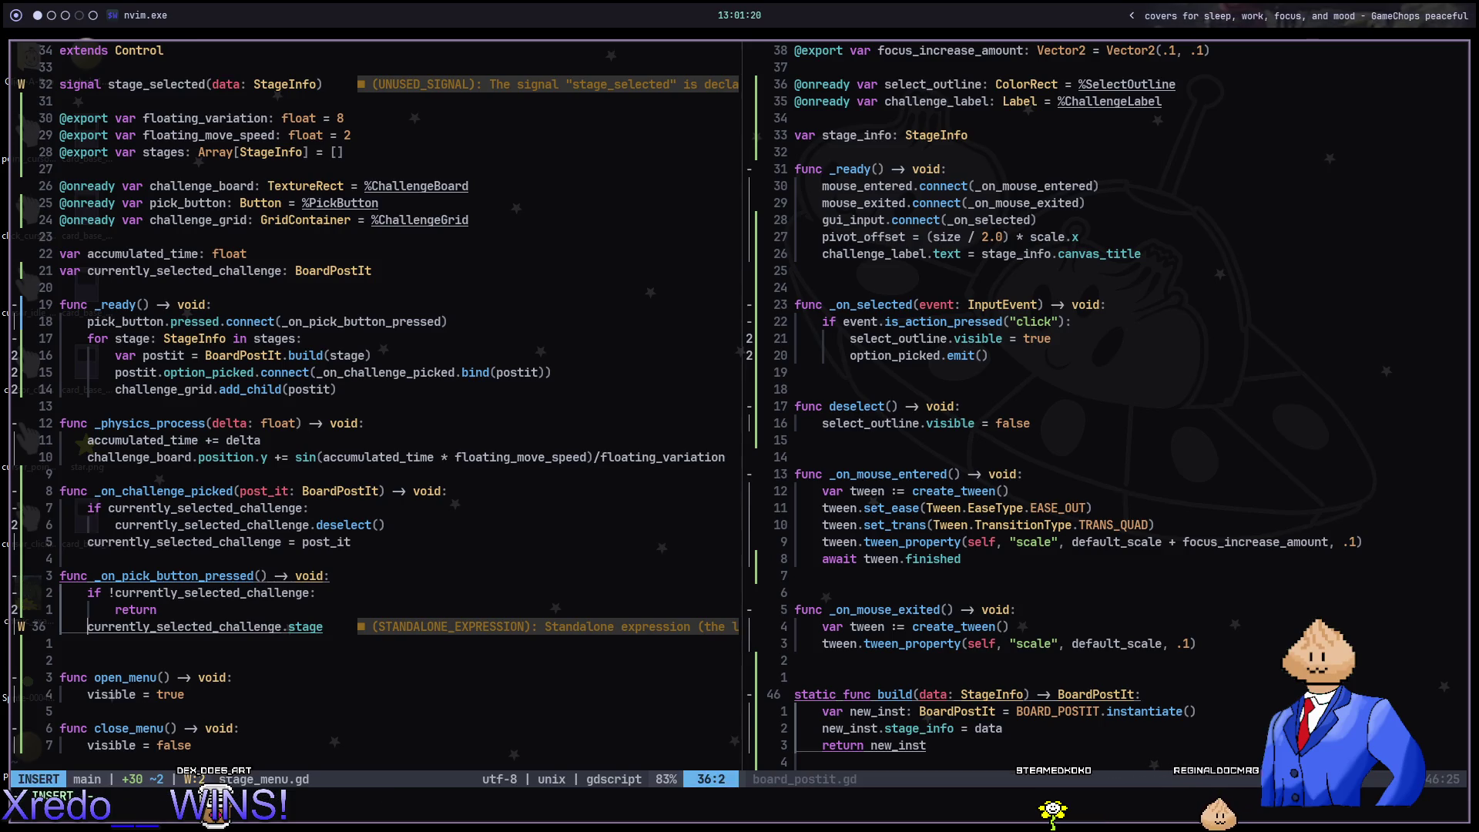
pyautogui.write('tage_s')
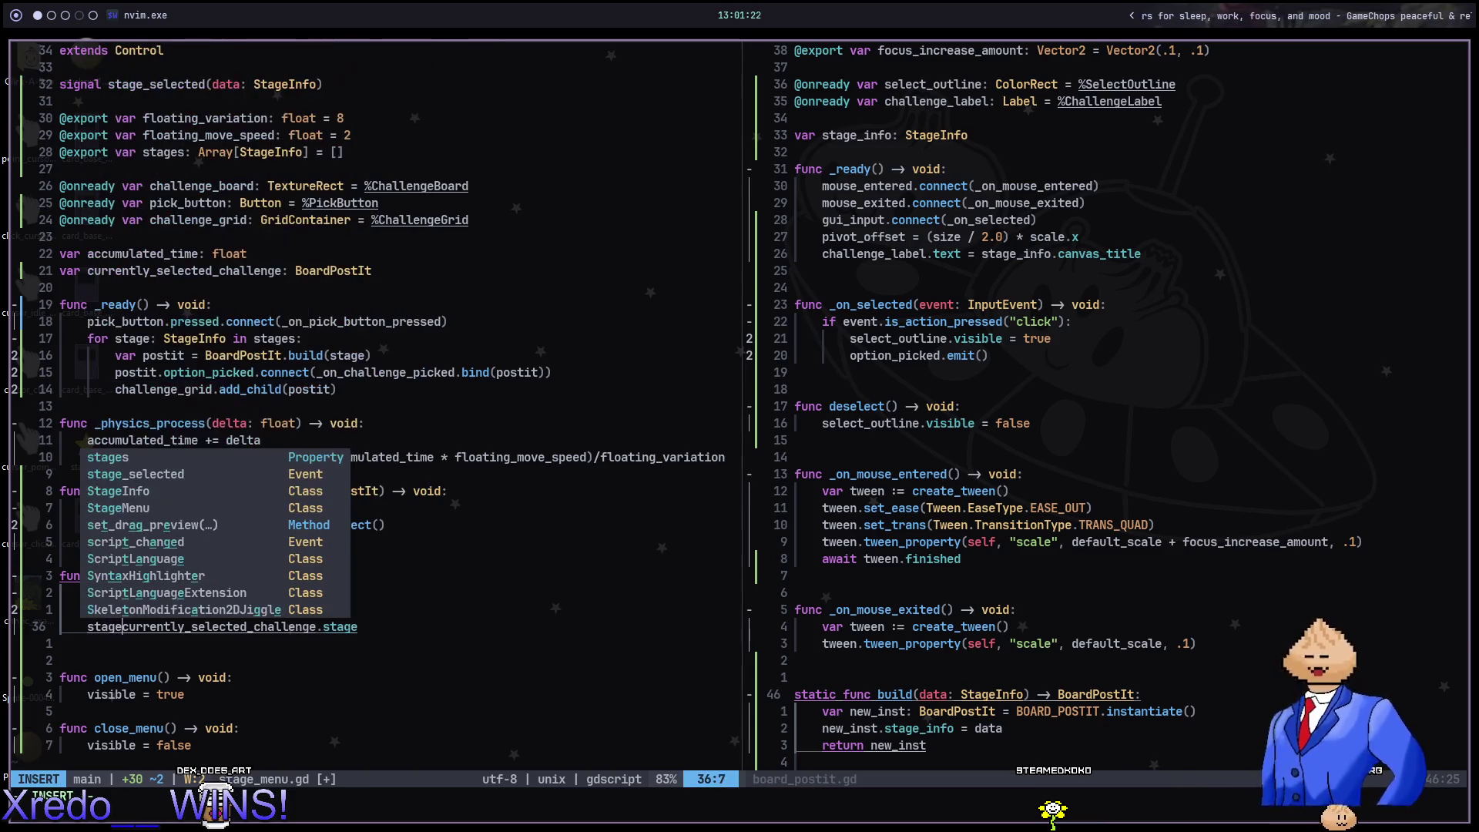
pyautogui.write('elected.emit(')
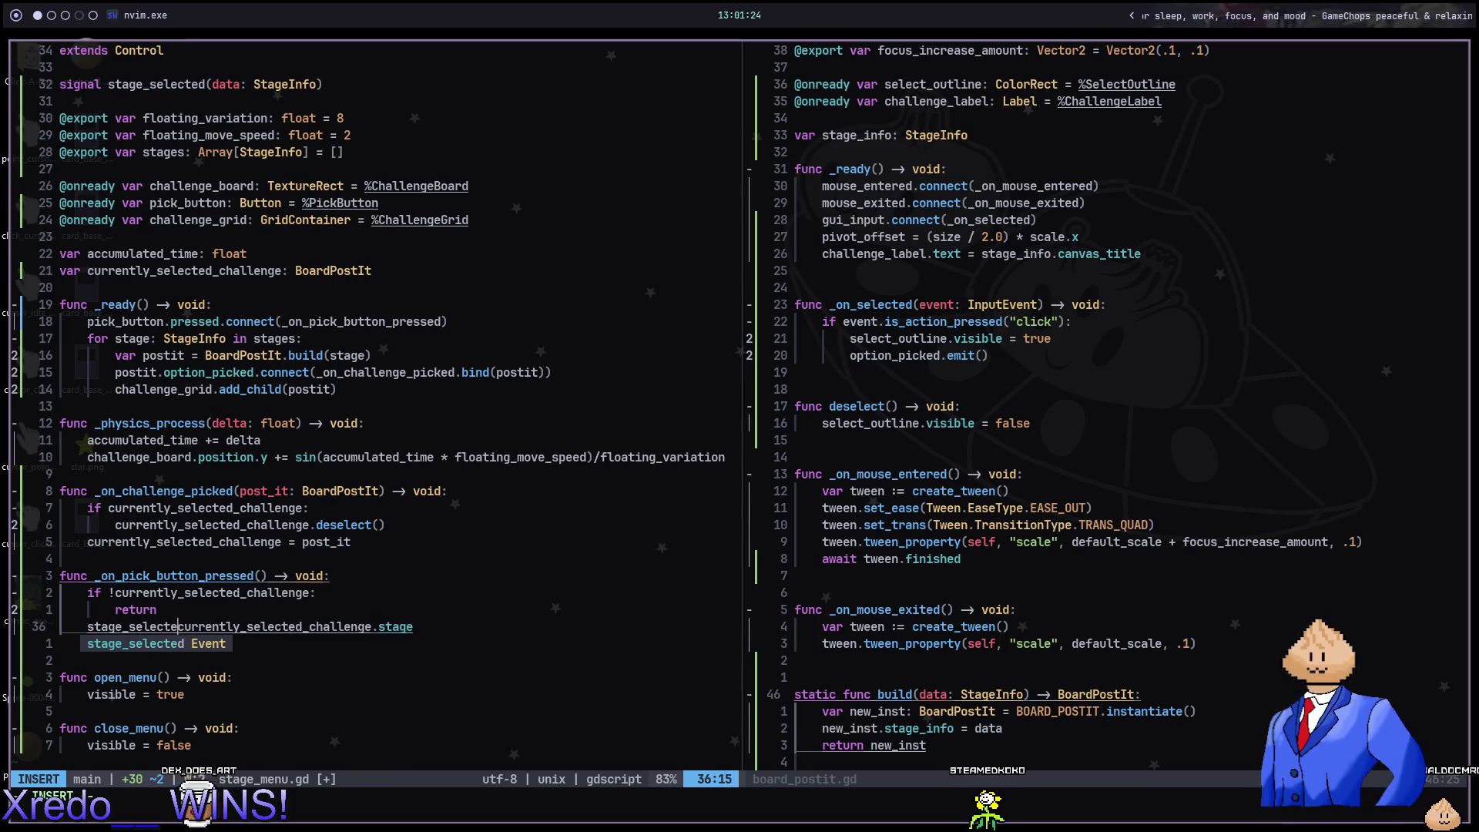
pyautogui.press('End')
pyautogui.write(')')
pyautogui.press('Escape')
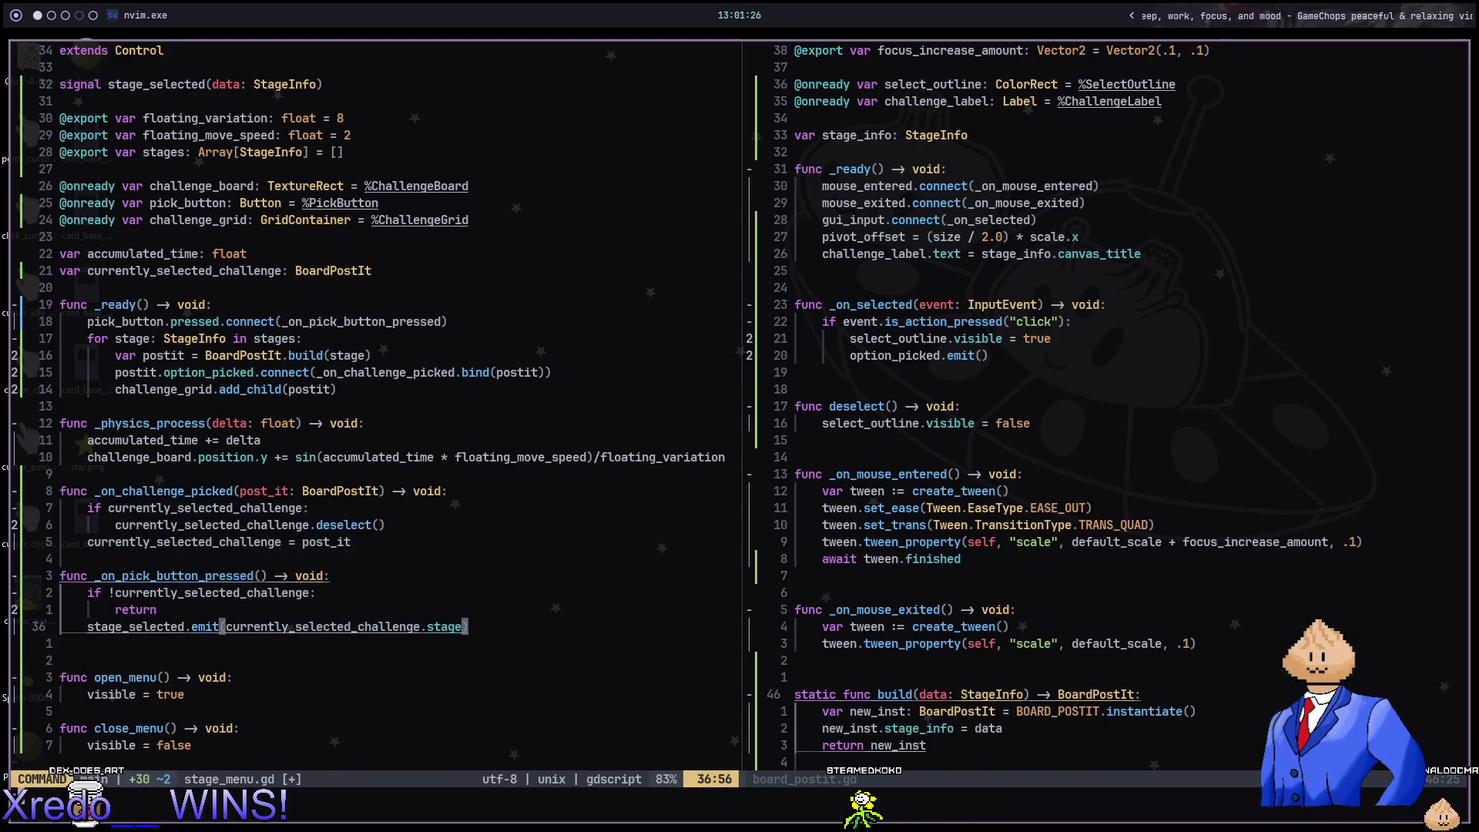
pyautogui.press('O')
pyautogui.press('Escape')
pyautogui.write(':w')
pyautogui.press('Return')
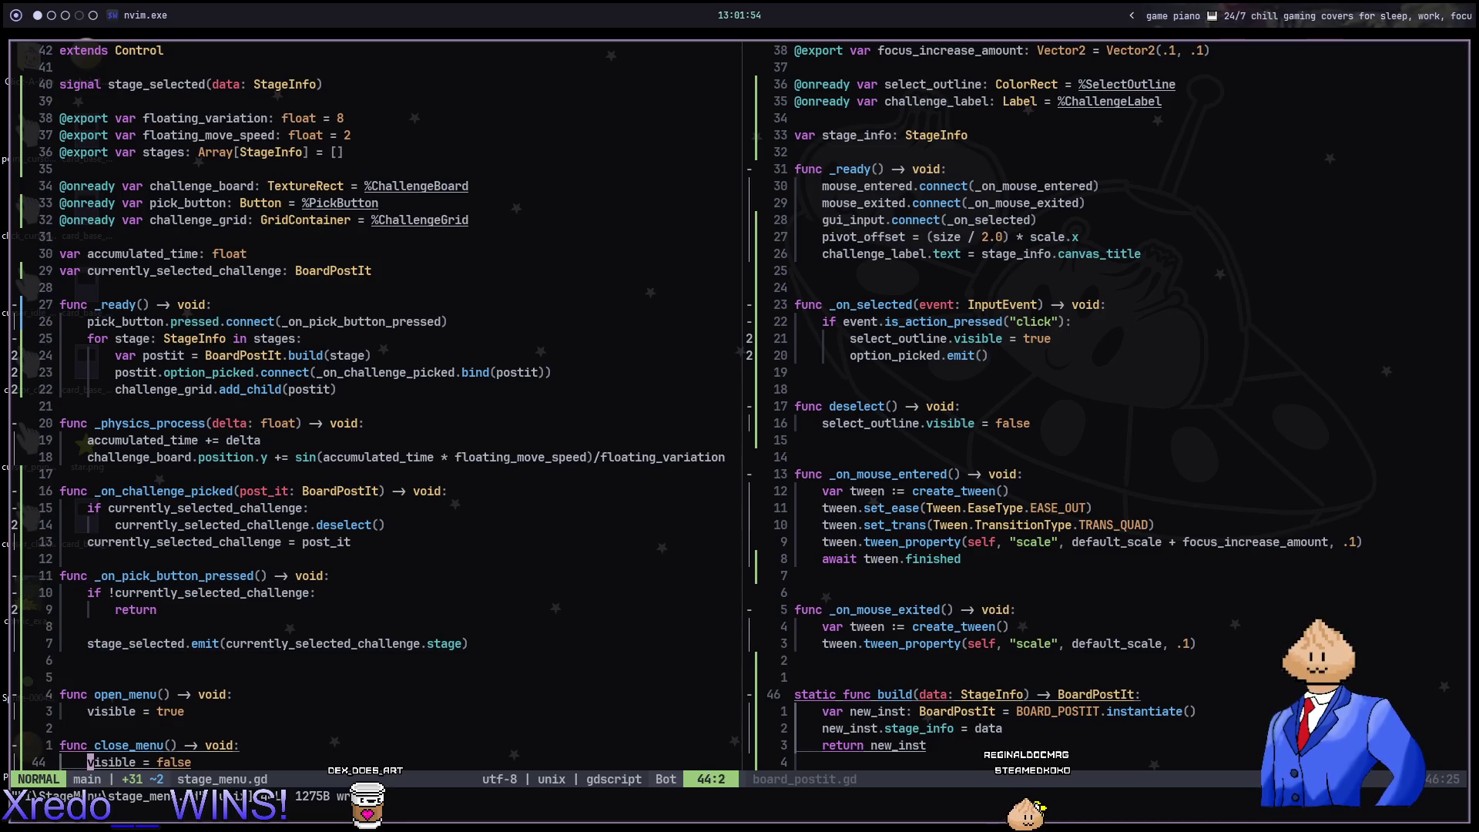
pyautogui.press('k')
pyautogui.press('k')
pyautogui.press('k')
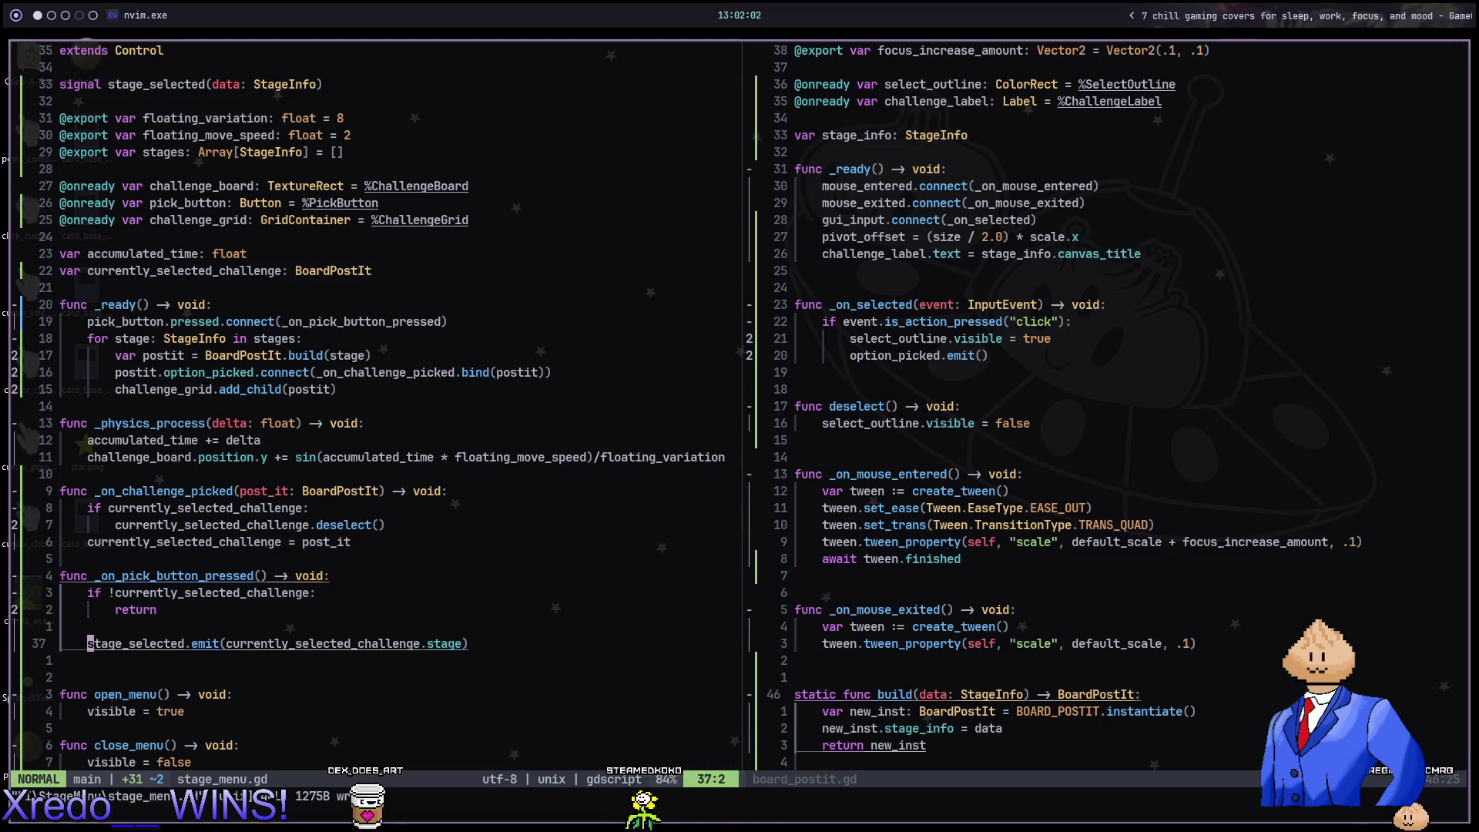
# Step: Add a close_menu() call below the stage_selected emit line and save stage_menu.gd
pyautogui.write('oclose_menu()')
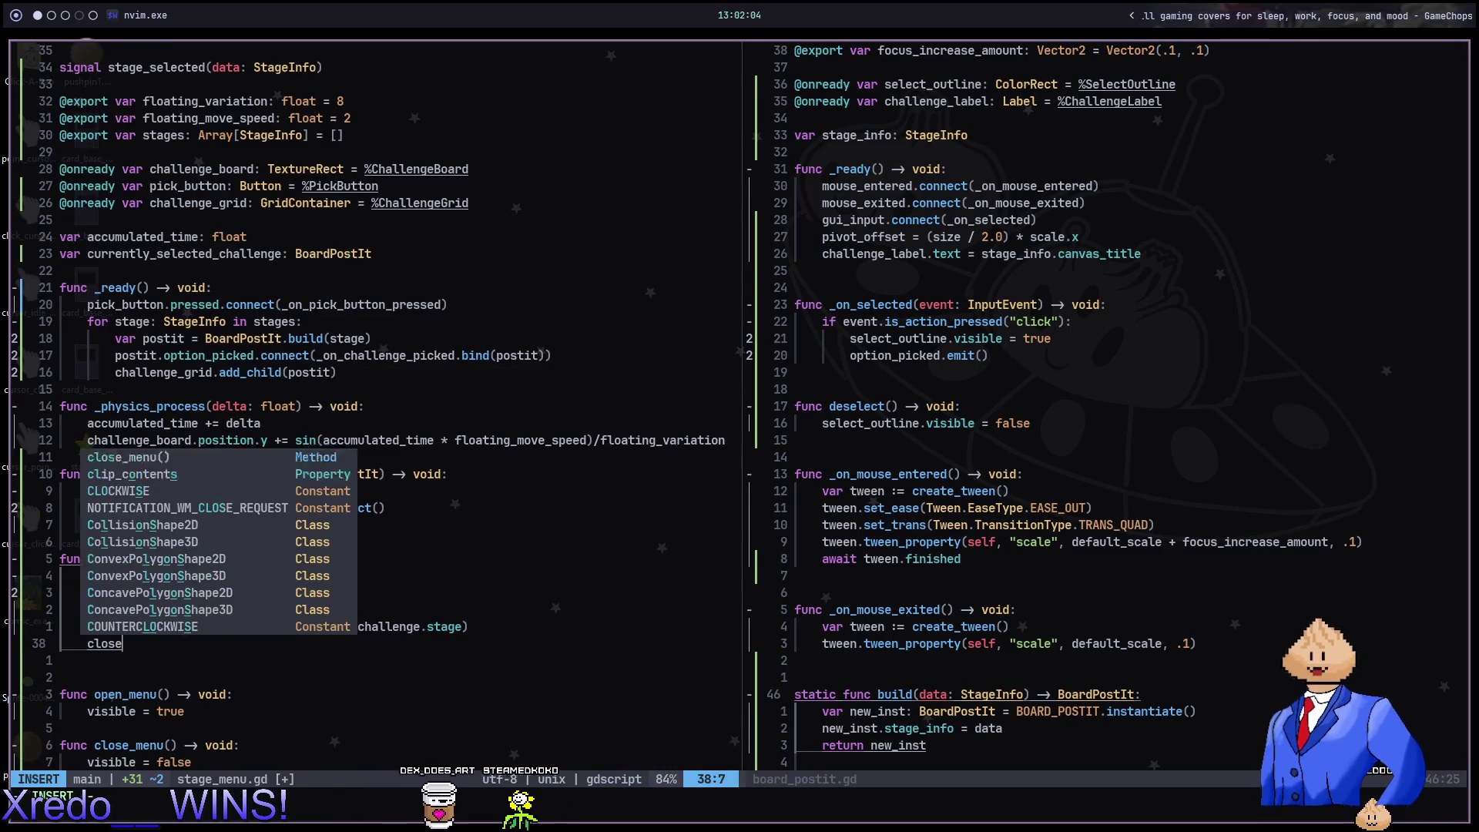
pyautogui.press('Escape')
pyautogui.write(':w')
pyautogui.press('Return')
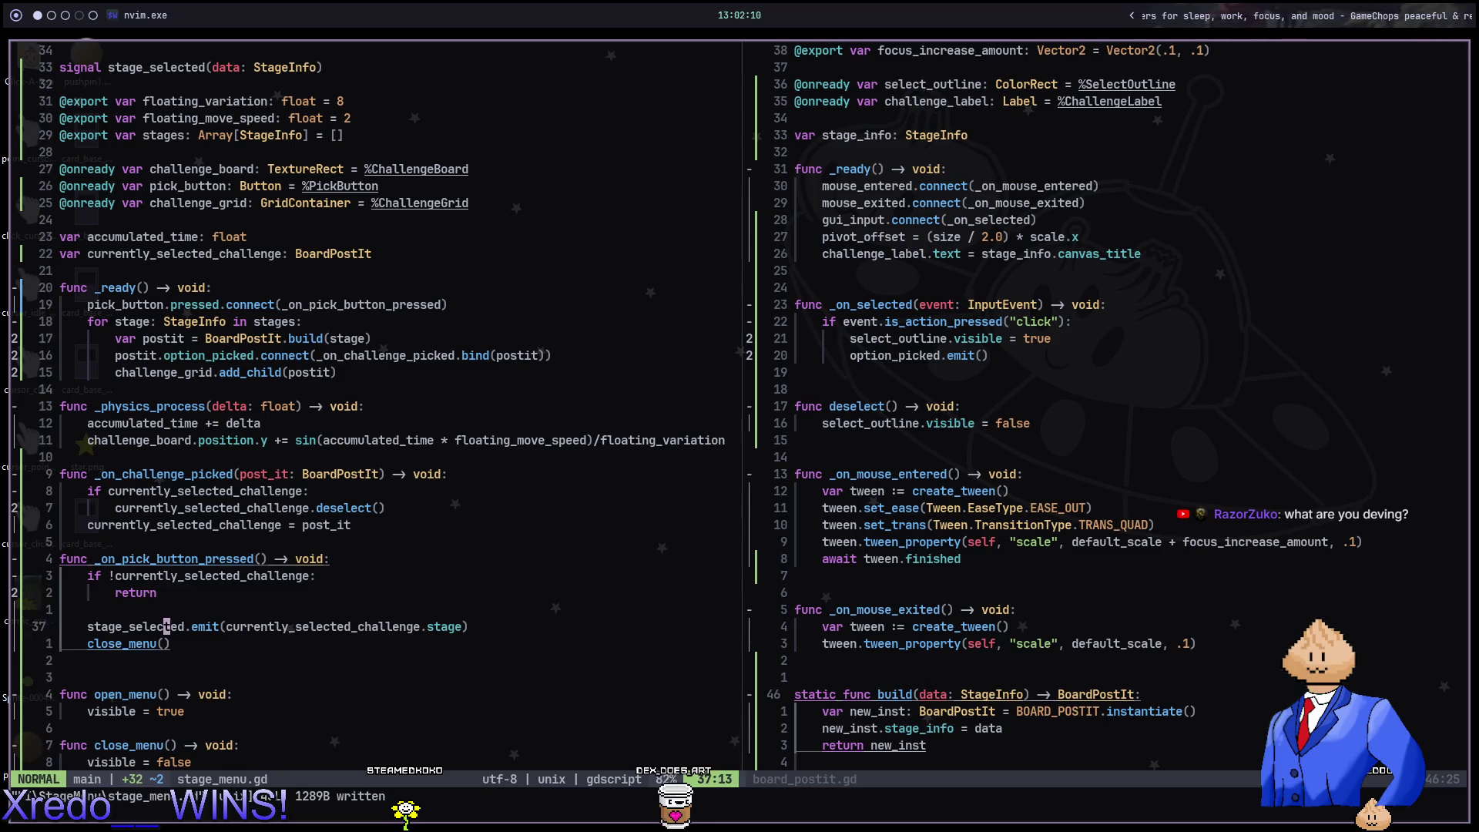
pyautogui.press('w')
pyautogui.press('w')
pyautogui.press('w')
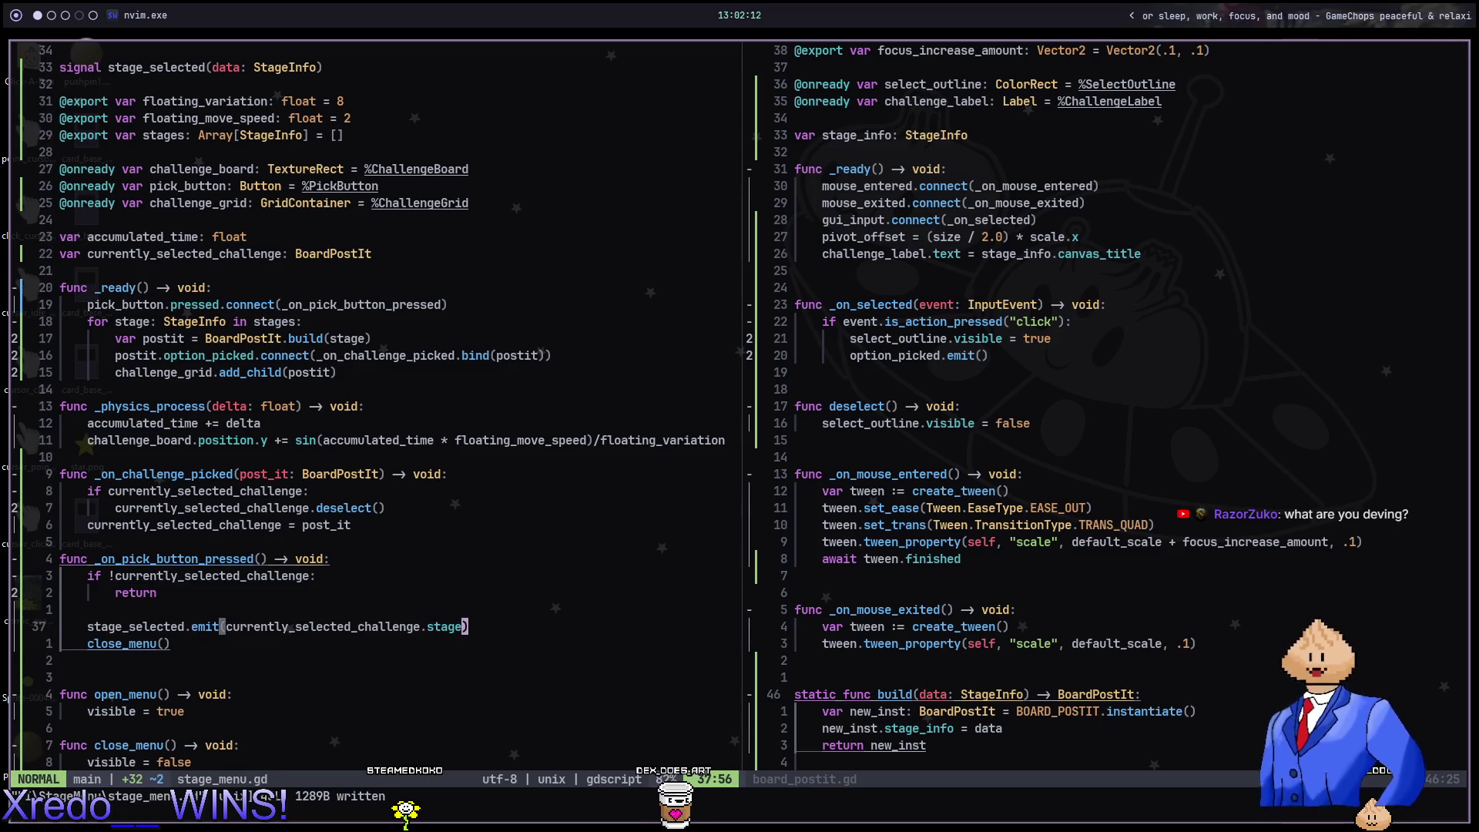
# Step: Open room_edit_menu.gd through the project file finder by searching 'ro'
pyautogui.press('space')
pyautogui.press('f')
pyautogui.press('f')
pyautogui.write('ro')
pyautogui.press('Return')
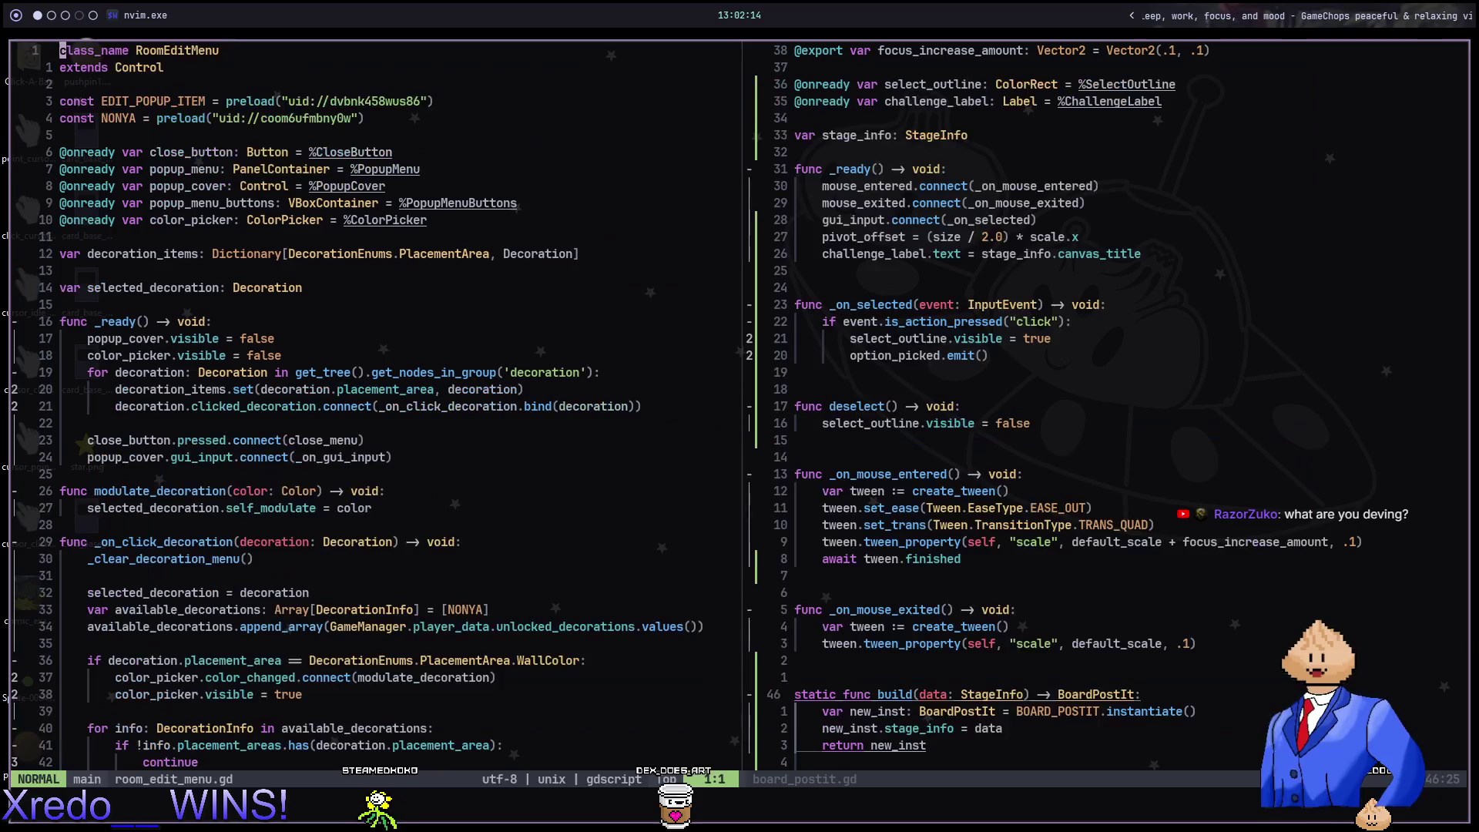
# Step: Open room.gd through the project file finder
pyautogui.press('space')
pyautogui.press('f')
pyautogui.press('f')
pyautogui.write('room')
pyautogui.press('Down')
pyautogui.press('Return')
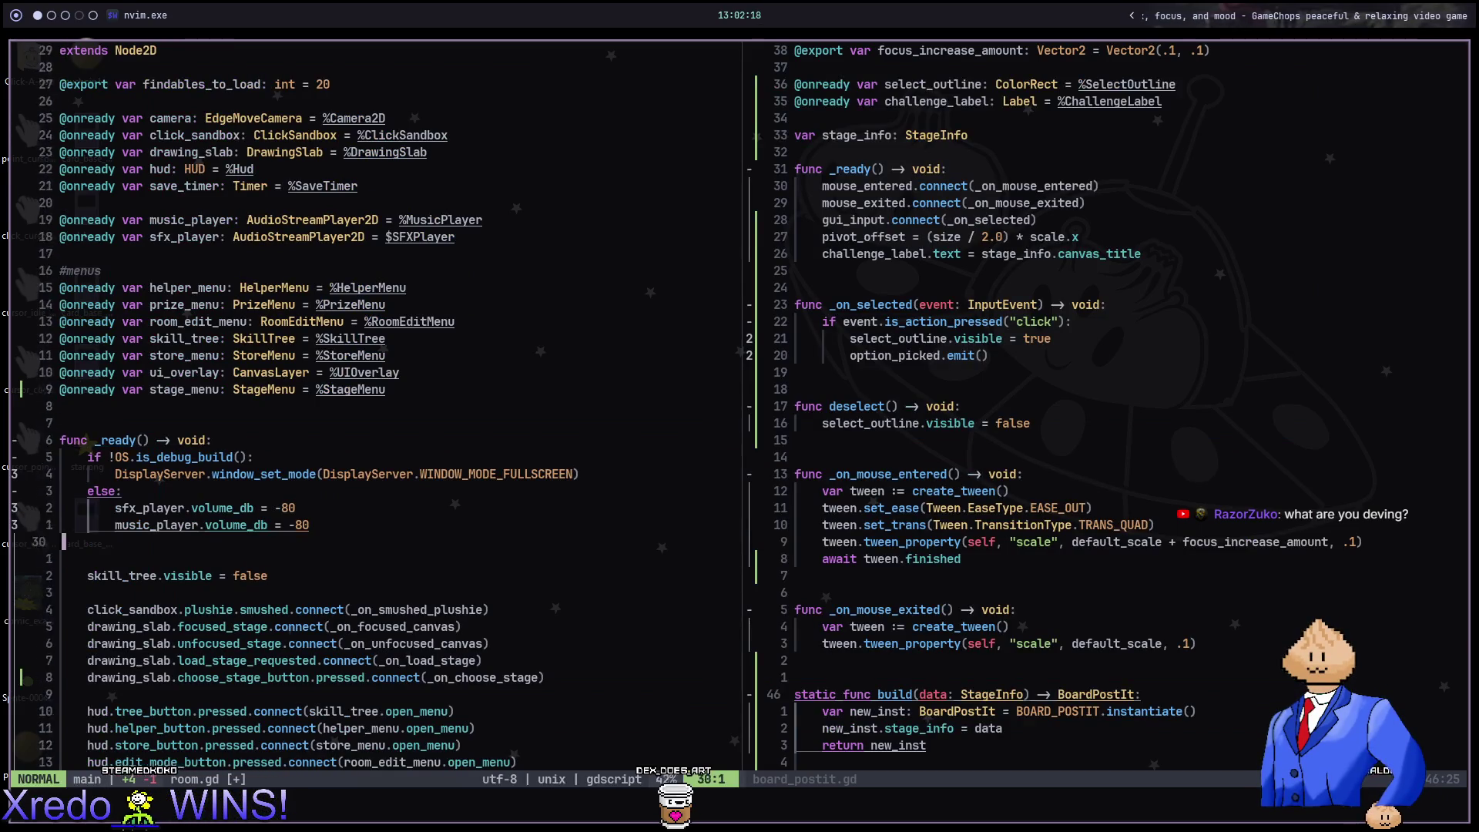
# Step: Add a stage_menu line below the hud connections in _ready and save room.gd
pyautogui.press('3')
pyautogui.press('3')
pyautogui.press('j')
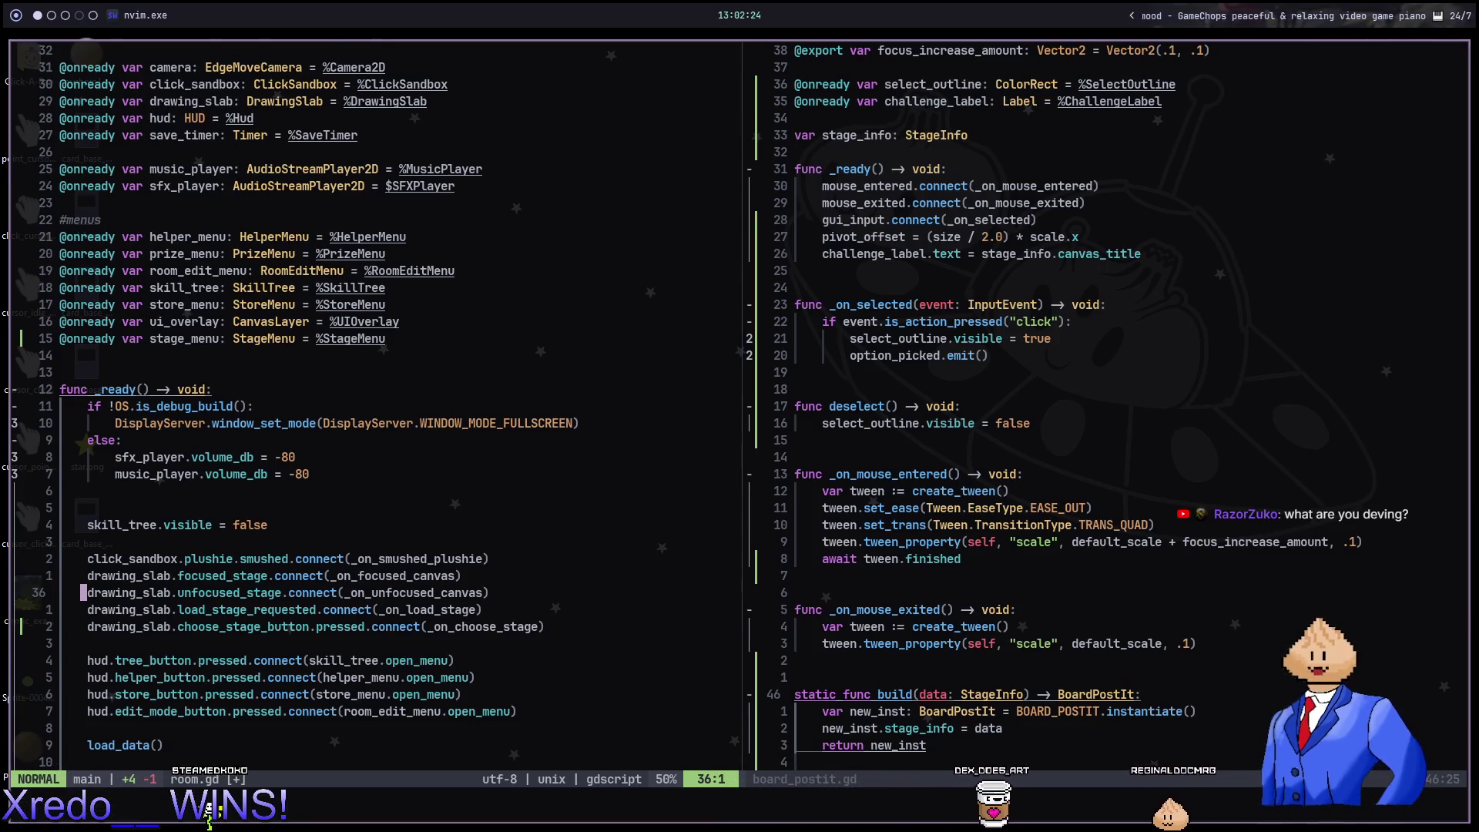
pyautogui.press('j')
pyautogui.press('j')
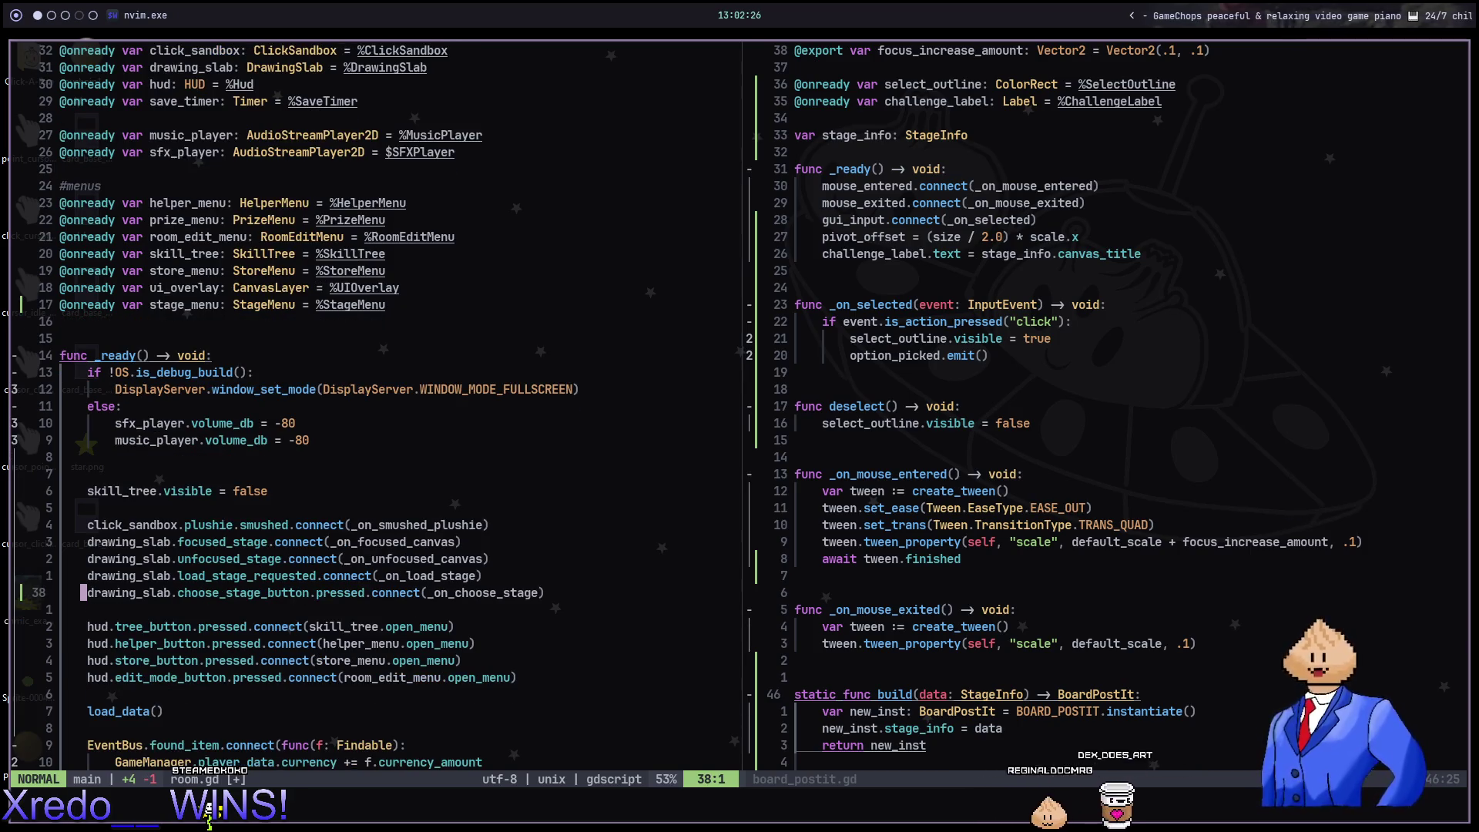
pyautogui.press('j')
pyautogui.press('j')
pyautogui.press('j')
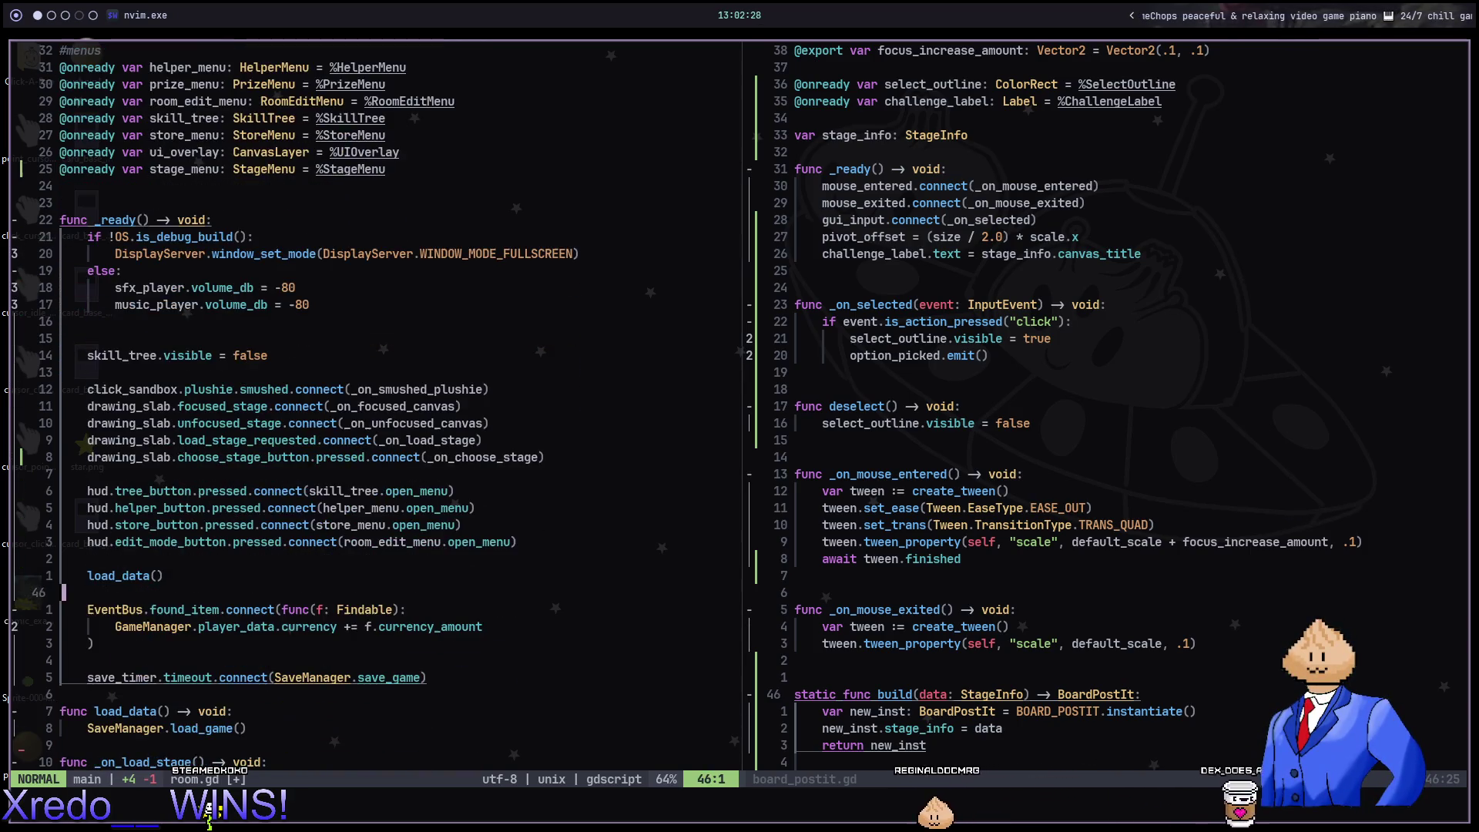
pyautogui.write('otage')
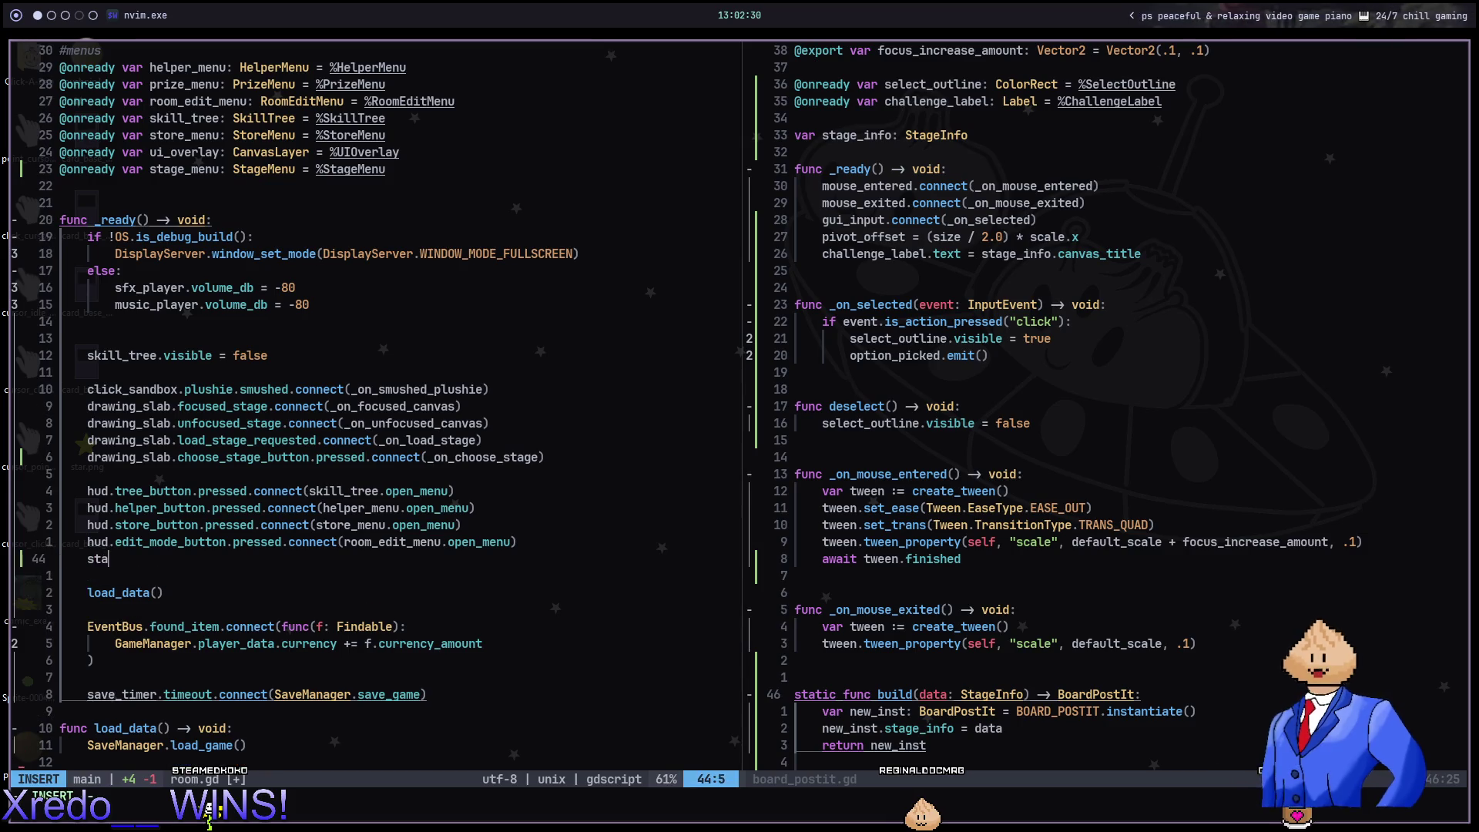
pyautogui.write('O')
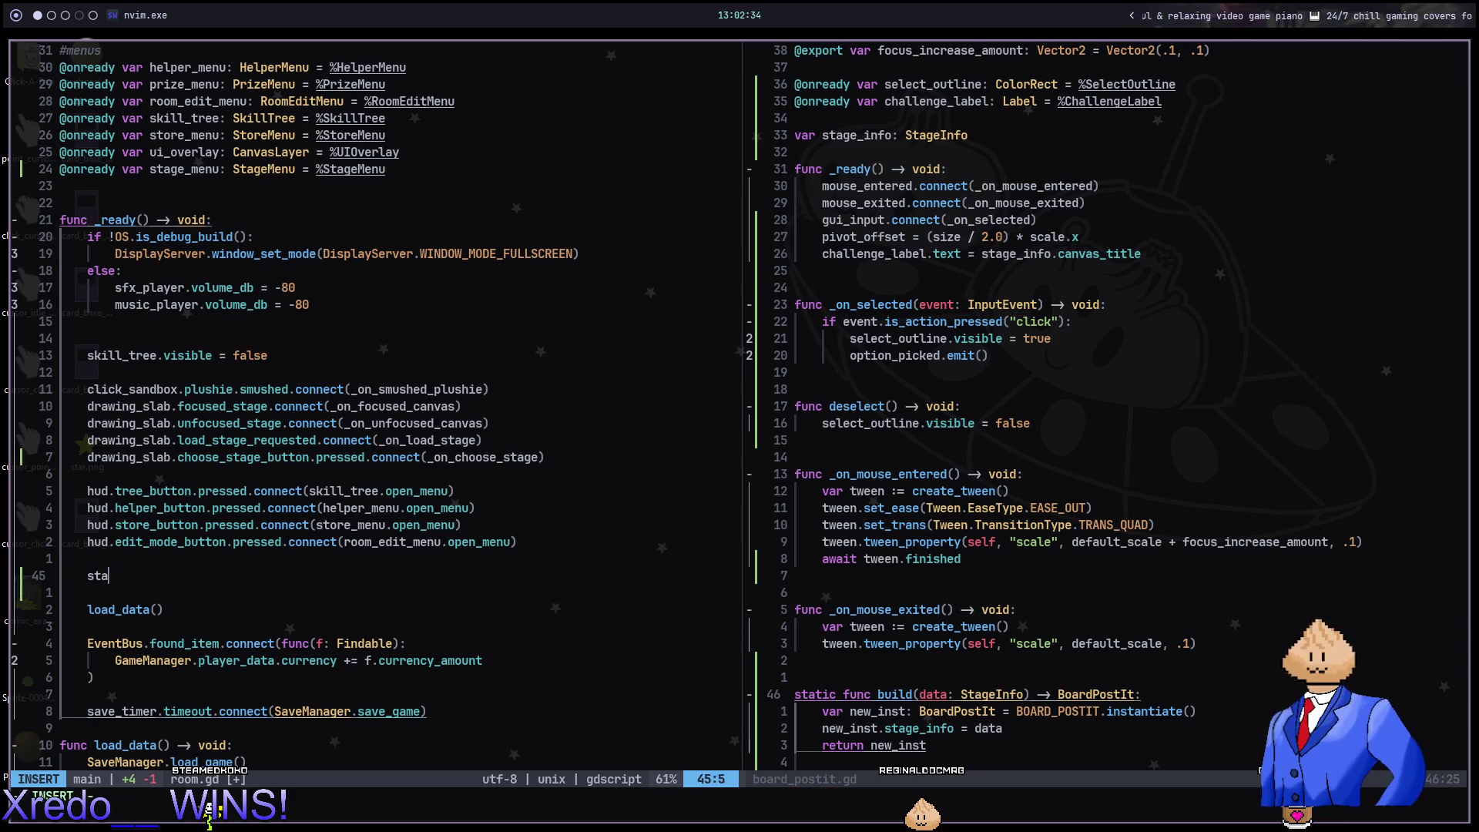
pyautogui.write('u')
pyautogui.press('Escape')
pyautogui.press('a')
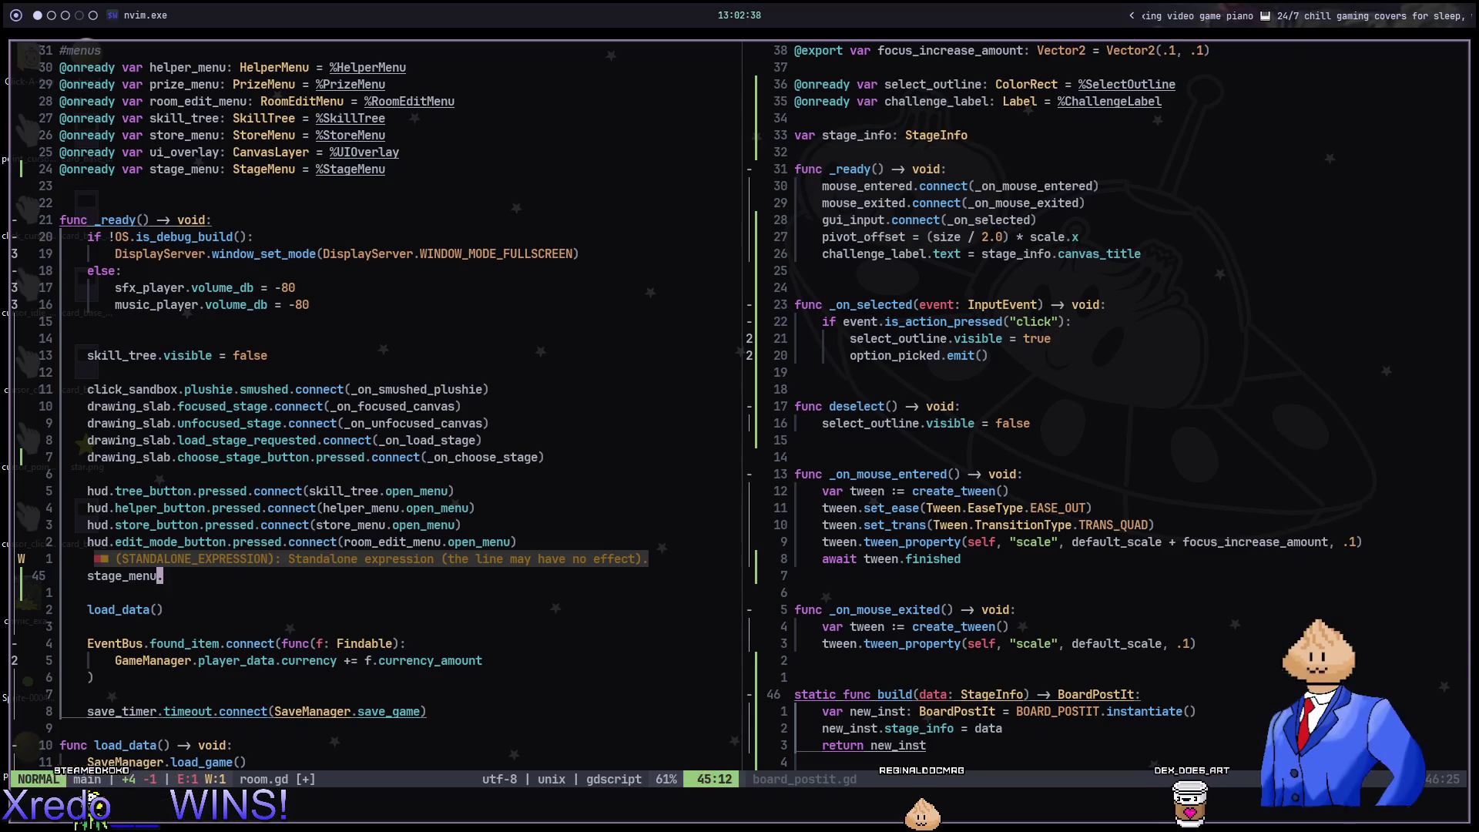
pyautogui.hotkey('ctrl', 's')
# Step: Cycle buffers through room_edit_menu.gd and stage_menu.gd, returning to room.gd
pyautogui.hotkey('ctrl', '6')
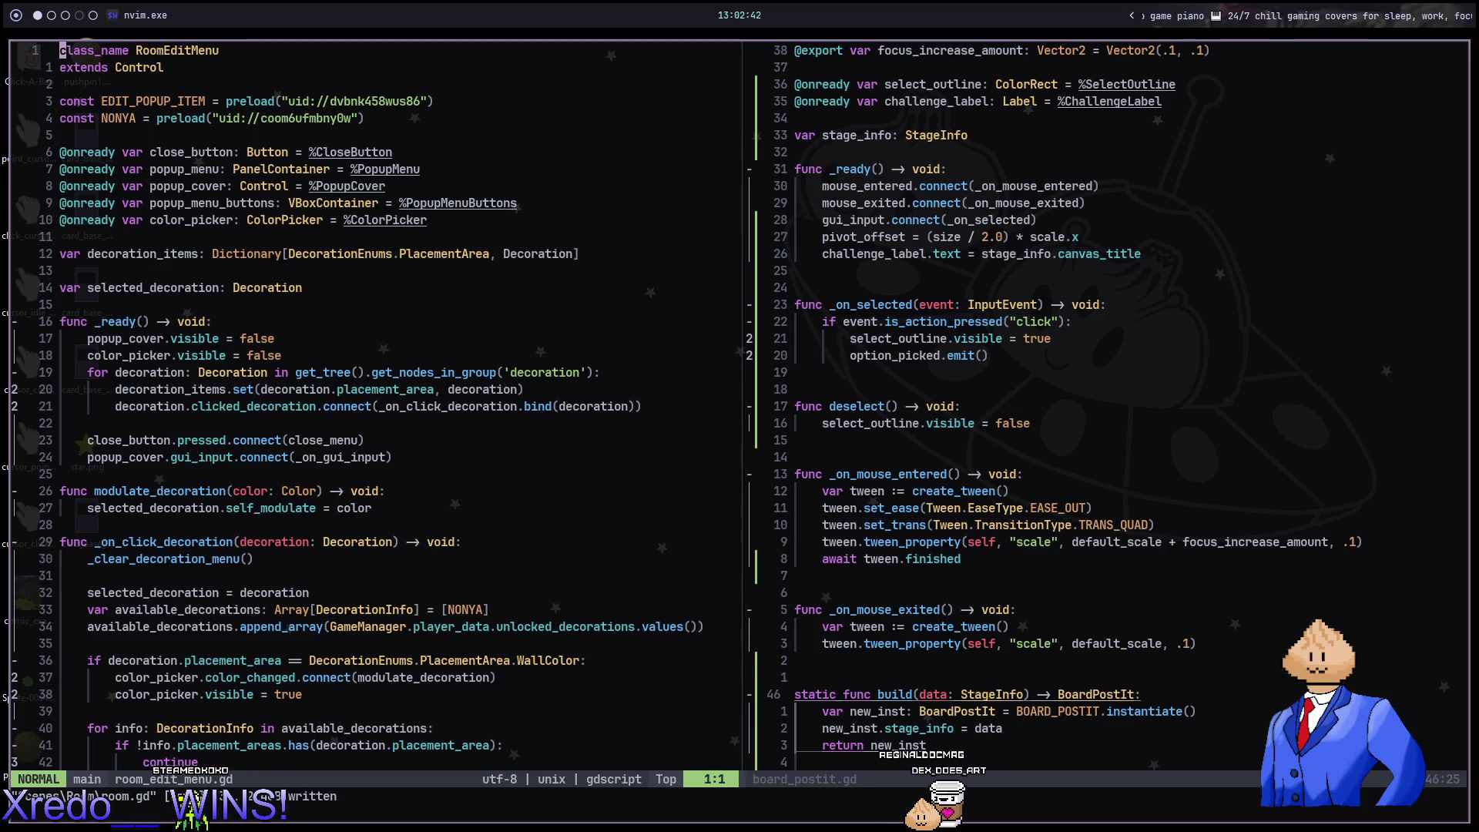
pyautogui.hotkey('ctrl', '6')
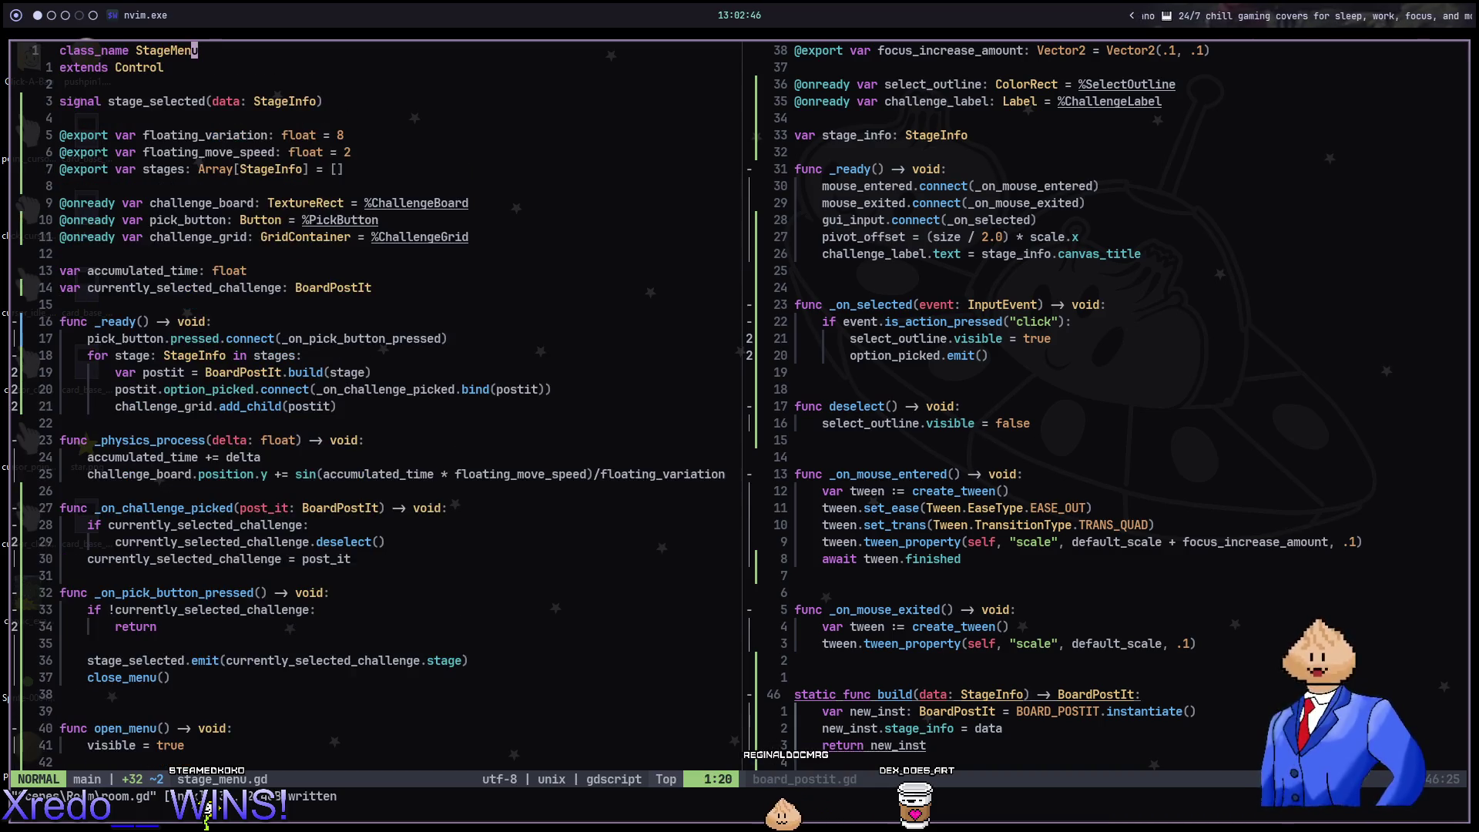
pyautogui.hotkey('ctrl', '6')
# Step: Extend the line to stage_menu.stage_selected.connect(drawing_slab._on_choose_stage)
pyautogui.write('A.stage_sele')
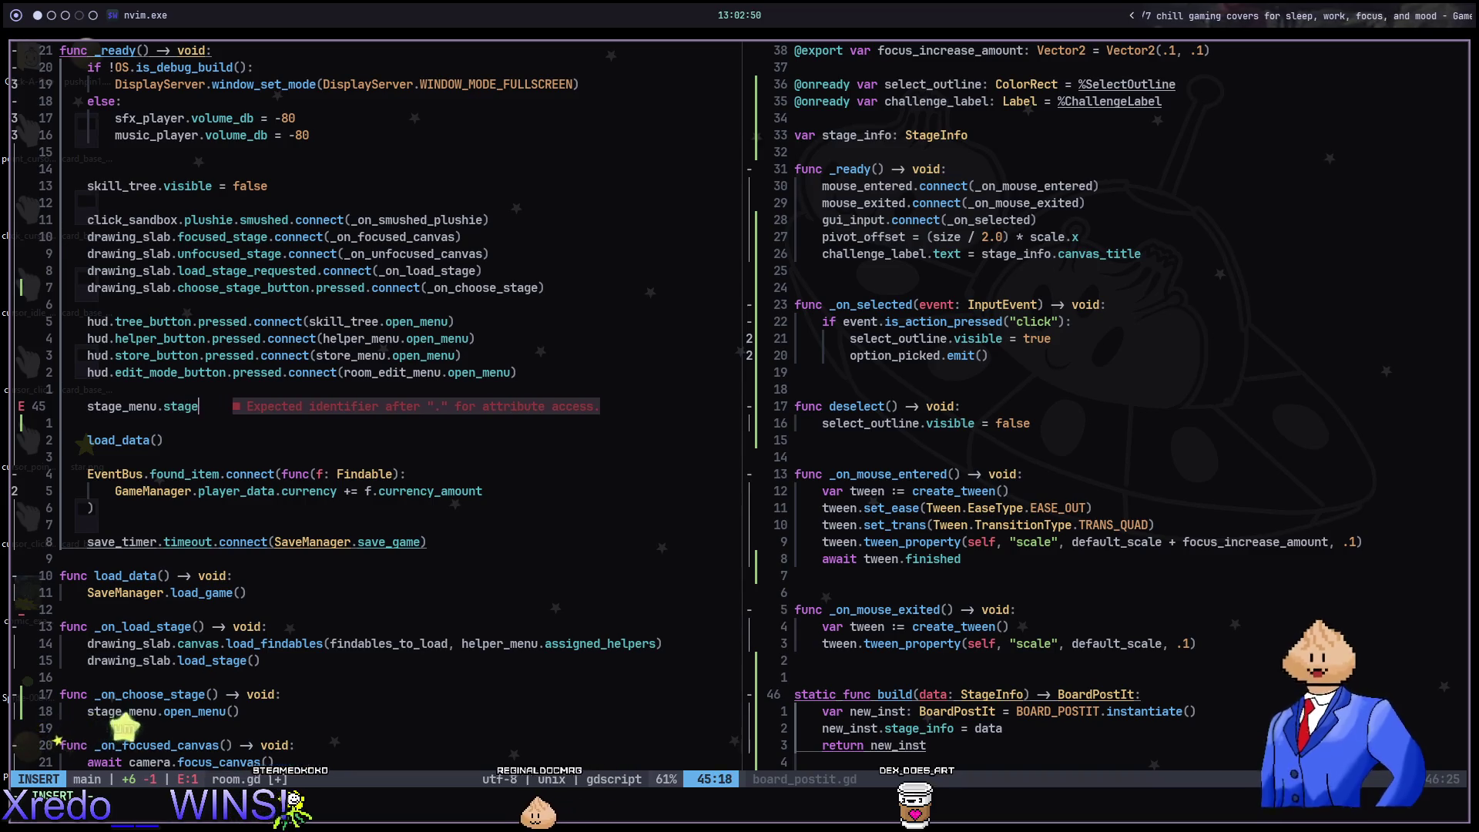
pyautogui.write('cted()')
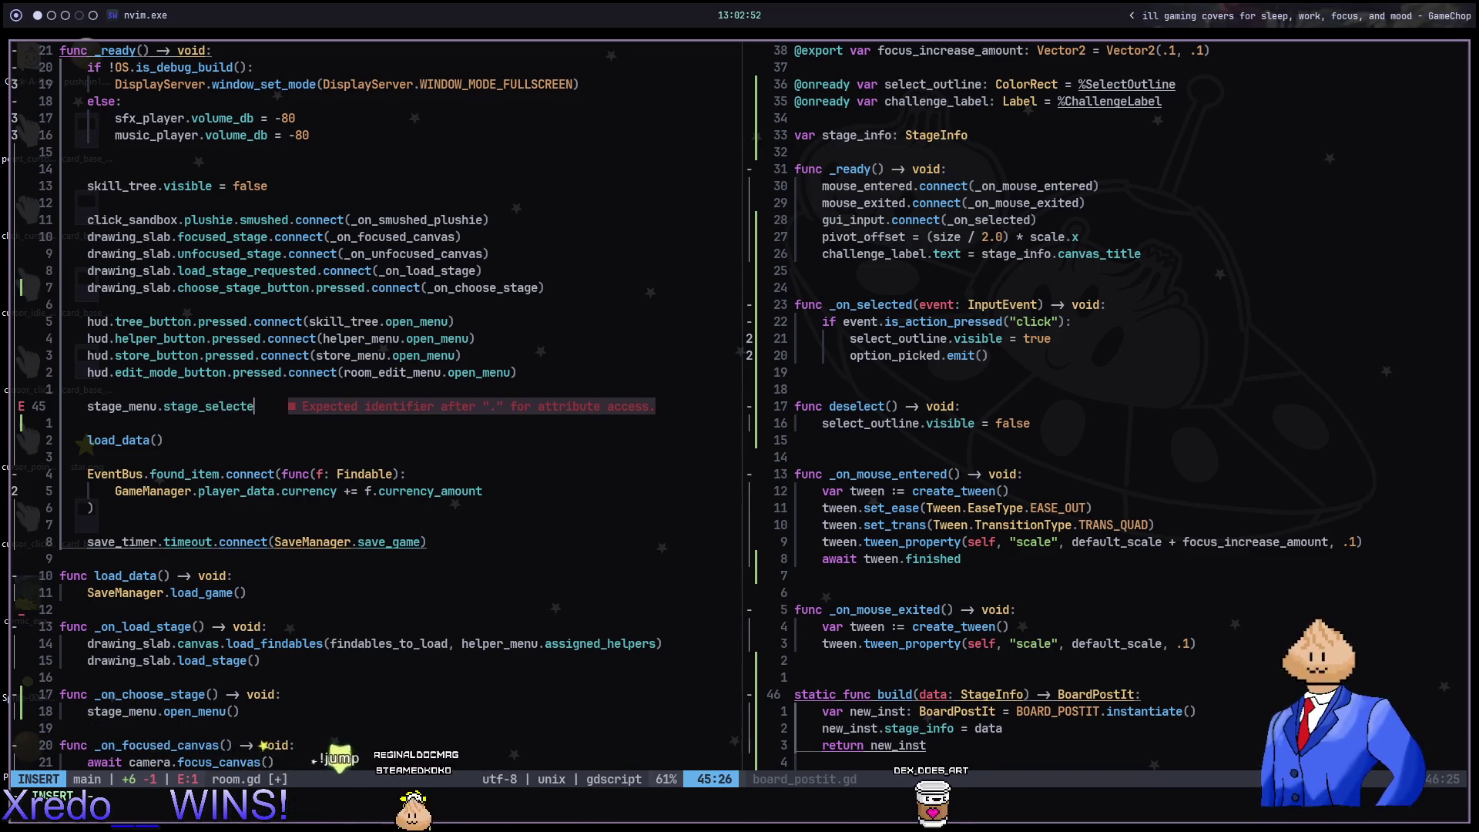
pyautogui.press('Escape')
pyautogui.write('hi.connect(')
pyautogui.press('Right')
pyautogui.write('drawing_sla')
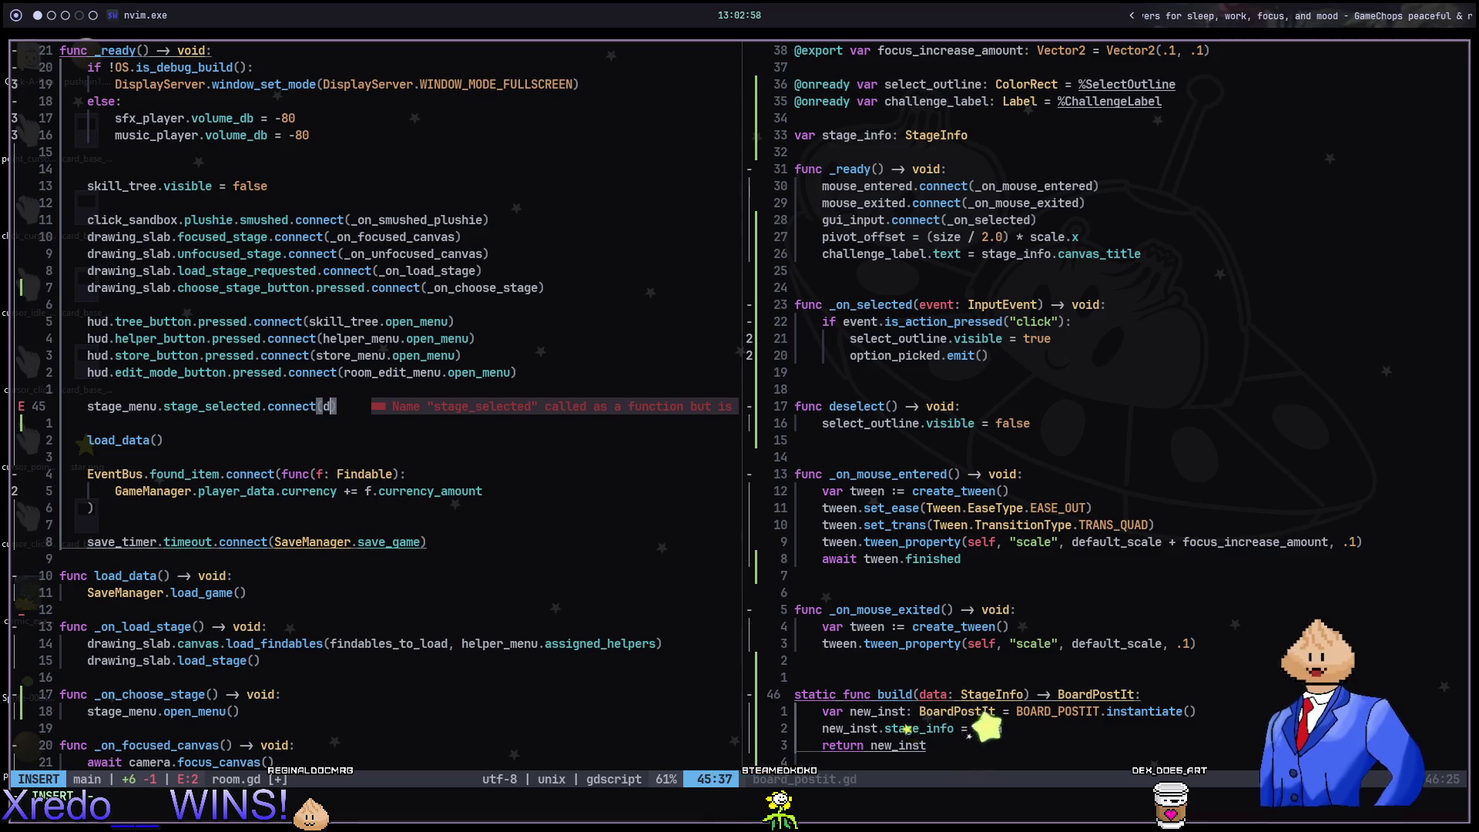
pyautogui.write('b._')
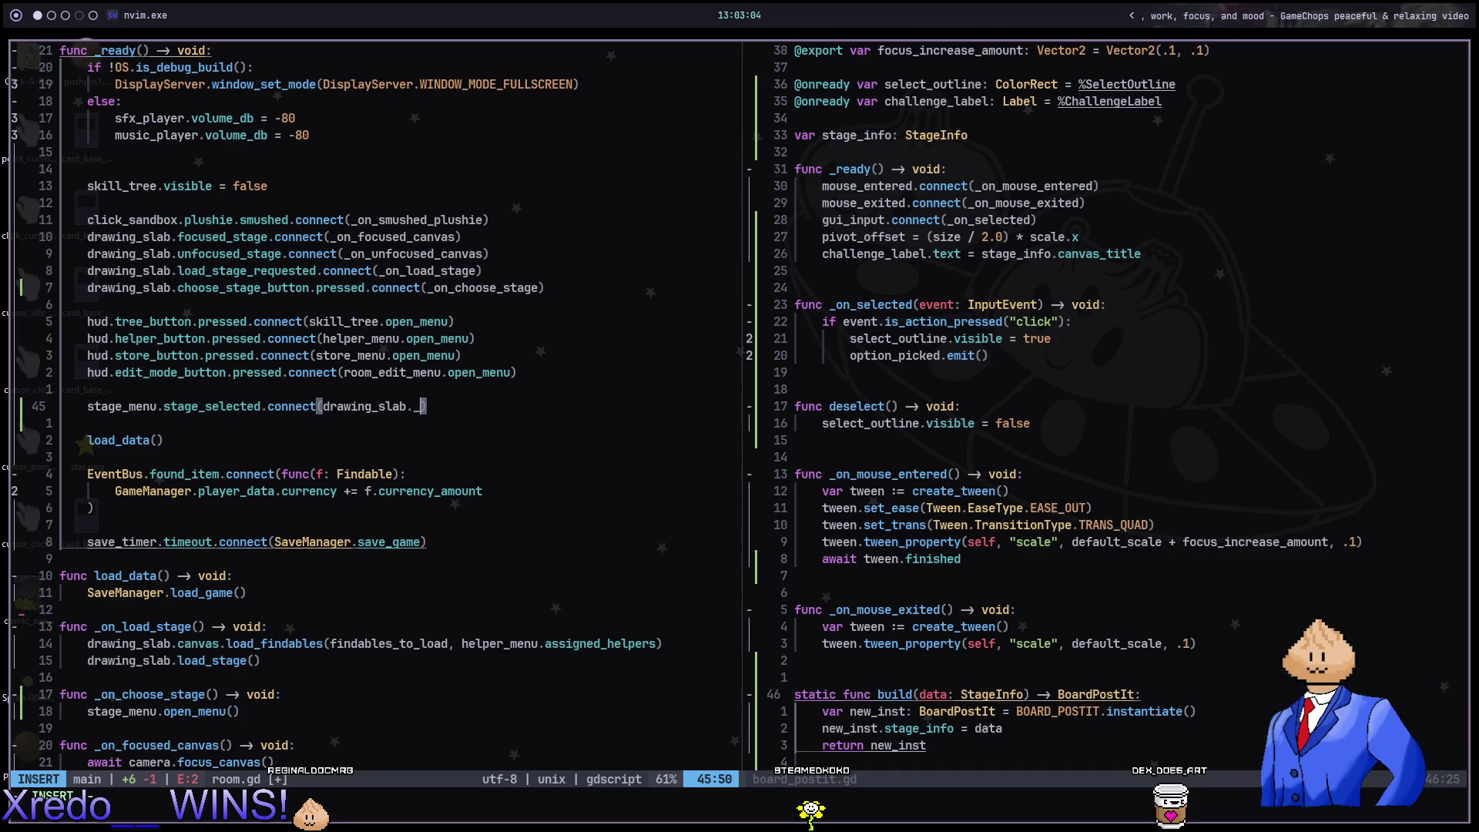
pyautogui.write('onc')
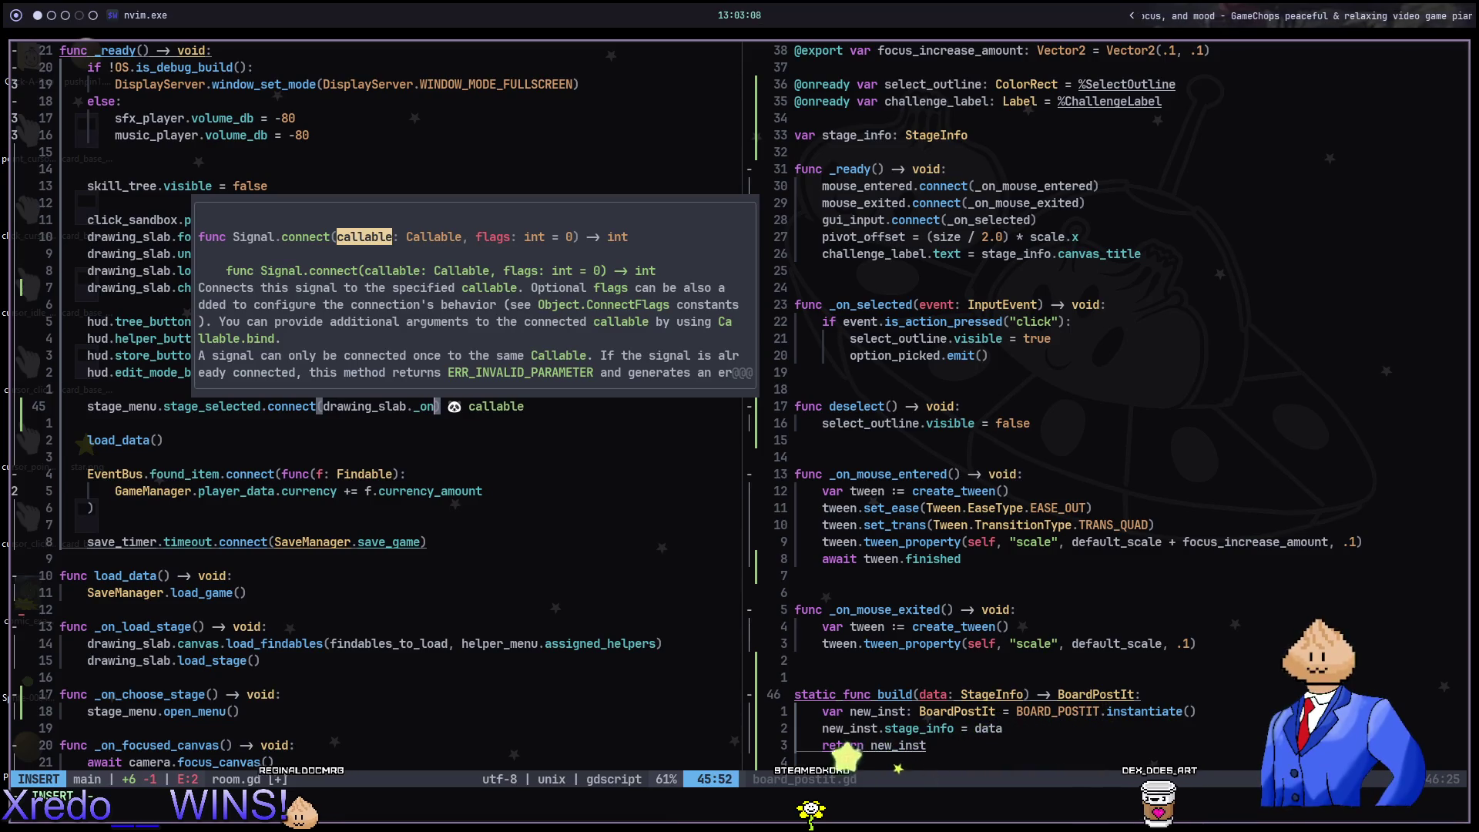
pyautogui.press('BackSpace')
pyautogui.write('_')
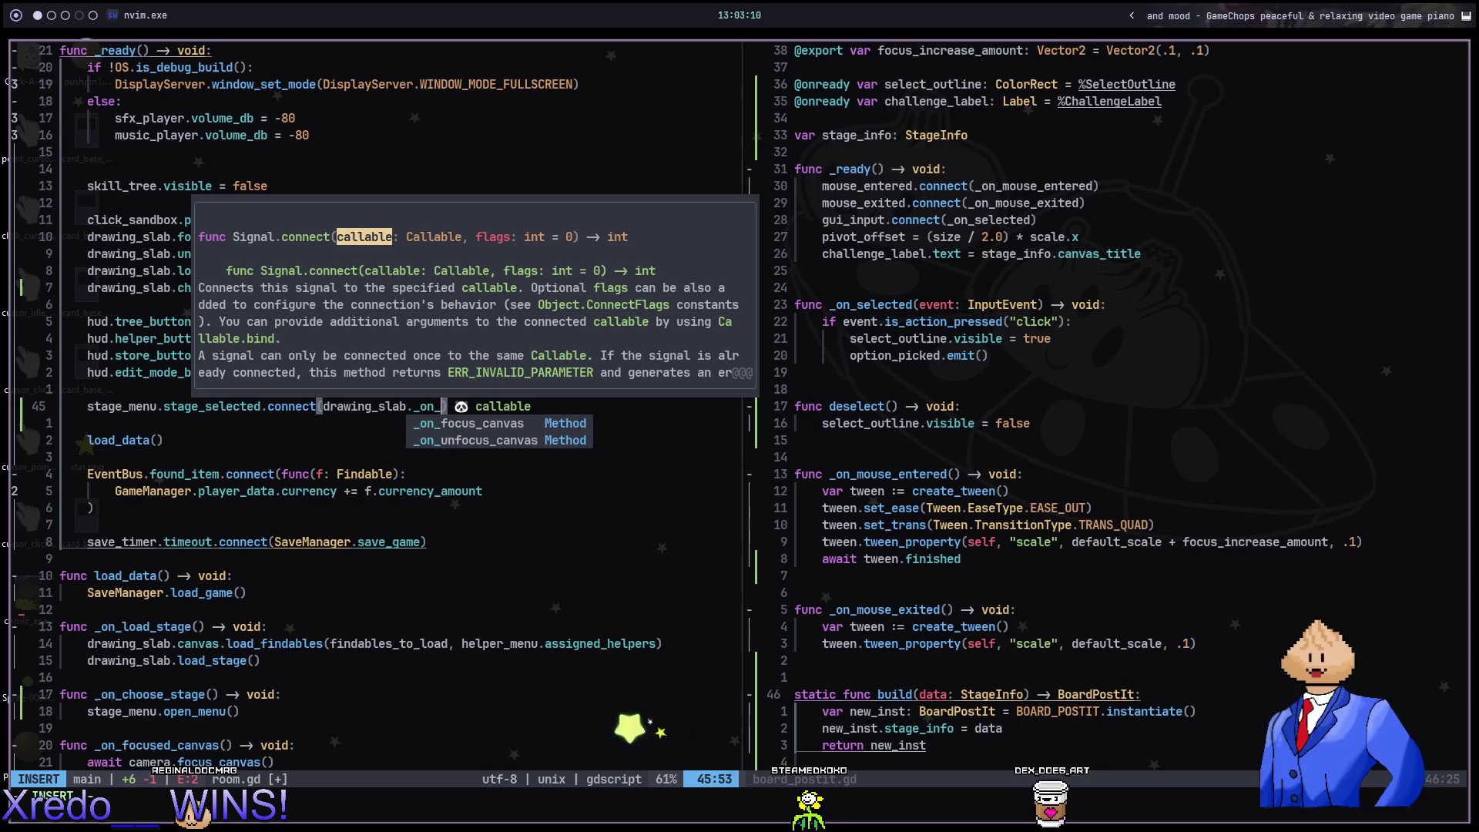
pyautogui.write('choose')
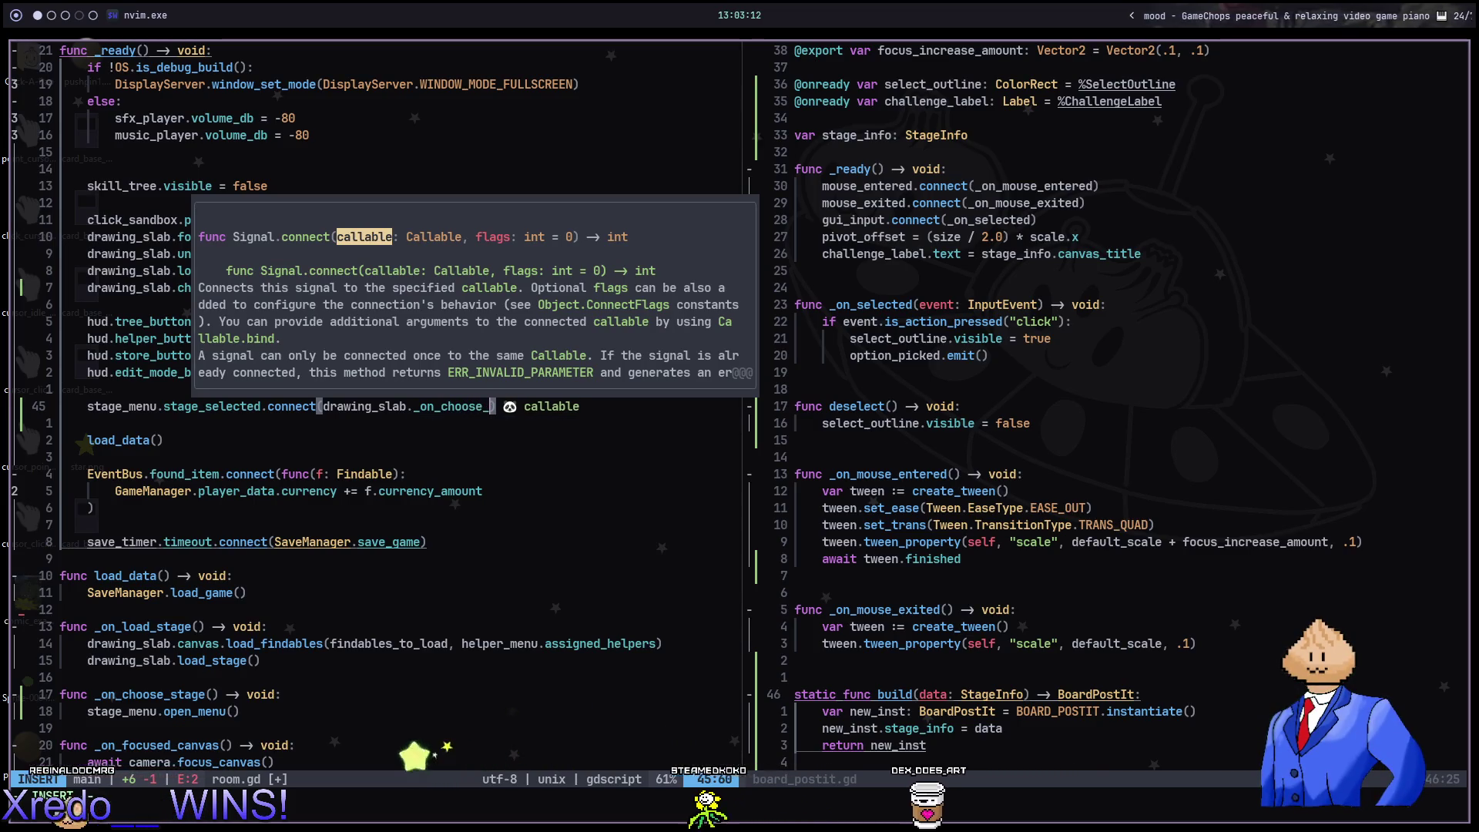
pyautogui.write('_stage')
pyautogui.press('Escape')
# Step: Add a blank line above the hud connections and inspect the _on_choose_stage and _on_load_stage definitions
pyautogui.press('k')
pyautogui.press('k')
pyautogui.press('k')
pyautogui.press('O')
pyautogui.press('Escape')
pyautogui.click(368, 287)
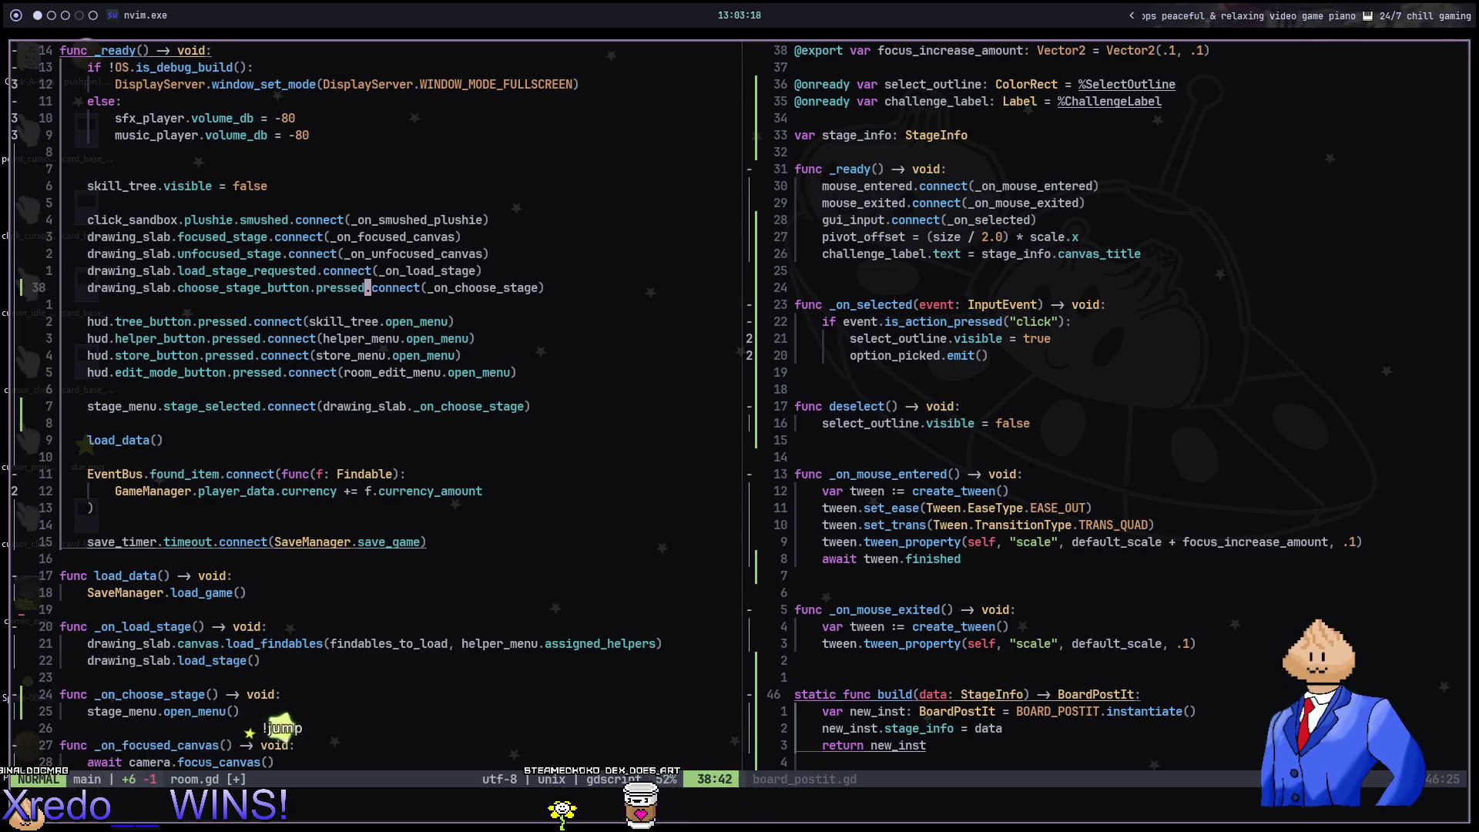
pyautogui.press('g')
pyautogui.press('d')
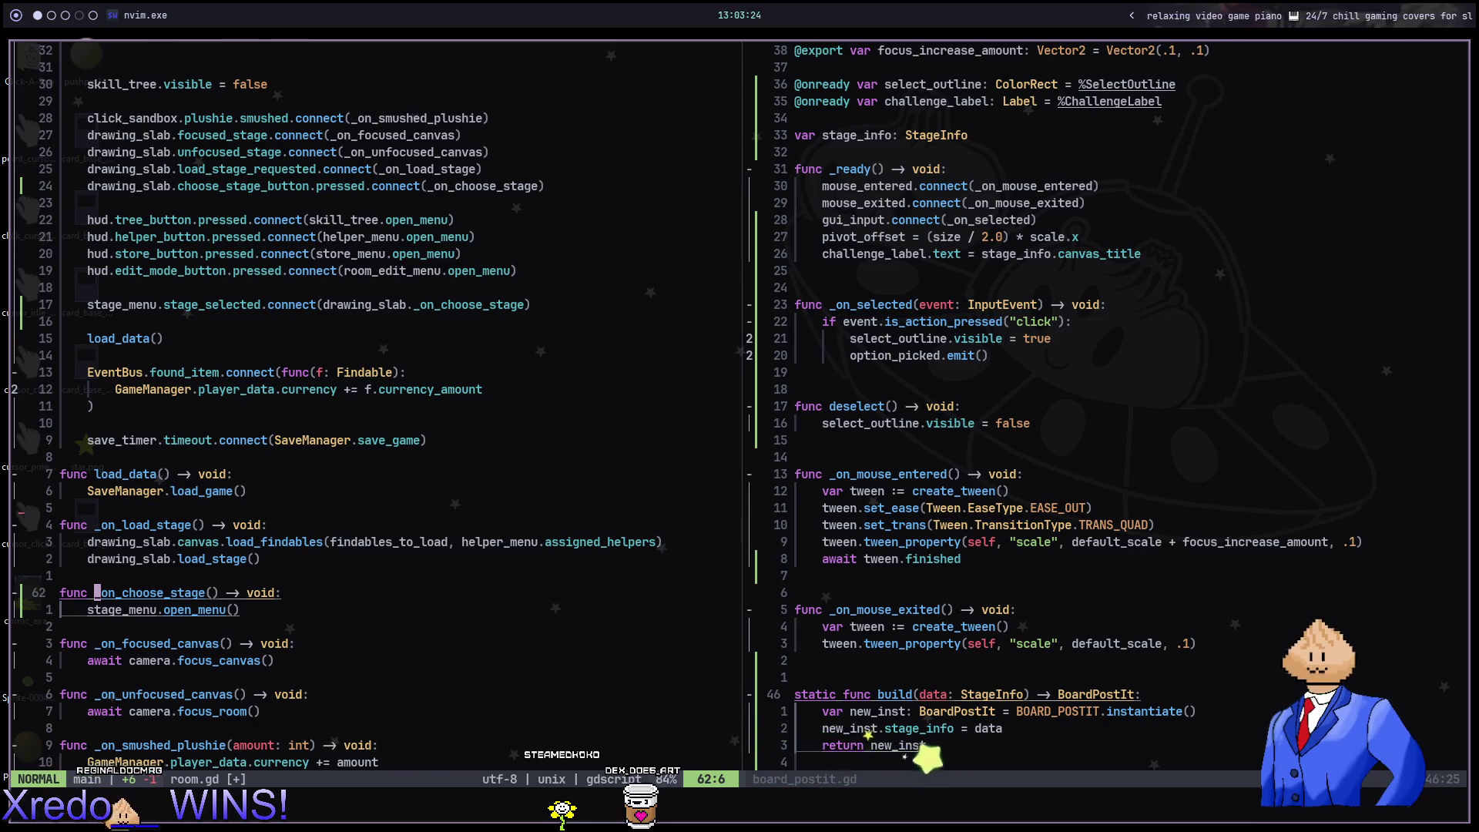
pyautogui.hotkey('ctrl', 'o')
pyautogui.click(431, 271)
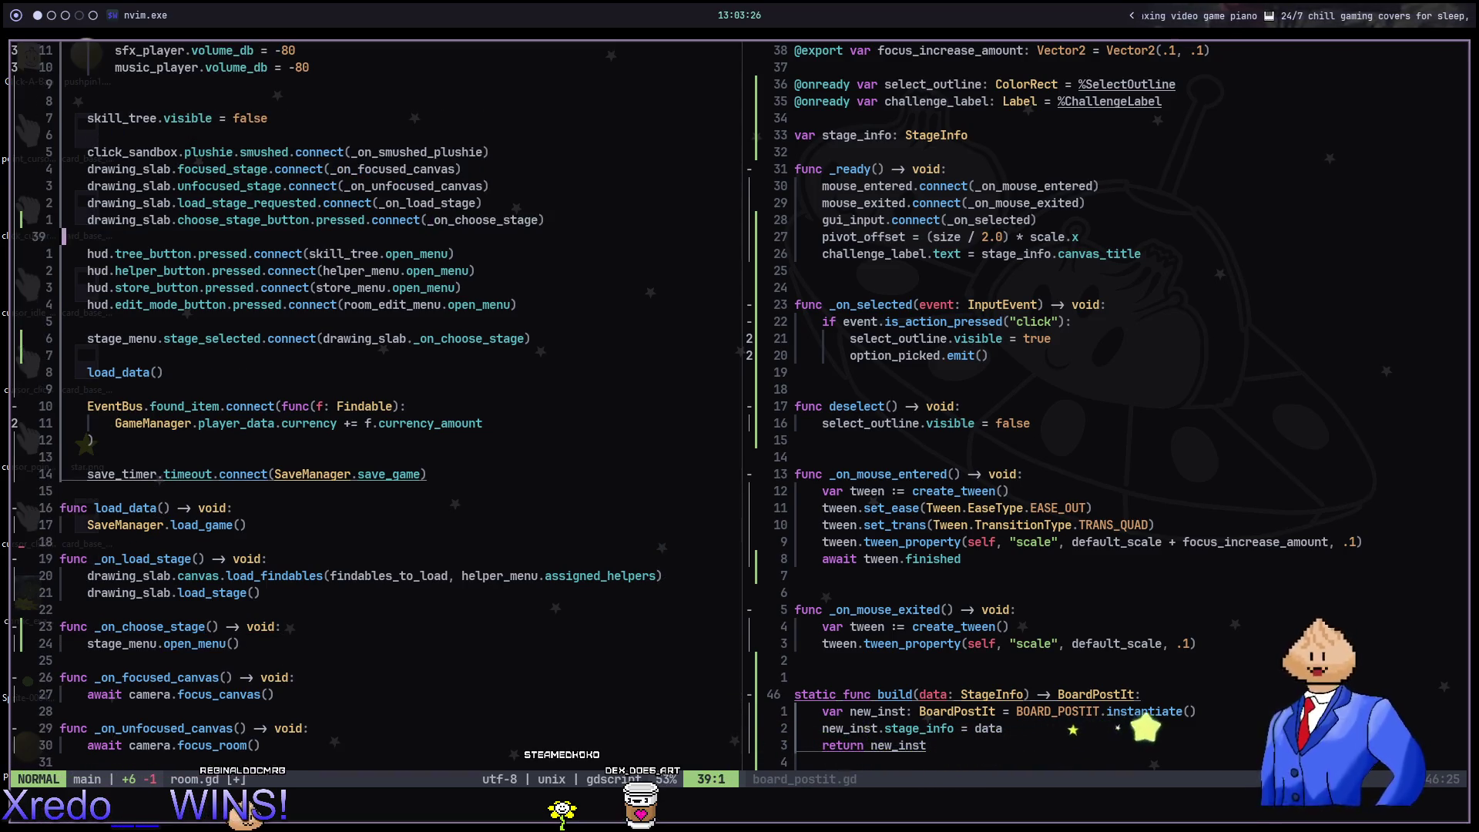
pyautogui.press('k')
pyautogui.press('k')
pyautogui.press('k')
pyautogui.press('g')
pyautogui.press('d')
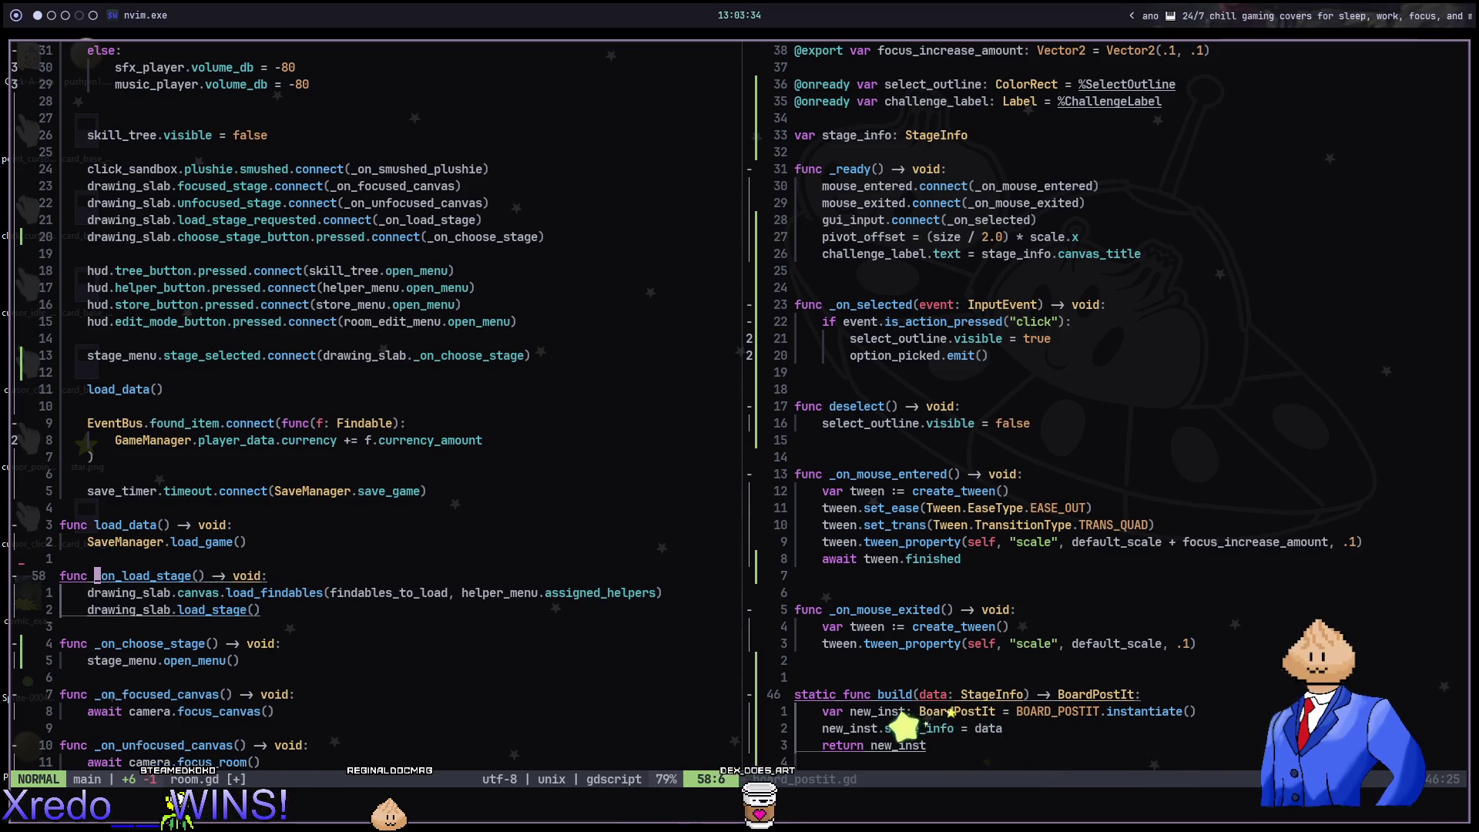
pyautogui.hotkey('ctrl', 'o')
# Step: Replace drawing_slab._on_choose_stage with set_stage as the stage_selected handler
pyautogui.press('j')
pyautogui.press('j')
pyautogui.press('j')
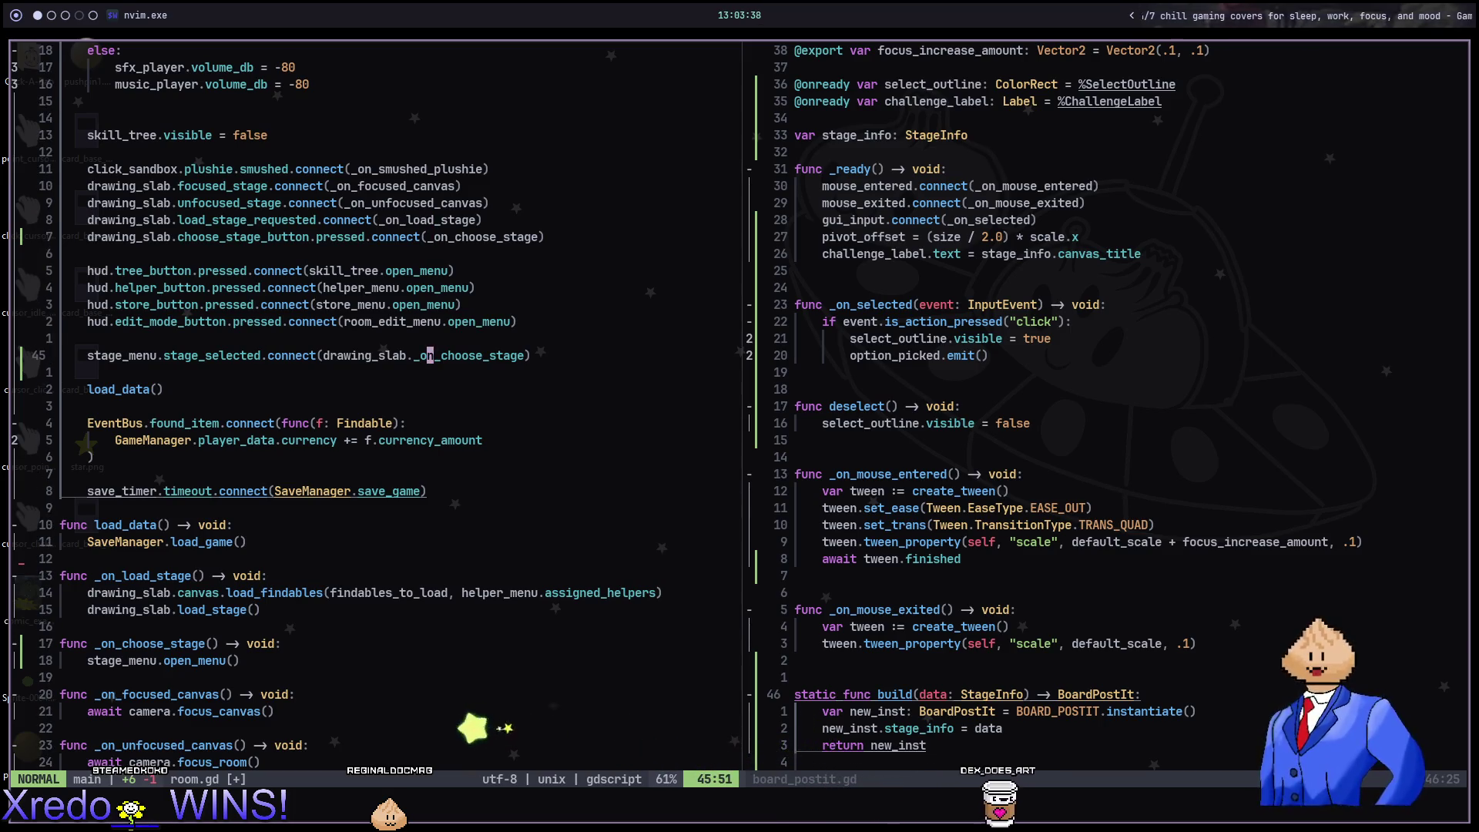
pyautogui.press('c')
pyautogui.press('i')
pyautogui.press('w')
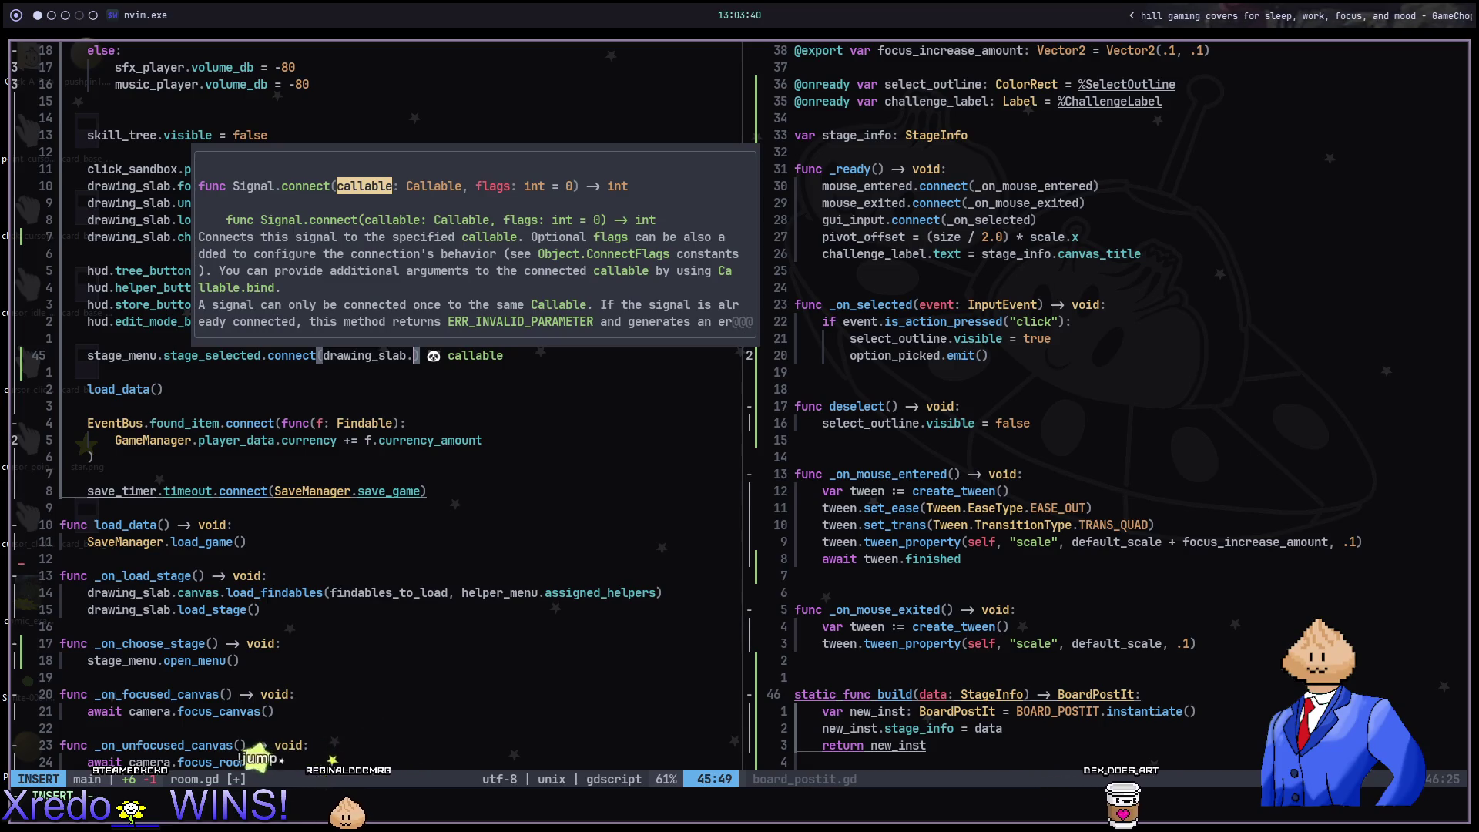
pyautogui.press('BackSpace')
pyautogui.hotkey('ctrl', 'w')
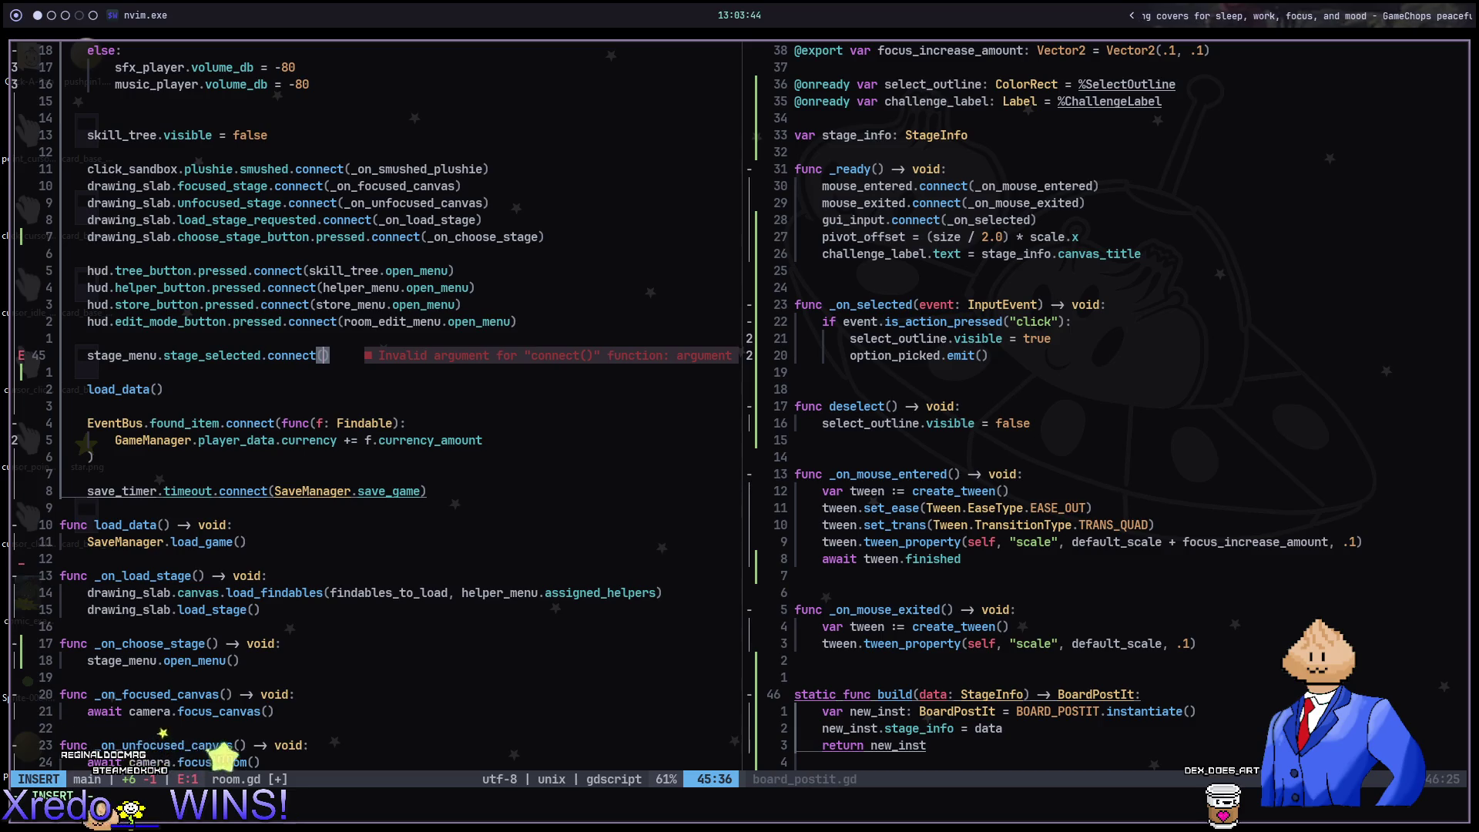
pyautogui.hotkey('ctrl', 'k')
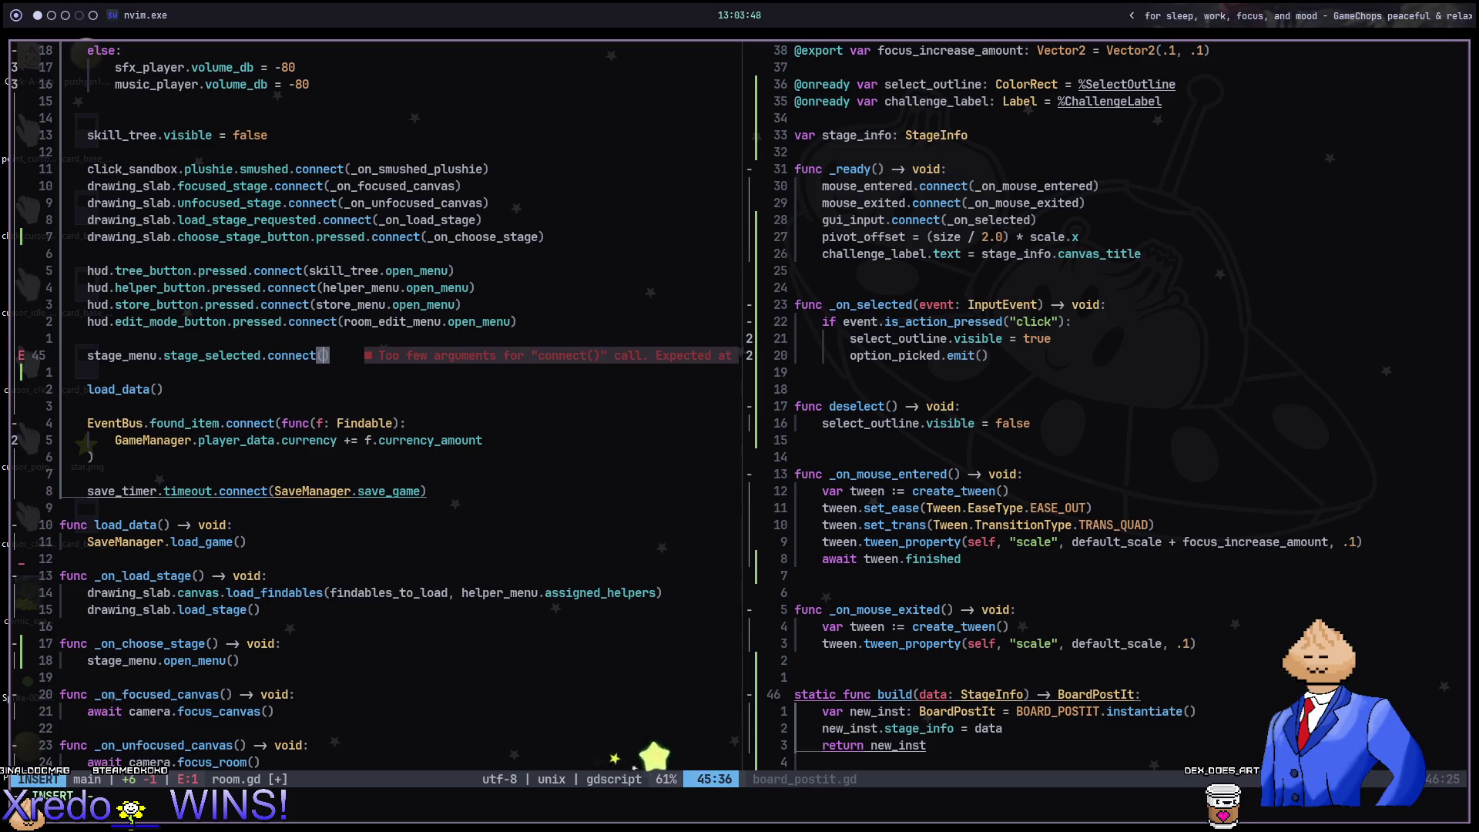
pyautogui.hotkey('ctrl', 'k')
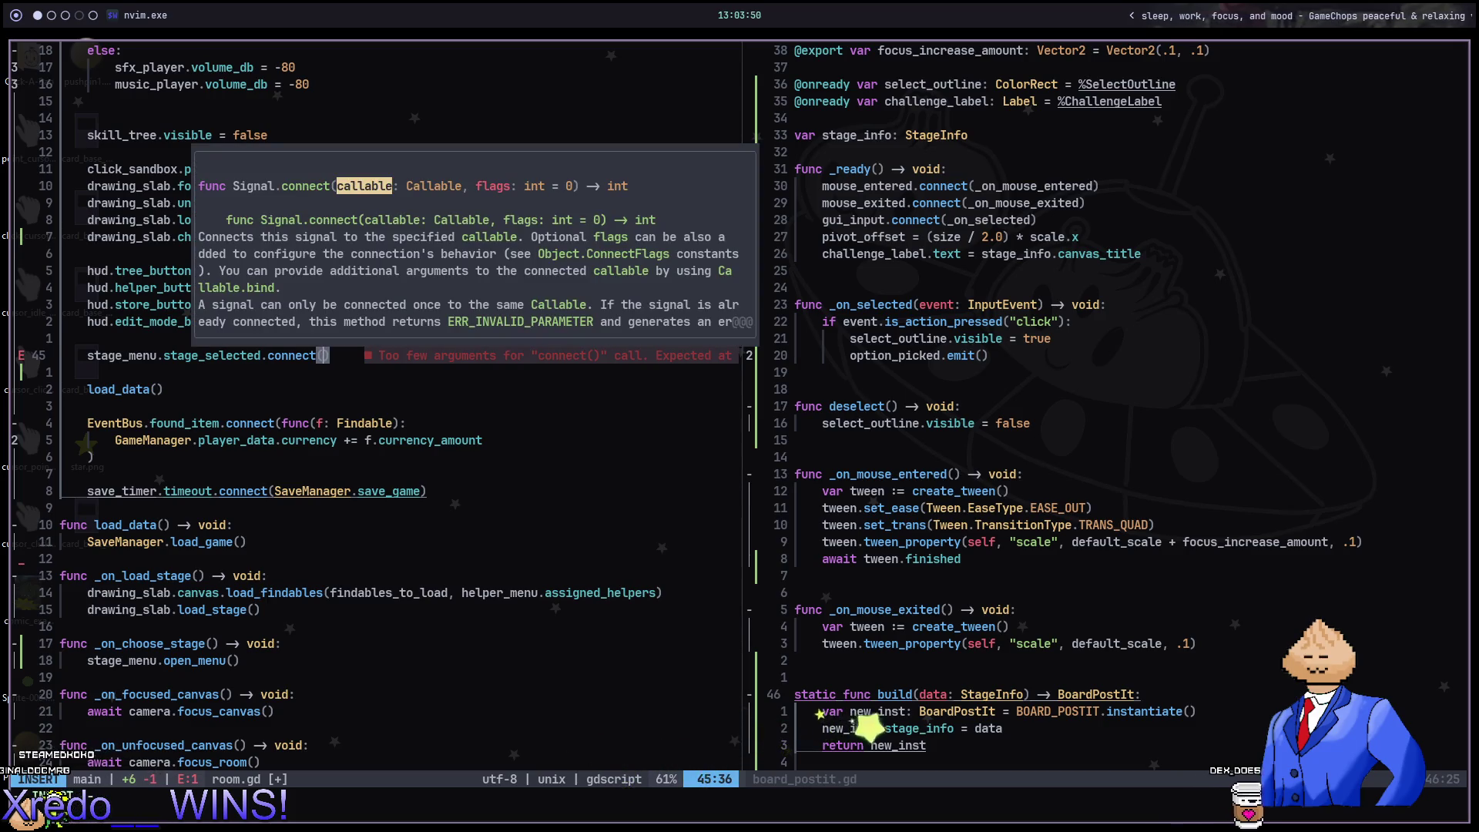
pyautogui.write('set_stage')
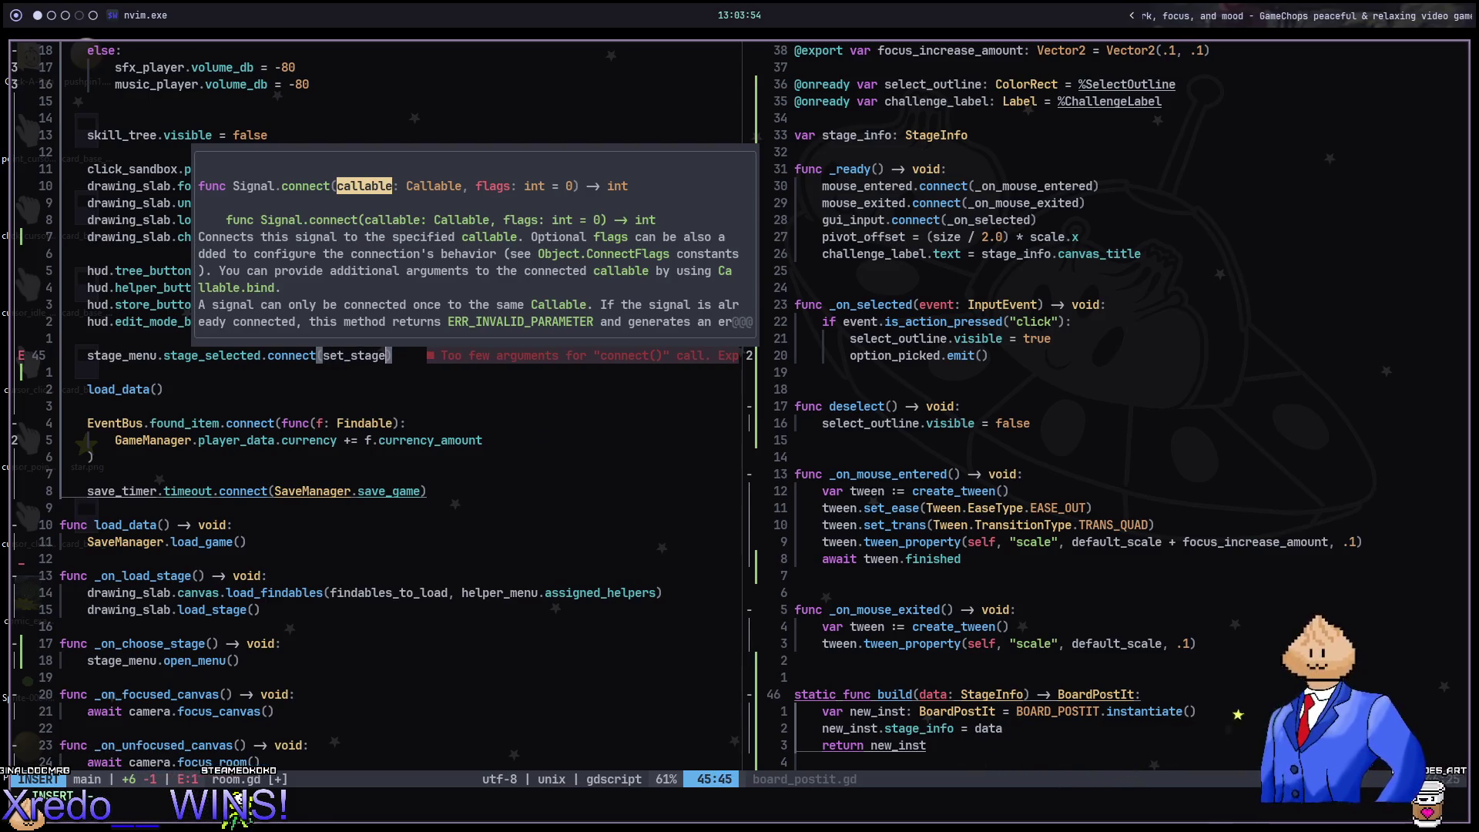
pyautogui.press('Escape')
# Step: Open blank lines above _on_load_stage for a new function
pyautogui.press('1')
pyautogui.press('2')
pyautogui.press('j')
pyautogui.press('$')
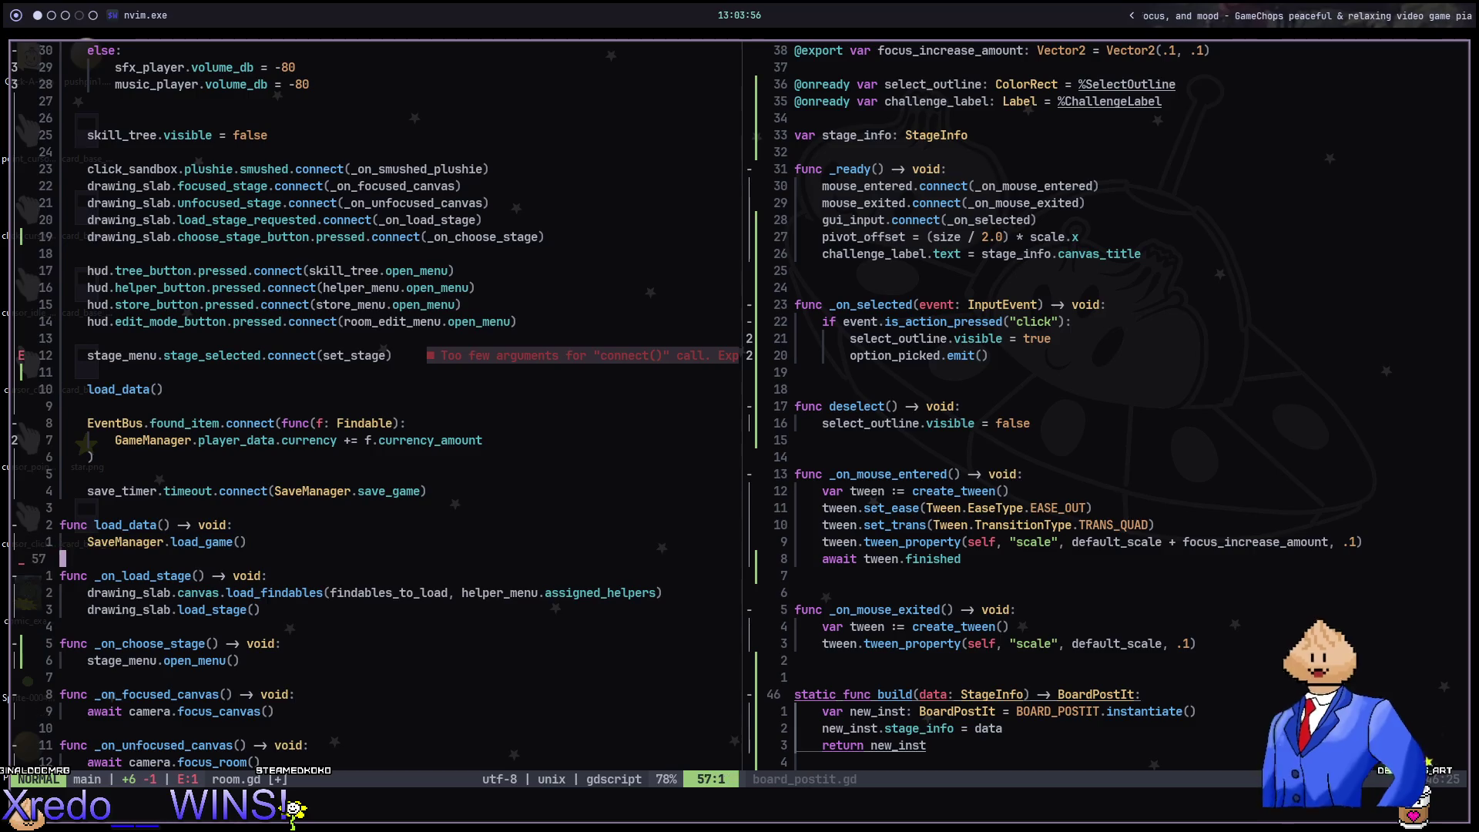
pyautogui.press('o')
pyautogui.press('Return')
pyautogui.press('Up')
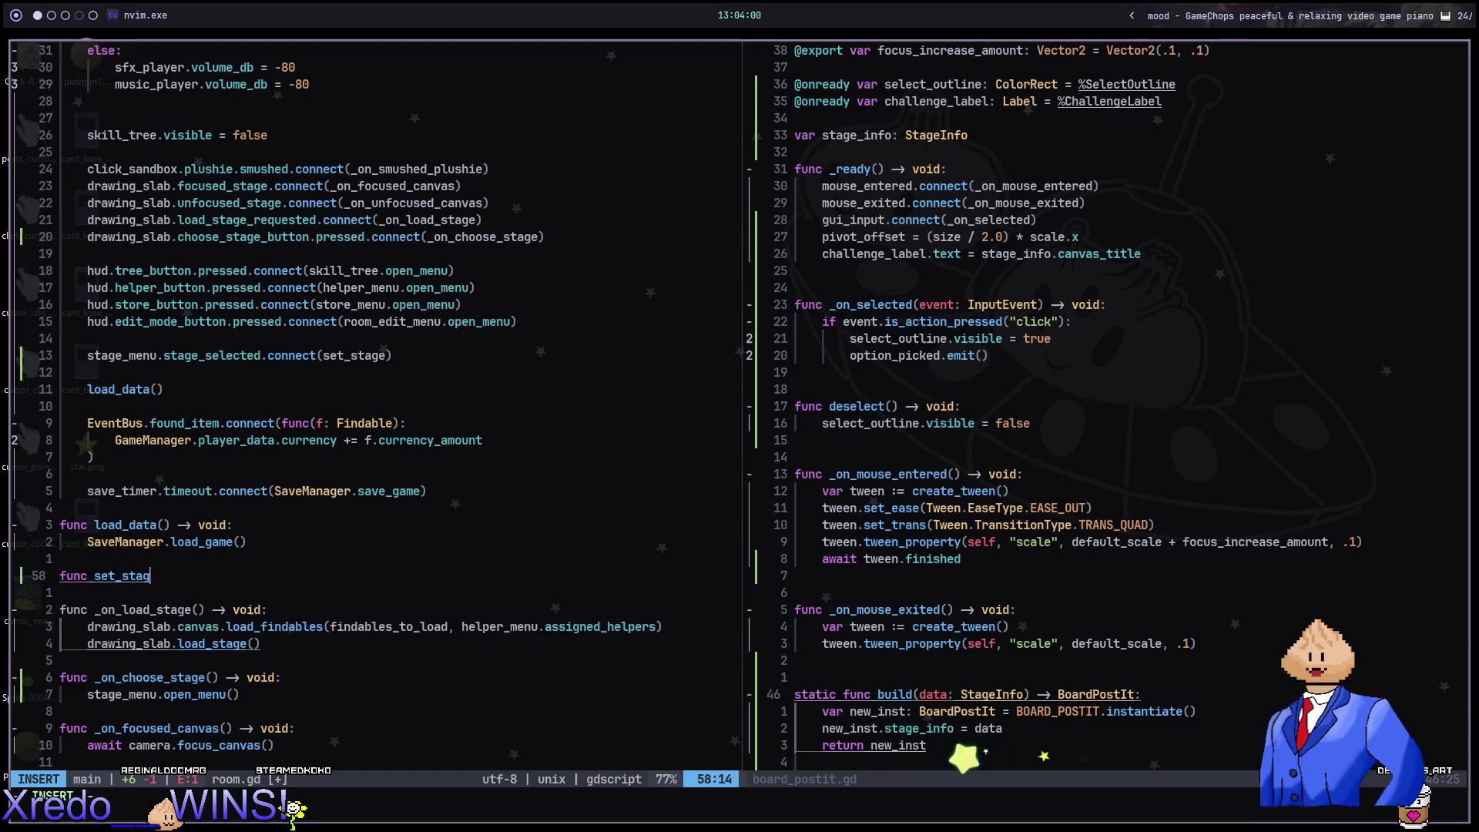
# Step: Write 'func set_stage() -> void:' with an unfinished 'drawing_slab.' body line, then open the file finder
pyautogui.write('d:')
pyautogui.press('Return')
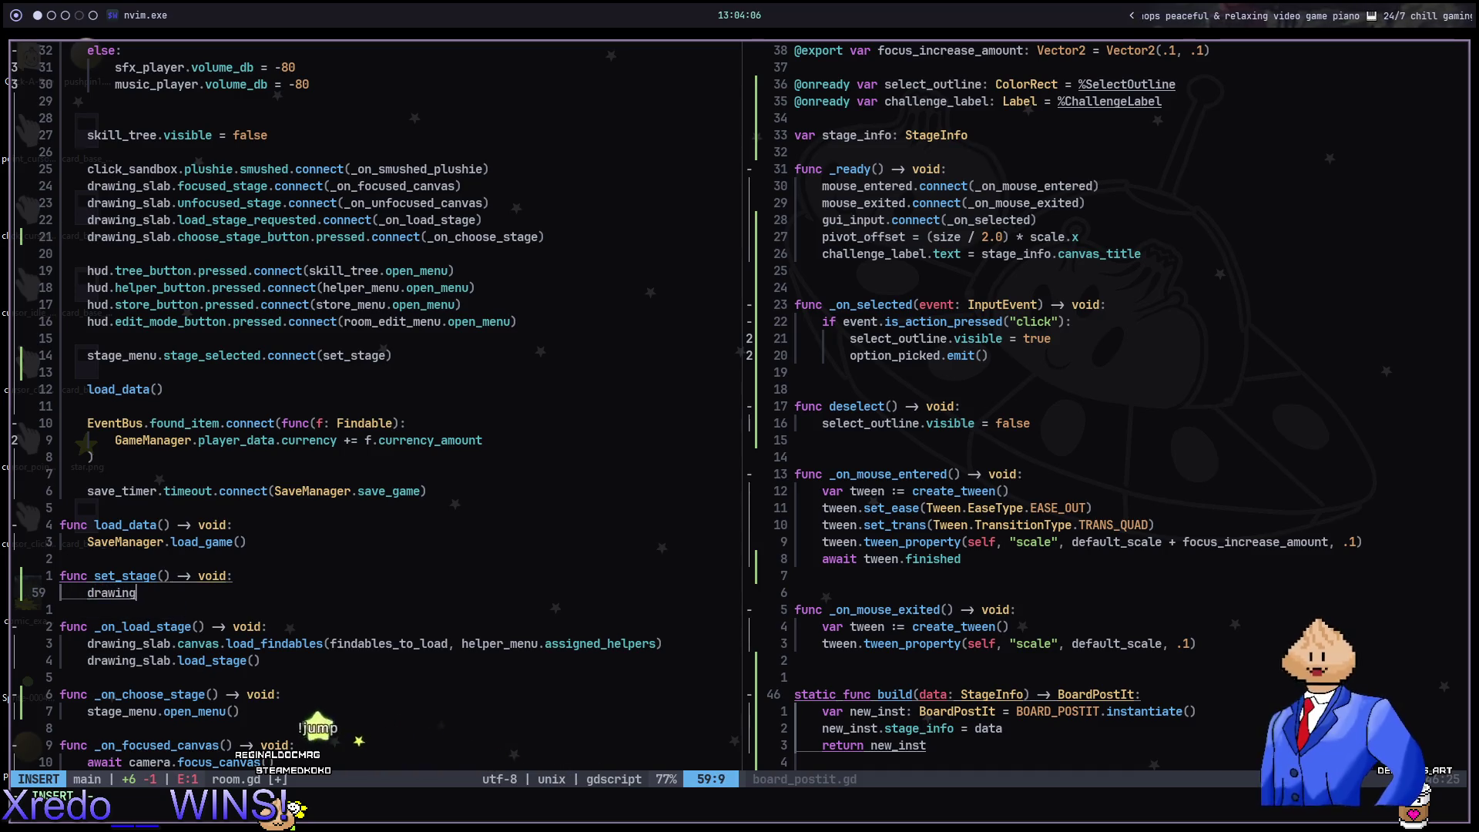
pyautogui.write('ab.')
pyautogui.press('Escape')
pyautogui.press('j')
pyautogui.press('j')
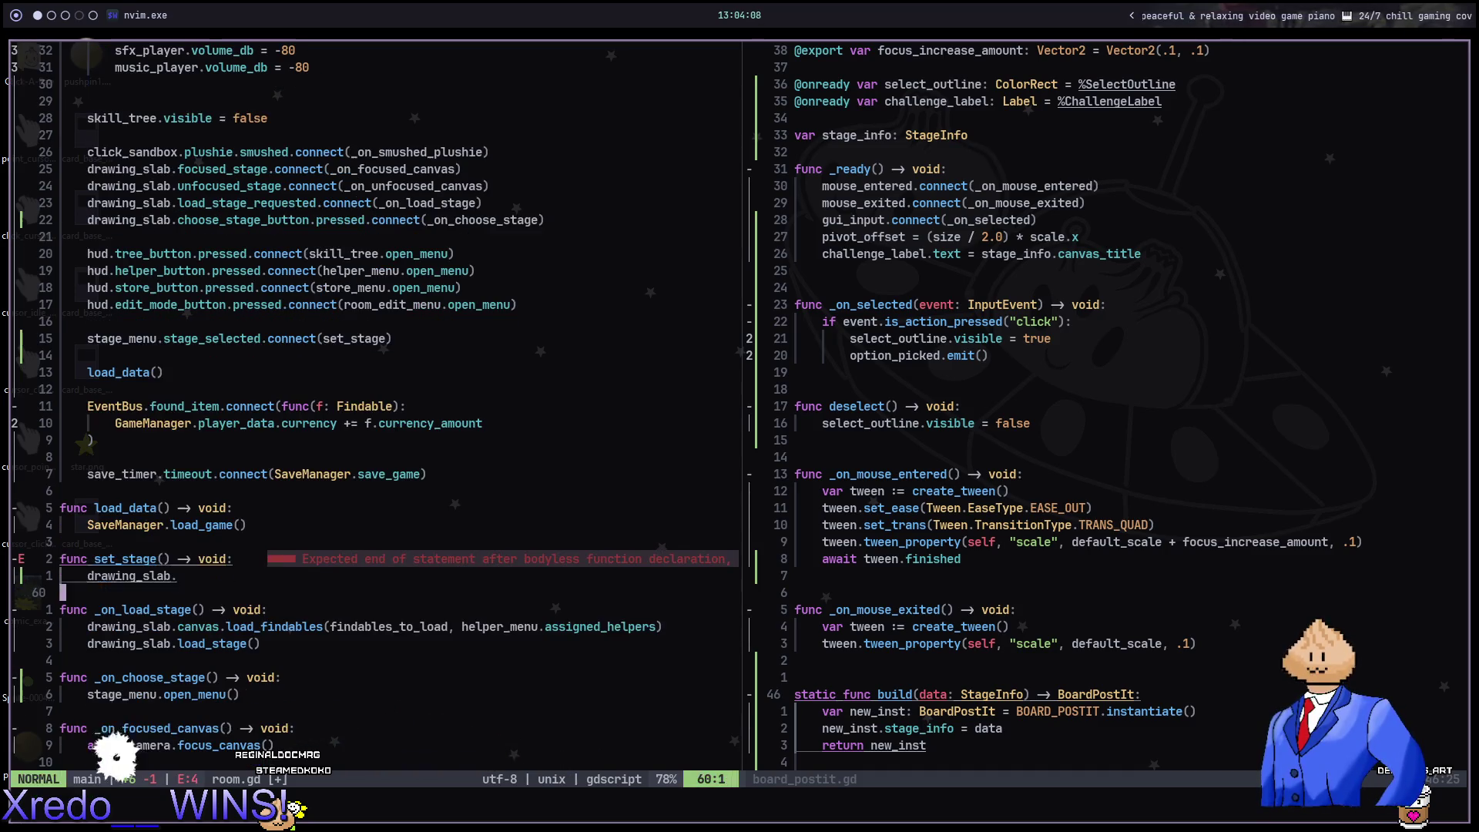
pyautogui.press('k')
pyautogui.press('k')
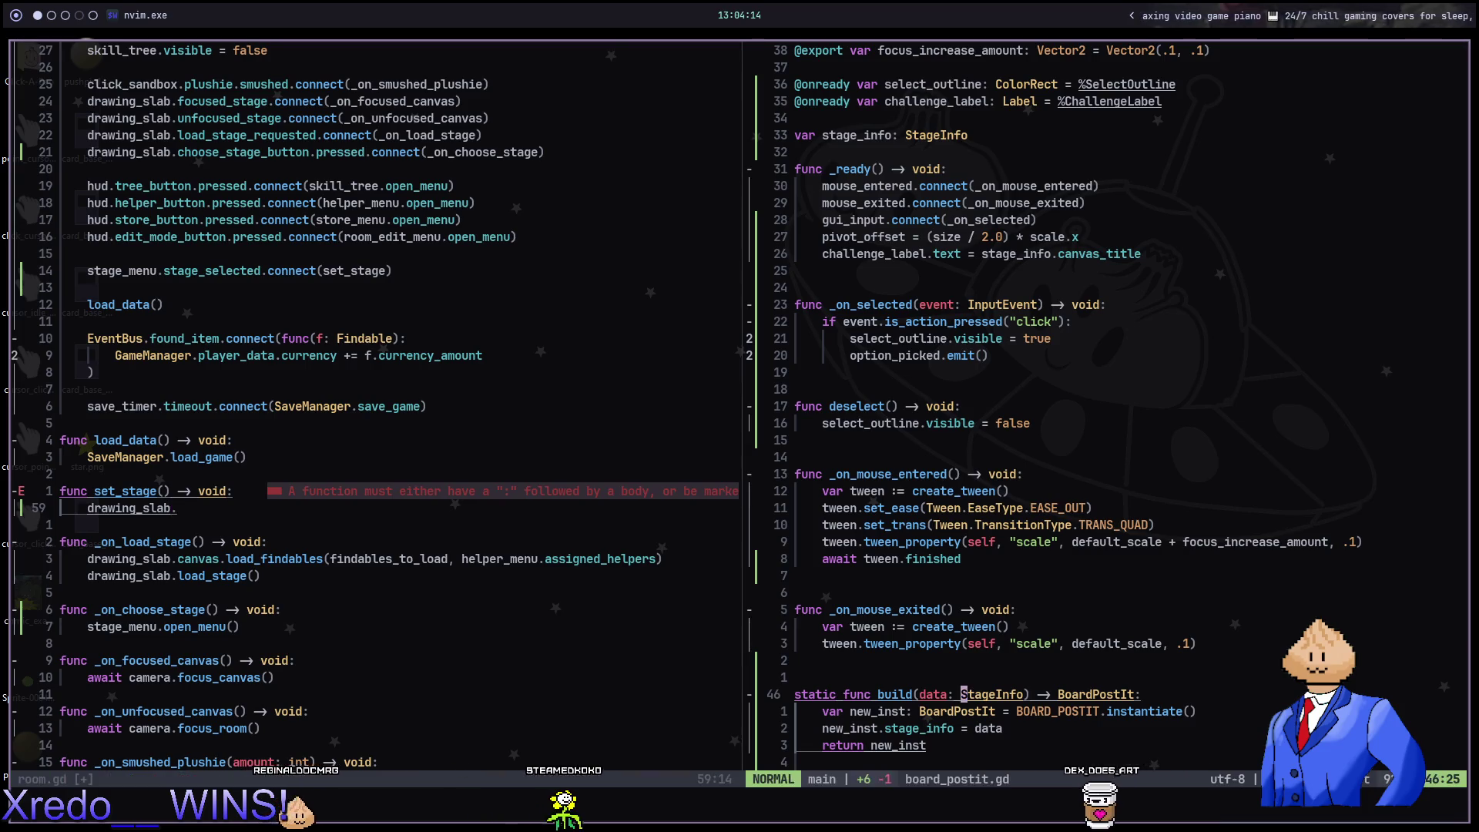
pyautogui.press('space')
# Step: Find drawing_slab.gd with a 'drawsl' search and open it beside room.gd
pyautogui.press('f')
pyautogui.press('f')
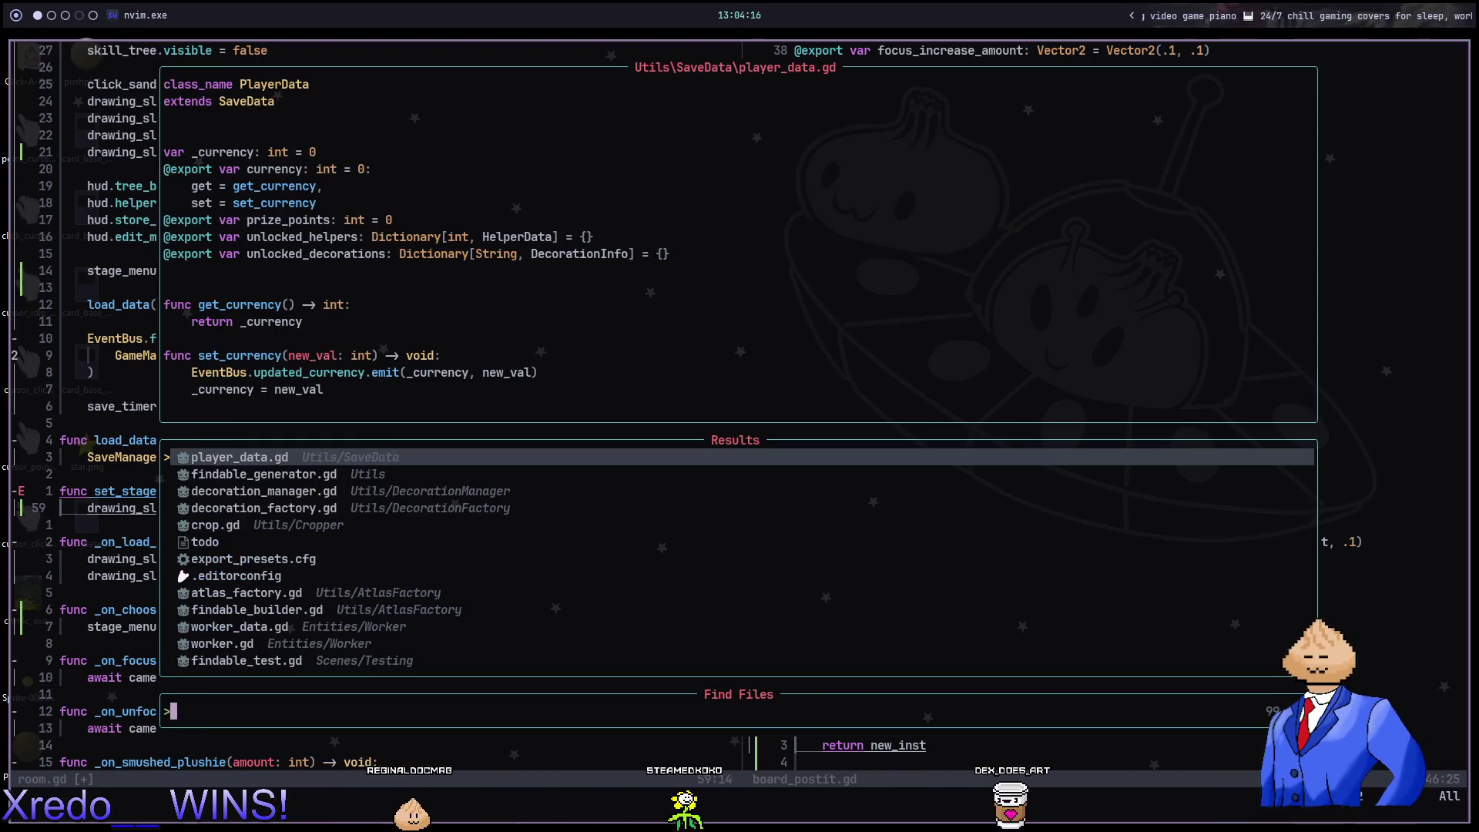
pyautogui.press('Escape')
pyautogui.press('space')
pyautogui.press('f')
pyautogui.press('f')
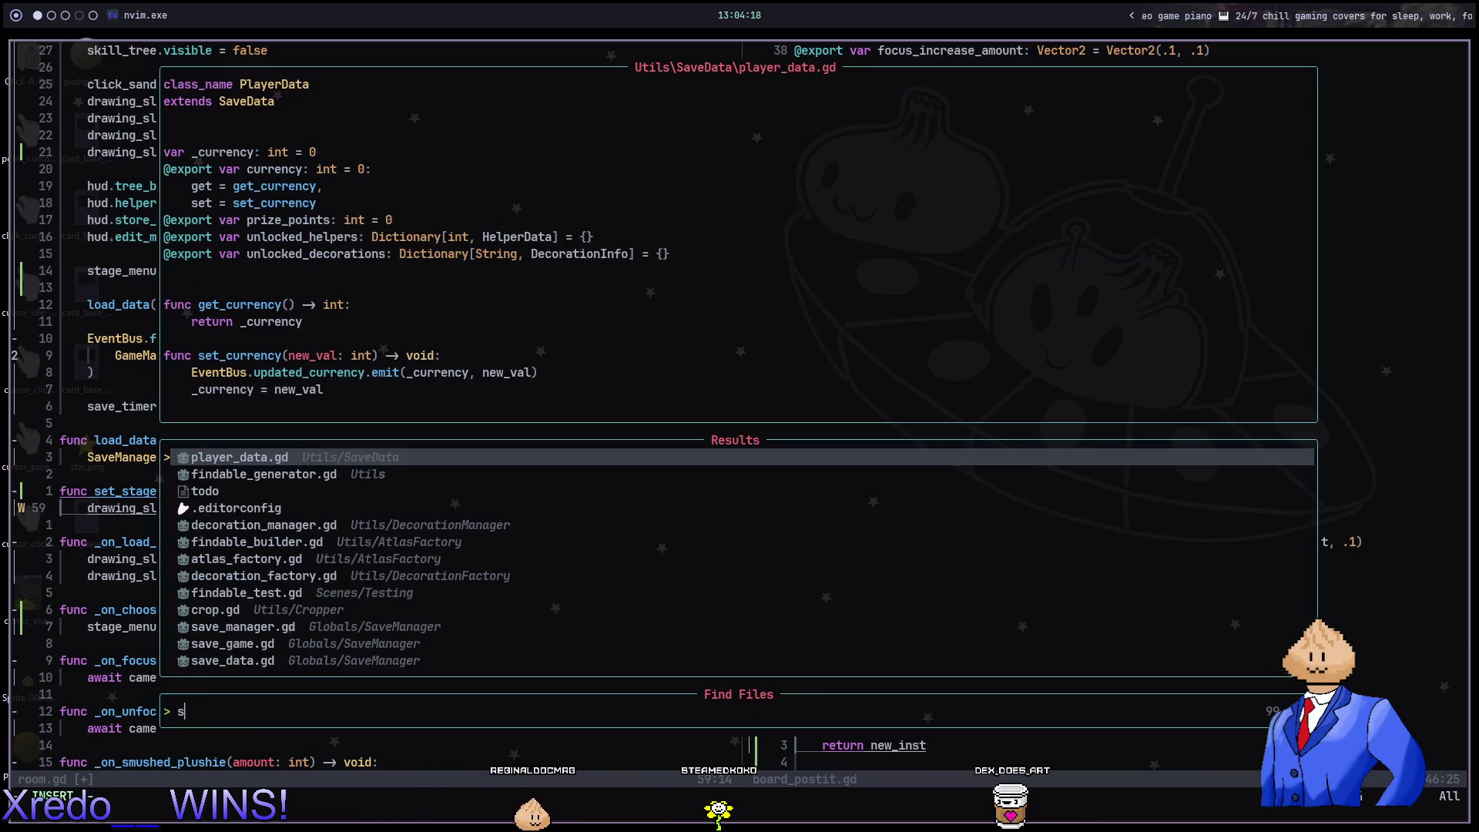
pyautogui.press('BackSpace')
pyautogui.write('drawsl')
pyautogui.press('Return')
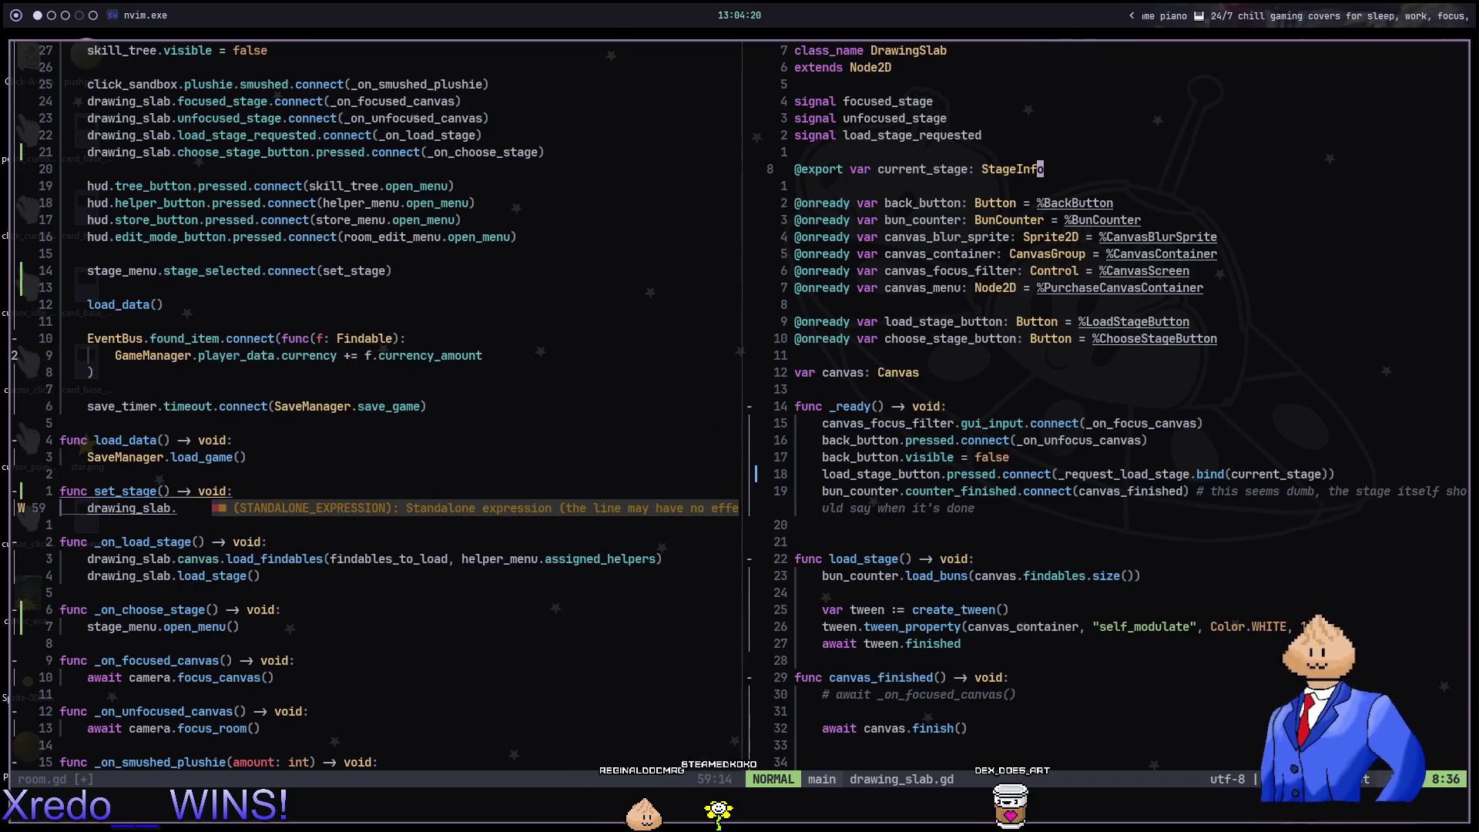
# Step: Review drawing_slab.gd and move up to the load_stage and _request_load_stage code
pyautogui.hotkey('ctrl', 'd')
pyautogui.hotkey('ctrl', 'd')
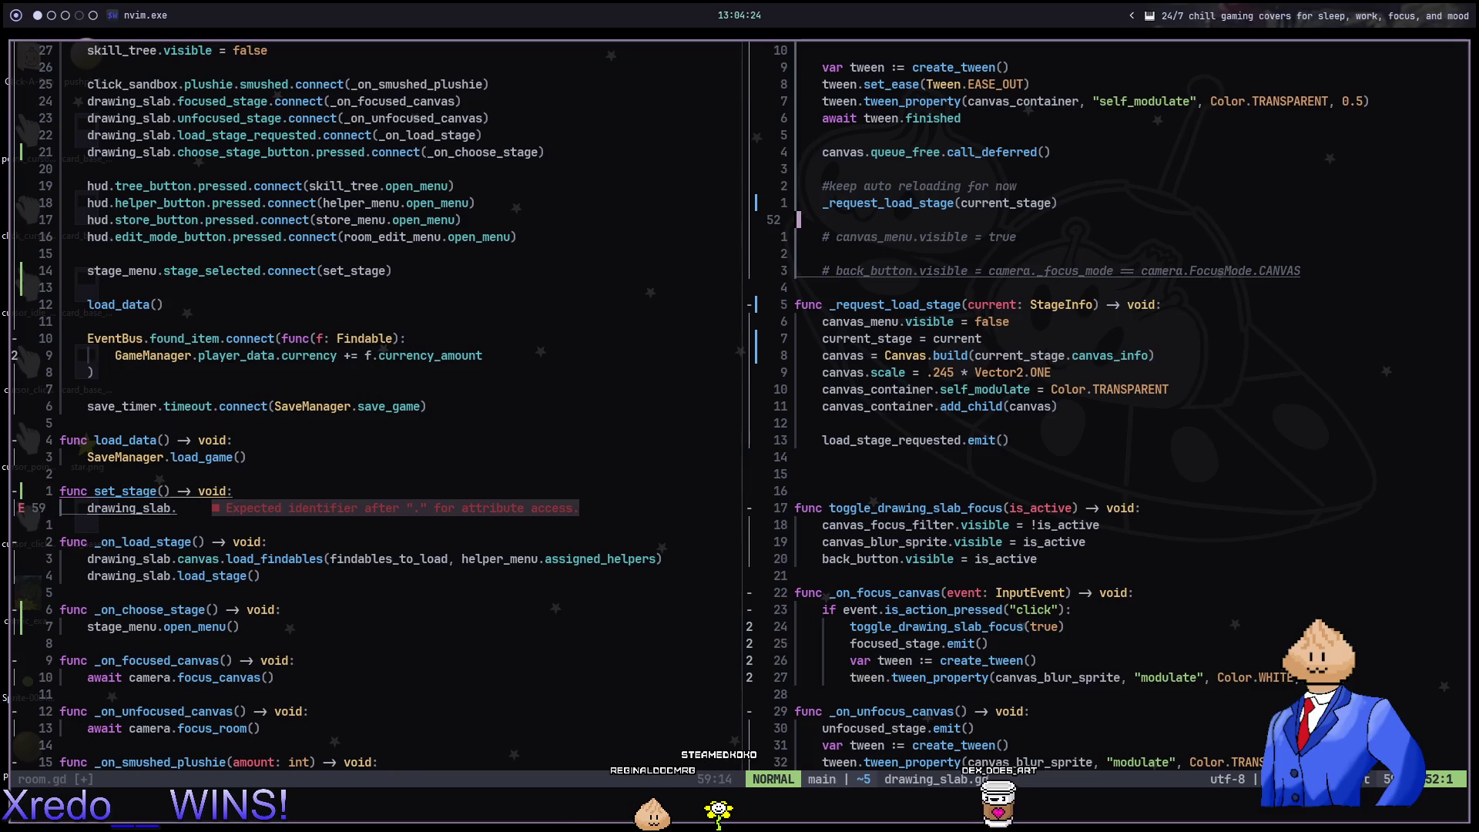
pyautogui.hotkey('ctrl', 'd')
pyautogui.hotkey('ctrl', 'u')
pyautogui.hotkey('ctrl', 'u')
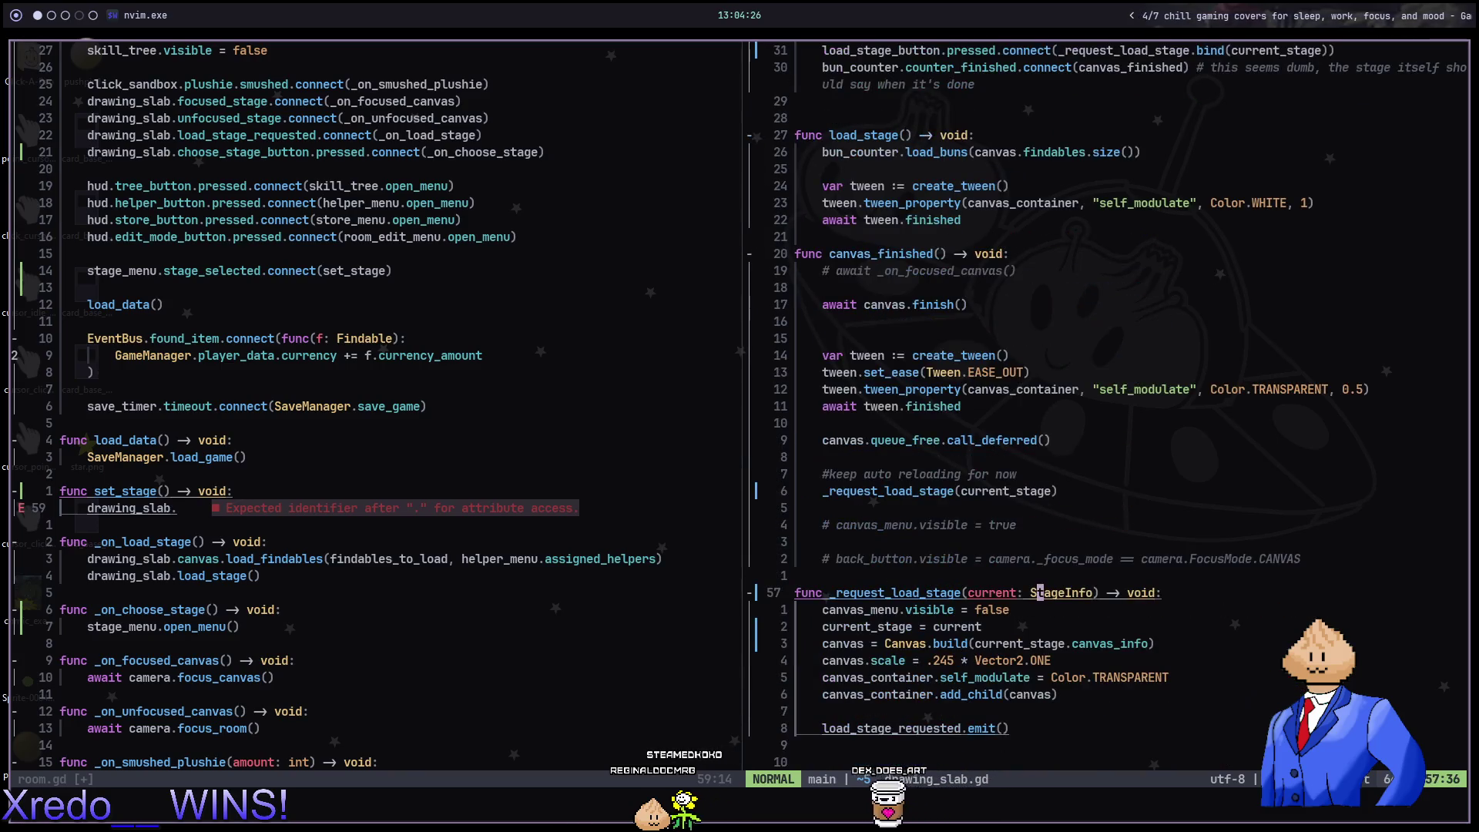
pyautogui.click(1039, 508)
pyautogui.press('G')
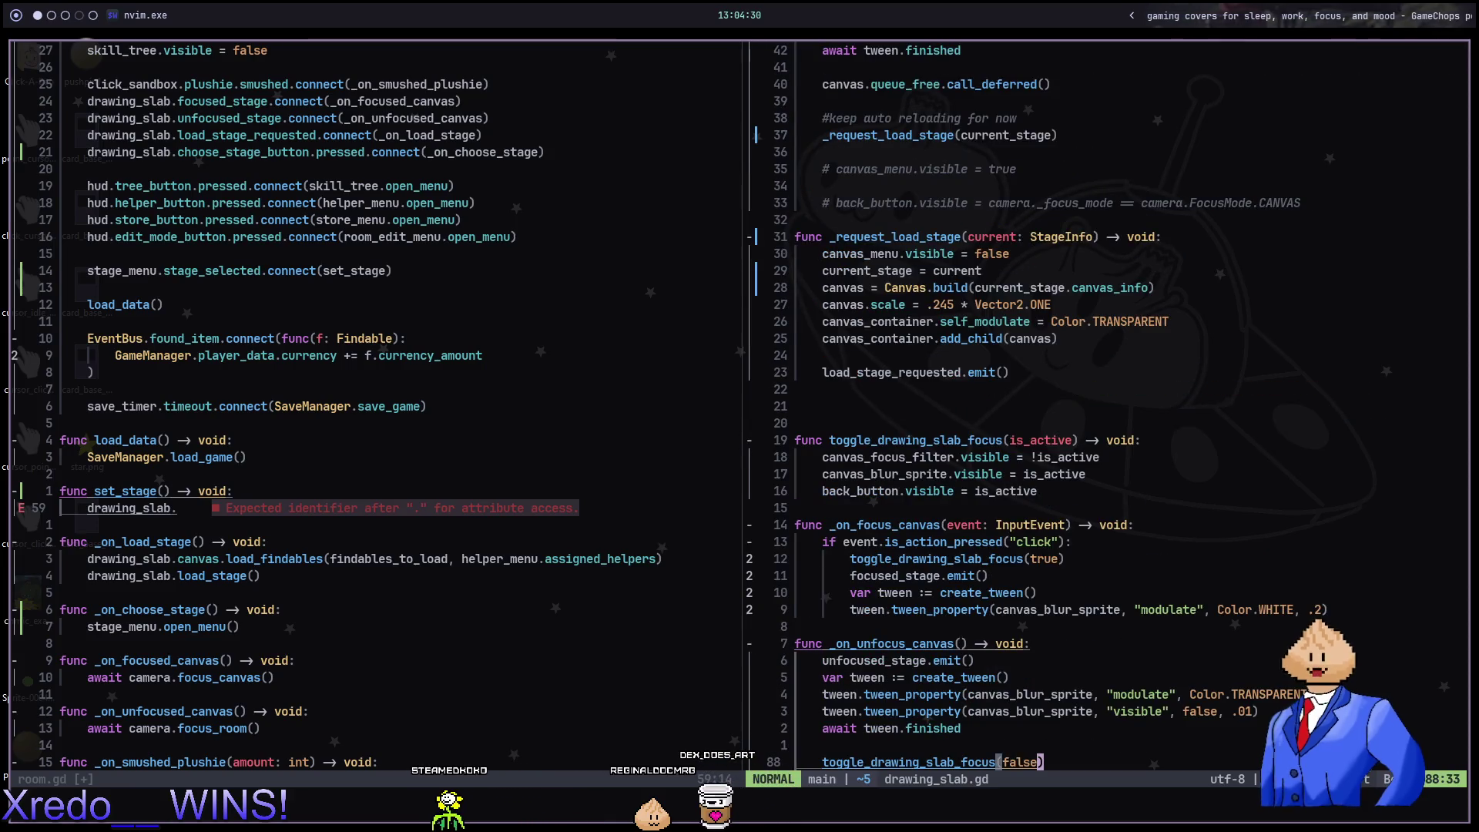
pyautogui.press('3')
pyautogui.press('1')
pyautogui.press('k')
pyautogui.press('6')
pyautogui.press('k')
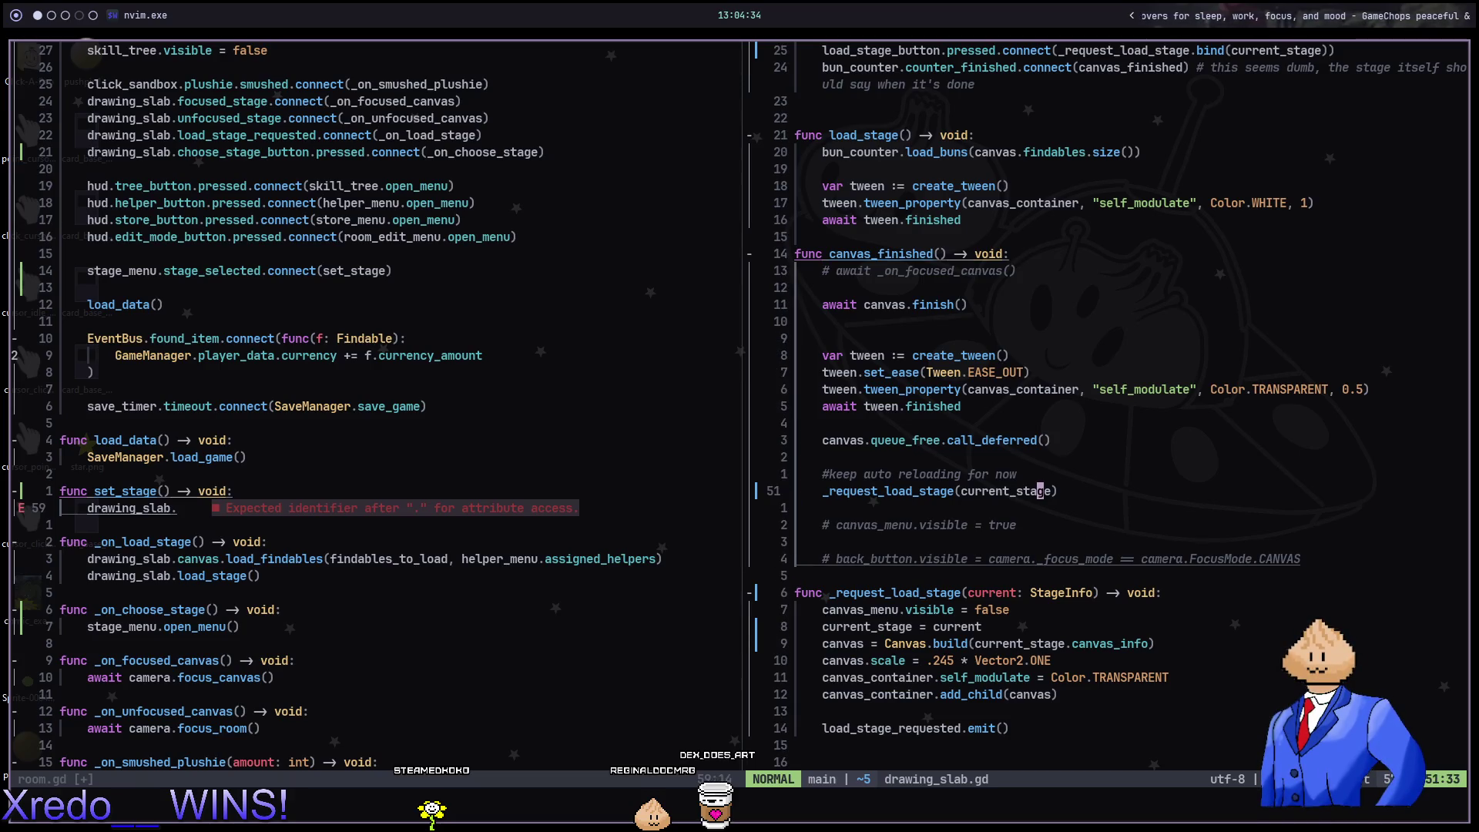
# Step: Add the header 'func load_new_canvas() -> void:' on new lines after load_stage
pyautogui.press('1')
pyautogui.press('3')
pyautogui.press('k')
pyautogui.press('o')
pyautogui.press('Return')
pyautogui.write('func load_new_canvas() -> void:')
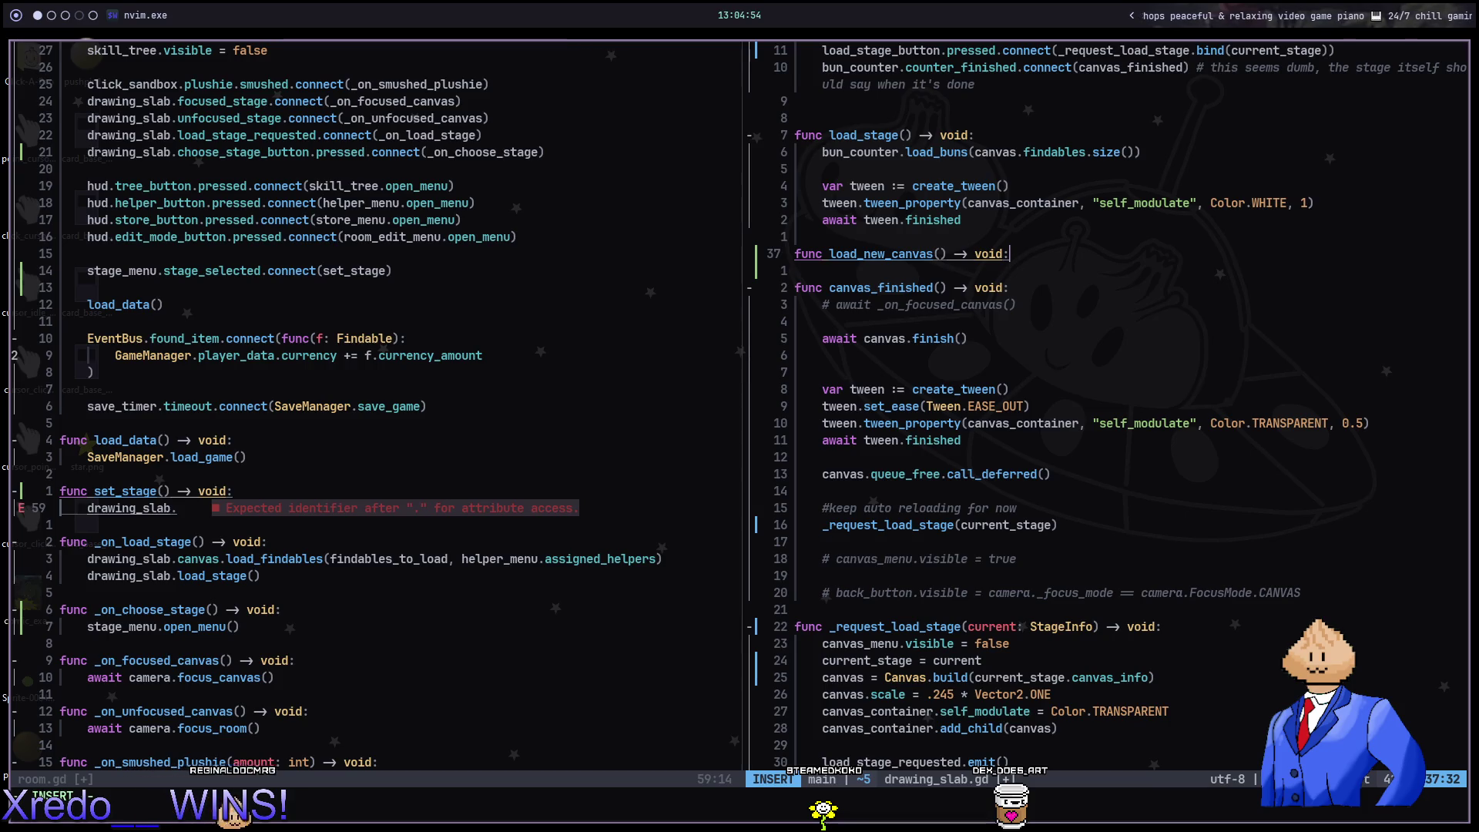
# Step: Cut canvas.queue_free.call_deferred() from canvas_finished and paste it as load_new_canvas's body
pyautogui.press('Return')
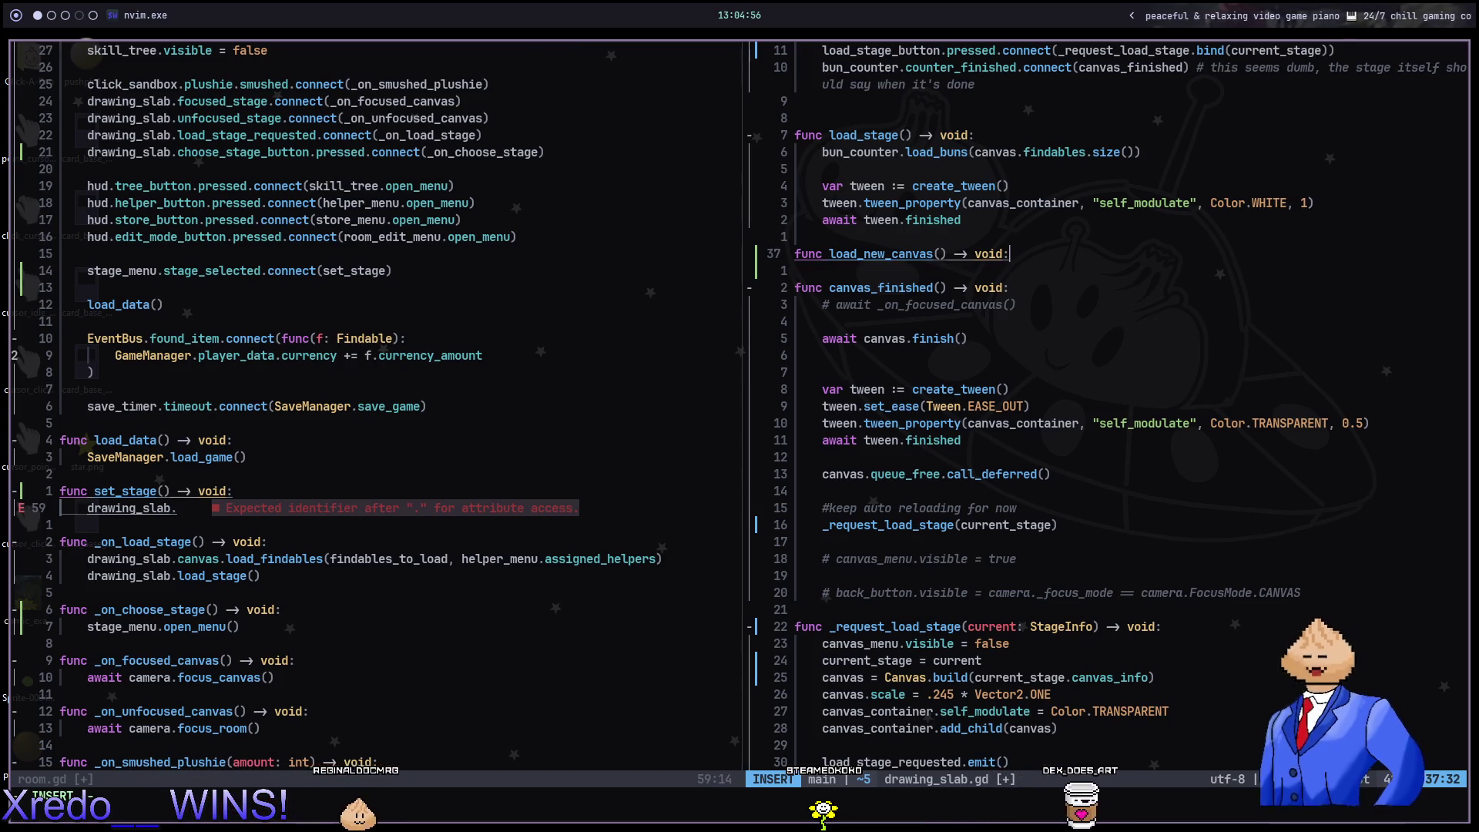
pyautogui.press('Escape')
pyautogui.write('13j')
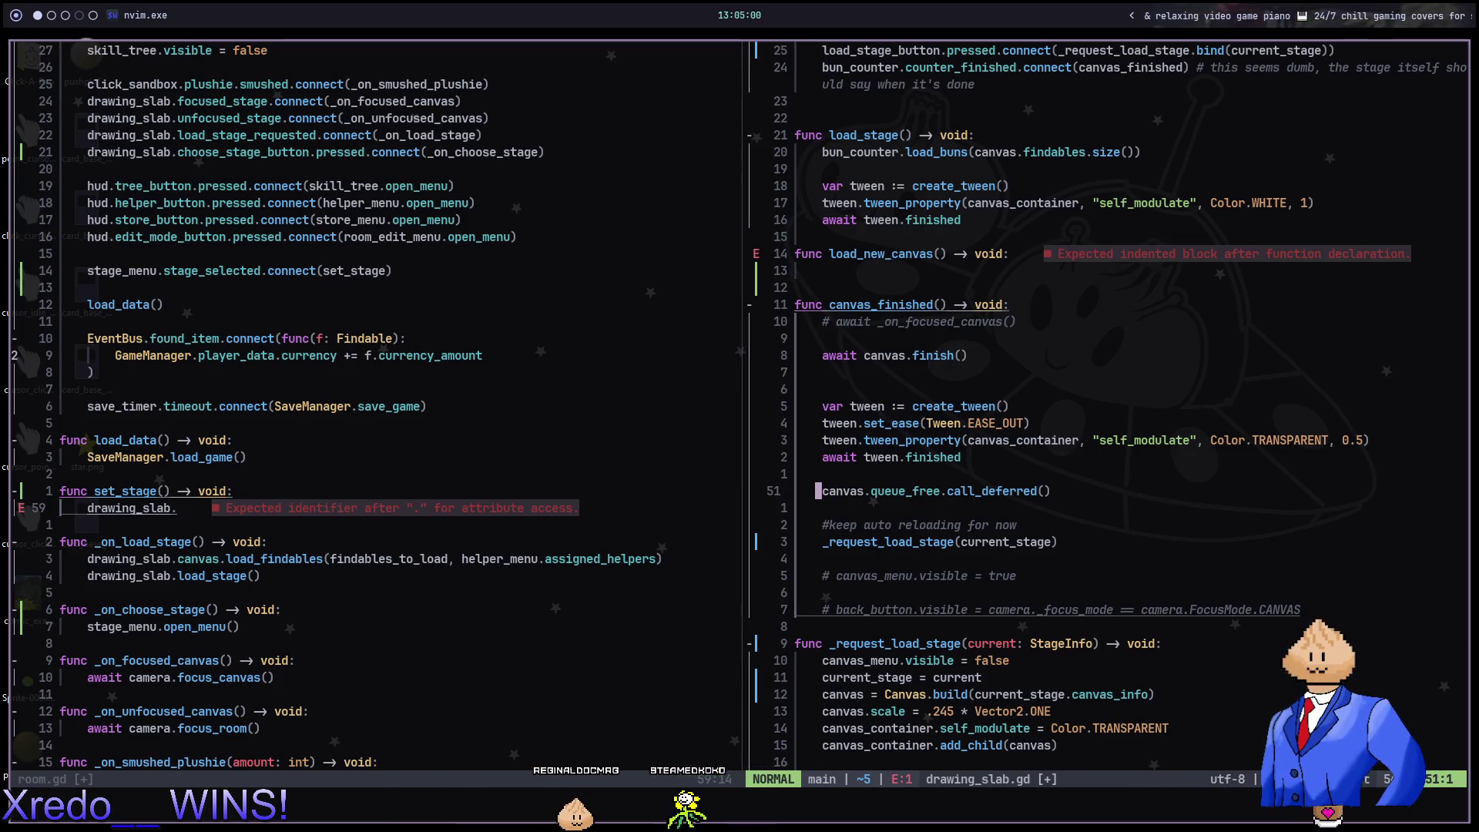
pyautogui.press('d')
pyautogui.press('d')
pyautogui.write('13kP')
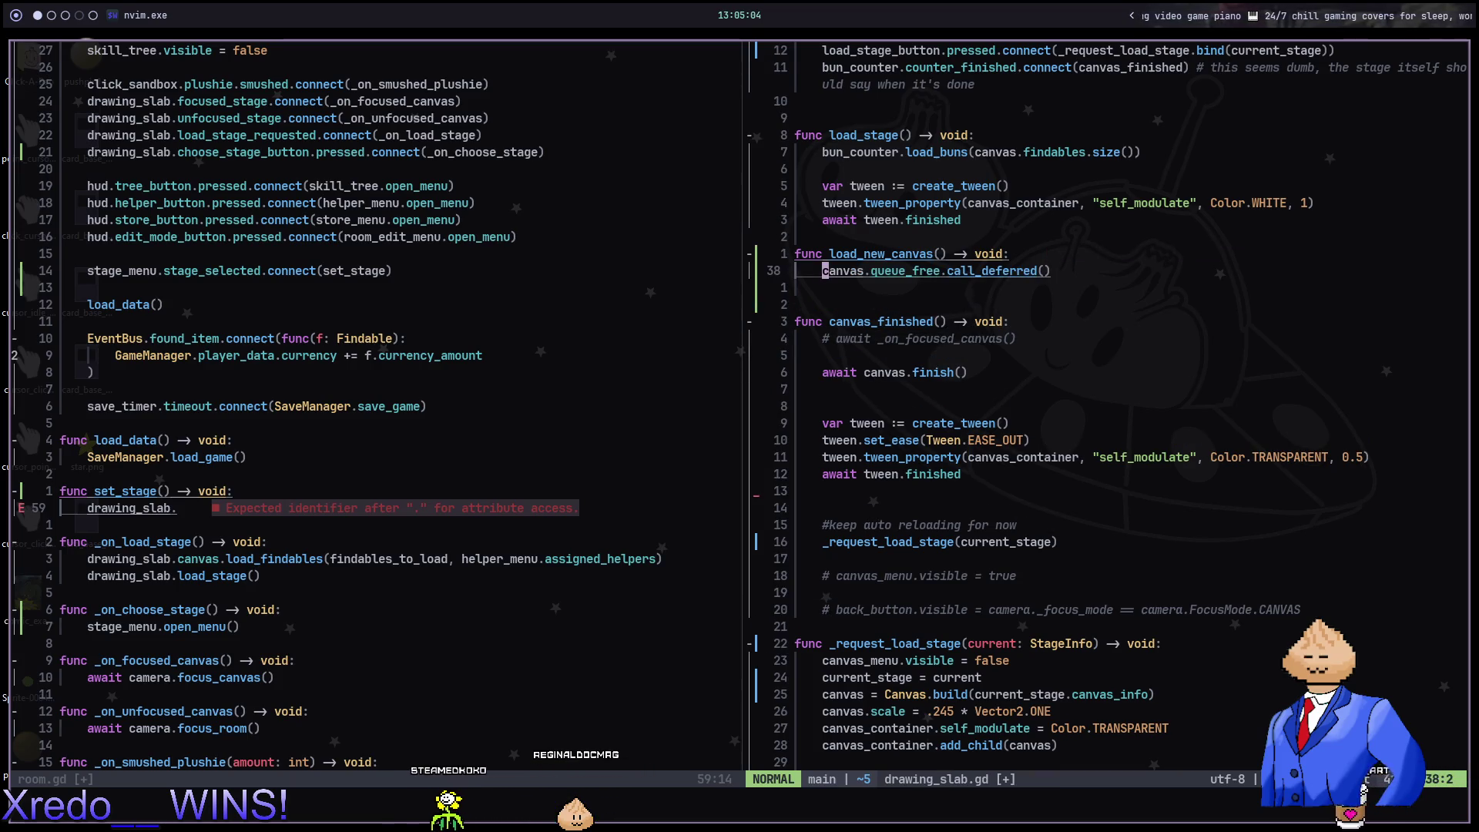
pyautogui.write('16j')
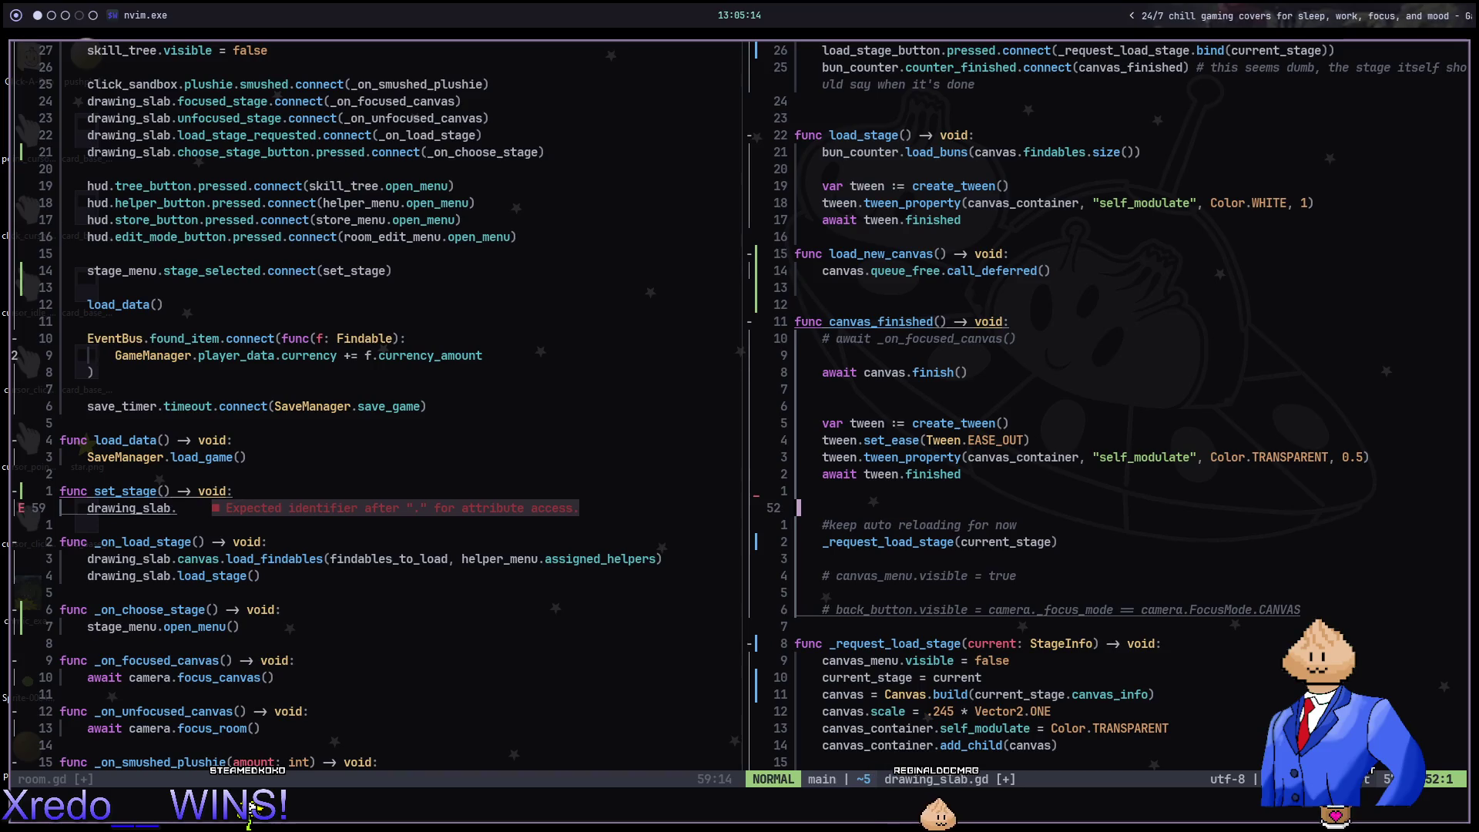
pyautogui.write('8jw')
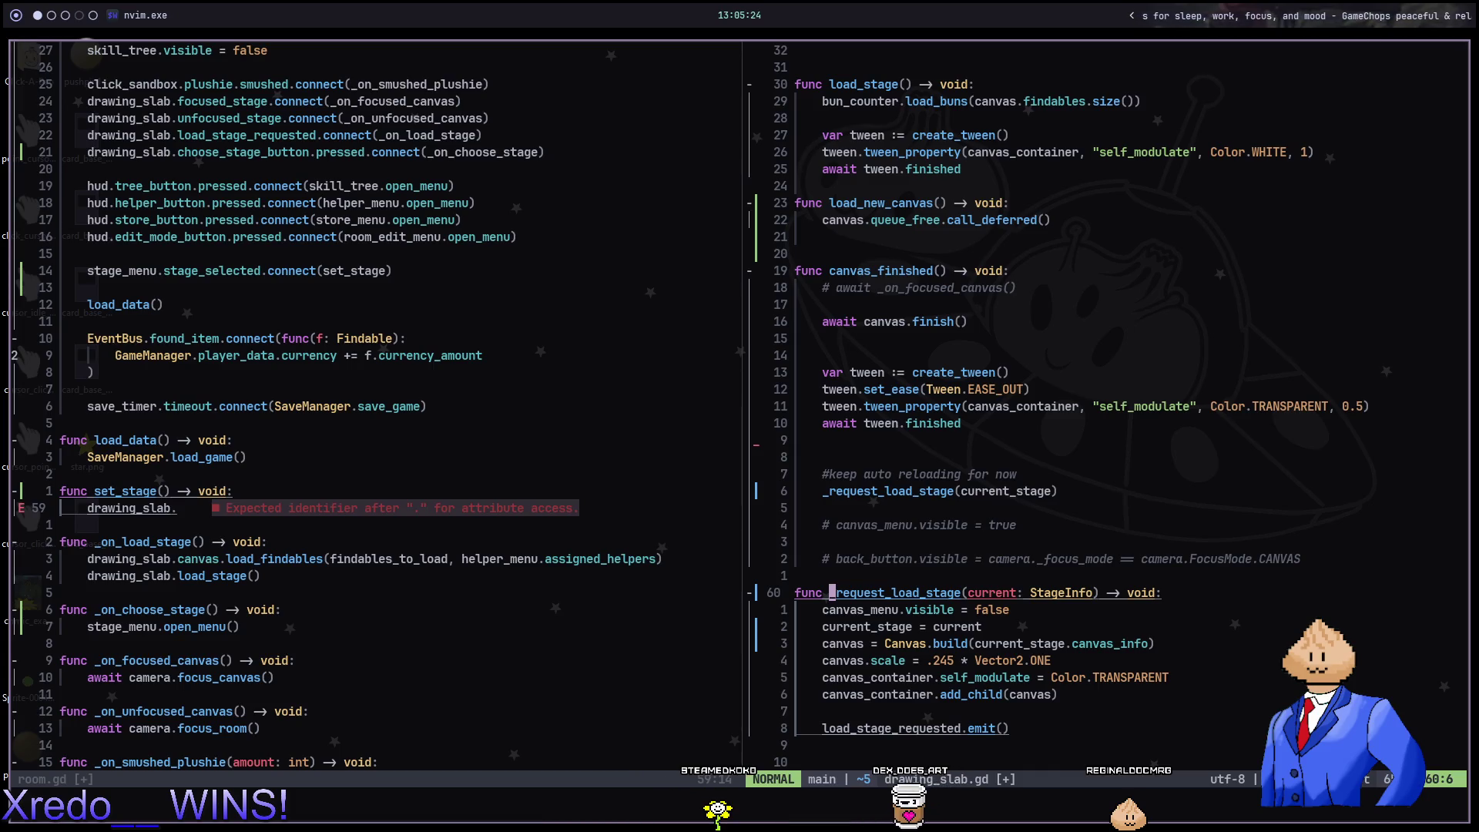
pyautogui.click(824, 490)
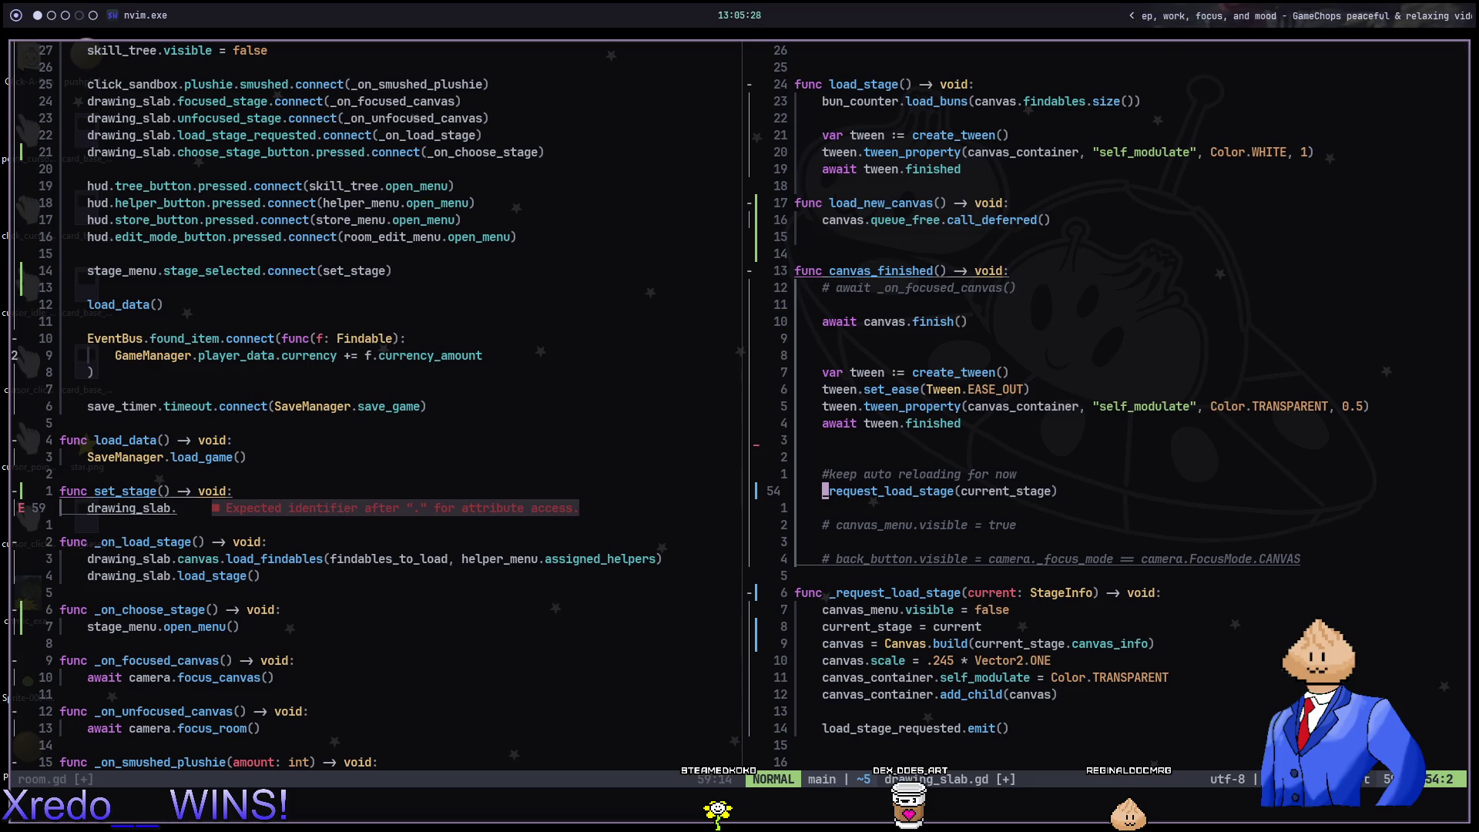
# Step: Start the drawing_slab.current_stage line in set_stage, checking the current_stage declaration in drawing_slab.gd
pyautogui.click(173, 508)
pyautogui.write('ab.curren')
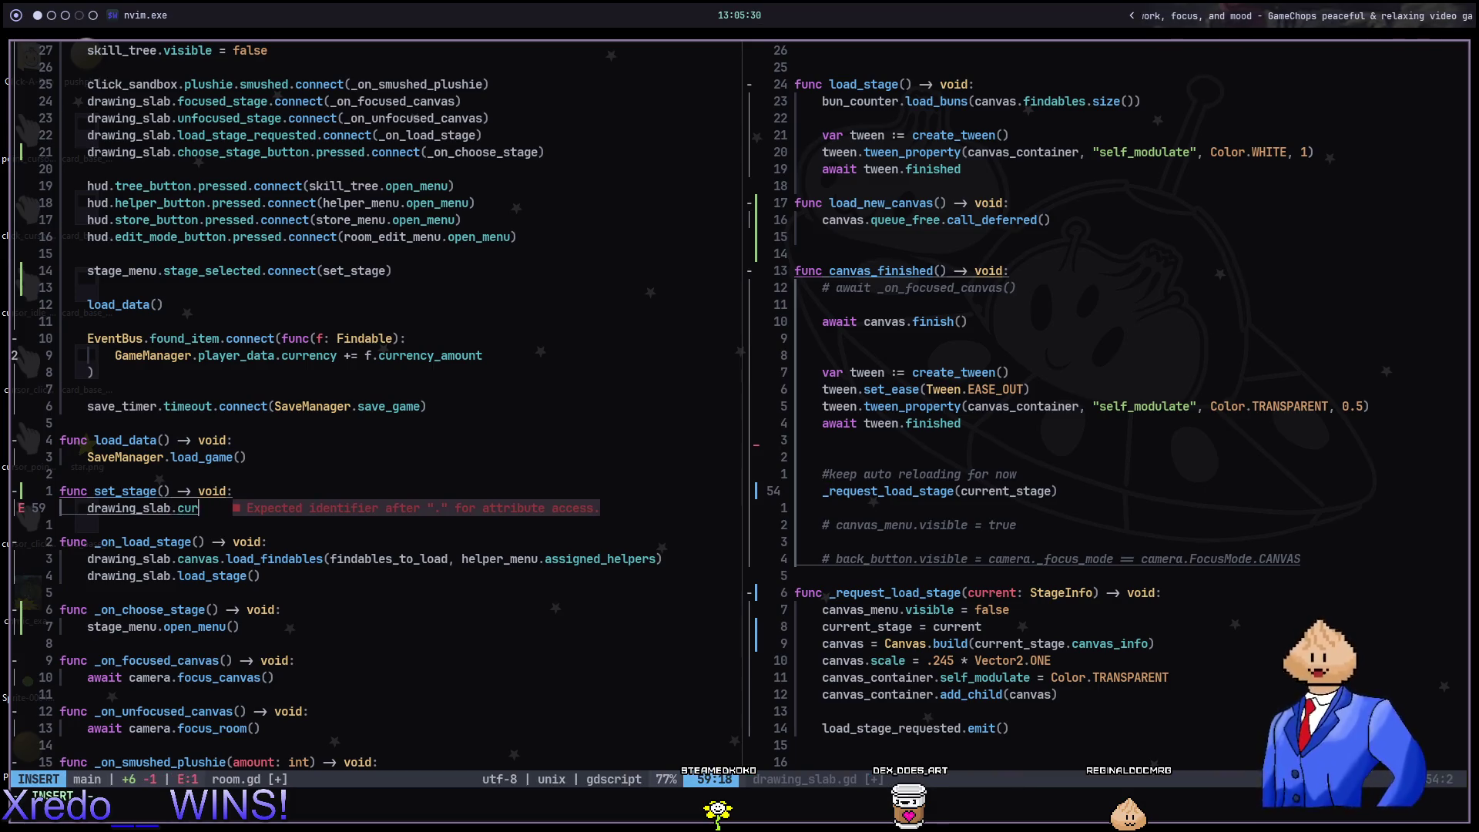
pyautogui.write('t_stage')
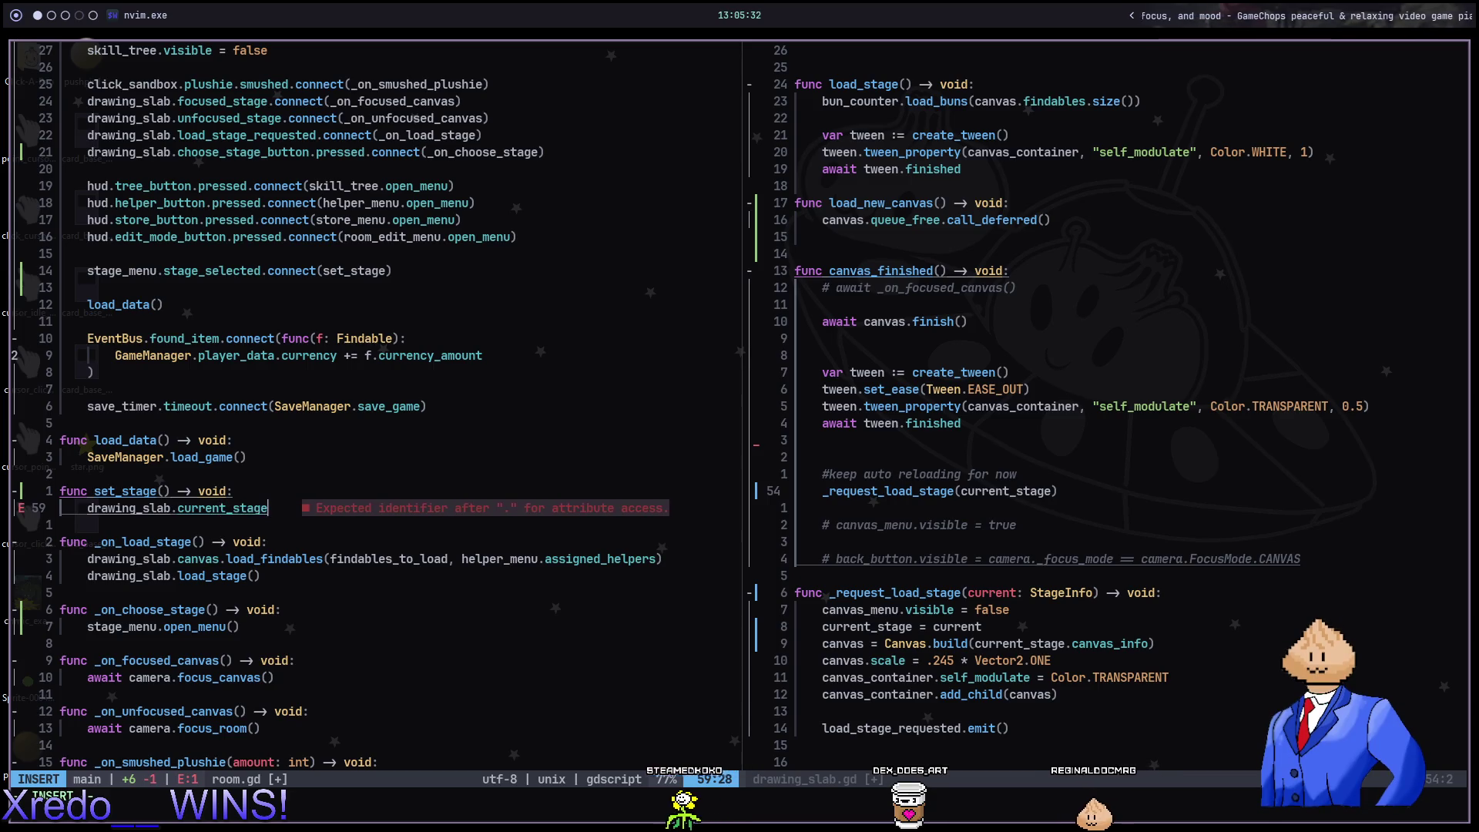
pyautogui.hotkey('ctrl', 'w')
pyautogui.press('BackSpace')
pyautogui.press('Escape')
pyautogui.hotkey('ctrl', 'w')
pyautogui.press('l')
pyautogui.hotkey('ctrl', 'u')
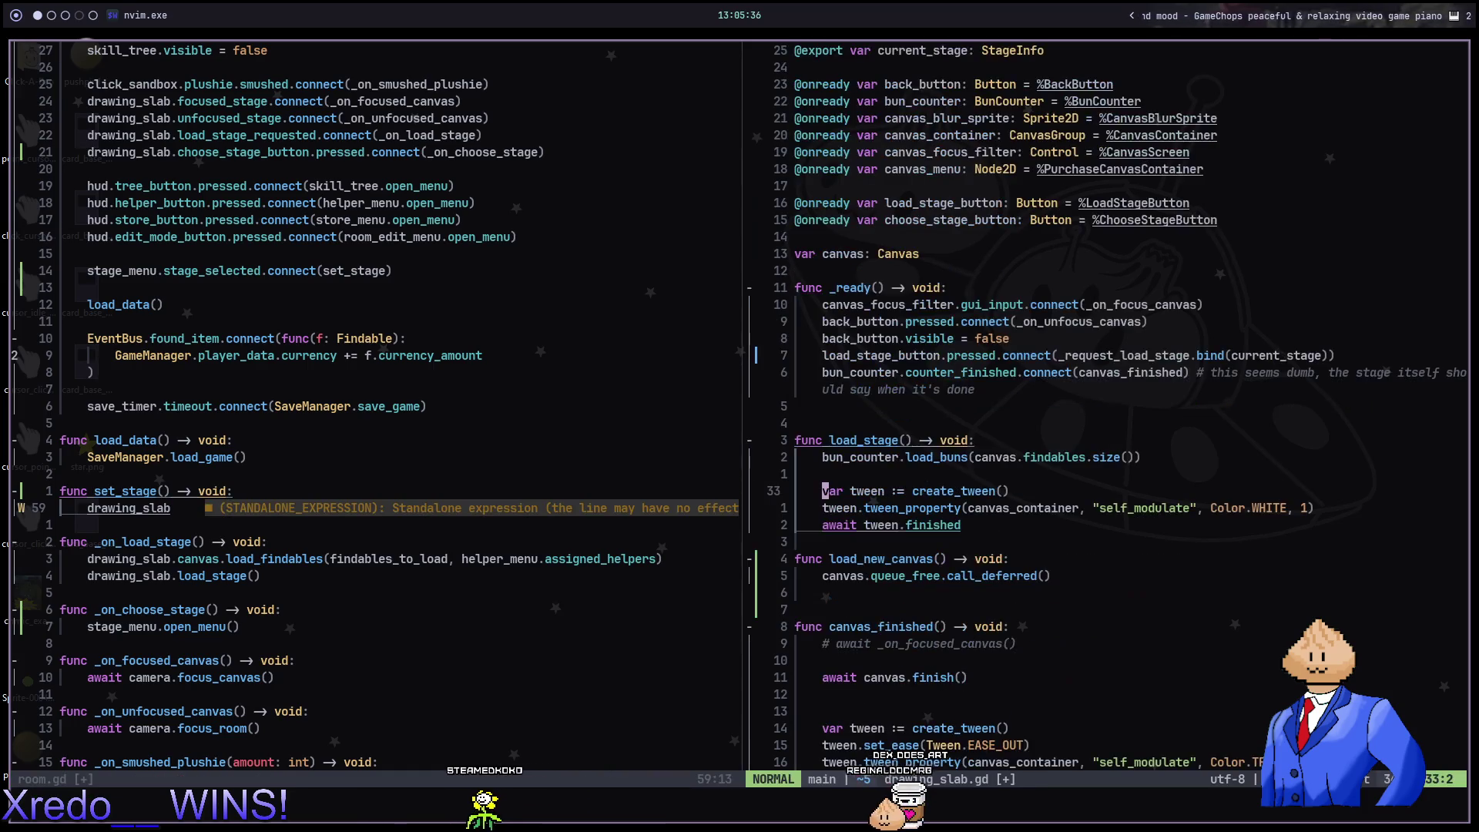
pyautogui.hotkey('ctrl', 'u')
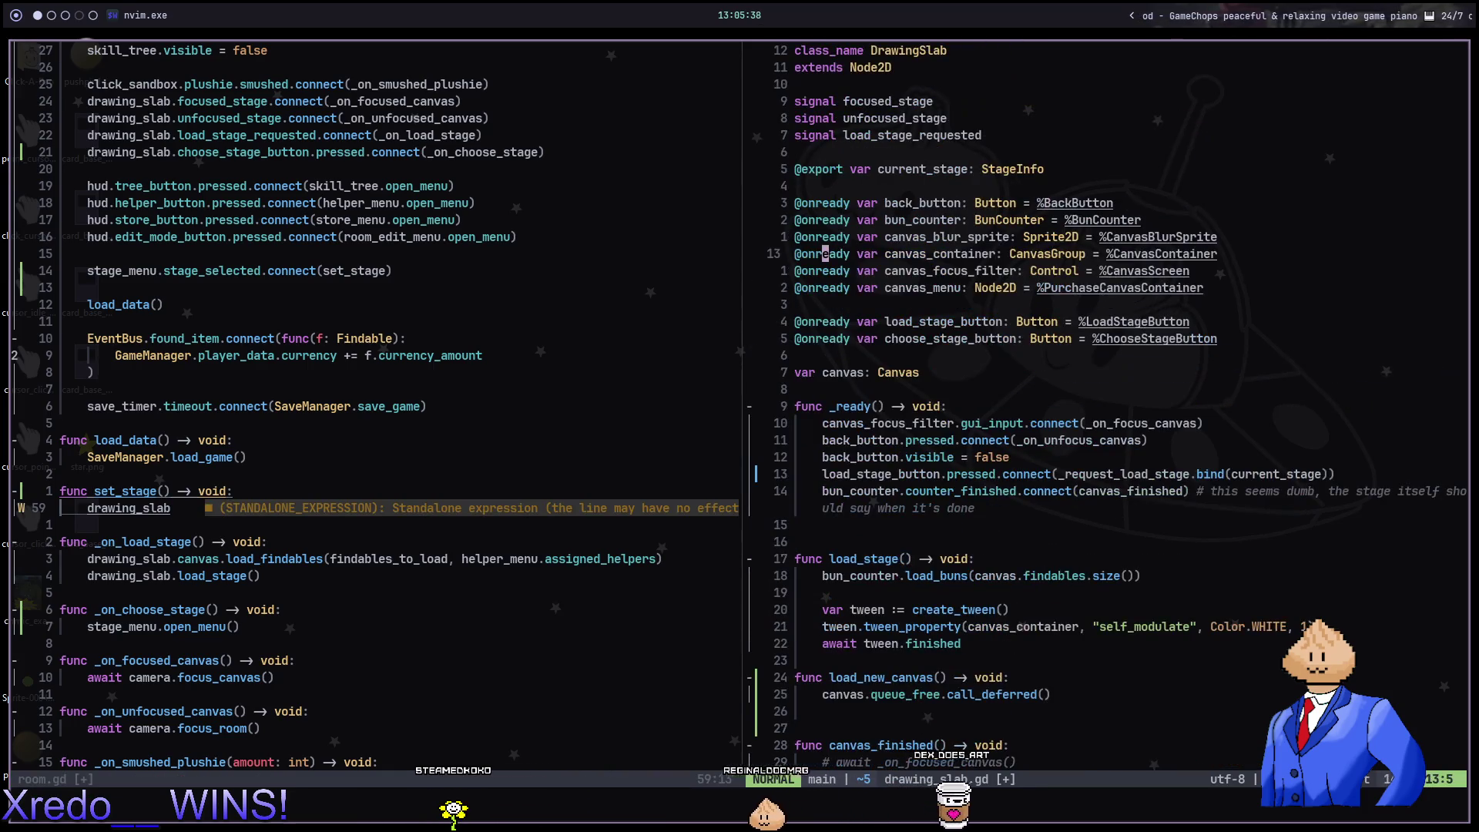
pyautogui.hotkey('ctrl', 'd')
pyautogui.hotkey('ctrl', 'd')
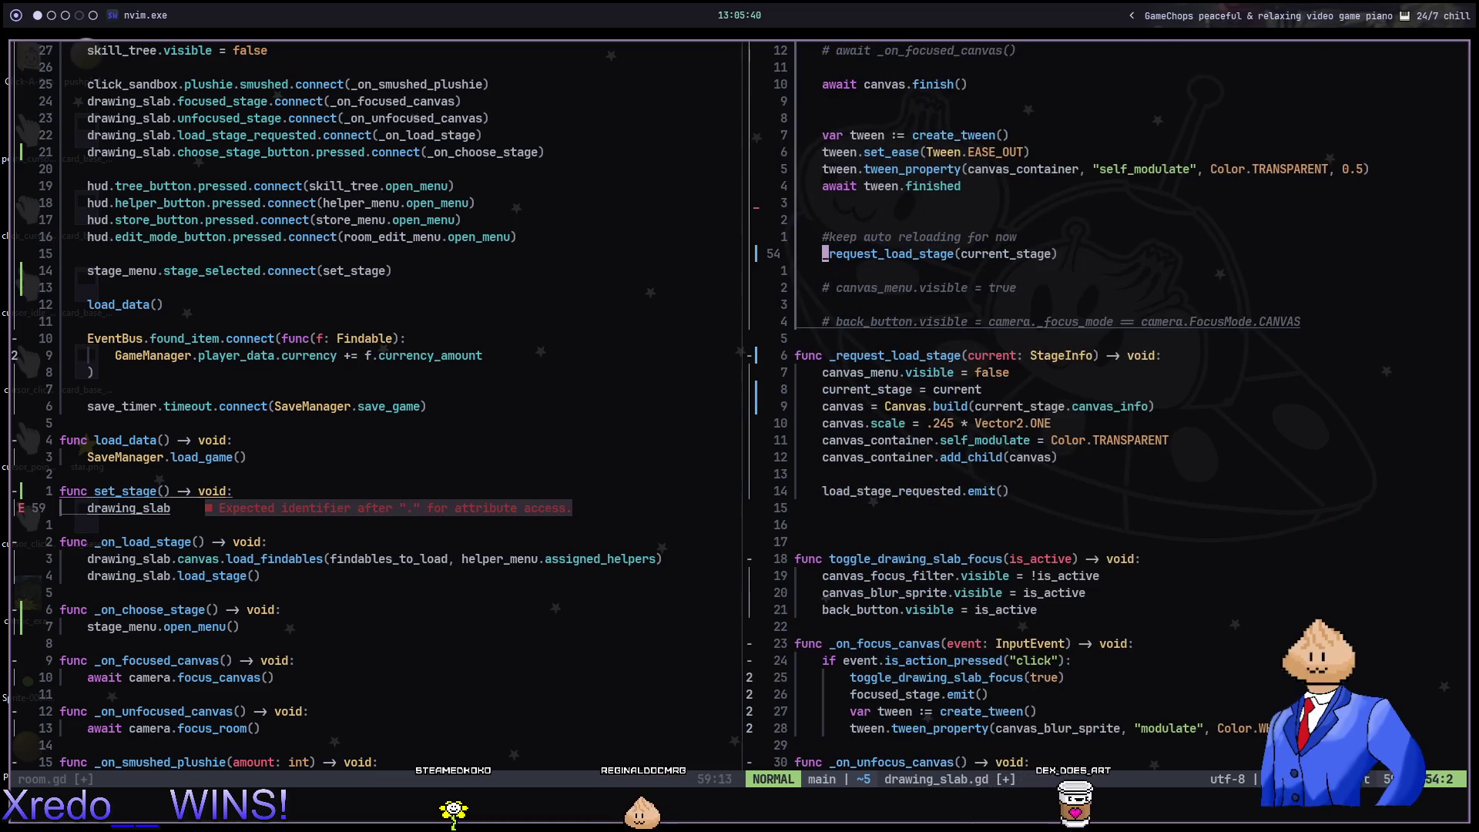
pyautogui.hotkey('ctrl', 'w')
pyautogui.write('ha.current_stage')
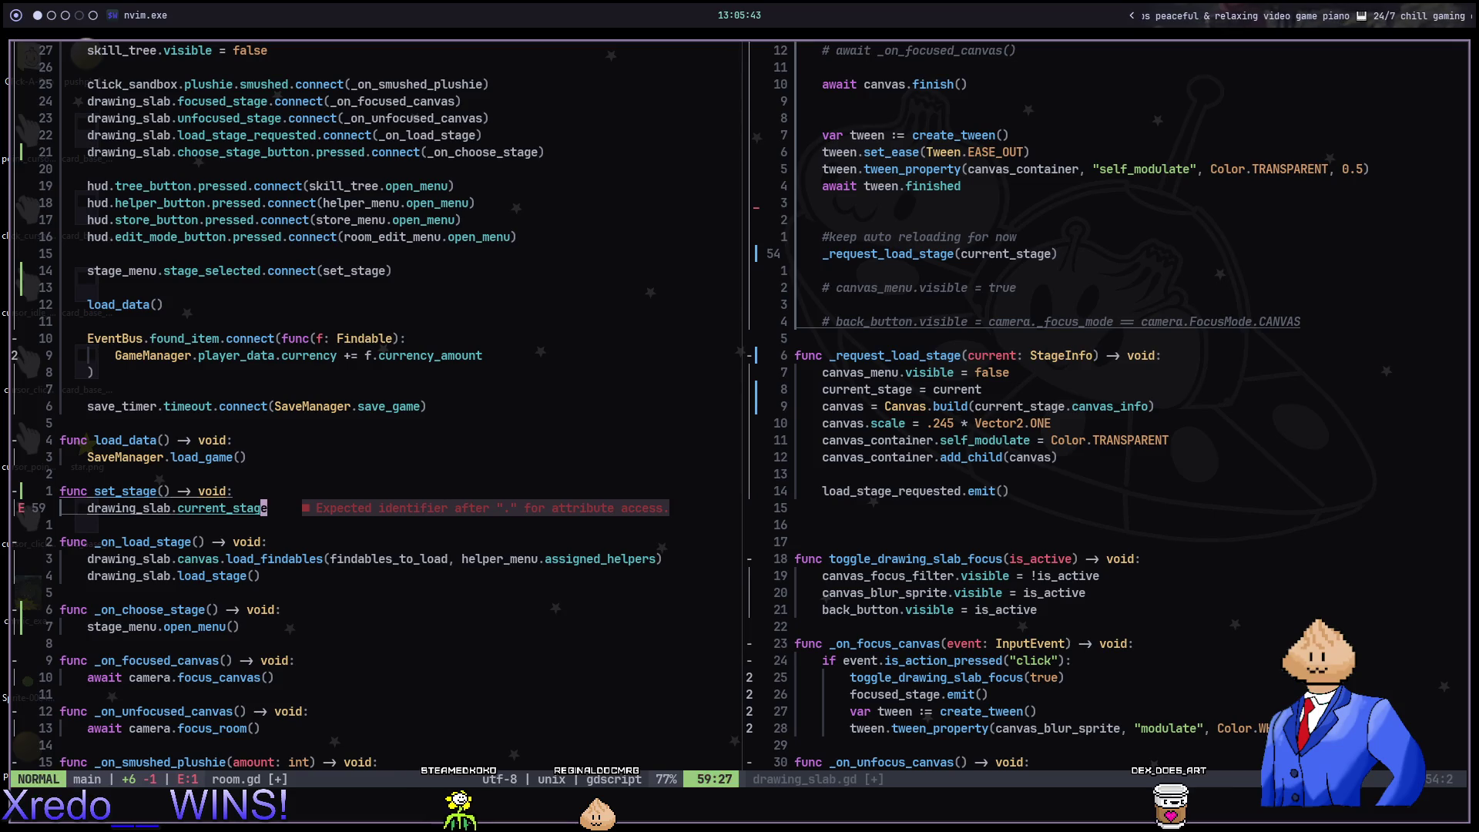
# Step: Give set_stage a data parameter typed StageInfo
pyautogui.click(182, 490)
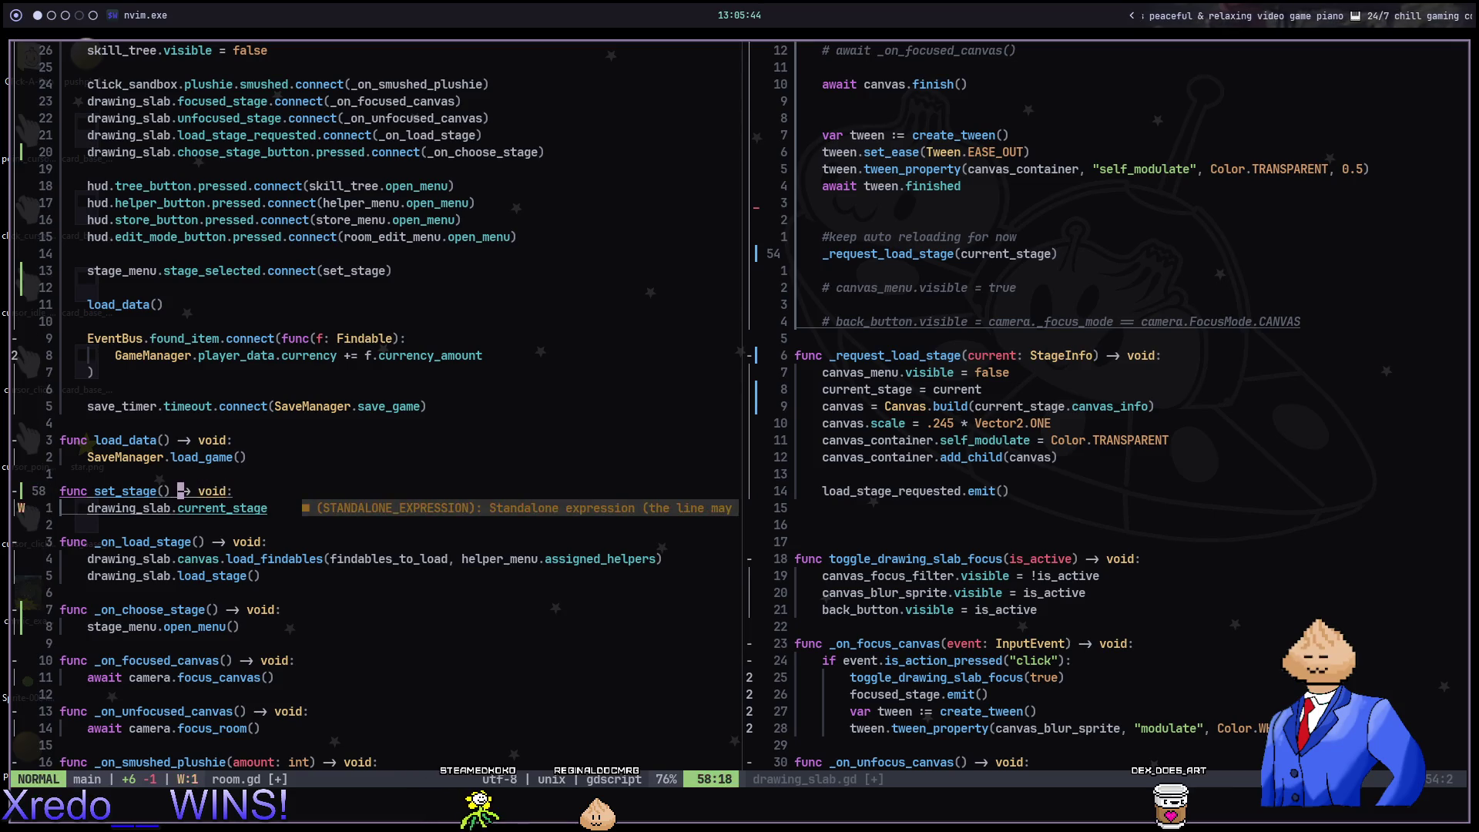
pyautogui.press('a')
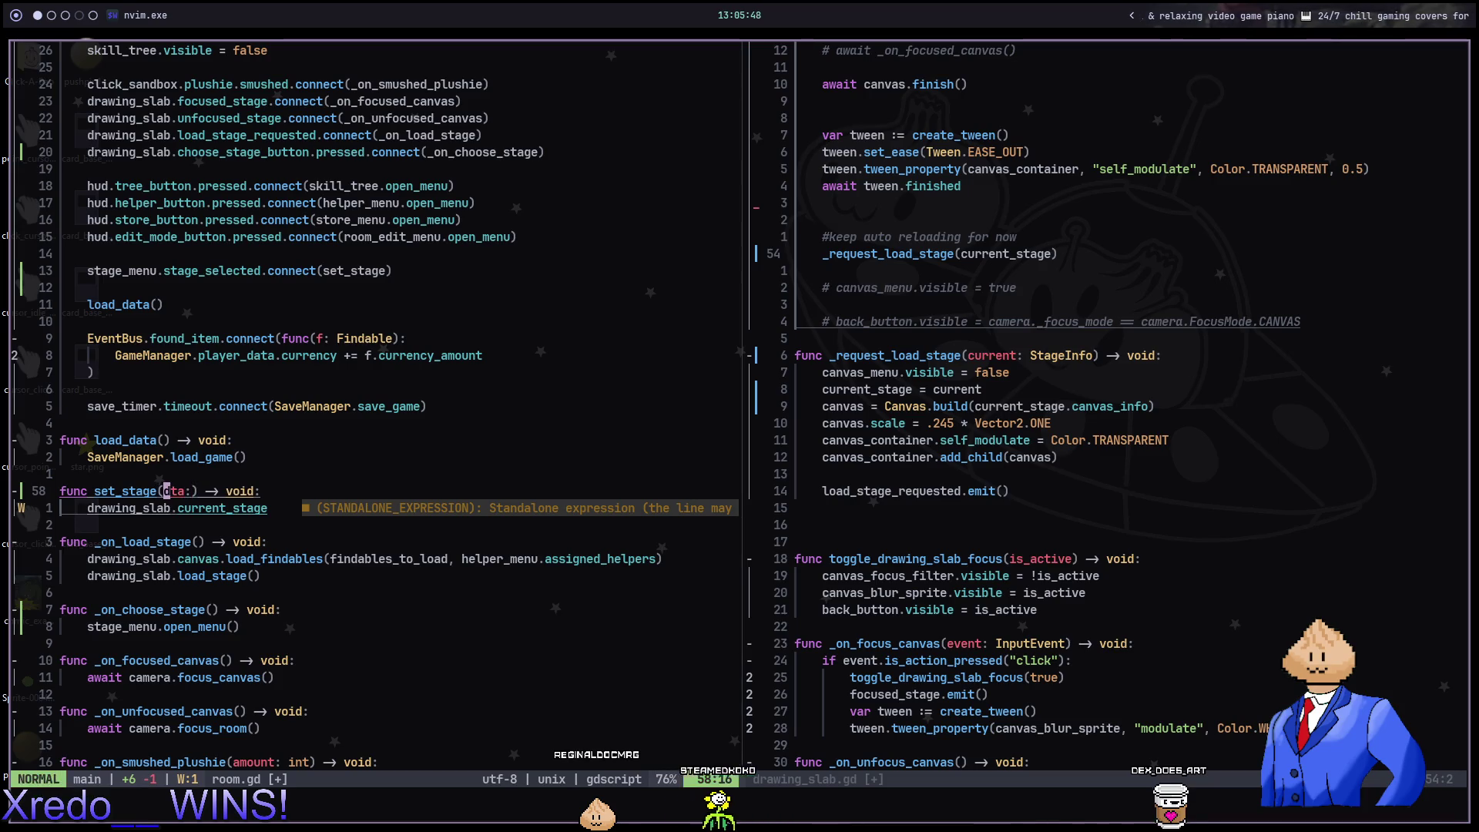
pyautogui.write('a')
pyautogui.press('End')
pyautogui.click(202, 490)
pyautogui.write('s')
pyautogui.press('BackSpace')
pyautogui.write('Stage')
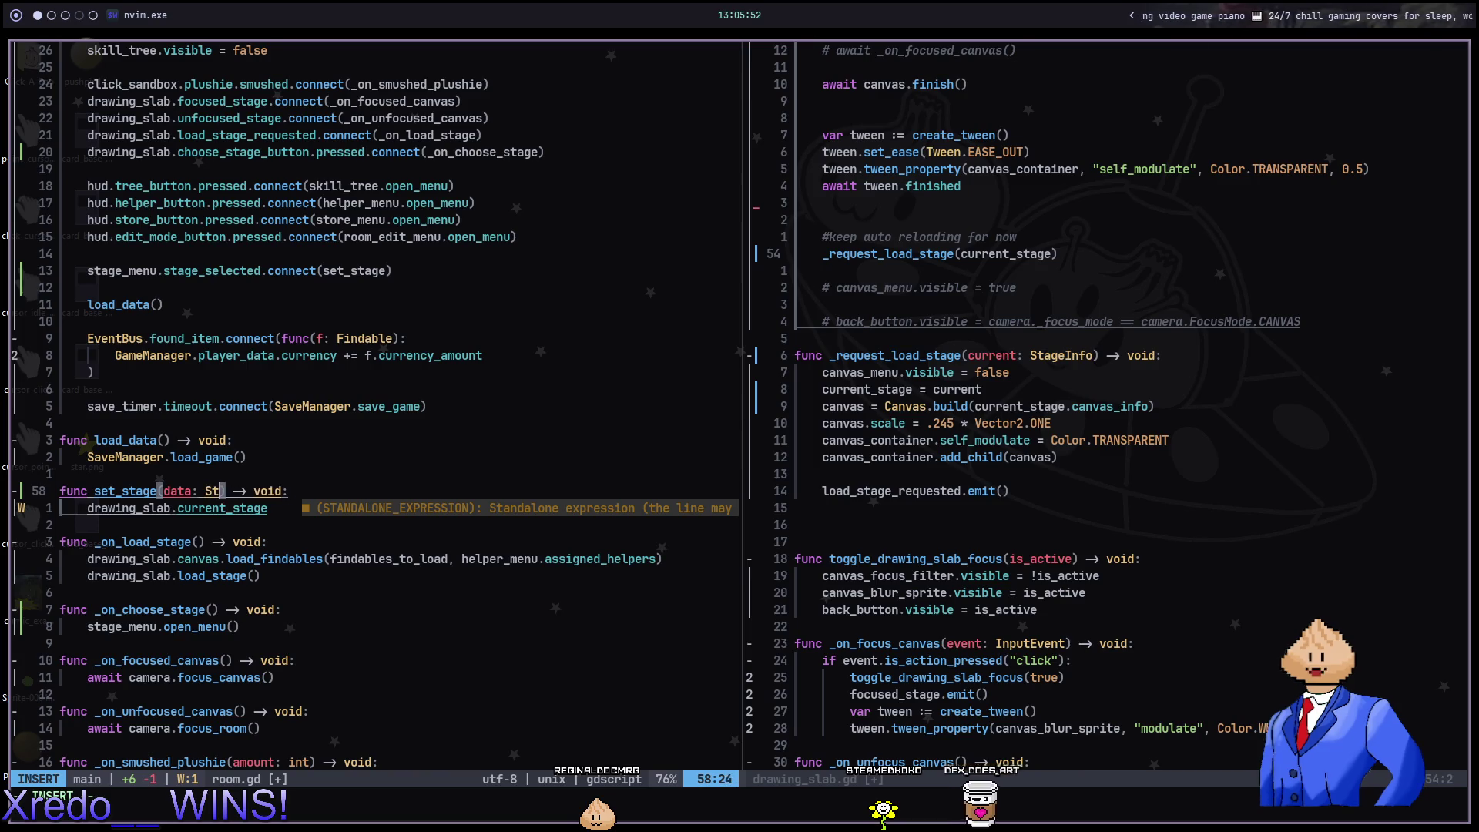
pyautogui.write('Info')
pyautogui.press('Down')
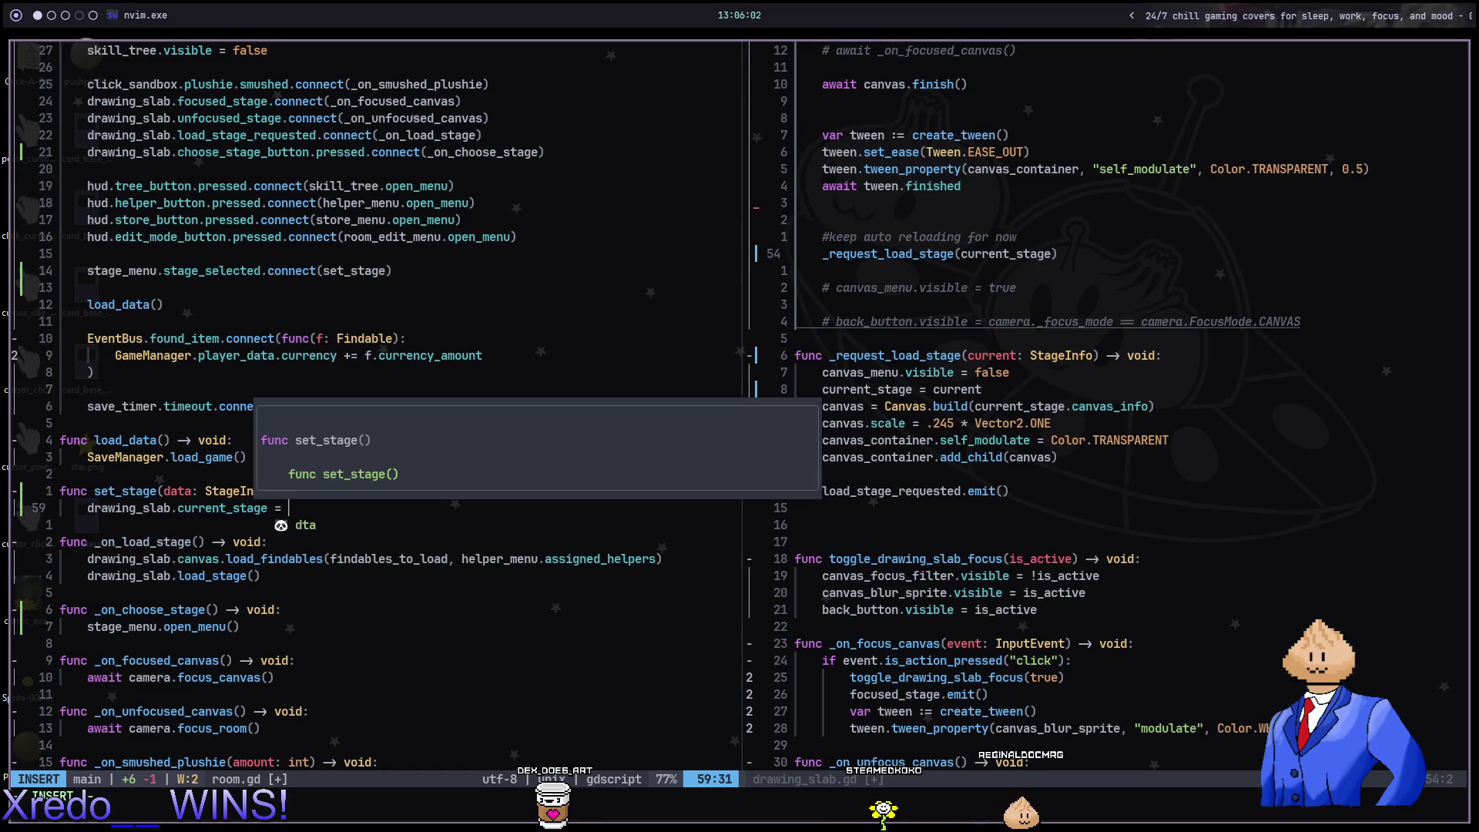
# Step: Finish the line as drawing_slab.current_stage = data, save room.gd, and close the drawing_slab.gd split
pyautogui.write('= data')
pyautogui.press('Escape')
pyautogui.write(':')
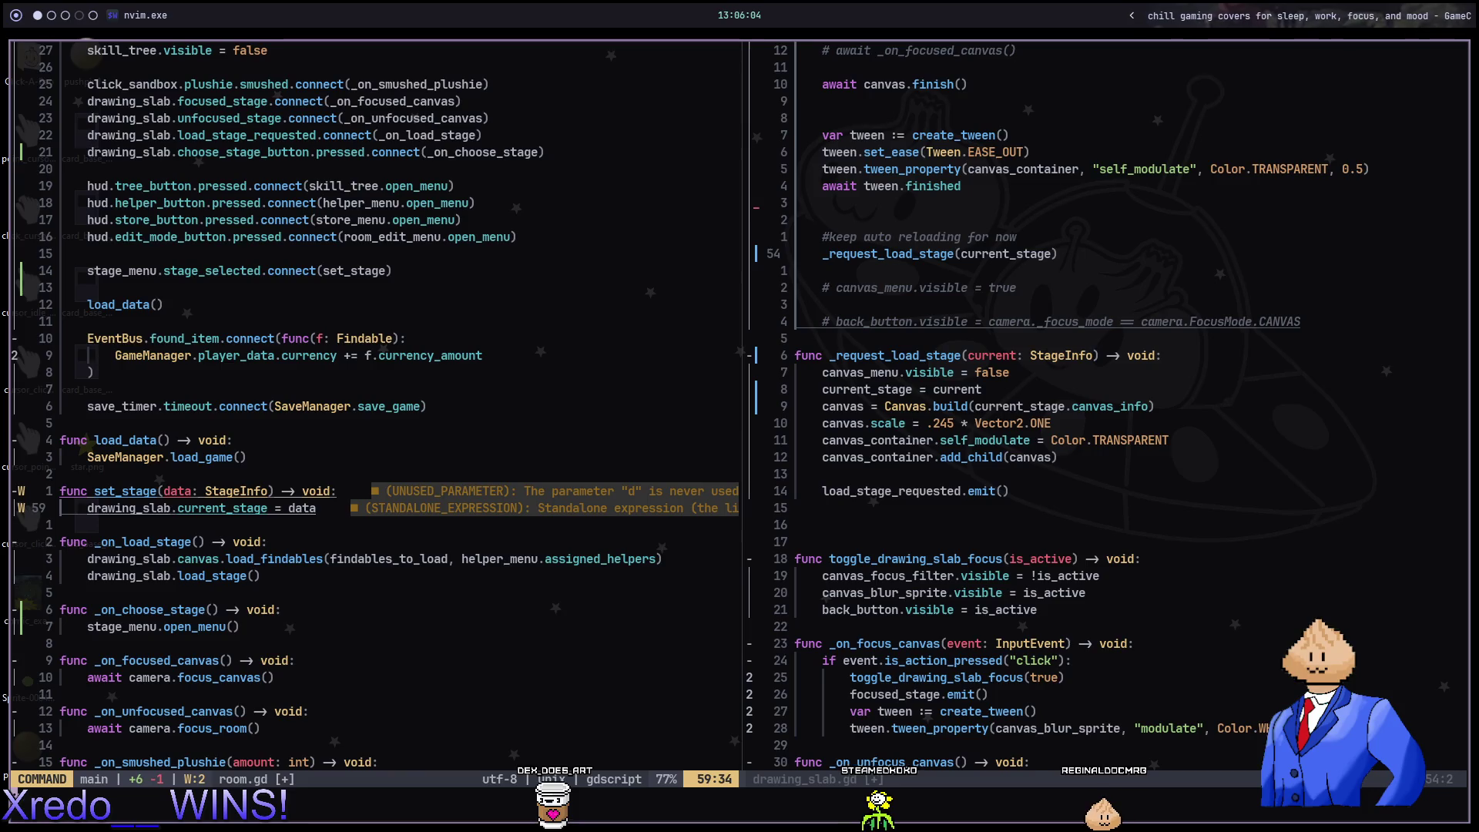
pyautogui.write('w')
pyautogui.press('Return')
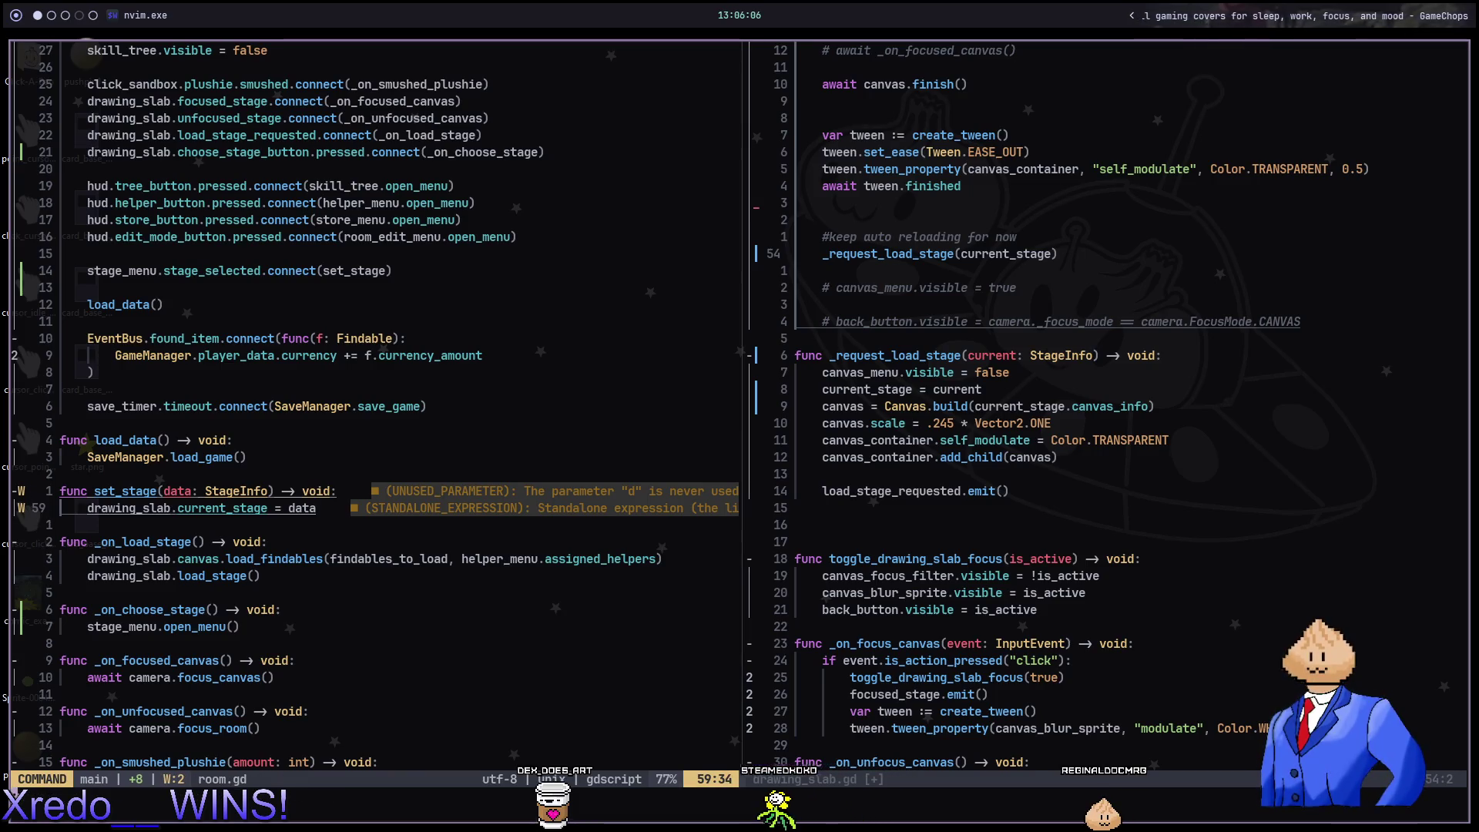
pyautogui.hotkey('ctrl', 'w')
# Step: Force-quit Neovim with :qa!, discarding the unsaved drawing_slab.gd changes
pyautogui.write('o')
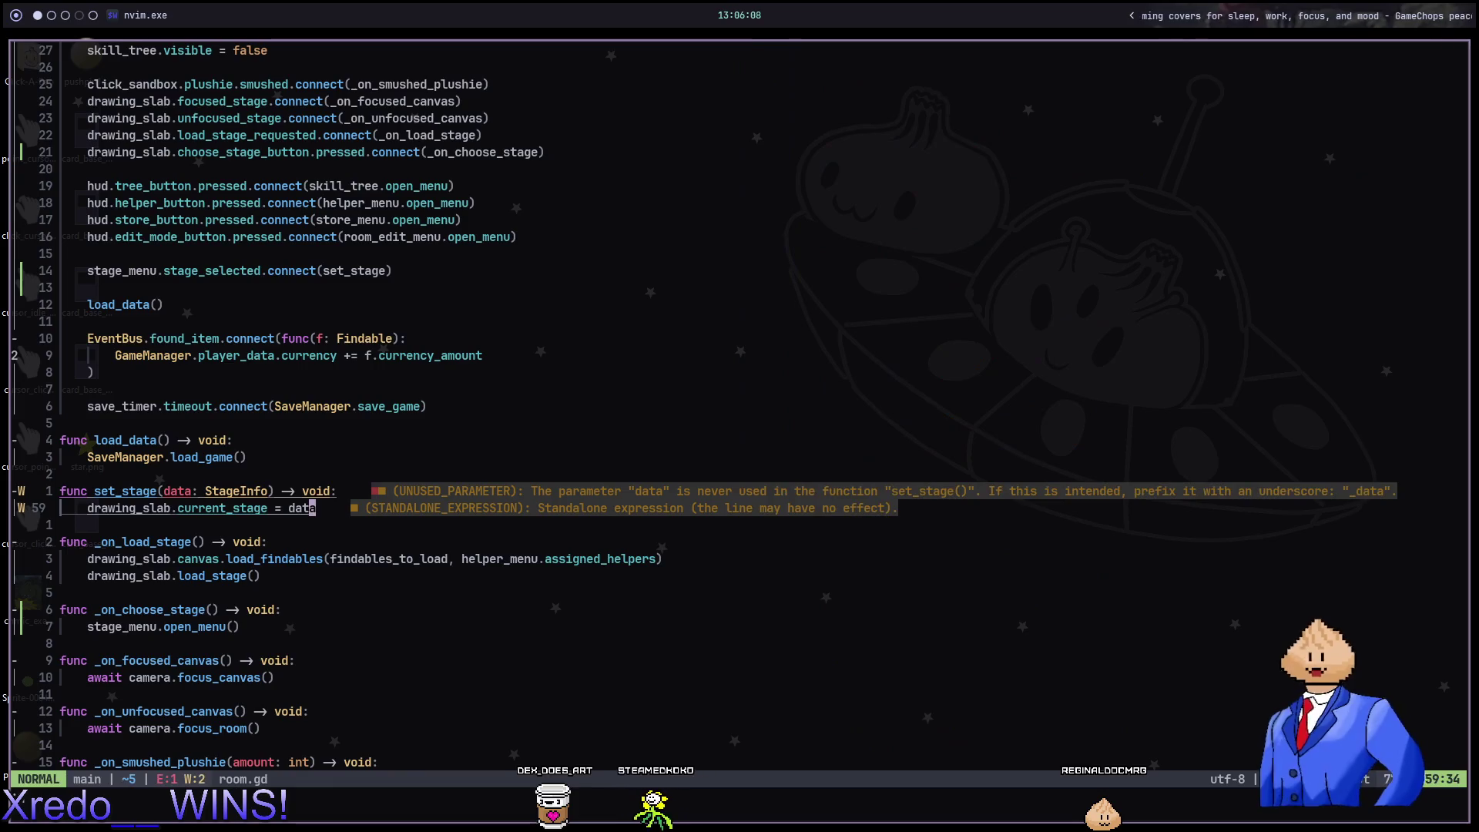
pyautogui.write('q')
pyautogui.press('Return')
pyautogui.write(':')
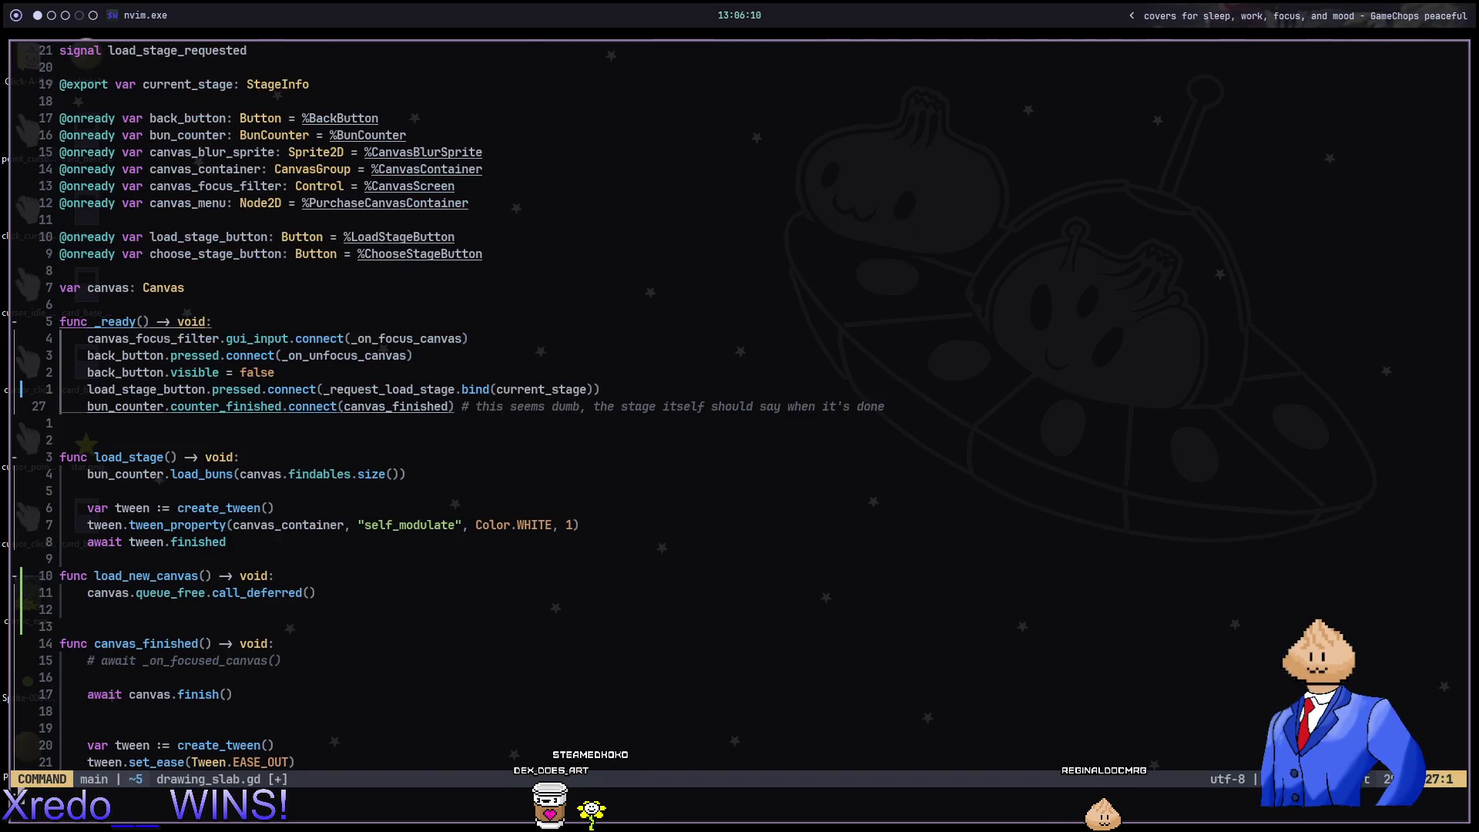
pyautogui.write('qa!')
pyautogui.press('Return')
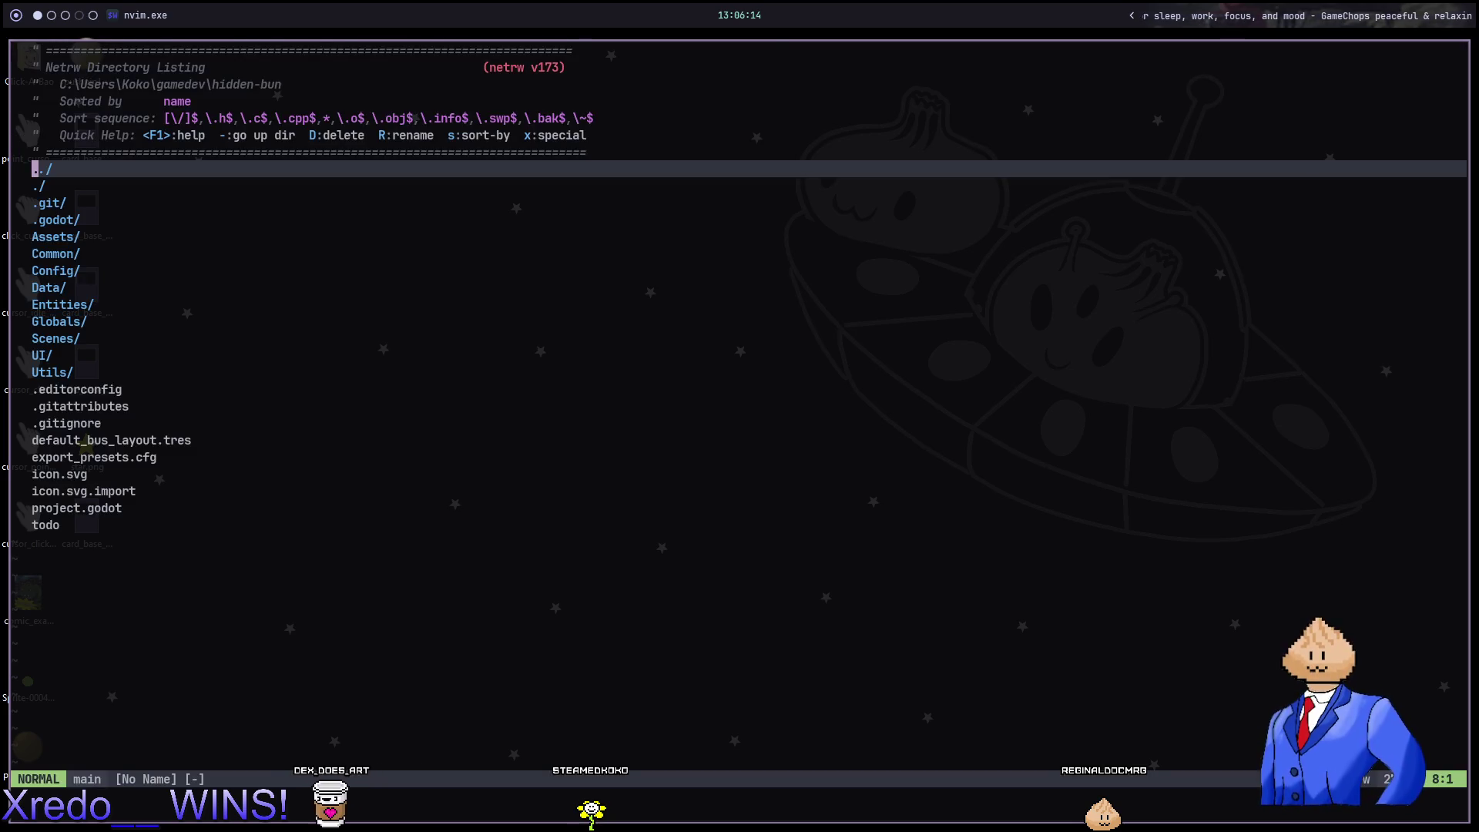
# Step: In the relaunched Neovim, return to the previously open cursor_manager.gd
pyautogui.press('space')
pyautogui.press('f')
pyautogui.press('f')
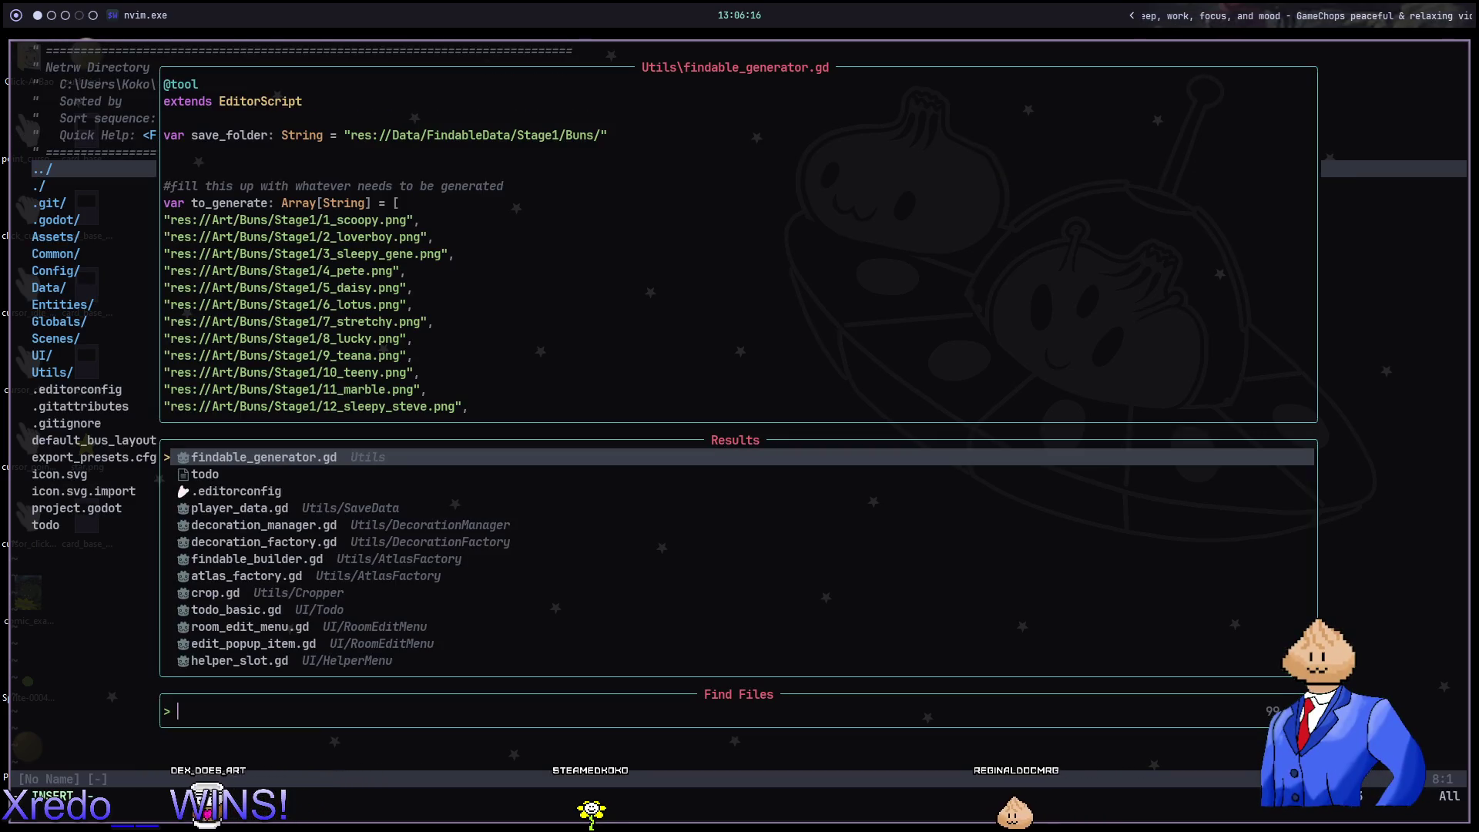
pyautogui.press('Escape')
pyautogui.press('space')
pyautogui.press('f')
pyautogui.press('f')
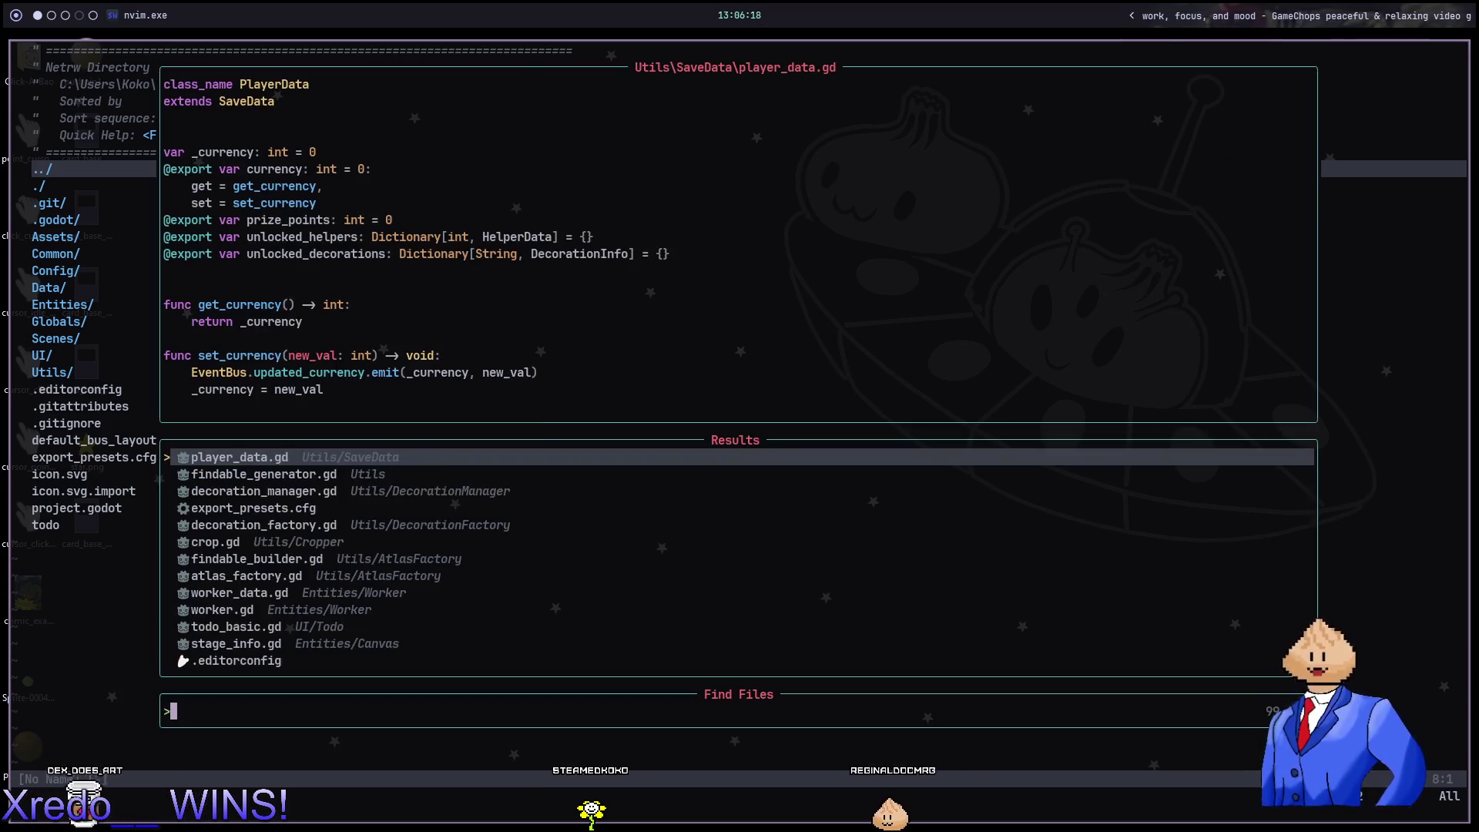
pyautogui.press('Escape')
pyautogui.press('space')
pyautogui.press('f')
pyautogui.press('f')
pyautogui.press('Escape')
pyautogui.hotkey('ctrl', 'o')
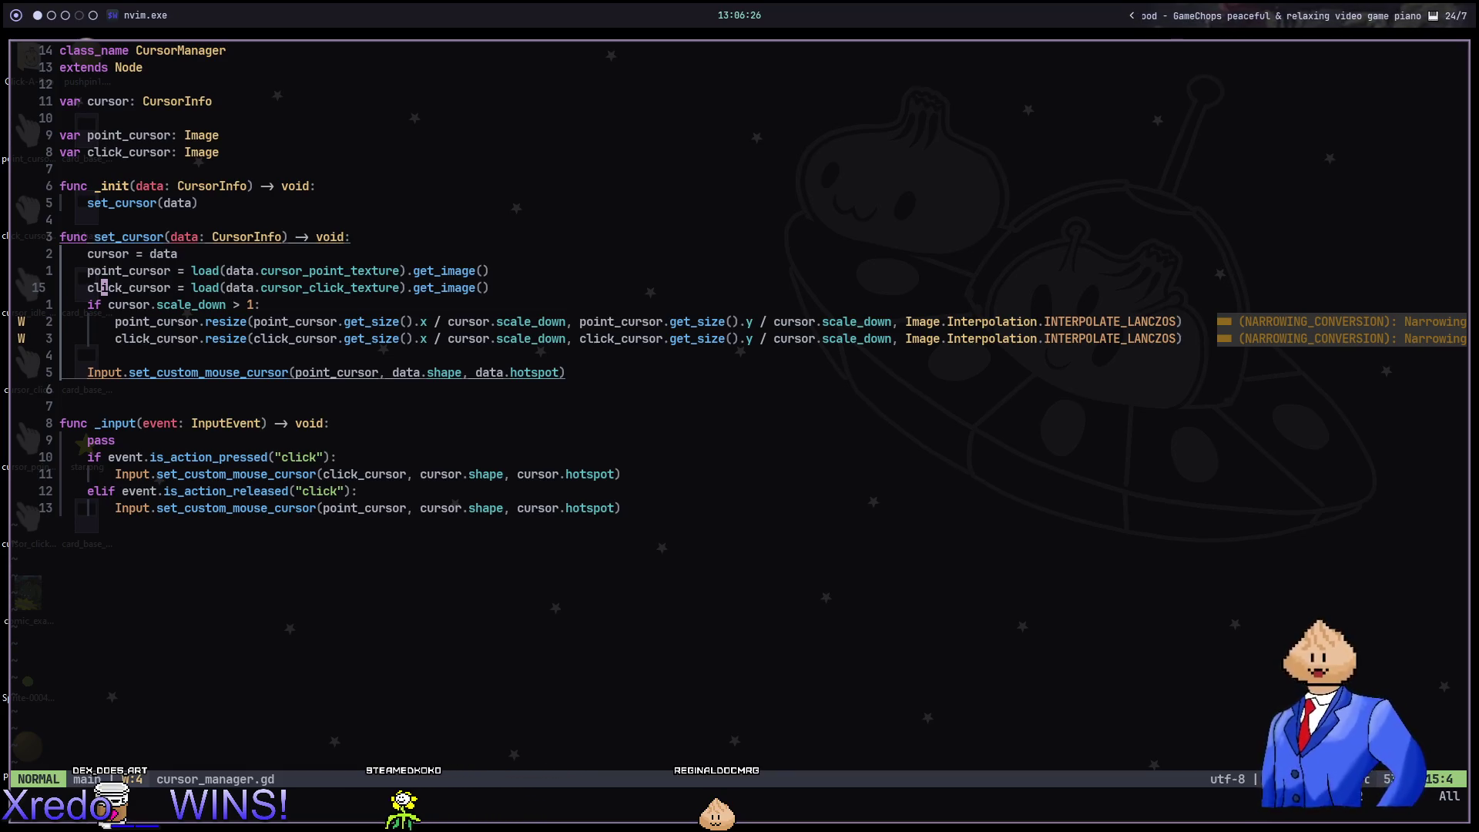
# Step: Open room.gd through a 'room' search, save it, and run the scene in Godot
pyautogui.press('space')
pyautogui.press('f')
pyautogui.press('f')
pyautogui.write('room')
pyautogui.press('Down')
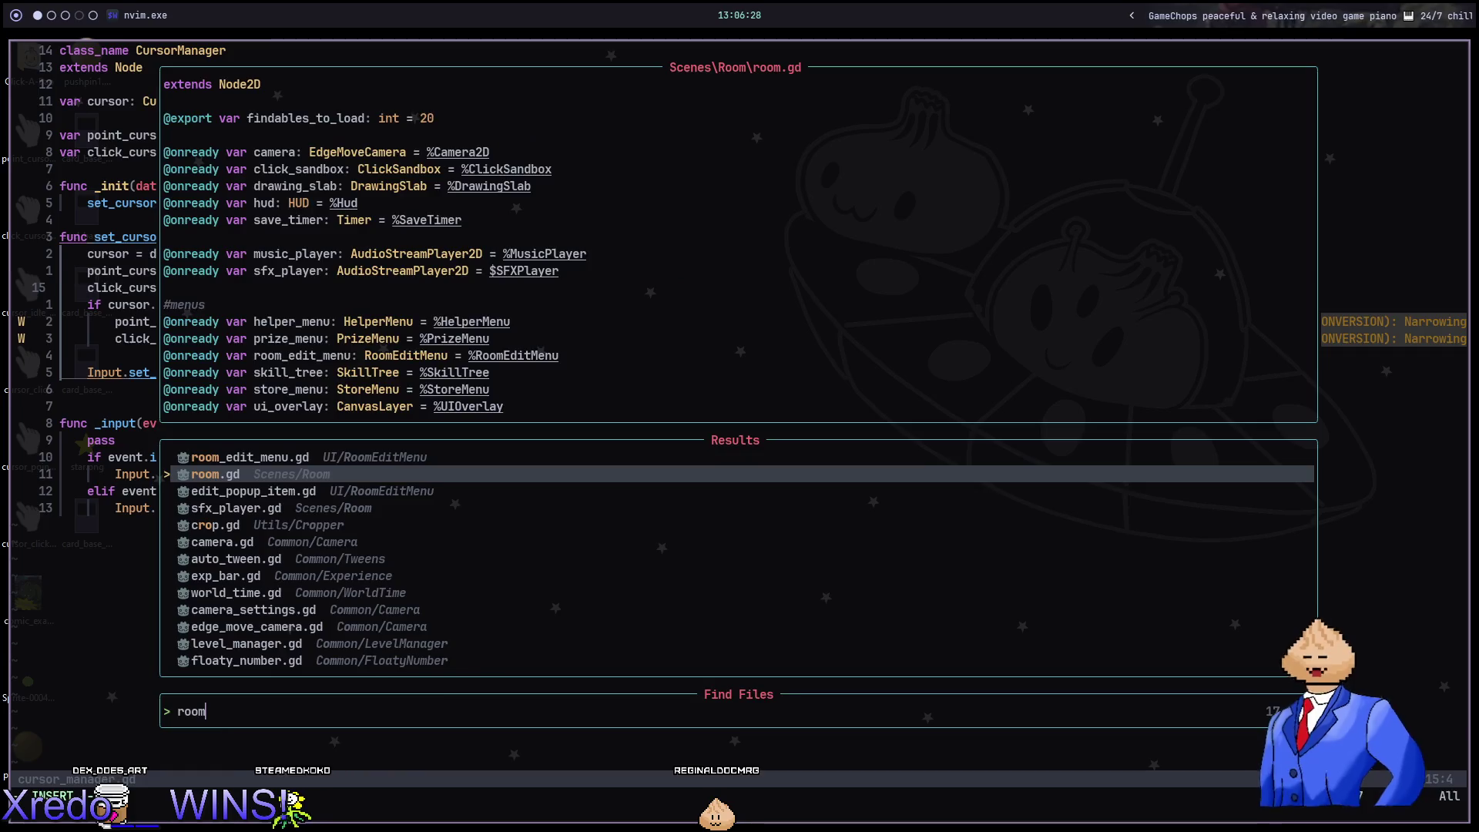
pyautogui.press('Return')
pyautogui.press('2')
pyautogui.press('1')
pyautogui.press('j')
pyautogui.press('j')
pyautogui.press('j')
pyautogui.press('j')
pyautogui.write(':w')
pyautogui.press('Return')
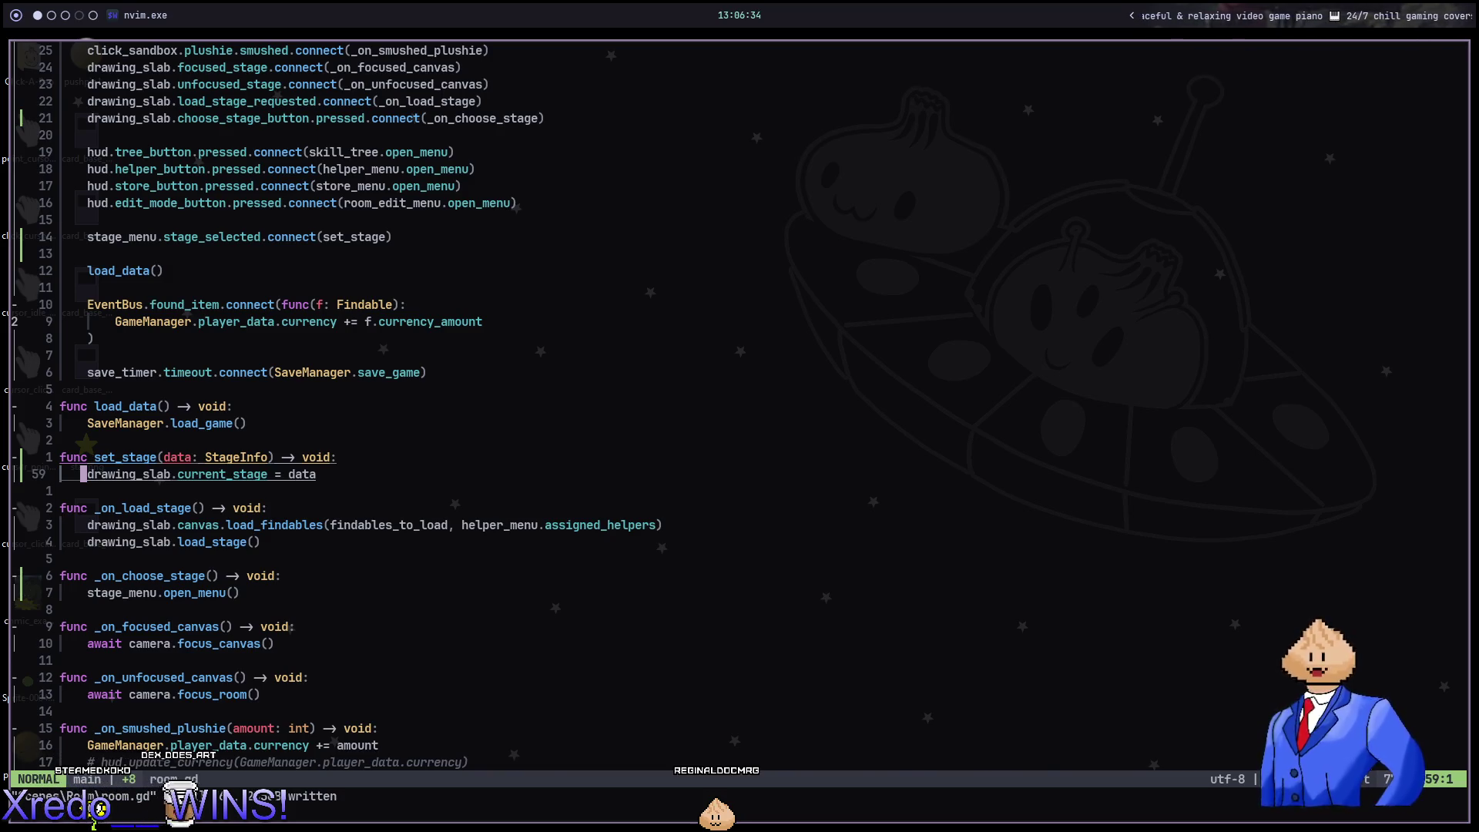
pyautogui.hotkey('alt', '2')
pyautogui.press('F5')
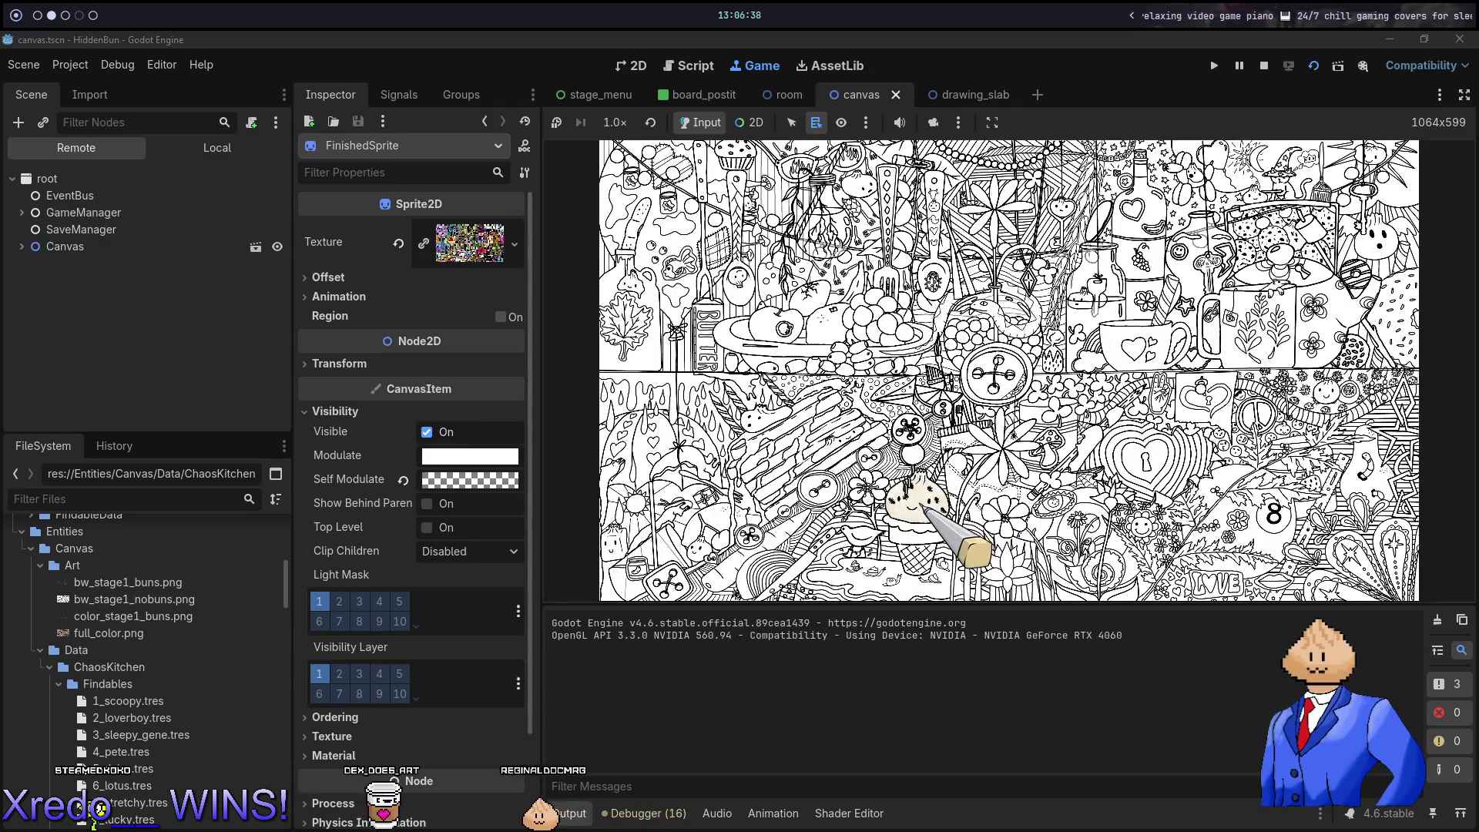
# Step: Find the spoon, the small figure and another hidden item in the Chaos Kitchen drawing, then stop
pyautogui.click(737, 274)
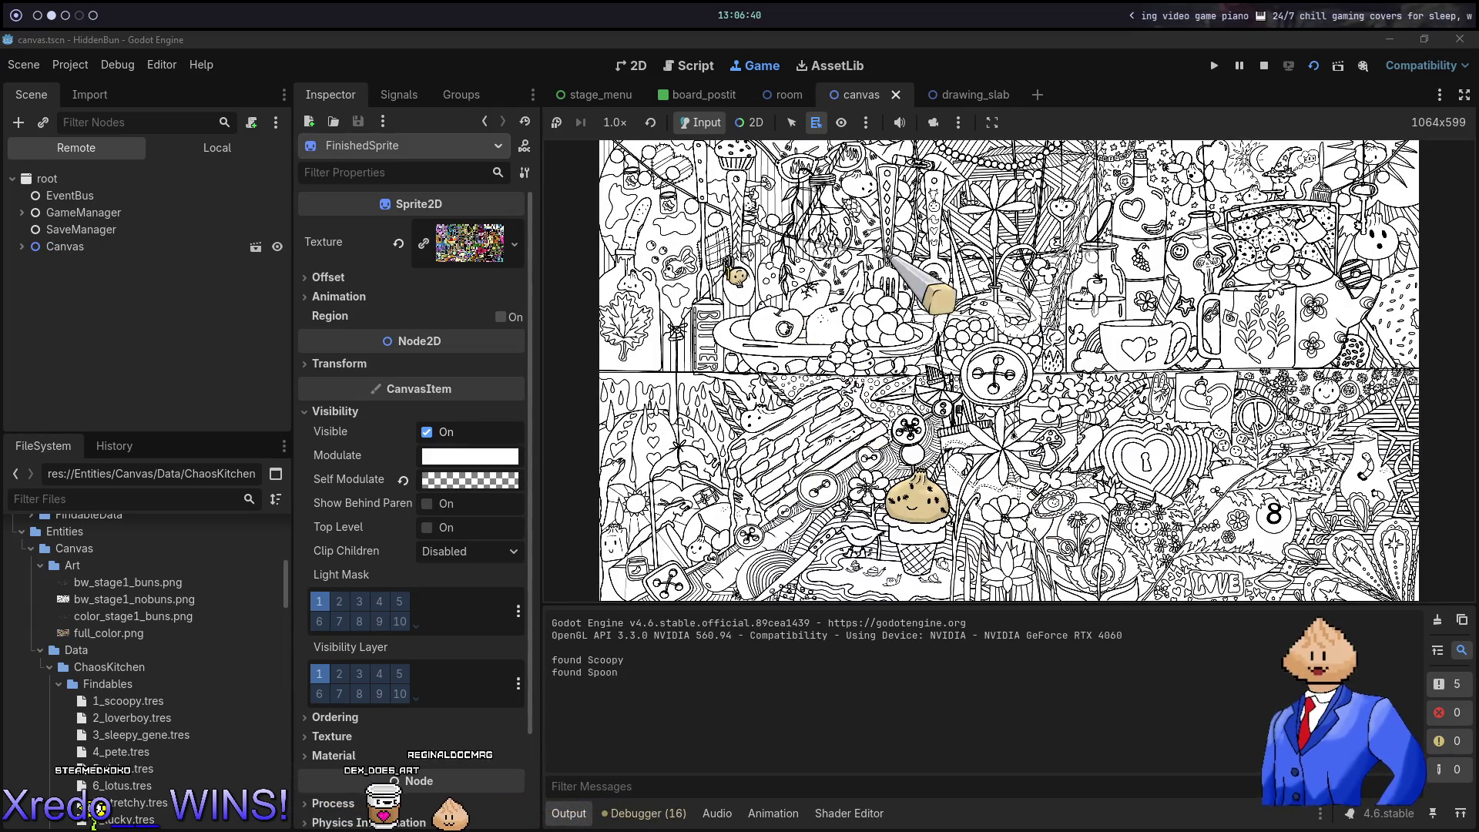
pyautogui.click(1059, 203)
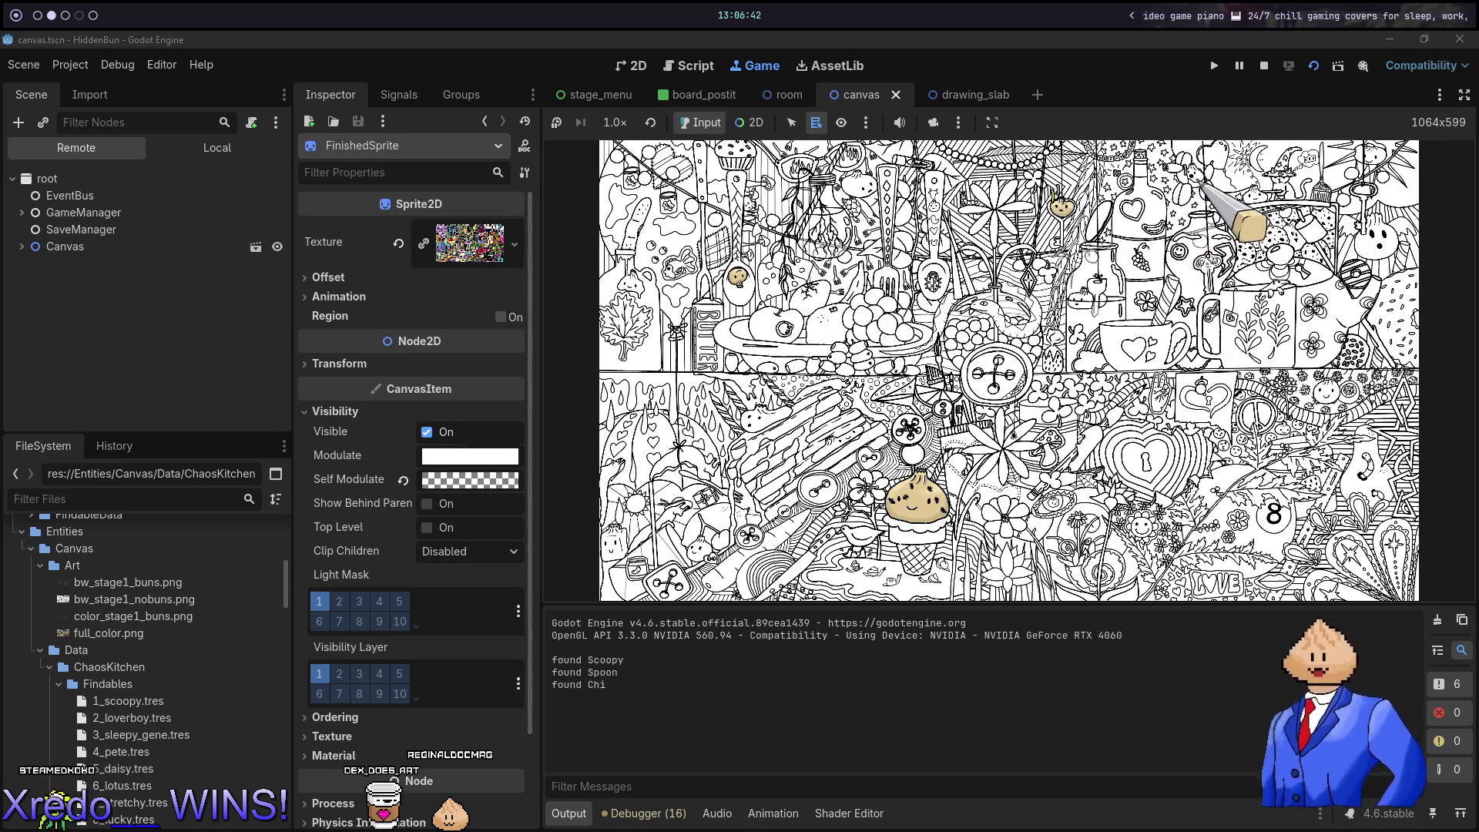
pyautogui.click(1313, 206)
pyautogui.press('F8')
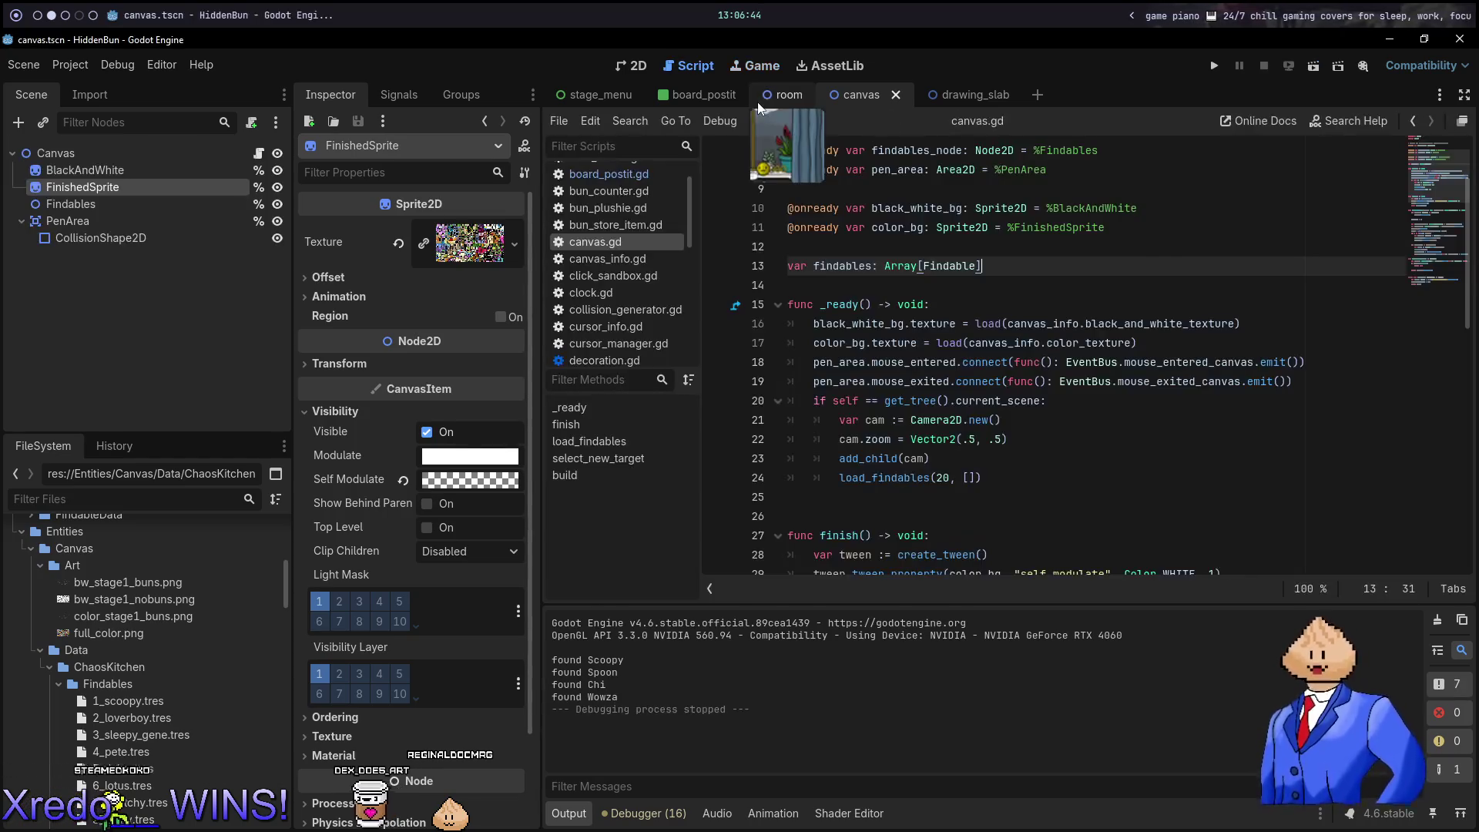
# Step: Run the room scene twice, starting a stage from the desk screen and opening the challenge board
pyautogui.click(787, 94)
pyautogui.press('F6')
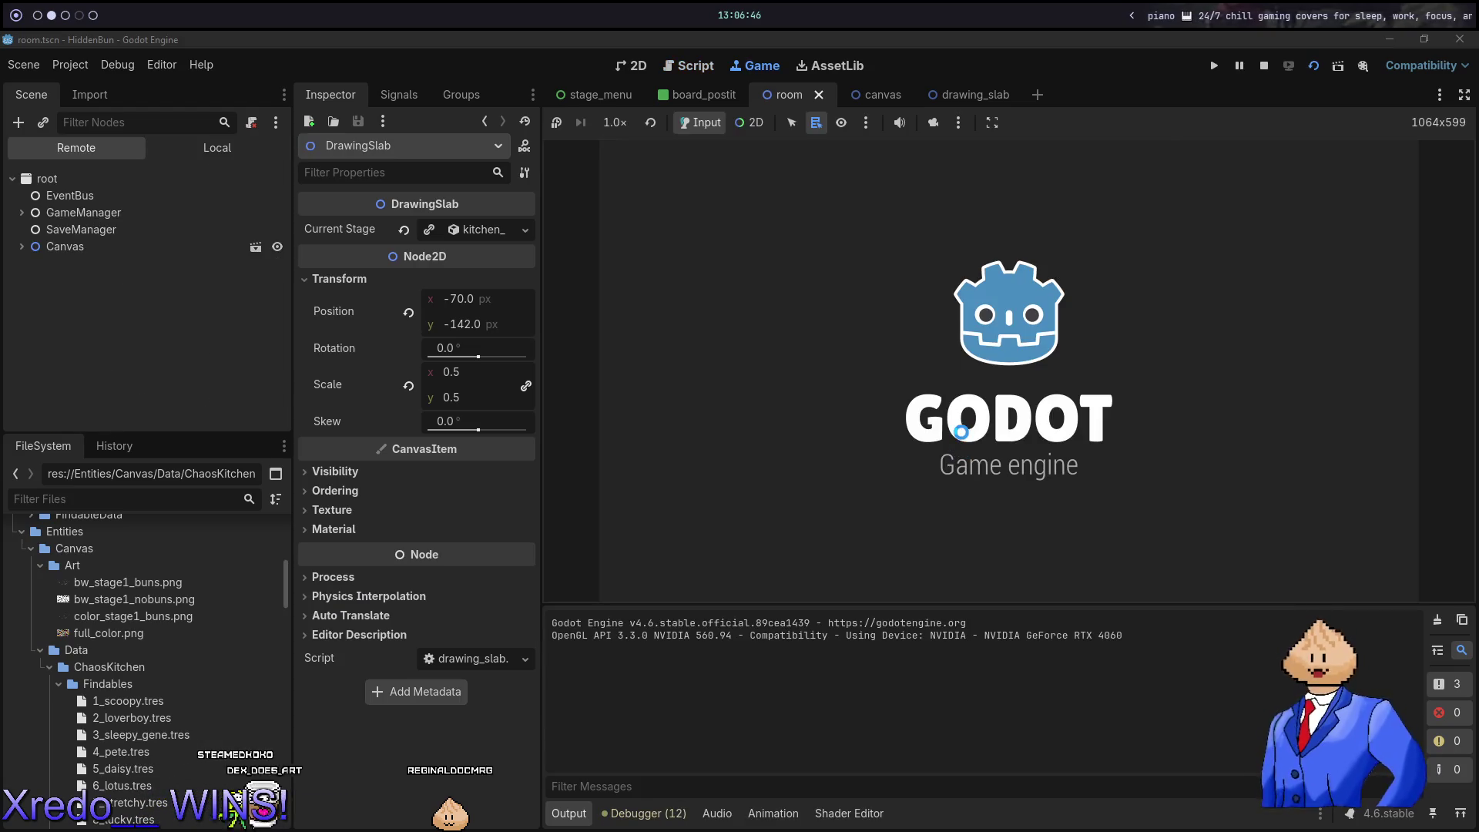
pyautogui.click(970, 450)
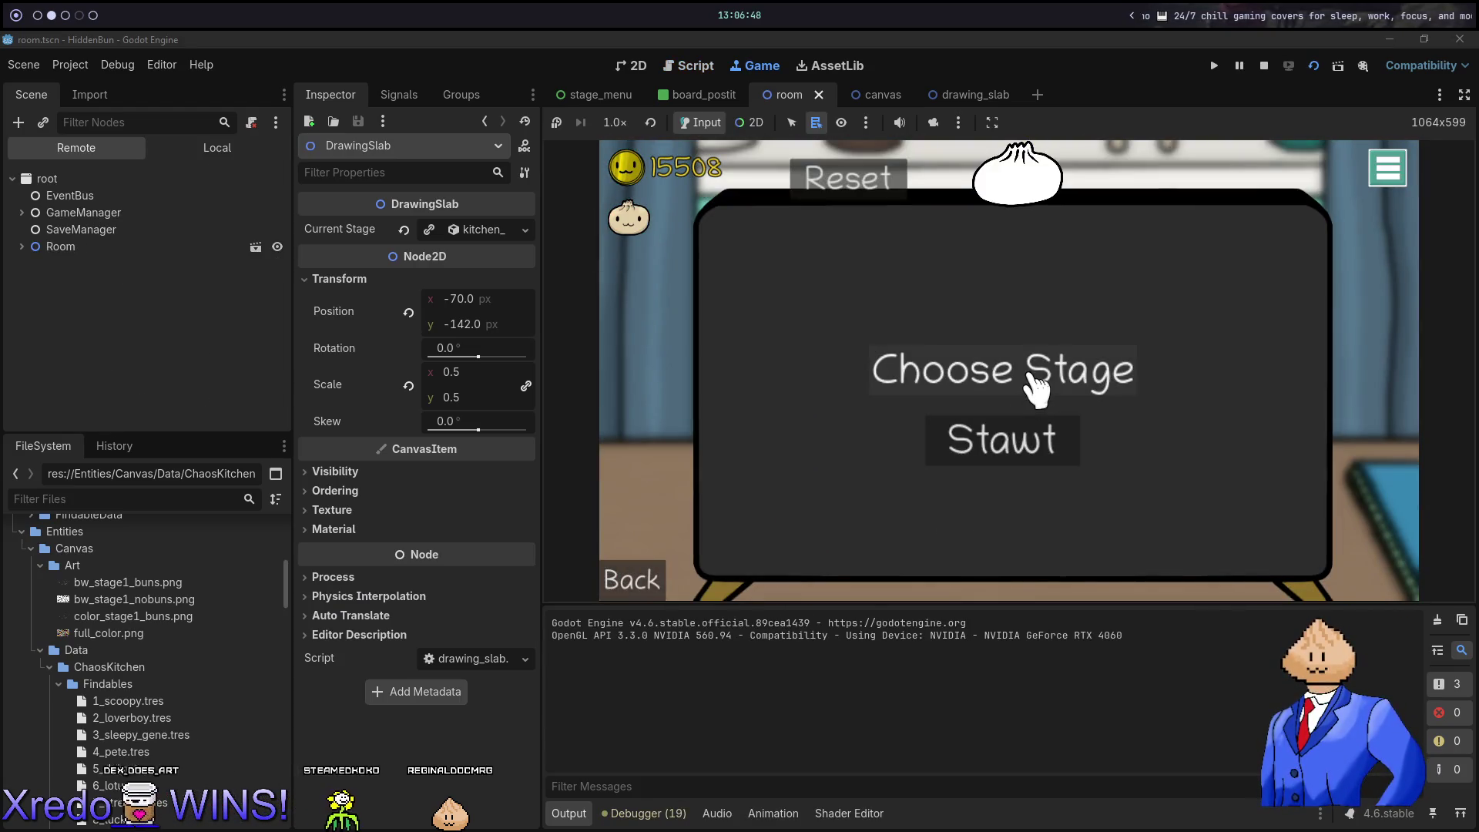
pyautogui.click(1028, 431)
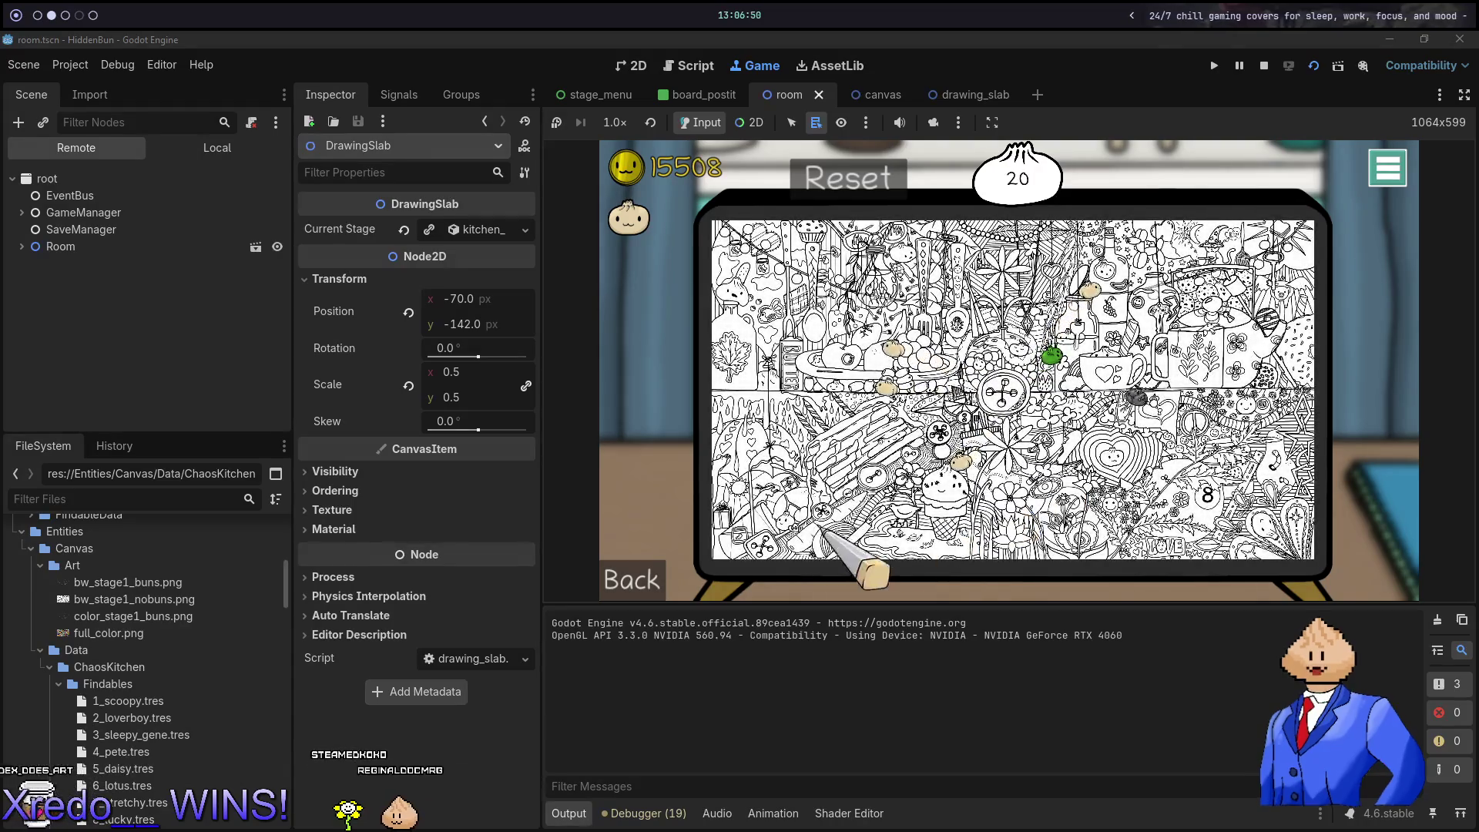
pyautogui.click(647, 581)
pyautogui.press('F6')
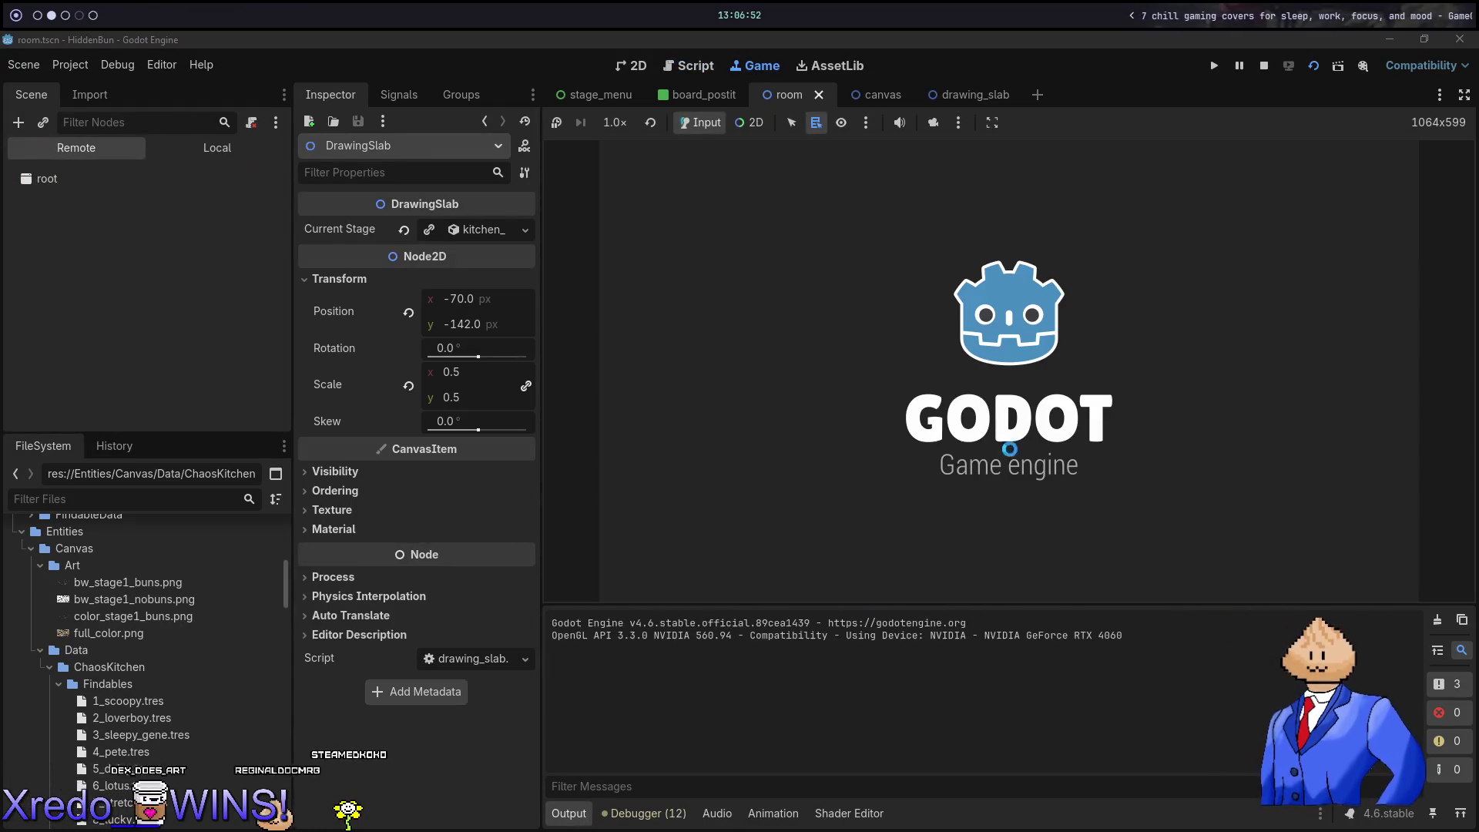
pyautogui.click(1032, 458)
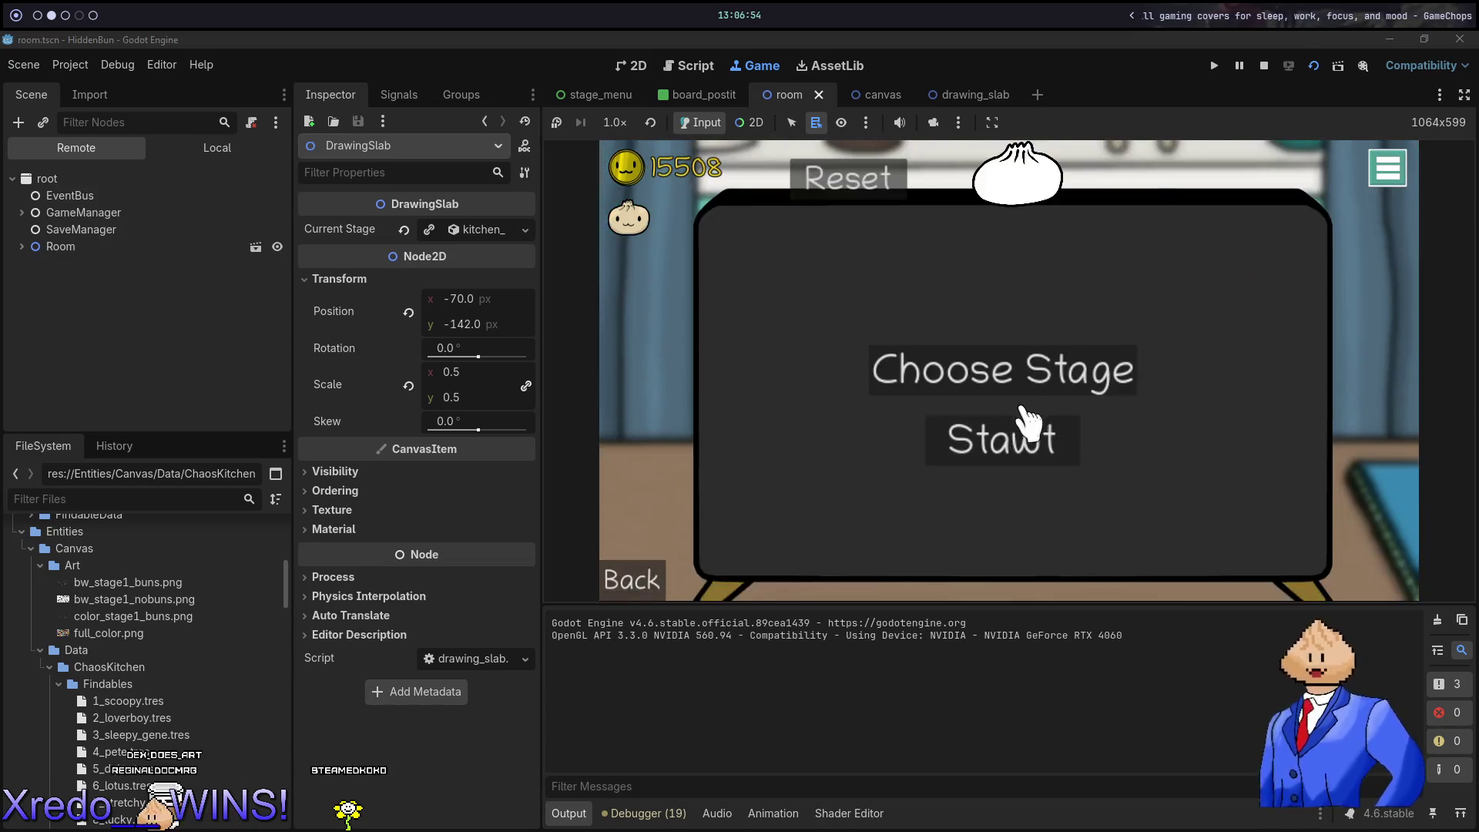
pyautogui.click(1021, 427)
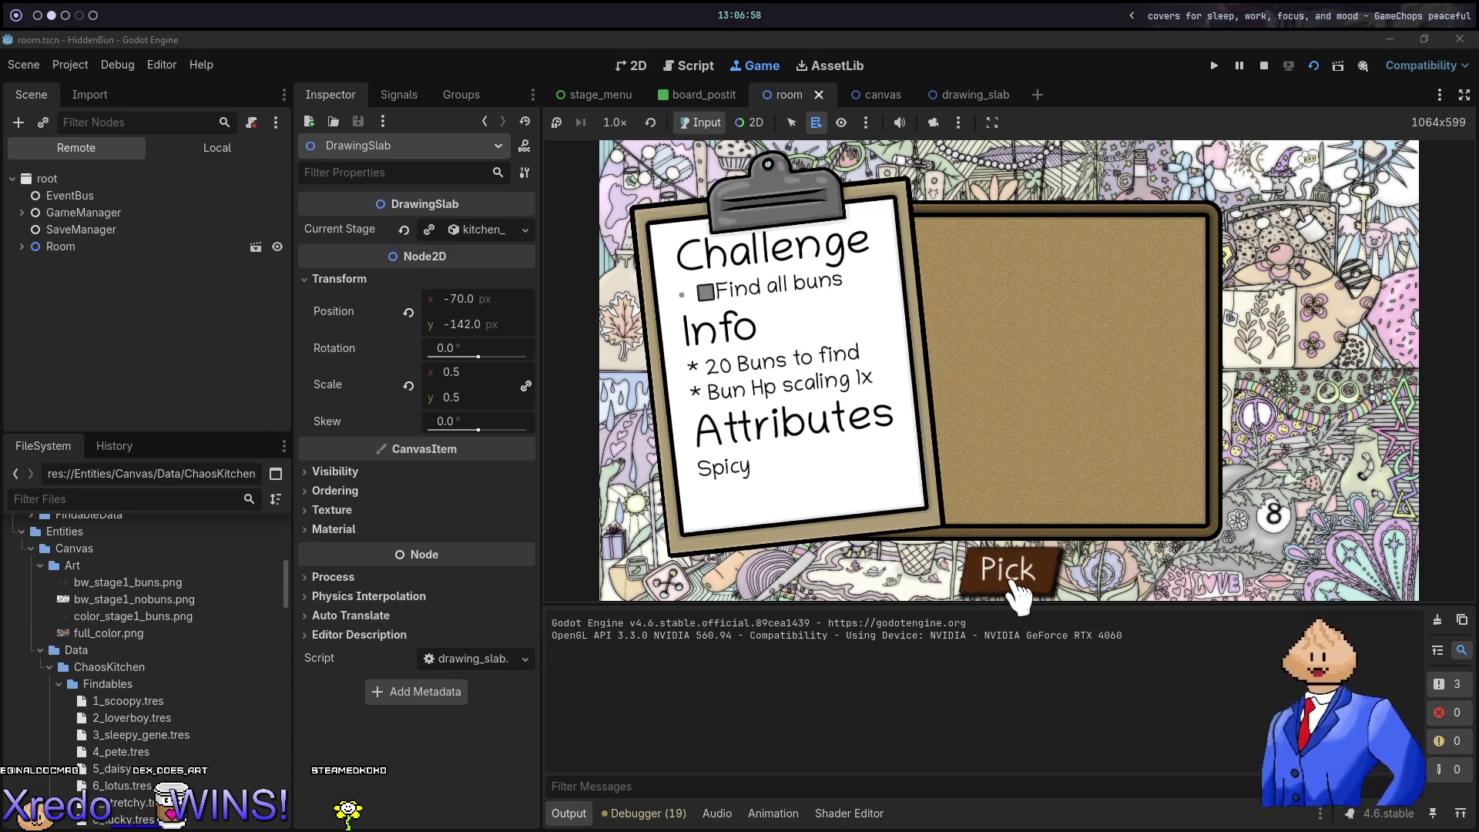
pyautogui.press('F8')
pyautogui.hotkey('alt', 'Tab')
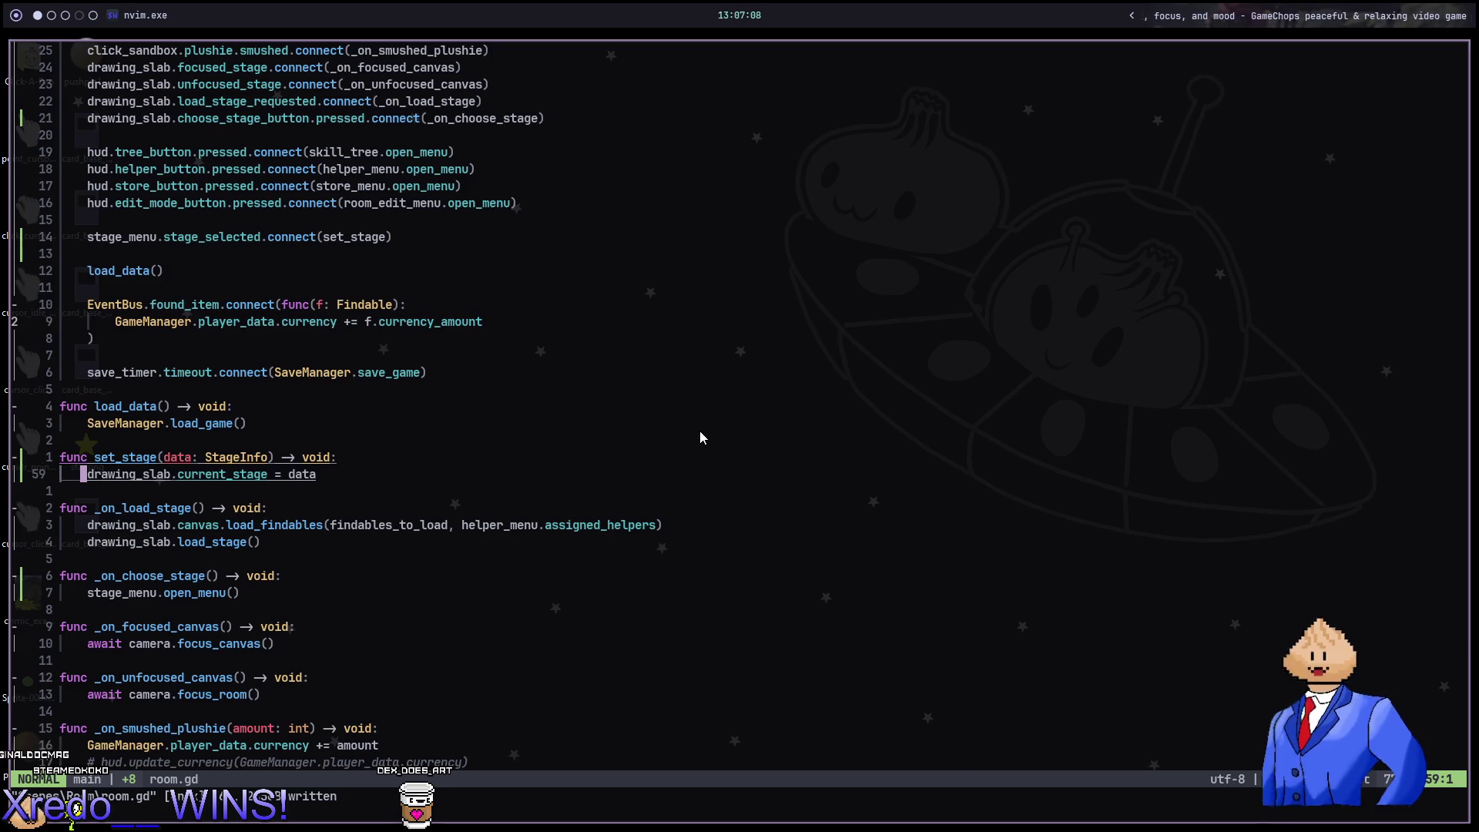
pyautogui.hotkey('alt', 'Tab')
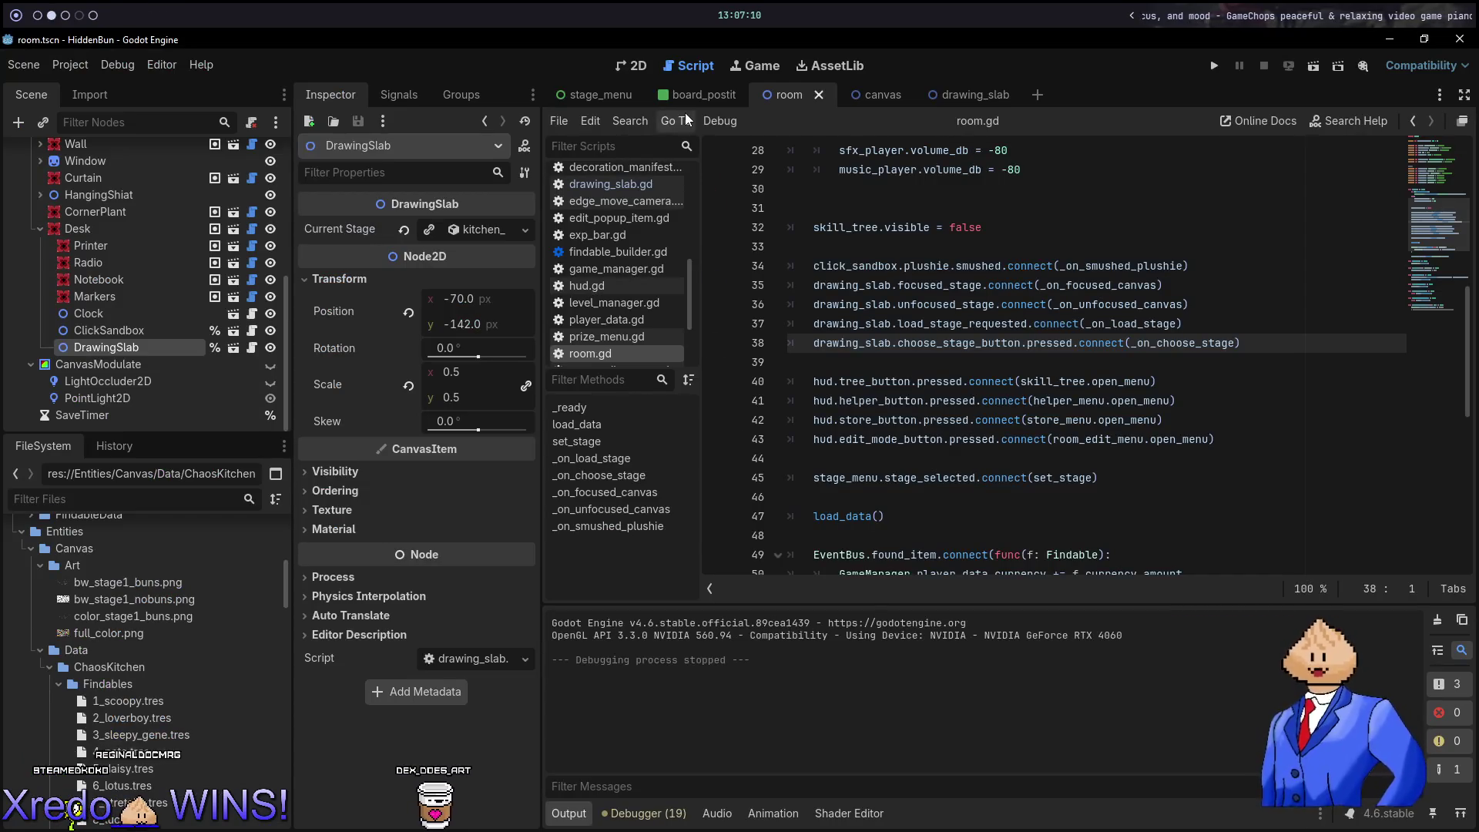
# Step: In the stage_menu scene, add kitchen_1.tres to StageMenu's Stages list and run the game
pyautogui.click(664, 102)
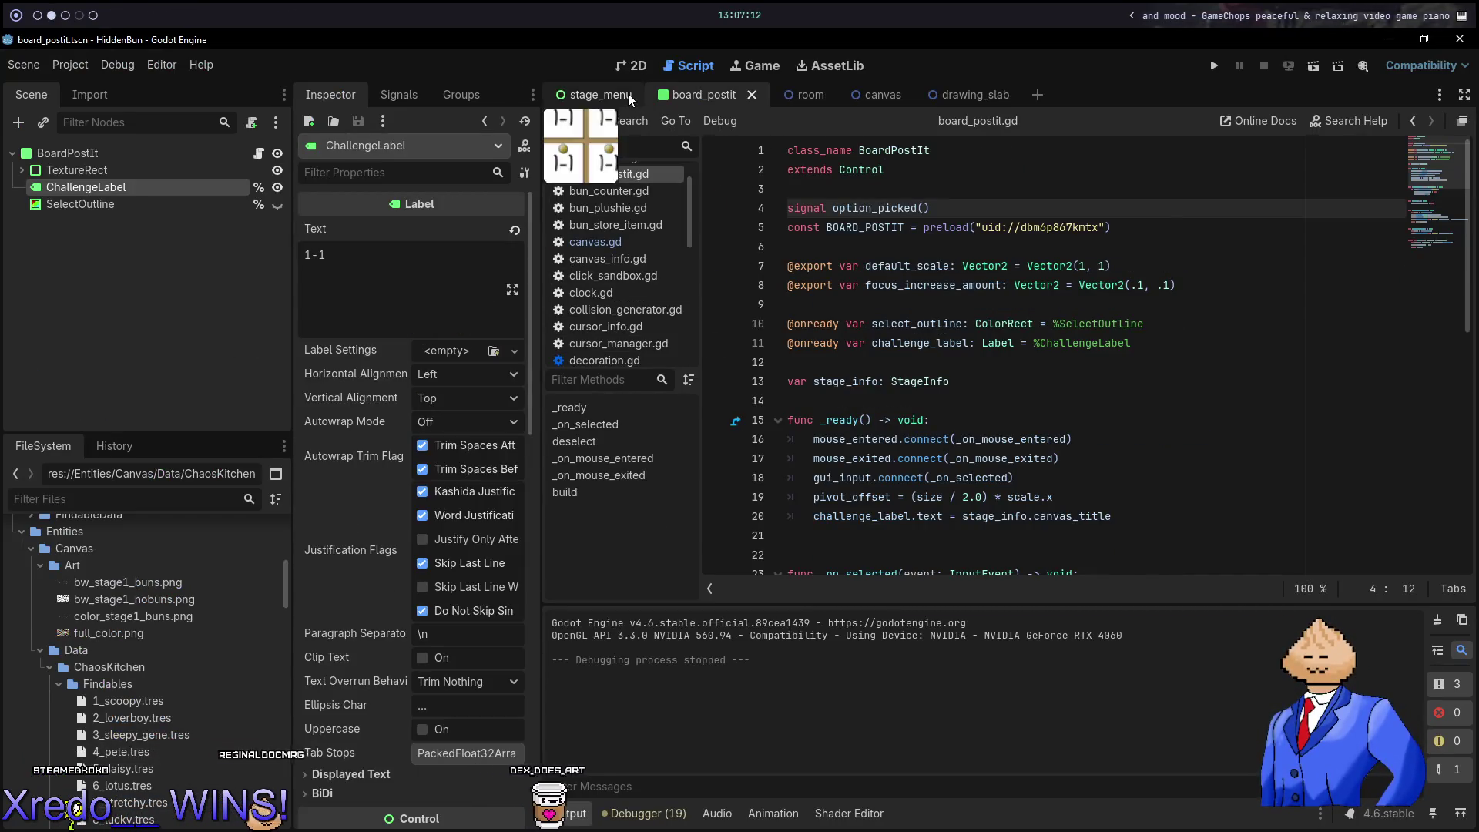
pyautogui.click(630, 66)
pyautogui.click(600, 94)
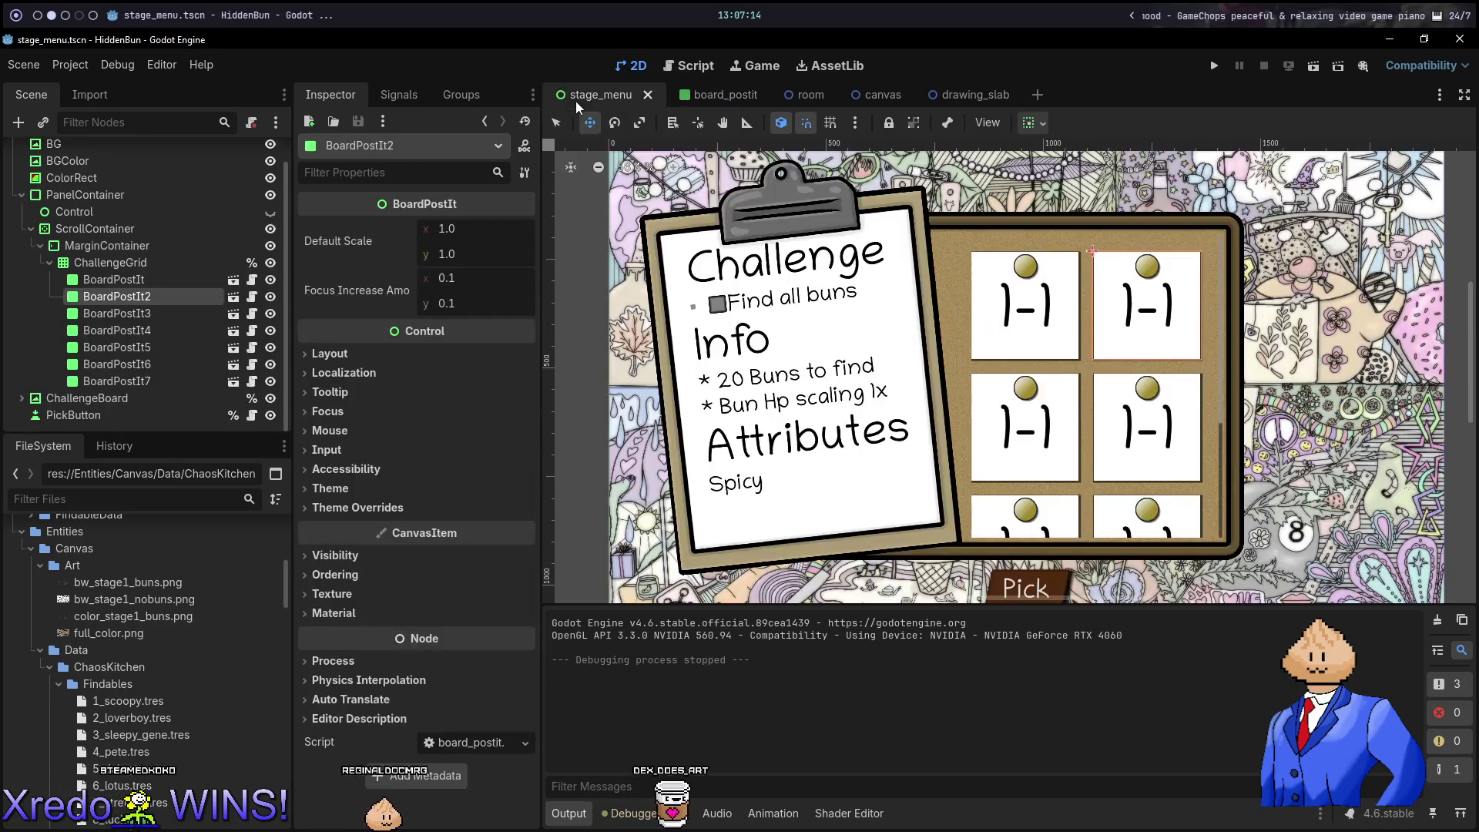
pyautogui.scroll(1, 129, 231)
pyautogui.click(69, 154)
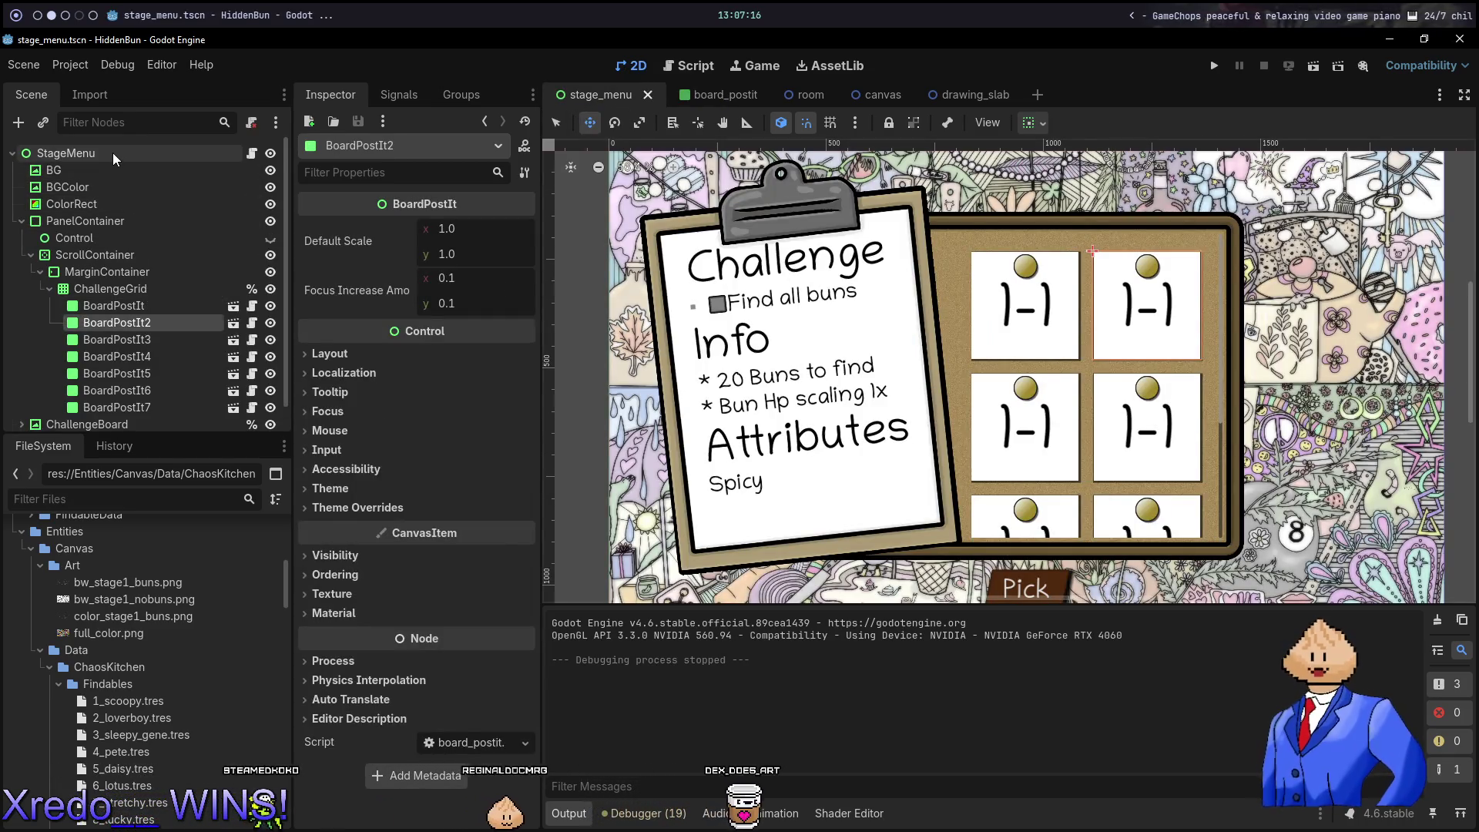
pyautogui.click(460, 256)
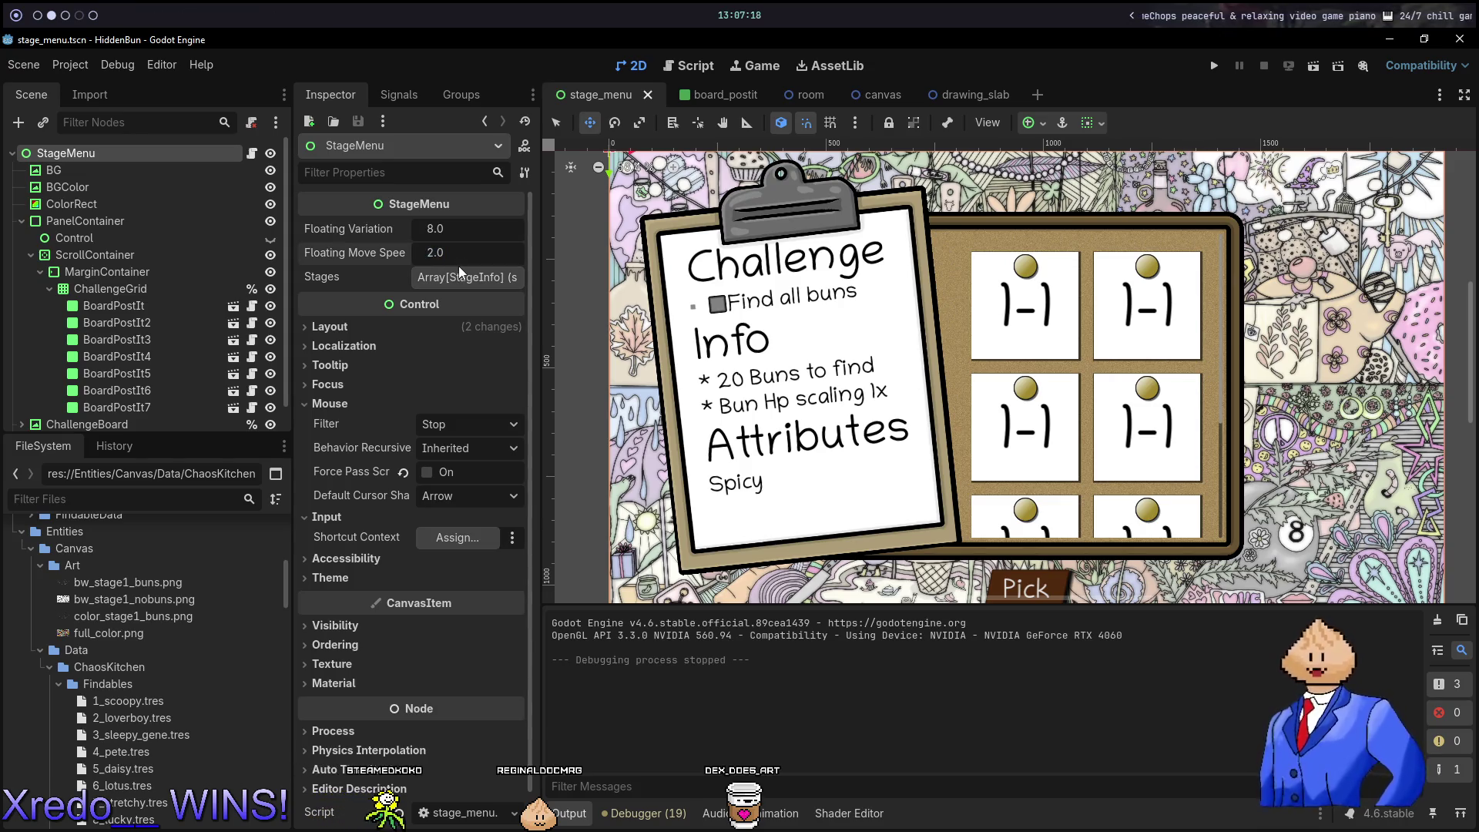
pyautogui.click(460, 276)
pyautogui.scroll(-5, 160, 644)
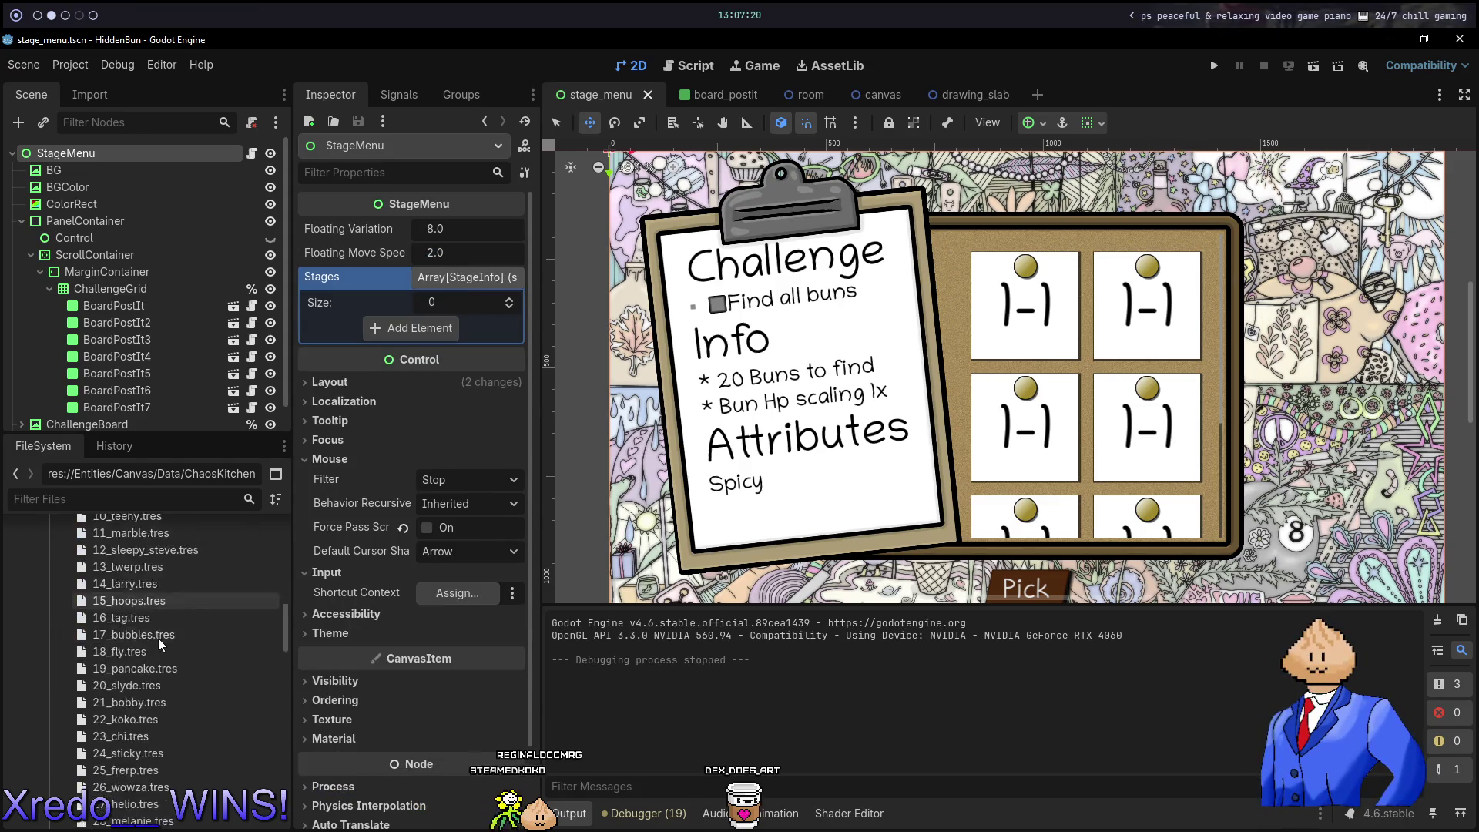
pyautogui.scroll(5, 108, 645)
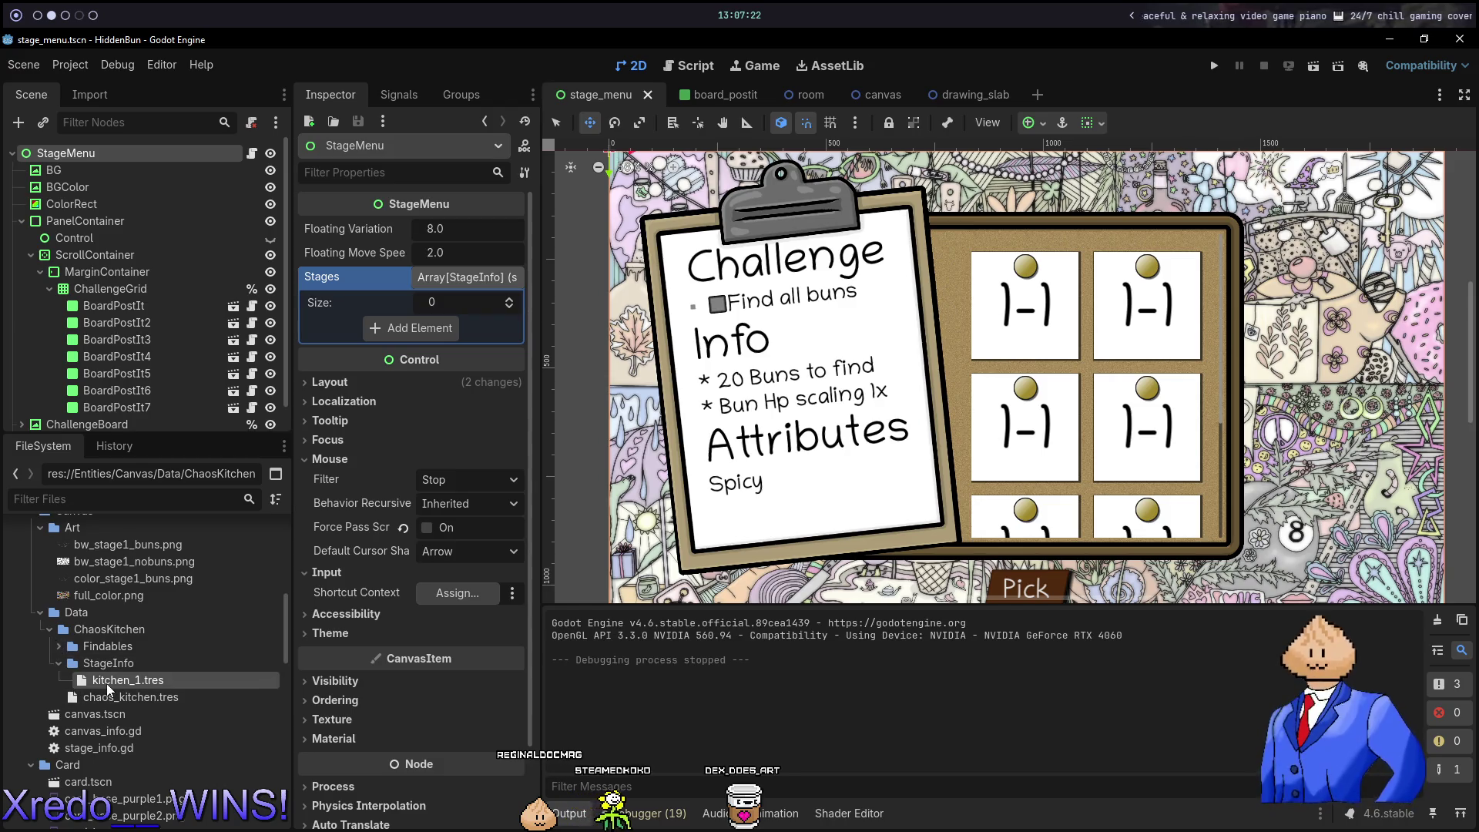
pyautogui.moveTo(453, 327); pyautogui.dragTo(449, 327)
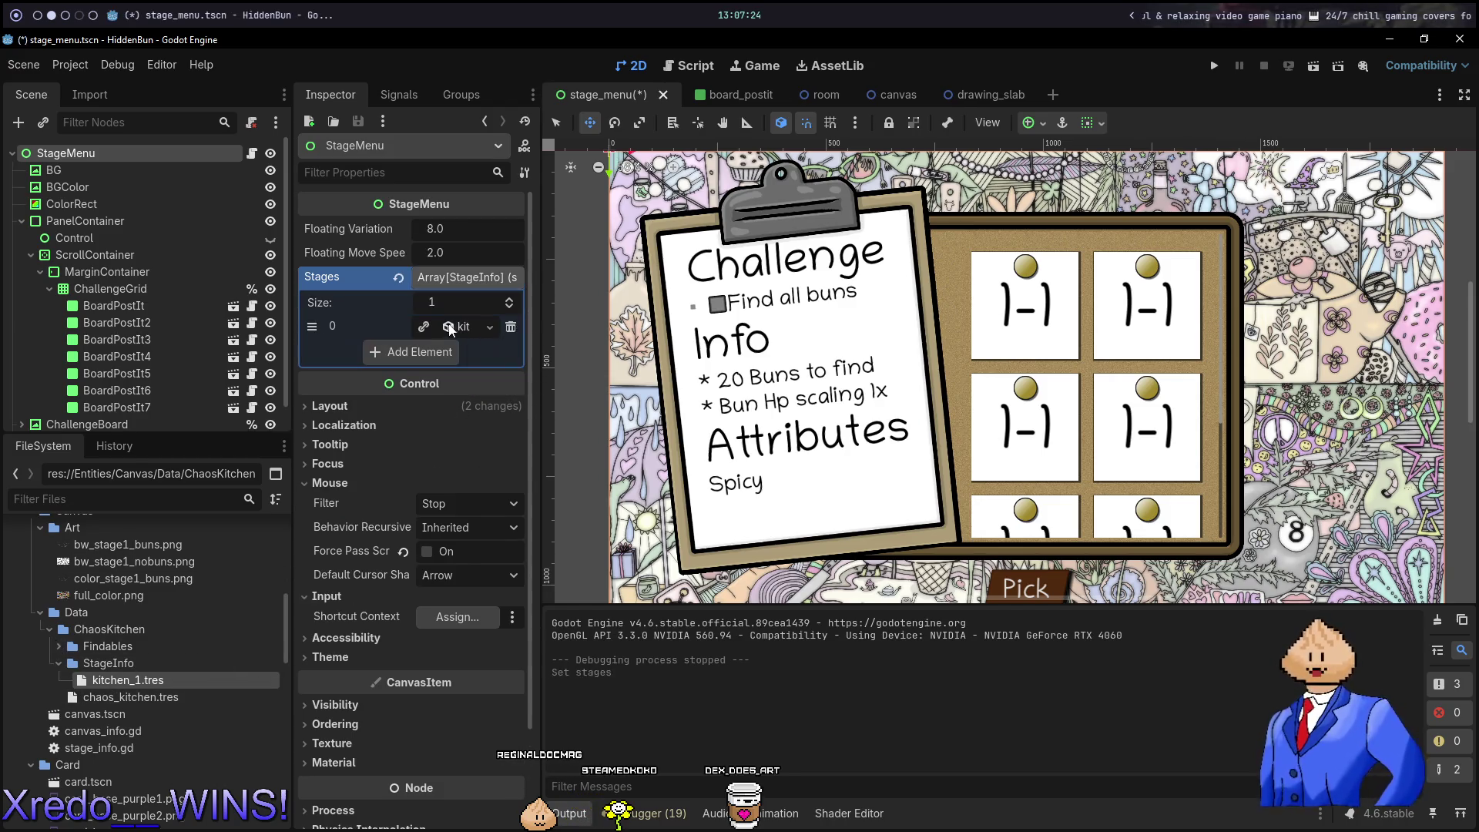
pyautogui.press('F6')
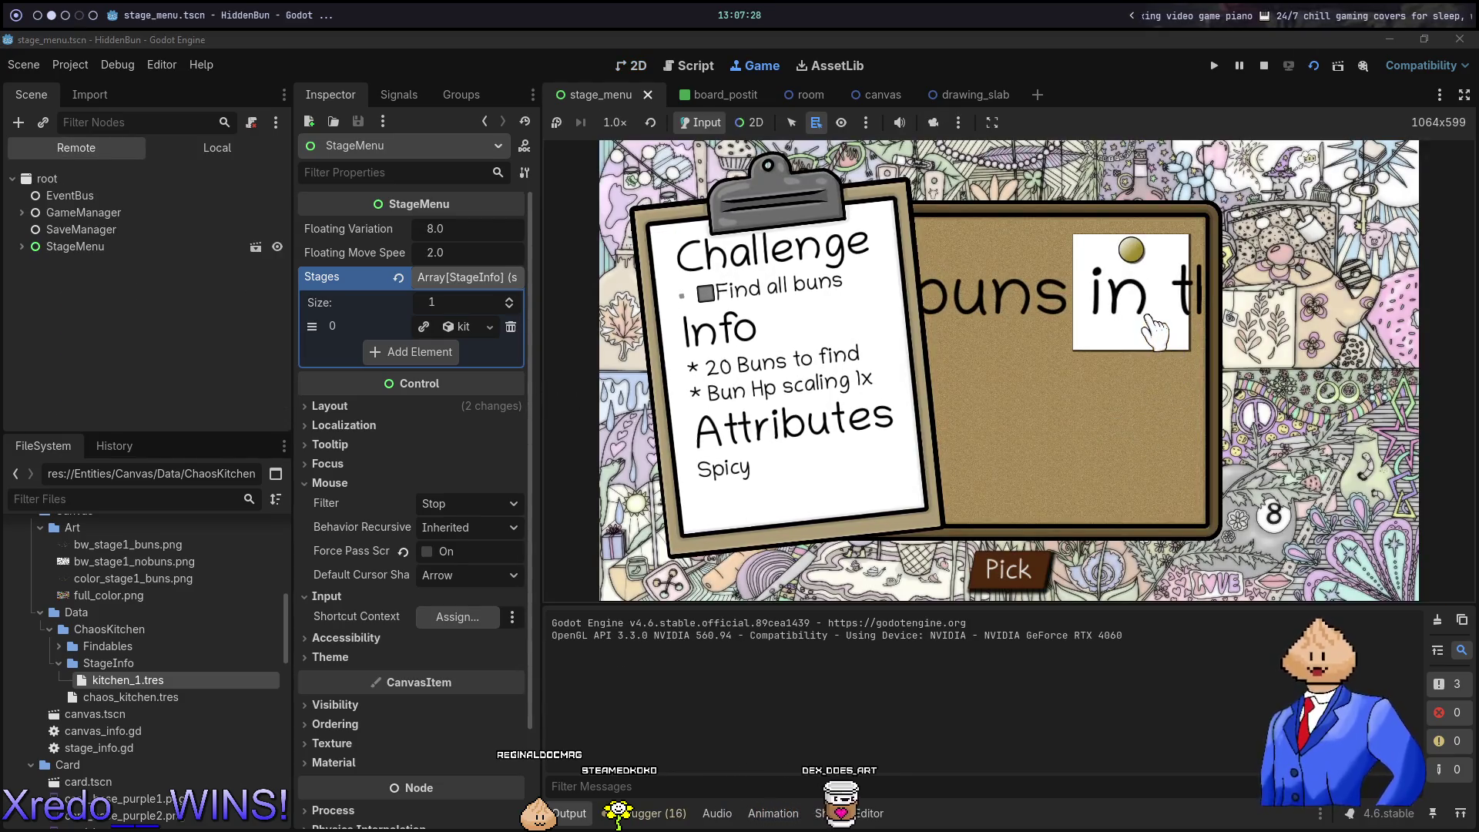
# Step: Pick a stage to trigger the error, then jump from stage_selected to currently_selected_challenge's declaration
pyautogui.click(1009, 569)
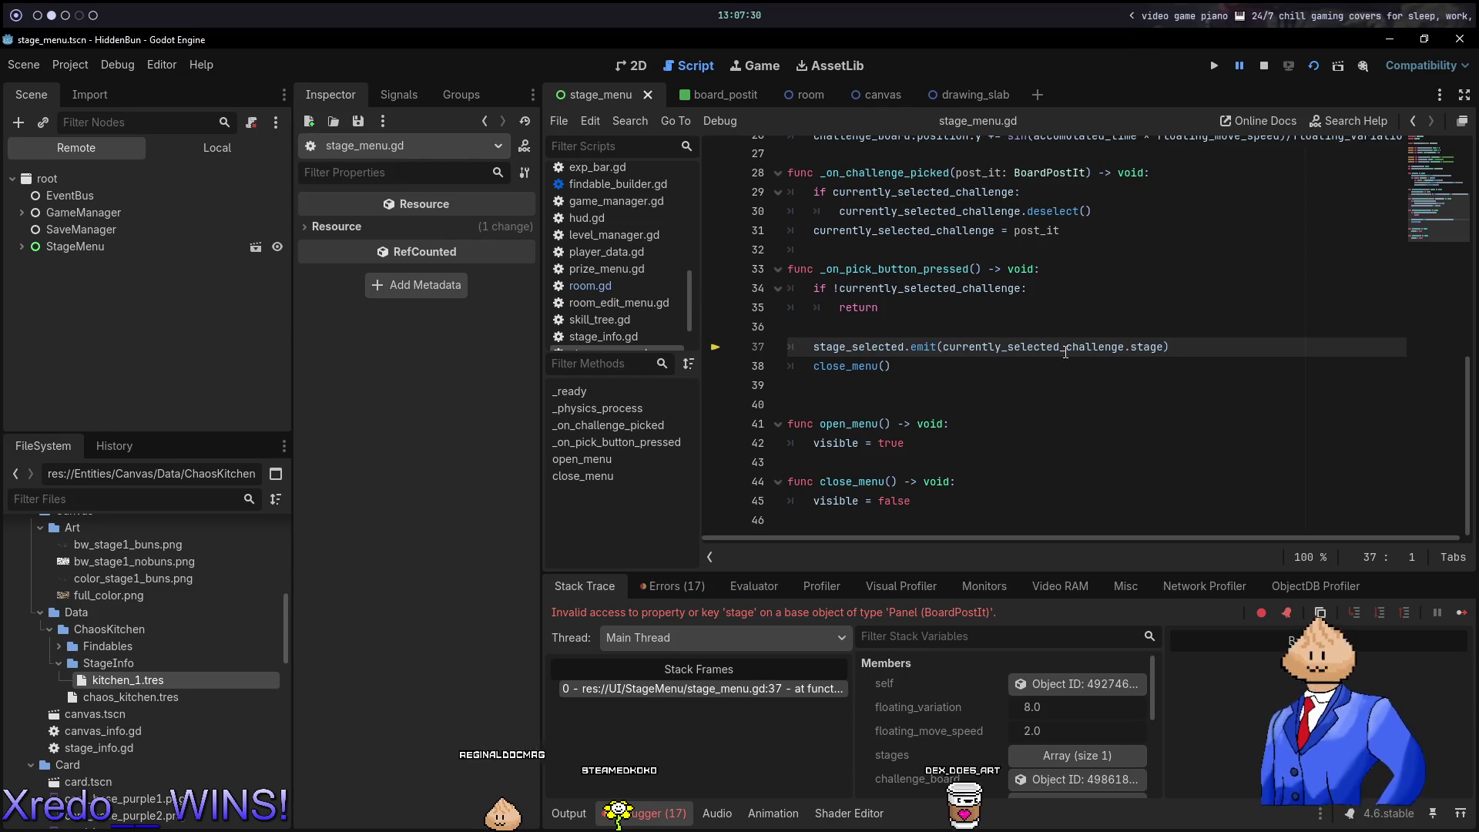
pyautogui.moveTo(1028, 346)
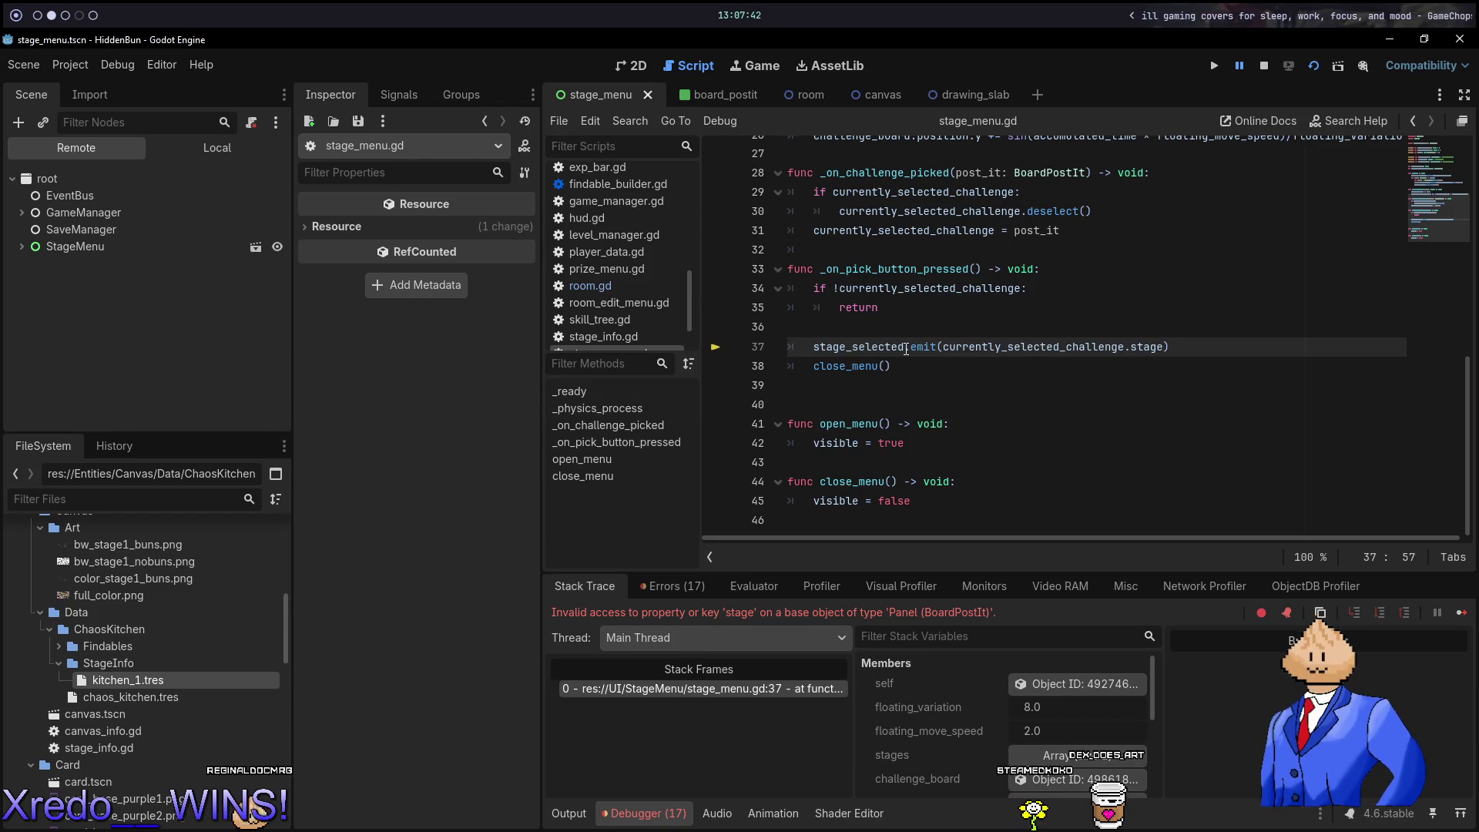
pyautogui.doubleClick(866, 347)
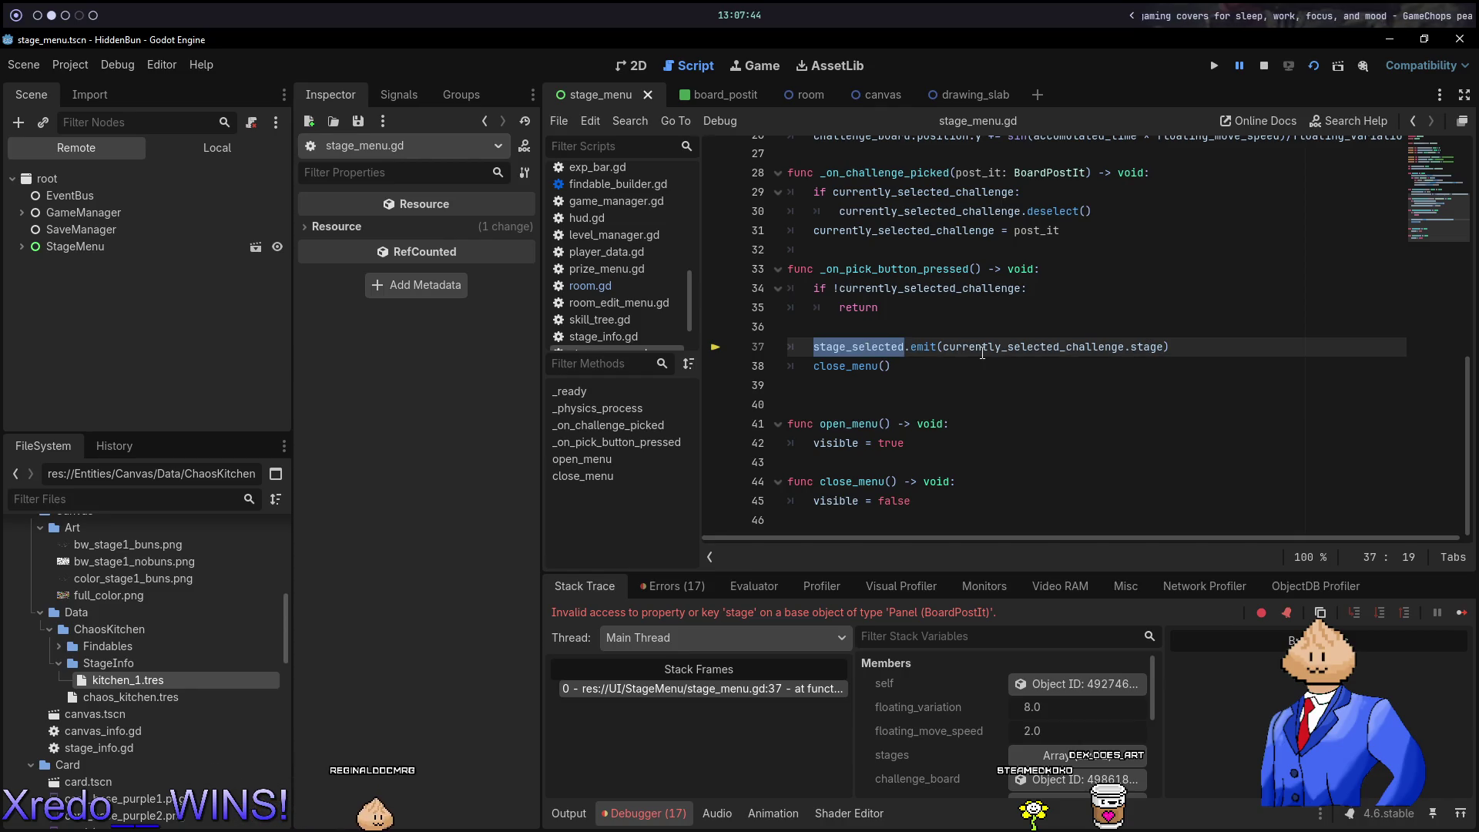
pyautogui.moveTo(985, 352)
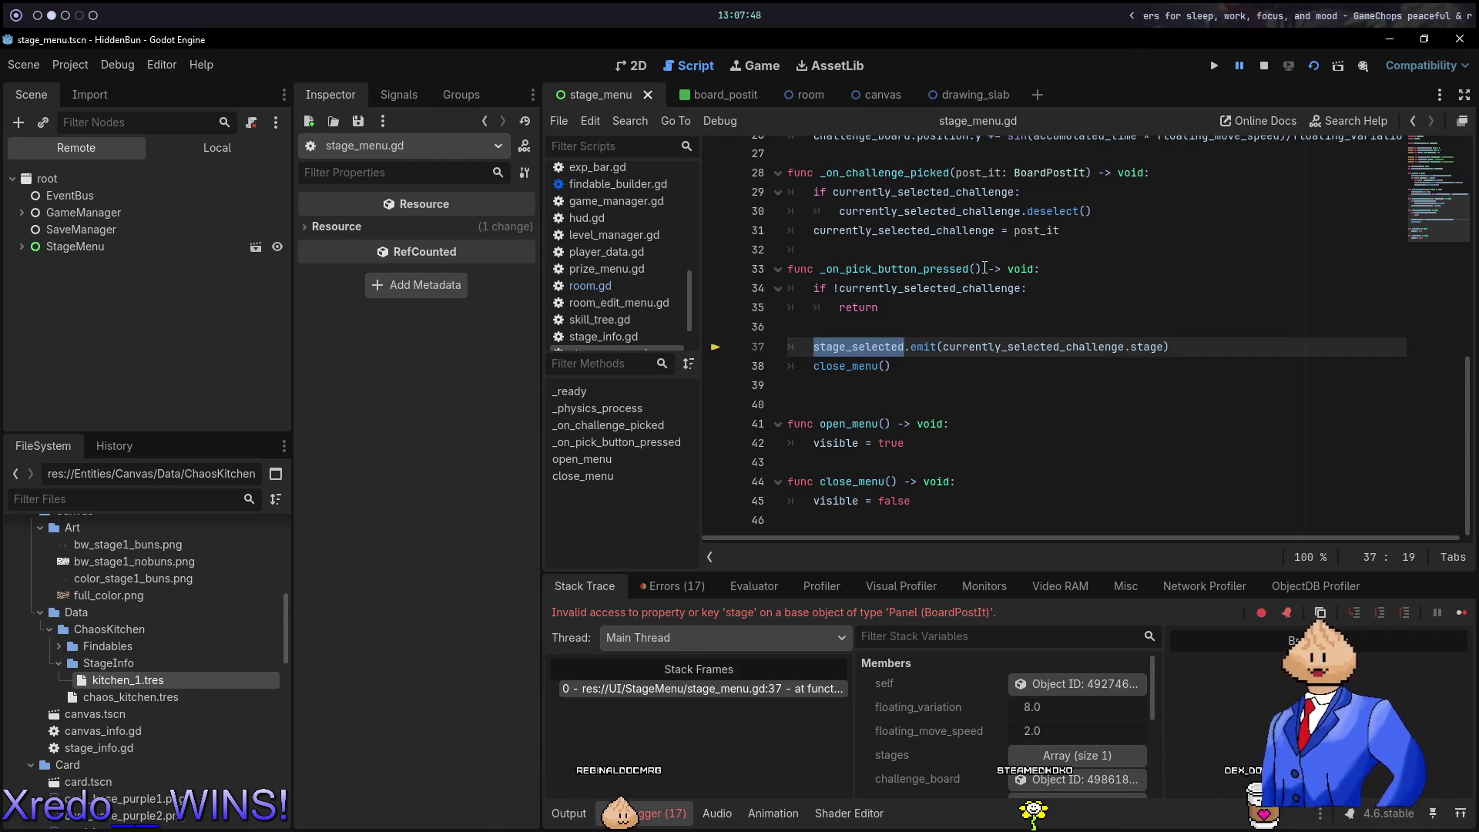
pyautogui.keyDown('ctrl'); pyautogui.click(1047, 347); pyautogui.keyUp('ctrl')
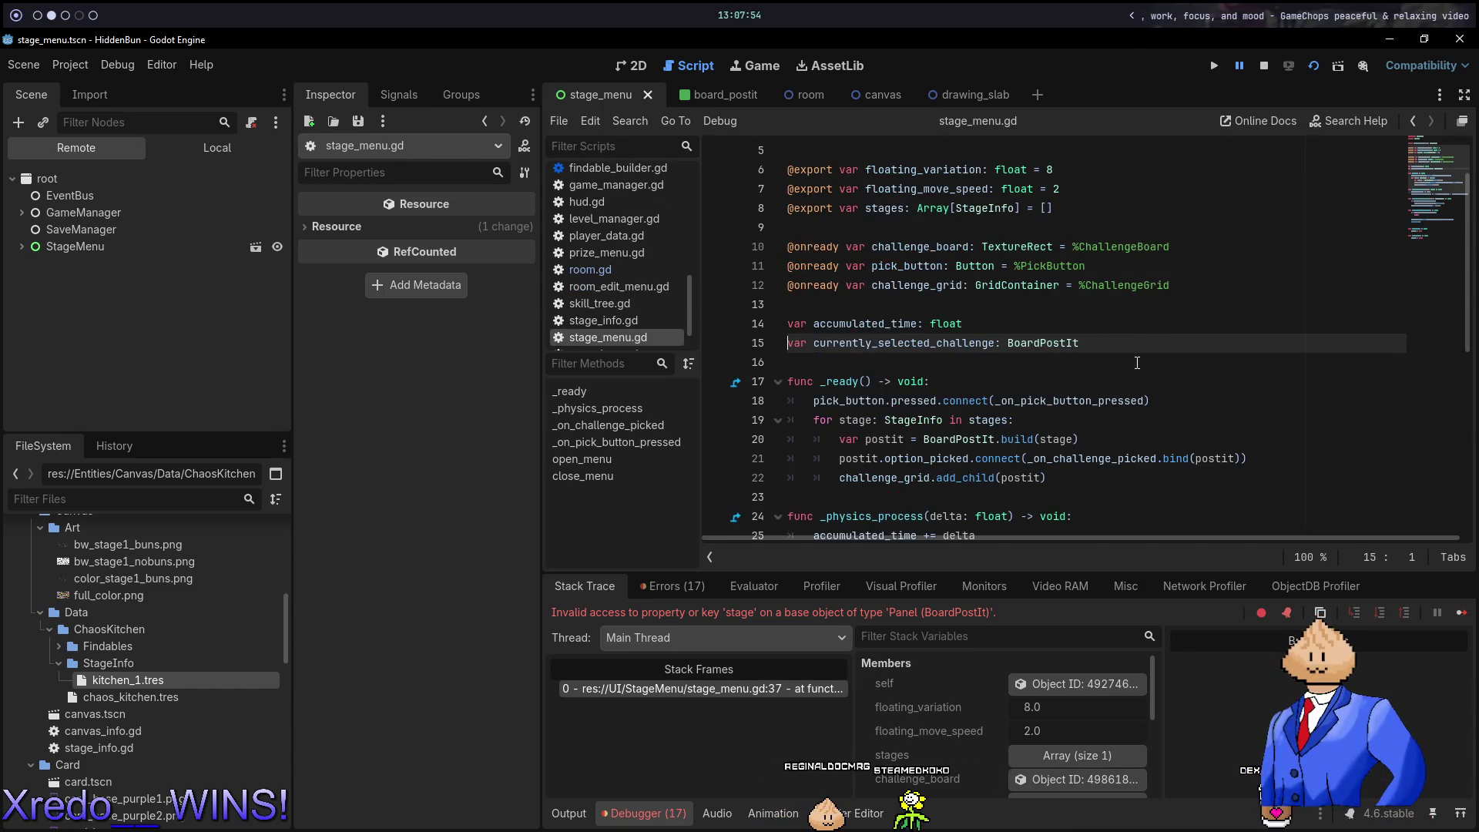
# Step: Scroll through the script and open the BoardPostIt class definition
pyautogui.scroll(2, 1136, 363)
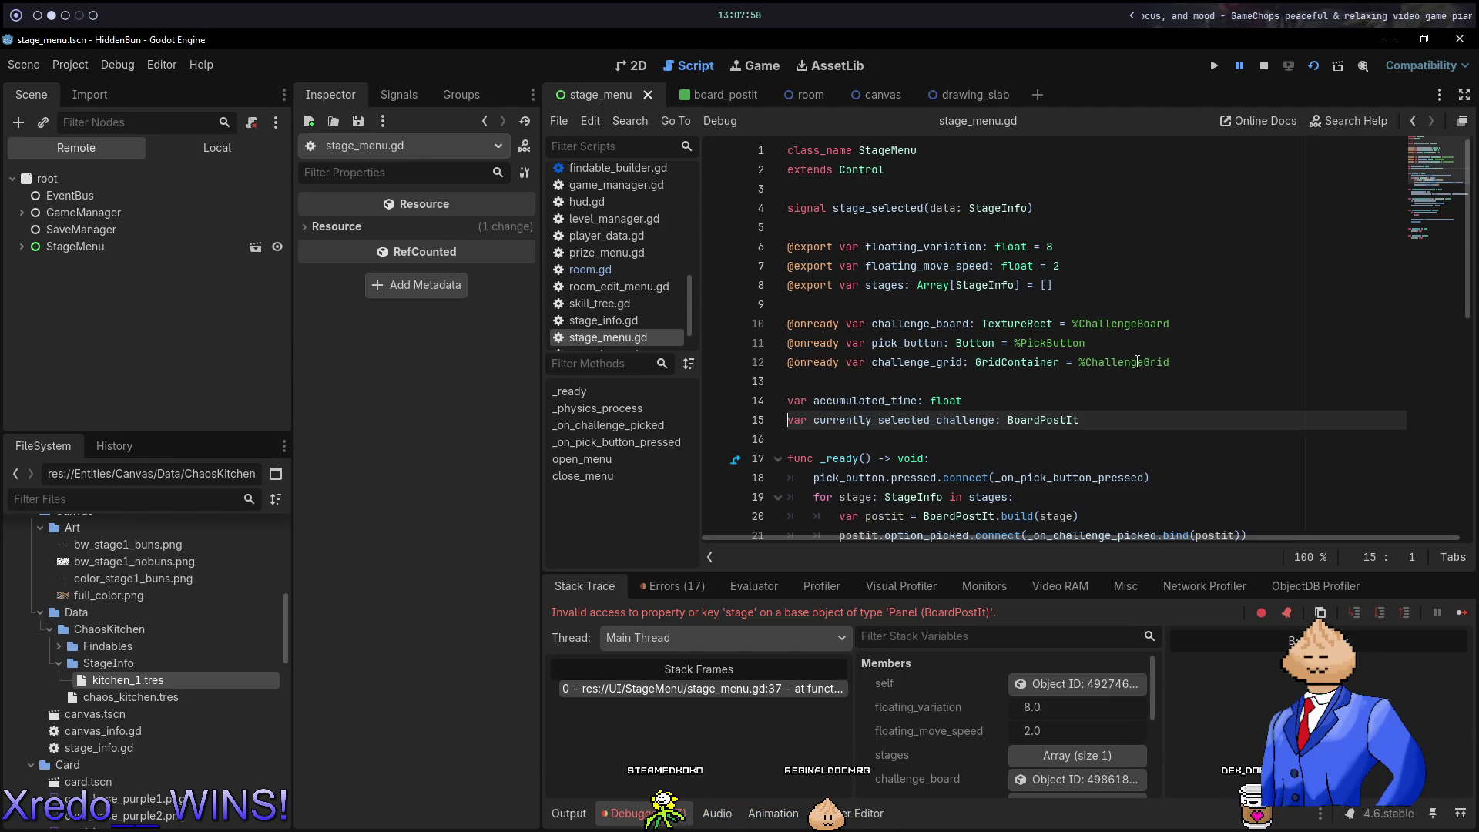
pyautogui.scroll(-2, 1137, 361)
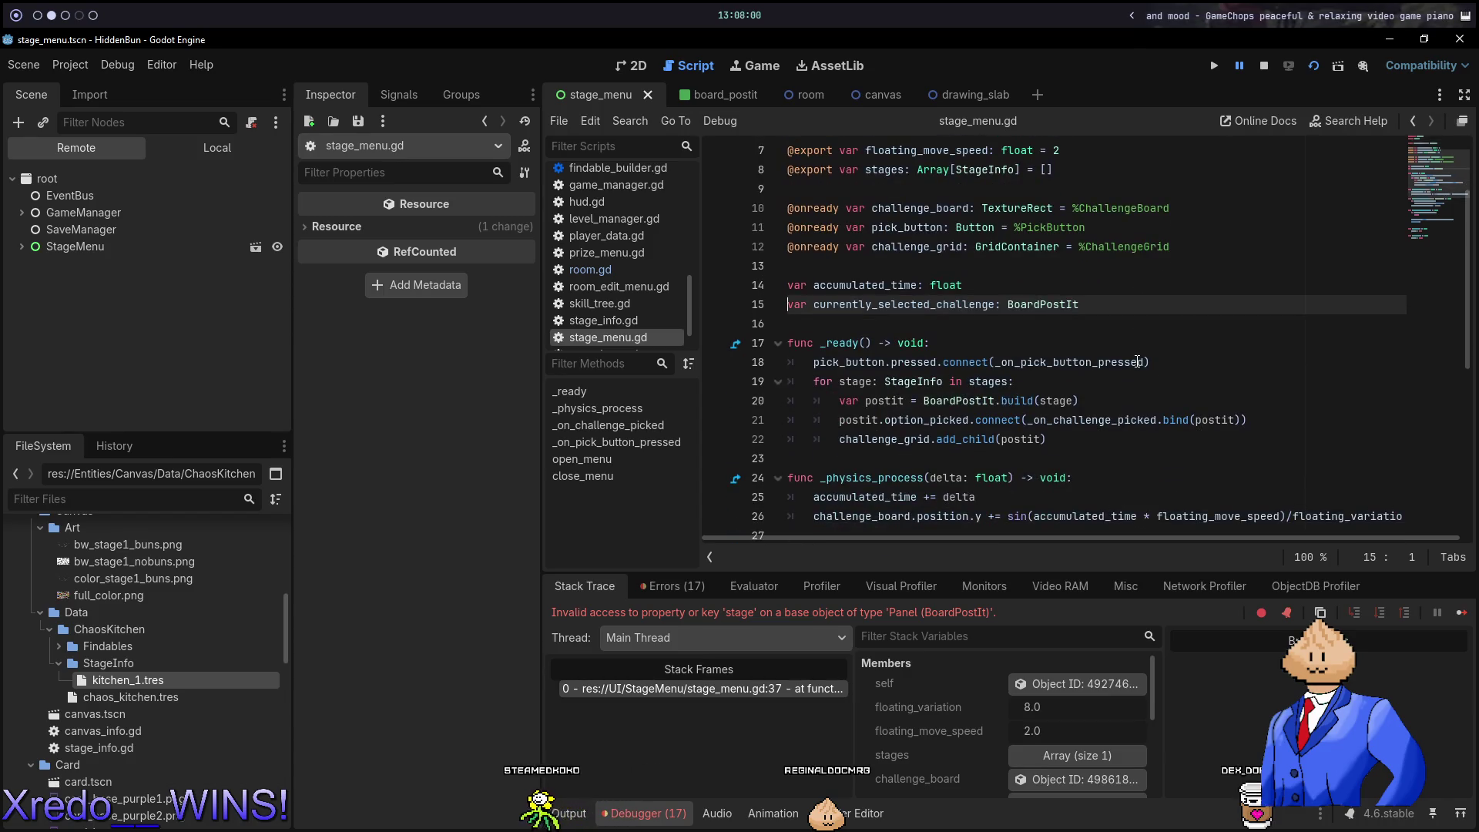
pyautogui.scroll(-6, 1096, 336)
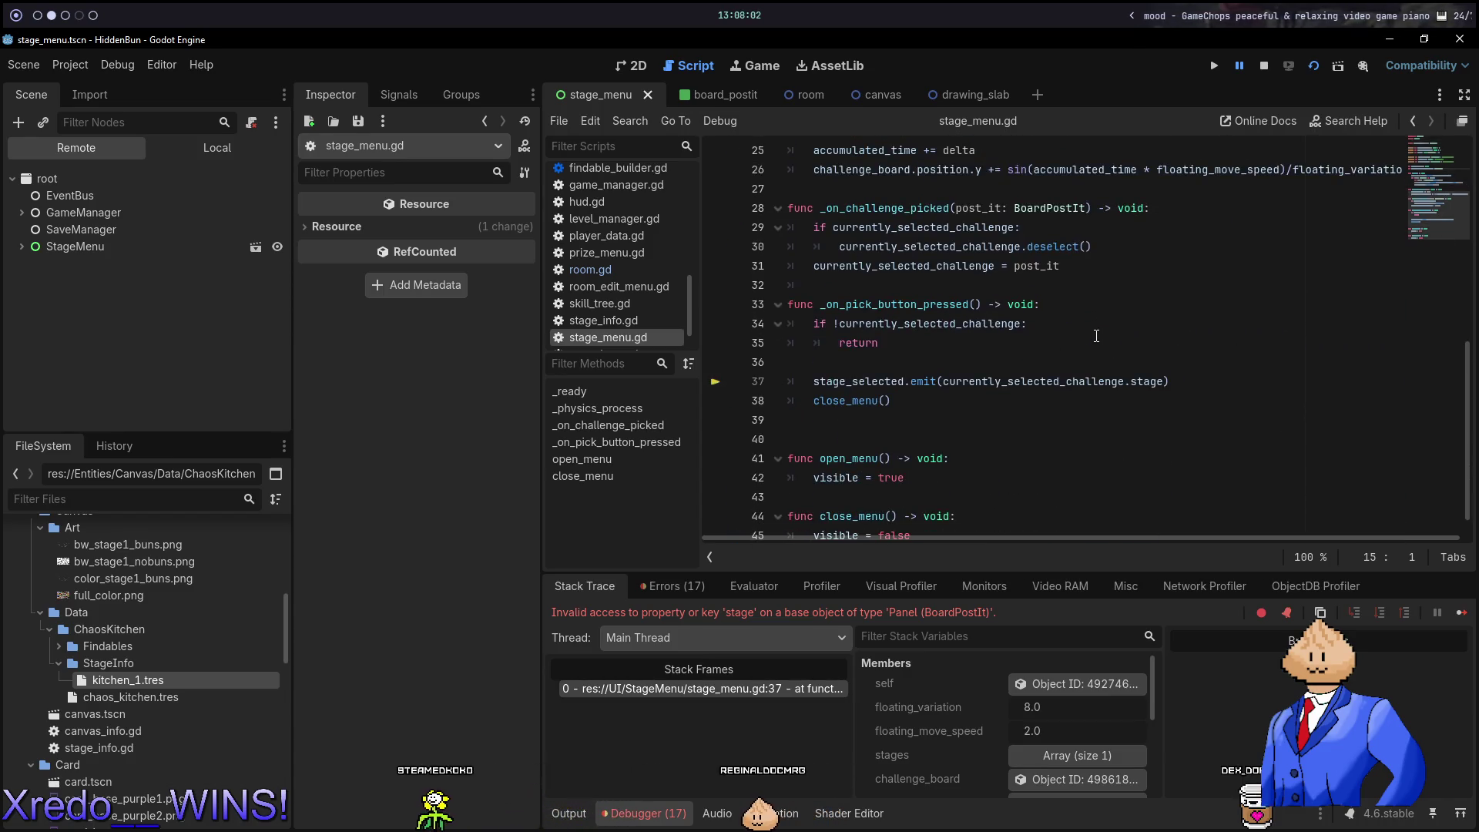
pyautogui.scroll(7, 1147, 369)
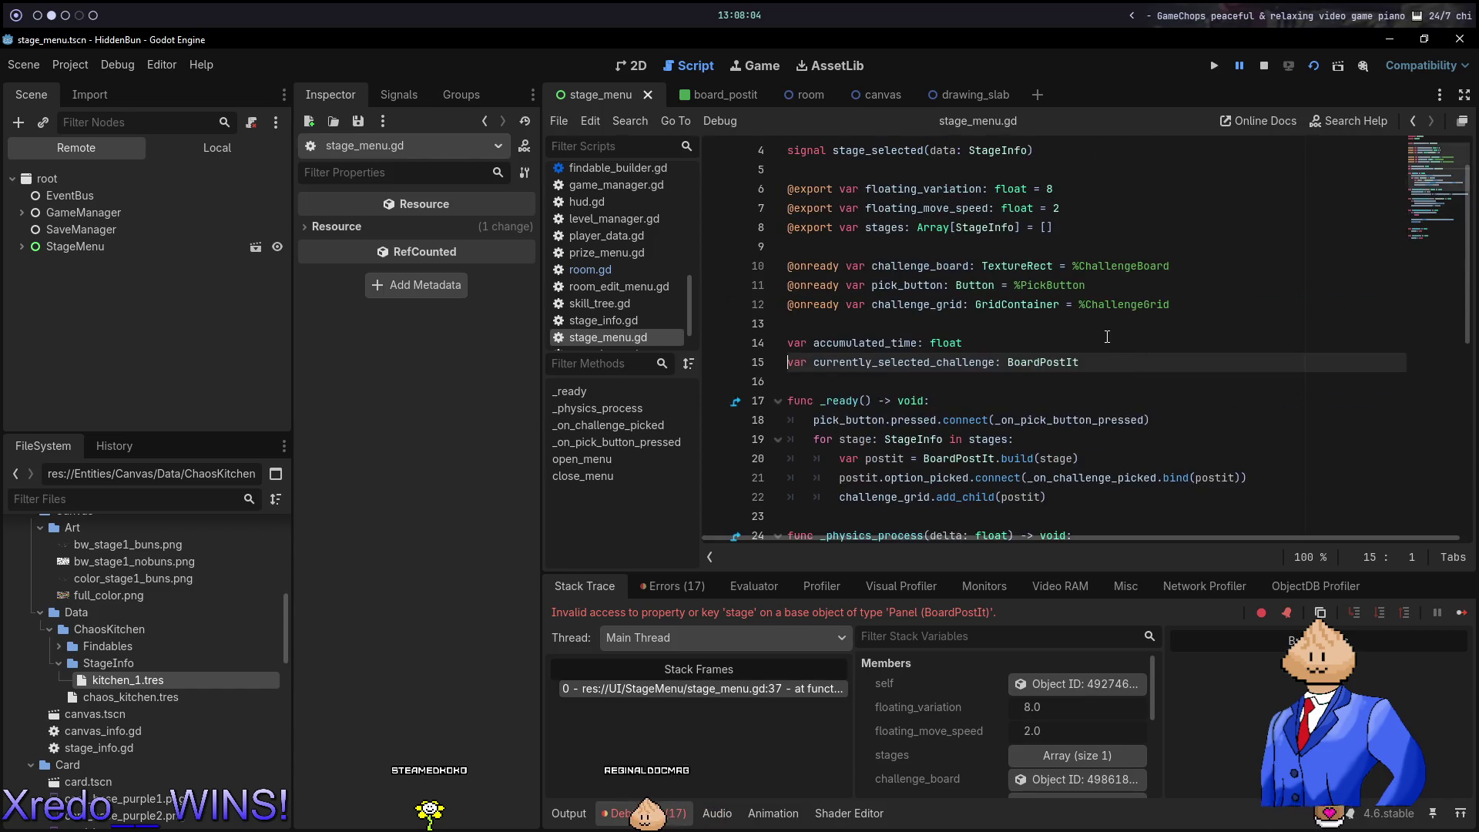
pyautogui.keyDown('ctrl'); pyautogui.click(1061, 362); pyautogui.keyUp('ctrl')
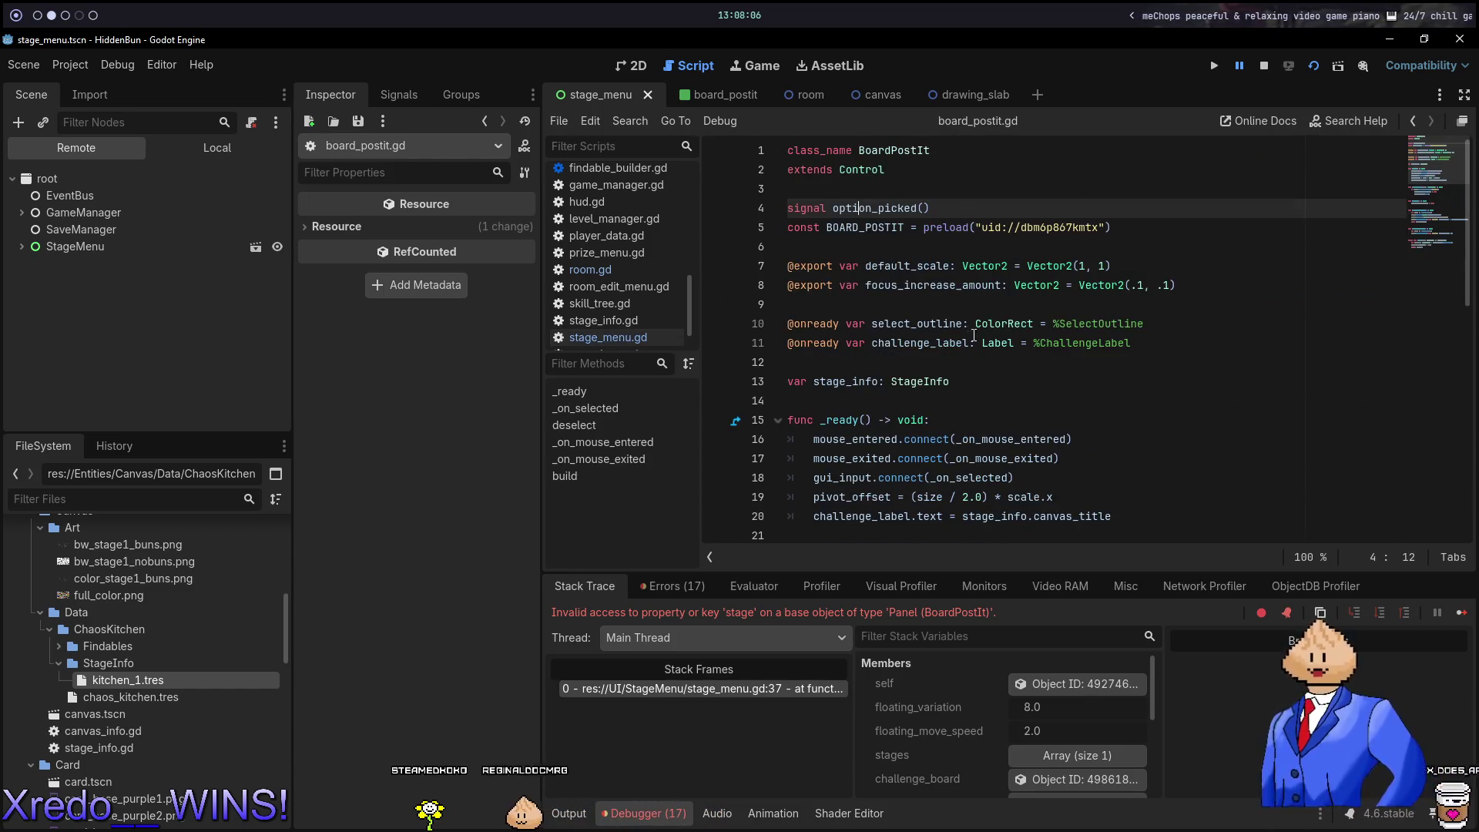
pyautogui.hotkey('alt', '1')
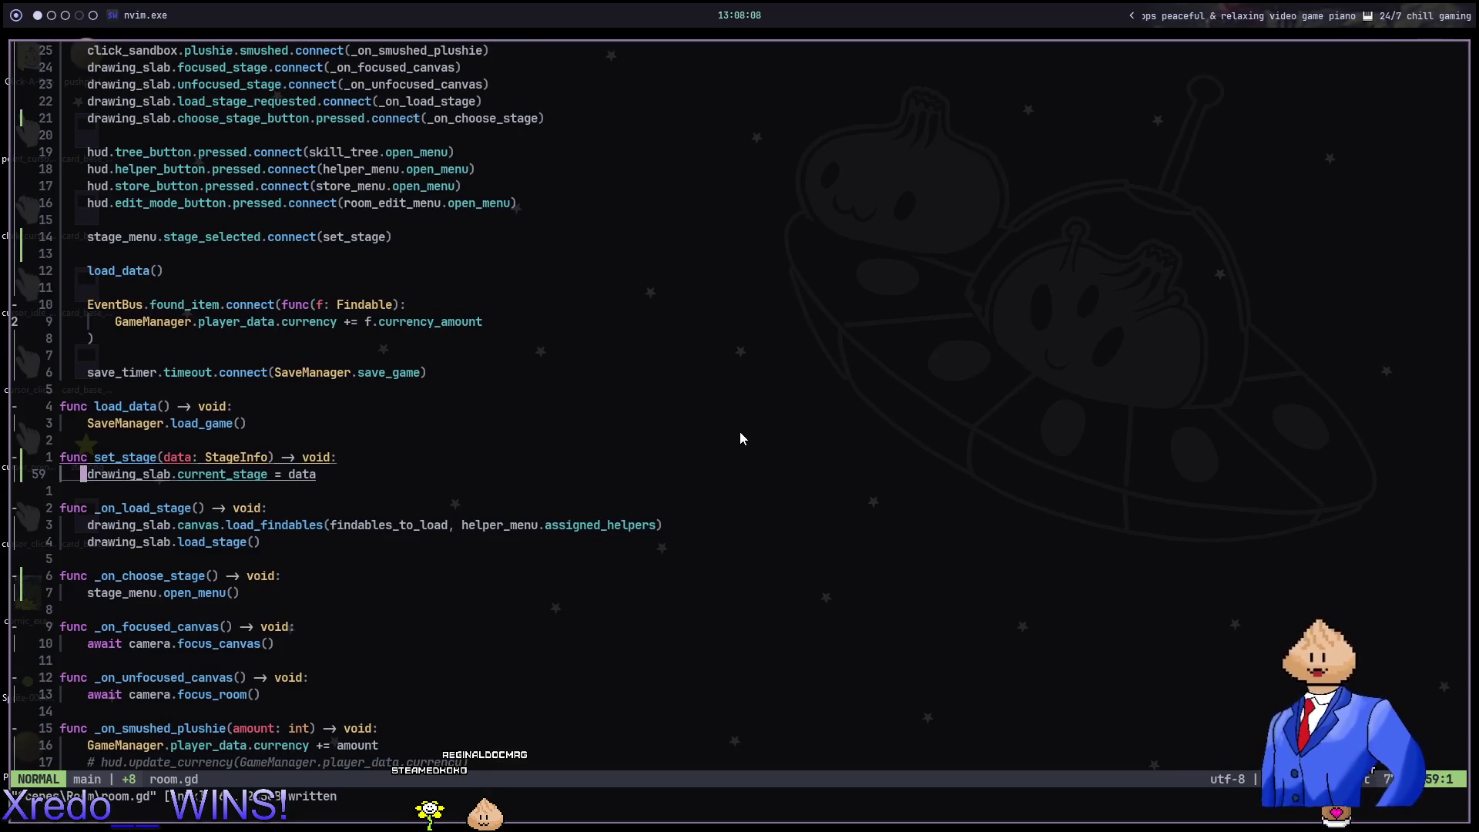
# Step: Open stage_info.gd through a 'stageinfo' search, then return to room.gd
pyautogui.click(87, 592)
pyautogui.press('space')
pyautogui.press('f')
pyautogui.press('f')
pyautogui.write('stage')
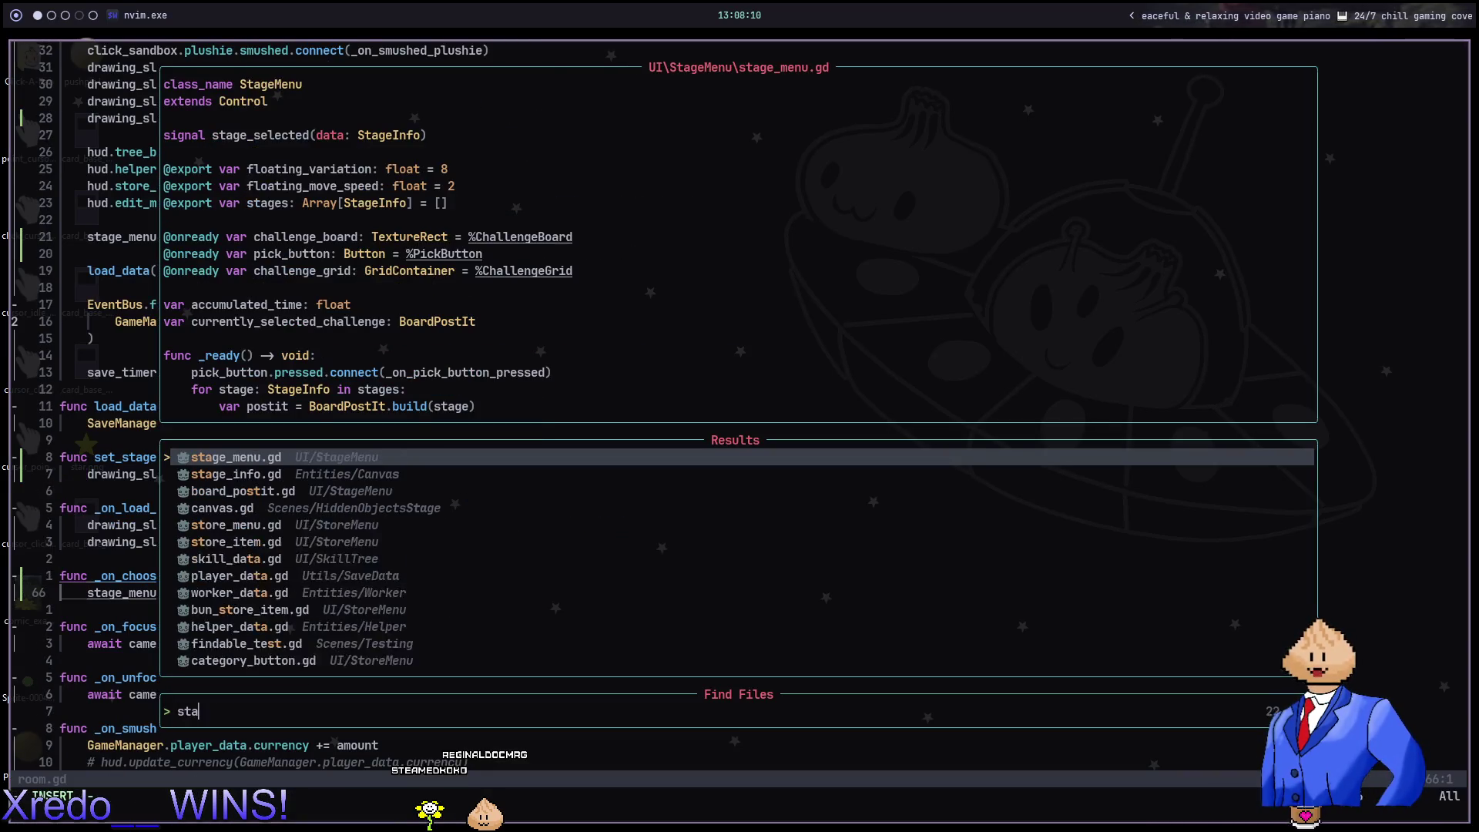
pyautogui.write('info')
pyautogui.press('Return')
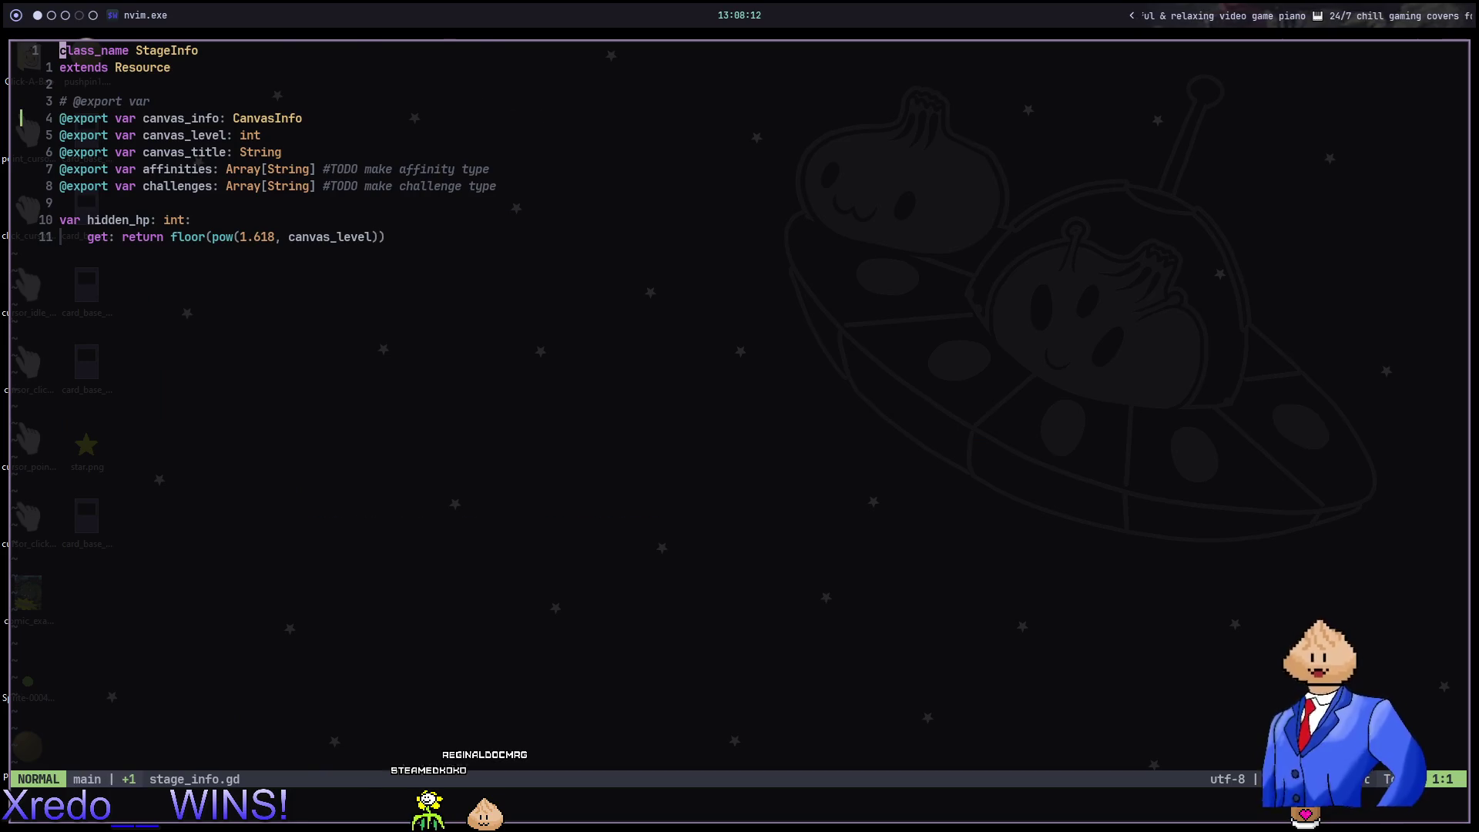
pyautogui.hotkey('ctrl', 'o')
# Step: Review room.gd's await camera.focus_room() line and its stage_selected connection to set_stage
pyautogui.click(83, 694)
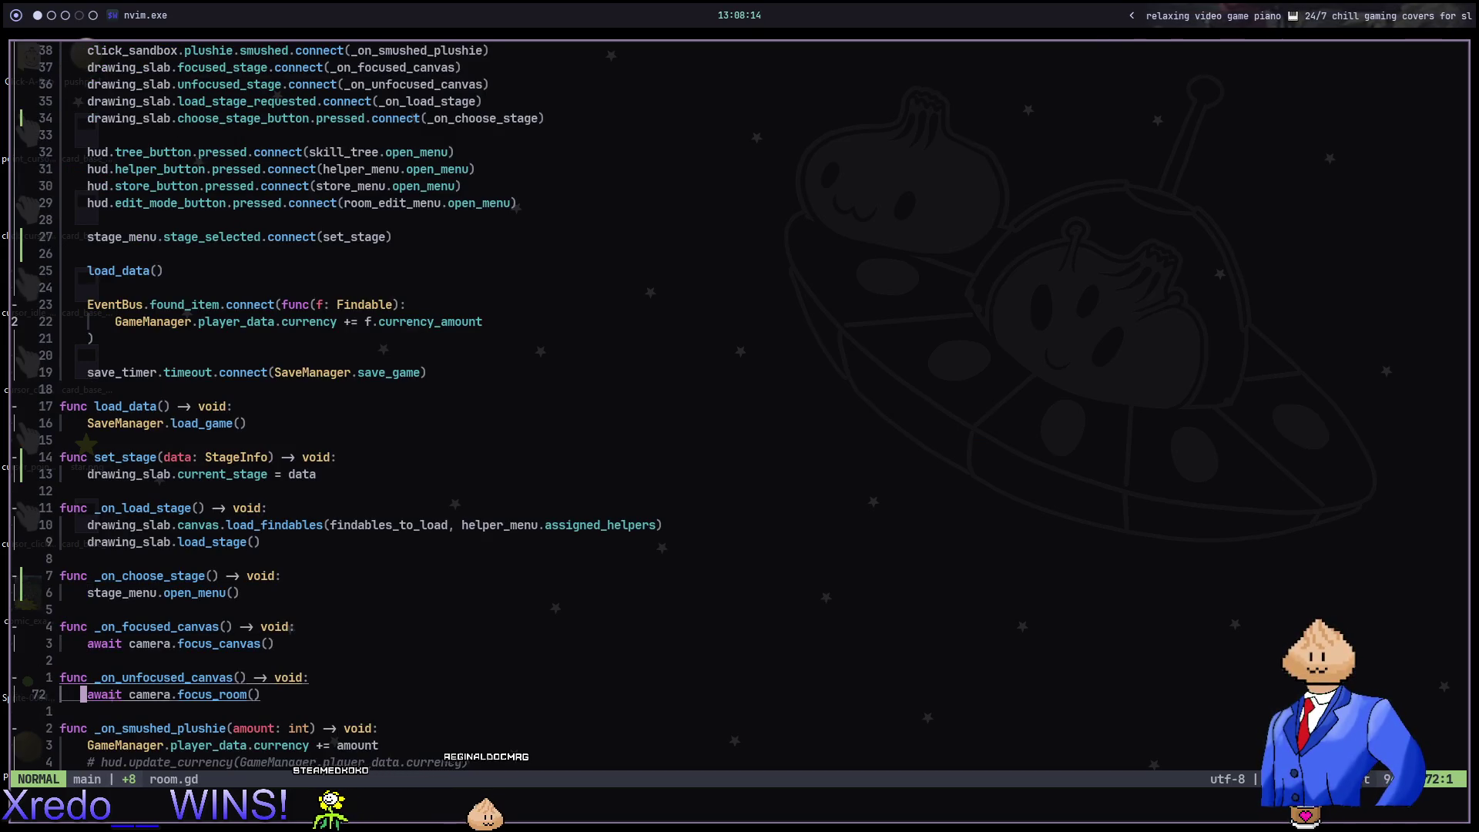
pyautogui.hotkey('alt', 'Tab')
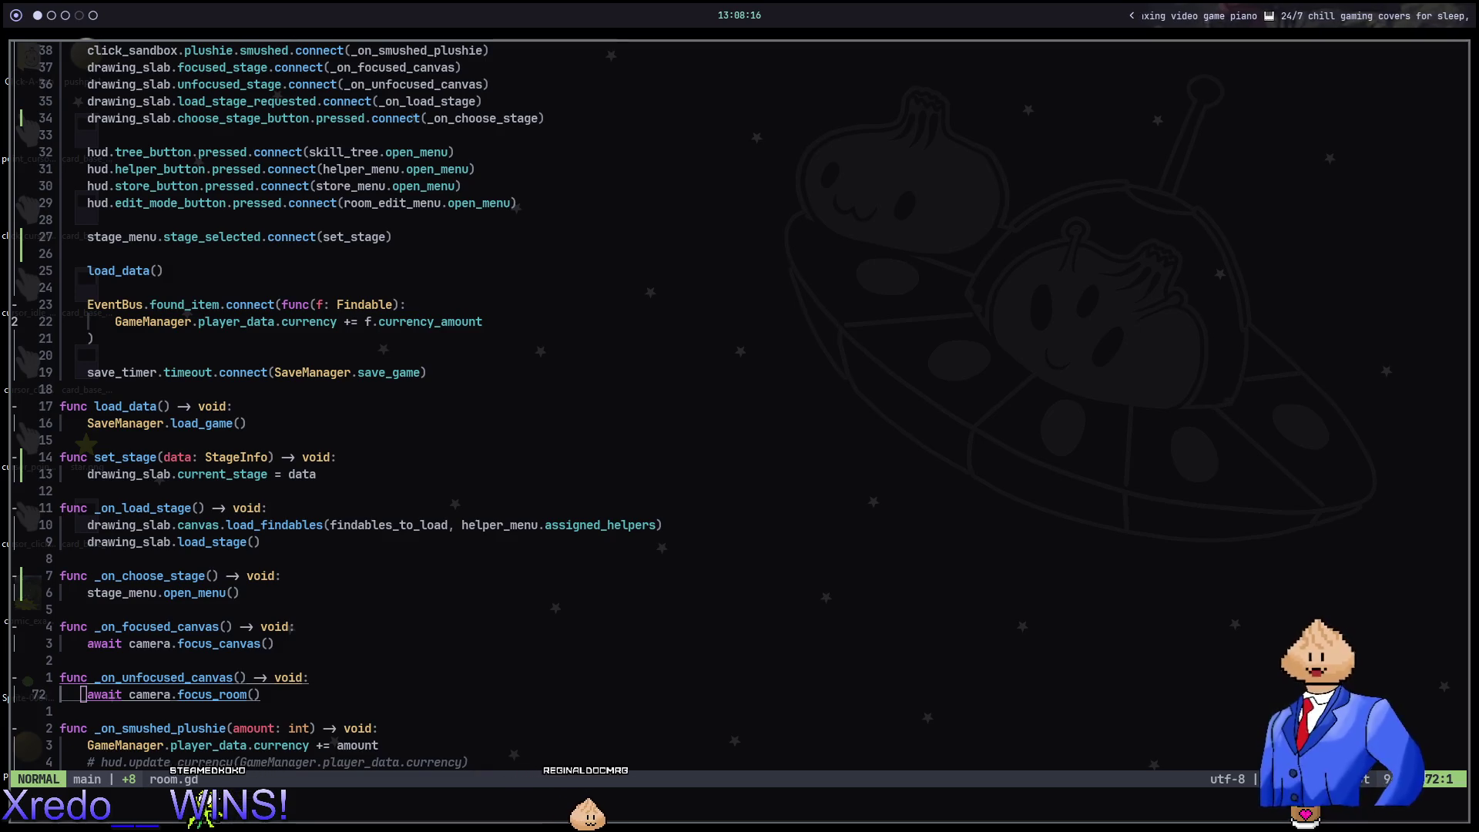
pyautogui.click(391, 566)
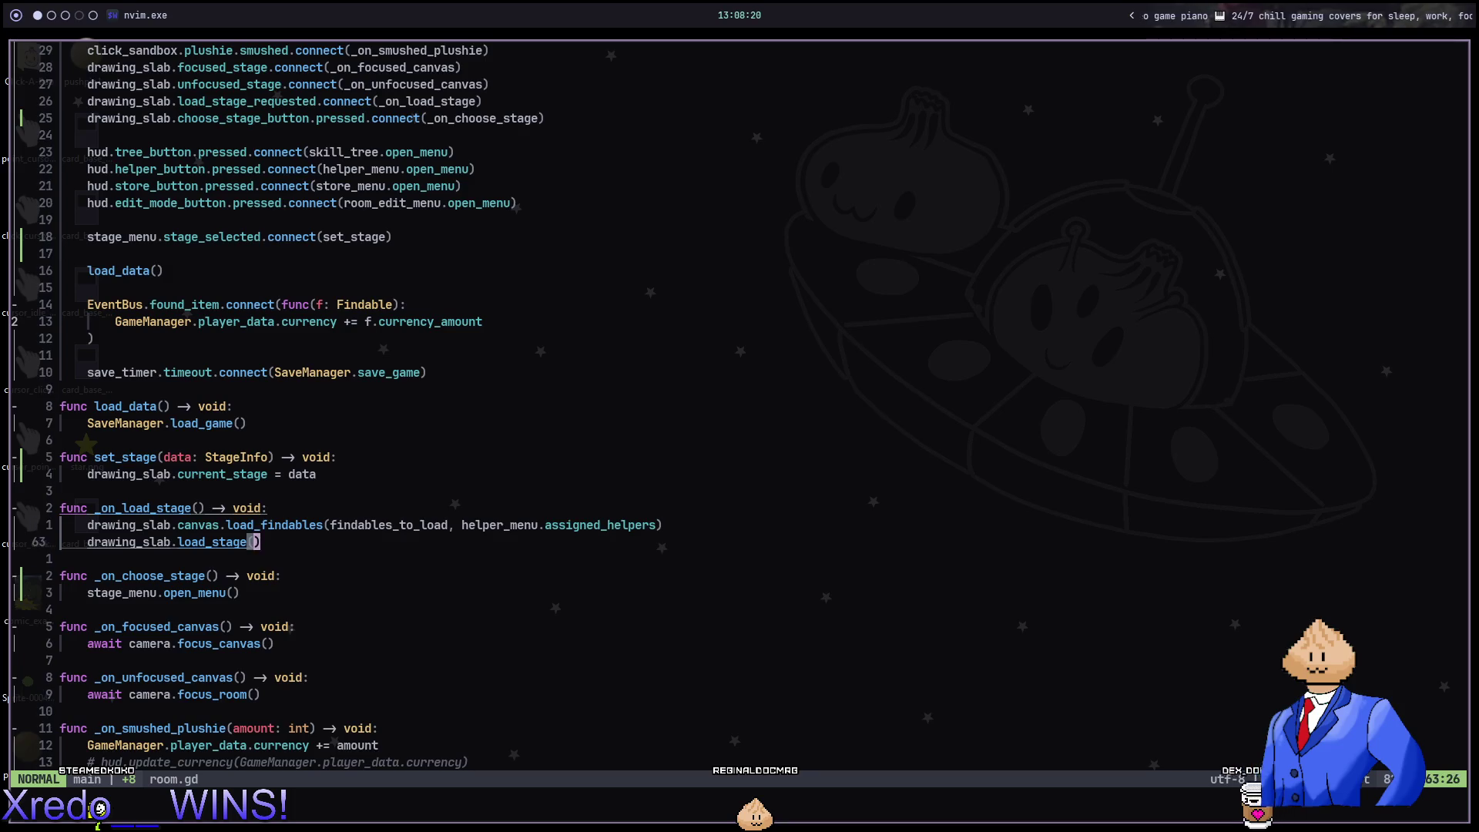
pyautogui.click(318, 236)
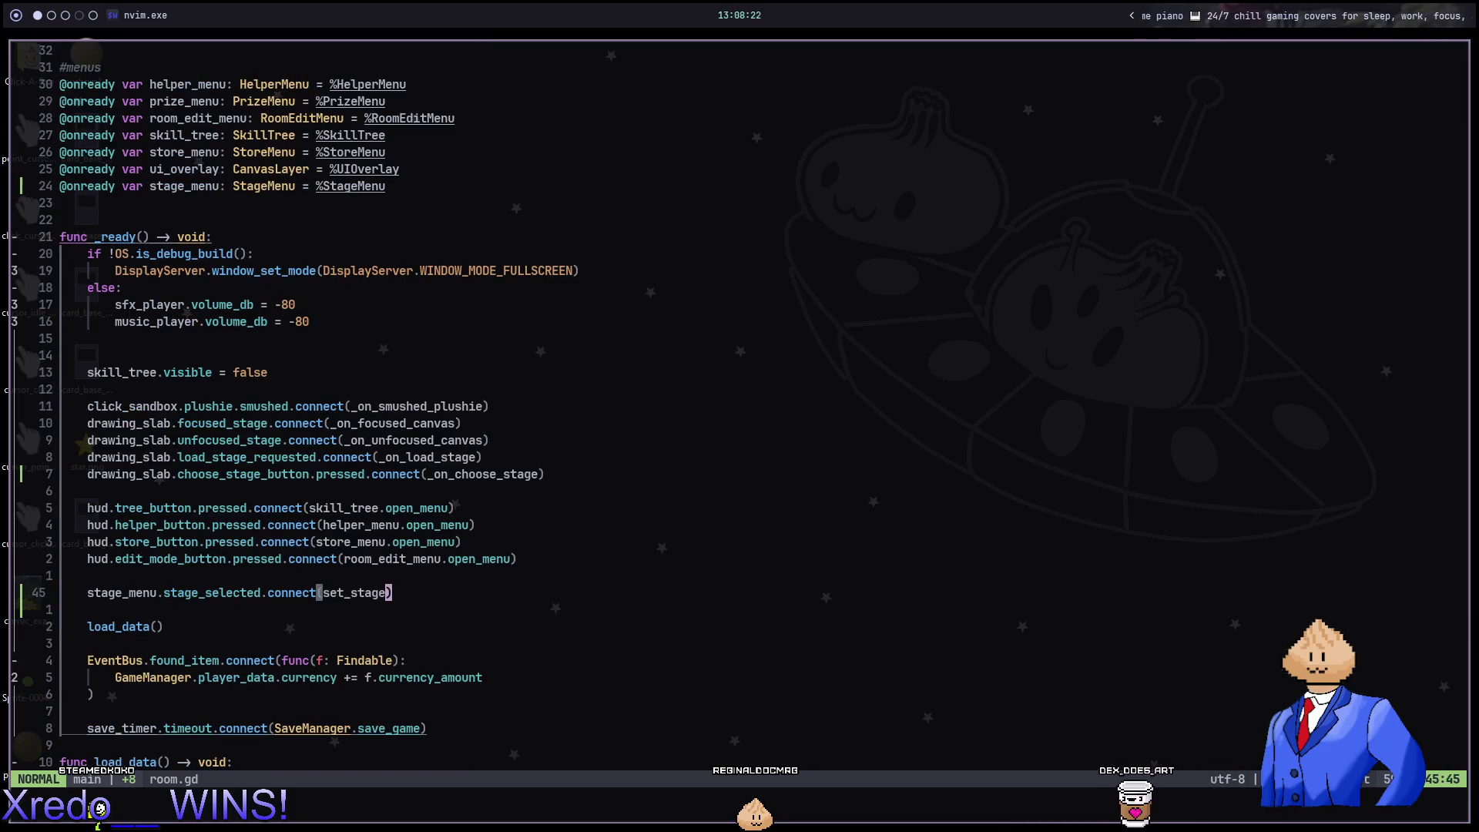
# Step: Open stage_menu.gd through a 'menu' search and move down to _on_challenge_picked
pyautogui.press('space')
pyautogui.press('f')
pyautogui.press('f')
pyautogui.write('menu')
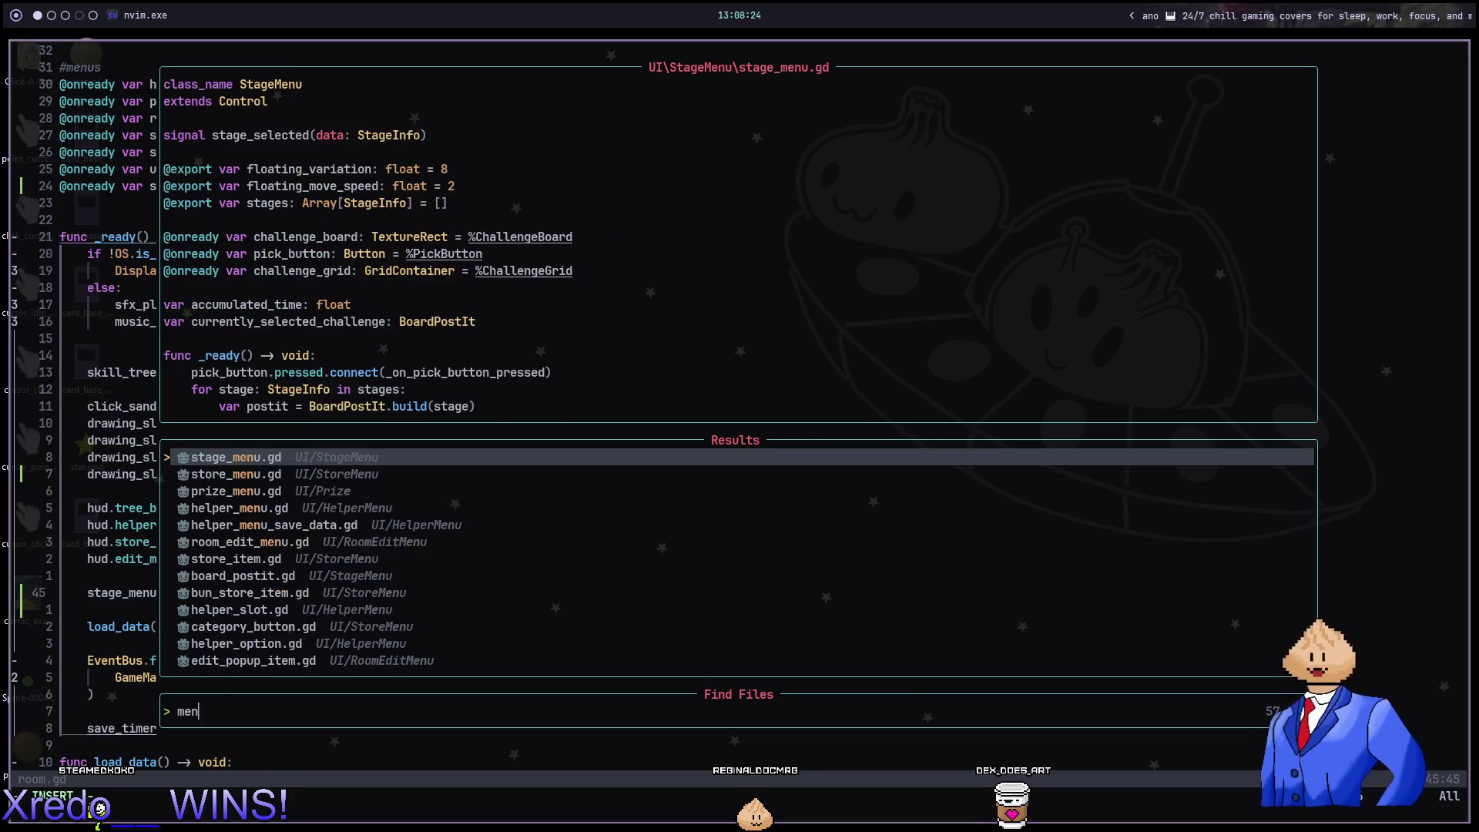
pyautogui.press('Return')
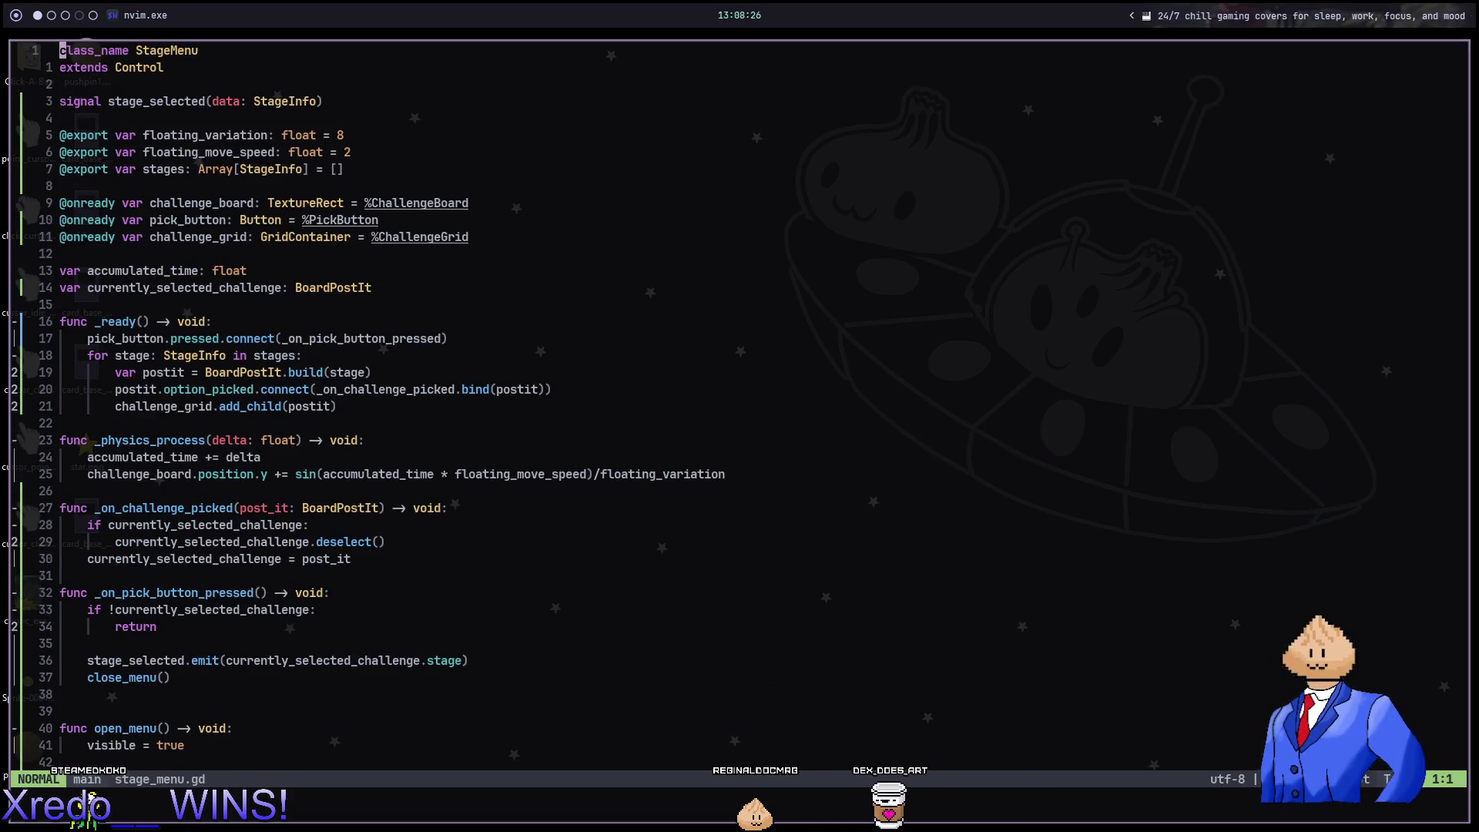
pyautogui.press('j')
pyautogui.press('j')
pyautogui.press('j')
pyautogui.press('j')
pyautogui.press('j')
pyautogui.press('j')
# Step: Save the stage_menu.gd changes in nvim with :w
pyautogui.press('Escape')
pyautogui.write(':w')
pyautogui.press('Return')
pyautogui.press('super+2')
# Step: Stop the running game and relaunch it from the room scene
pyautogui.press('F5')
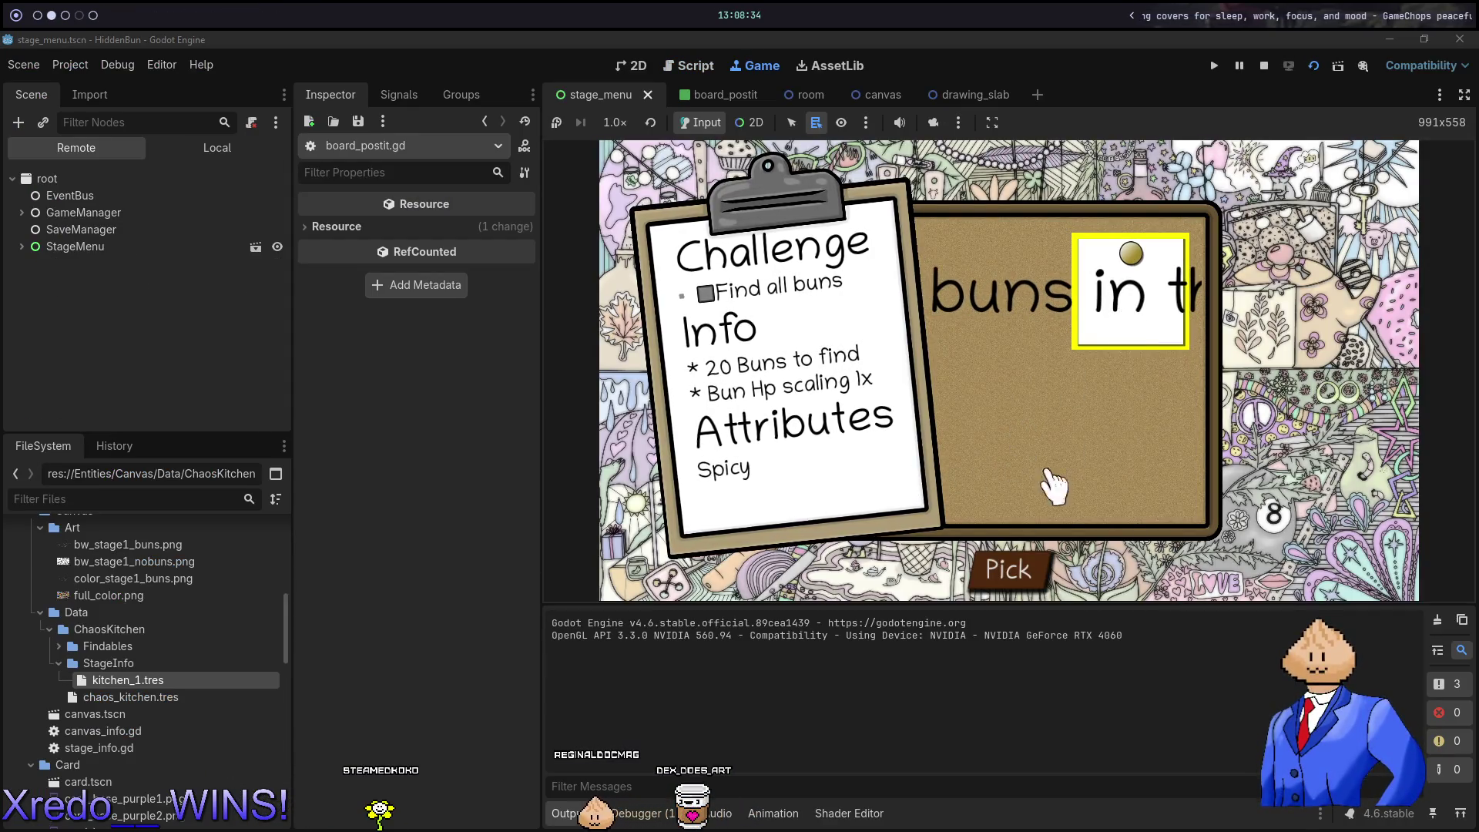
pyautogui.press('F8')
pyautogui.click(693, 66)
pyautogui.hotkey('ctrl', 'F1')
pyautogui.hotkey('ctrl', 'Tab')
pyautogui.hotkey('ctrl', 'Tab')
pyautogui.press('F5')
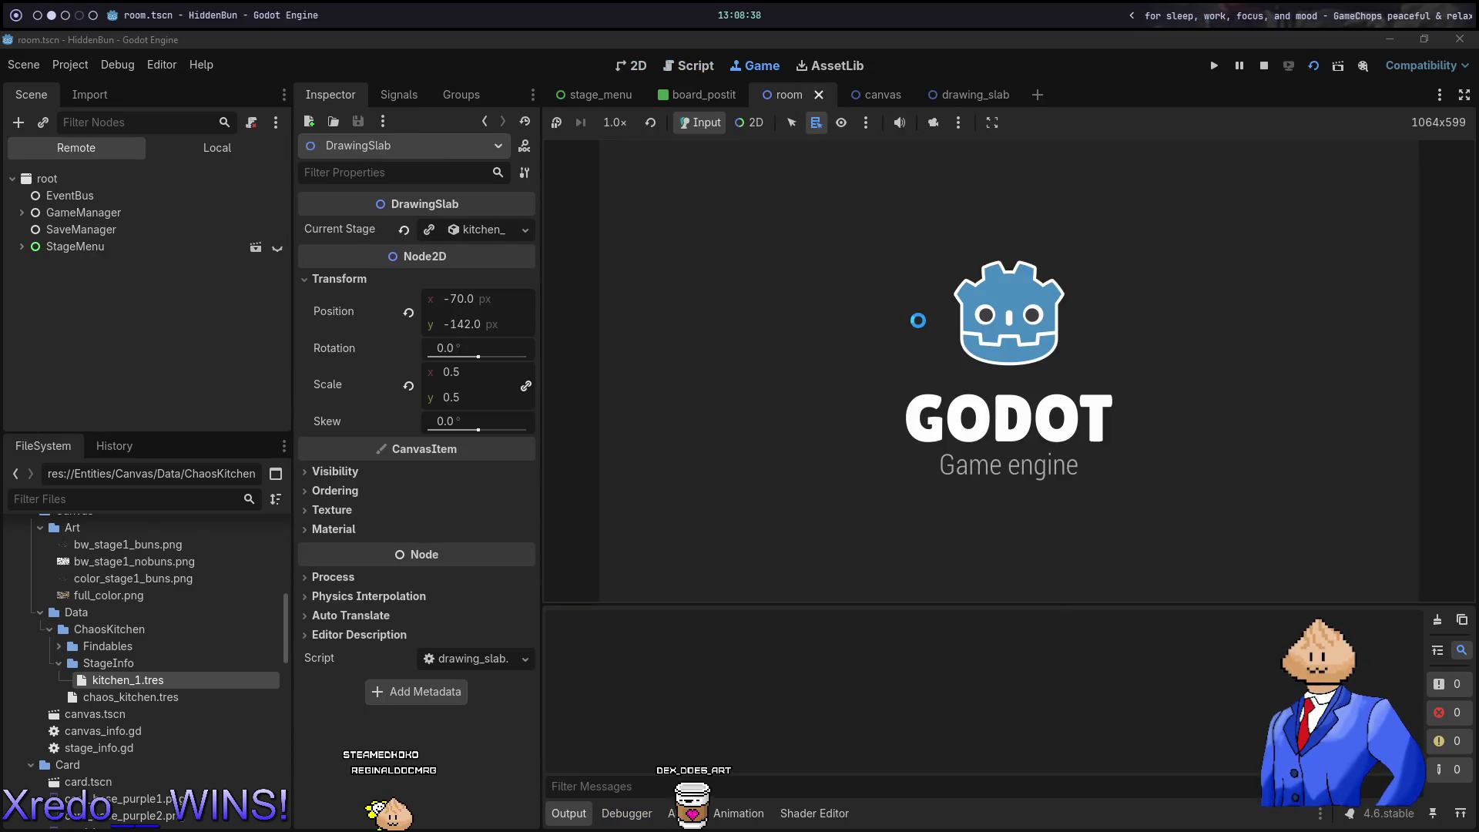
# Step: Pick and start the Chaos Kitchen stage, then view the collection of found buns
pyautogui.click(1005, 483)
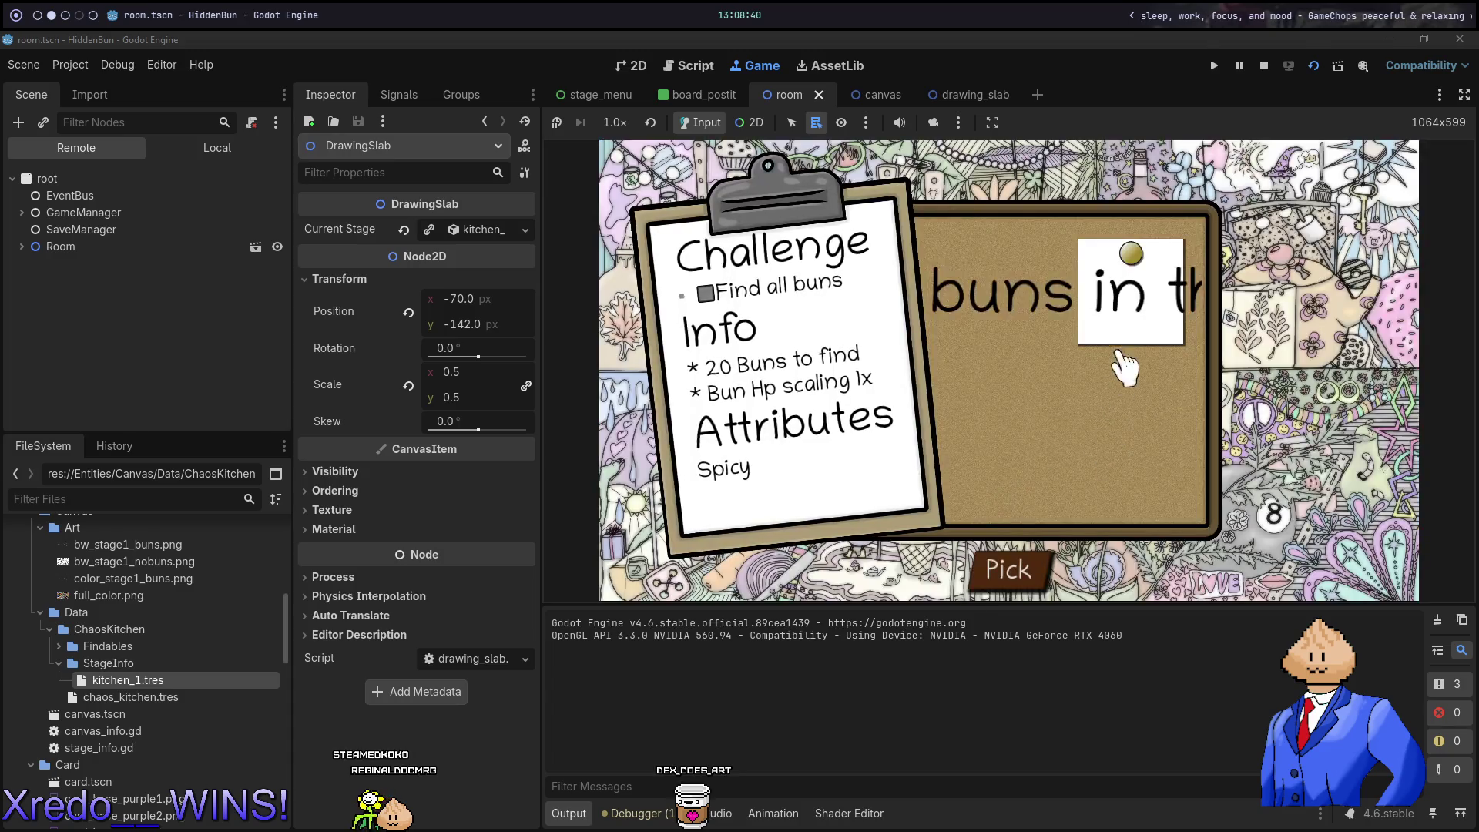
pyautogui.click(1066, 571)
pyautogui.click(1013, 510)
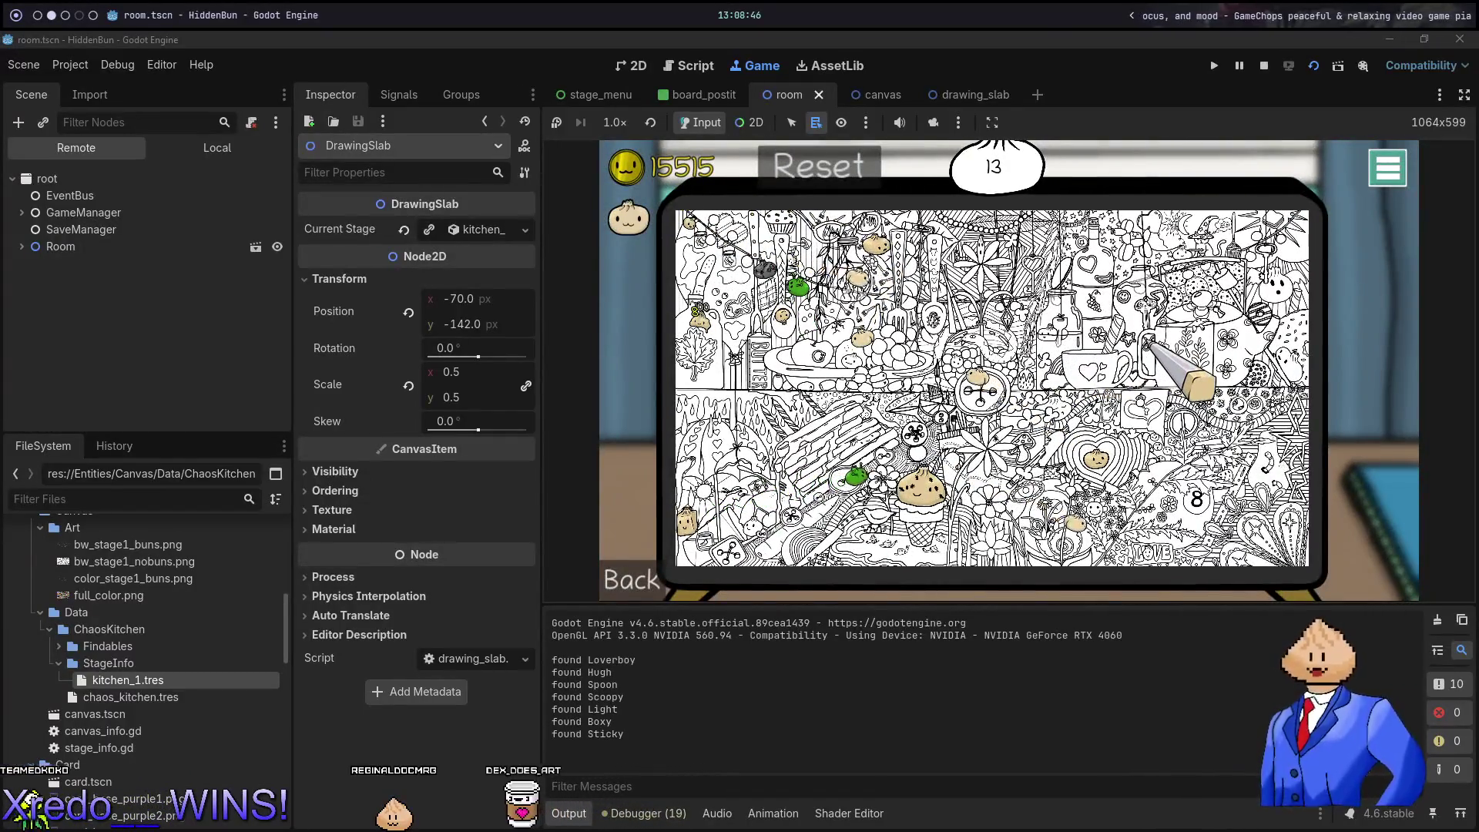
pyautogui.scroll(3, 1054, 338)
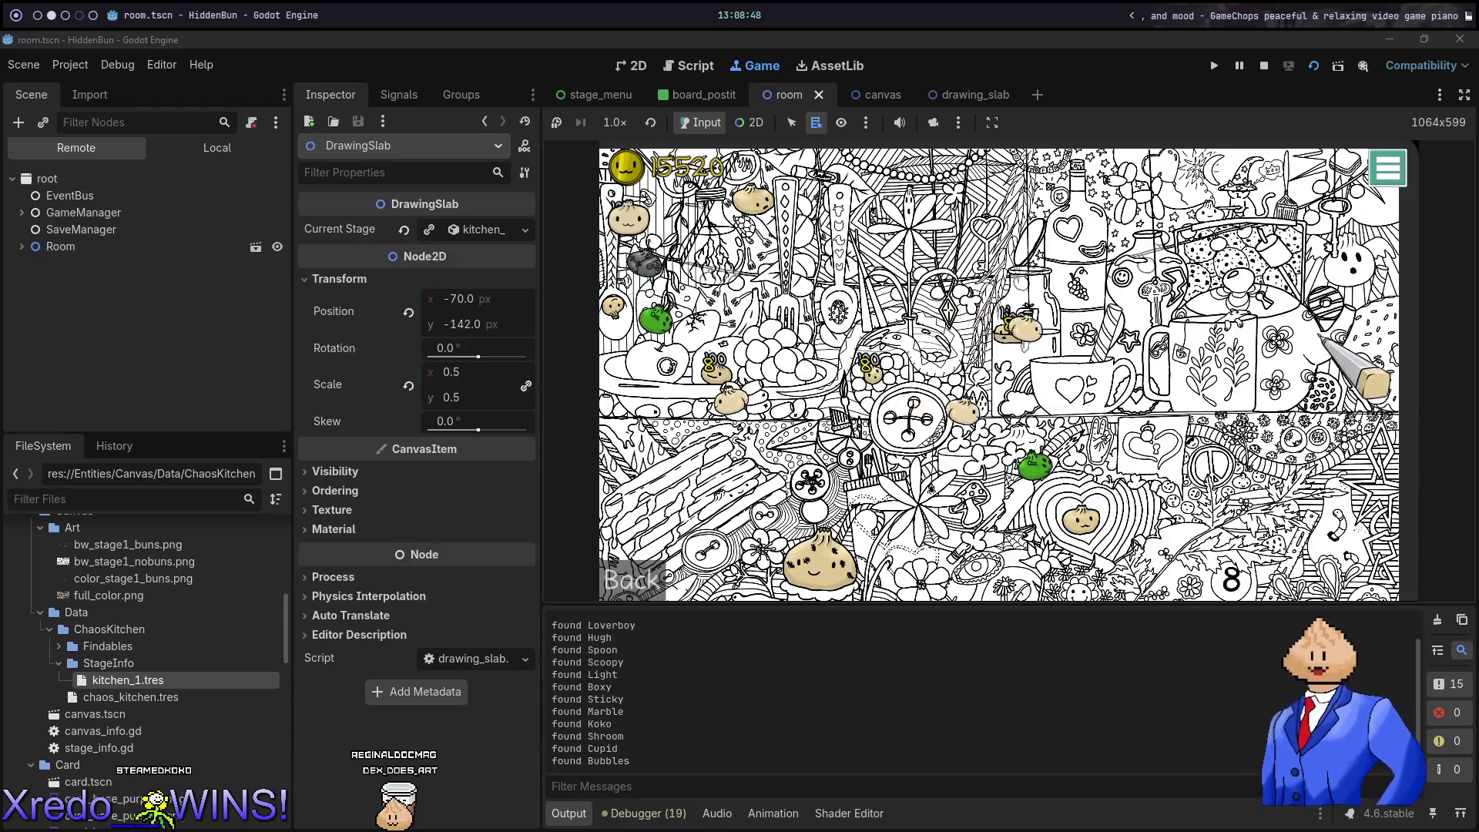
pyautogui.scroll(-3, 1009, 362)
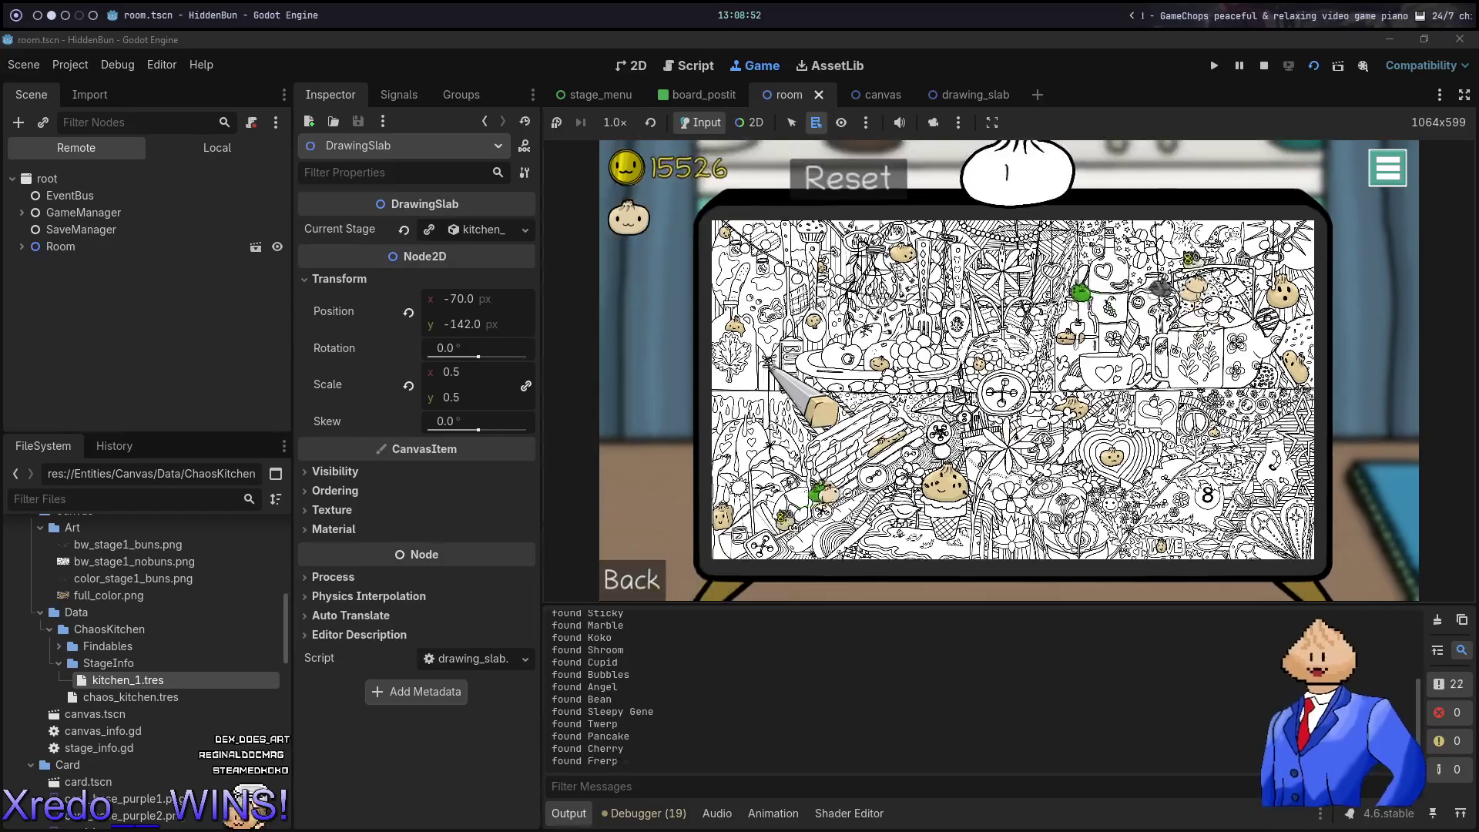
pyautogui.scroll(3, 1025, 415)
pyautogui.scroll(-3, 1009, 370)
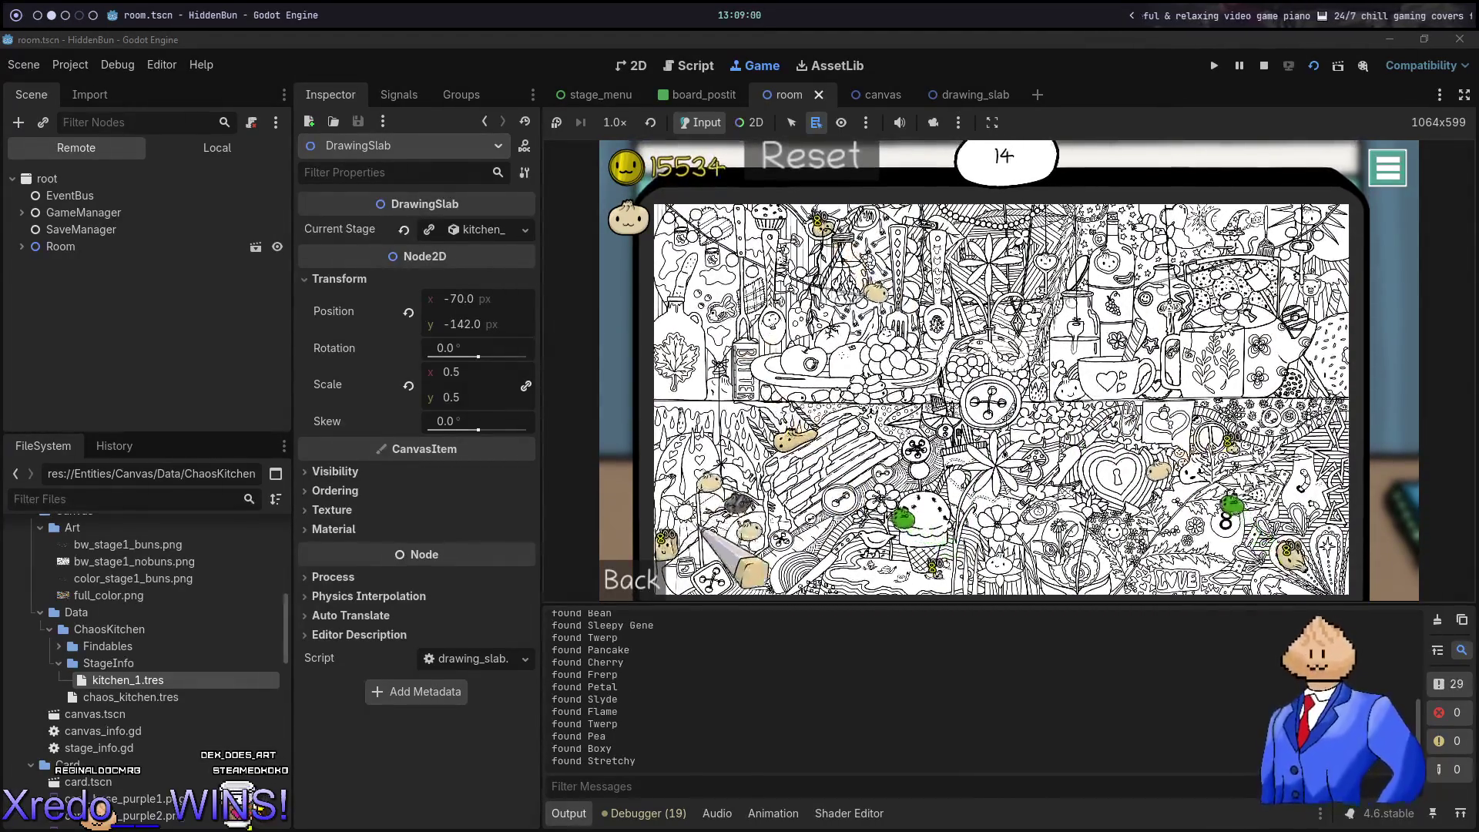
pyautogui.click(629, 223)
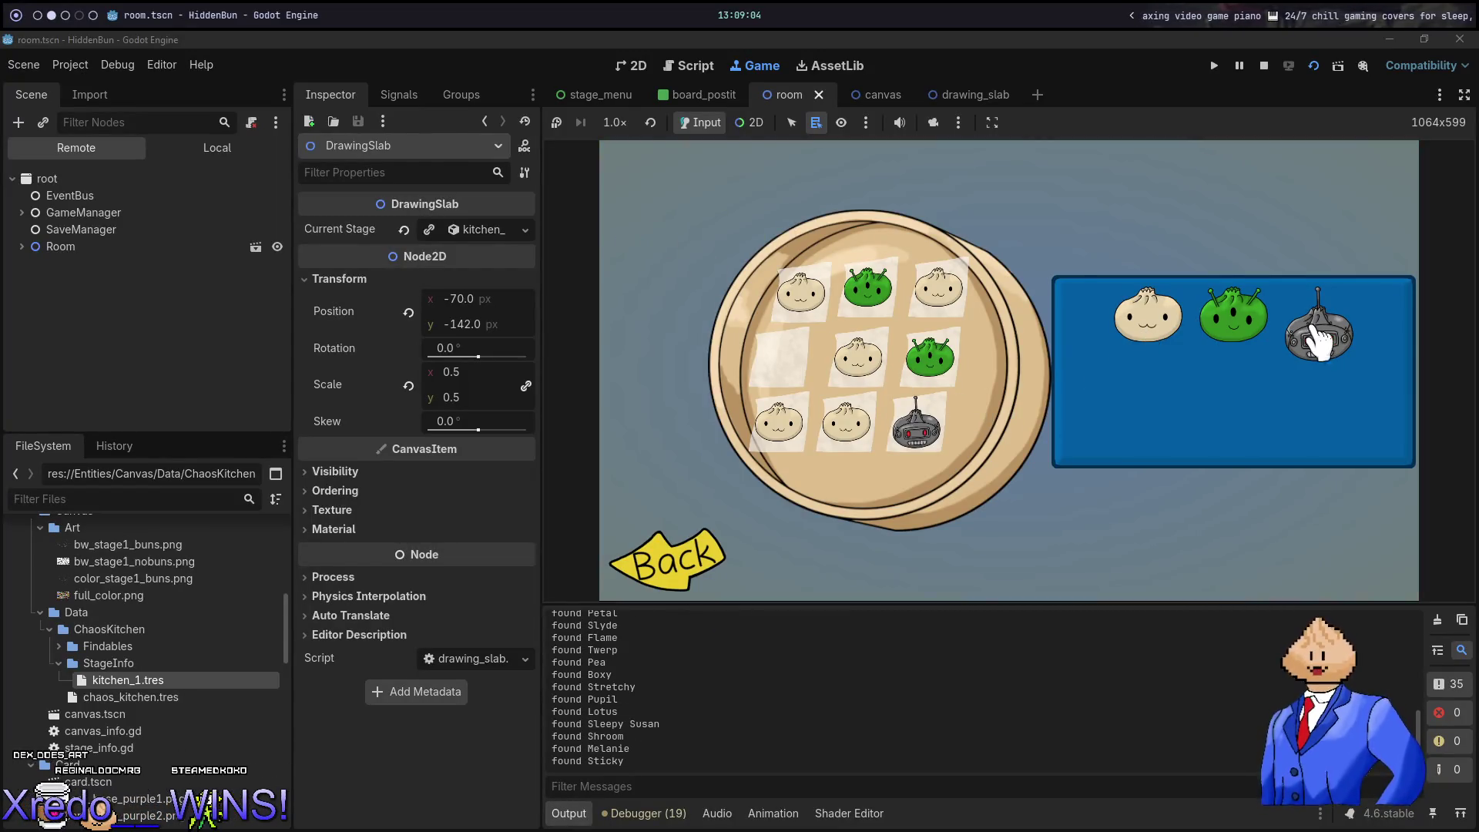
# Step: Buy the first, third and fourth bun notebooks, then choose a notebook to colour the drawing
pyautogui.click(703, 561)
pyautogui.click(1387, 165)
pyautogui.click(1387, 291)
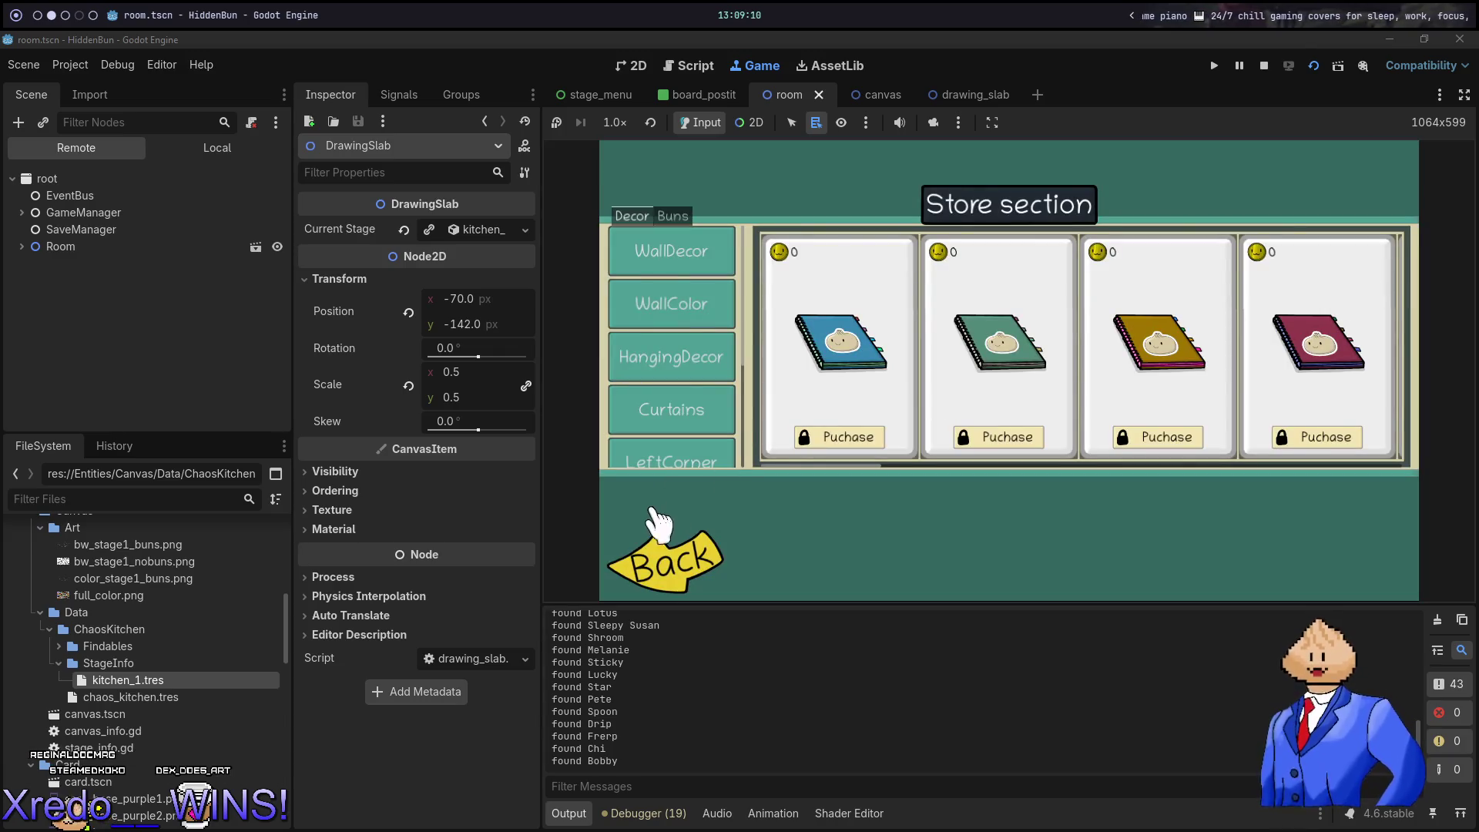
pyautogui.click(878, 442)
pyautogui.click(1186, 439)
pyautogui.click(1284, 445)
pyautogui.click(689, 556)
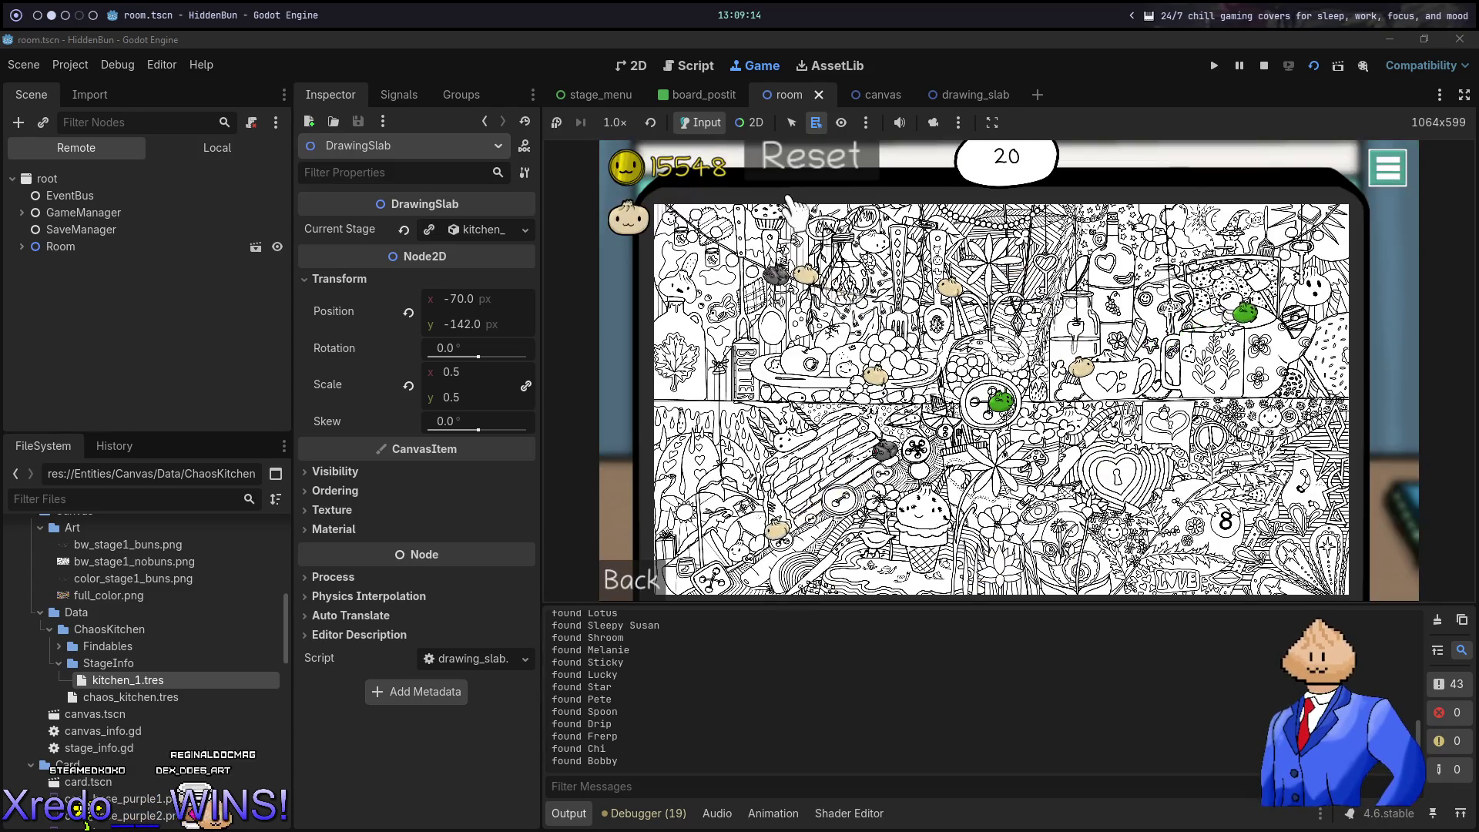
pyautogui.click(645, 583)
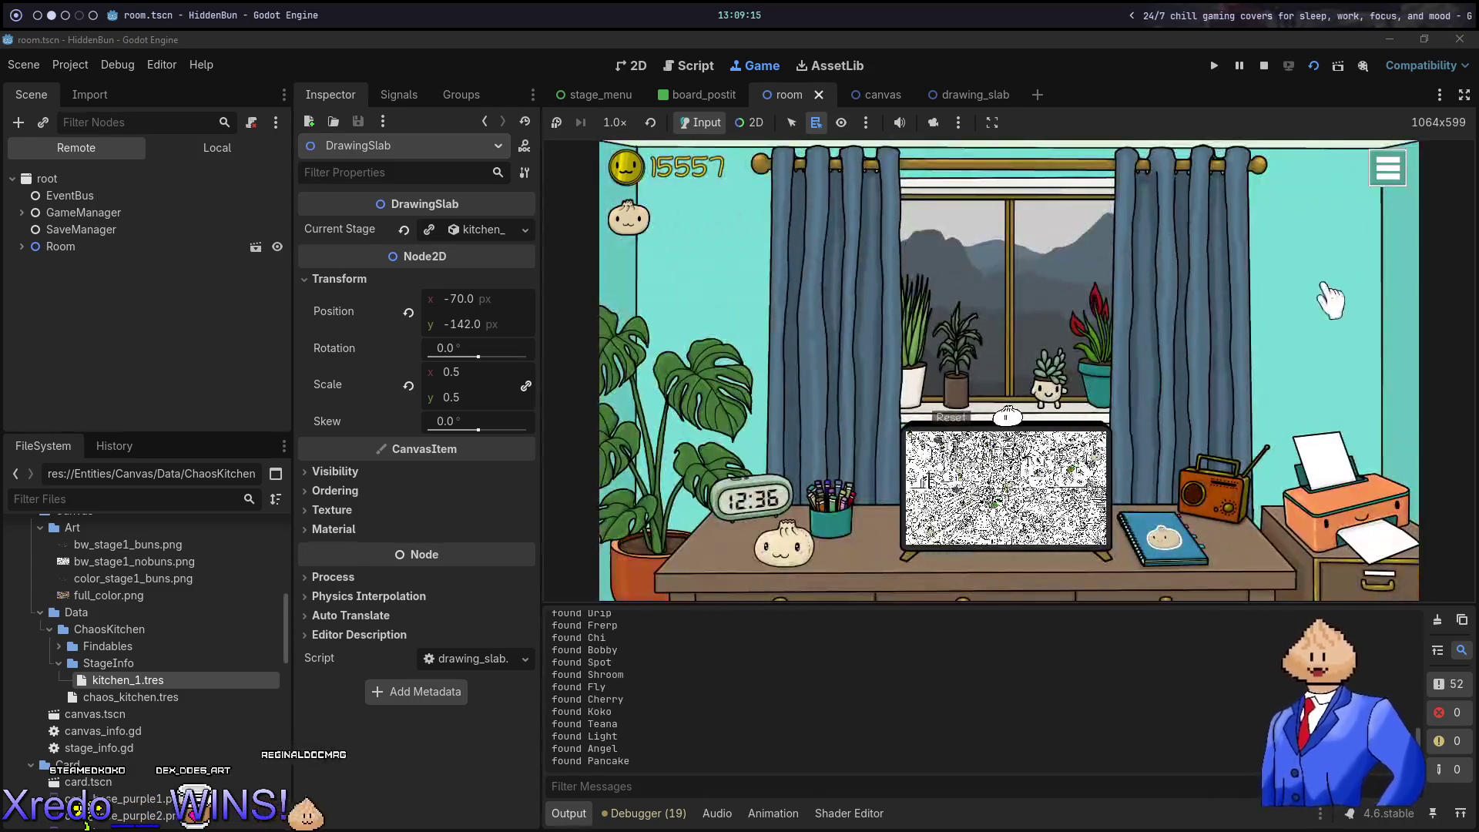
pyautogui.click(1403, 183)
pyautogui.click(1380, 307)
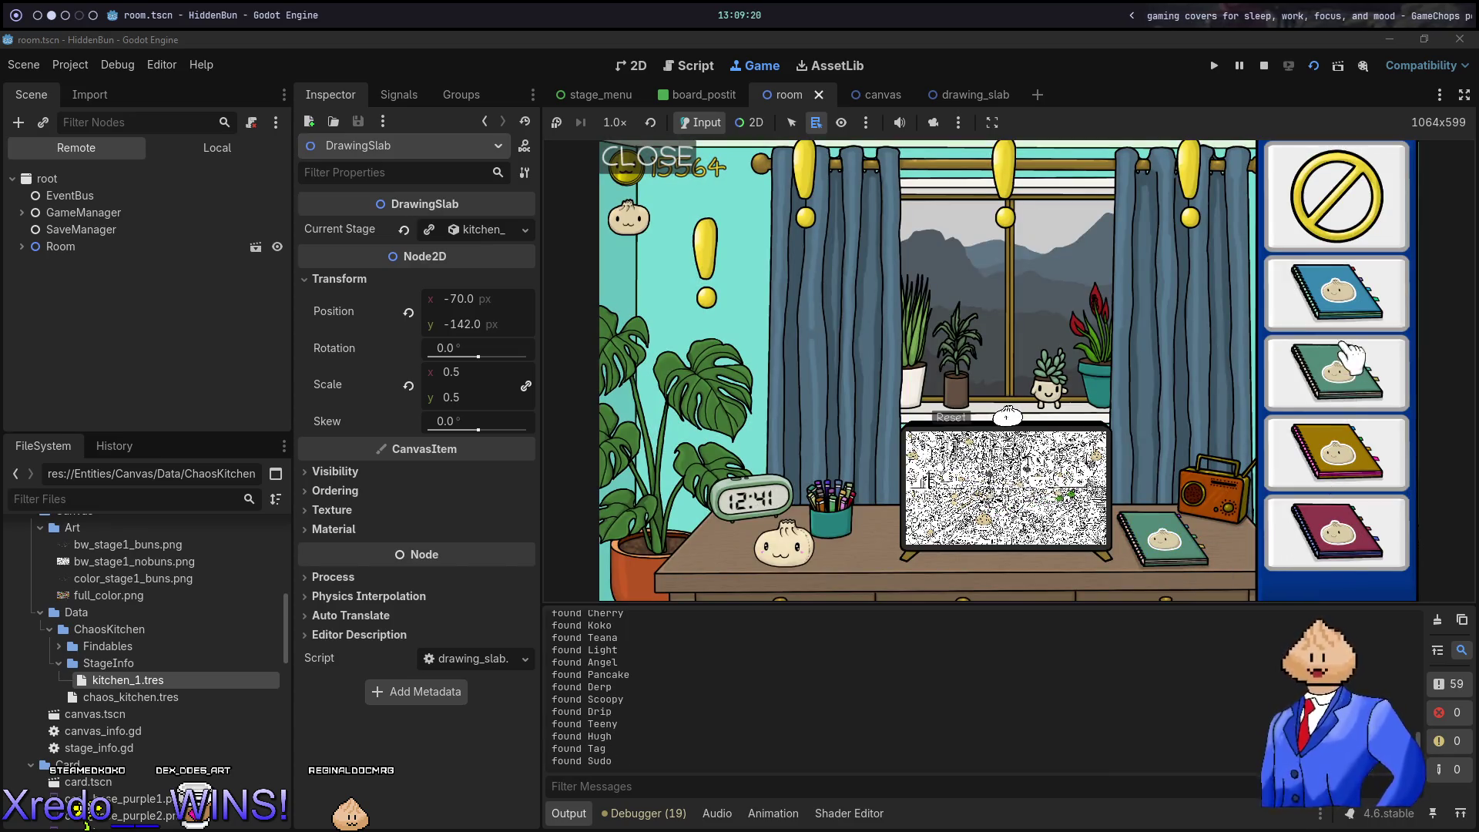
pyautogui.click(1337, 339)
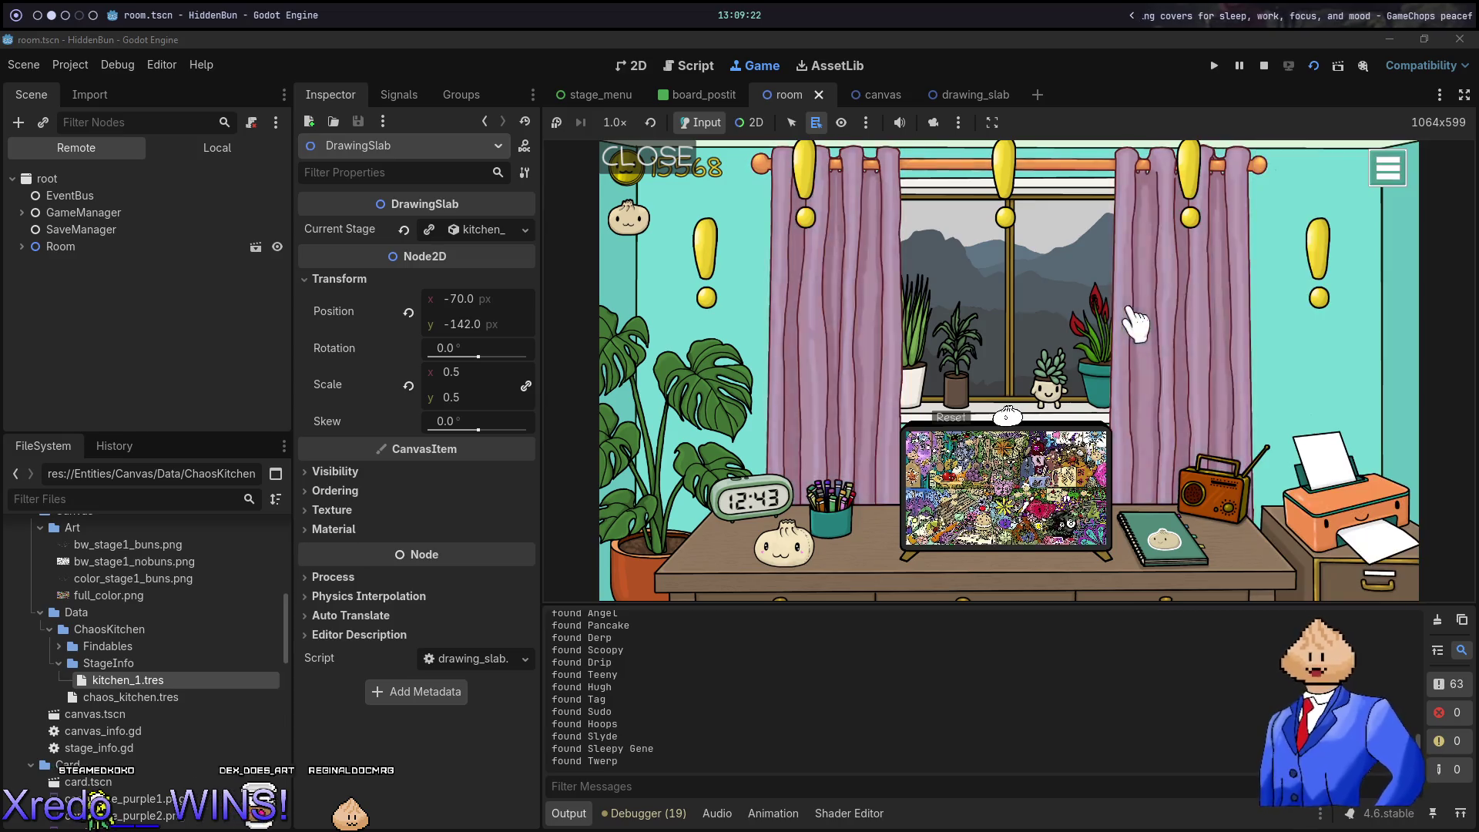
# Step: Buy all four window views in the store's View section
pyautogui.click(1387, 168)
pyautogui.click(1389, 252)
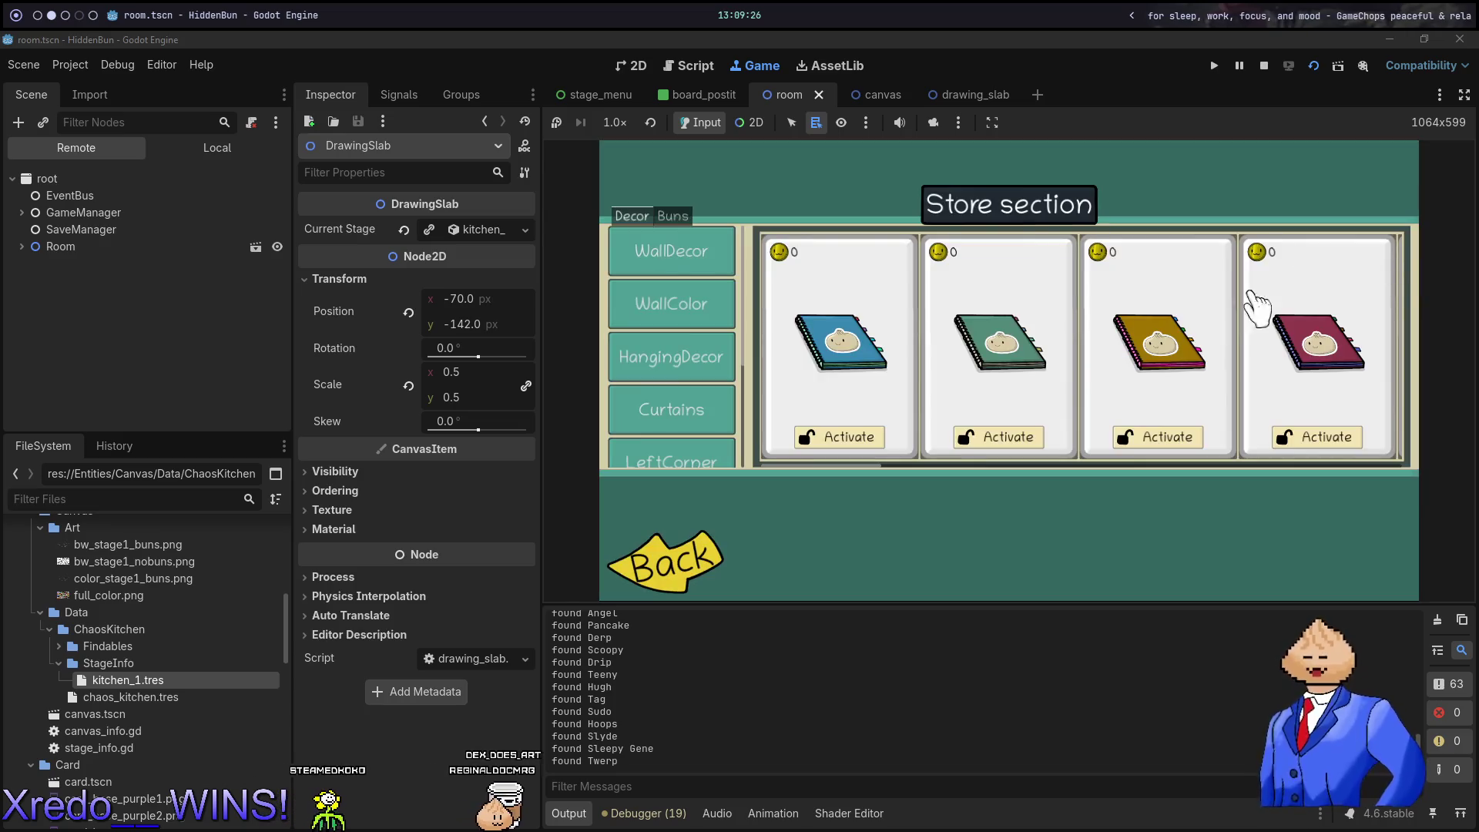
pyautogui.scroll(-3, 677, 323)
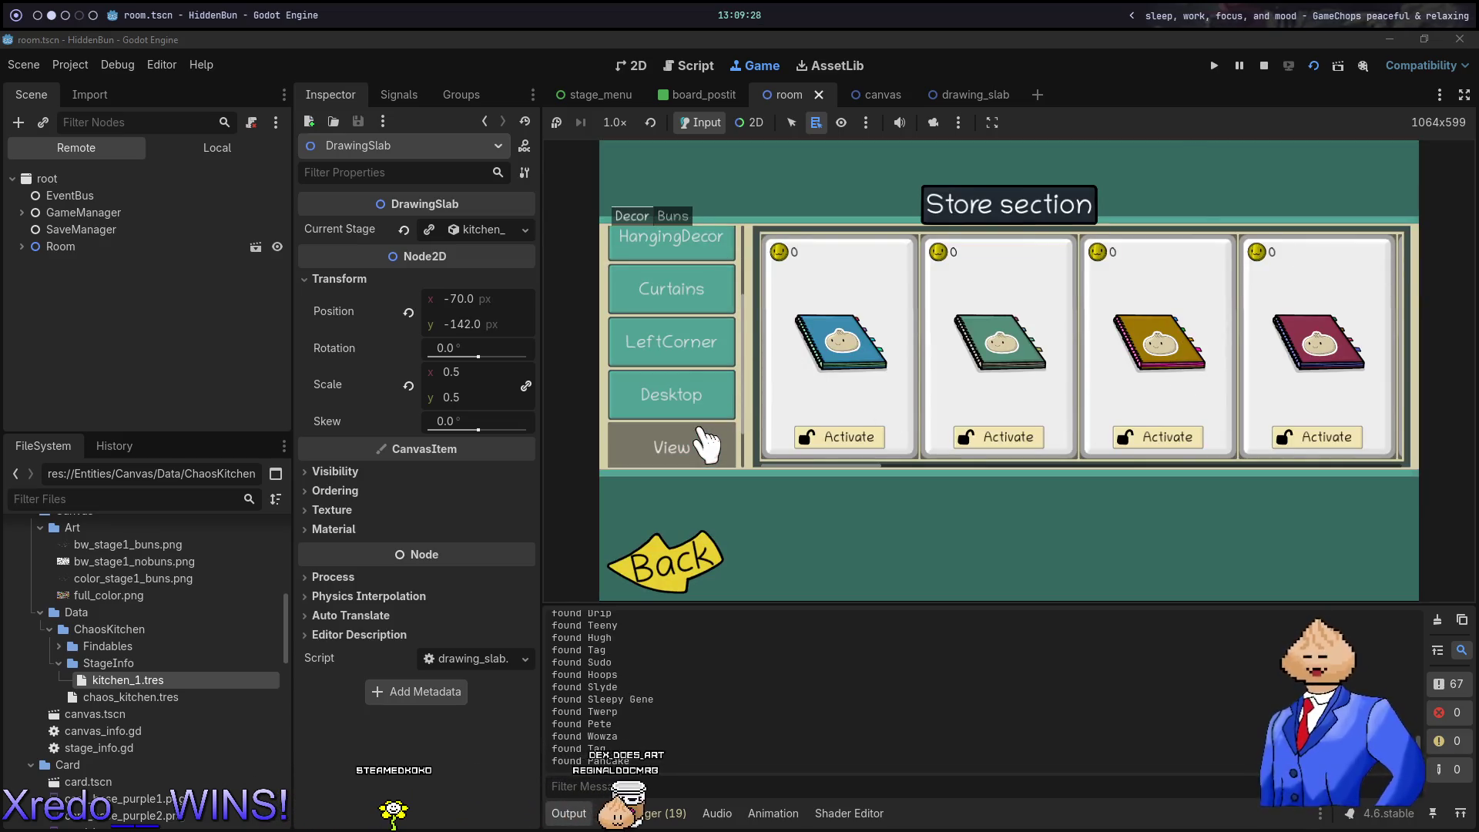
pyautogui.click(704, 451)
pyautogui.click(854, 439)
pyautogui.click(1009, 439)
pyautogui.click(1171, 439)
pyautogui.click(1312, 439)
pyautogui.click(697, 558)
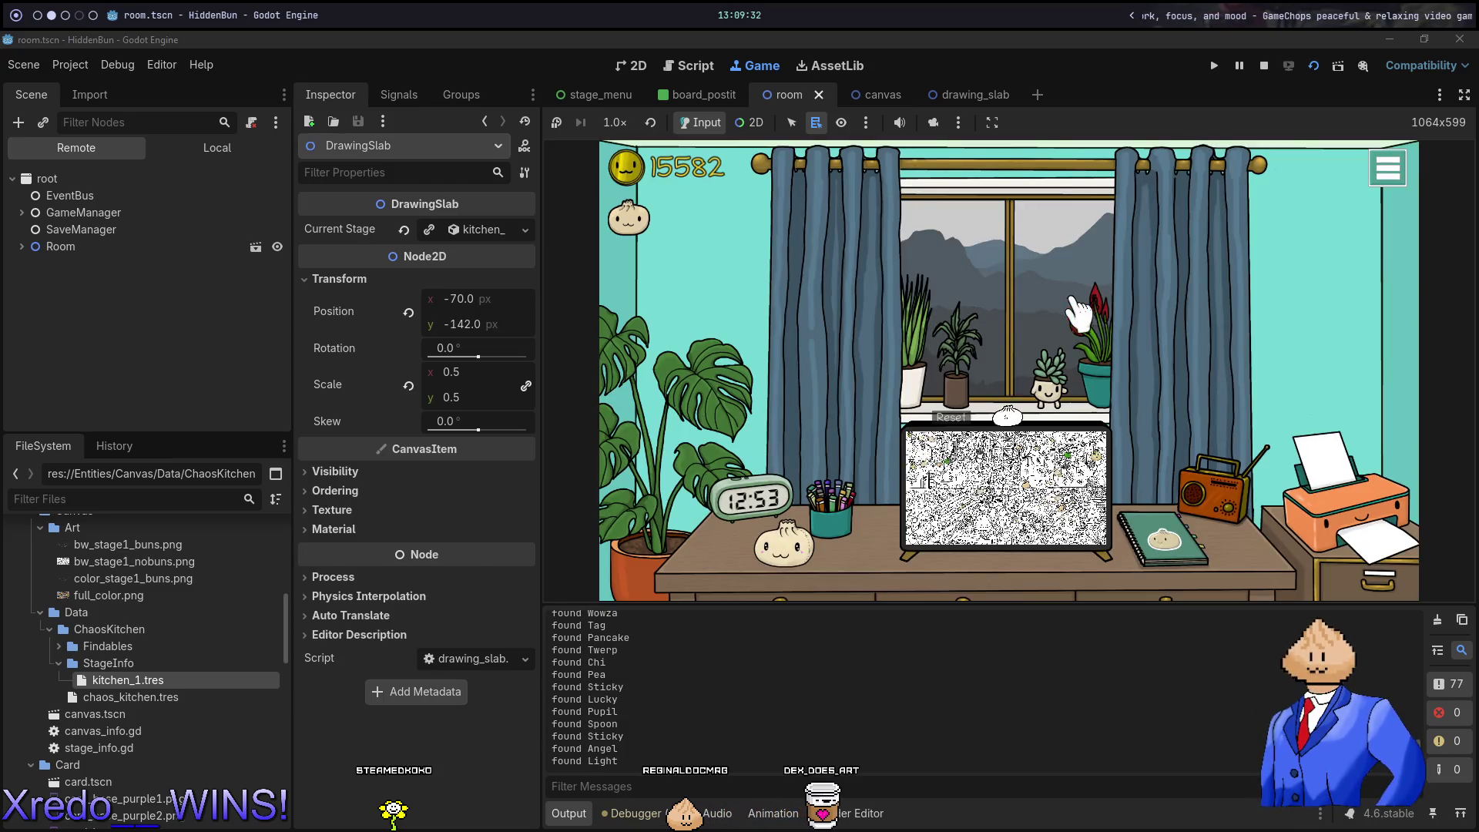
# Step: Switch the window to the beach view, set curtains to dark blue, and open the bonsai garden
pyautogui.click(1388, 168)
pyautogui.click(1392, 289)
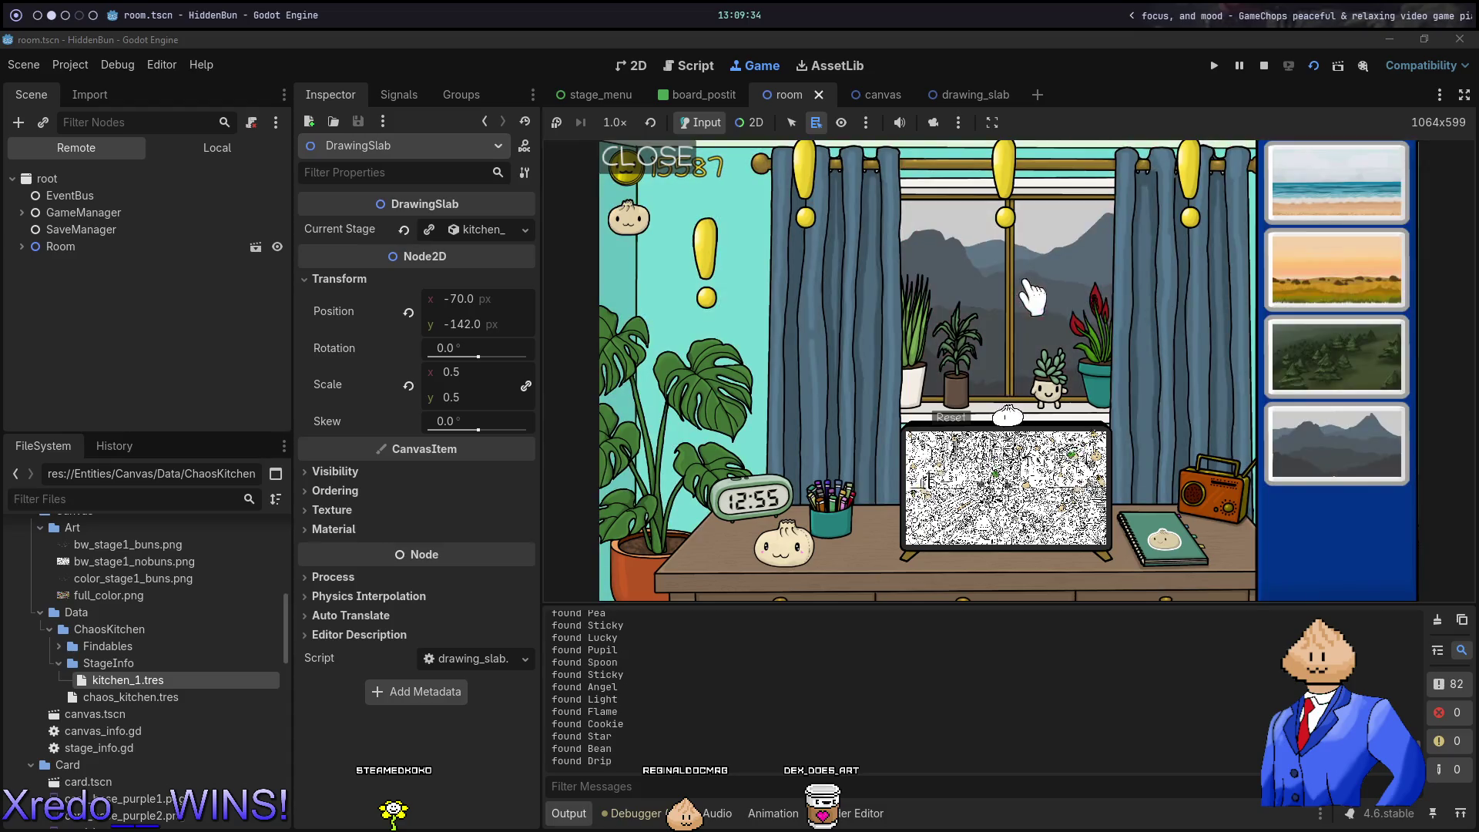
pyautogui.click(1336, 184)
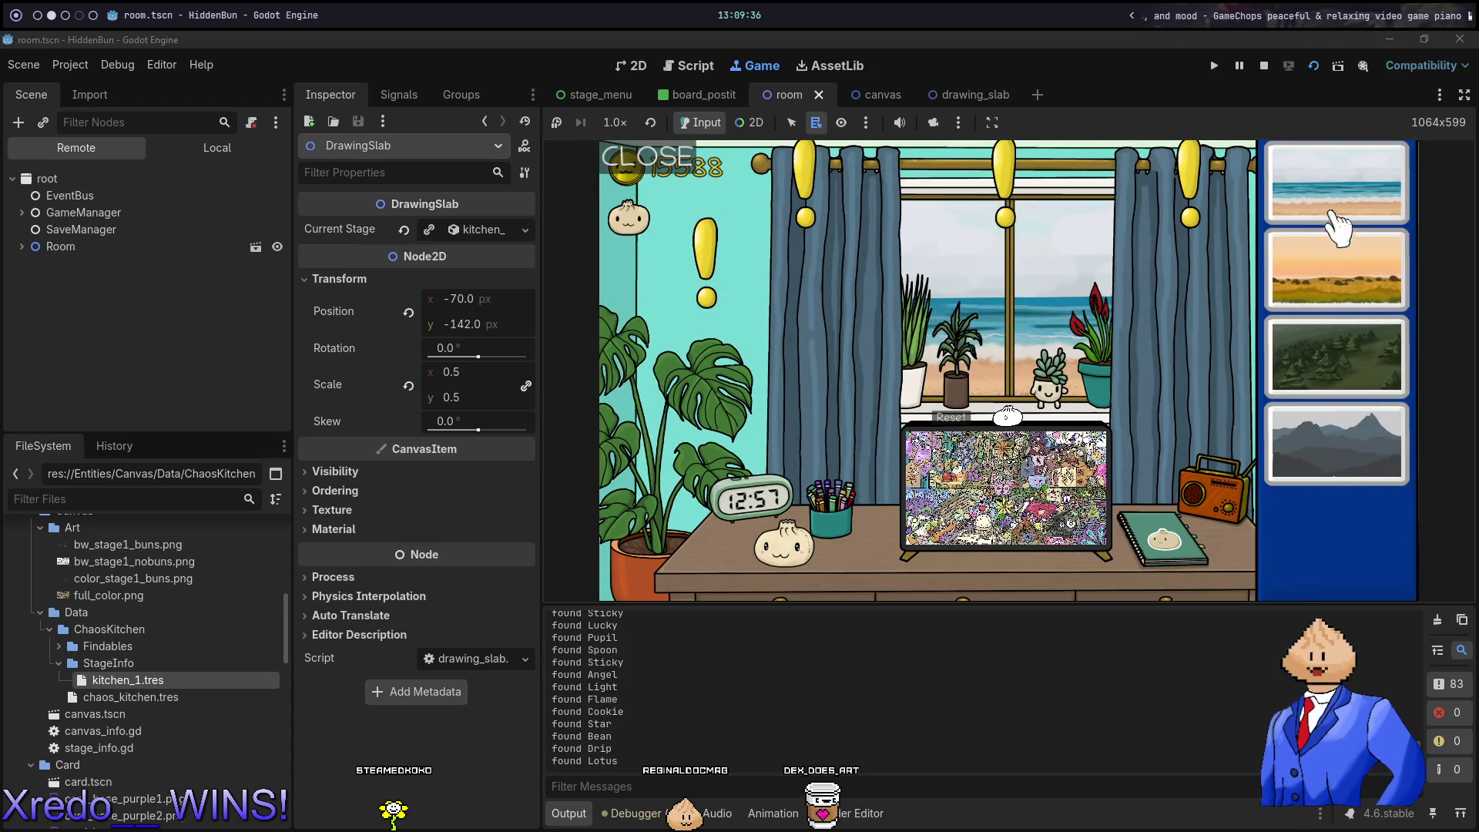
pyautogui.click(1168, 397)
pyautogui.click(1168, 397)
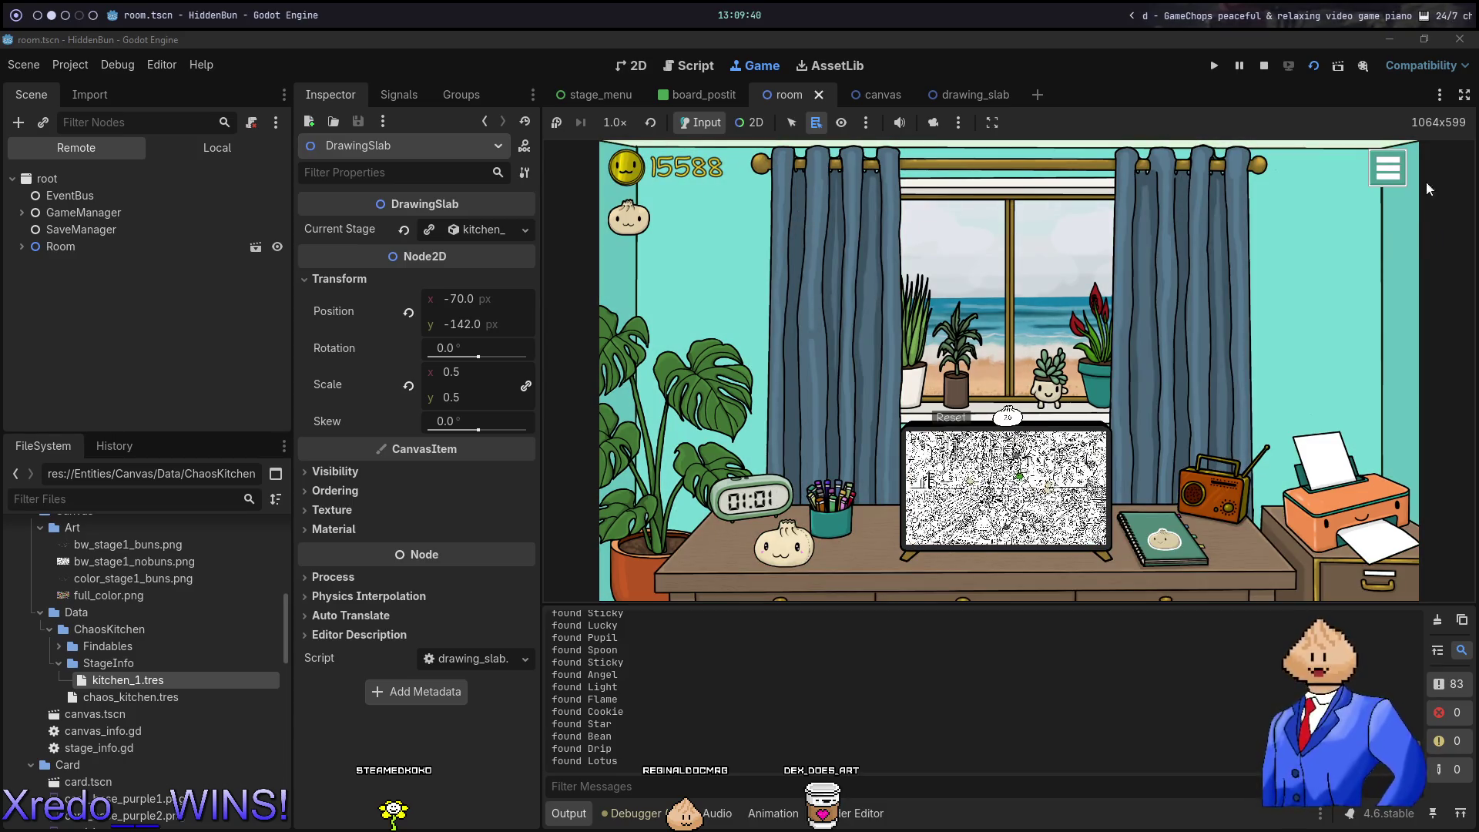
pyautogui.click(1406, 176)
pyautogui.click(1387, 316)
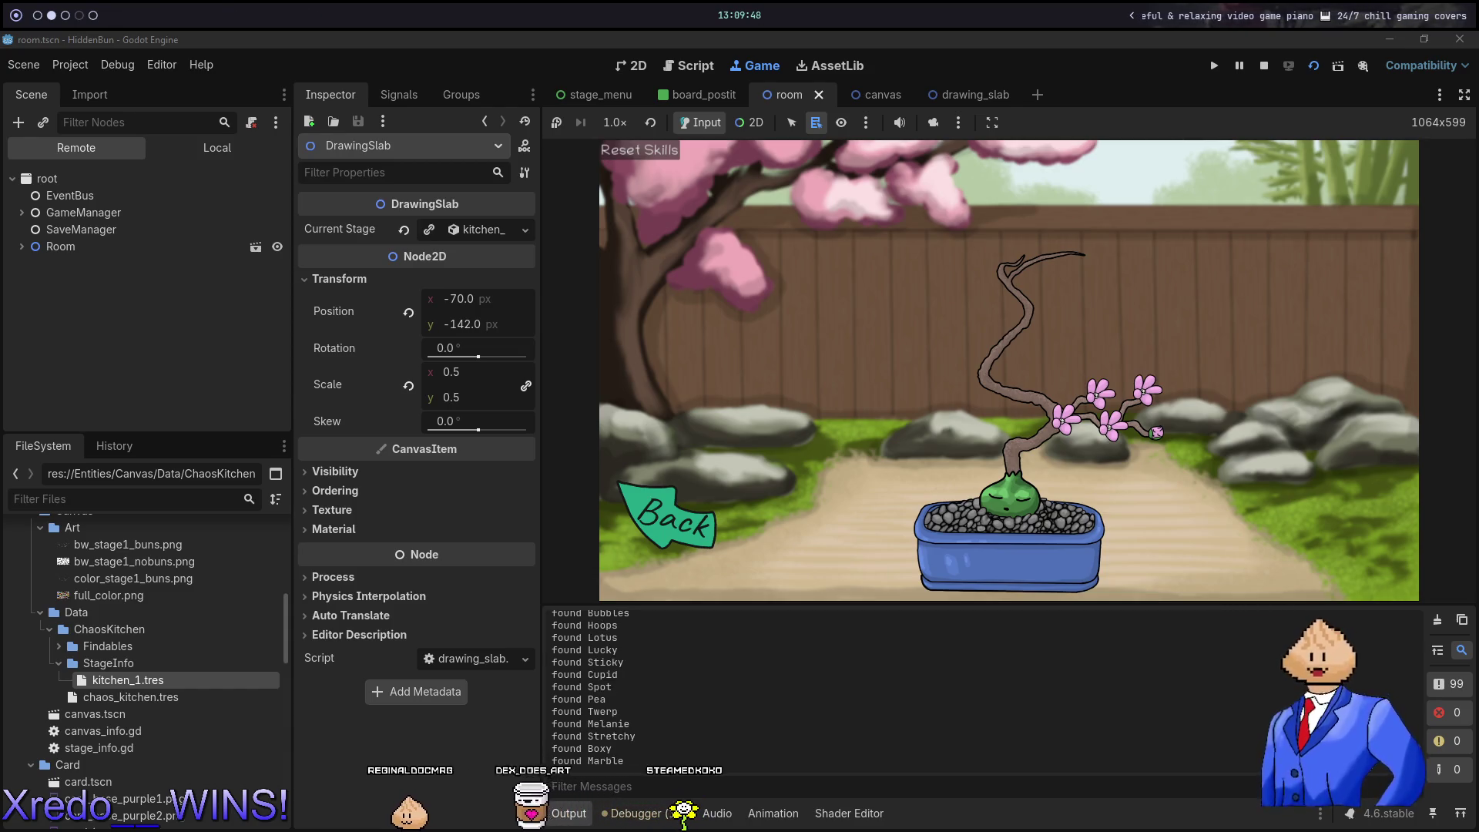
# Step: Check the bun-steamer scene, then go to the store's Buns section
pyautogui.click(692, 518)
pyautogui.click(646, 224)
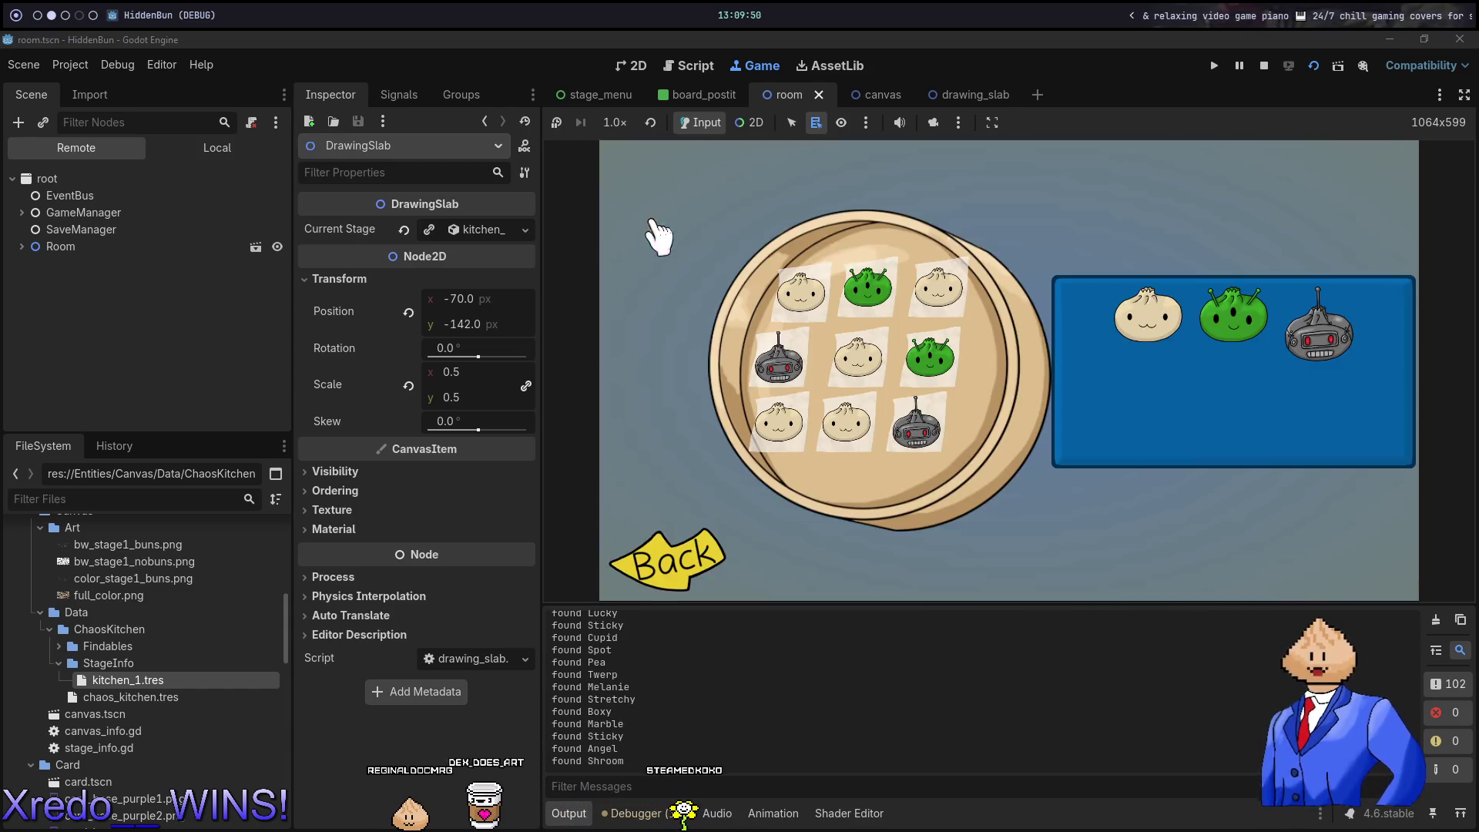
pyautogui.click(651, 570)
pyautogui.click(1387, 167)
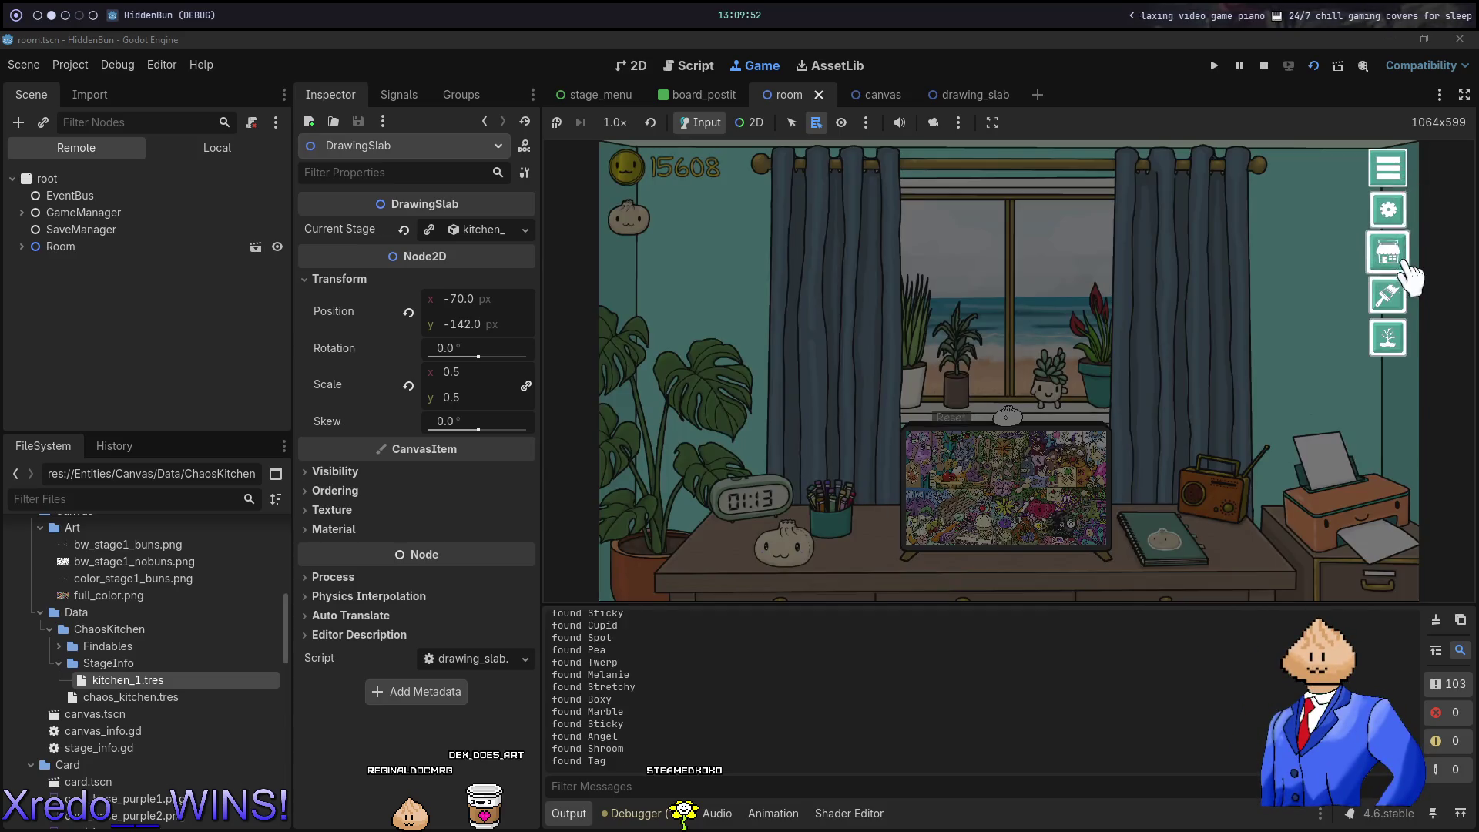
pyautogui.click(1388, 252)
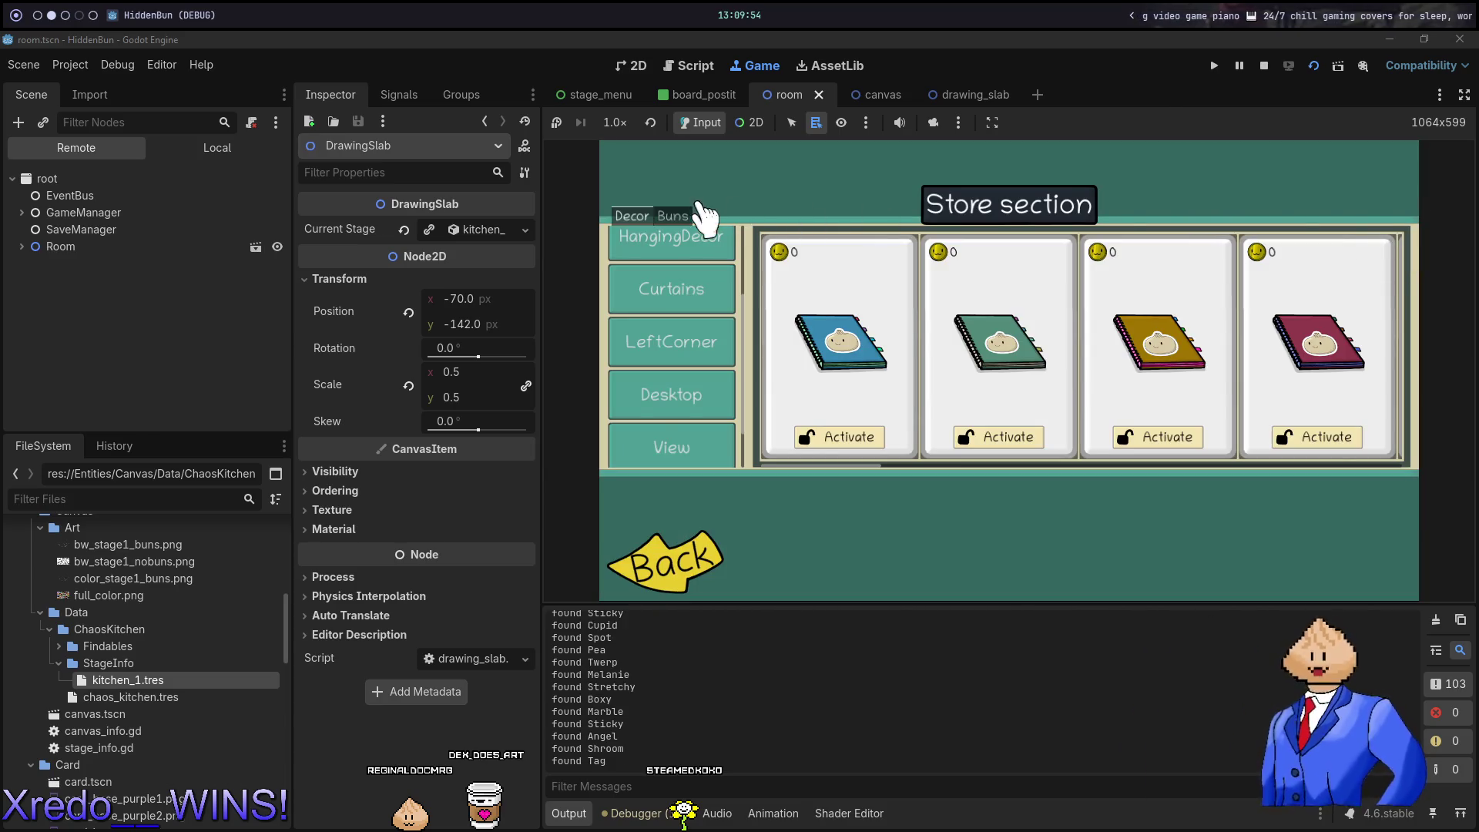
pyautogui.click(687, 214)
# Step: Buy five bun steamers, then return to the Chaos Kitchen drawing and find a bun
pyautogui.click(806, 440)
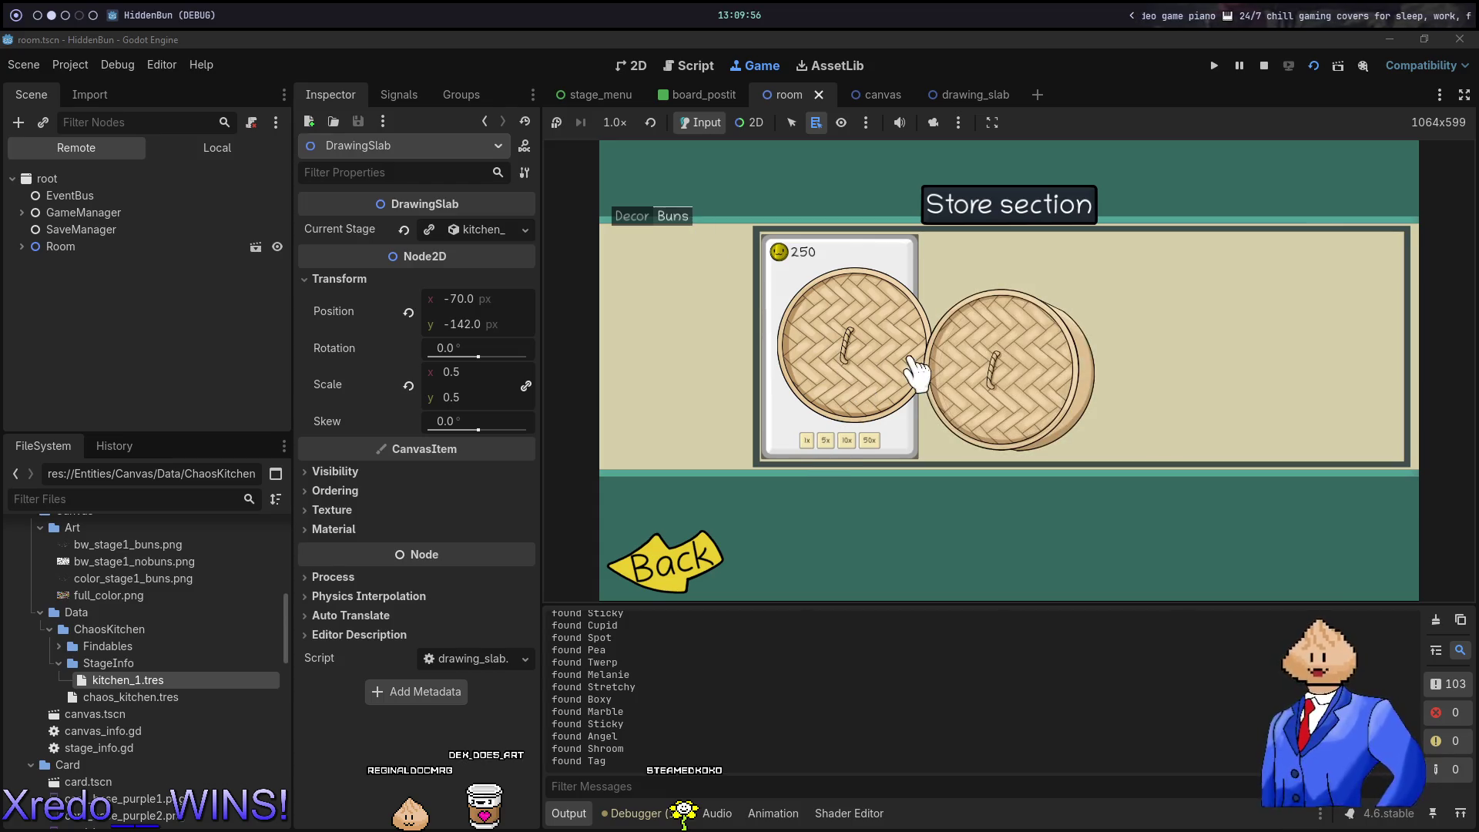
pyautogui.click(806, 439)
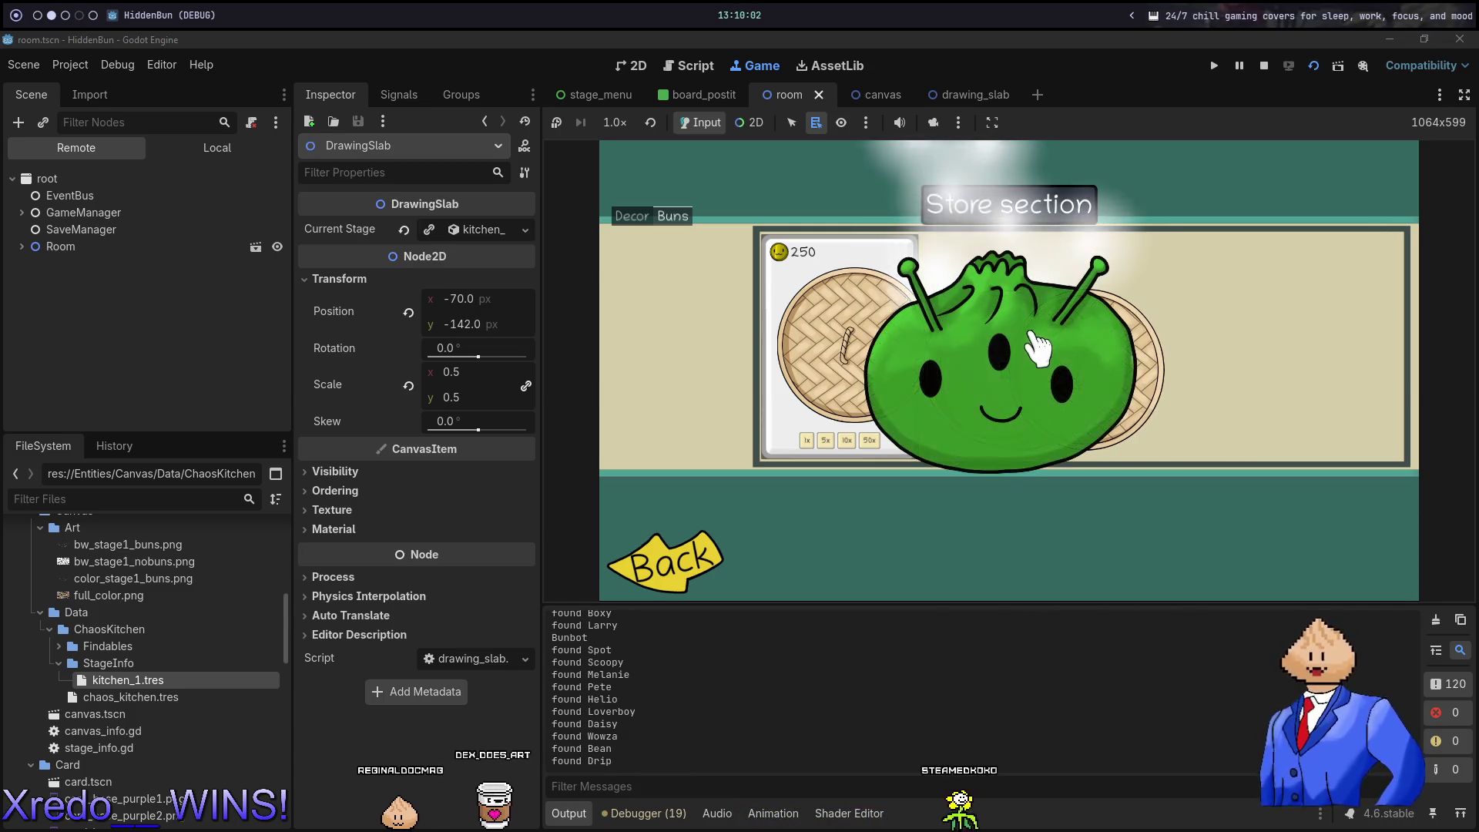
pyautogui.click(806, 441)
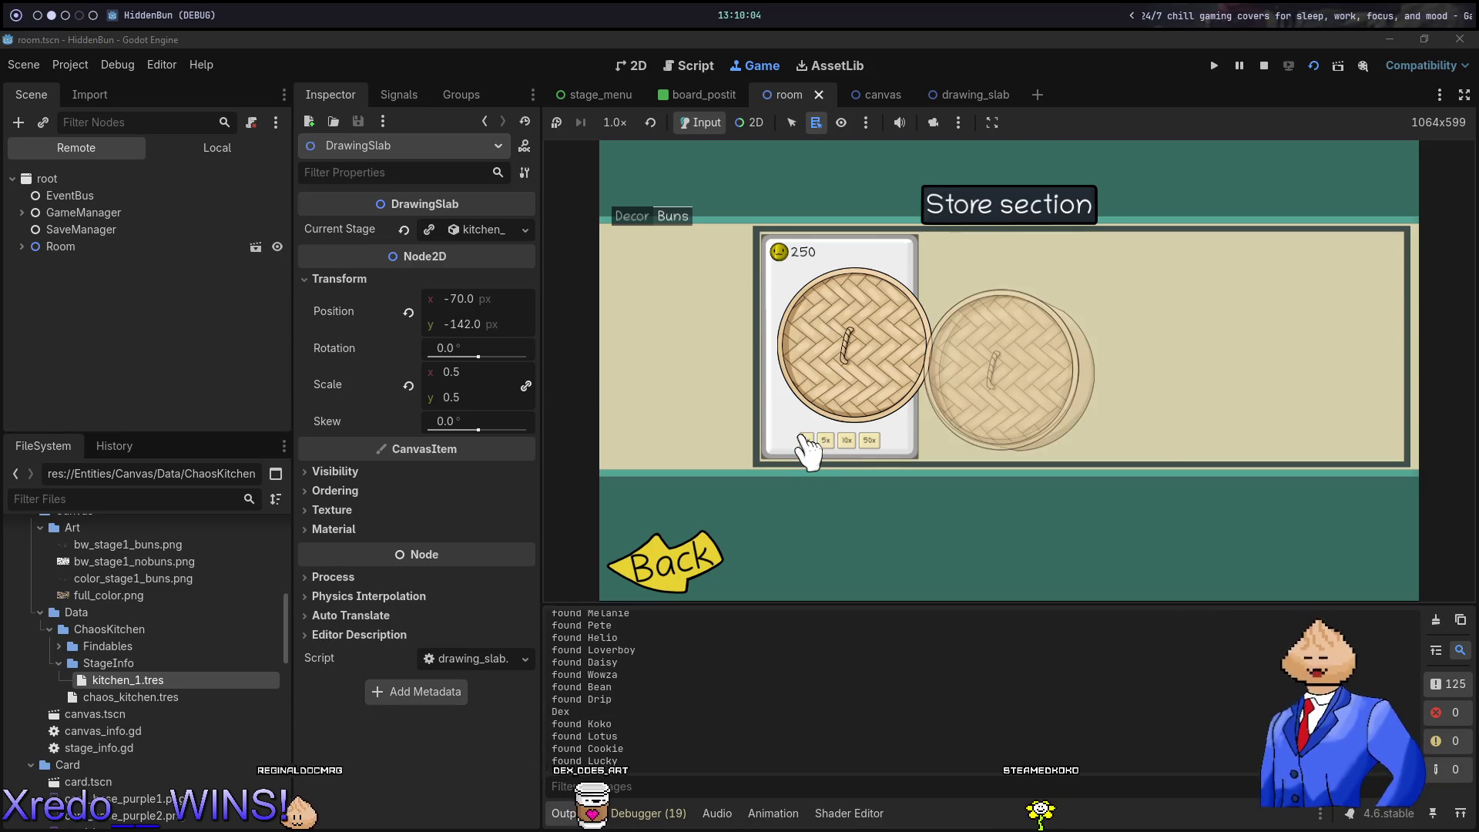
pyautogui.click(1033, 373)
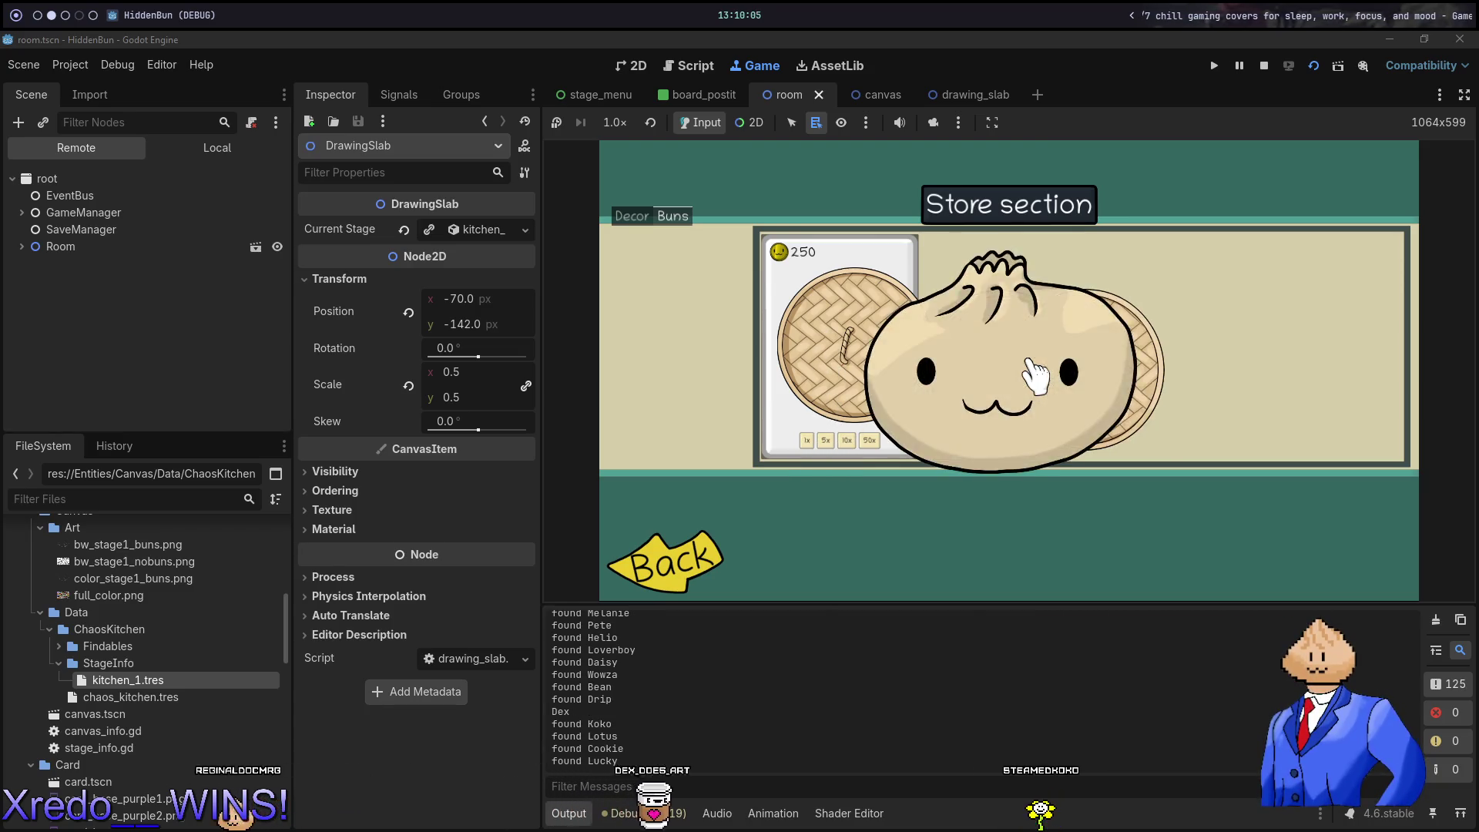
pyautogui.click(807, 440)
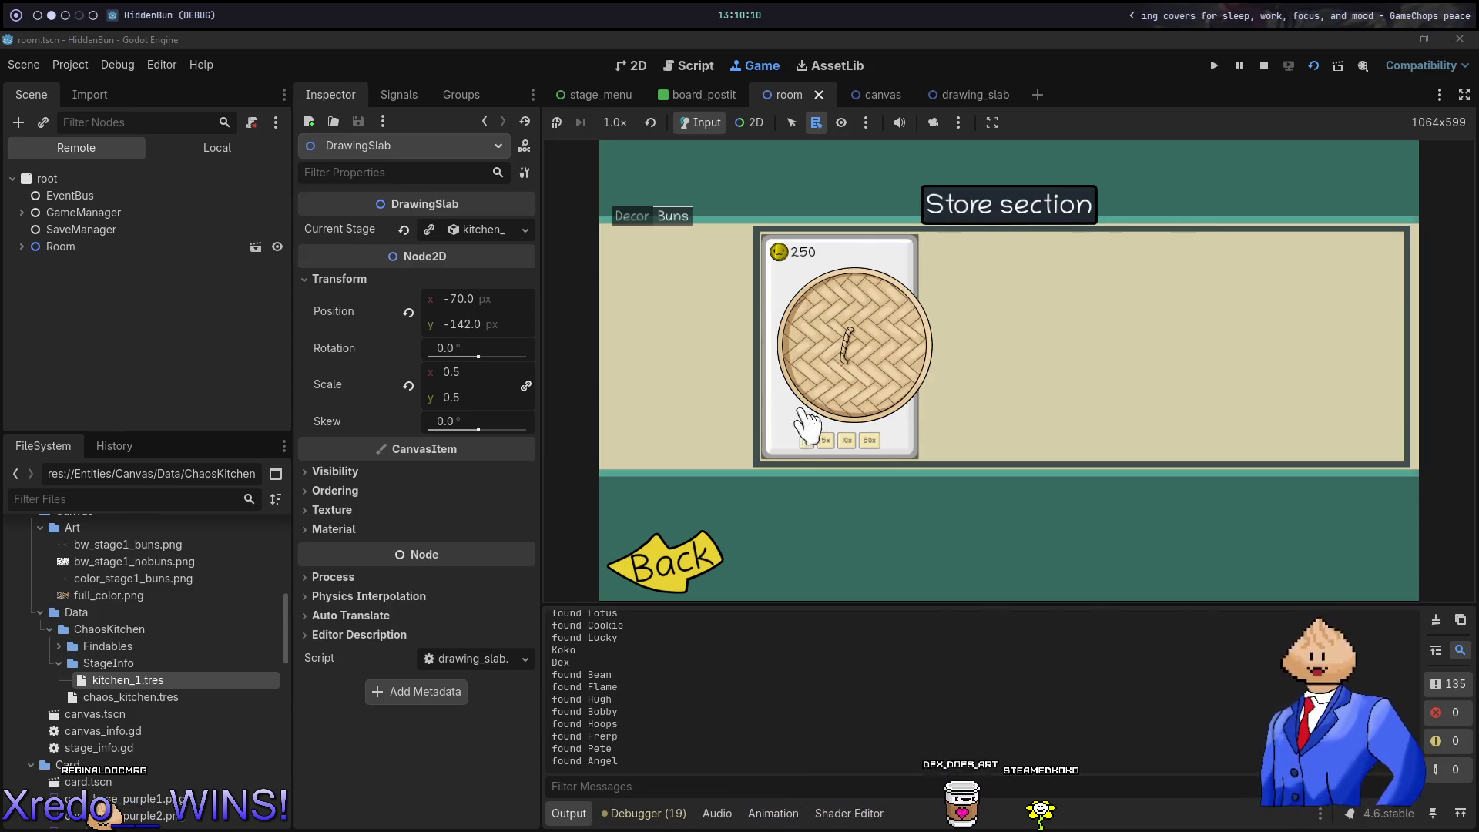
pyautogui.click(671, 570)
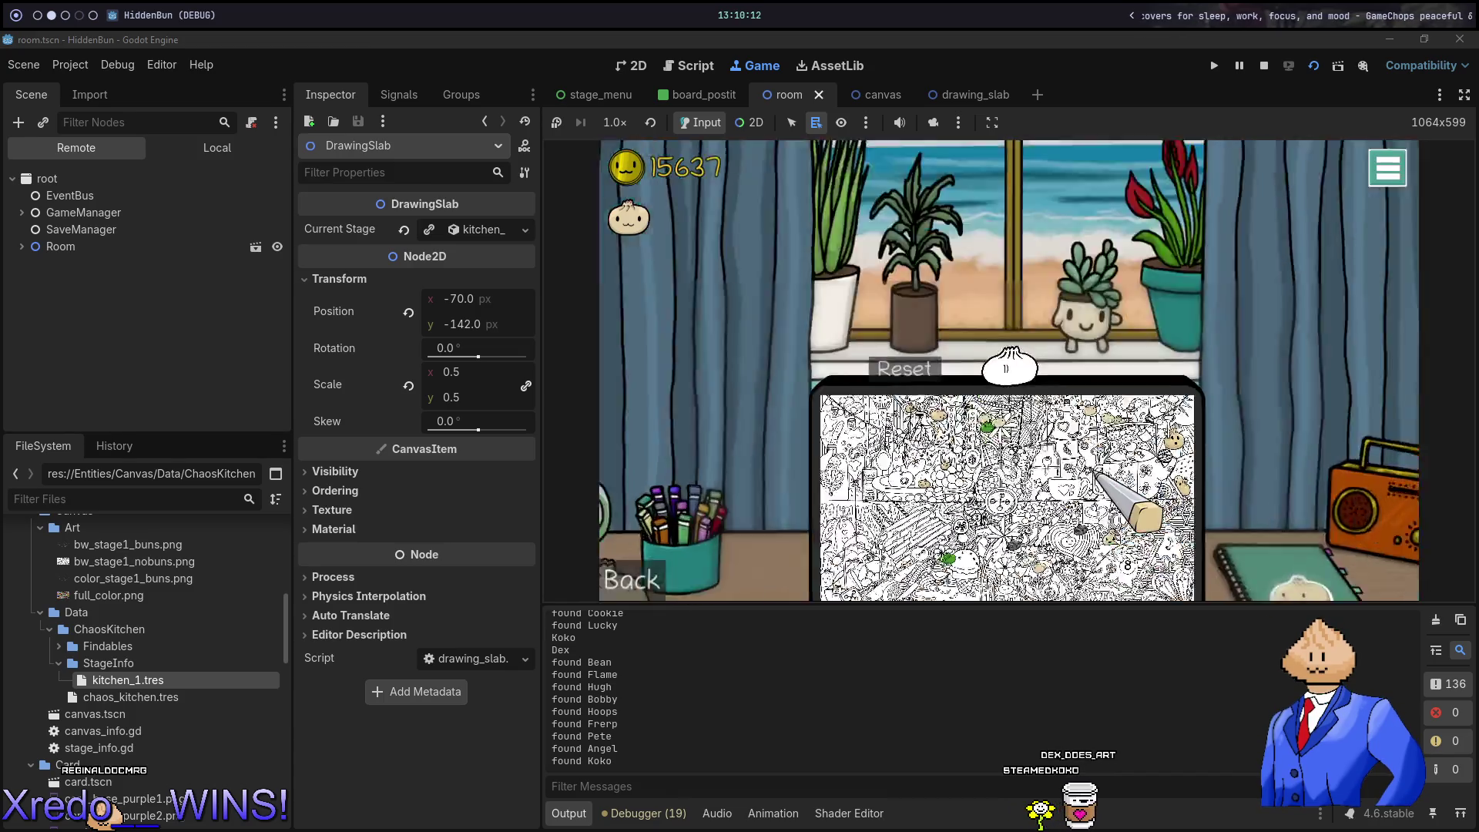
pyautogui.click(933, 437)
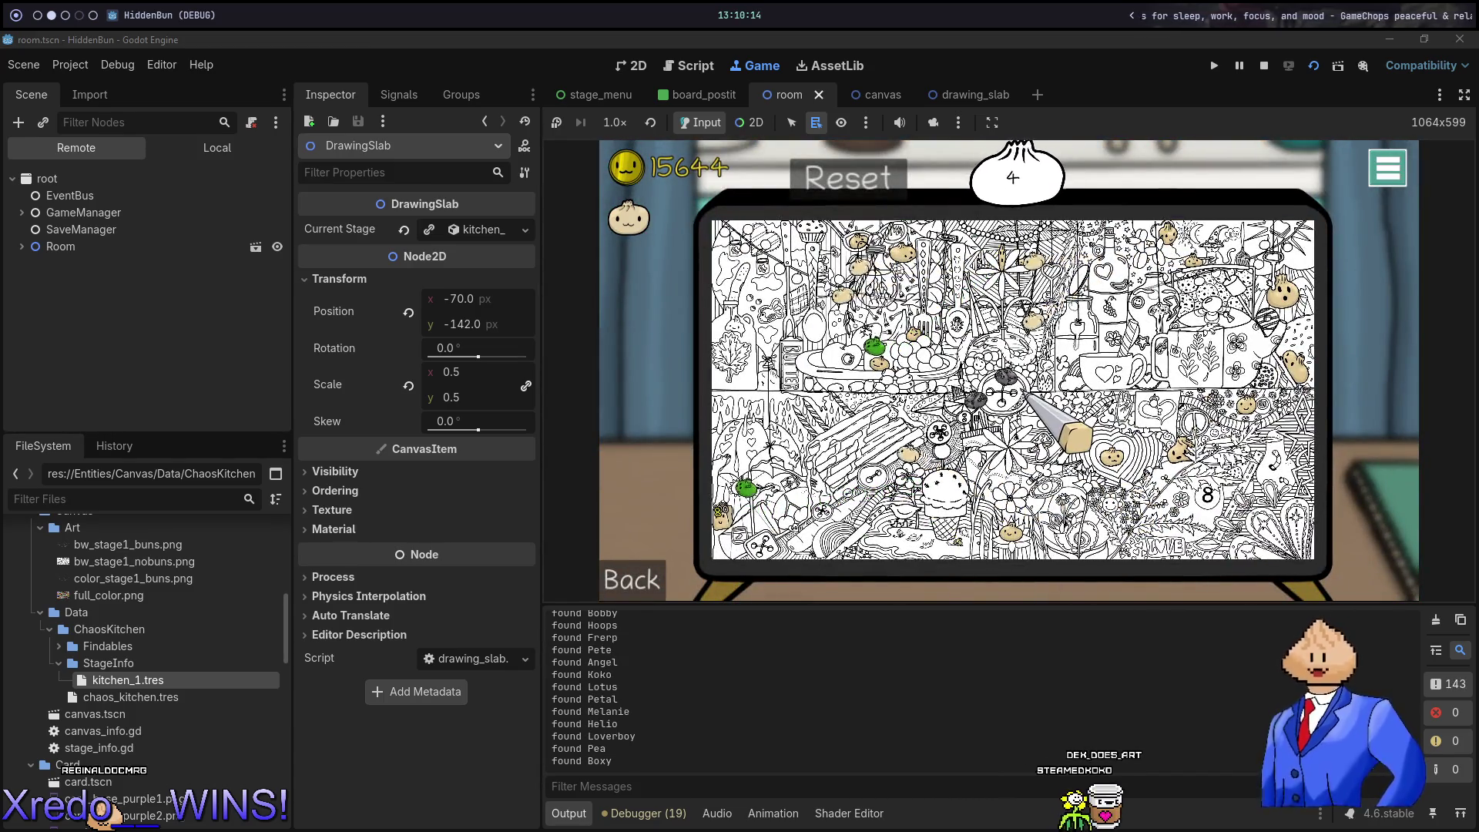
# Step: Reveal the remaining buns with the f debug key, find one more, then stop the game
pyautogui.press('f')
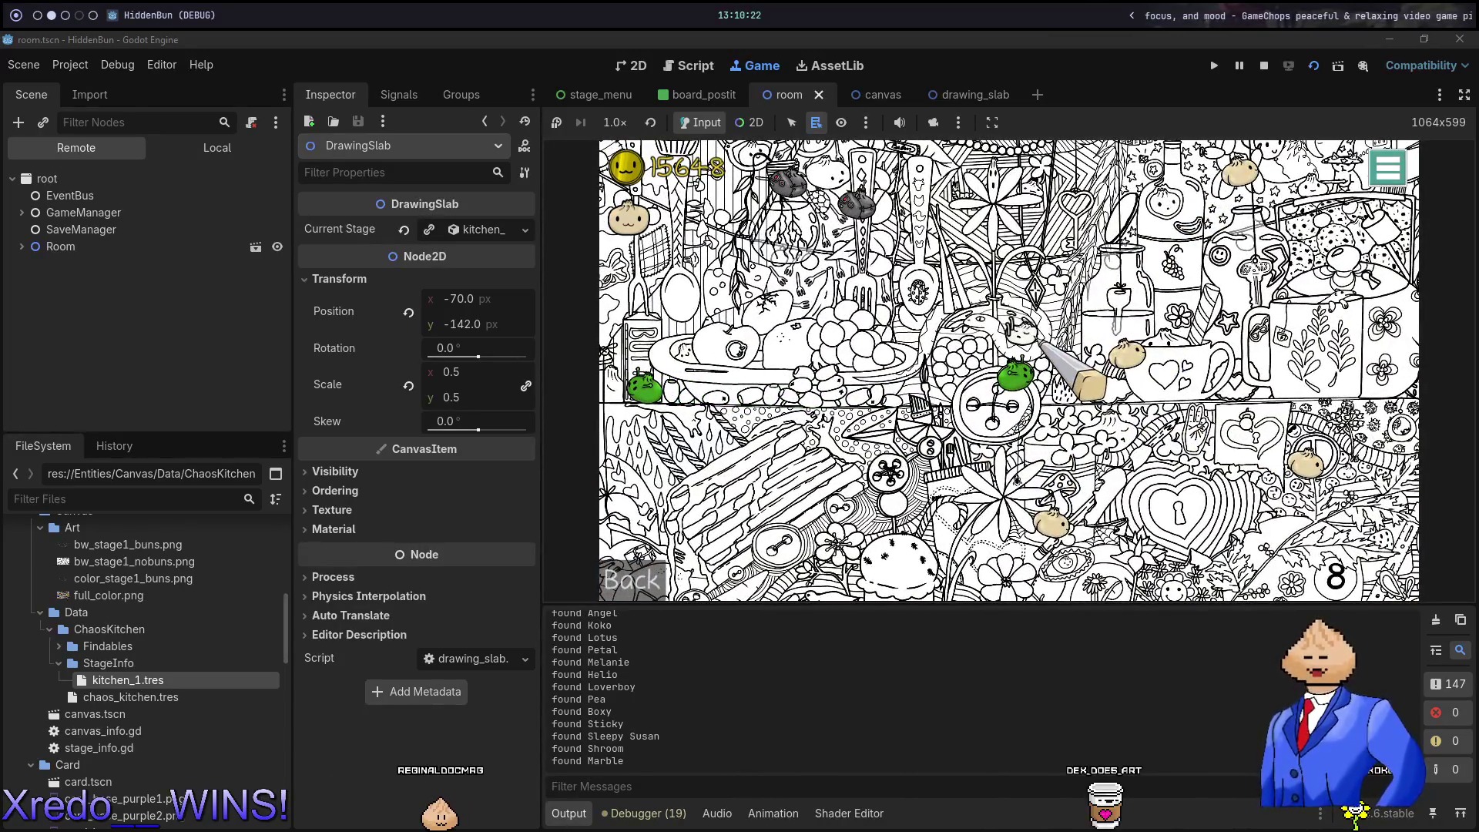
pyautogui.press('f')
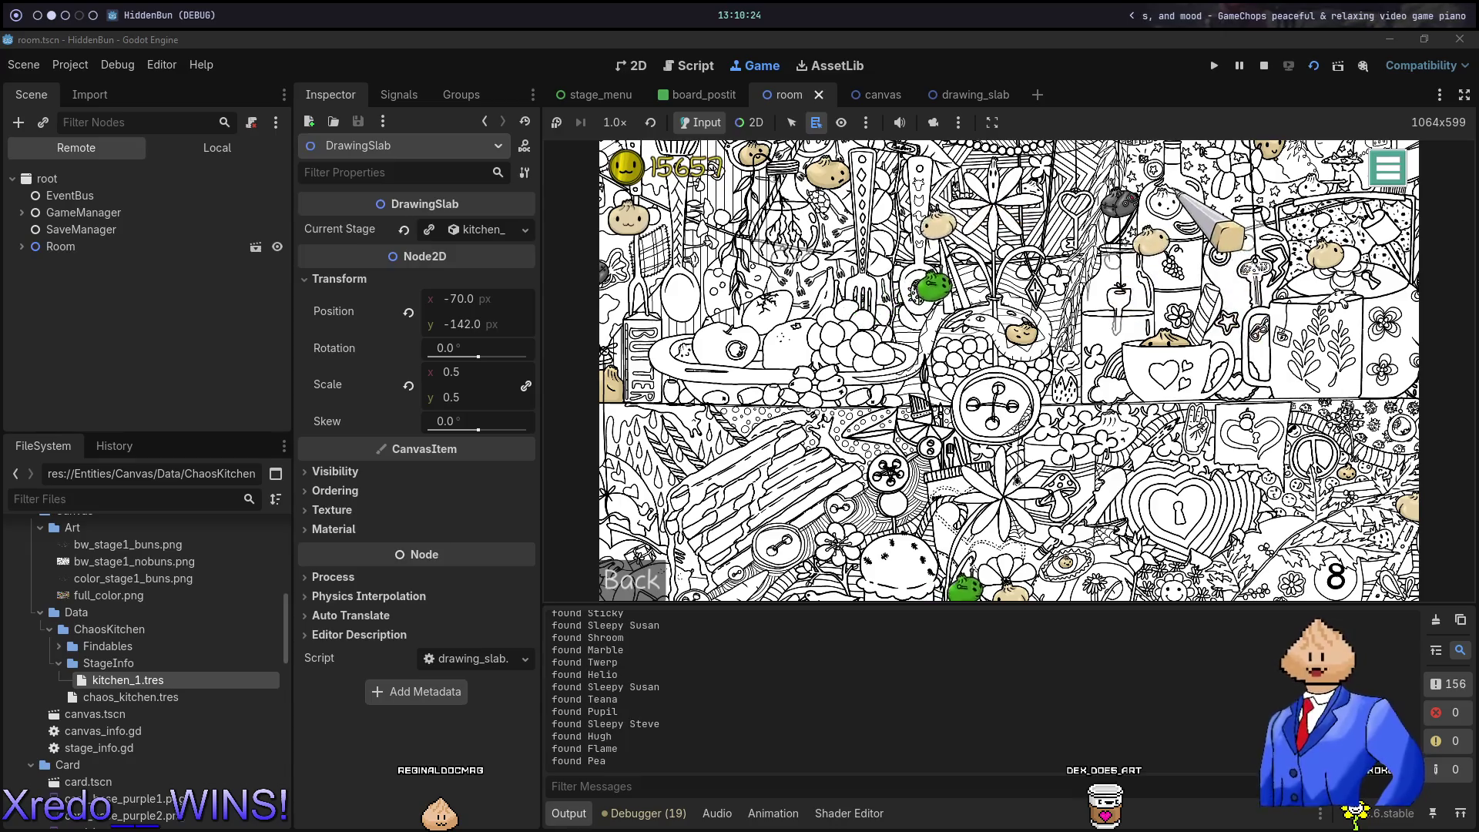
pyautogui.scroll(-3, 1001, 385)
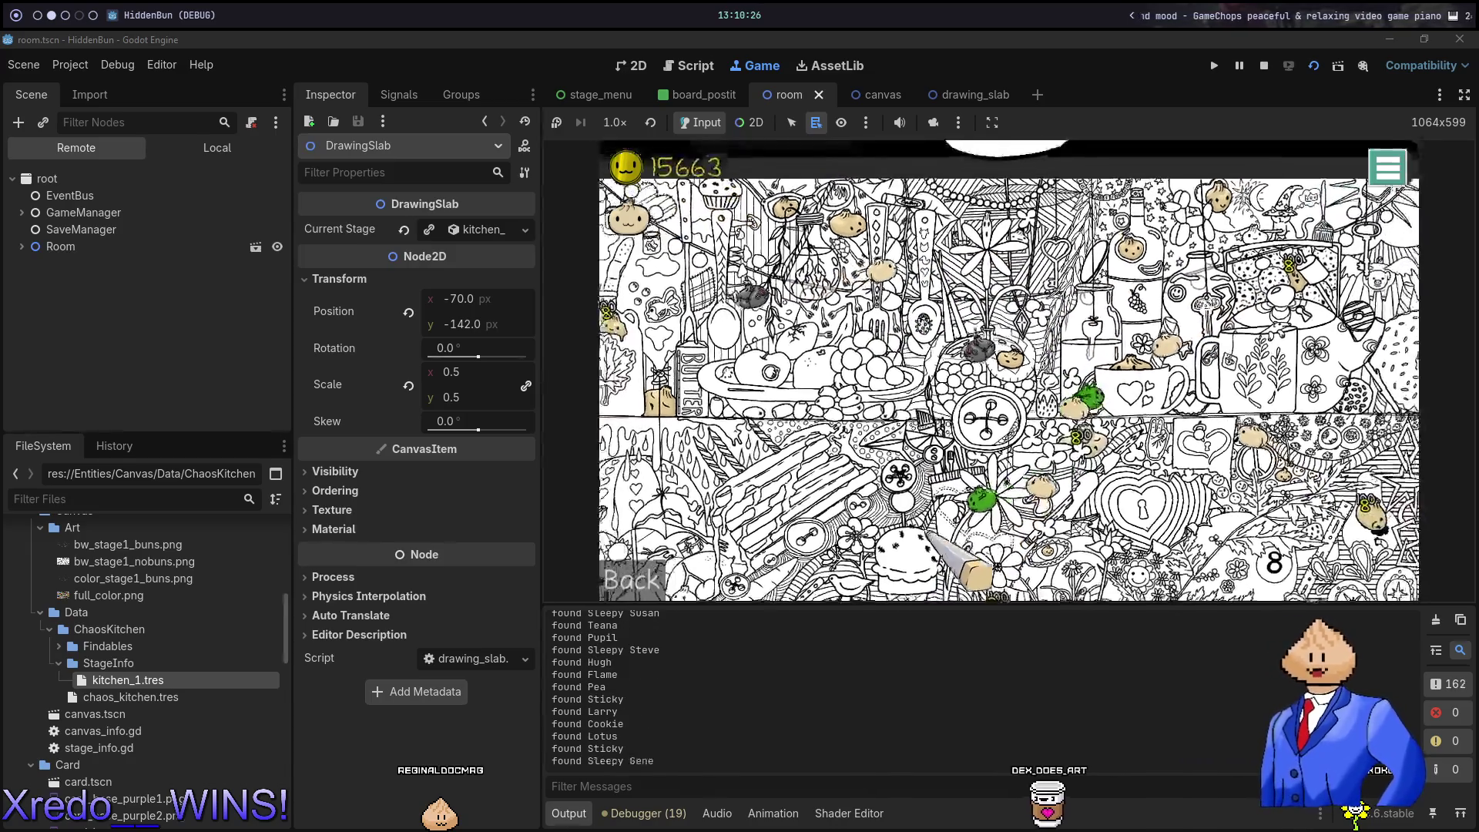
pyautogui.scroll(-3, 1078, 478)
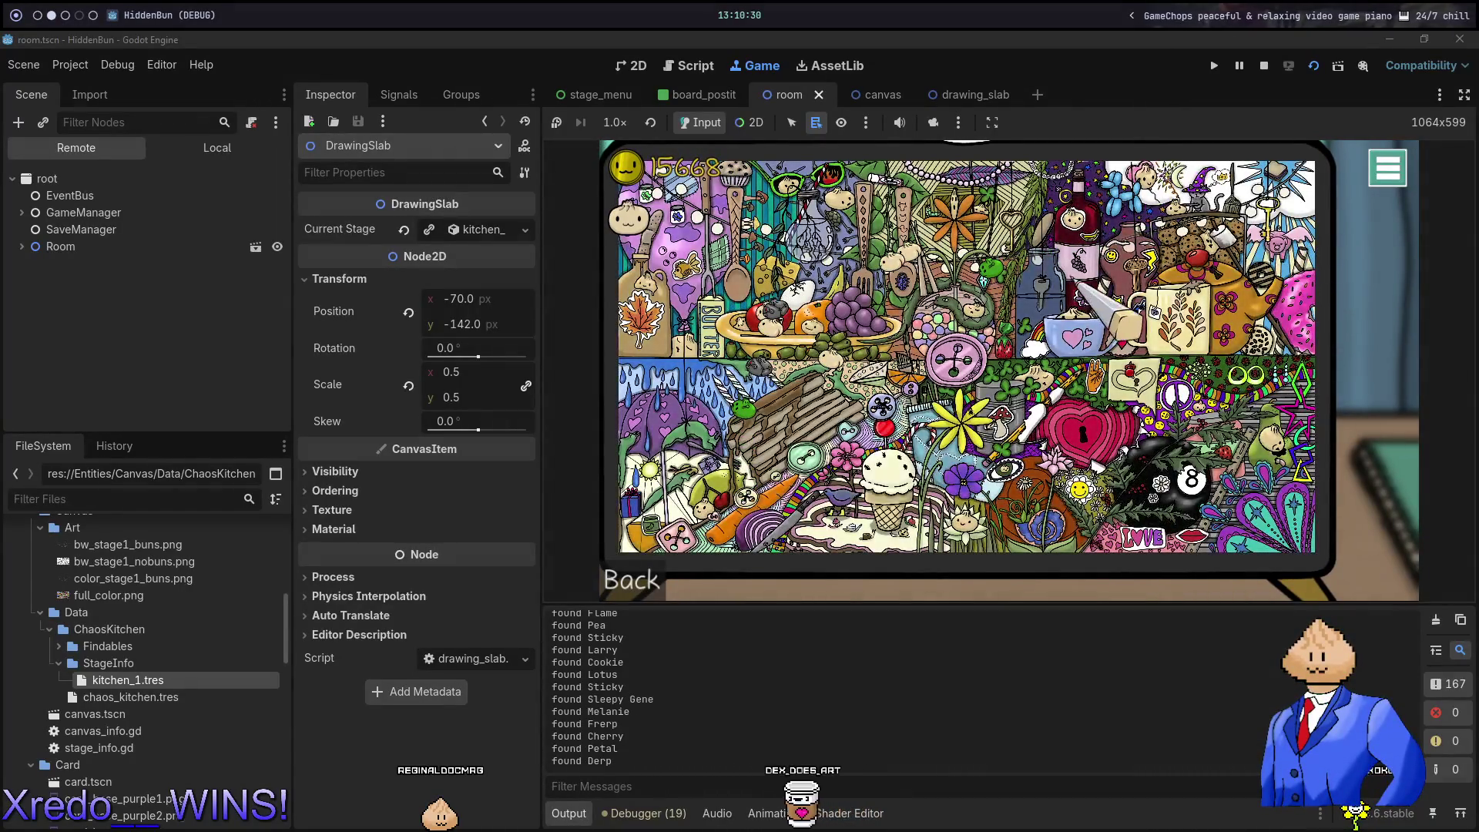
pyautogui.scroll(2, 752, 310)
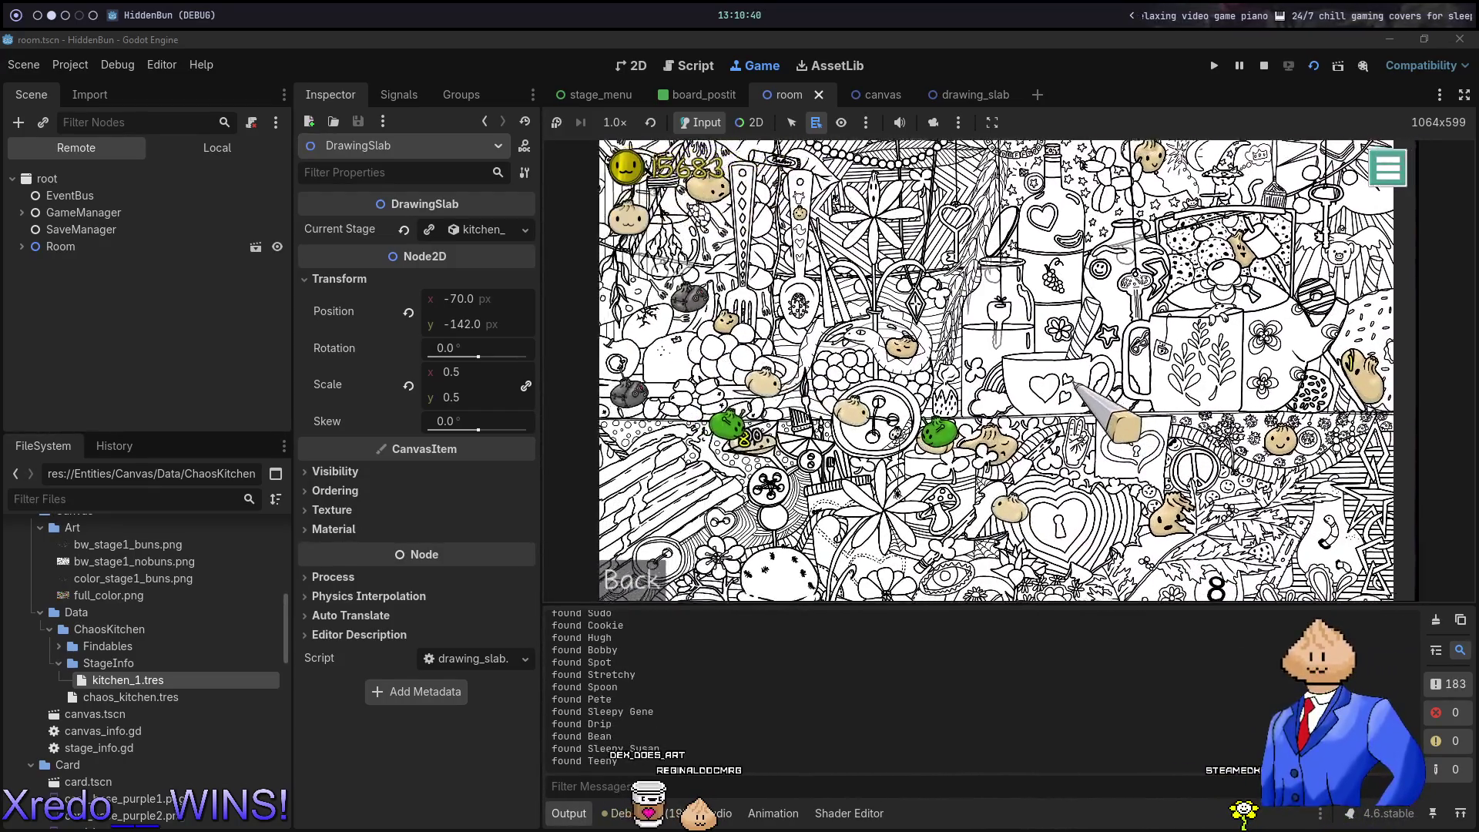
pyautogui.click(1100, 419)
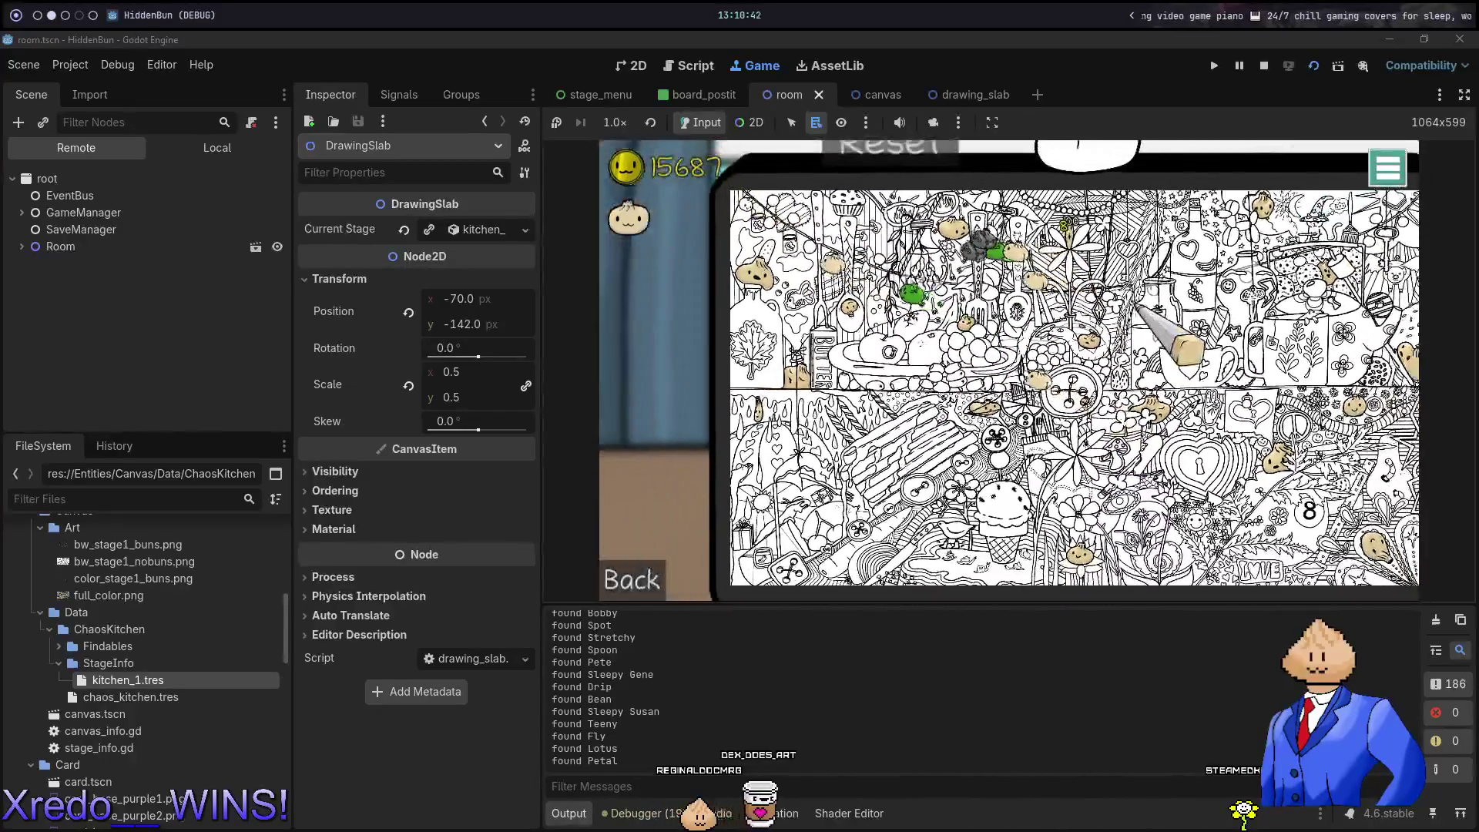
pyautogui.press('F8')
pyautogui.hotkey('ctrl', 'alt', 'p')
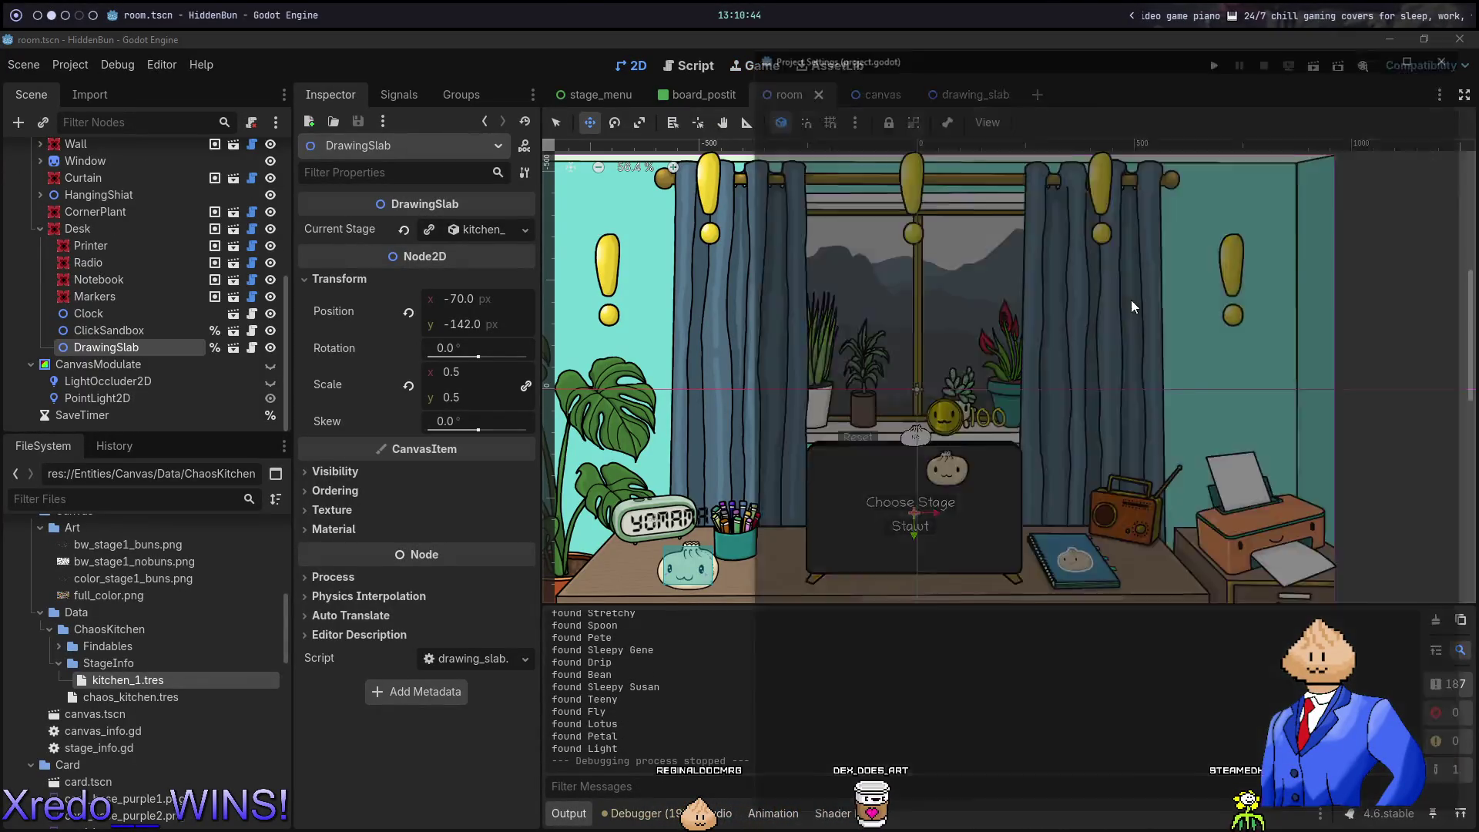
# Step: Set the window mode to Fullscreen, rerun the game, and start the kitchen doodle stage
pyautogui.click(1258, 237)
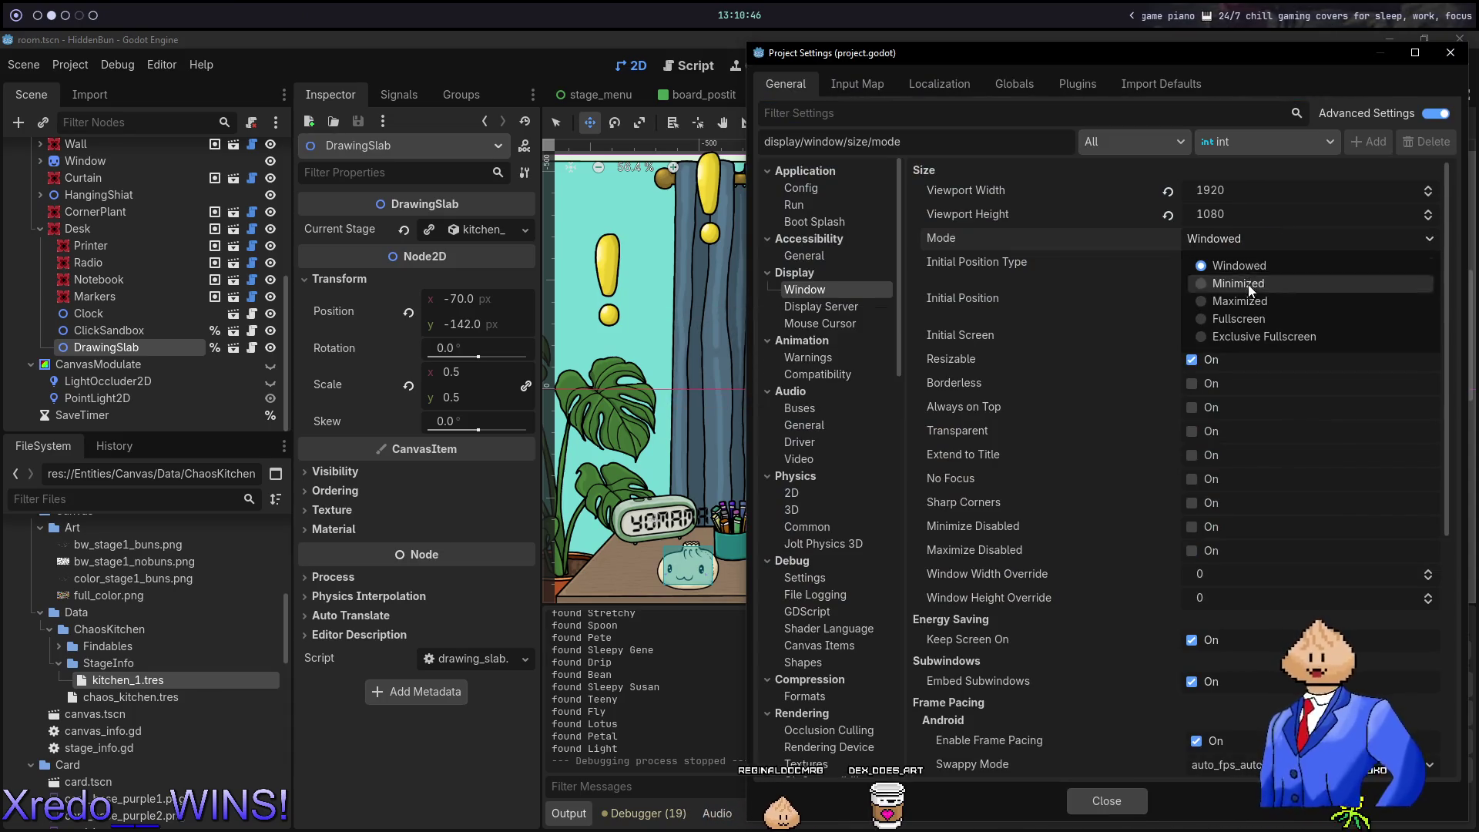
pyautogui.click(1249, 312)
pyautogui.press('Escape')
pyautogui.press('F5')
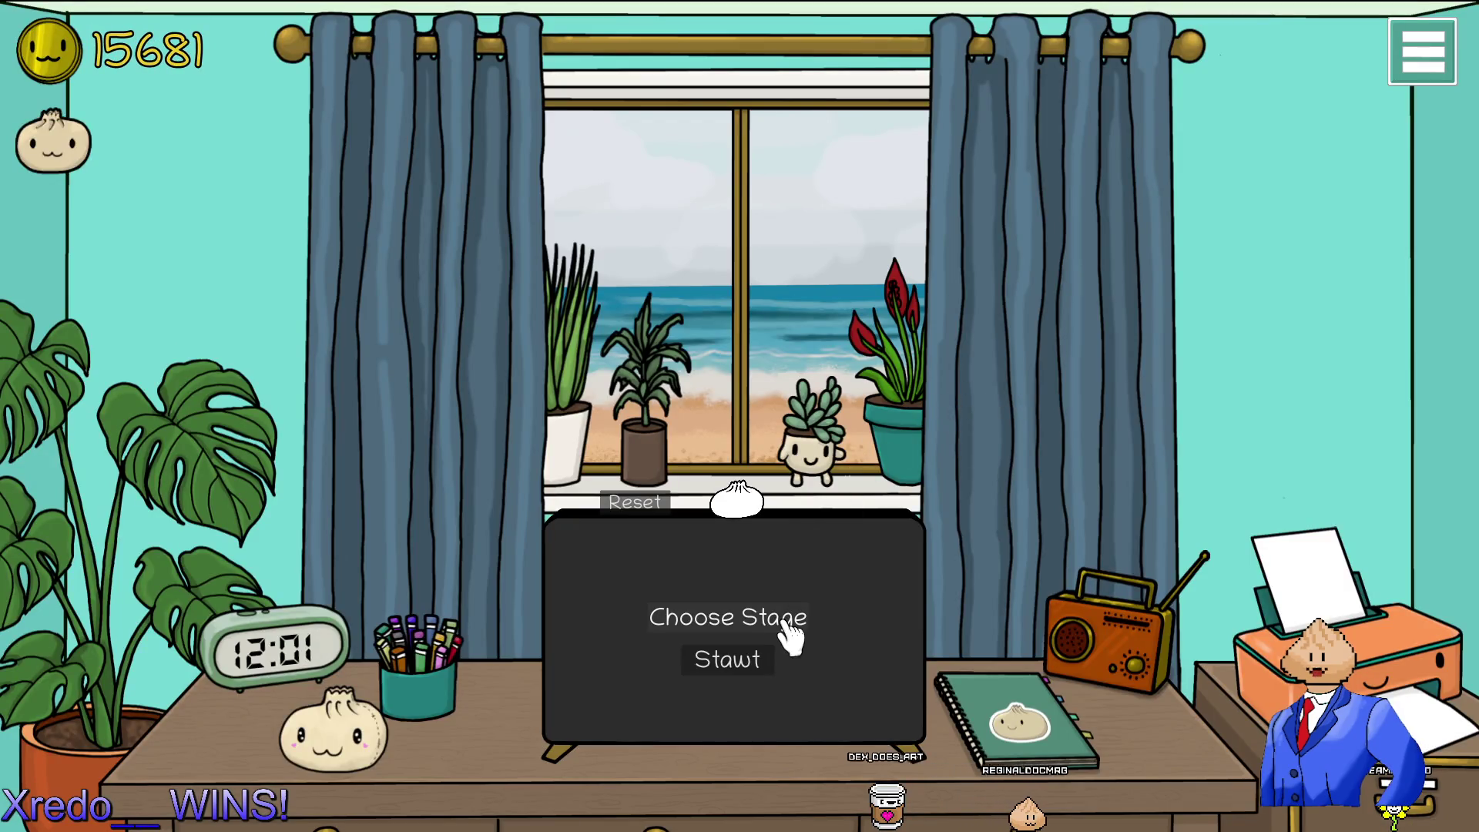
pyautogui.click(754, 661)
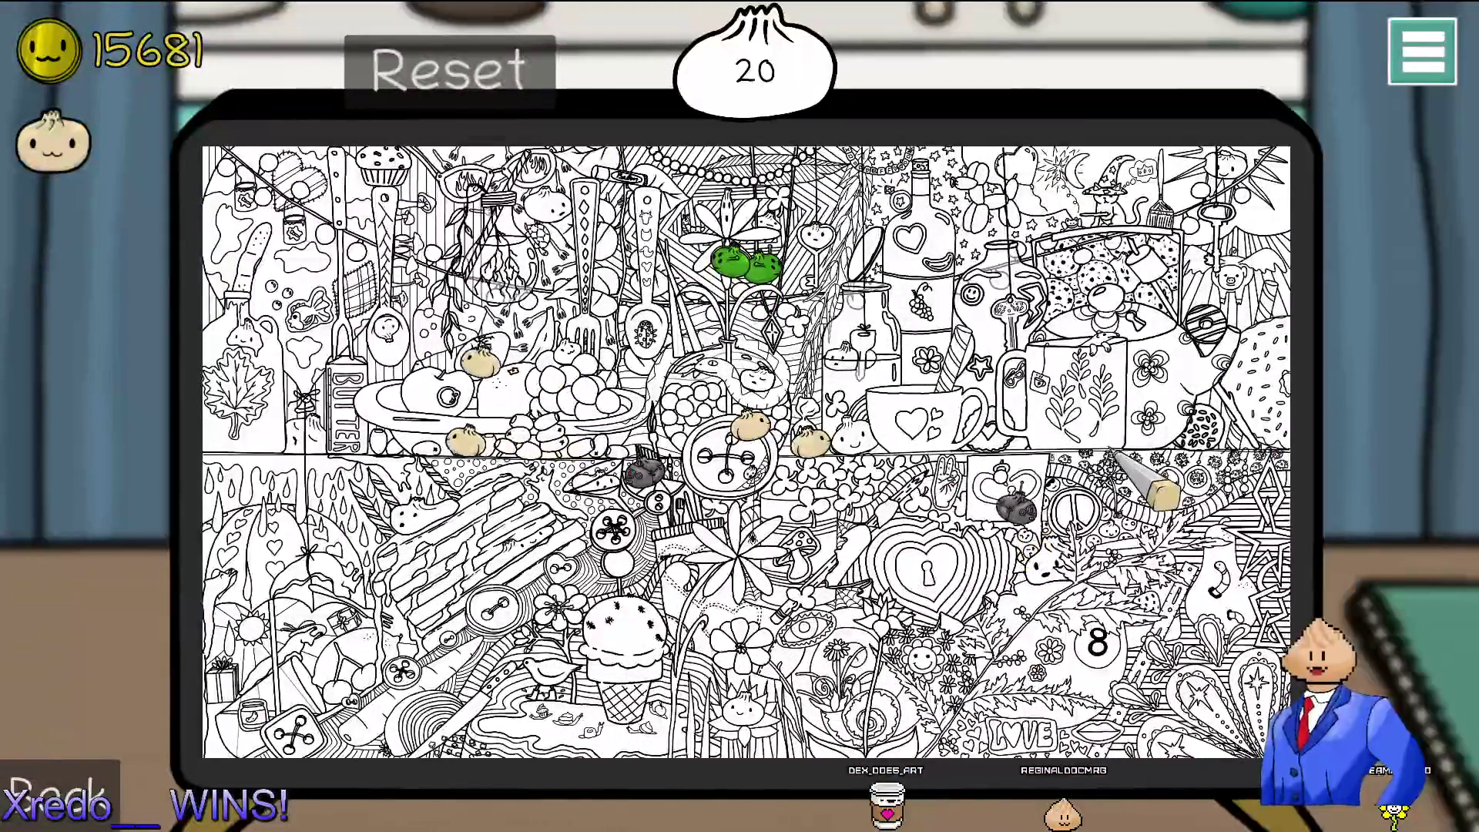
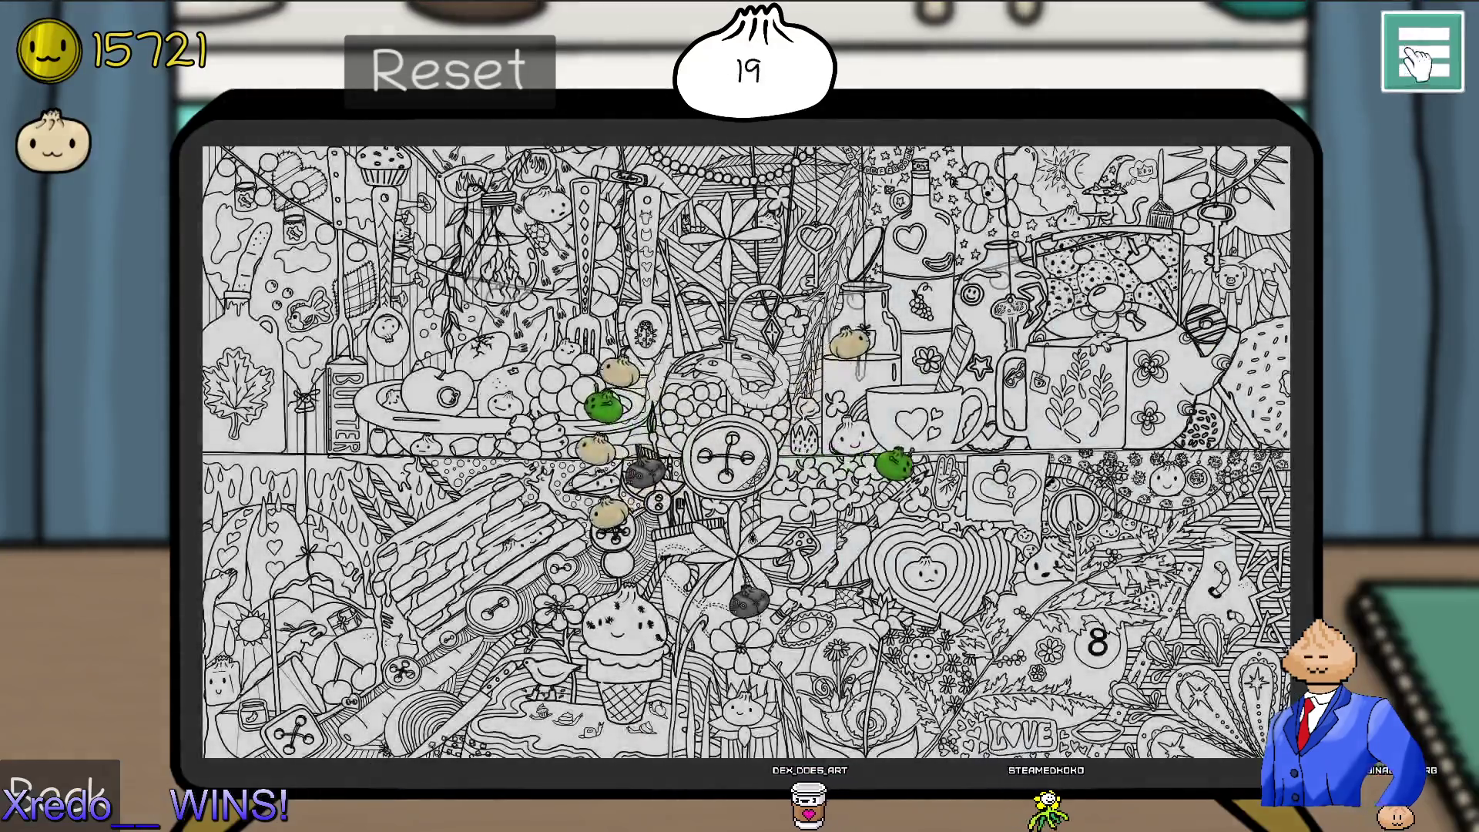
# Step: Return to the coloring board, collapse the in-game side menu, and stop the game
pyautogui.click(1422, 50)
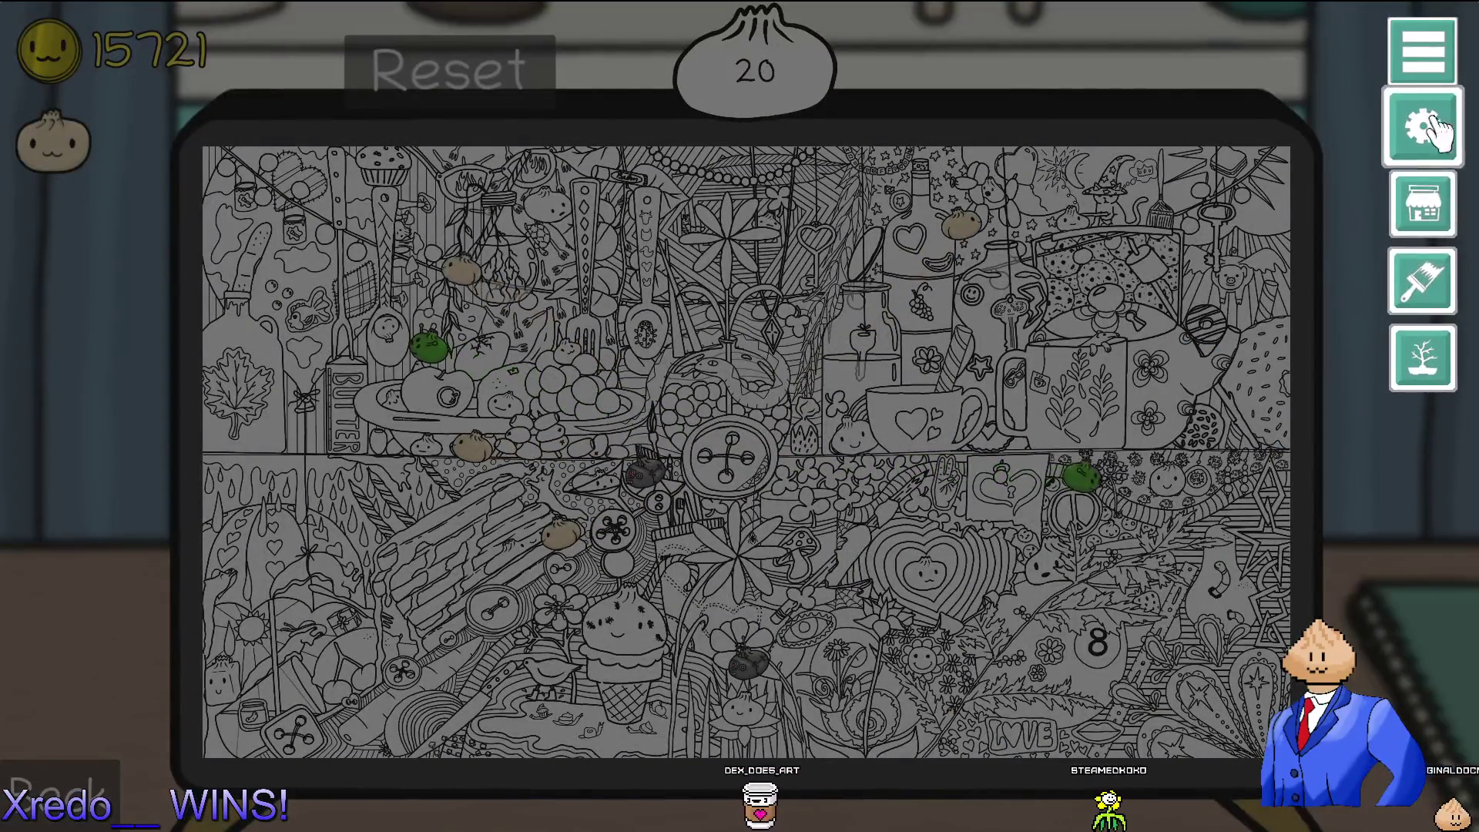
pyautogui.click(1448, 58)
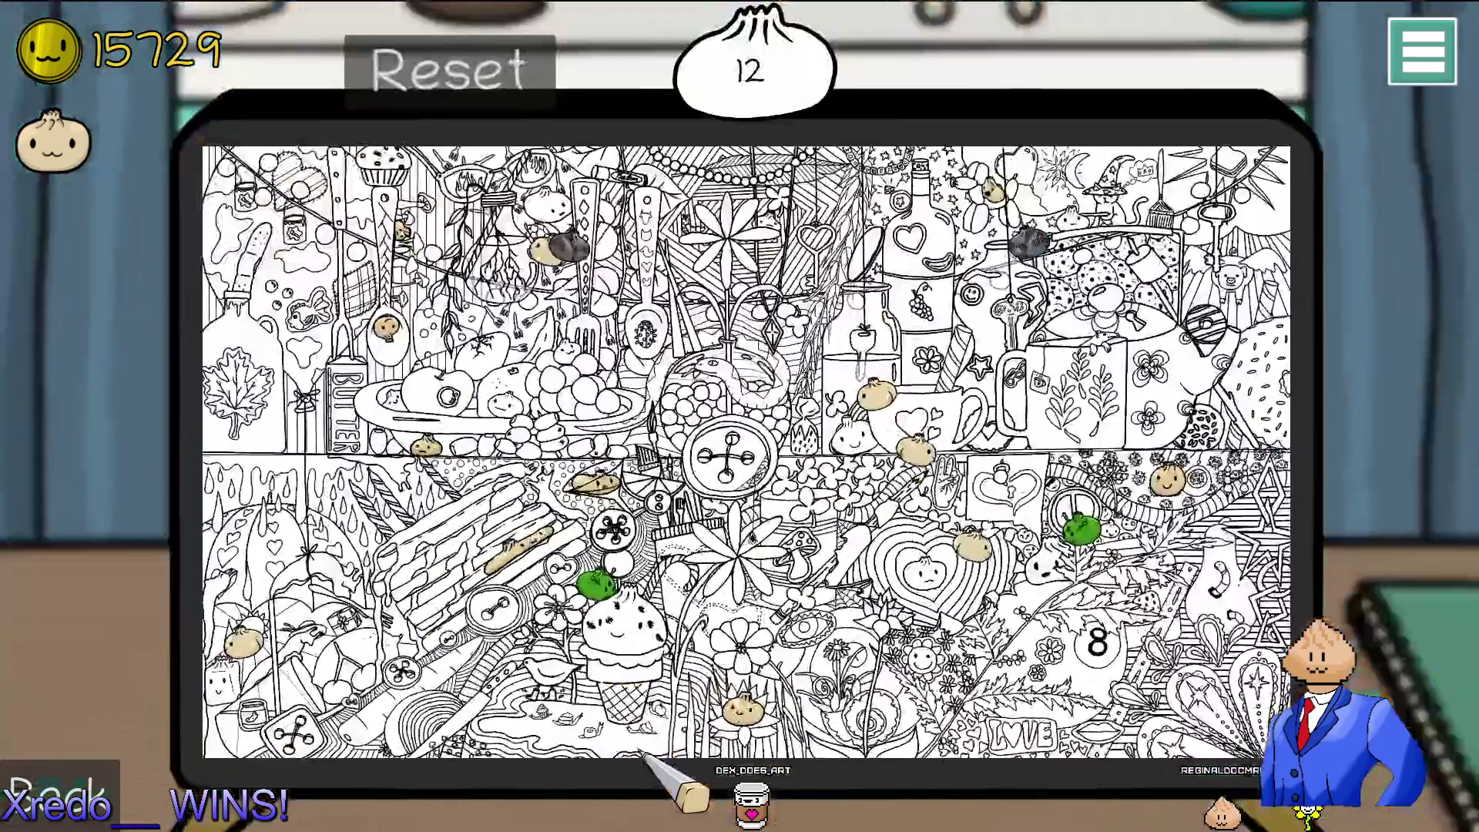
pyautogui.press('F8')
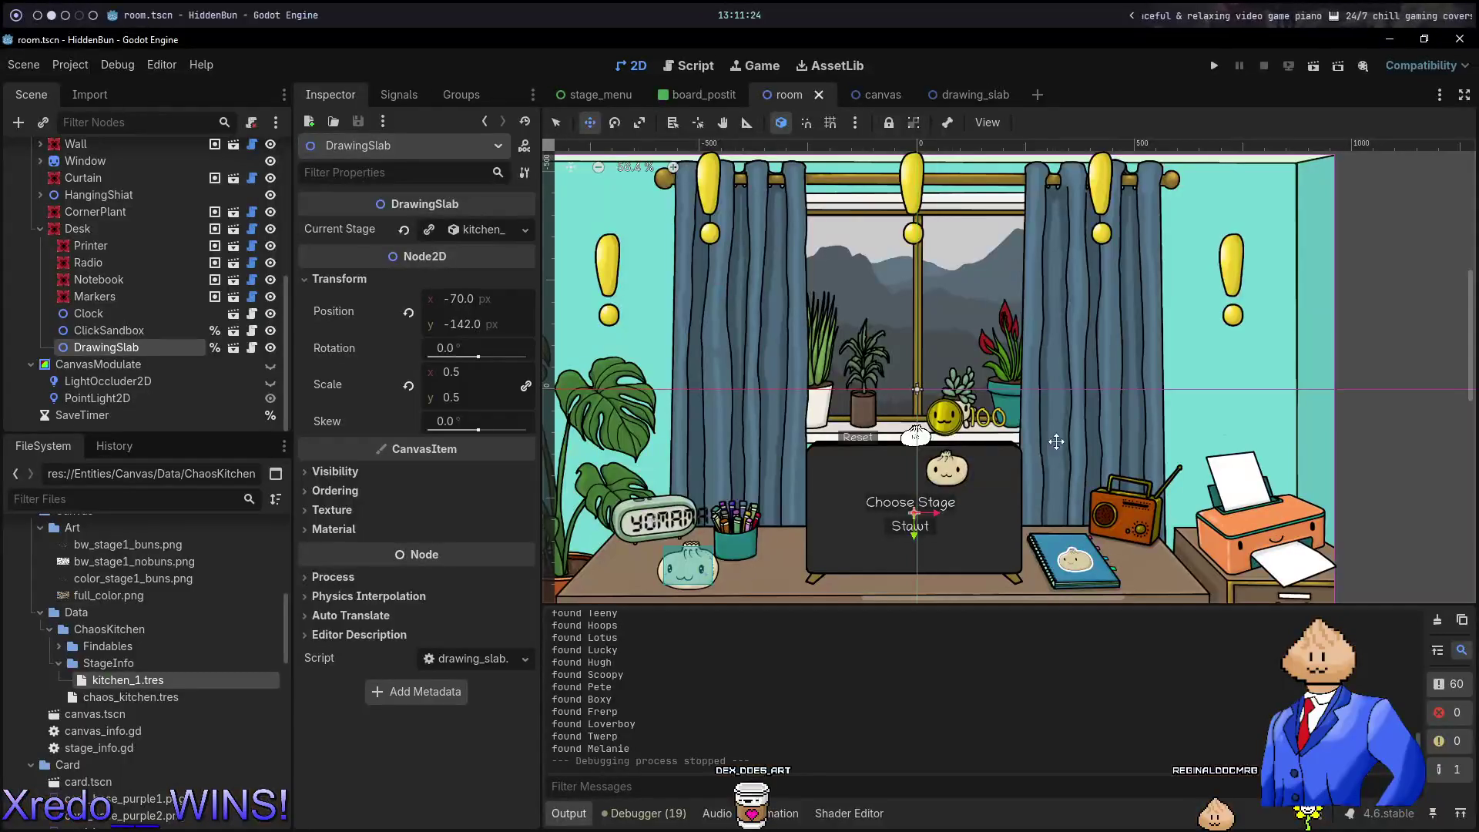
# Step: Test-run the stage_menu scene, select a post-it on the board, then stop the game
pyautogui.click(597, 94)
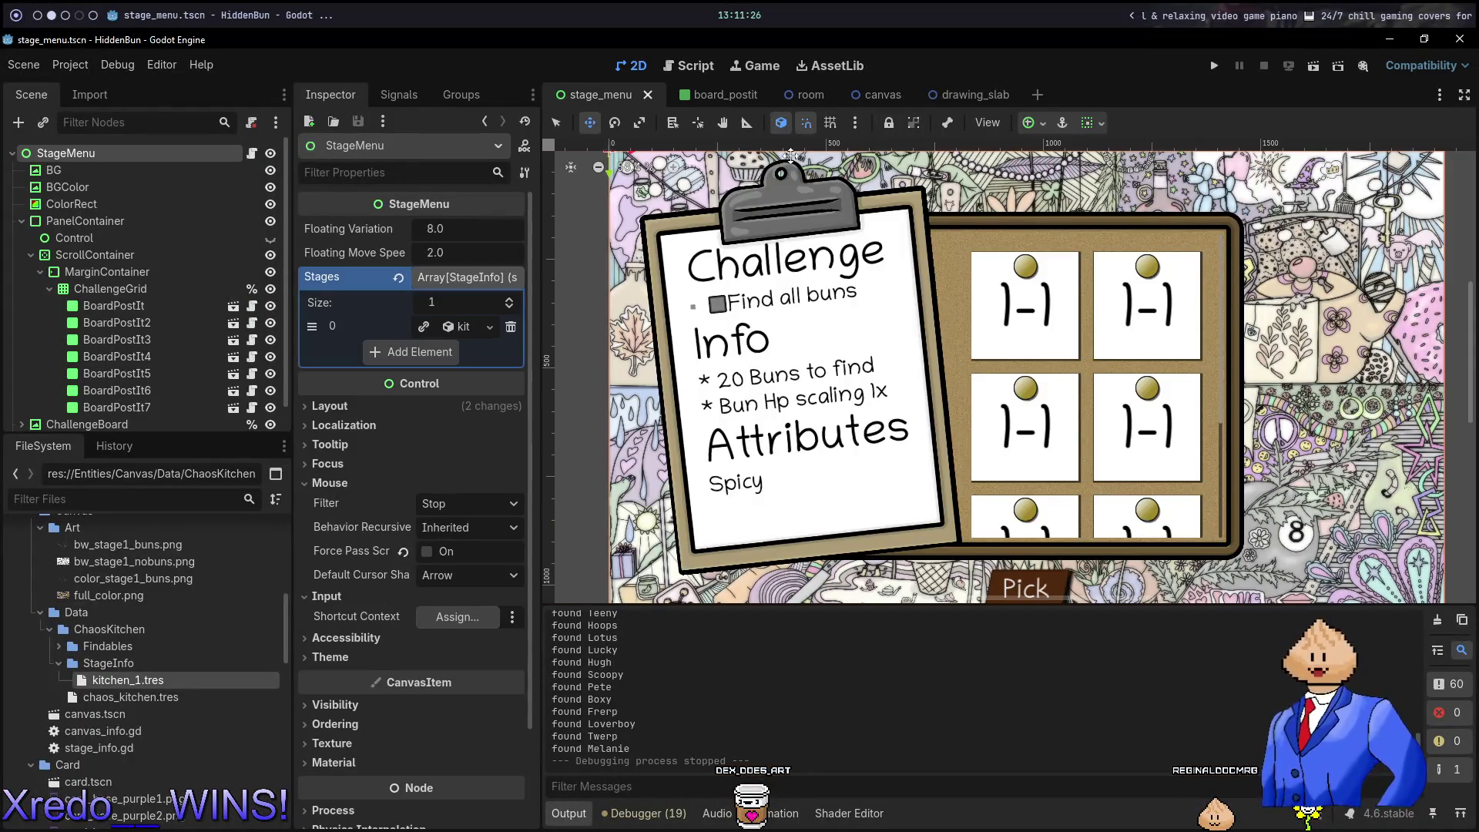
pyautogui.press('F5')
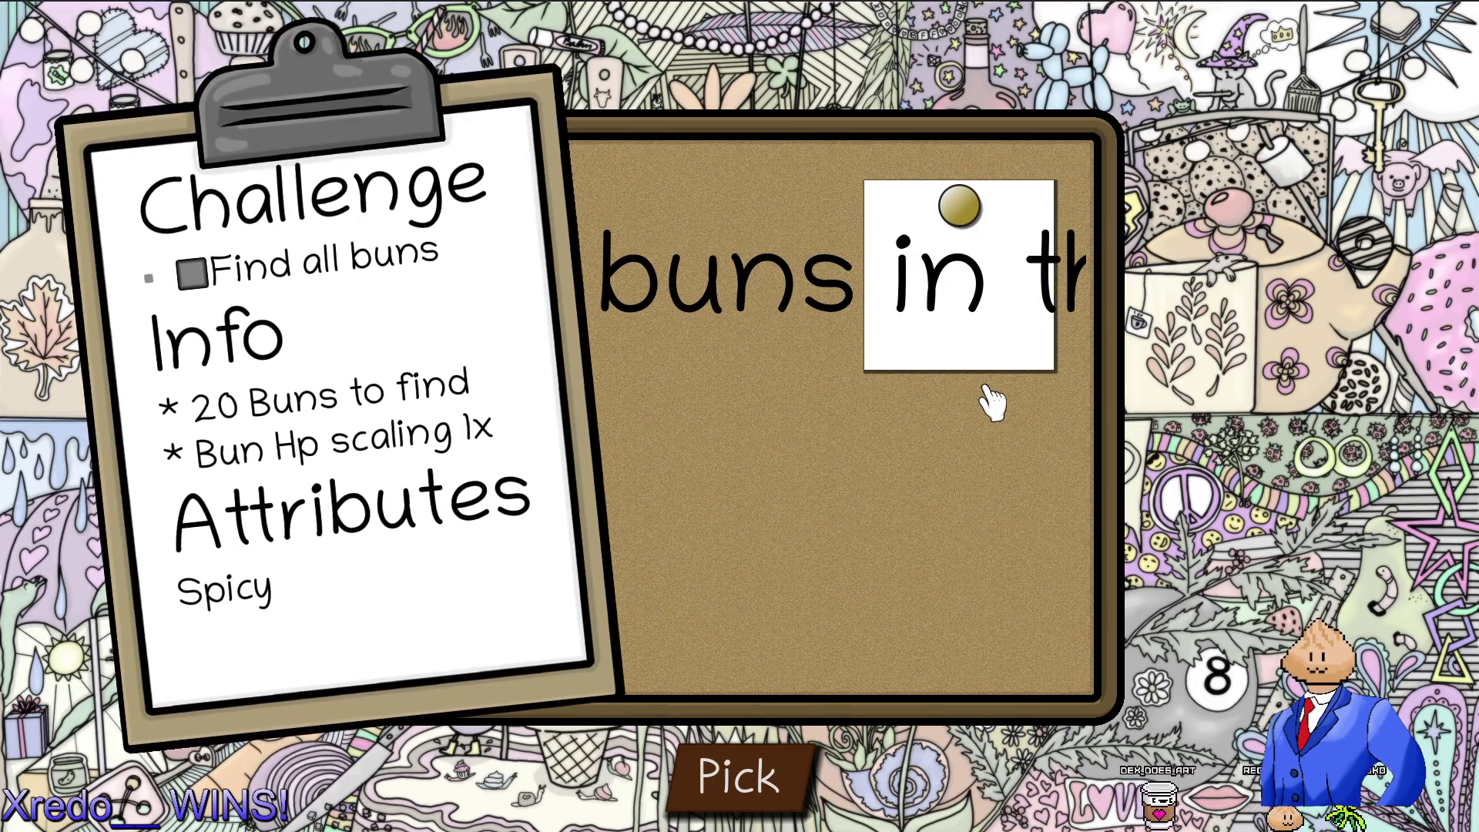
pyautogui.click(960, 353)
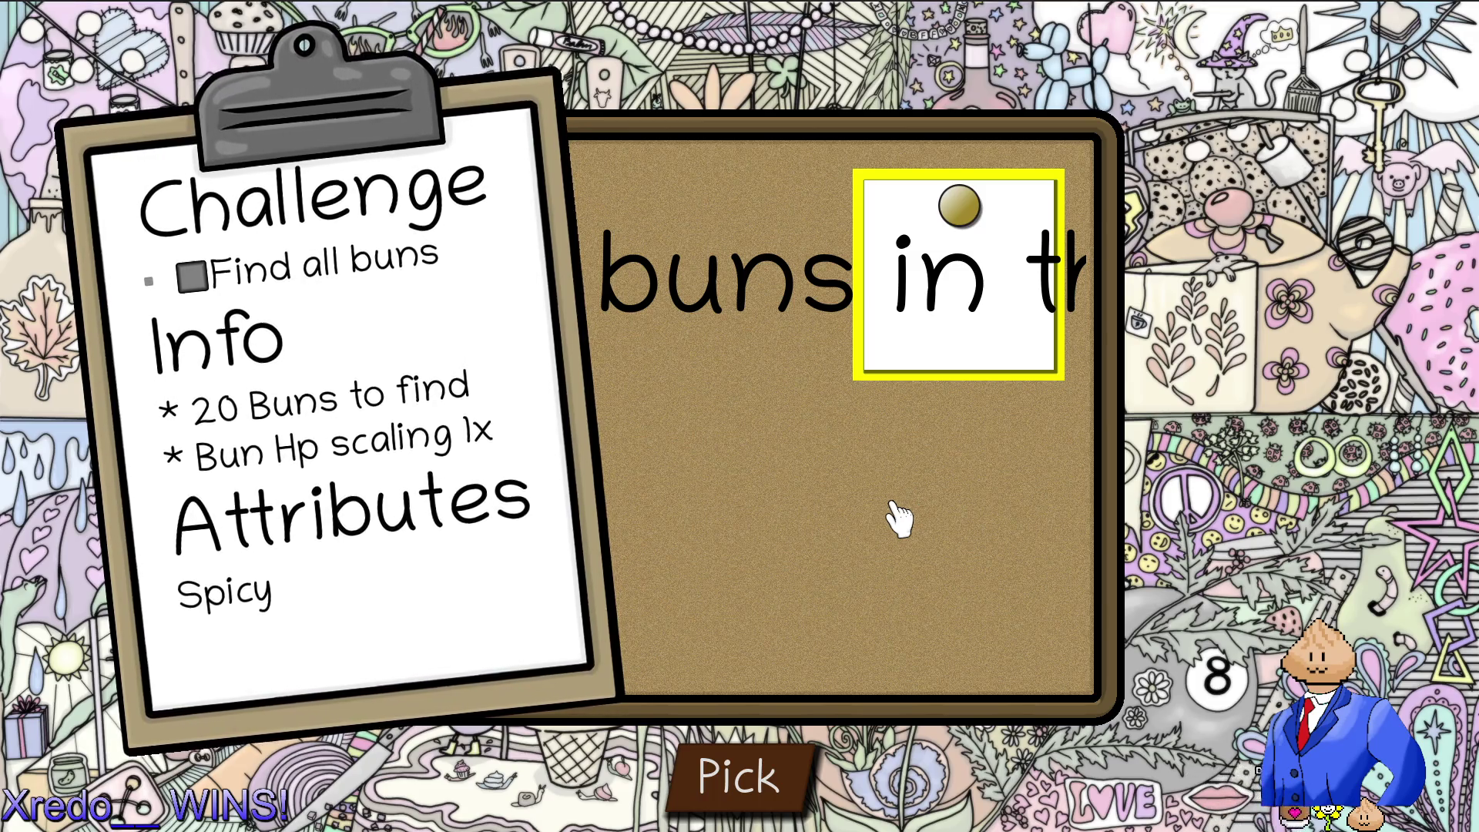
pyautogui.press('F8')
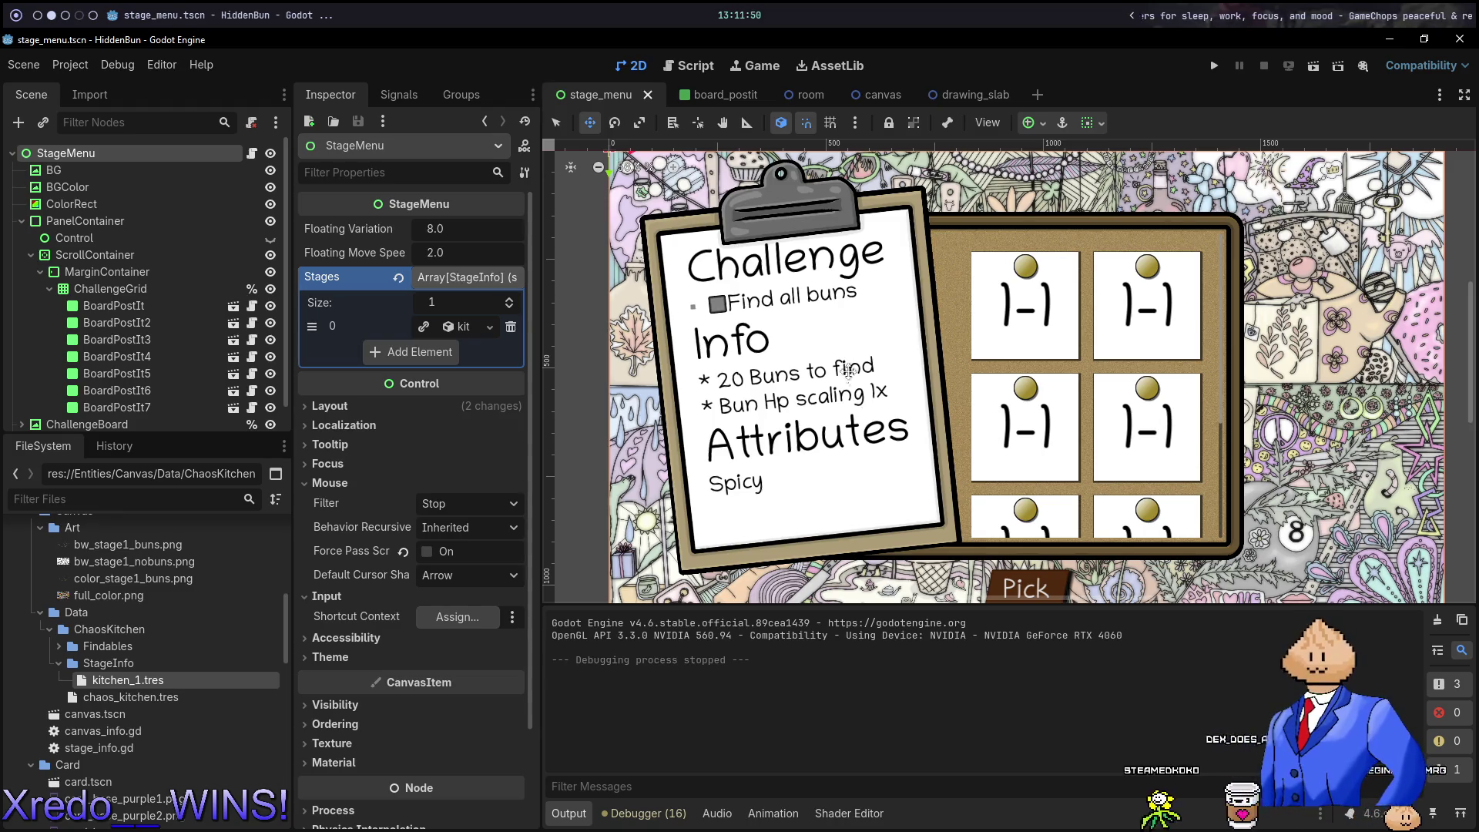
# Step: In board_postit, check SelectOutline, then add a TextureRect child node under BoardPostIt
pyautogui.click(728, 94)
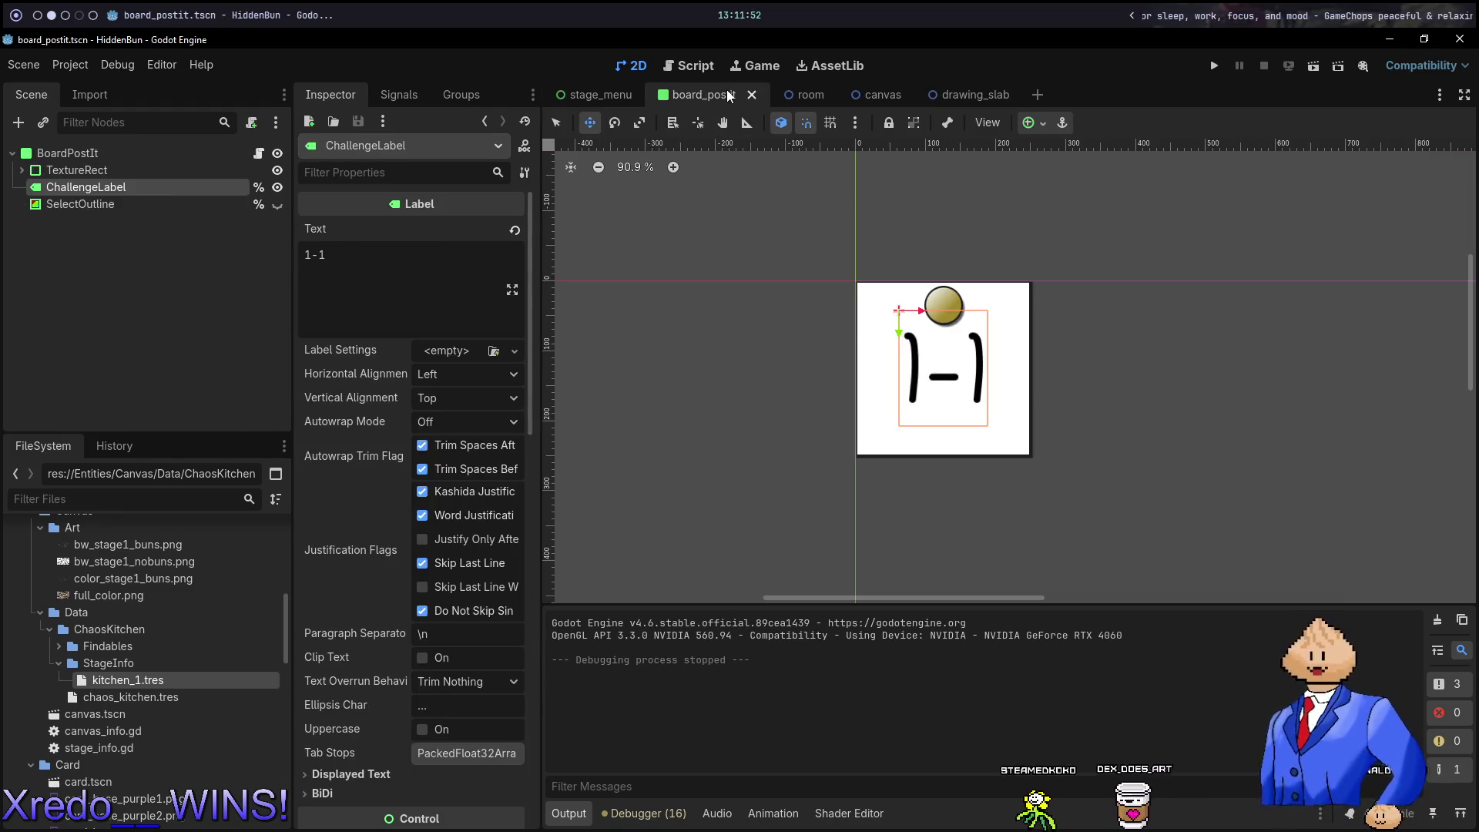
pyautogui.click(140, 205)
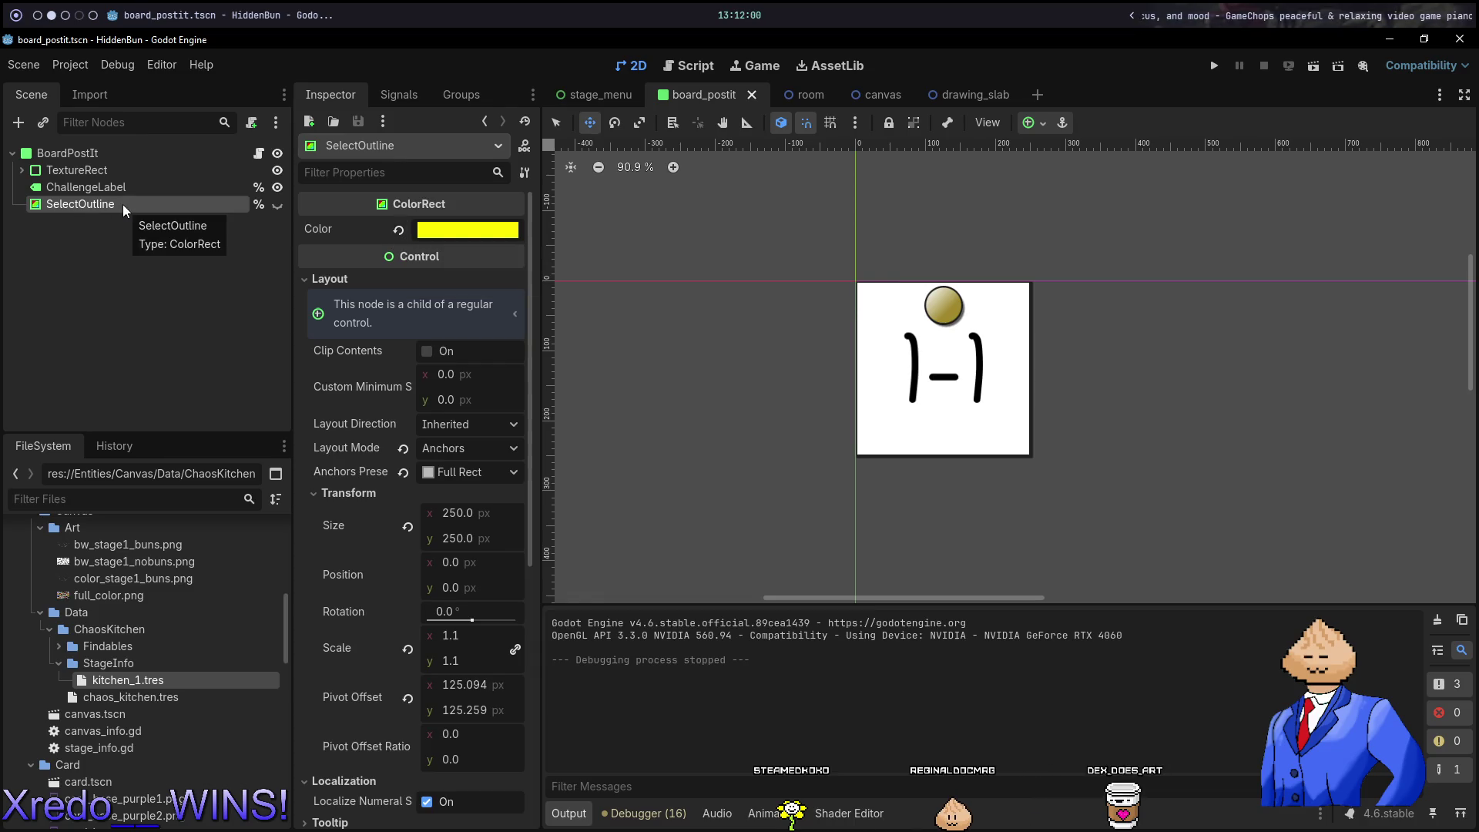
pyautogui.rightClick(122, 159)
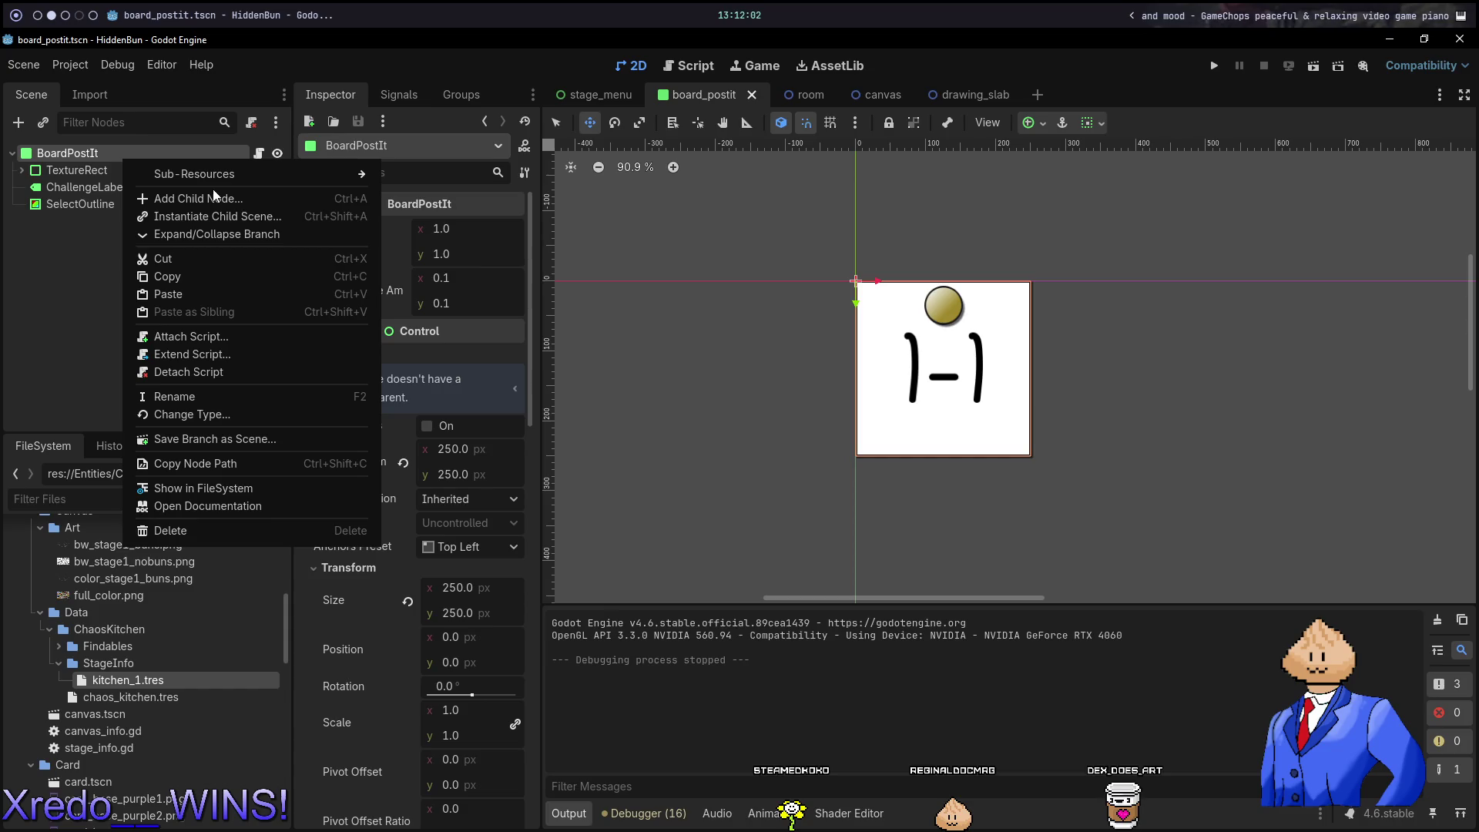
pyautogui.click(209, 200)
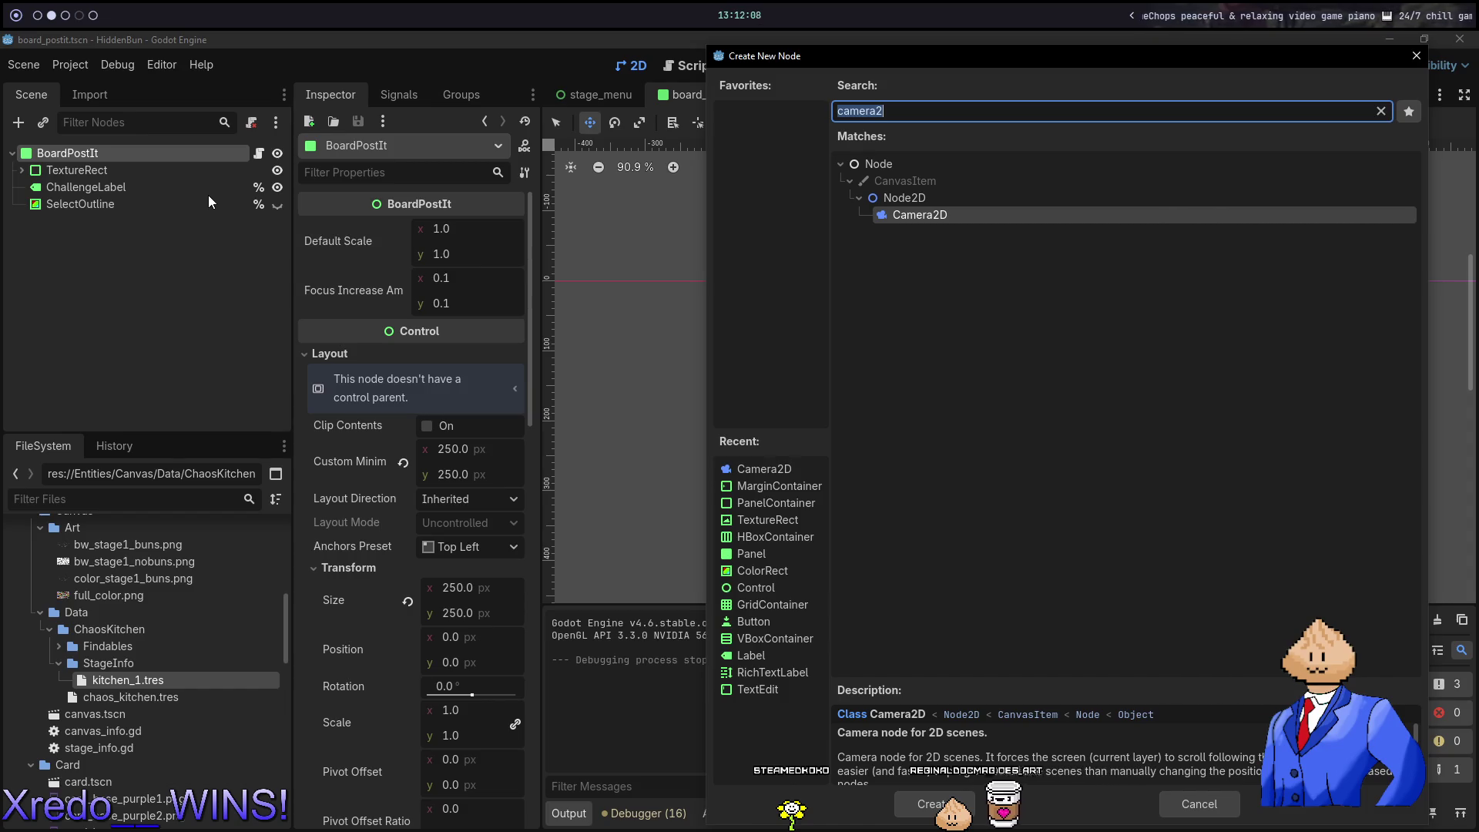
pyautogui.write('textu')
pyautogui.write('r')
pyautogui.press('BackSpace')
pyautogui.write('urere')
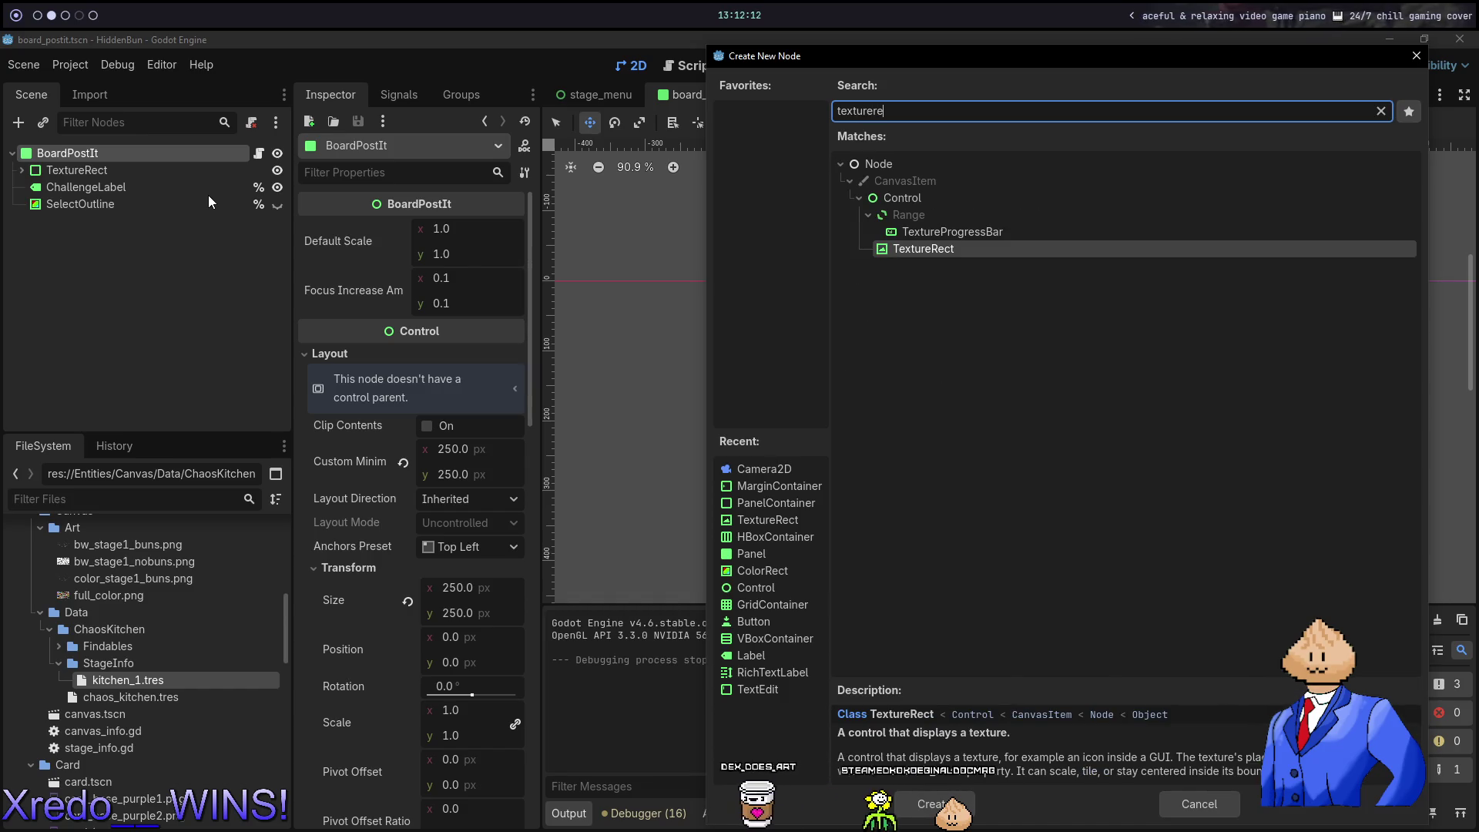
pyautogui.press('Return')
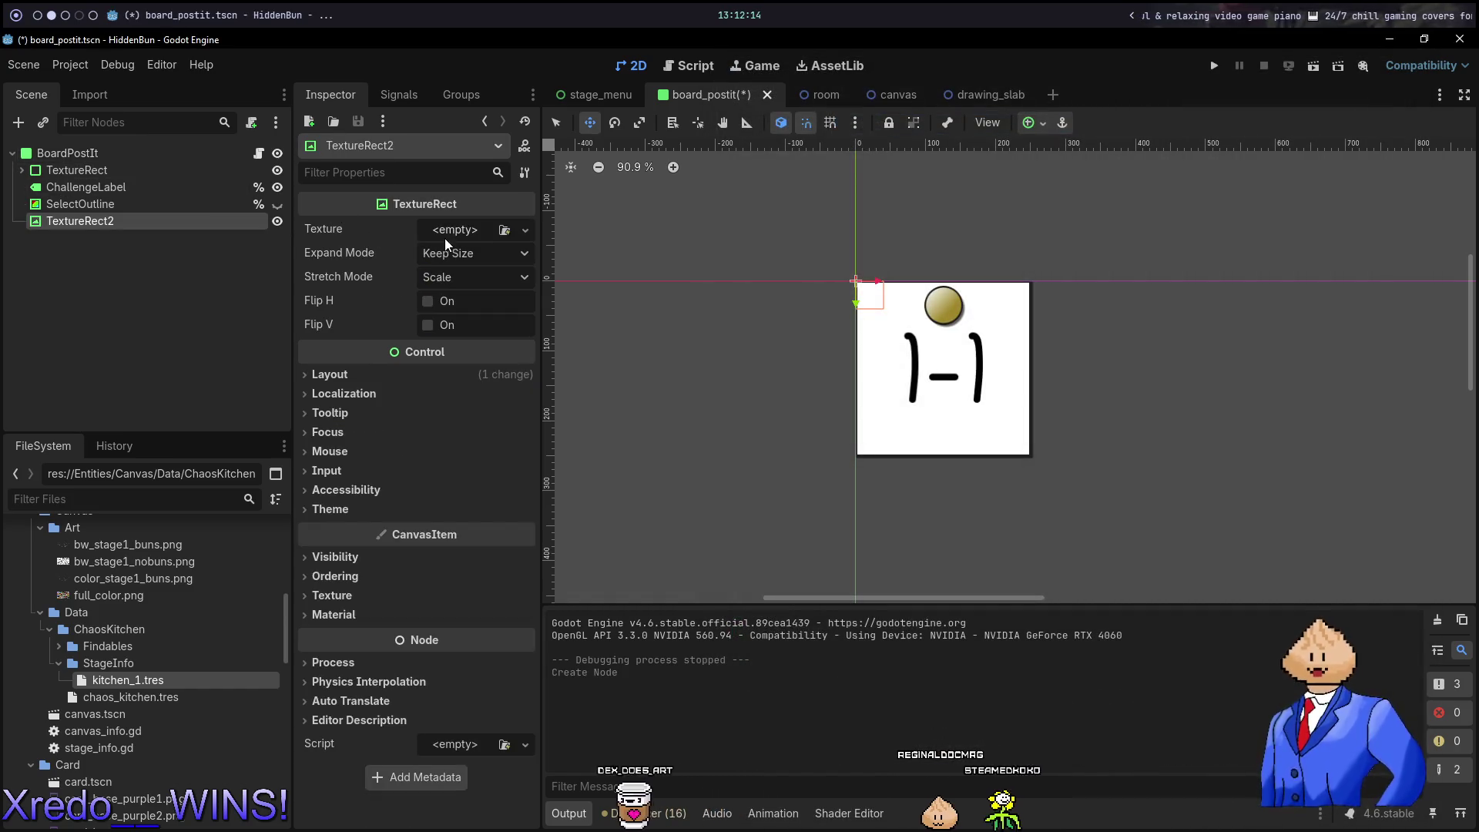
pyautogui.click(488, 231)
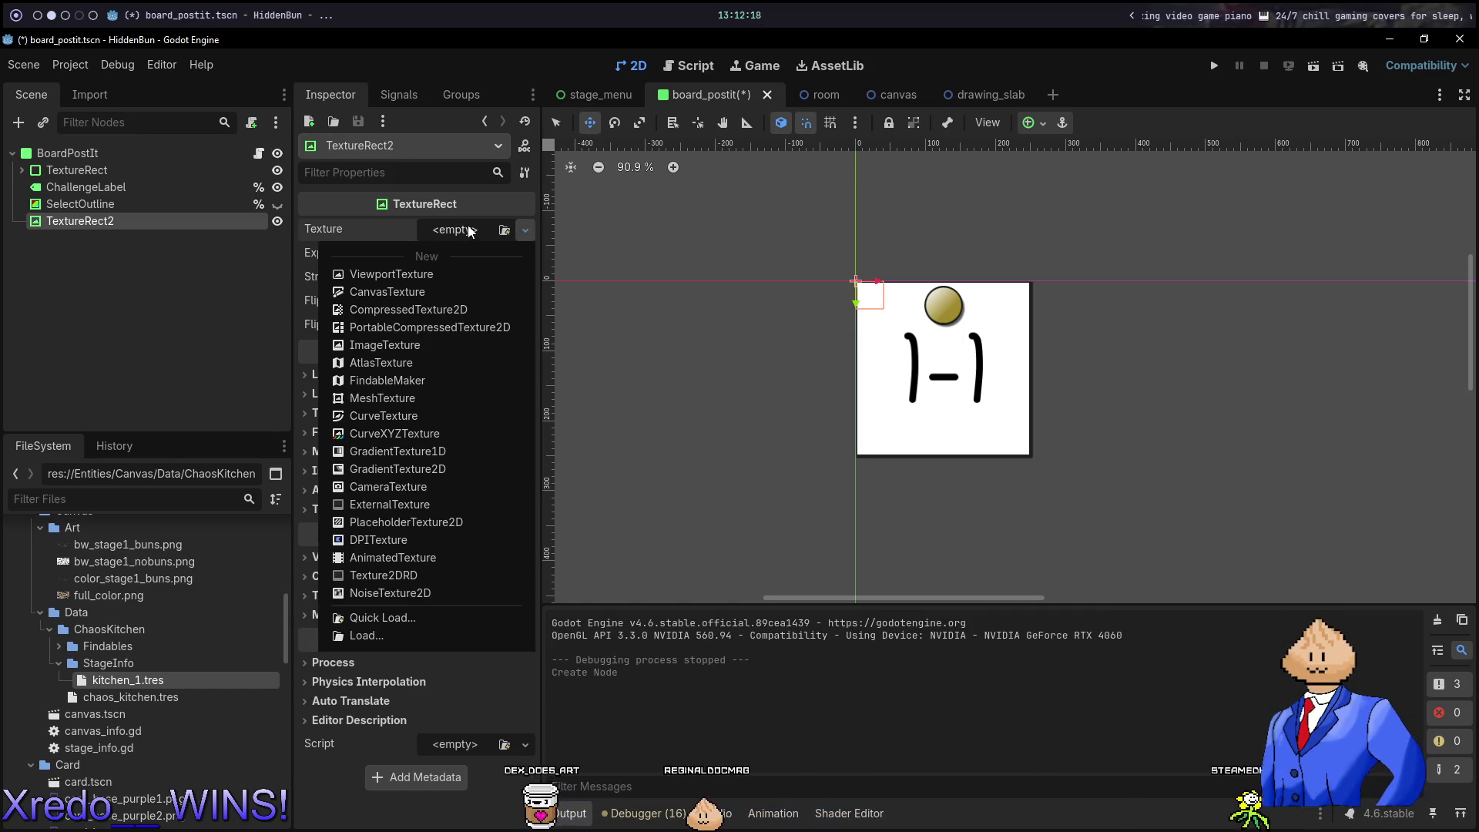
# Step: Assign a new gradient texture to TextureRect2 and anchor it to fill the whole post-it
pyautogui.click(436, 469)
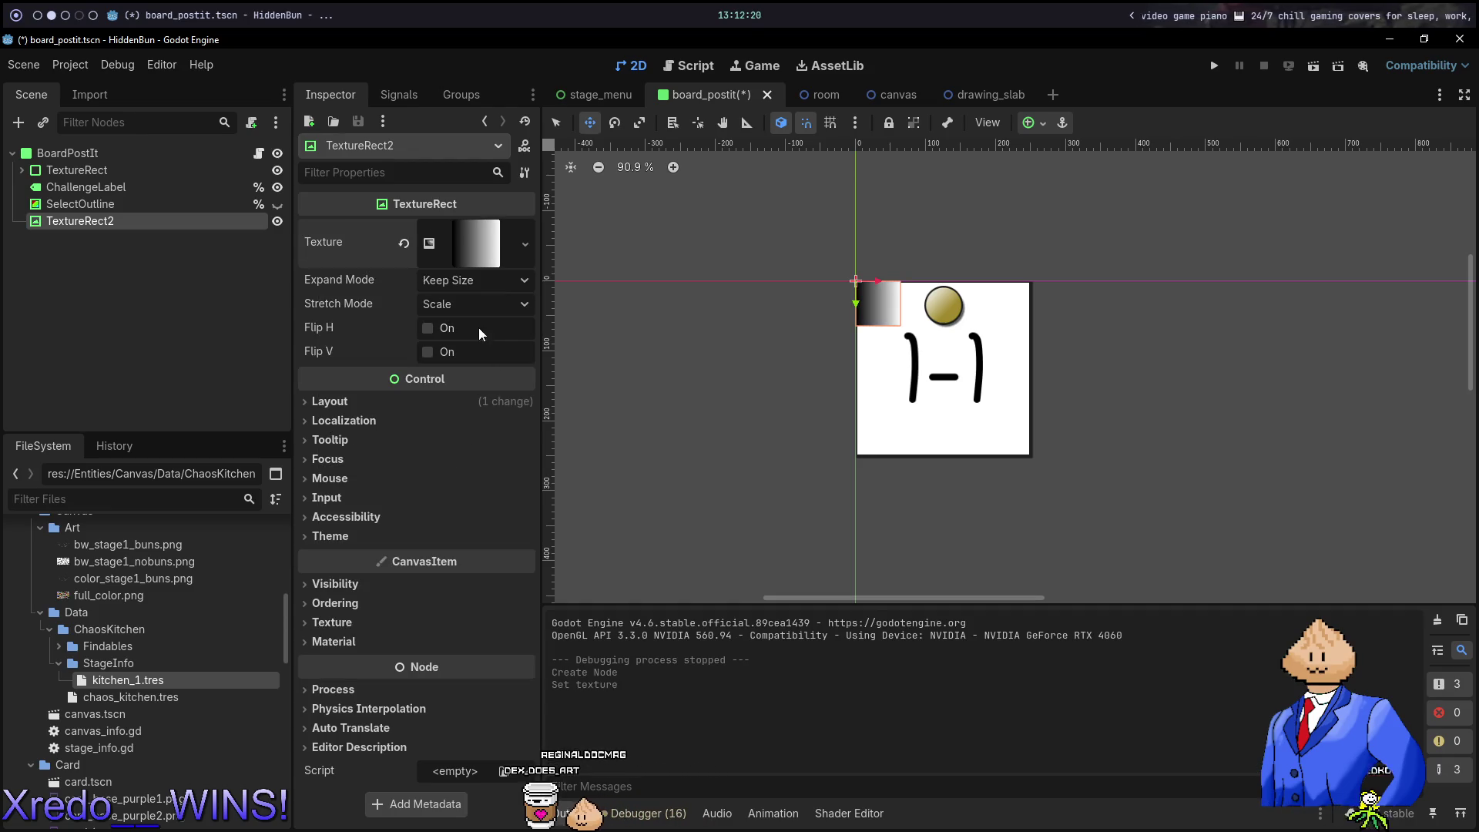
pyautogui.click(1044, 128)
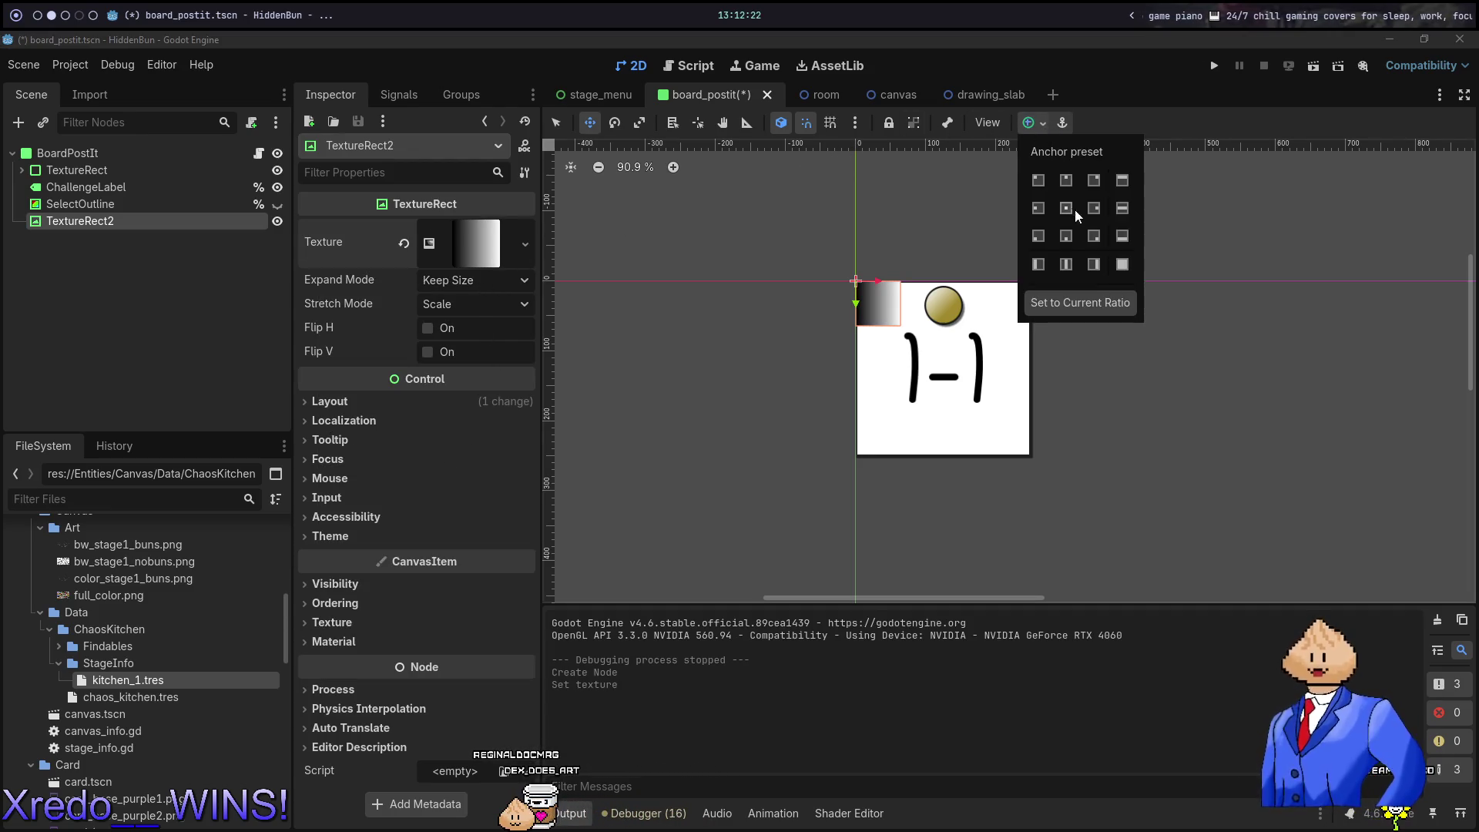
pyautogui.click(1122, 264)
pyautogui.click(1036, 93)
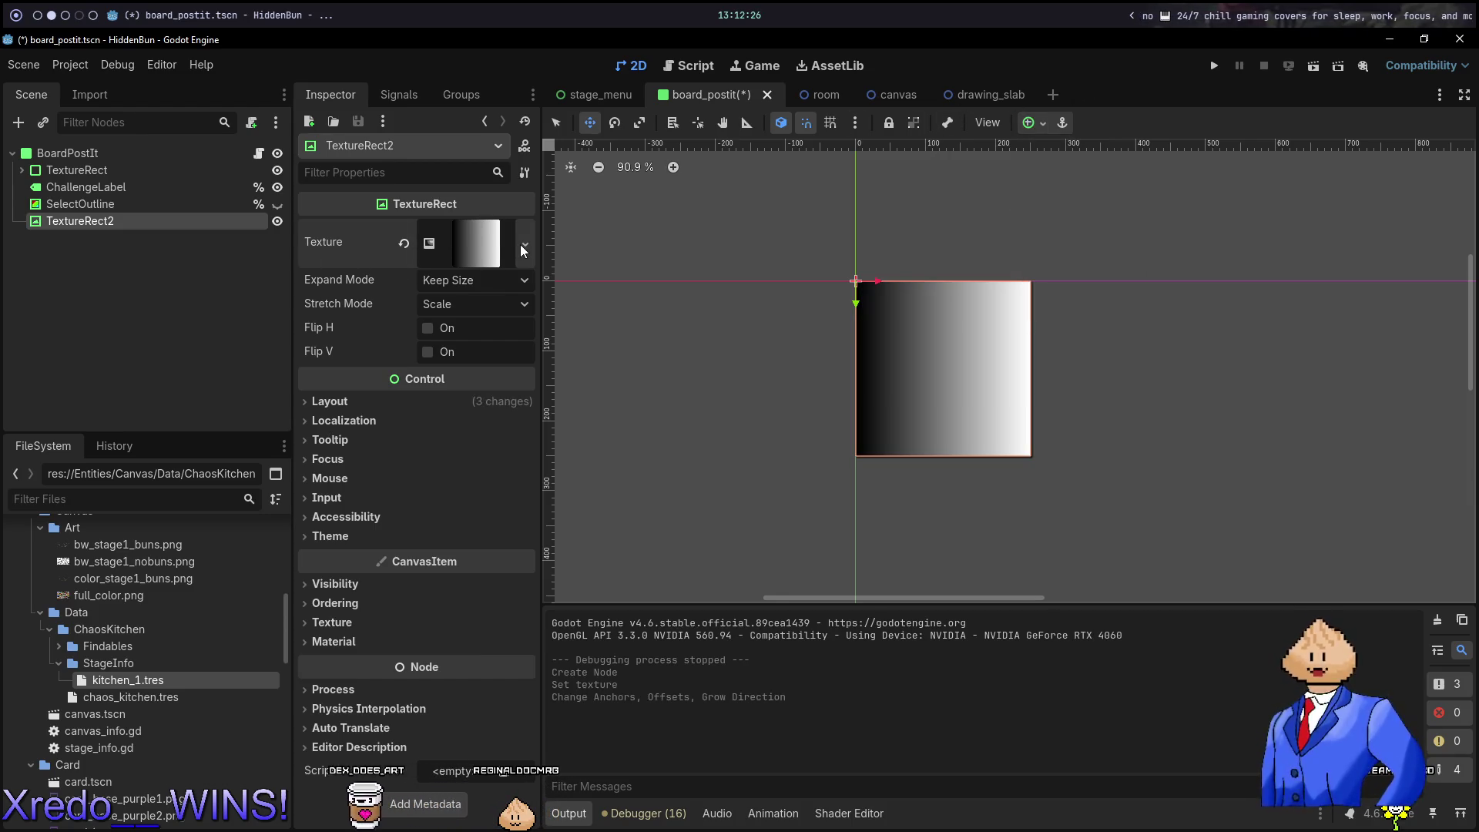
# Step: Set the gradient texture's Fill type to Radial
pyautogui.click(483, 245)
pyautogui.scroll(-3, 415, 593)
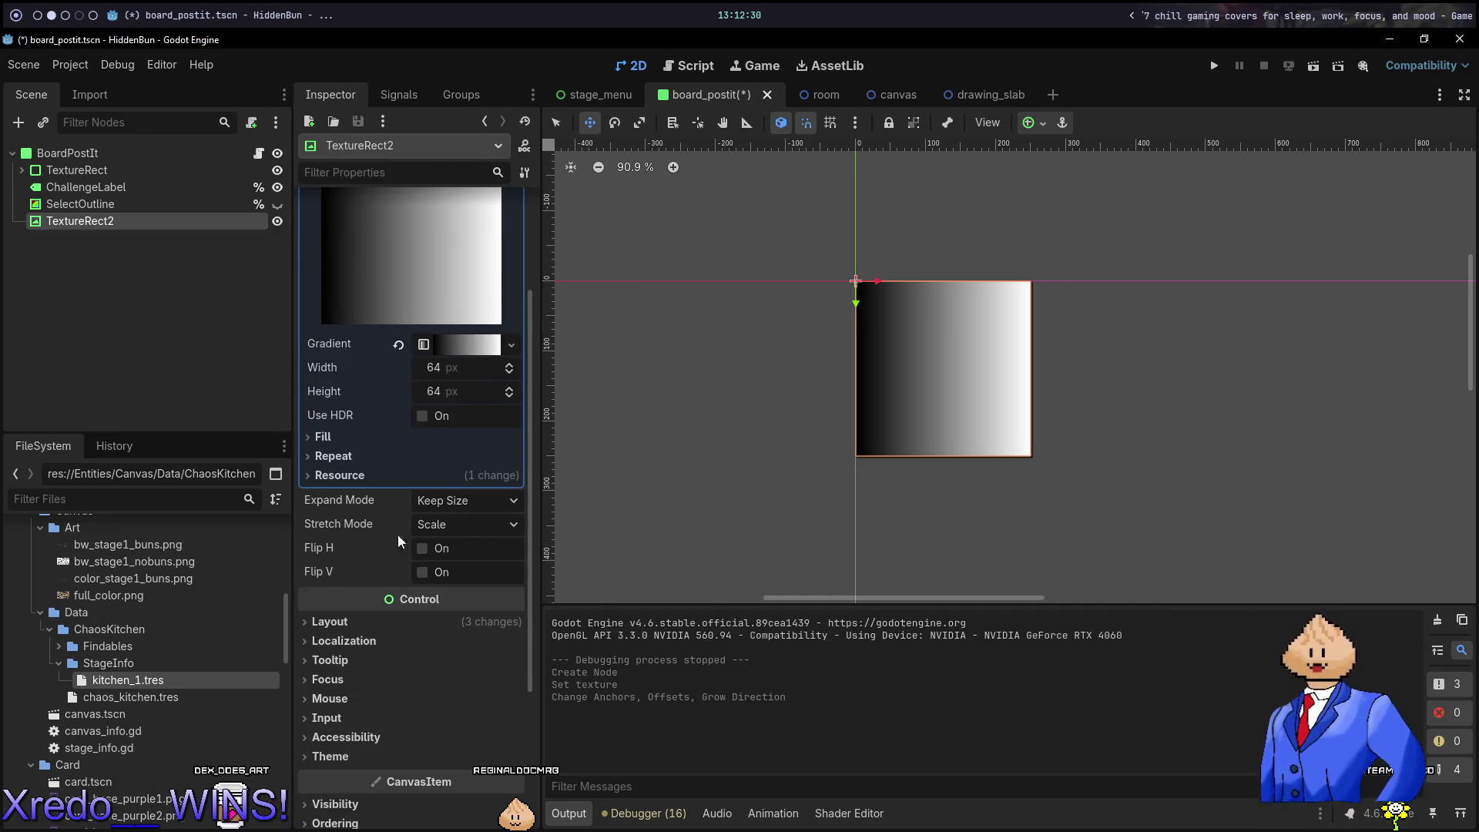
pyautogui.click(392, 456)
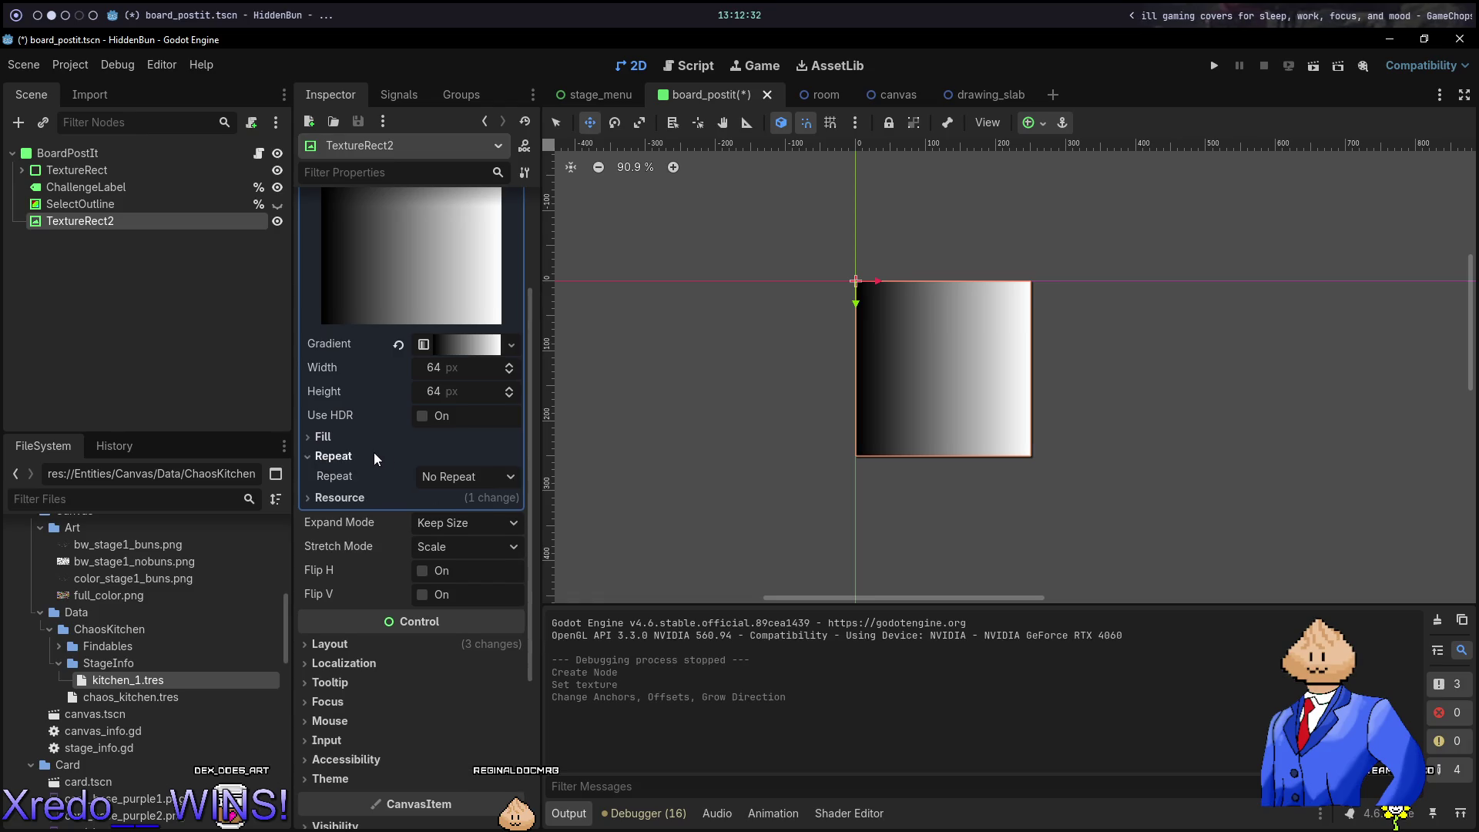
pyautogui.click(352, 437)
pyautogui.click(433, 459)
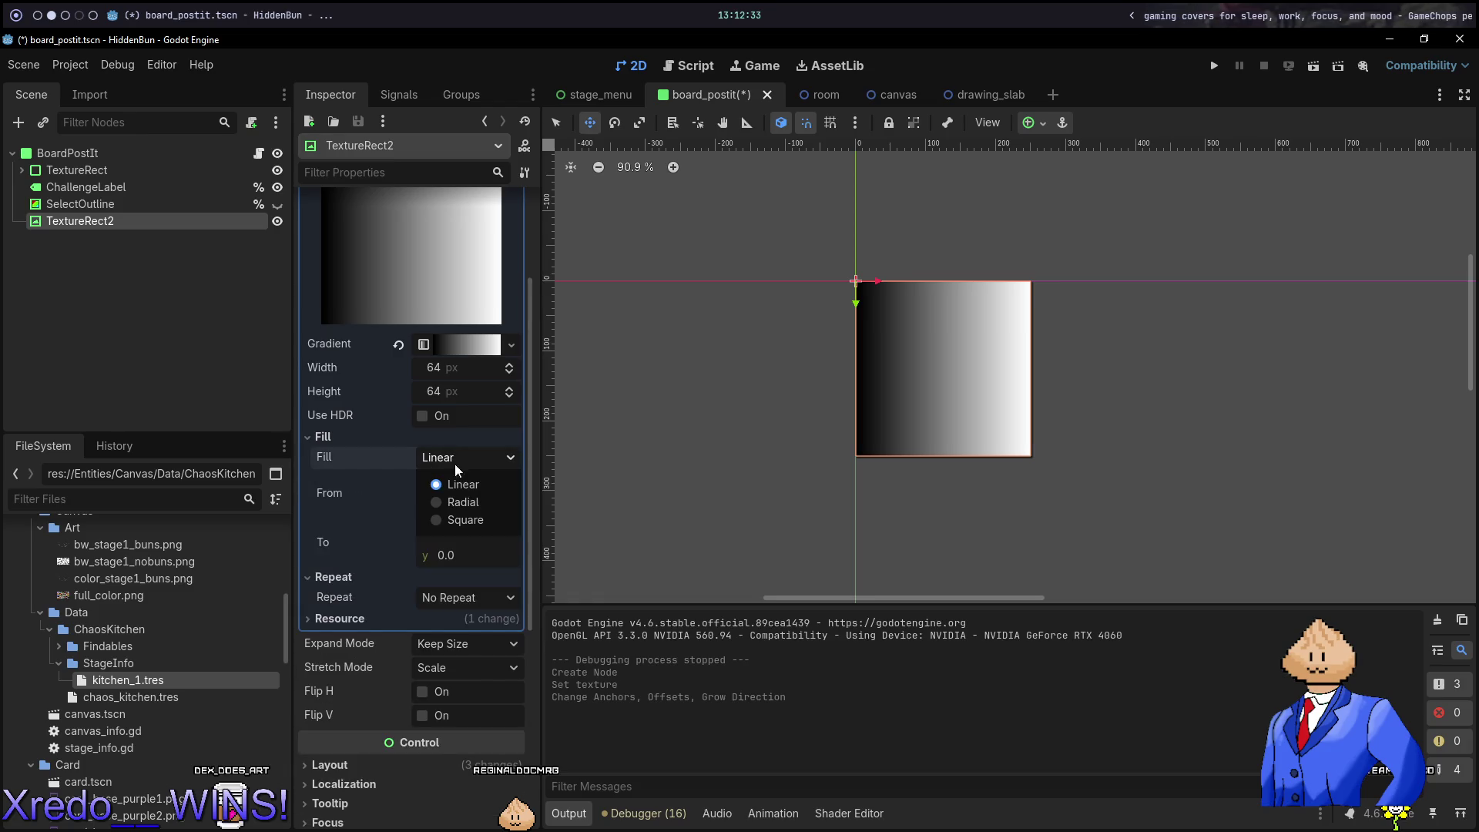
pyautogui.click(462, 502)
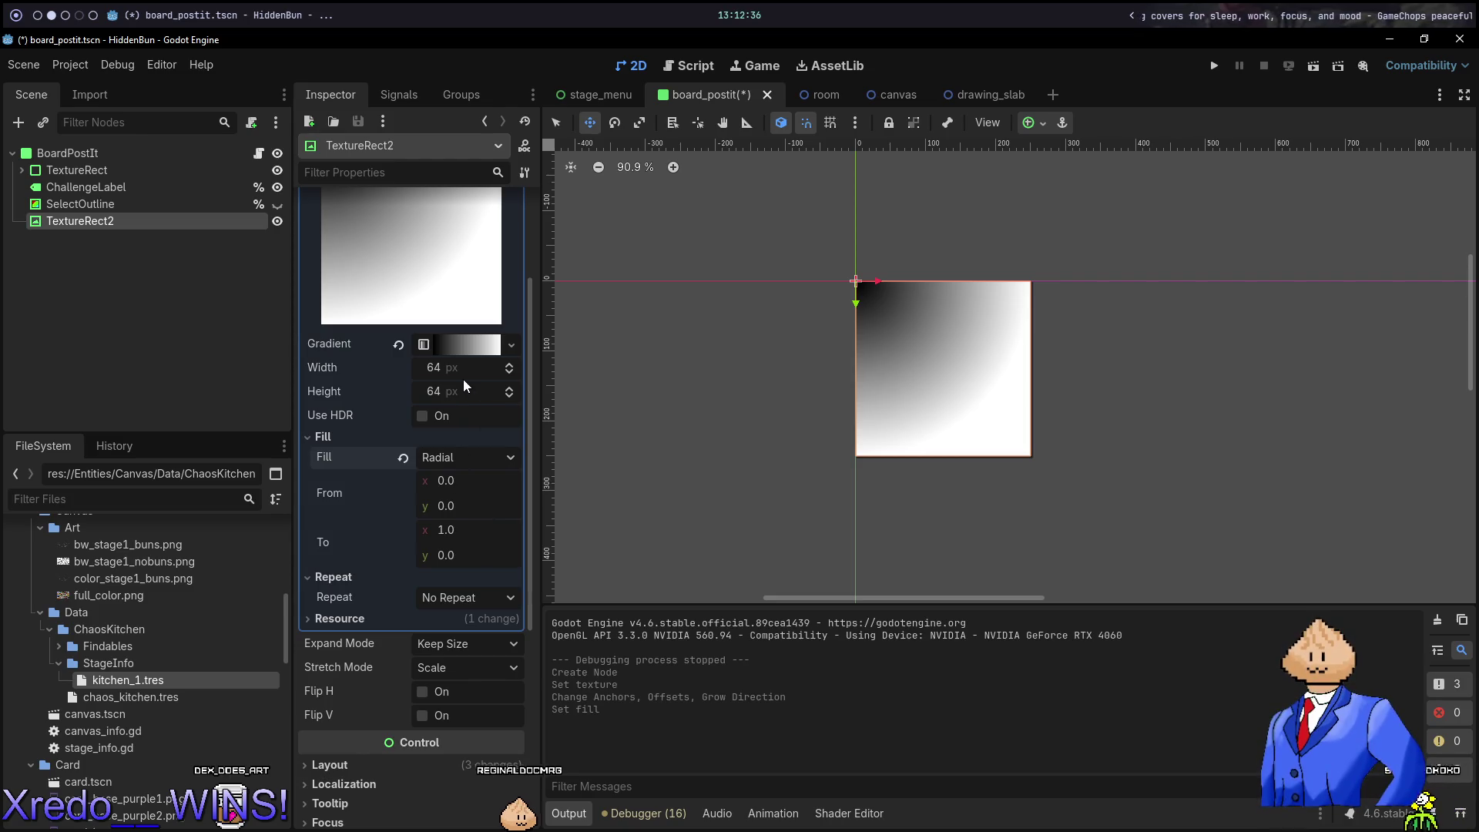
# Step: Try out Fill To values, leaving the point at 0.5, 0.5
pyautogui.click(473, 524)
pyautogui.write('0.5')
pyautogui.press('Tab')
pyautogui.write('0.5')
pyautogui.press('Tab')
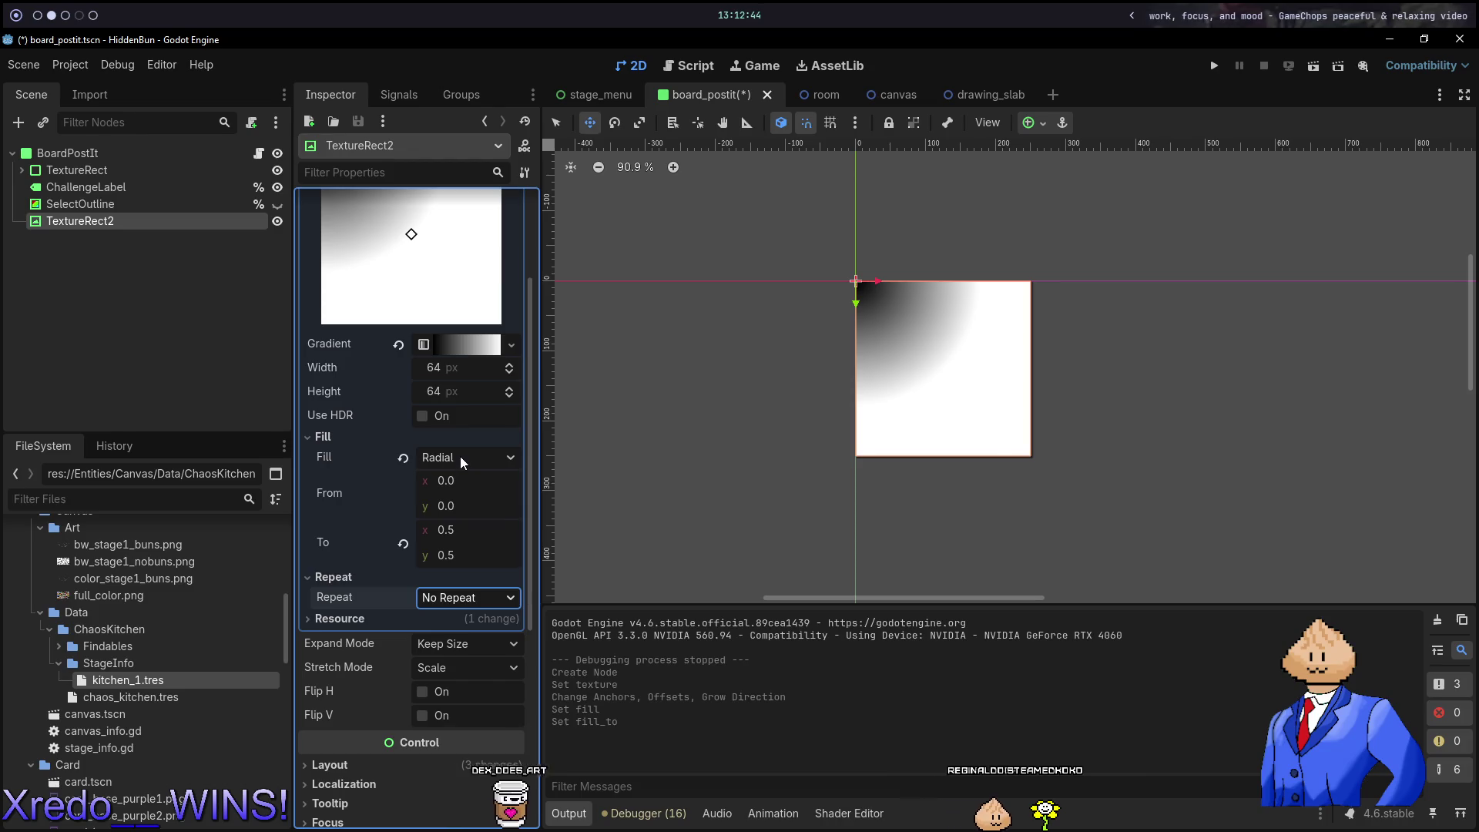
pyautogui.click(458, 529)
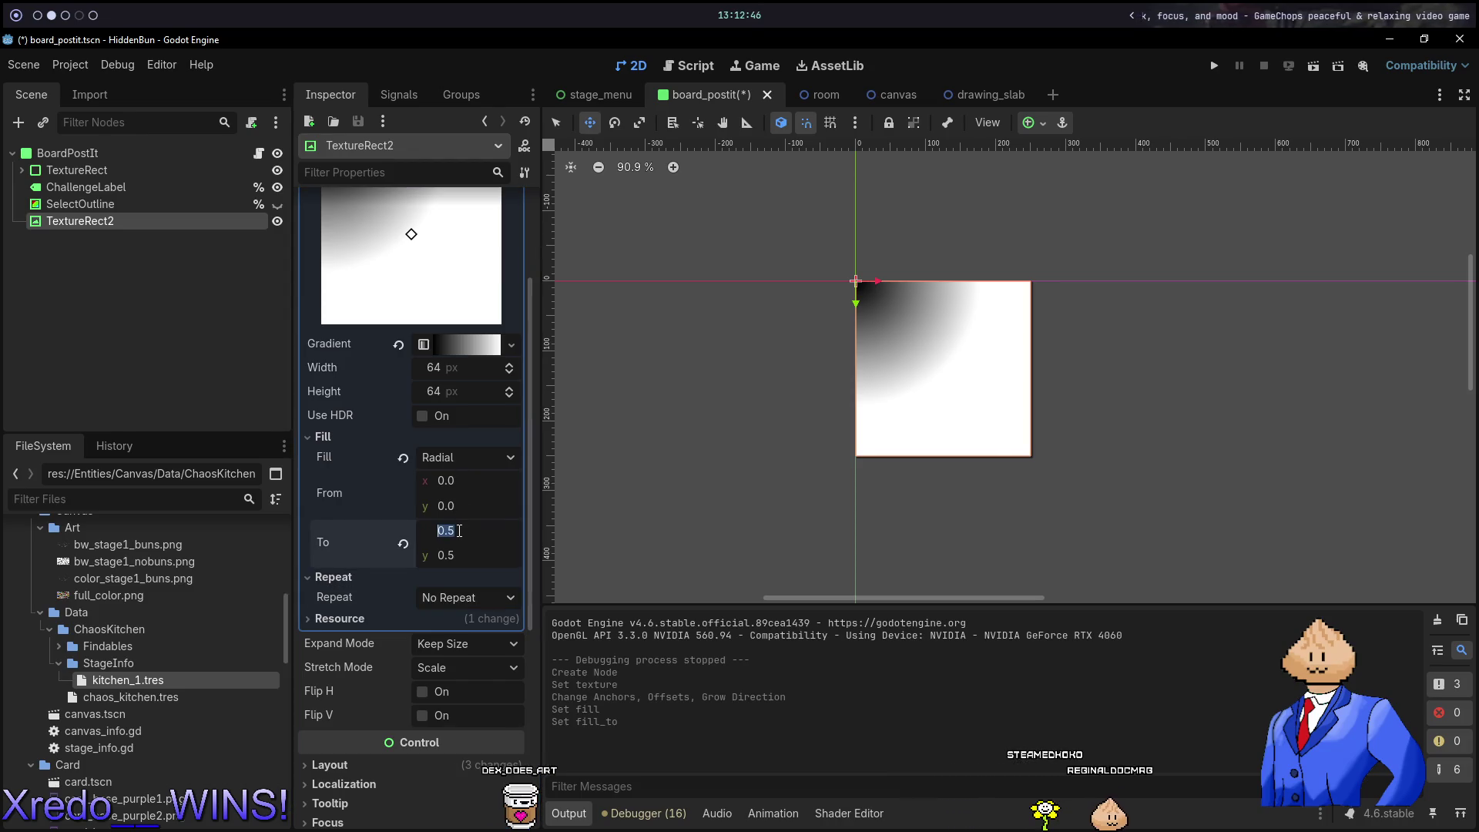
pyautogui.press('Return')
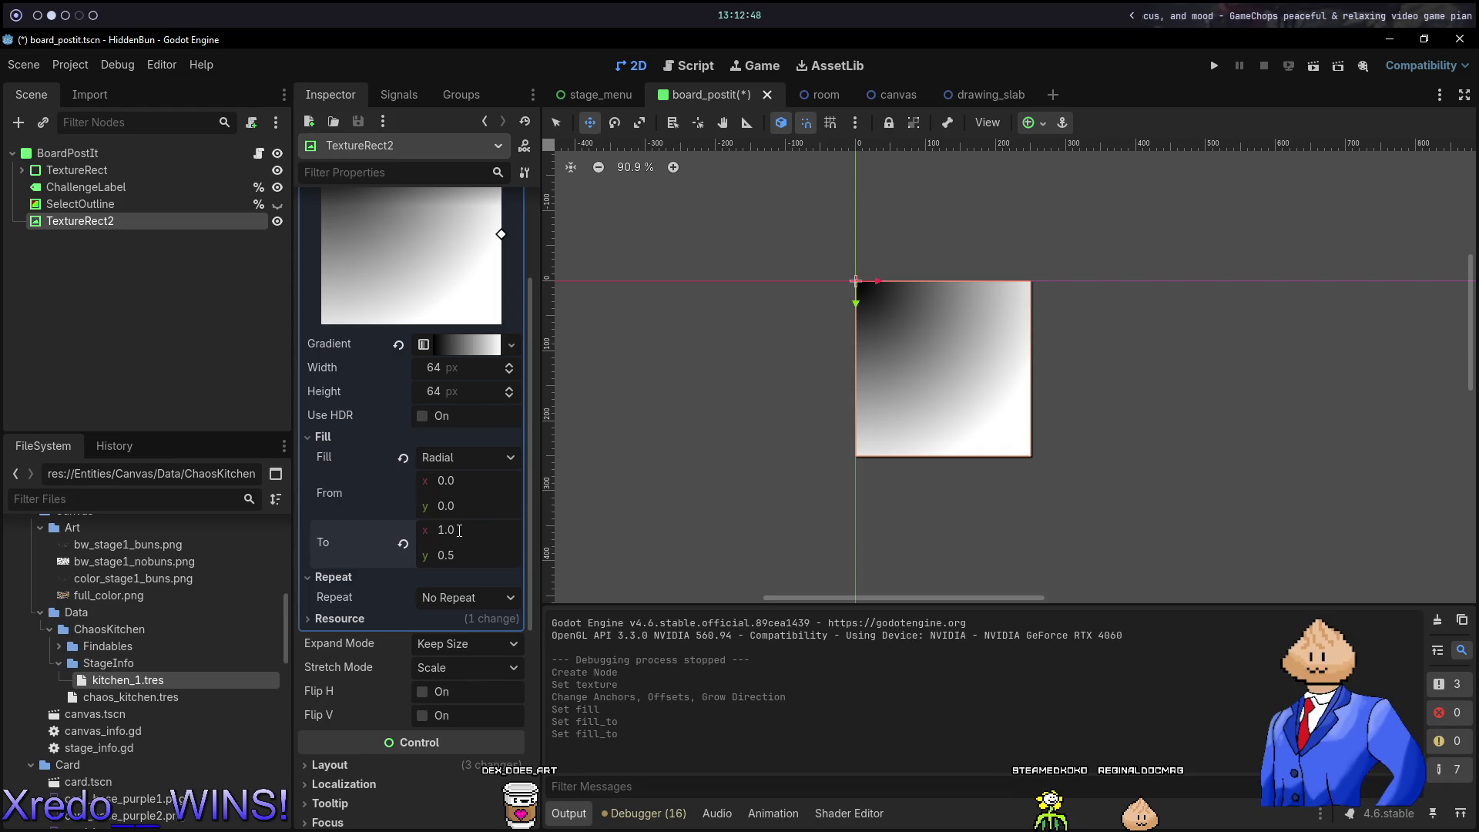
pyautogui.click(459, 530)
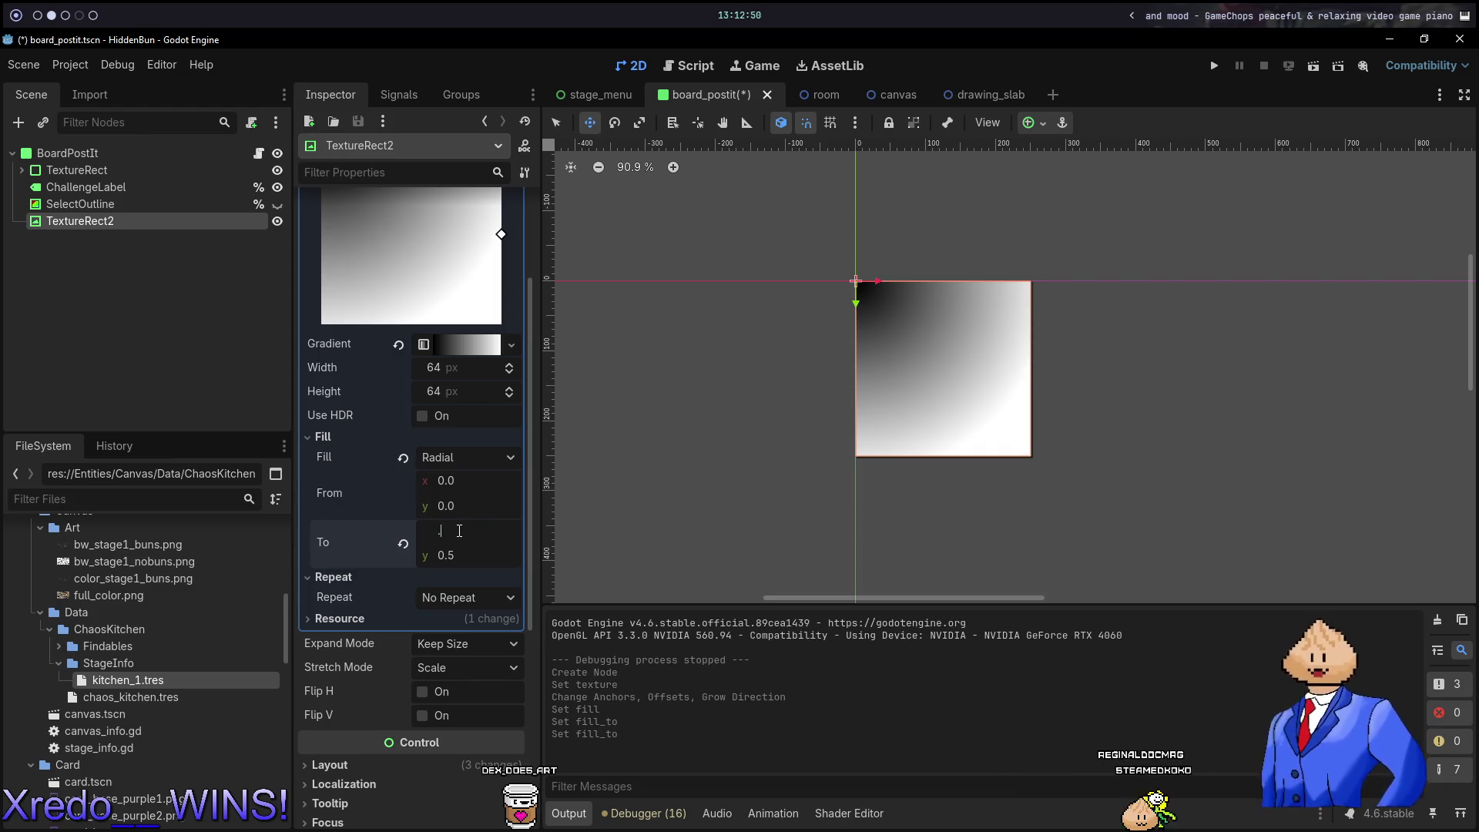
pyautogui.write('0.5')
pyautogui.press('Return')
# Step: Set the gradient's Fill From point to 0.5, 0.5
pyautogui.click(466, 484)
pyautogui.write('0.5')
pyautogui.press('Return')
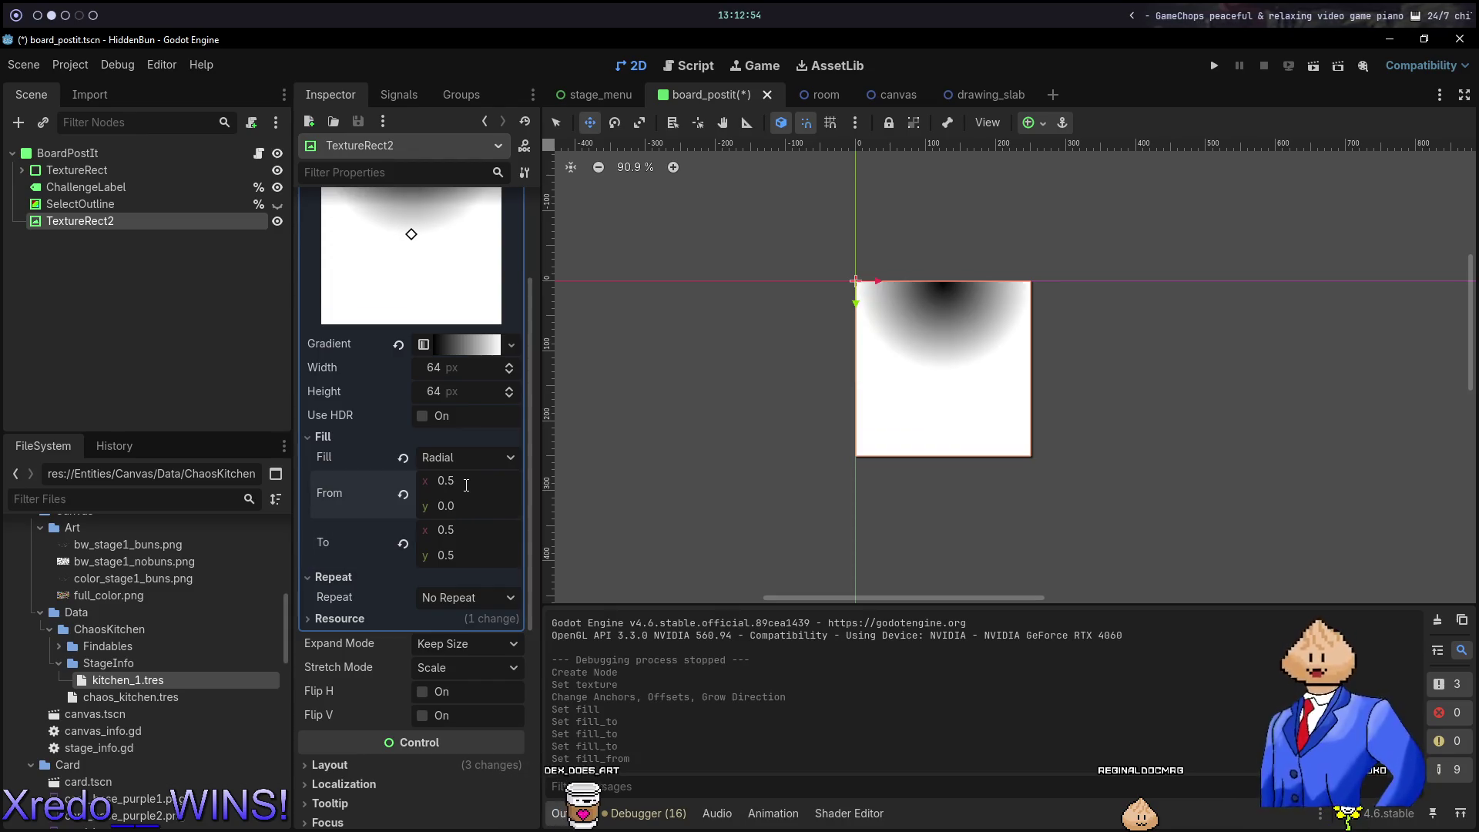
pyautogui.click(466, 504)
pyautogui.write('0.5')
pyautogui.press('Return')
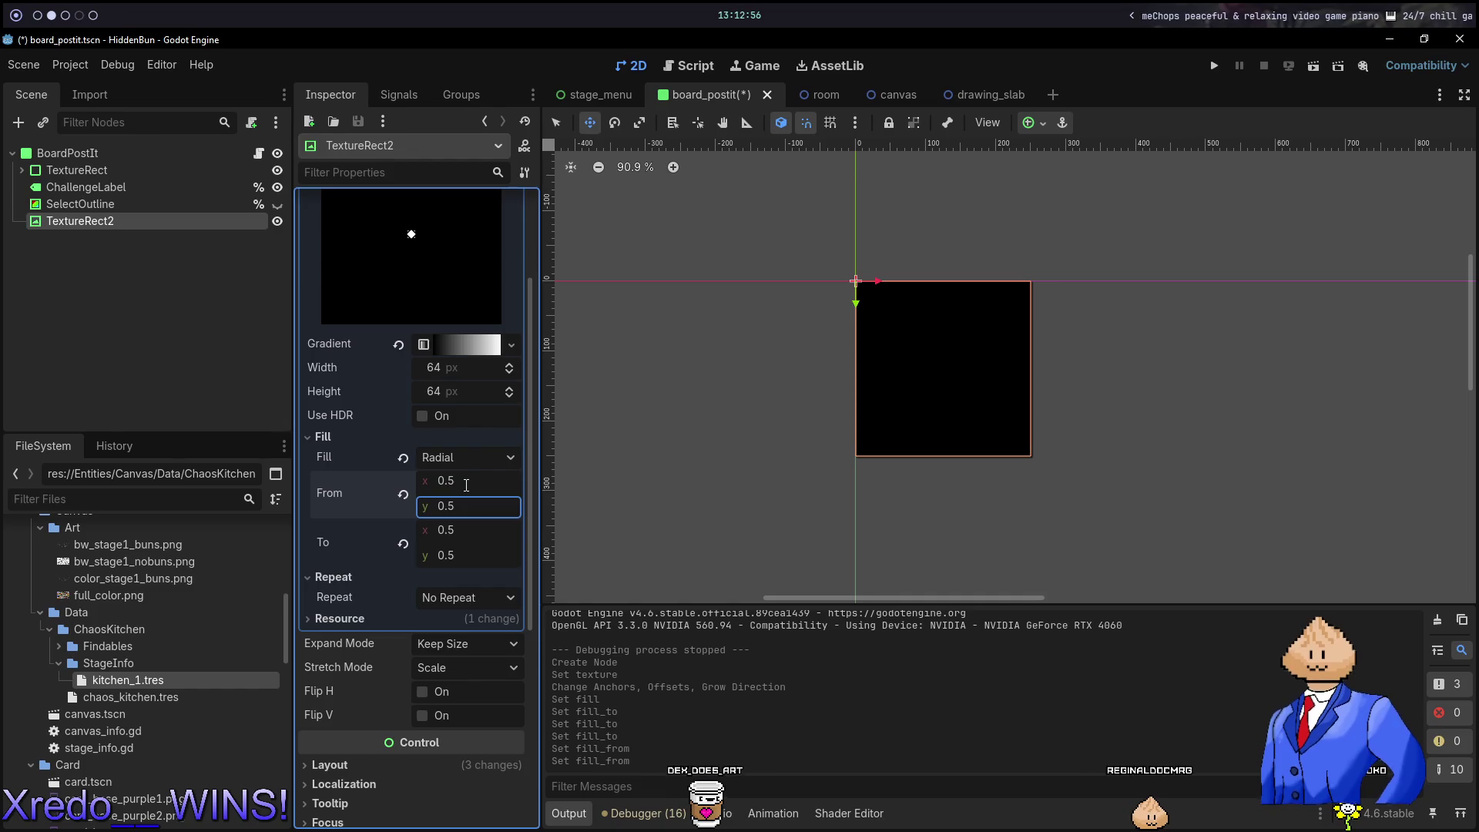
# Step: Set the gradient's Fill To point to 0.25, 0.25 and expand the Gradient resource
pyautogui.click(460, 531)
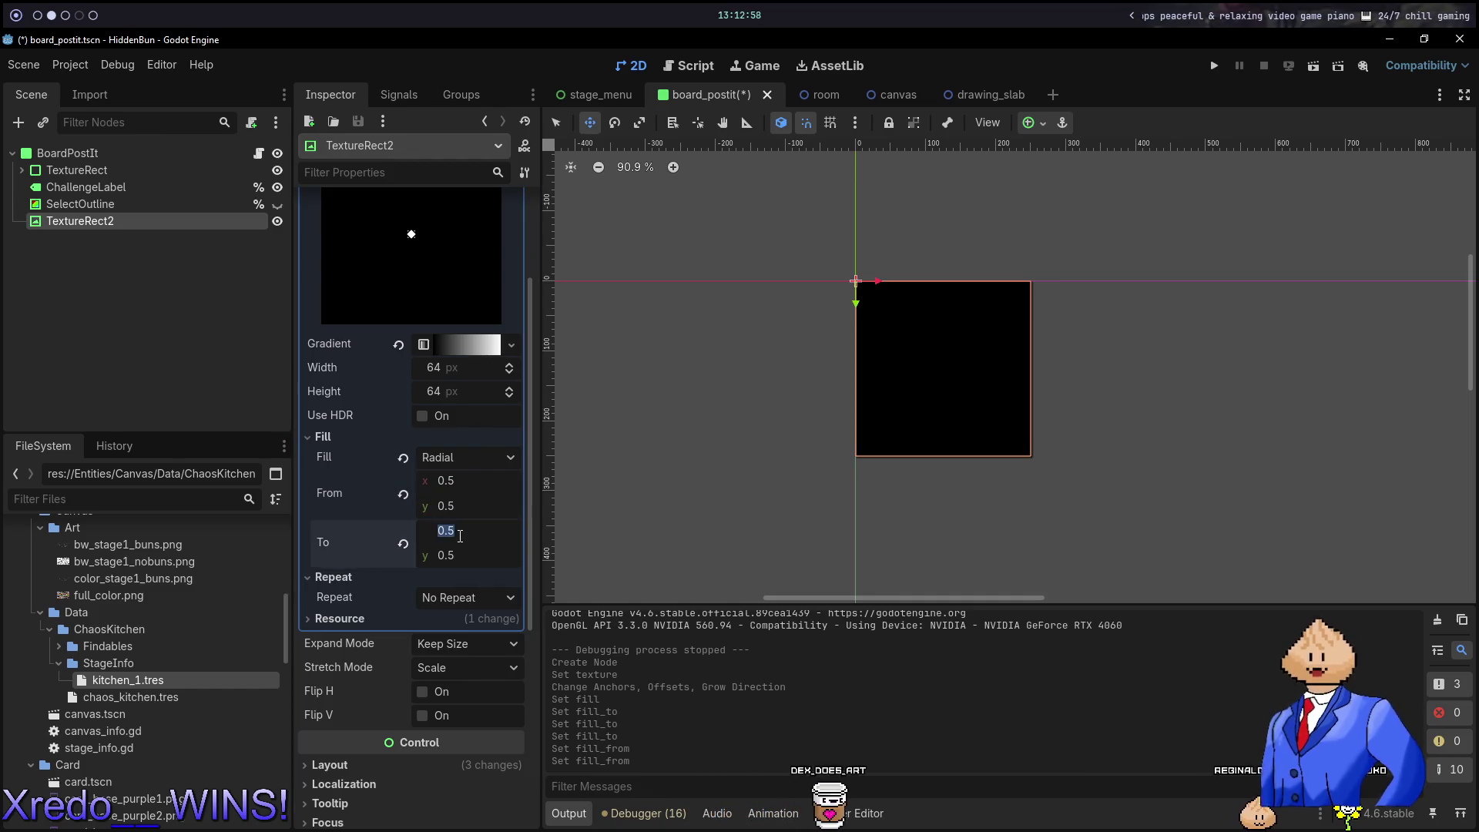
pyautogui.write('0')
pyautogui.press('Return')
pyautogui.click(457, 554)
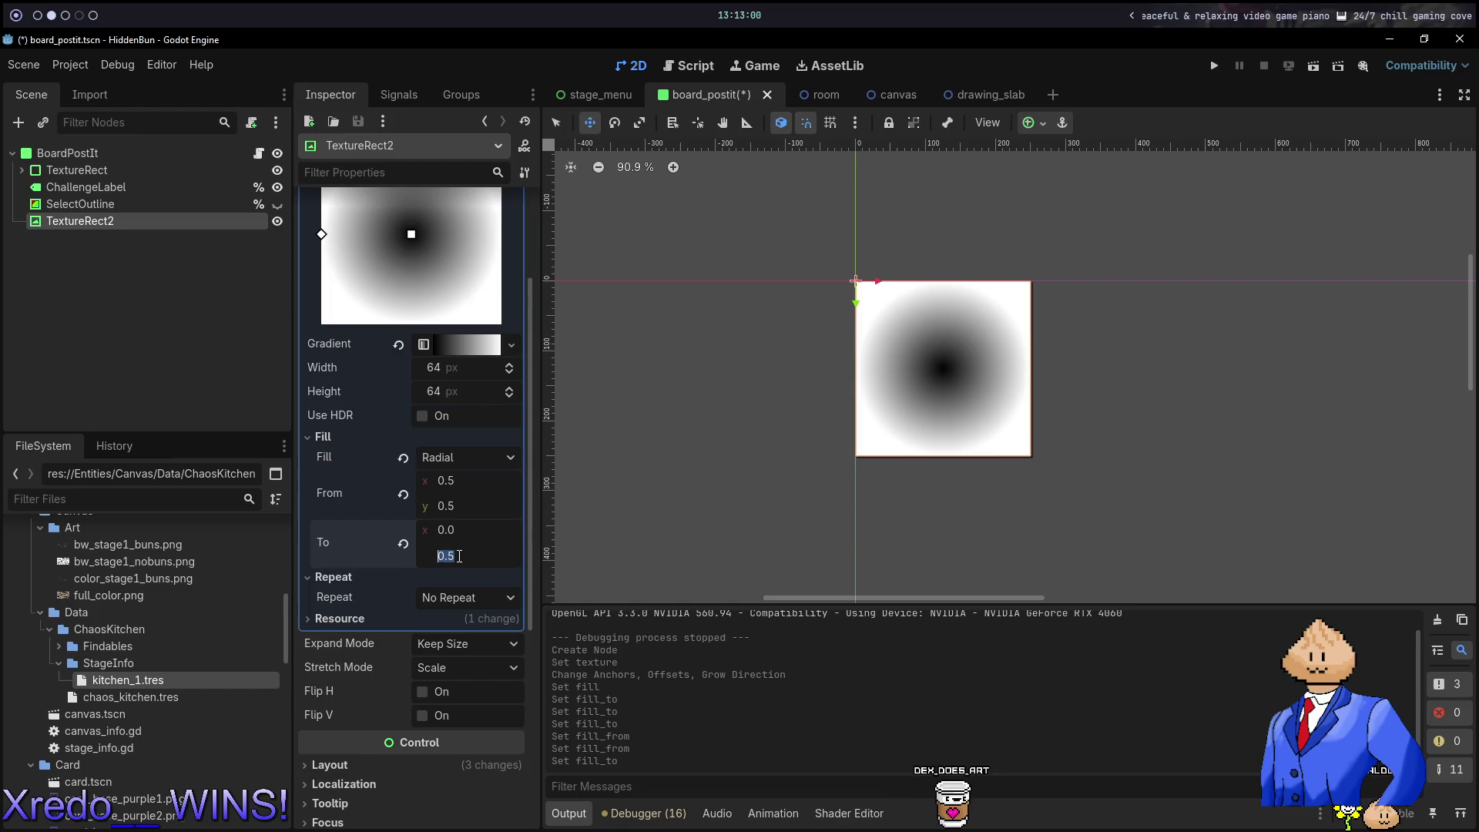
pyautogui.write('0')
pyautogui.press('Return')
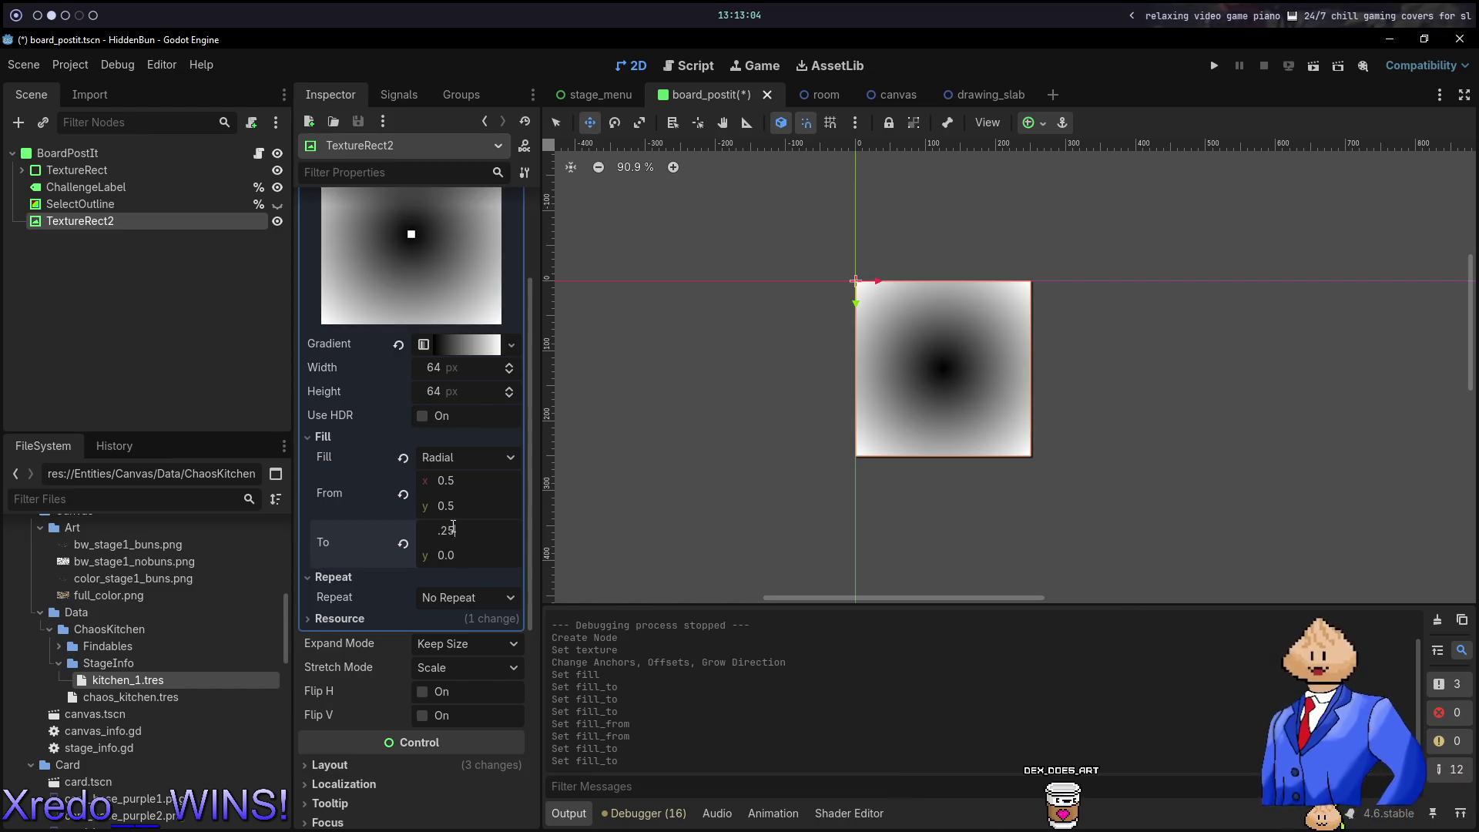
pyautogui.press('Return')
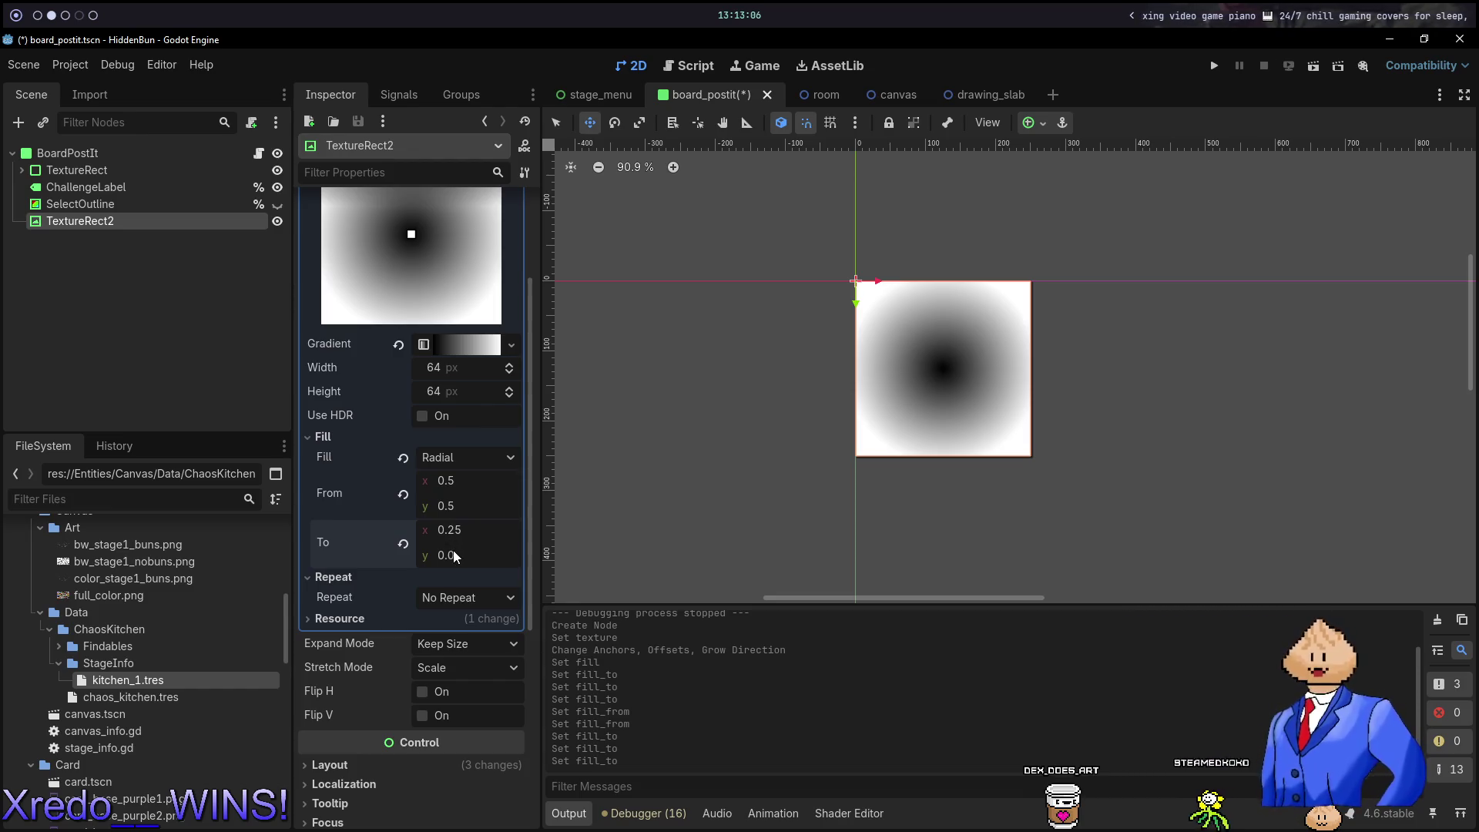
pyautogui.write('.25')
pyautogui.press('Return')
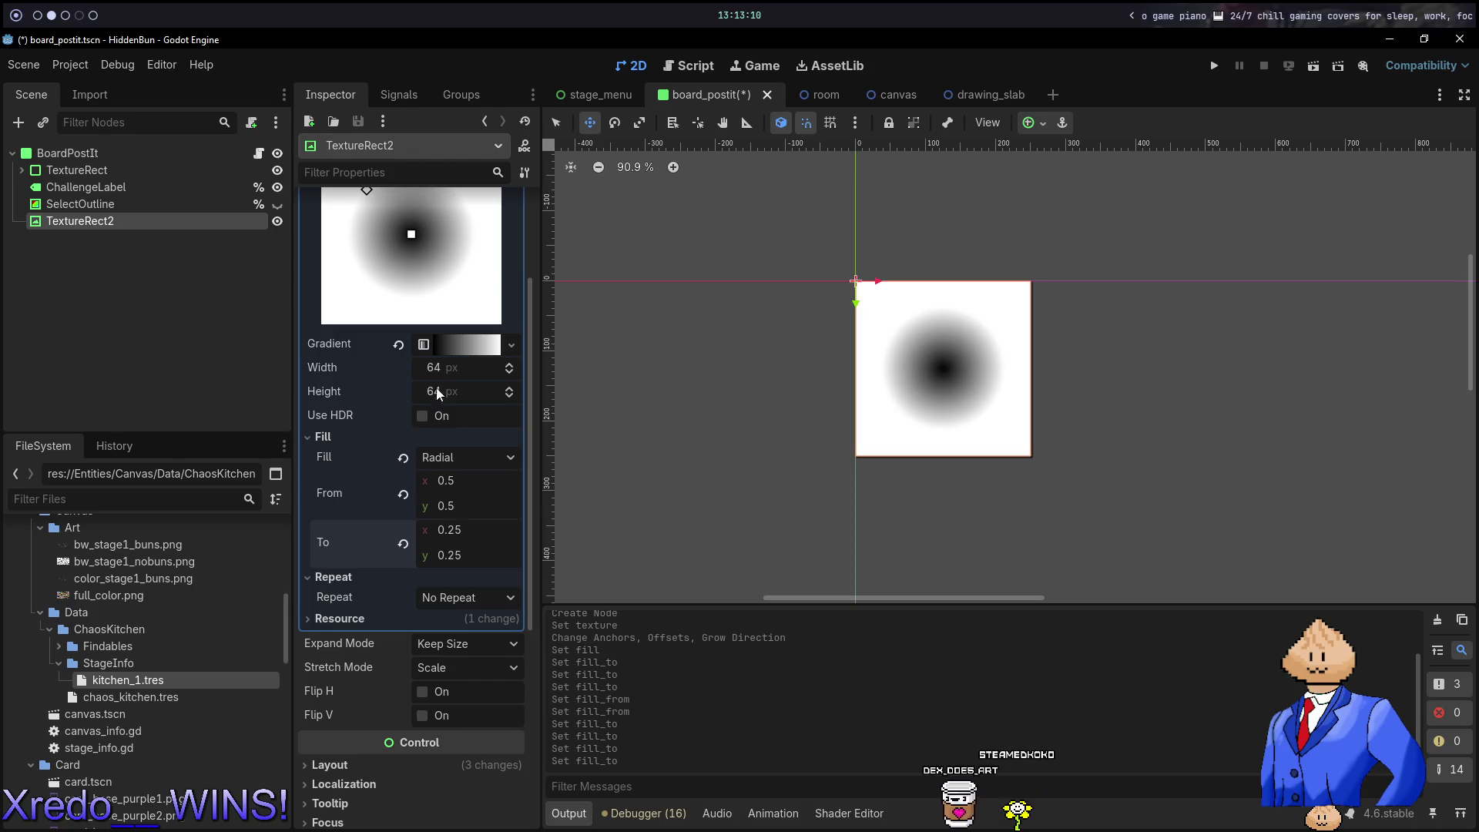
pyautogui.click(459, 344)
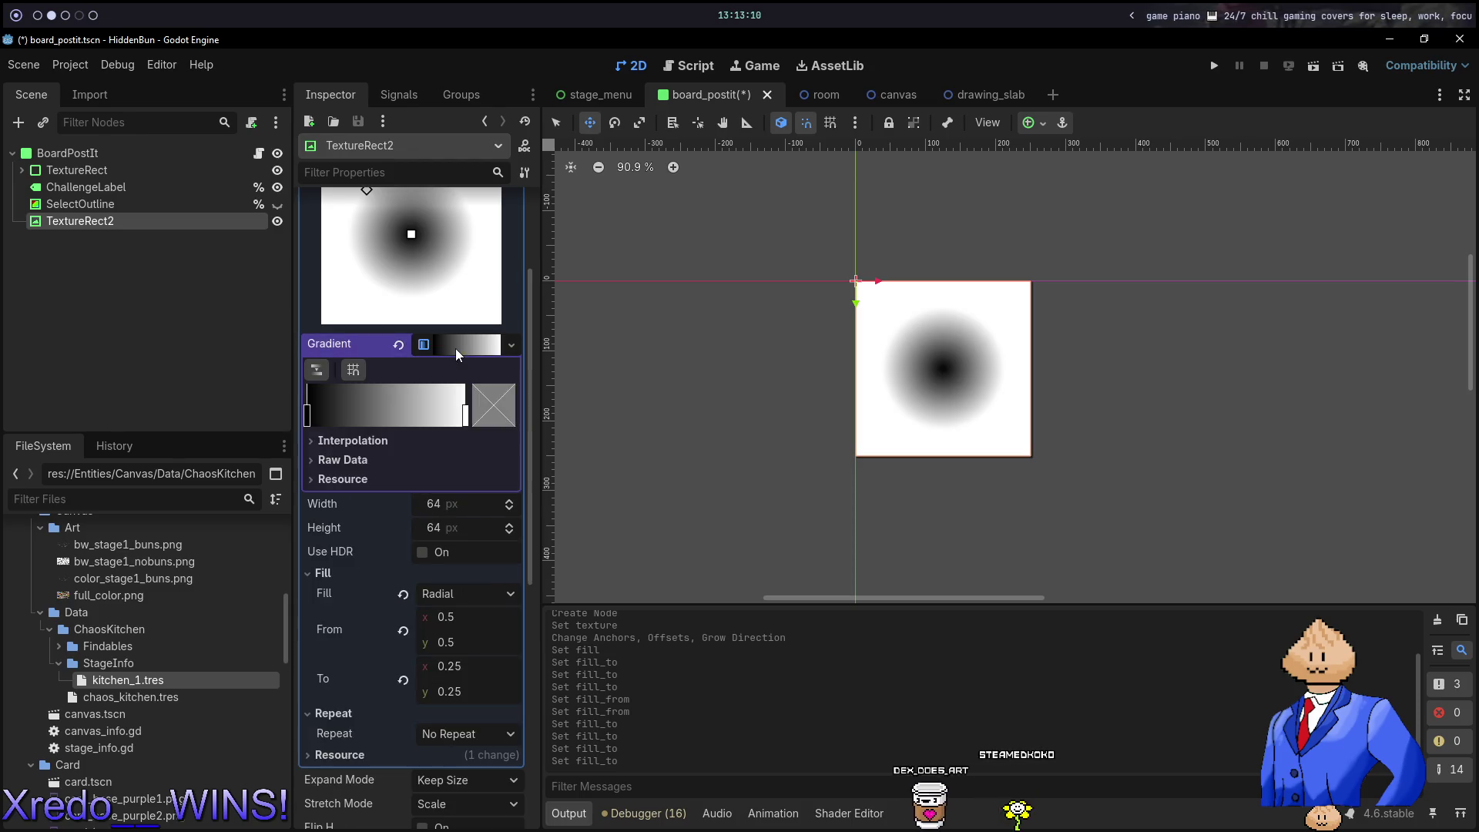
# Step: Recolour the white gradient stop to a bright red
pyautogui.click(465, 416)
pyautogui.click(493, 405)
pyautogui.click(497, 405)
pyautogui.moveTo(526, 366)
pyautogui.mouseDown()
pyautogui.moveTo(516, 529)
pyautogui.moveTo(516, 456)
pyautogui.moveTo(513, 515)
pyautogui.mouseUp()
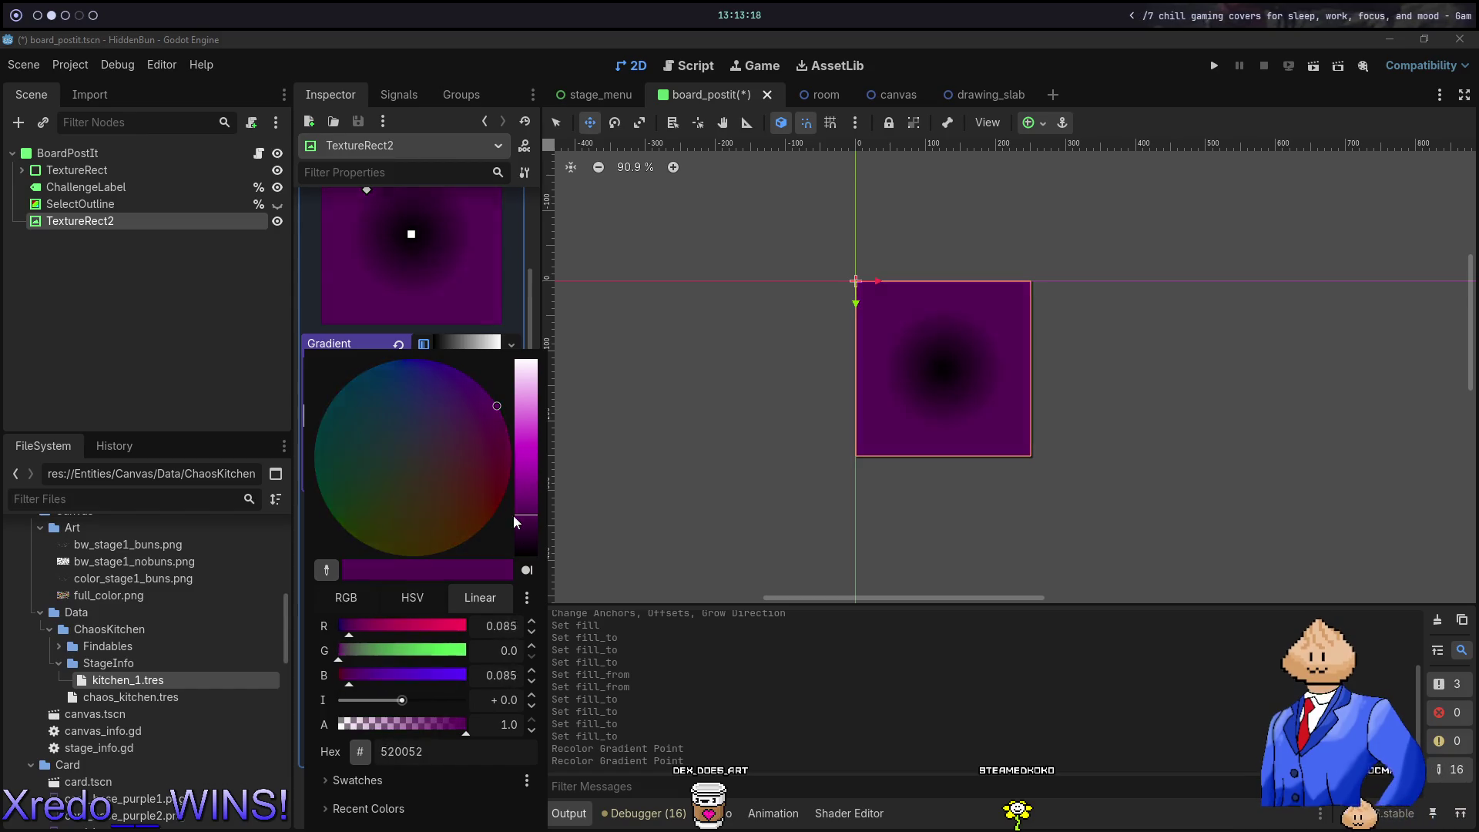
pyautogui.click(507, 505)
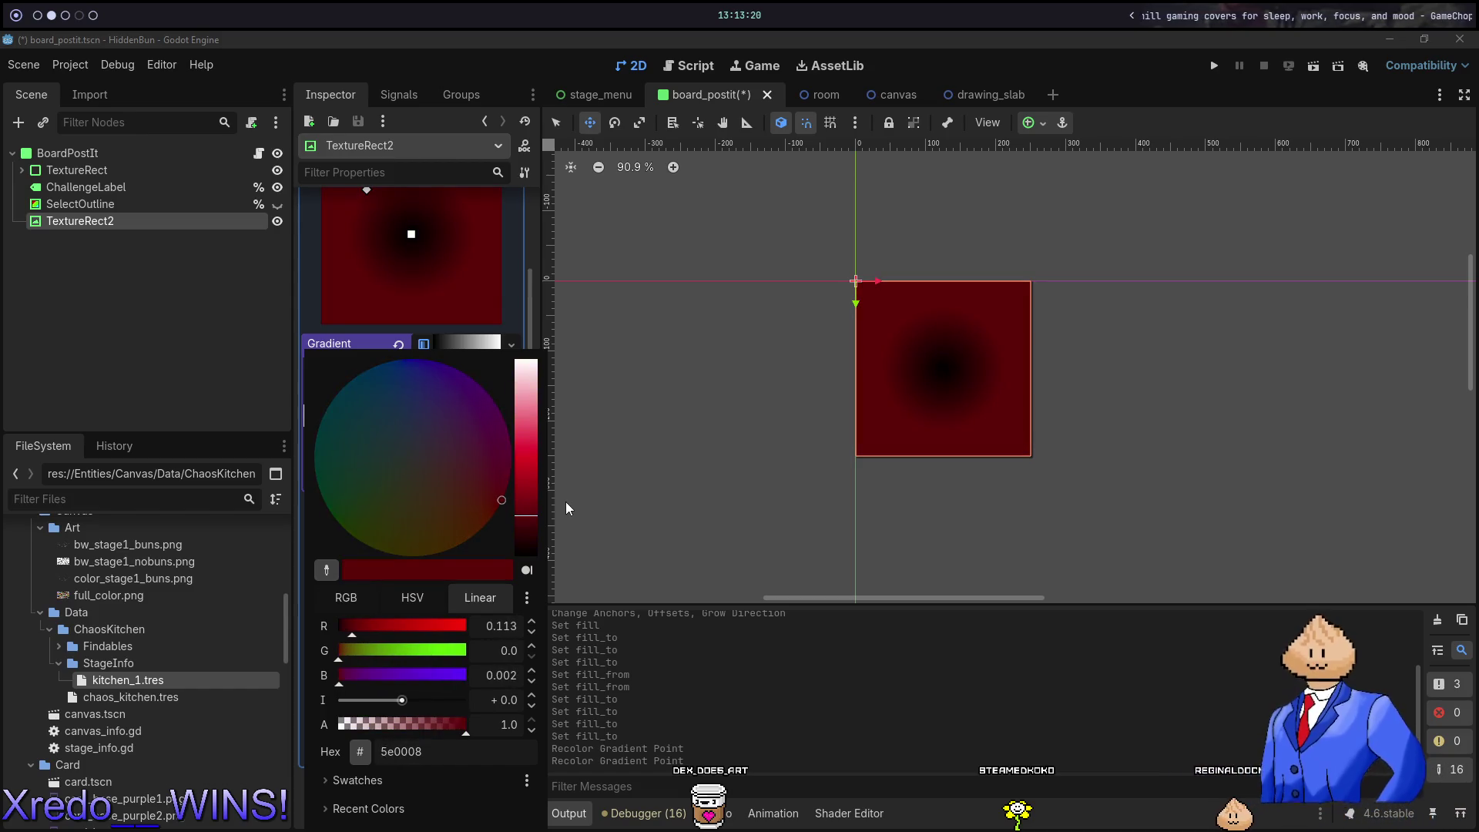
pyautogui.click(524, 483)
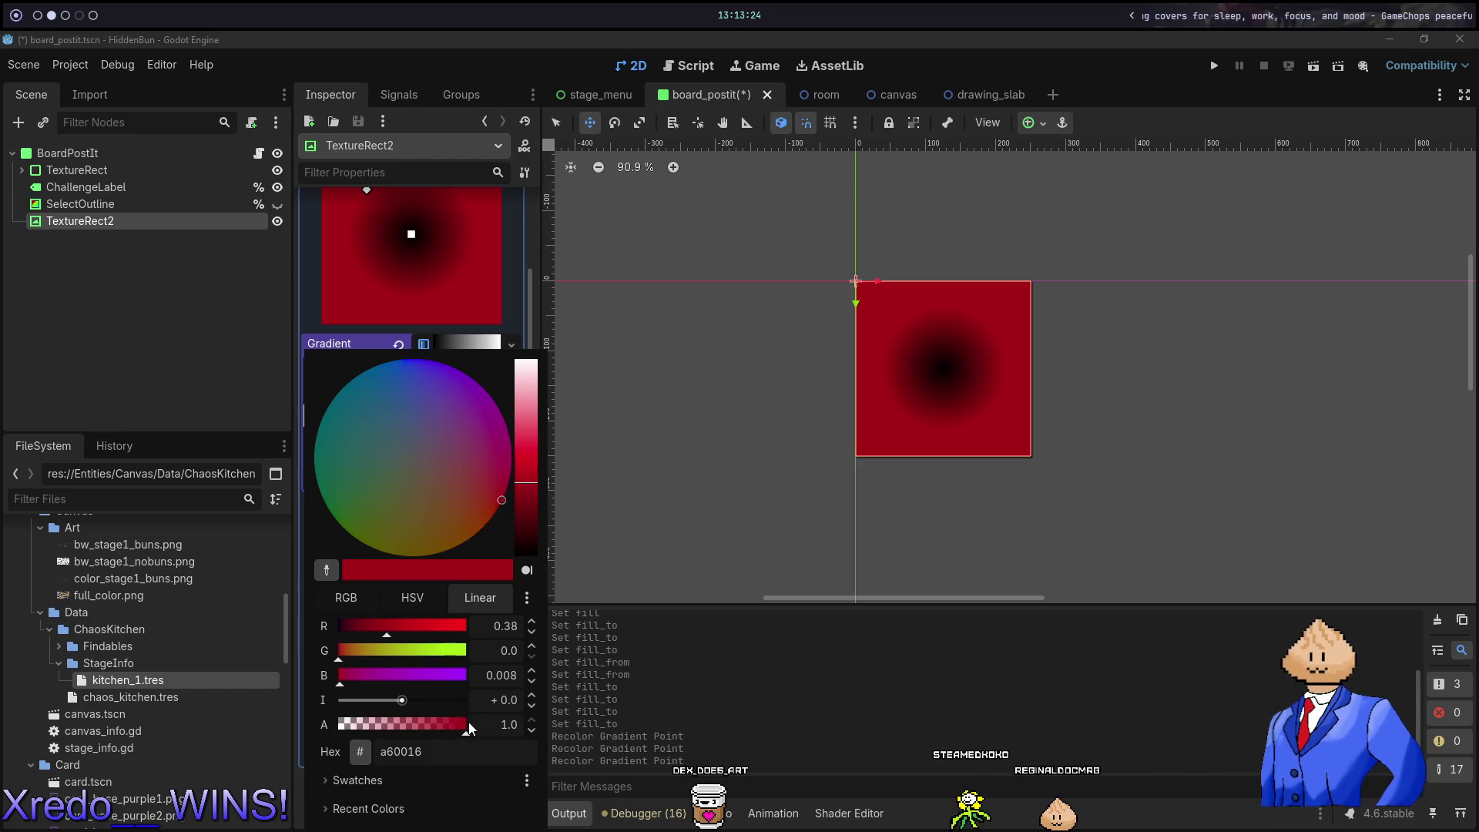
pyautogui.click(468, 779)
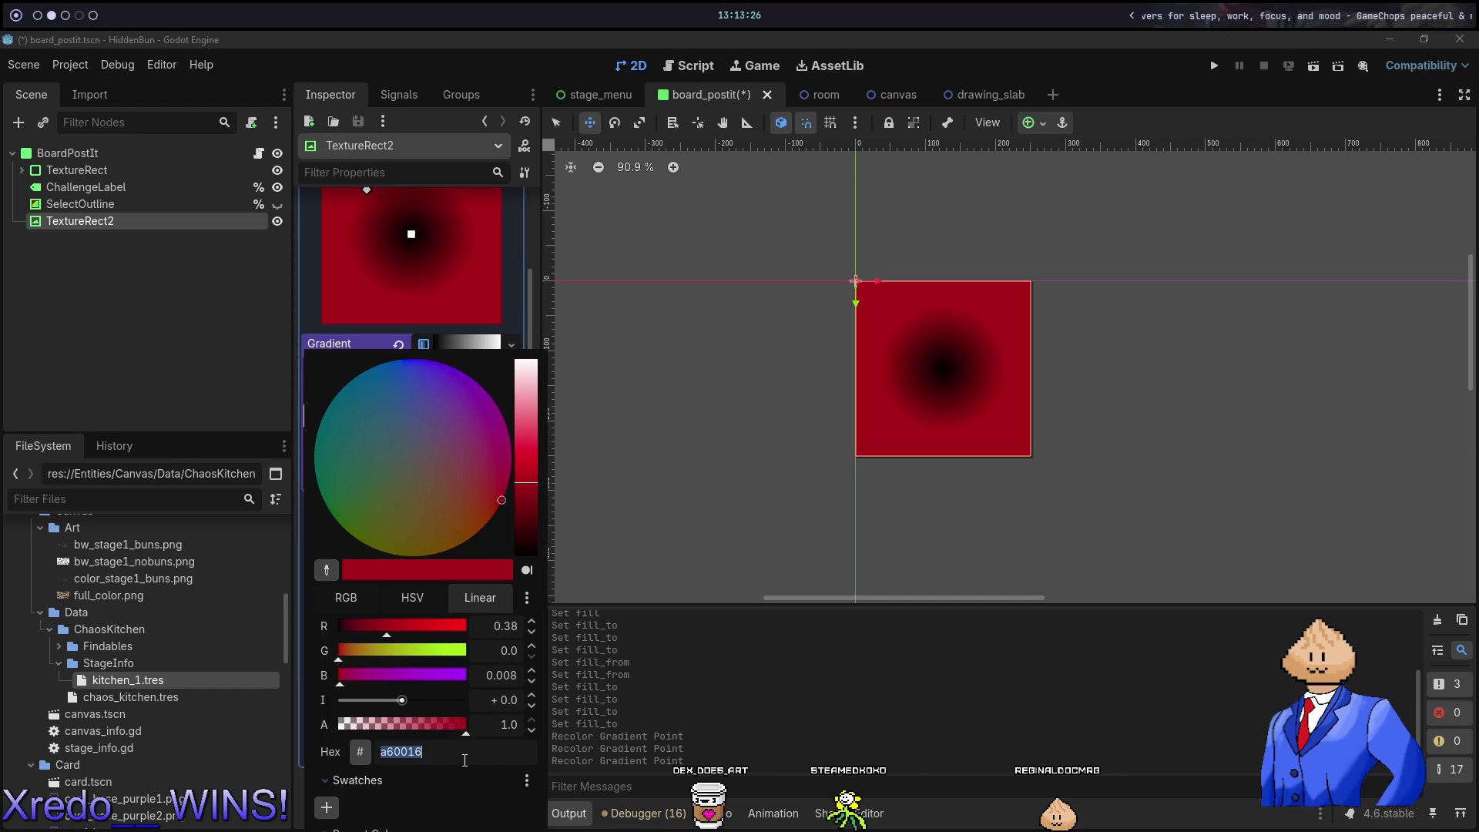
pyautogui.click(468, 325)
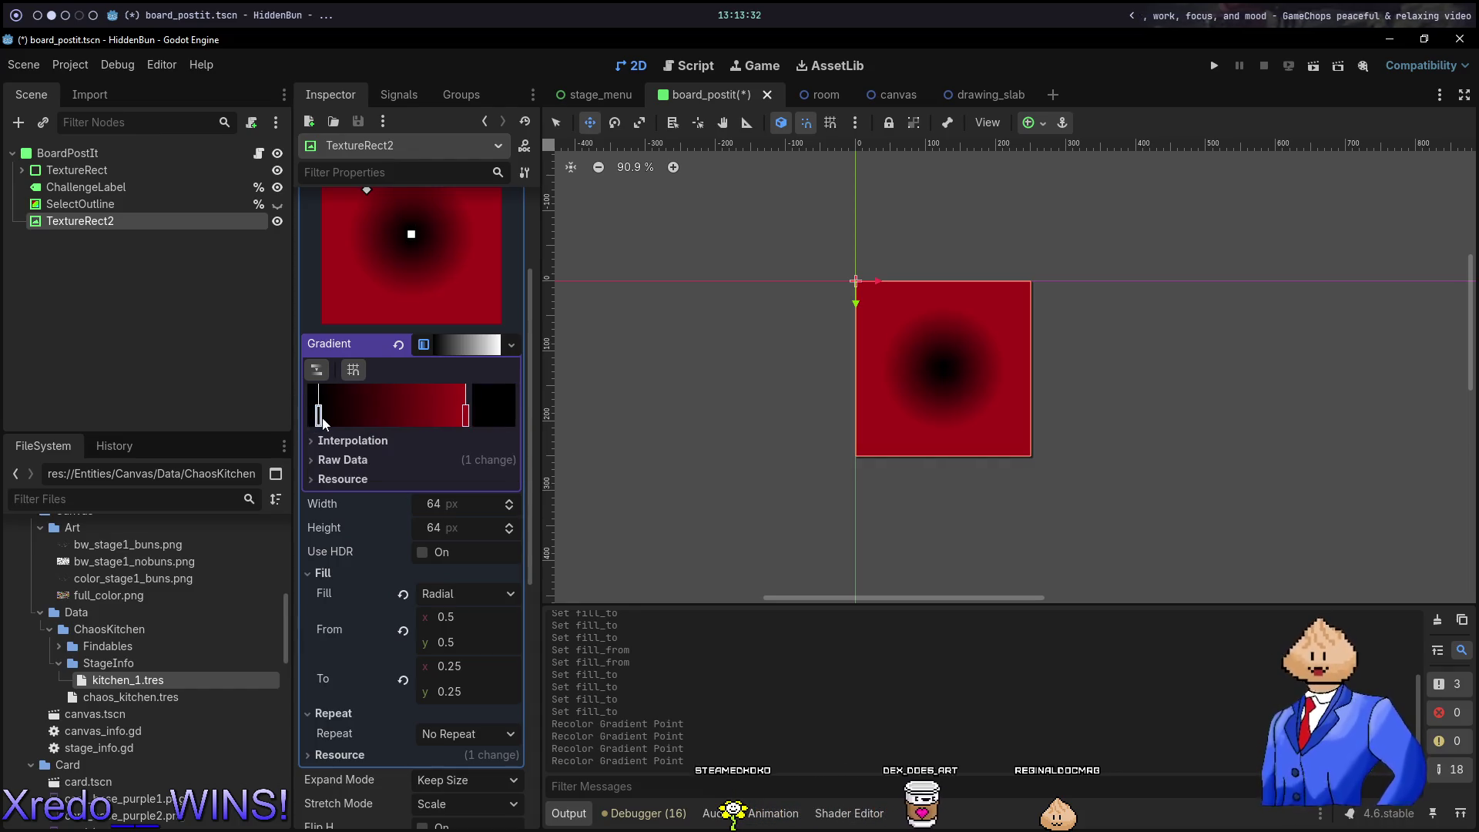
# Step: Delete the black stop and add a fully transparent stop in the gradient's middle
pyautogui.moveTo(307, 420); pyautogui.dragTo(383, 427)
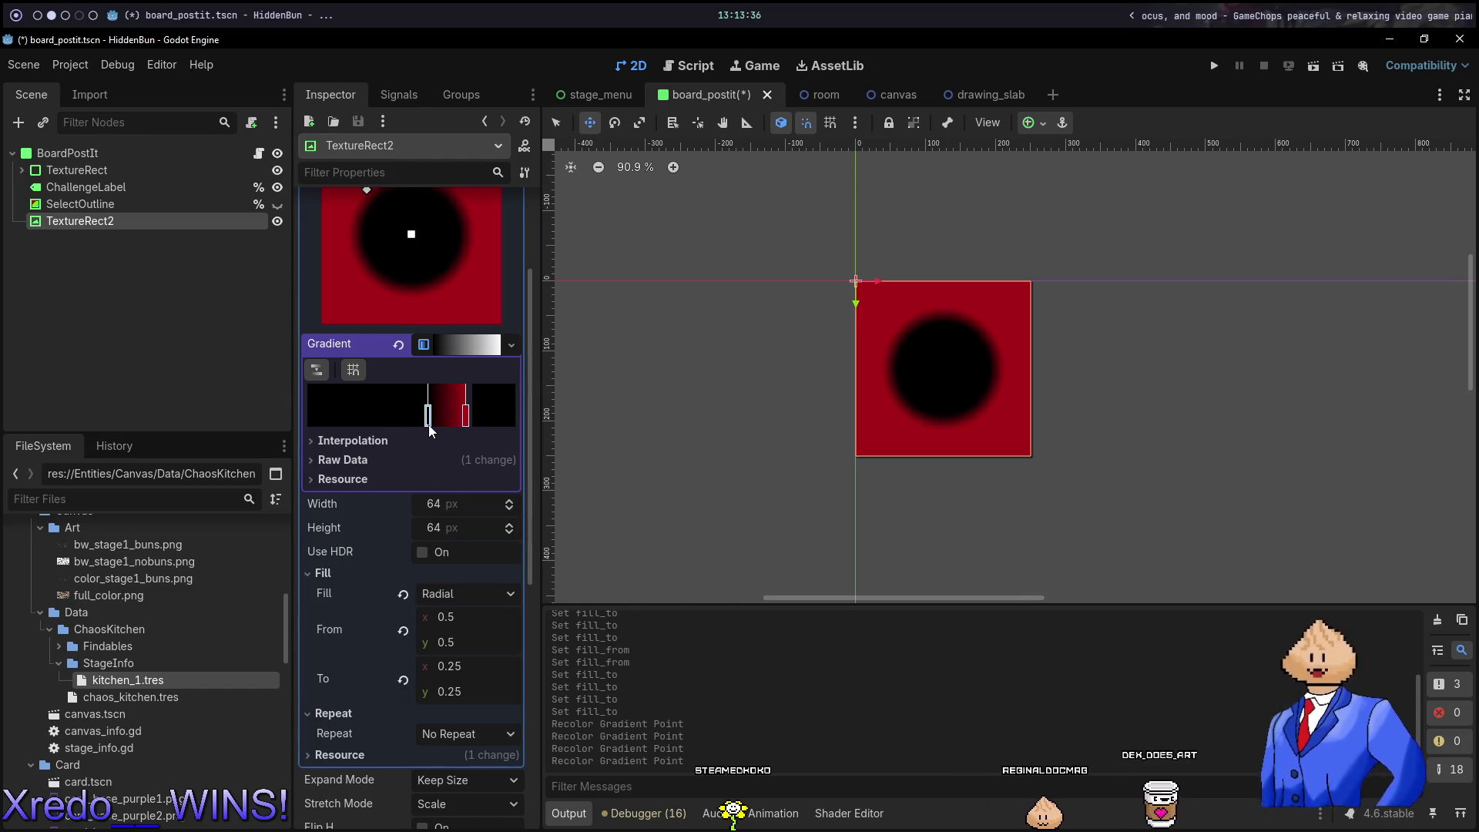
pyautogui.click(419, 420)
pyautogui.press('Delete')
pyautogui.click(424, 422)
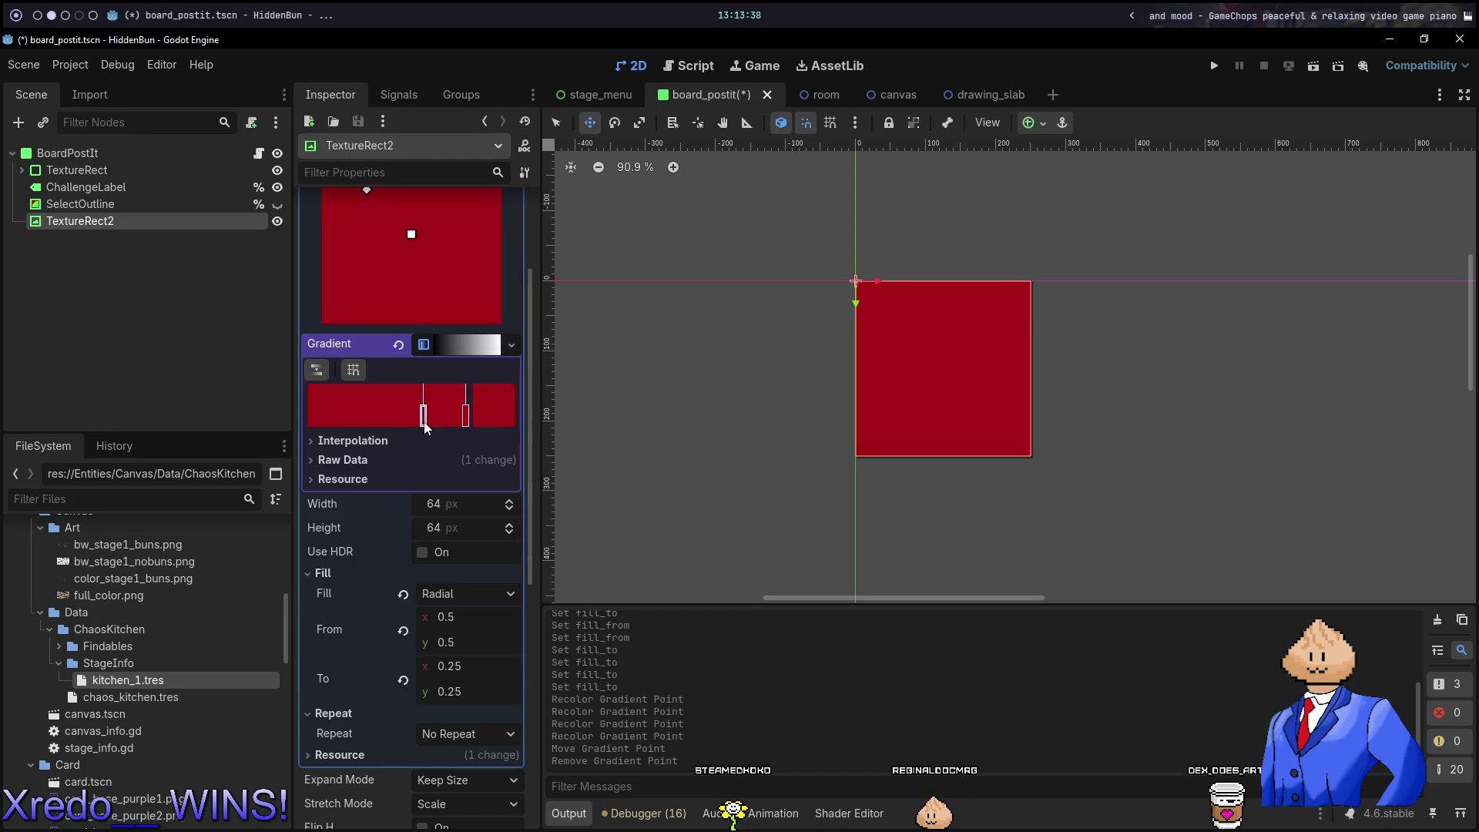
pyautogui.rightClick(424, 422)
pyautogui.click(423, 423)
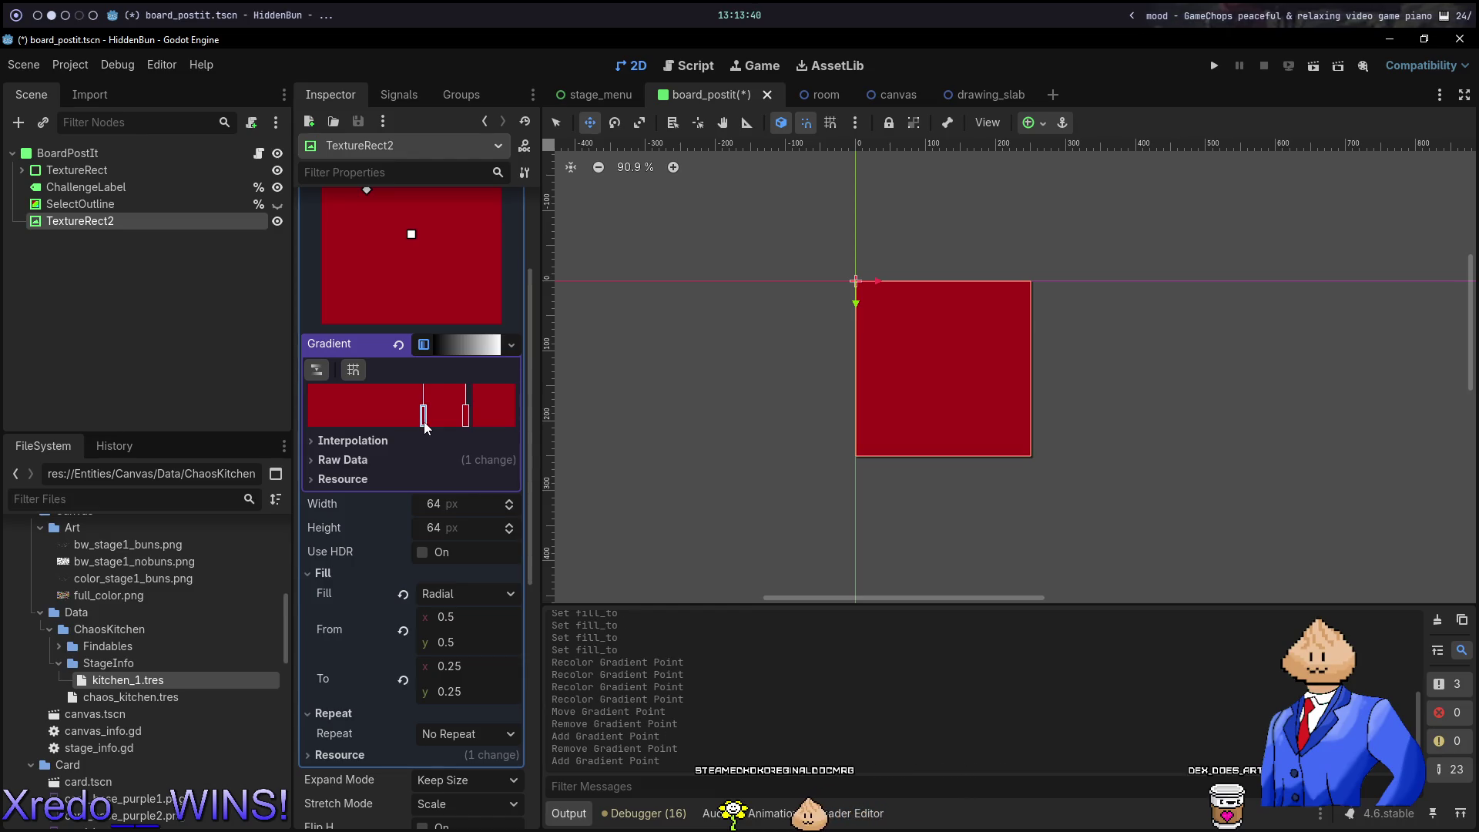
pyautogui.doubleClick(502, 419)
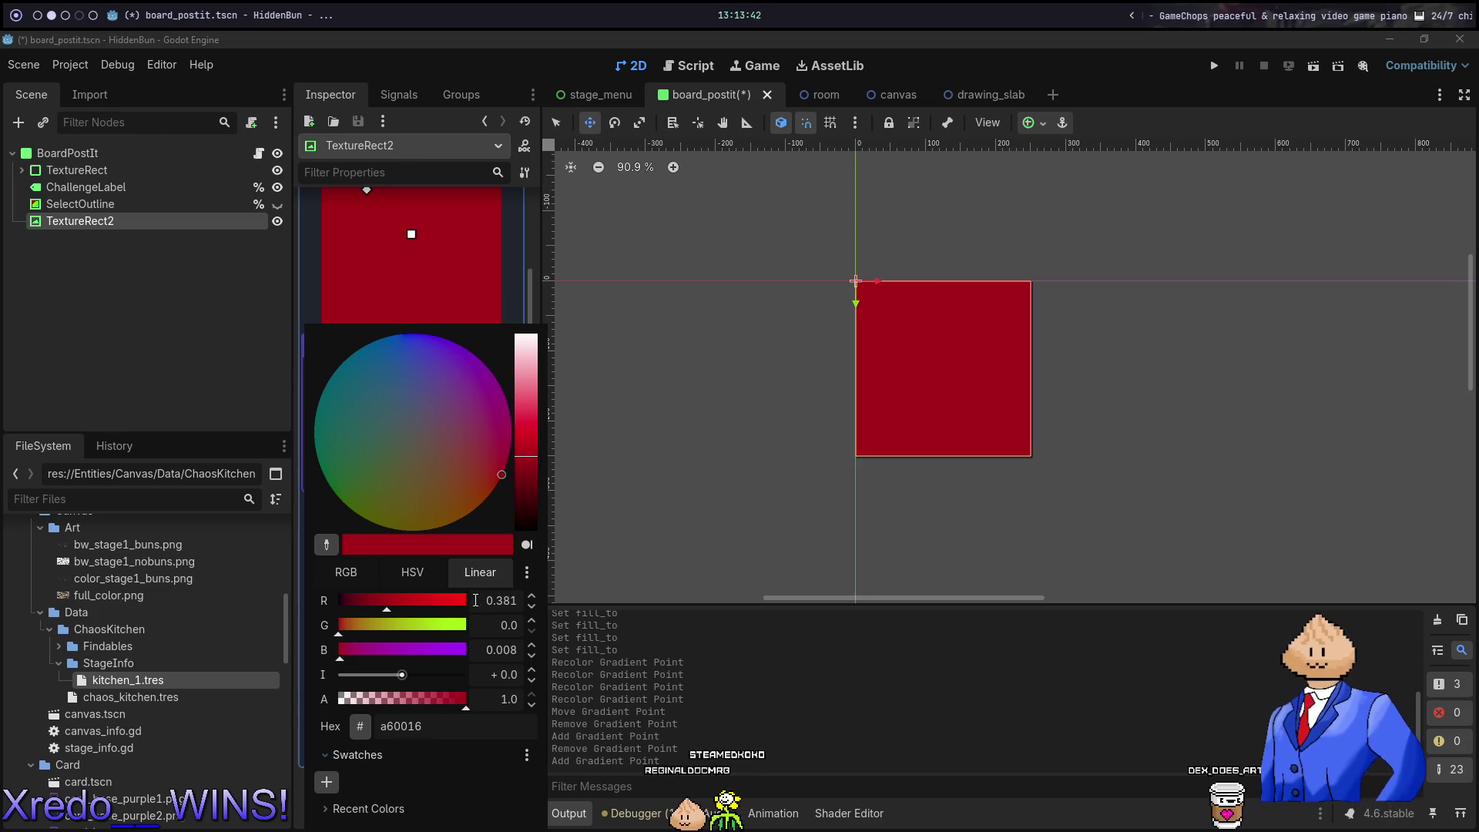
pyautogui.moveTo(433, 698); pyautogui.dragTo(293, 697)
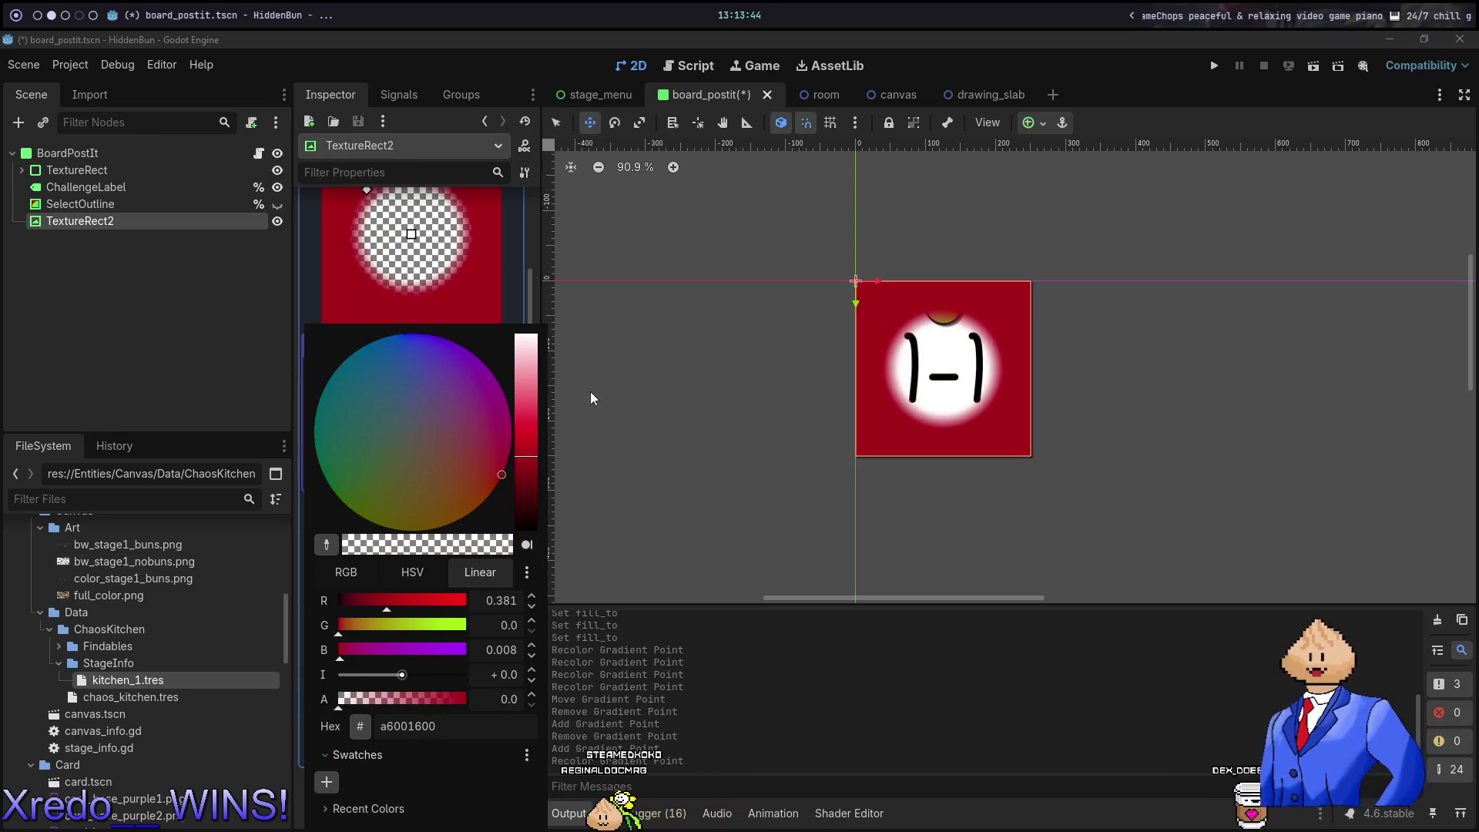
pyautogui.click(512, 299)
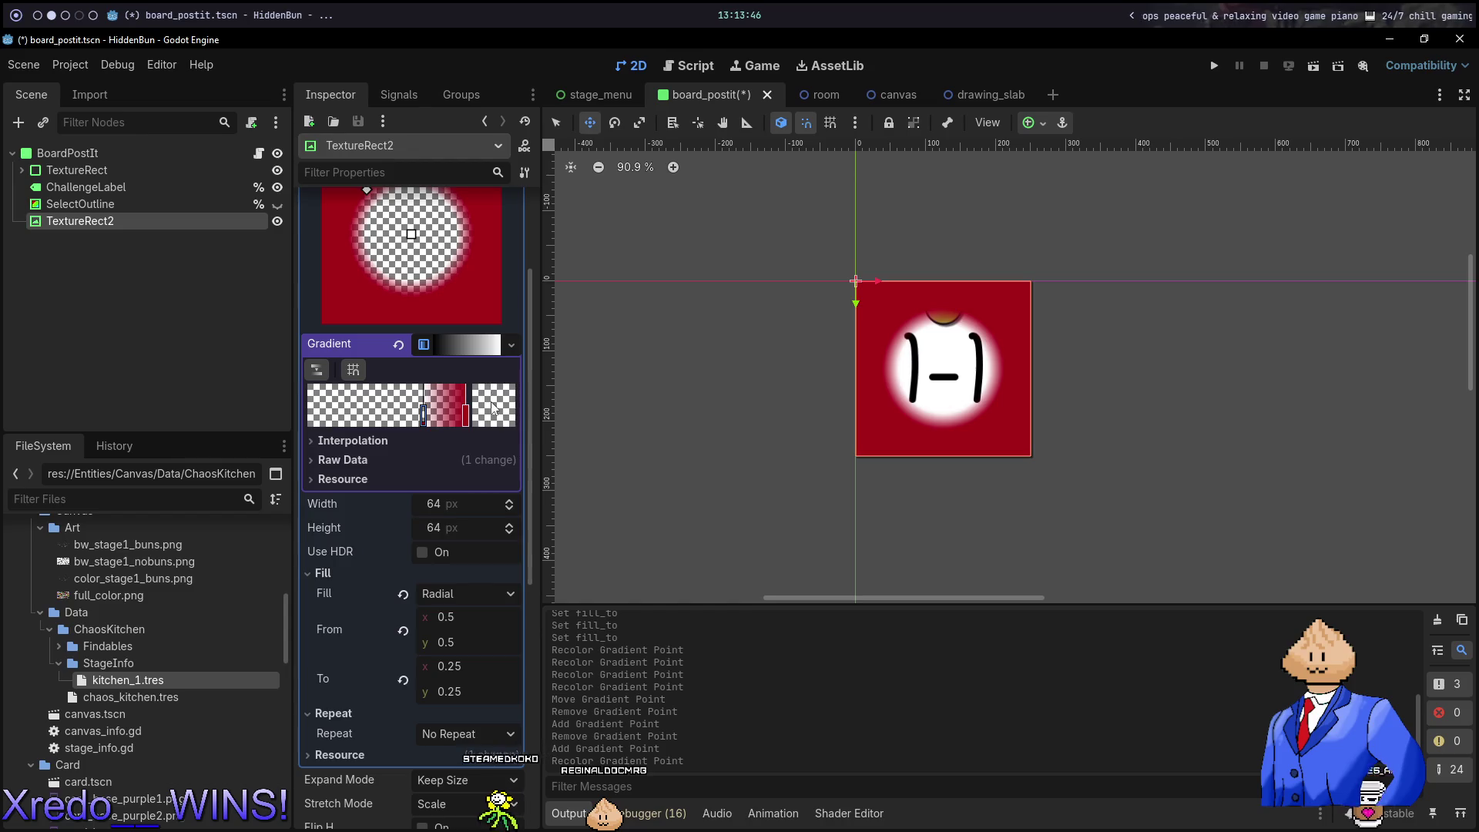
pyautogui.doubleClick(491, 405)
pyautogui.click(528, 294)
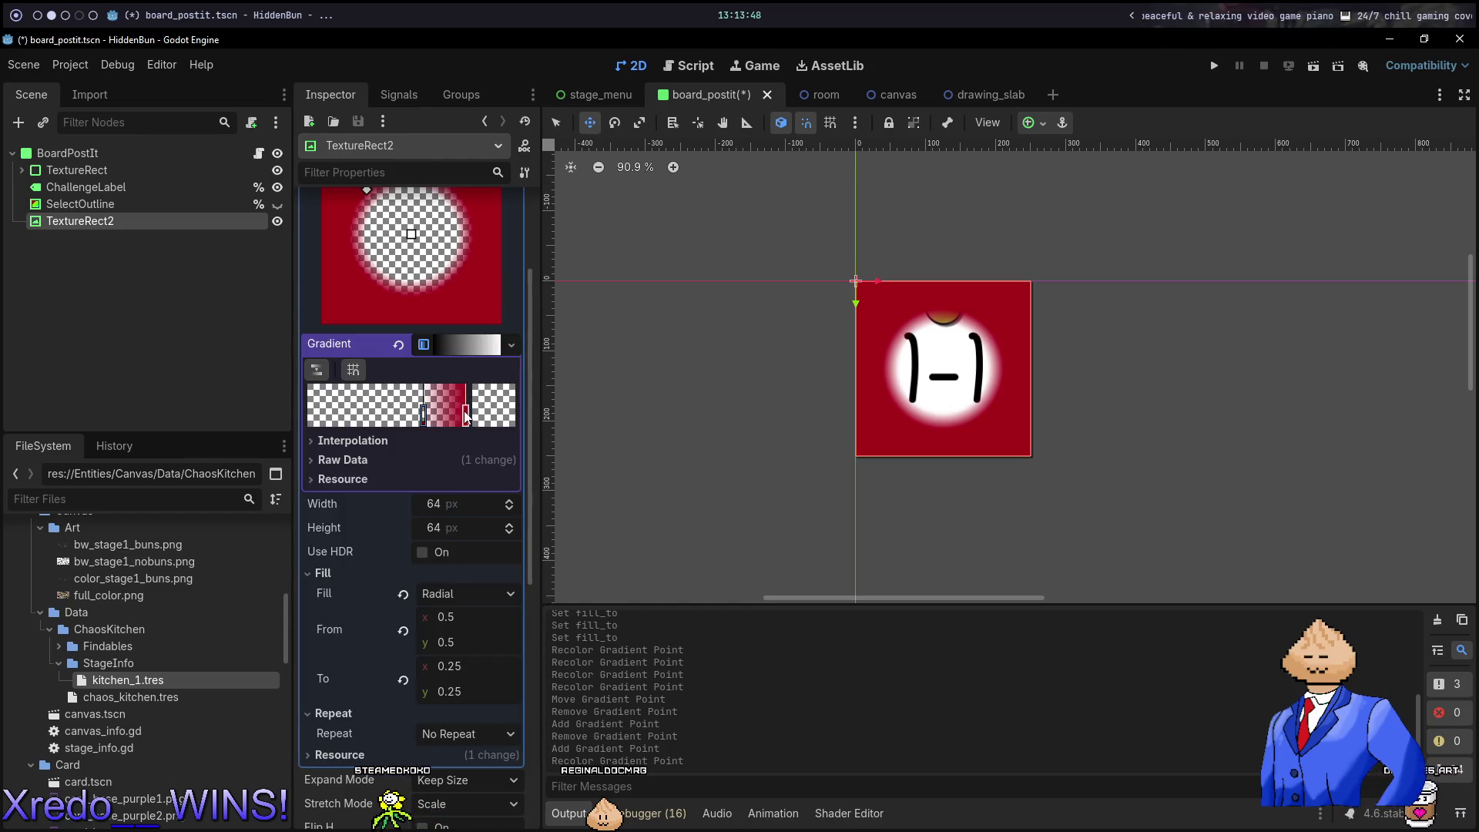
# Step: Shrink the transparent centre and add a transparent white stop at the outer edge
pyautogui.moveTo(466, 416); pyautogui.dragTo(449, 419)
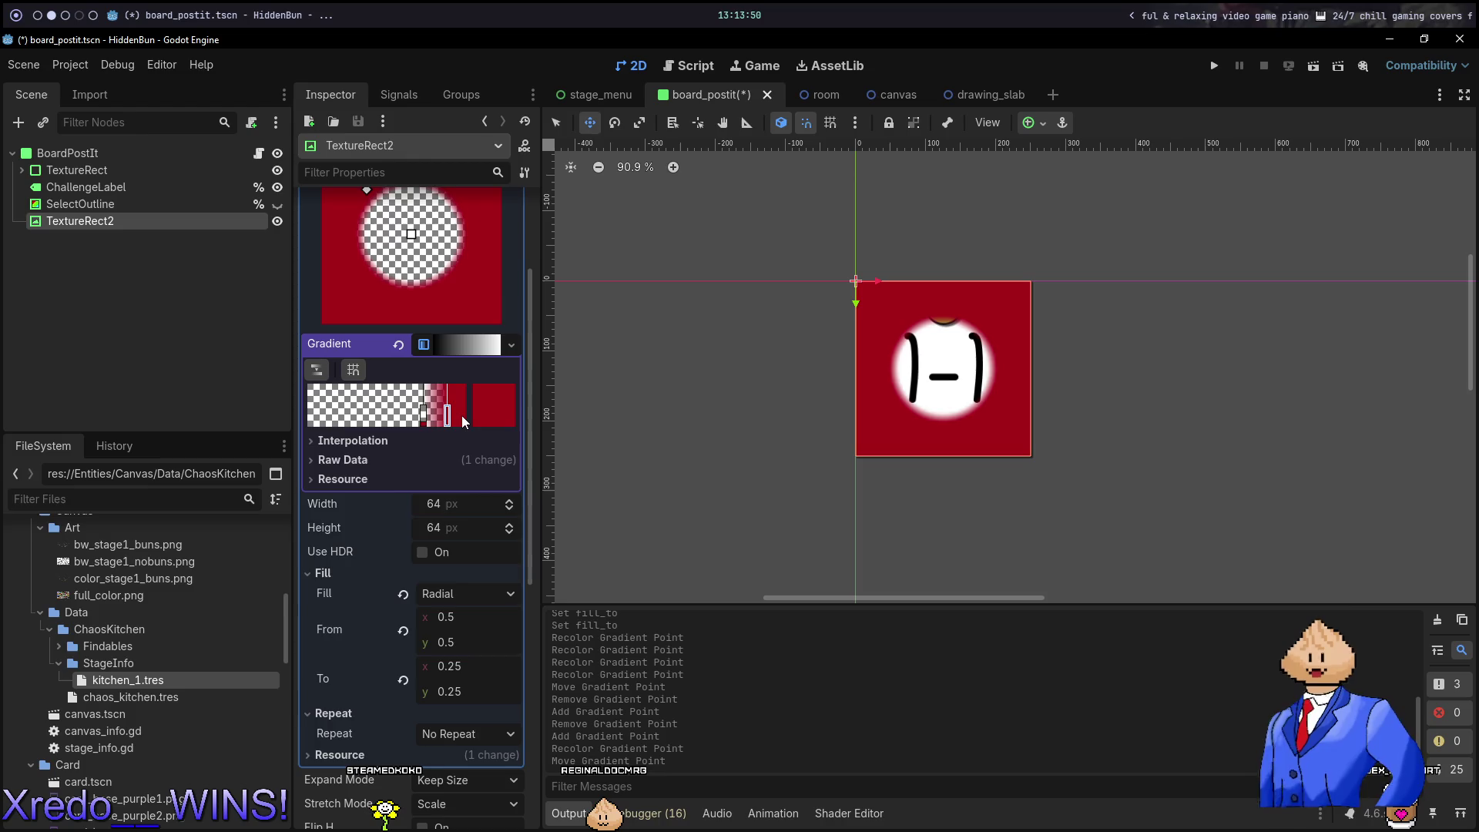
pyautogui.click(459, 416)
pyautogui.click(460, 416)
pyautogui.click(510, 413)
pyautogui.moveTo(529, 499); pyautogui.dragTo(528, 331)
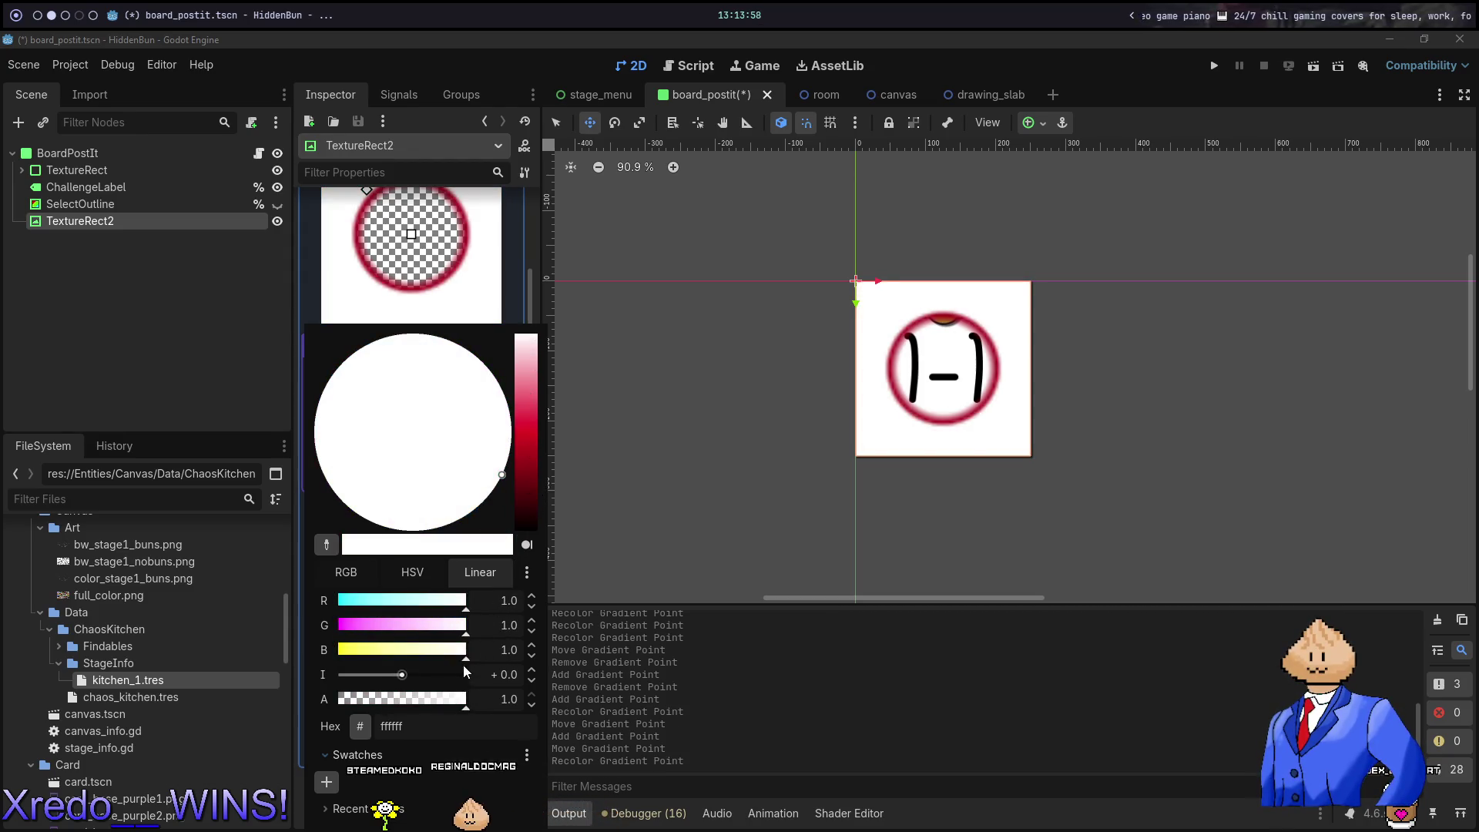
pyautogui.moveTo(451, 696); pyautogui.dragTo(338, 698)
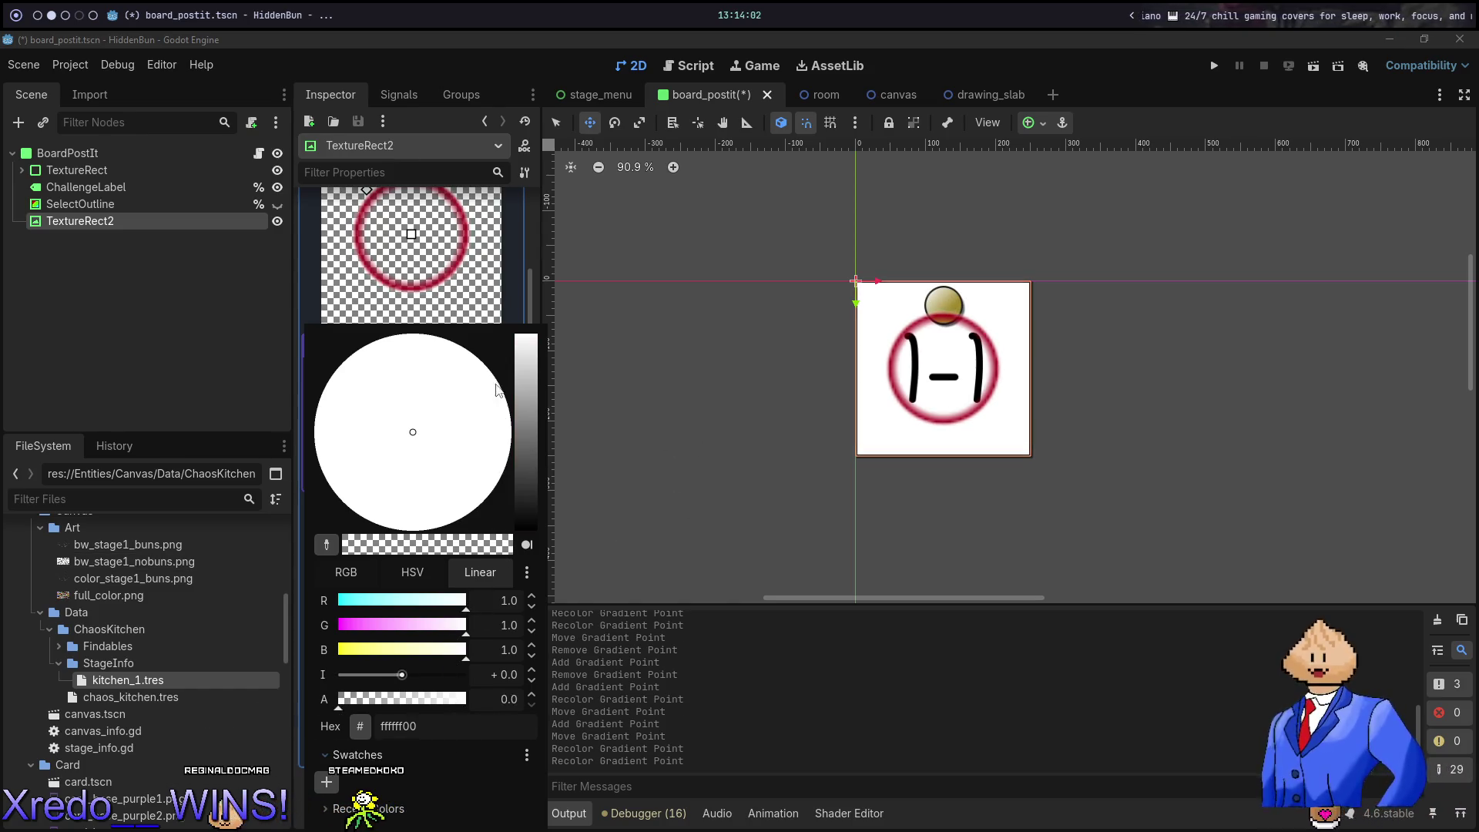
pyautogui.click(530, 293)
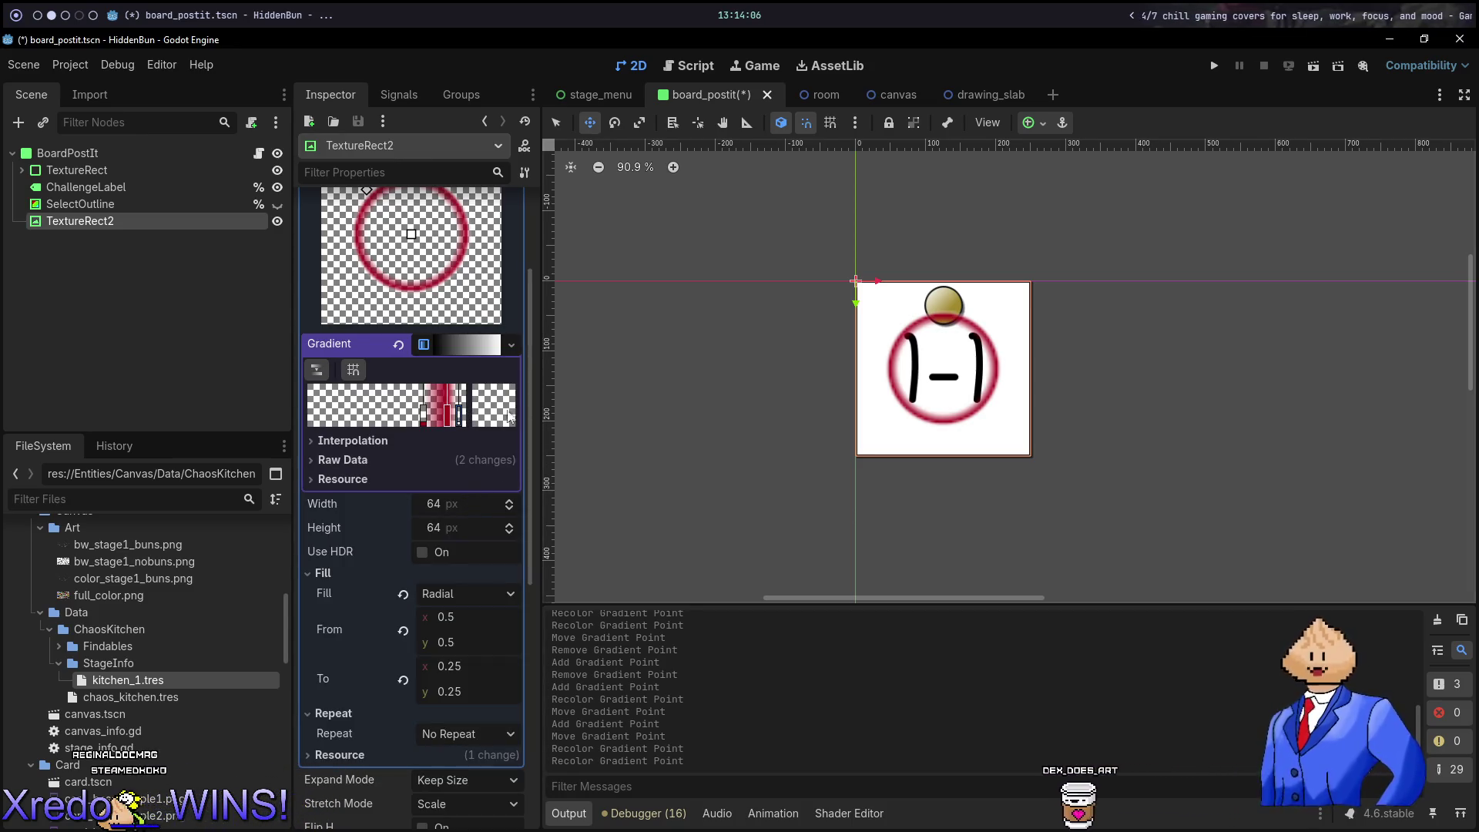
pyautogui.doubleClick(460, 416)
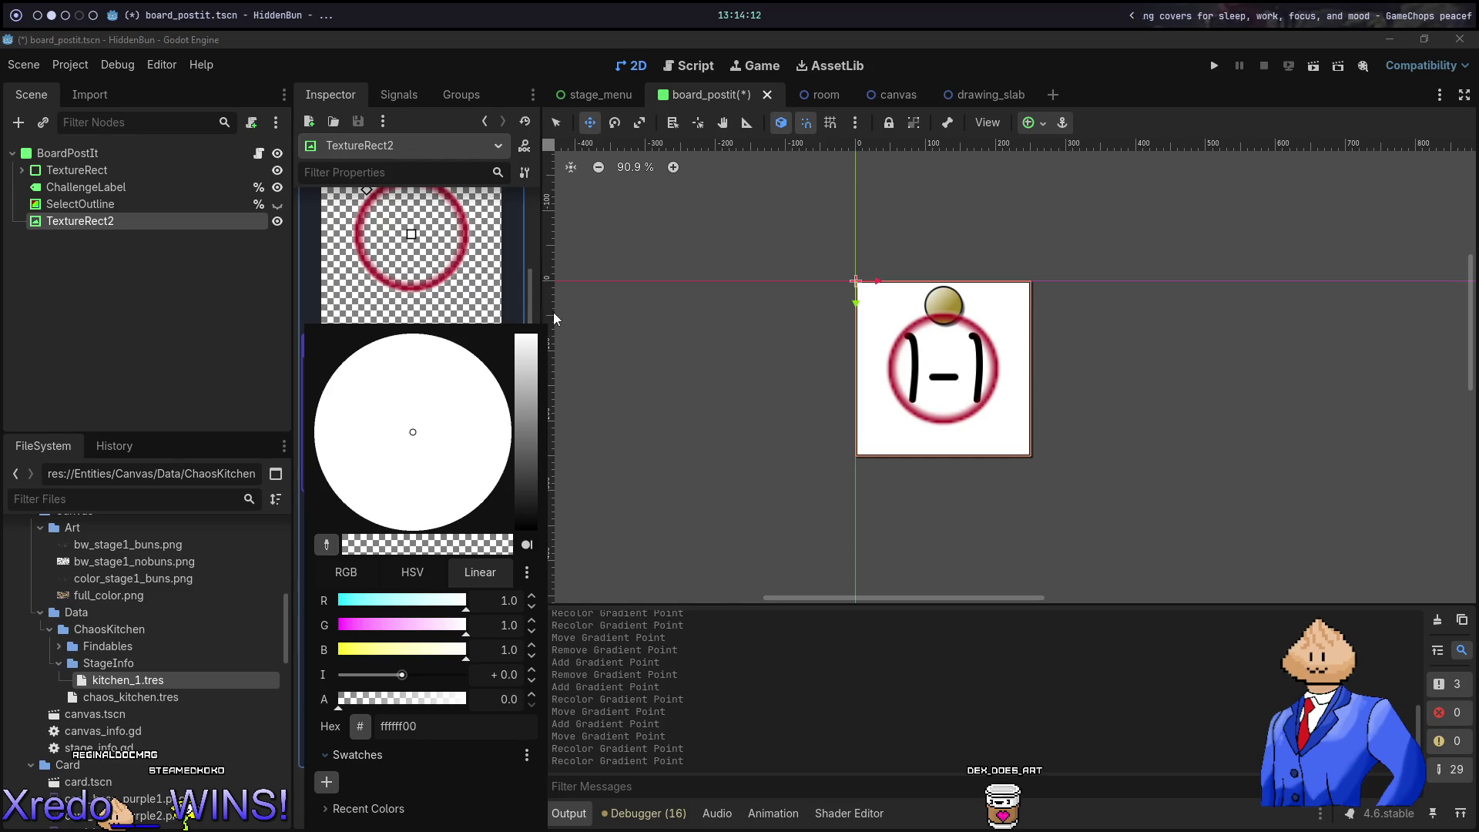
pyautogui.click(526, 294)
# Step: Reselect TextureRect2 and widen the gradient texture to 449 px
pyautogui.click(142, 228)
pyautogui.click(185, 224)
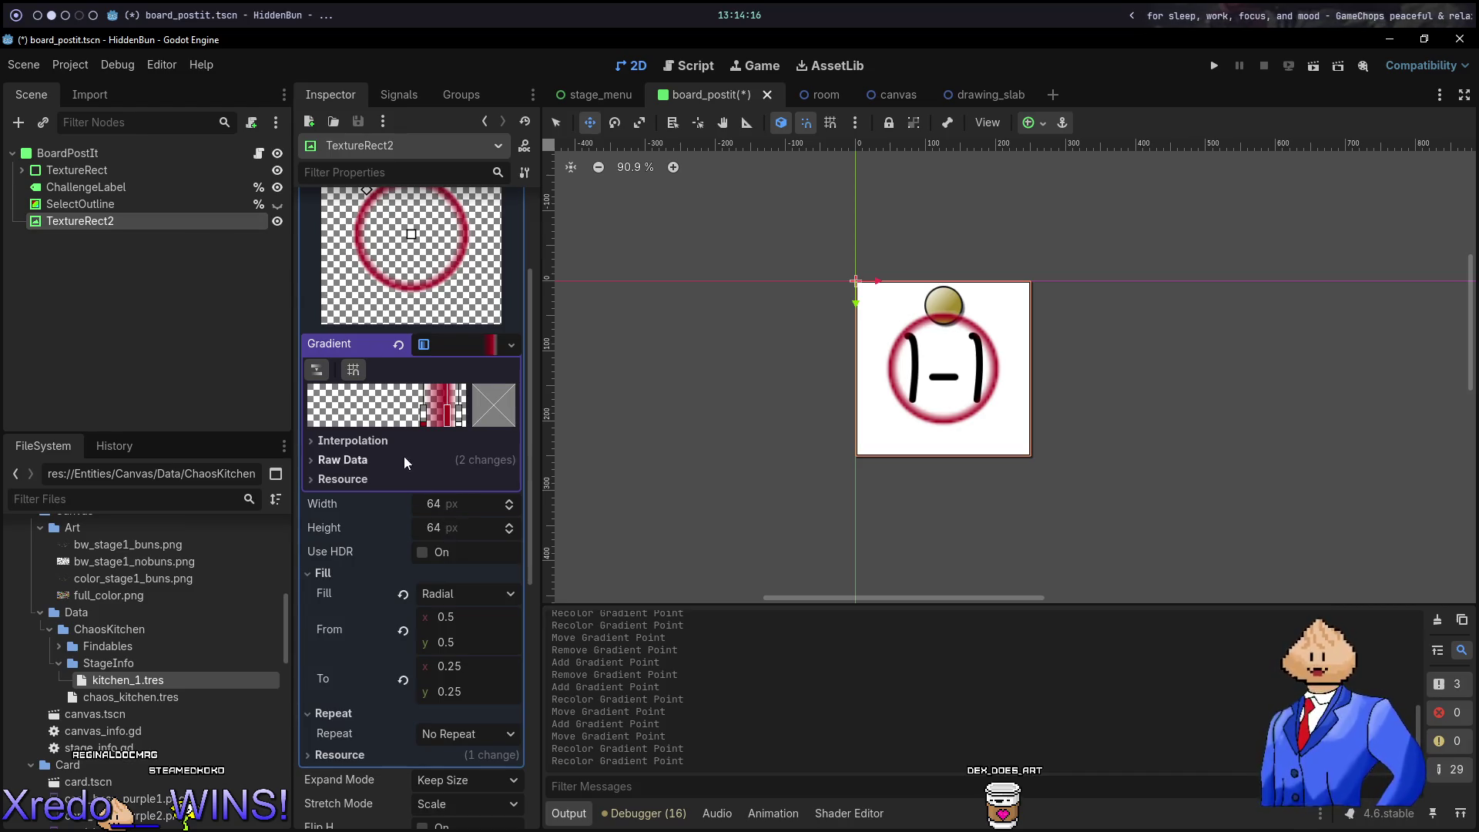
pyautogui.moveTo(442, 505)
pyautogui.mouseDown()
pyautogui.moveTo(578, 505)
pyautogui.moveTo(500, 505)
pyautogui.mouseUp()
# Step: Set the gradient texture size to 400×400 px
pyautogui.click(441, 503)
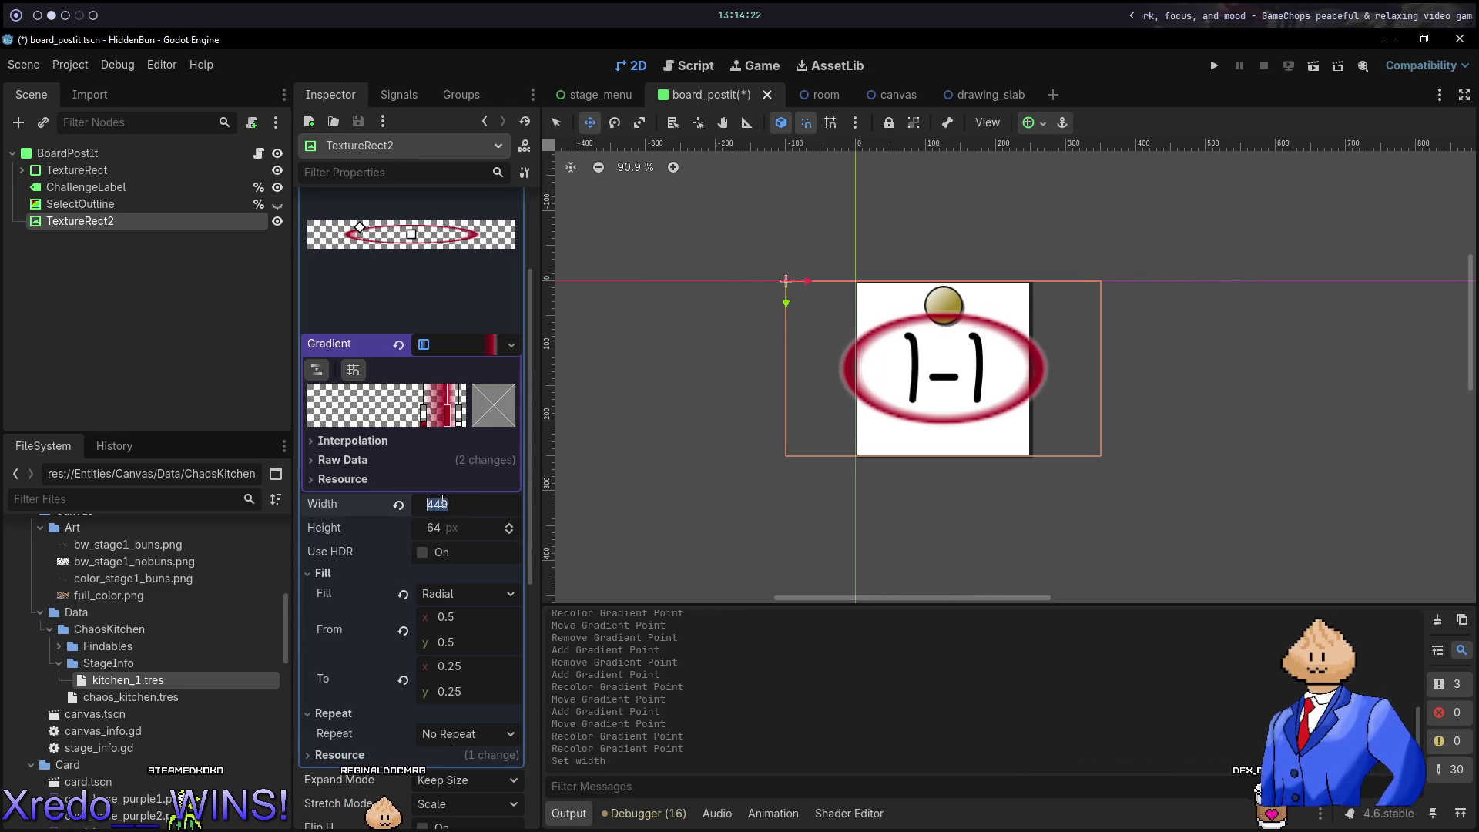
pyautogui.write('300')
pyautogui.press('Return')
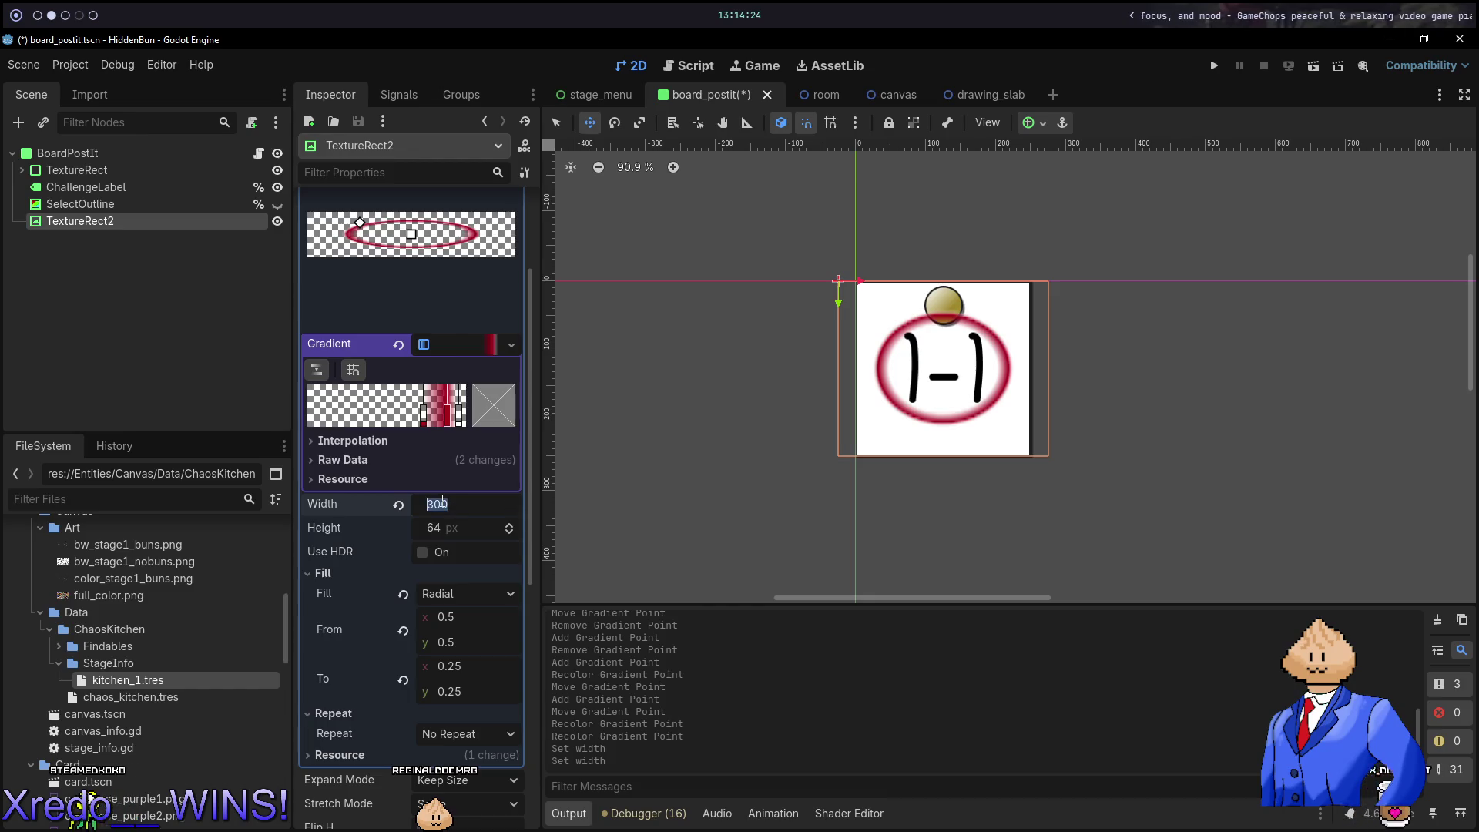
pyautogui.write('0')
pyautogui.press('Tab')
pyautogui.press('Return')
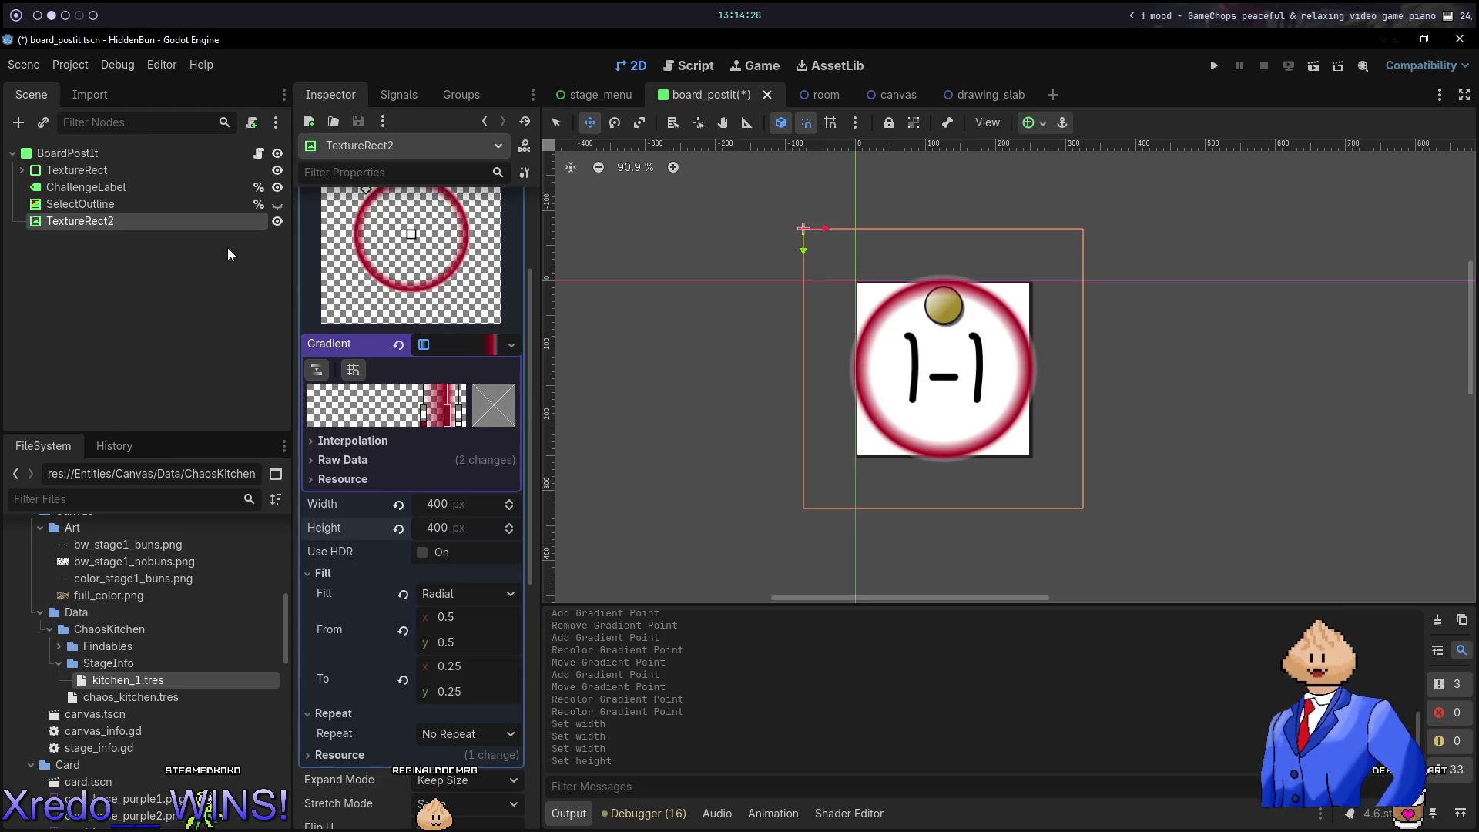
# Step: Turn the outer gradient stops black
pyautogui.click(460, 413)
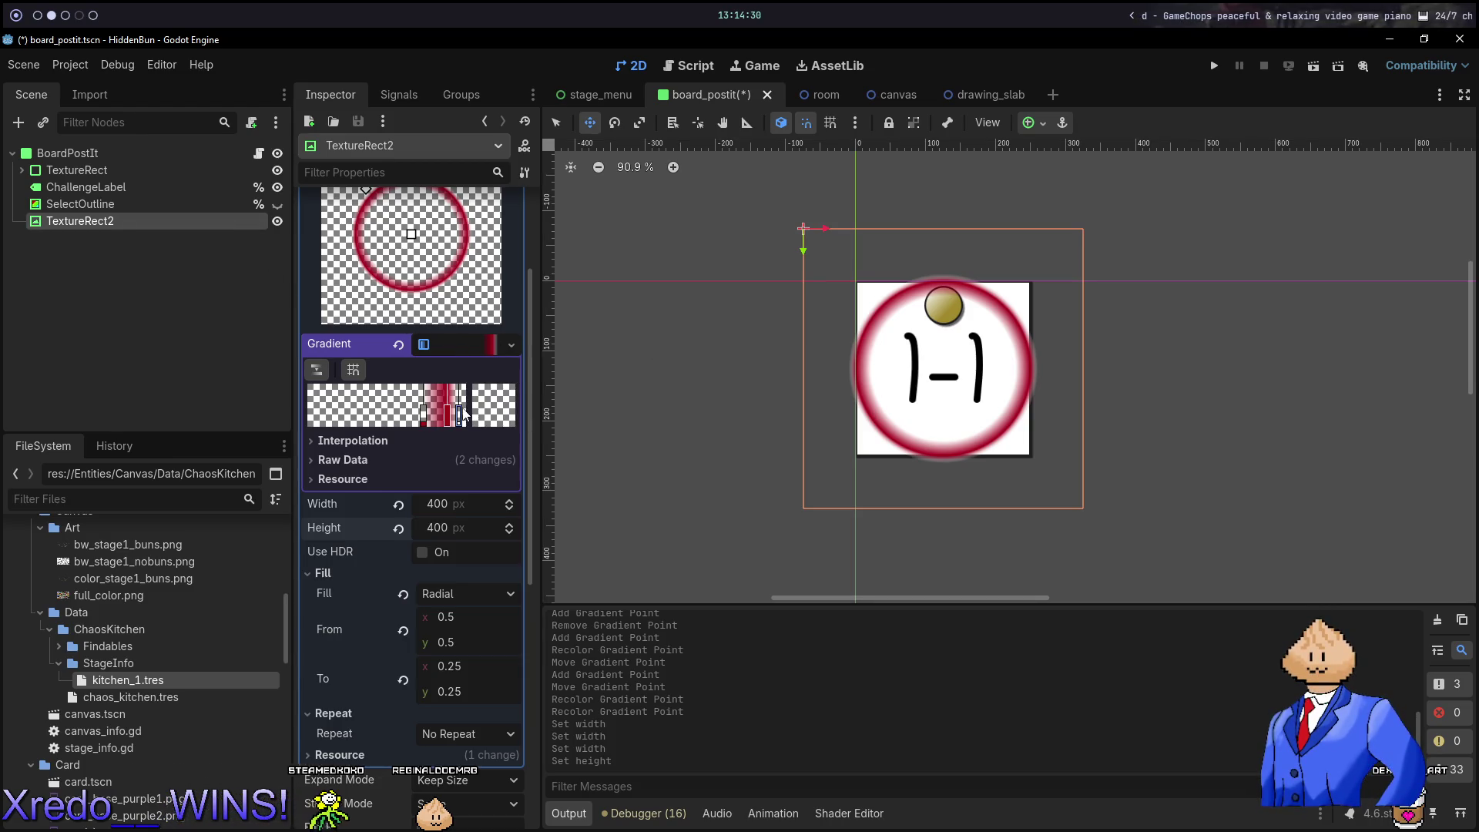
pyautogui.doubleClick(459, 414)
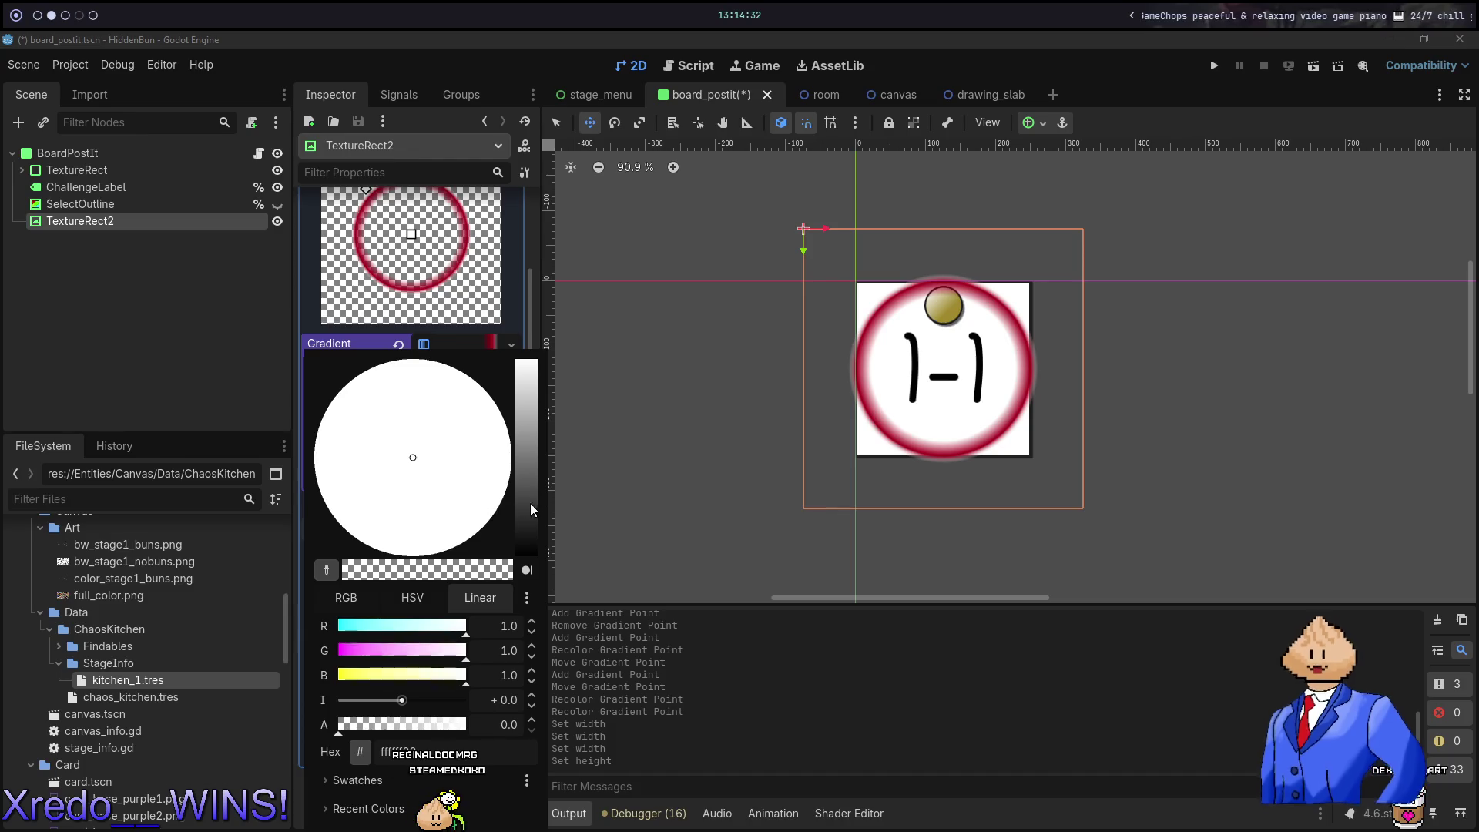
pyautogui.moveTo(535, 509); pyautogui.dragTo(535, 558)
pyautogui.click(521, 320)
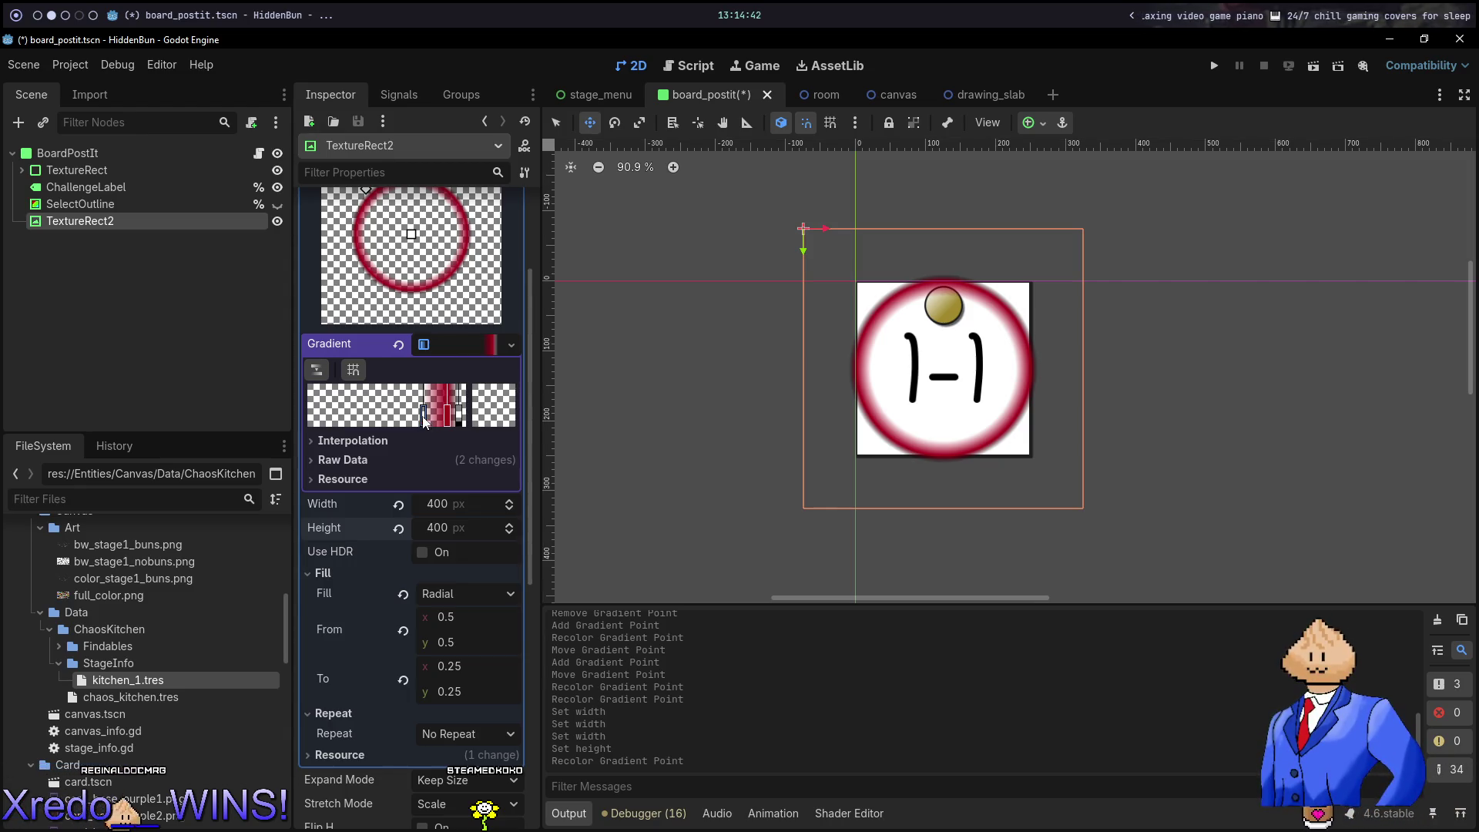
pyautogui.doubleClick(507, 418)
pyautogui.moveTo(524, 525); pyautogui.dragTo(526, 553)
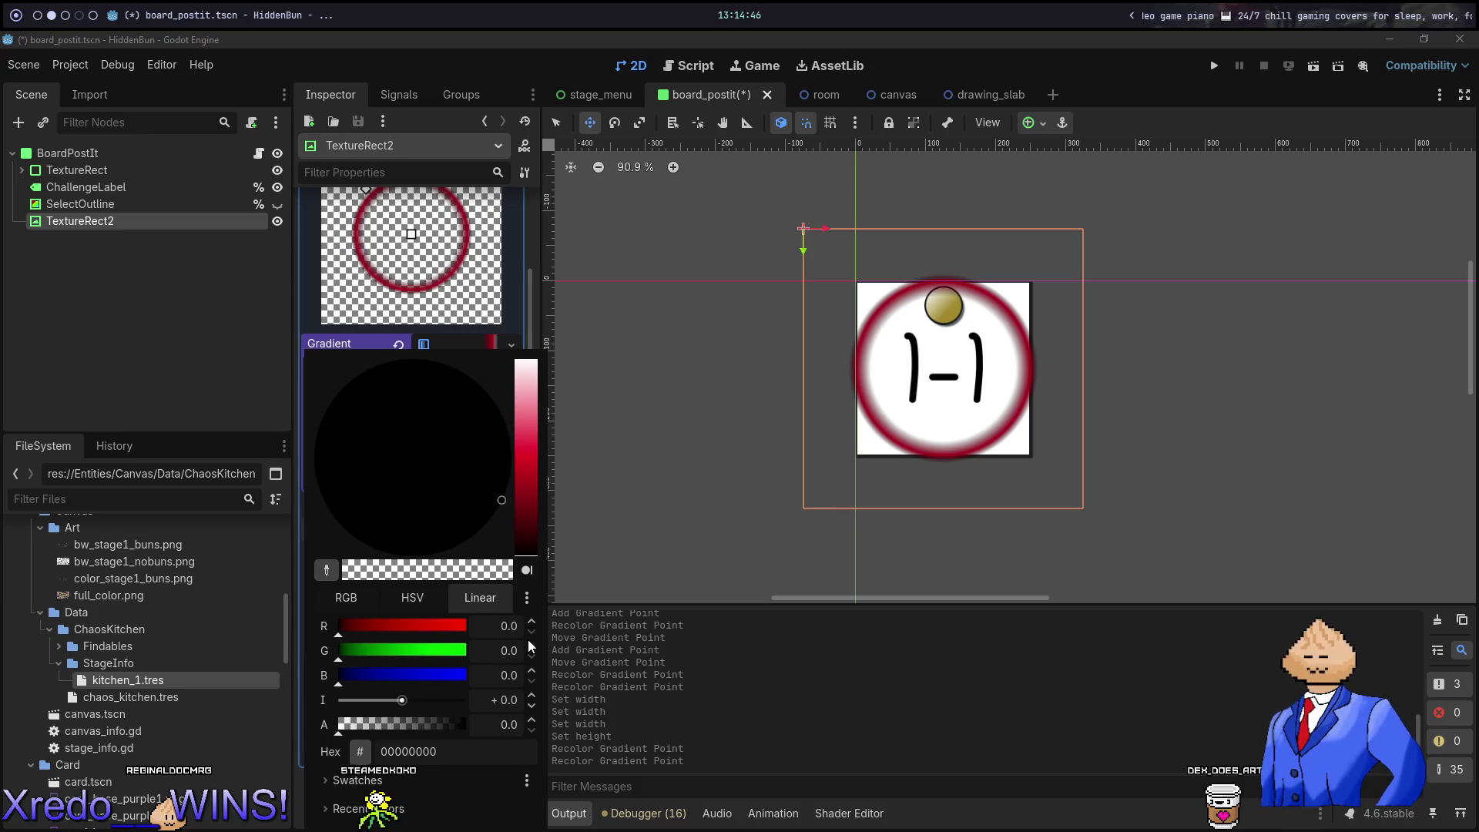
pyautogui.click(561, 345)
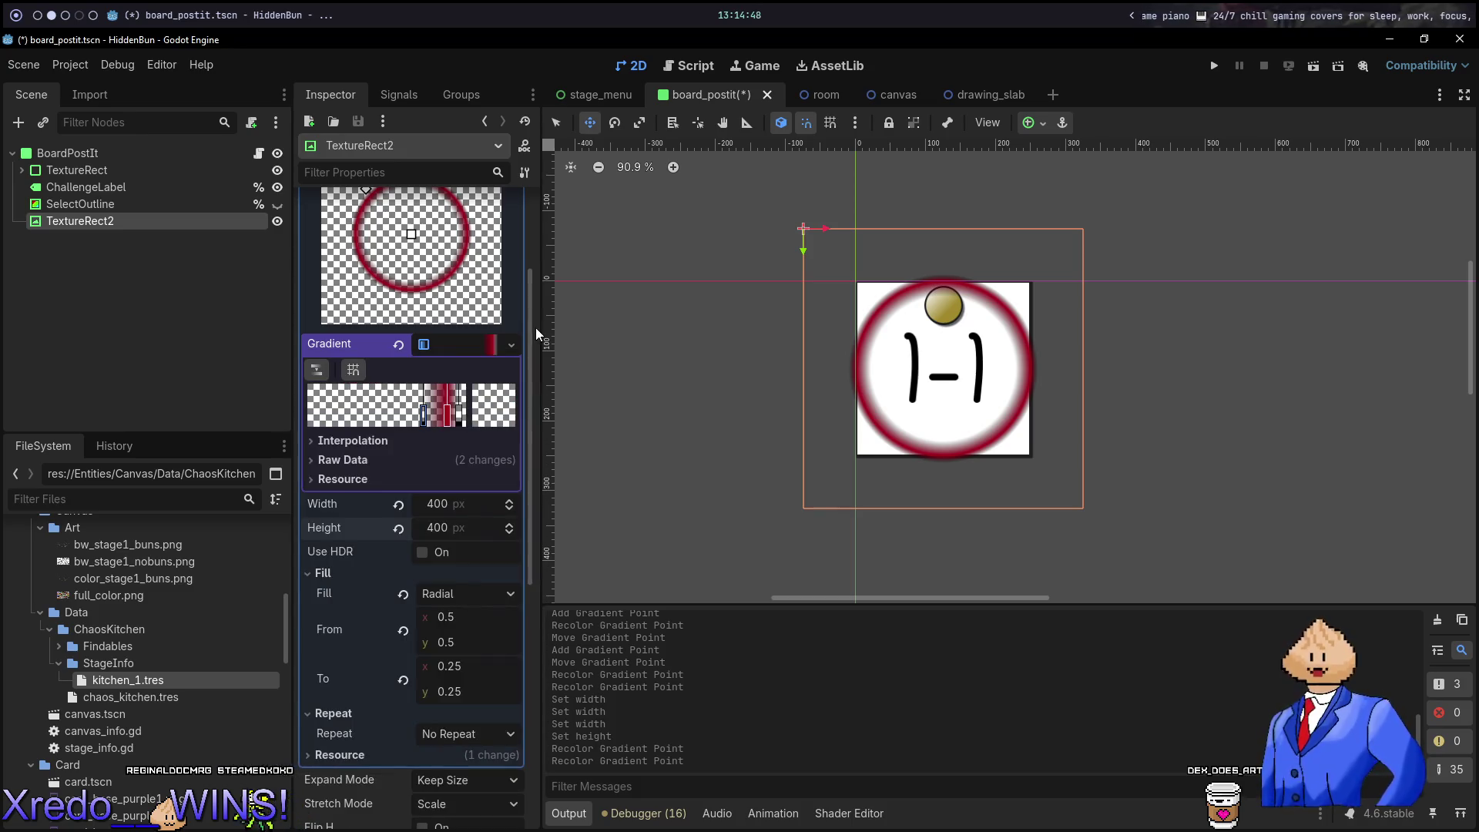
# Step: Move the inner red point outward to thin the ring, then save board_postit.tscn
pyautogui.scroll(3, 480, 409)
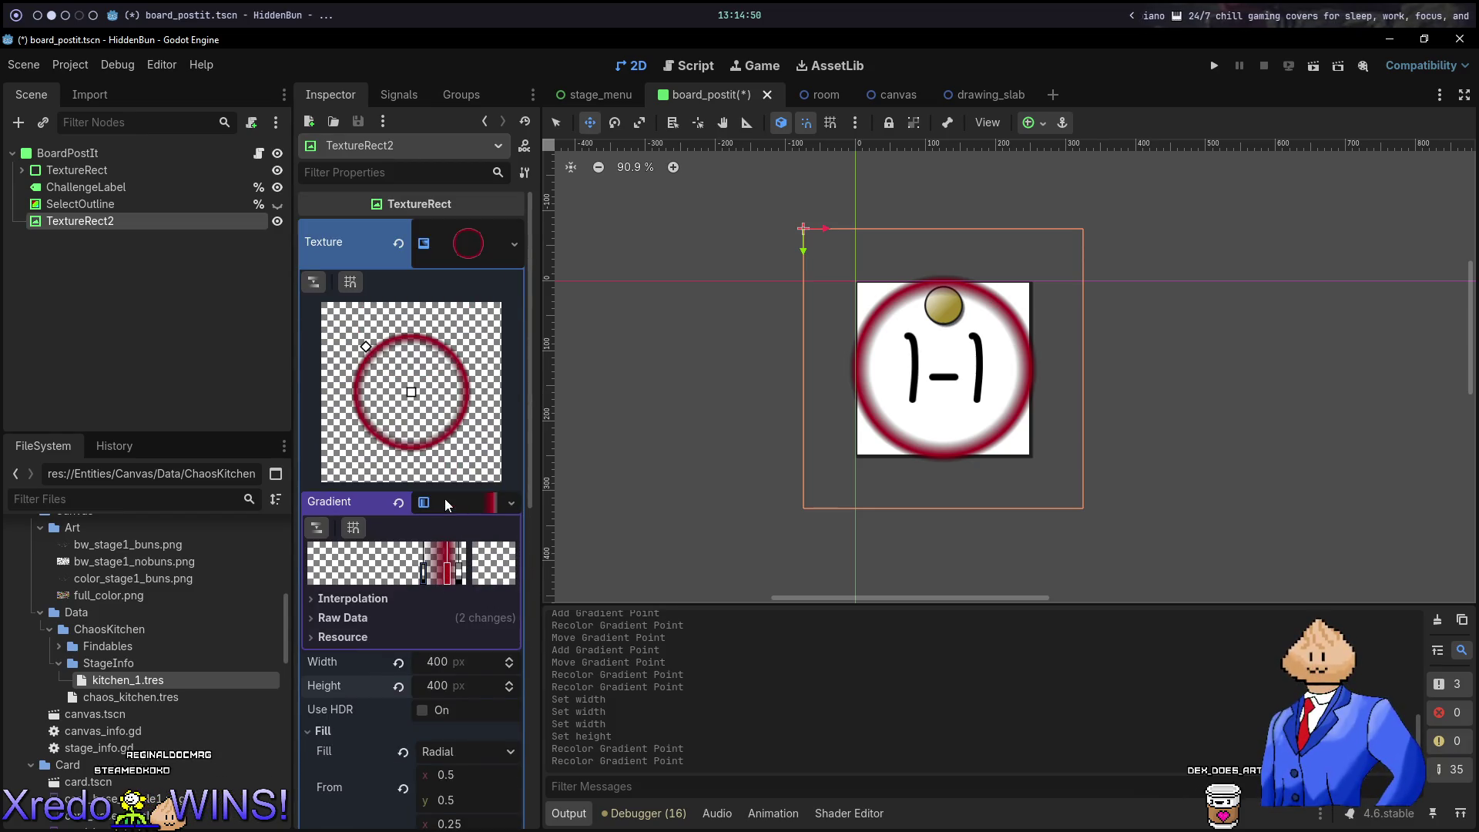
pyautogui.click(447, 570)
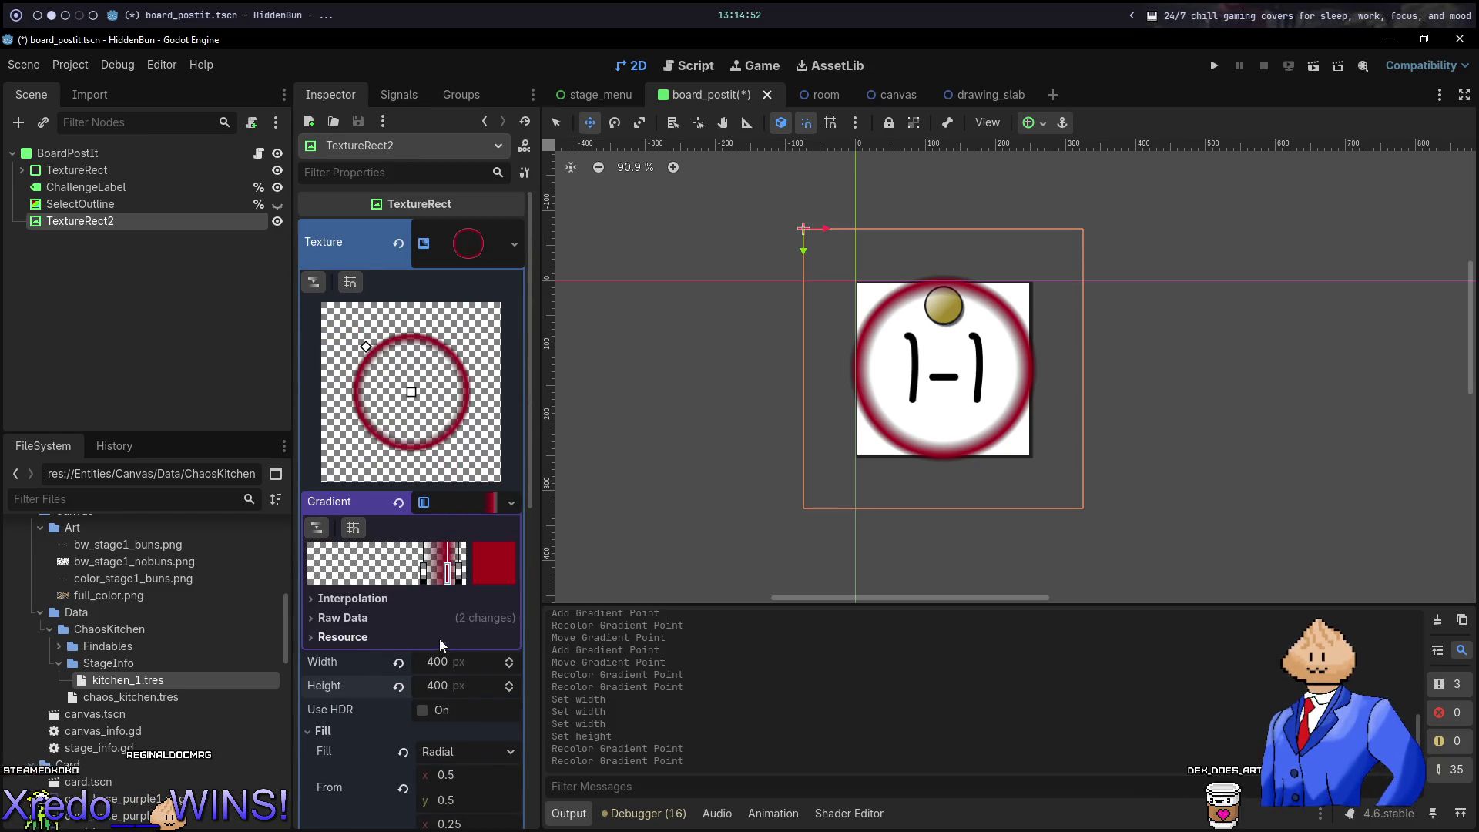
pyautogui.click(413, 620)
pyautogui.click(412, 620)
pyautogui.moveTo(428, 582); pyautogui.dragTo(457, 580)
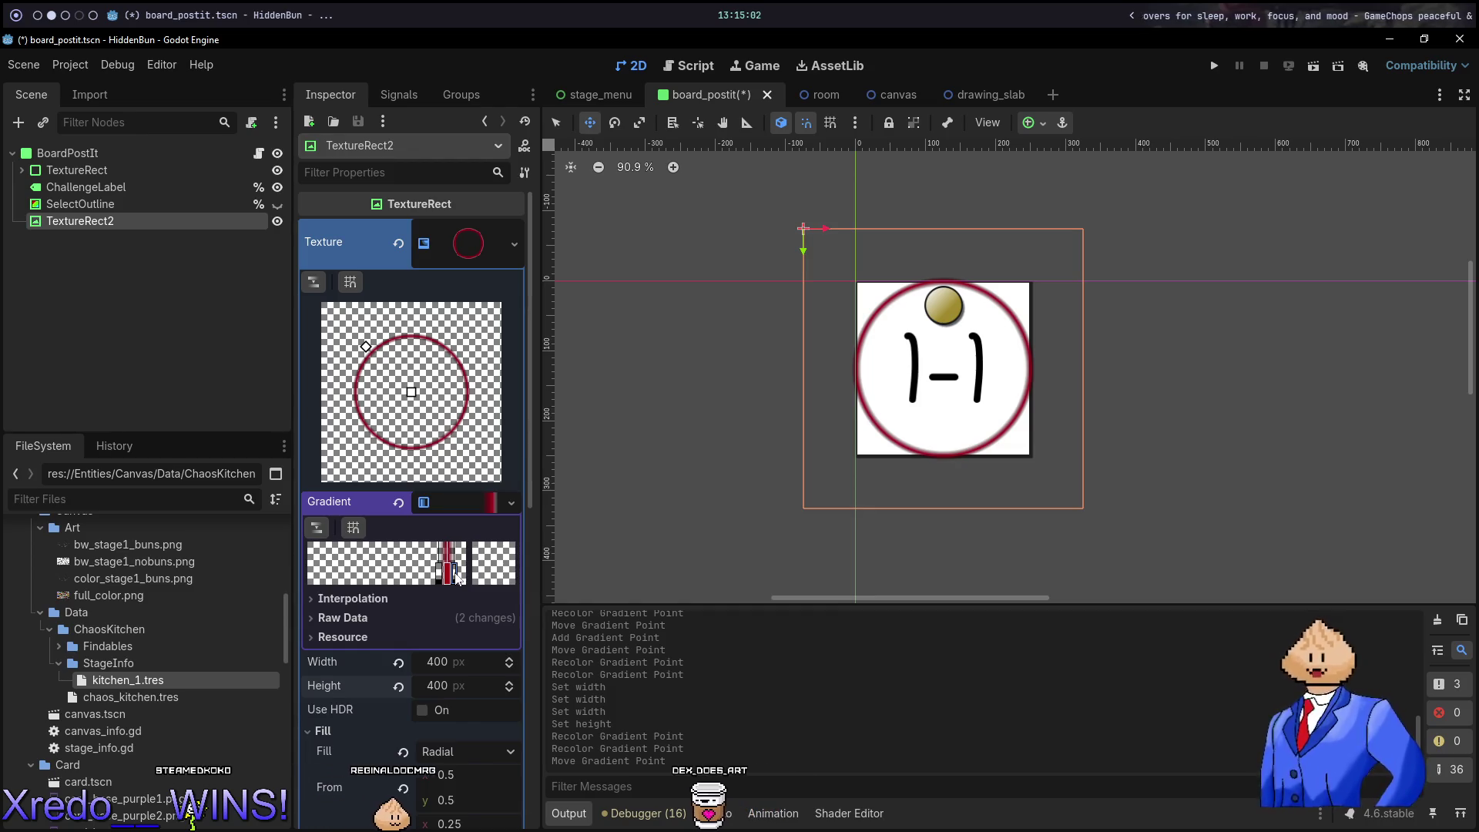
pyautogui.hotkey('ctrl', 's')
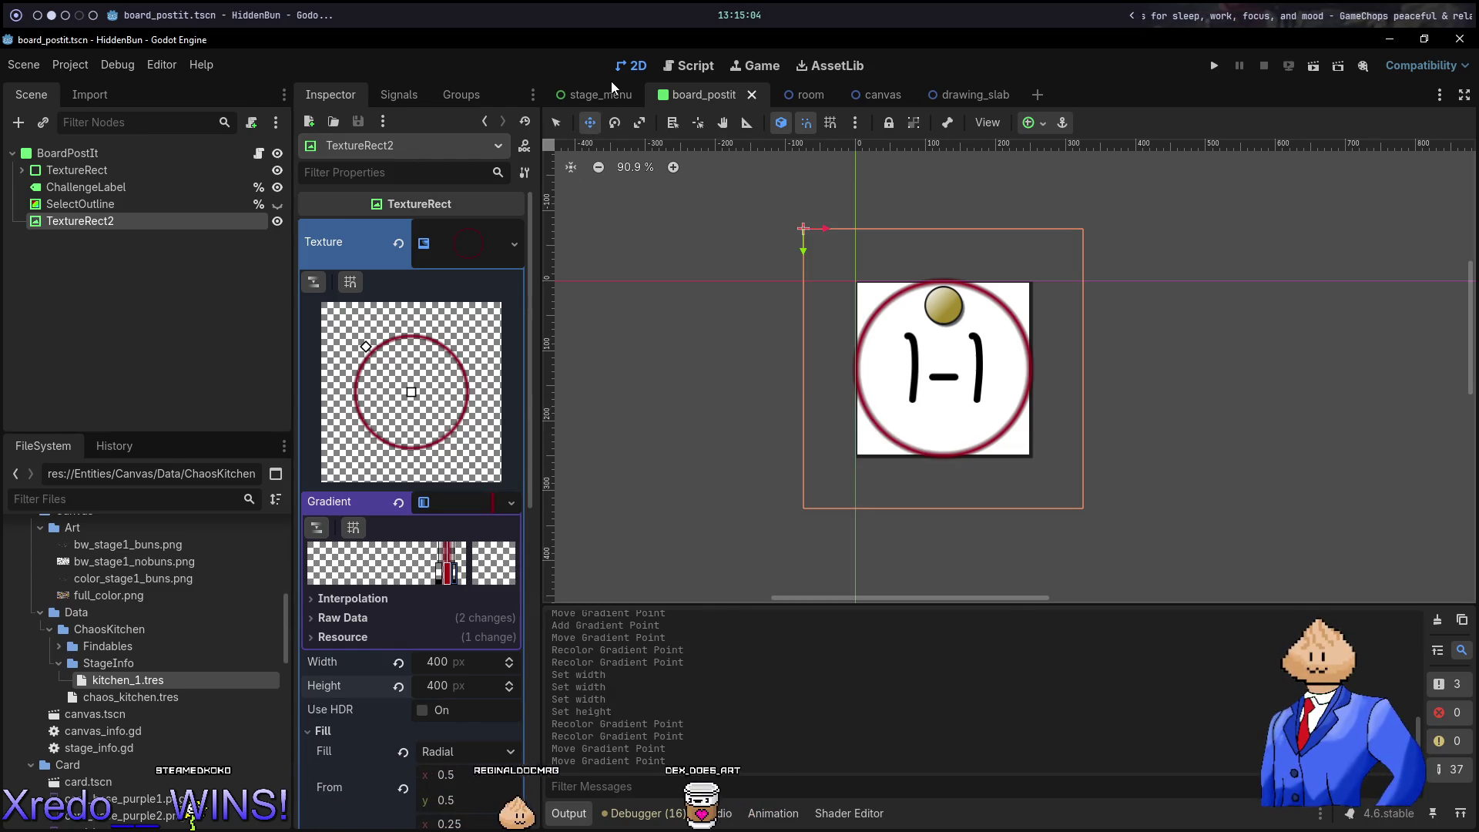
# Step: Preview the post-it board by running the stage_menu scene, then stop it
pyautogui.click(606, 95)
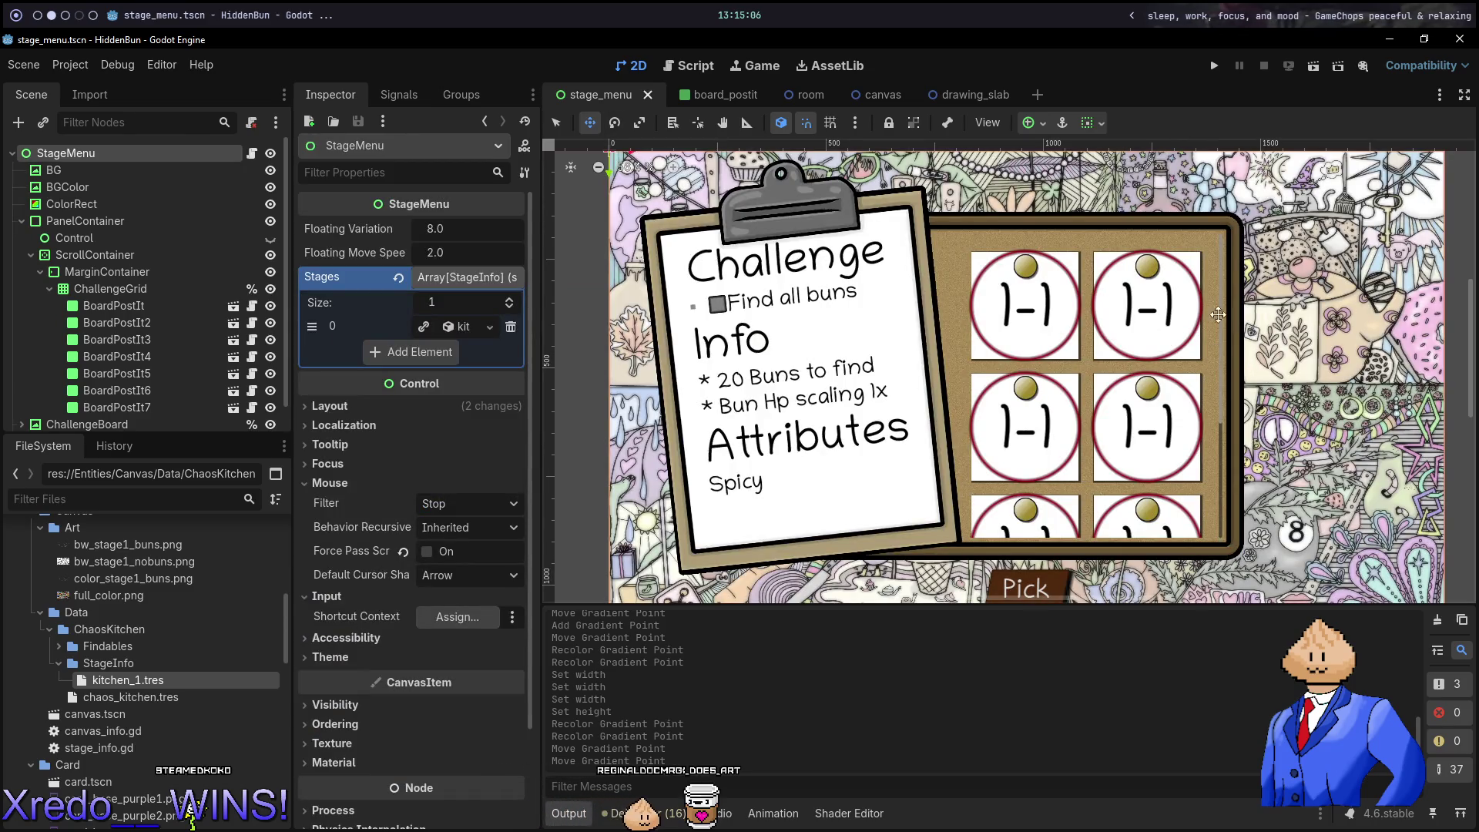
pyautogui.press('F6')
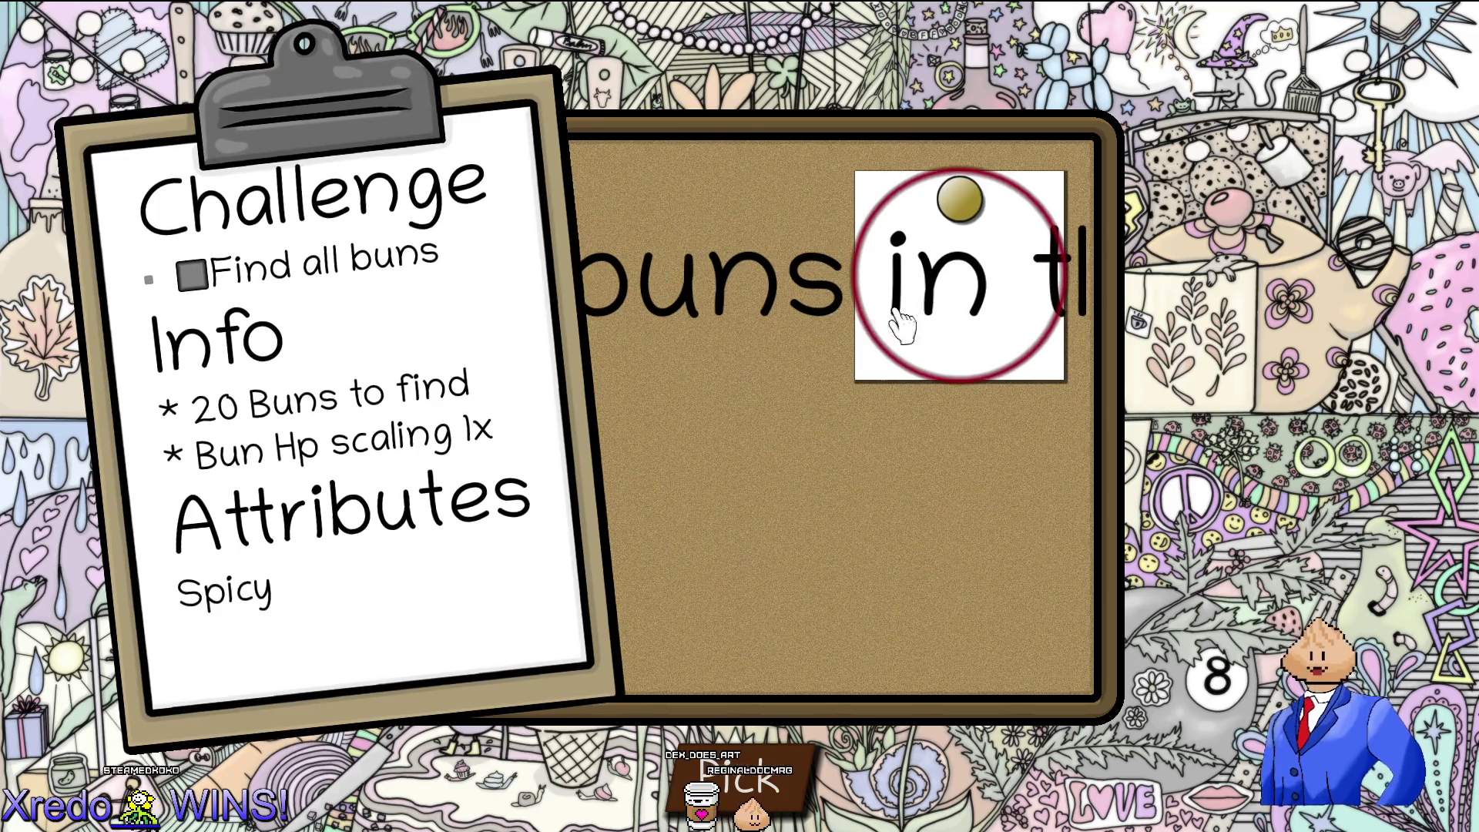
pyautogui.press('F8')
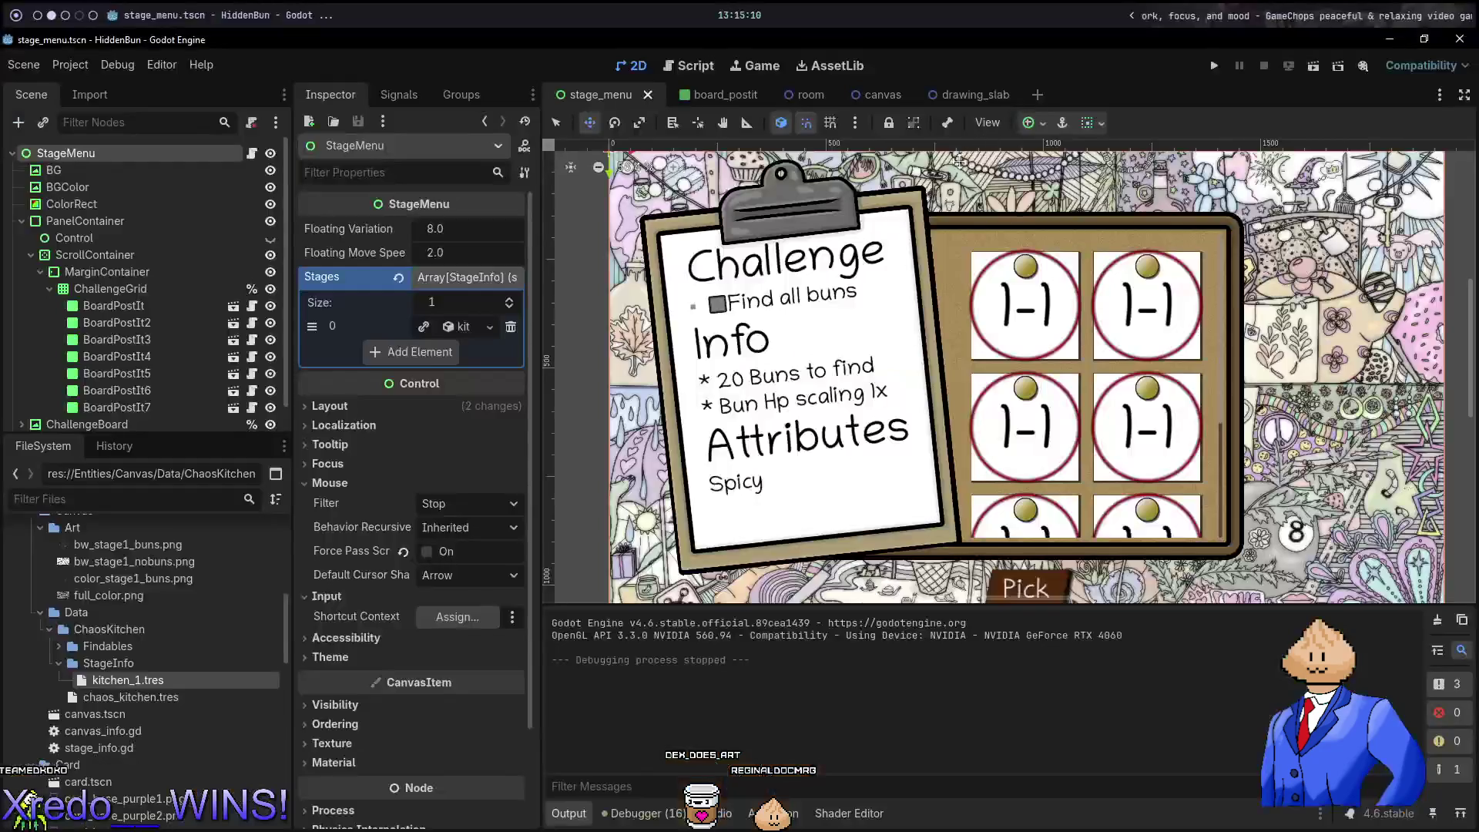
# Step: In board_postit, rename TextureRect2 to SelectOutline2, hide it, and save the scene
pyautogui.click(726, 95)
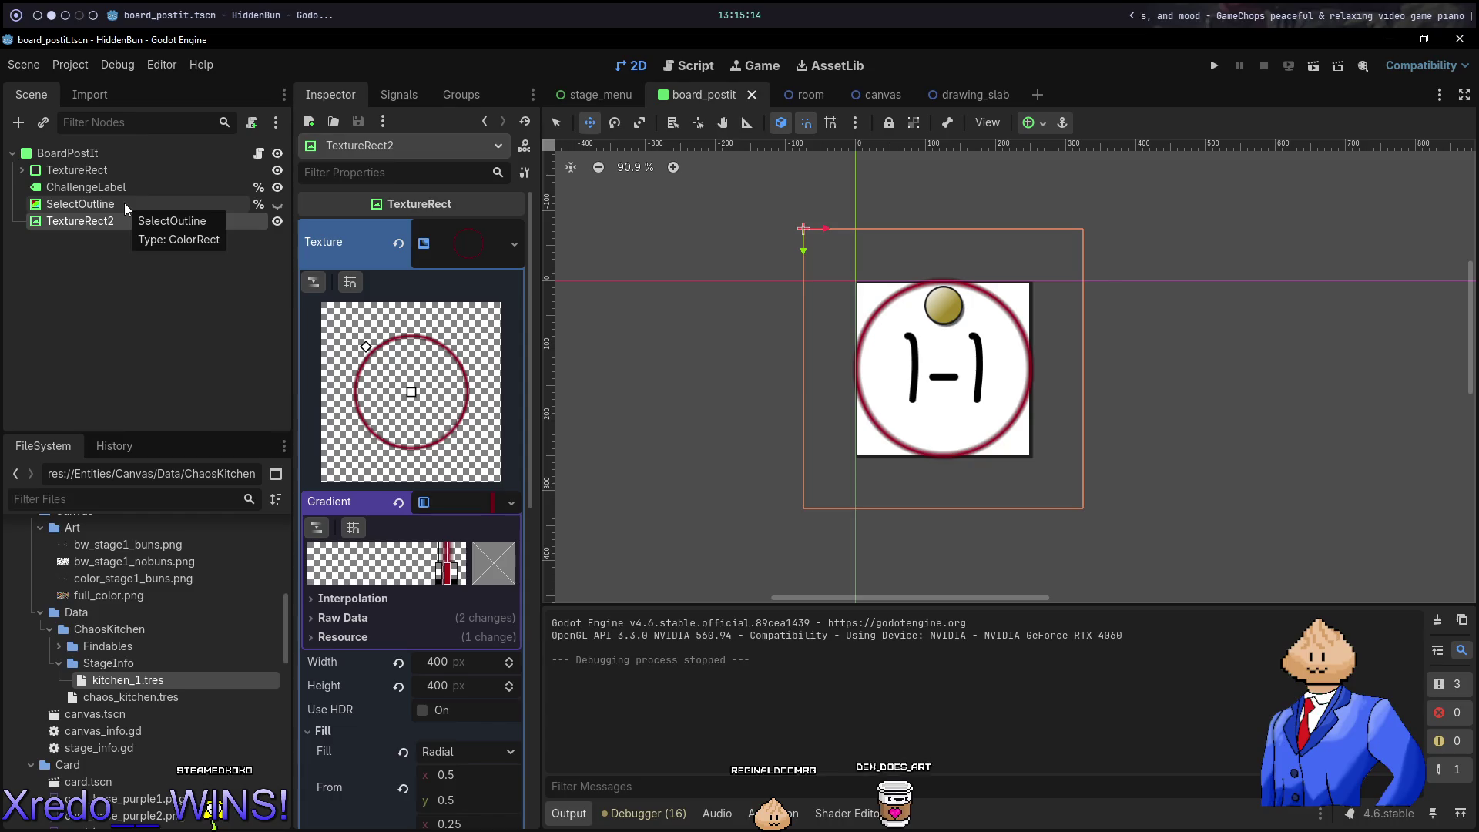
pyautogui.doubleClick(114, 221)
pyautogui.write('SelectOutline2')
pyautogui.press('Return')
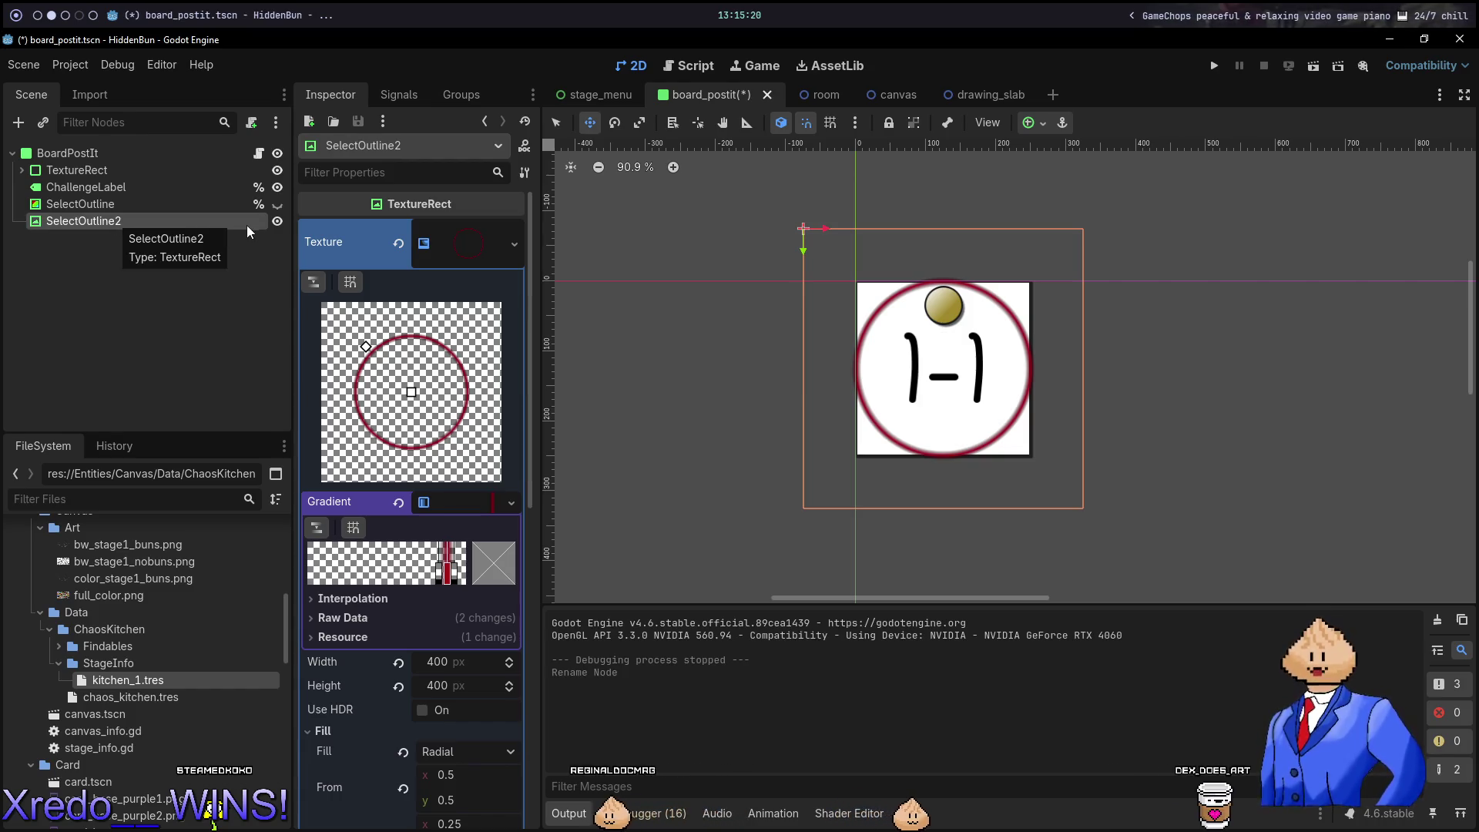
pyautogui.click(277, 221)
pyautogui.hotkey('ctrl', 's')
pyautogui.hotkey('ctrl', 'F3')
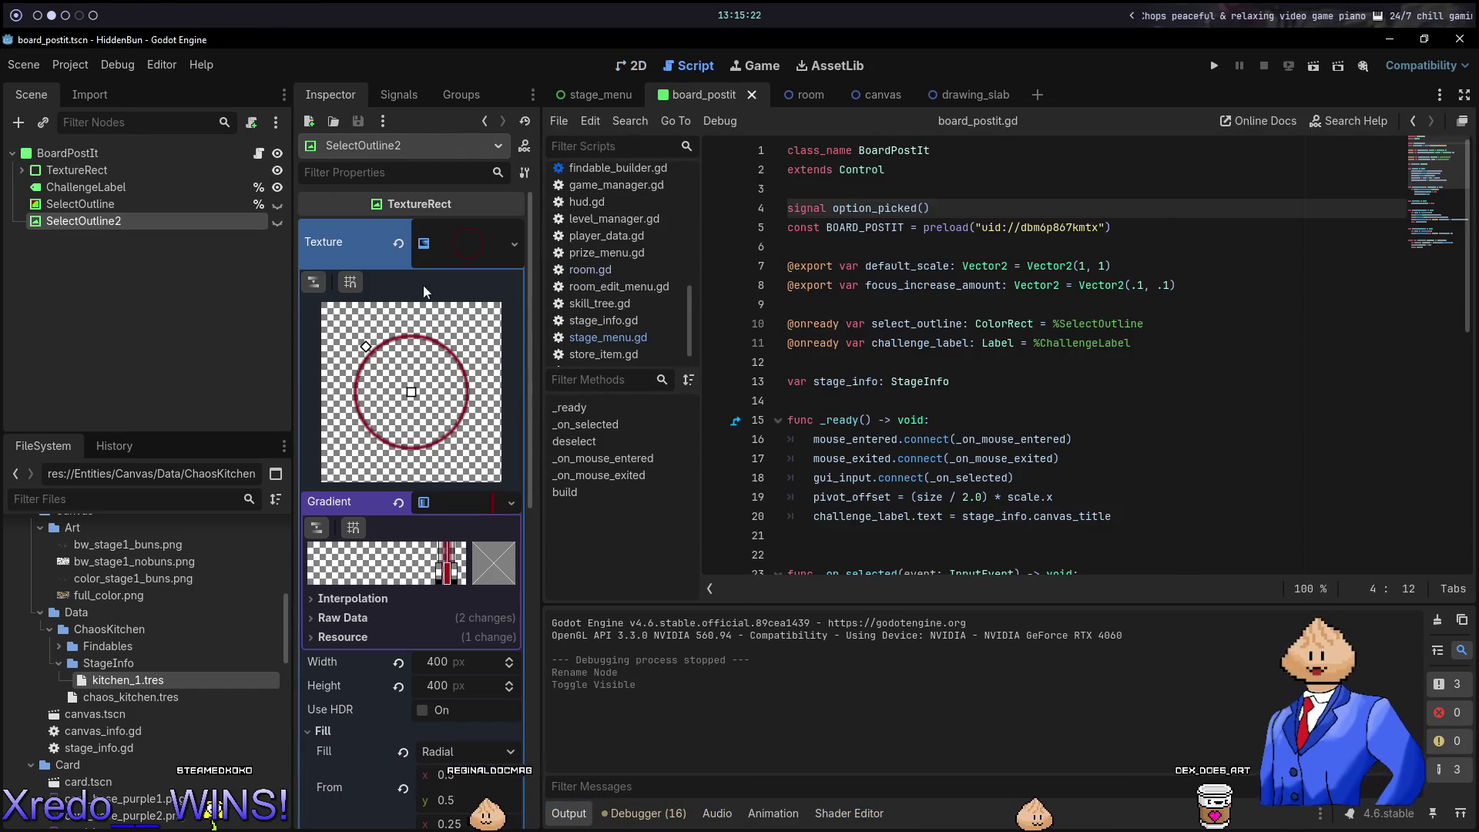
pyautogui.moveTo(100, 226)
pyautogui.mouseDown()
pyautogui.moveTo(283, 211)
pyautogui.moveTo(817, 346)
pyautogui.moveTo(864, 311)
pyautogui.mouseUp()
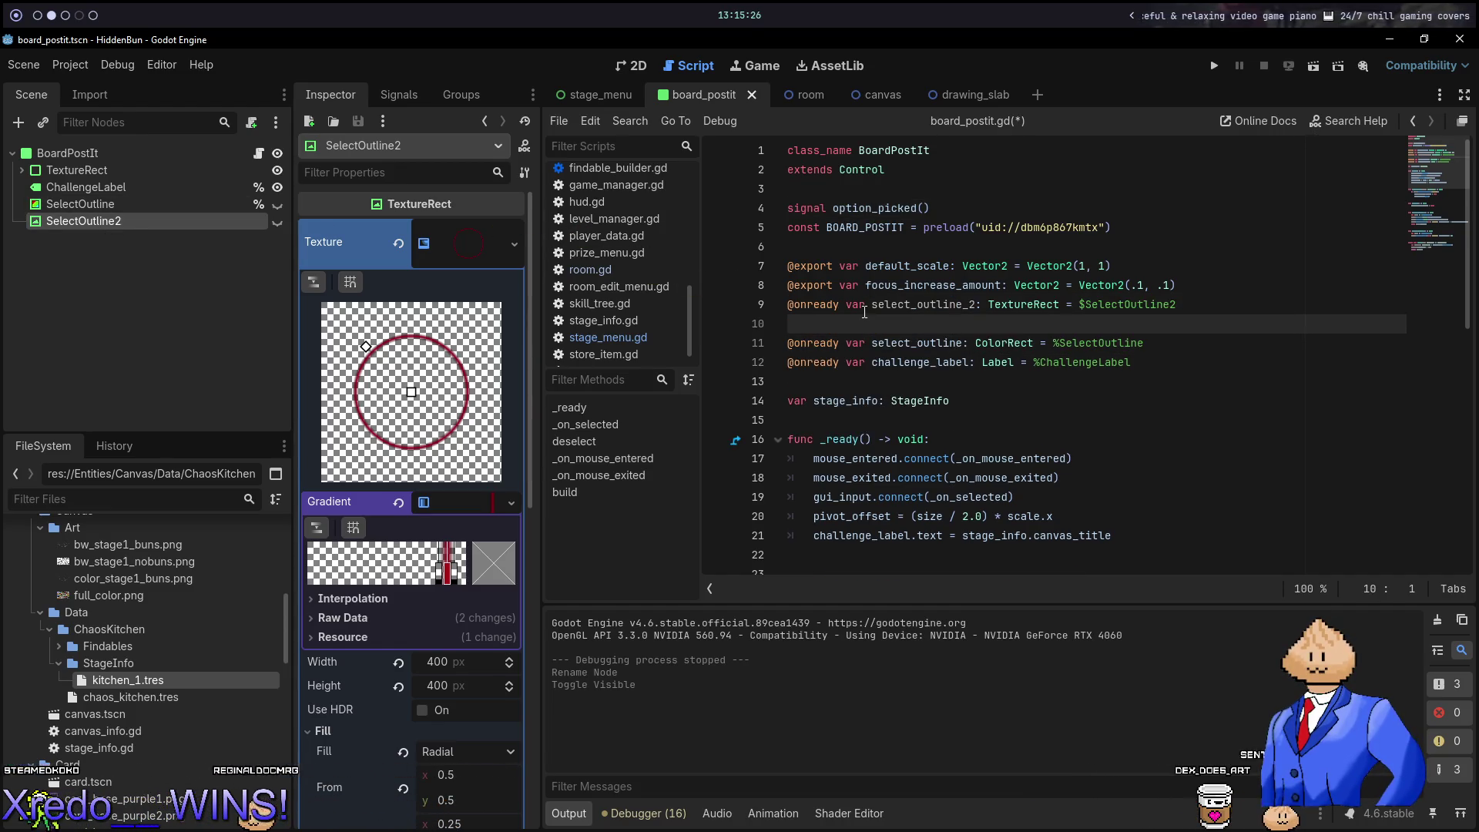
pyautogui.press('Up')
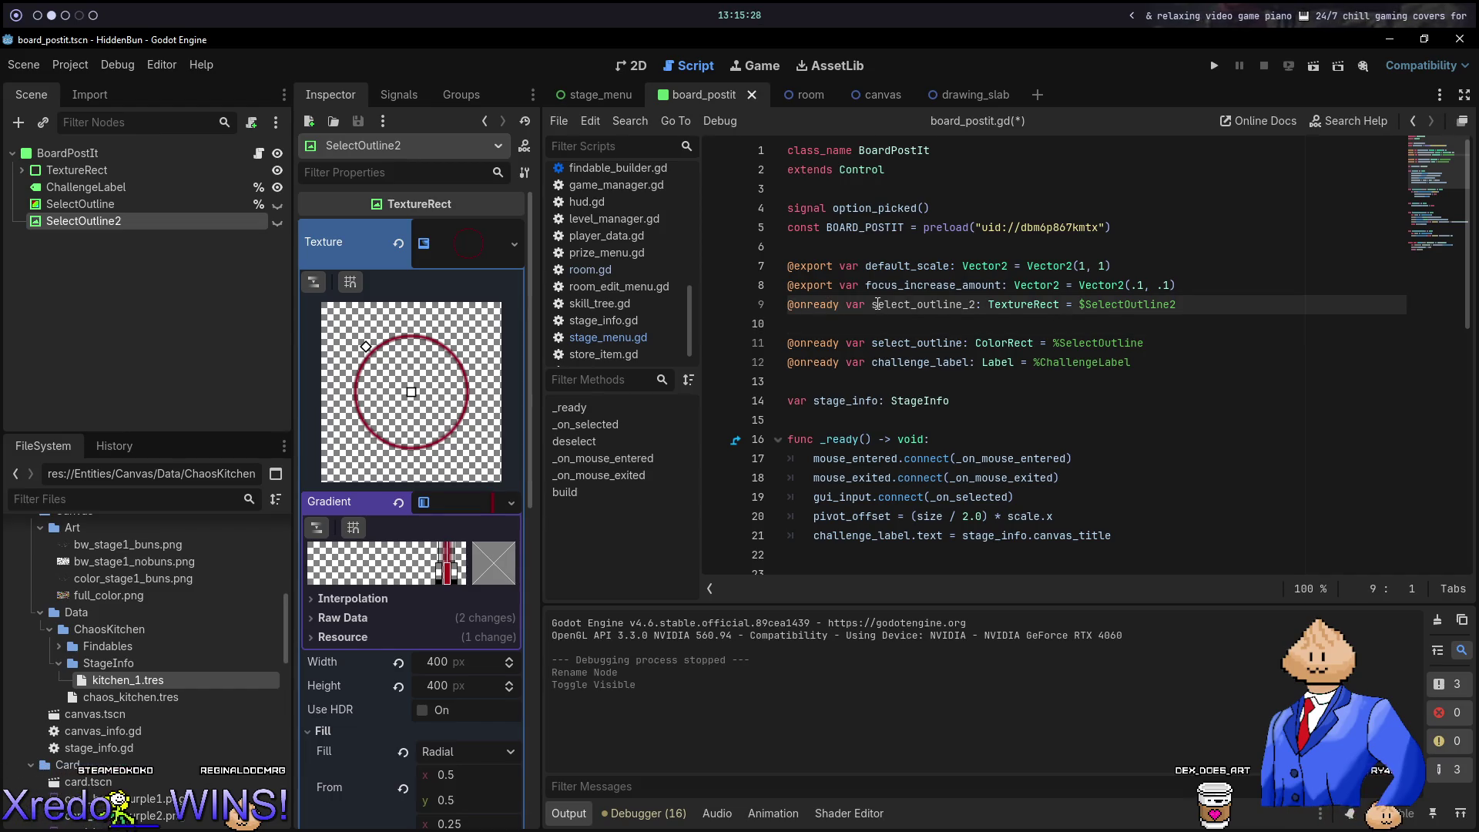
pyautogui.hotkey('alt', 'Down')
pyautogui.press('Down')
pyautogui.hotkey('ctrl', 's')
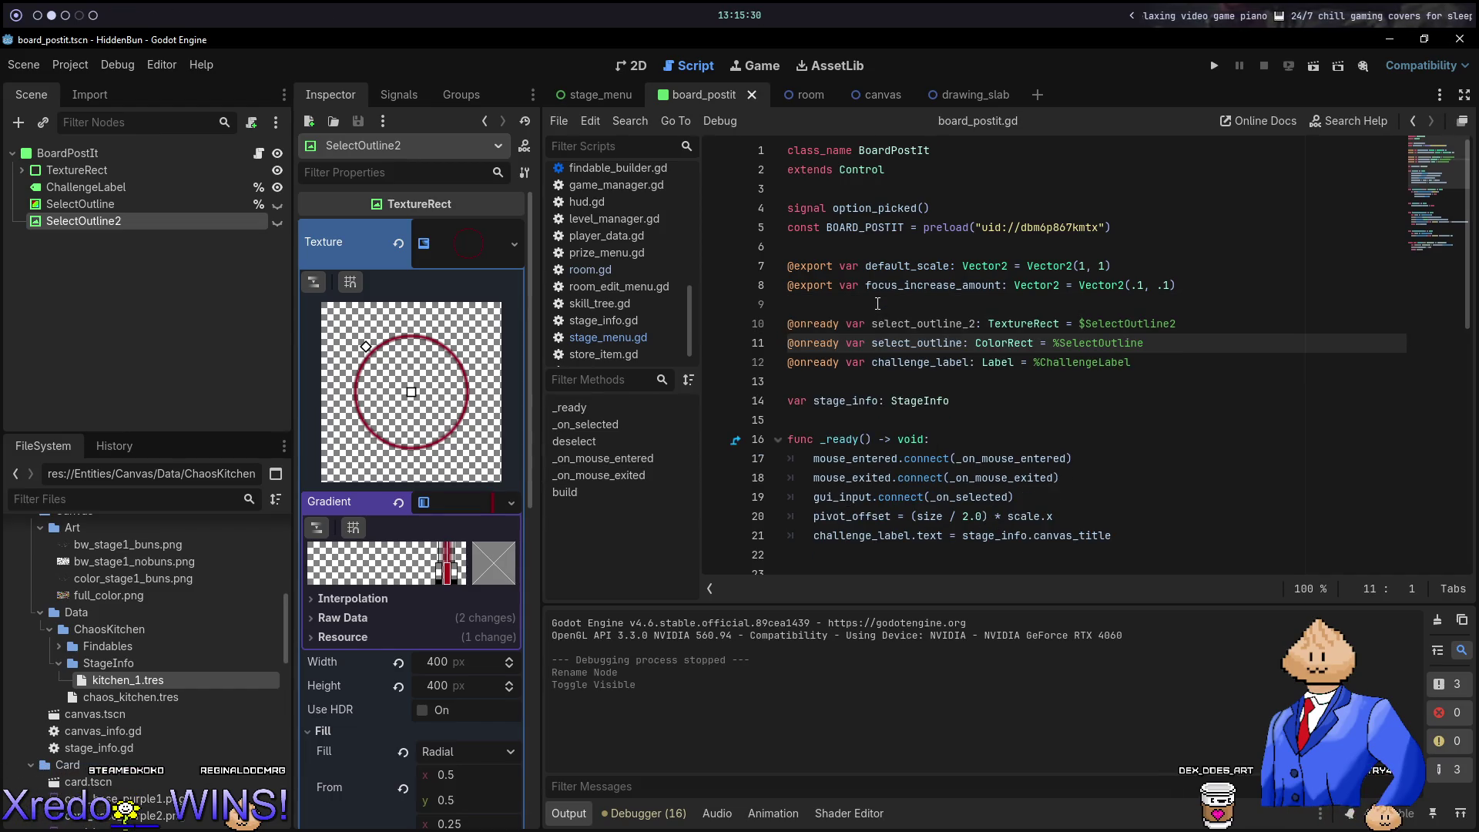
pyautogui.hotkey('alt', '1')
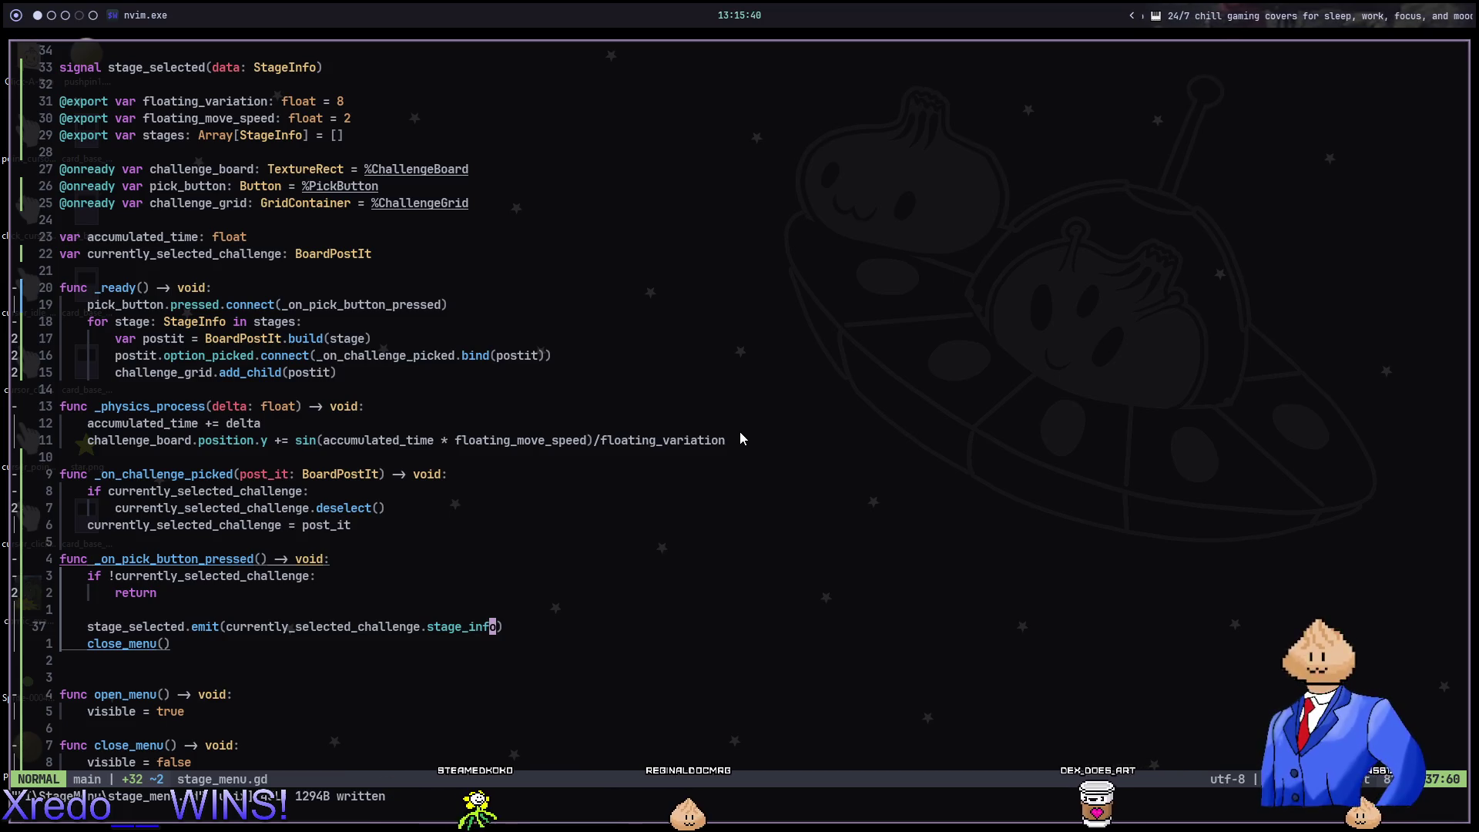
# Step: Review the selection check and stage_selected.emit code, then open board_postit.gd via Telescope's 'board' search
pyautogui.press('k')
pyautogui.press('k')
pyautogui.press('k')
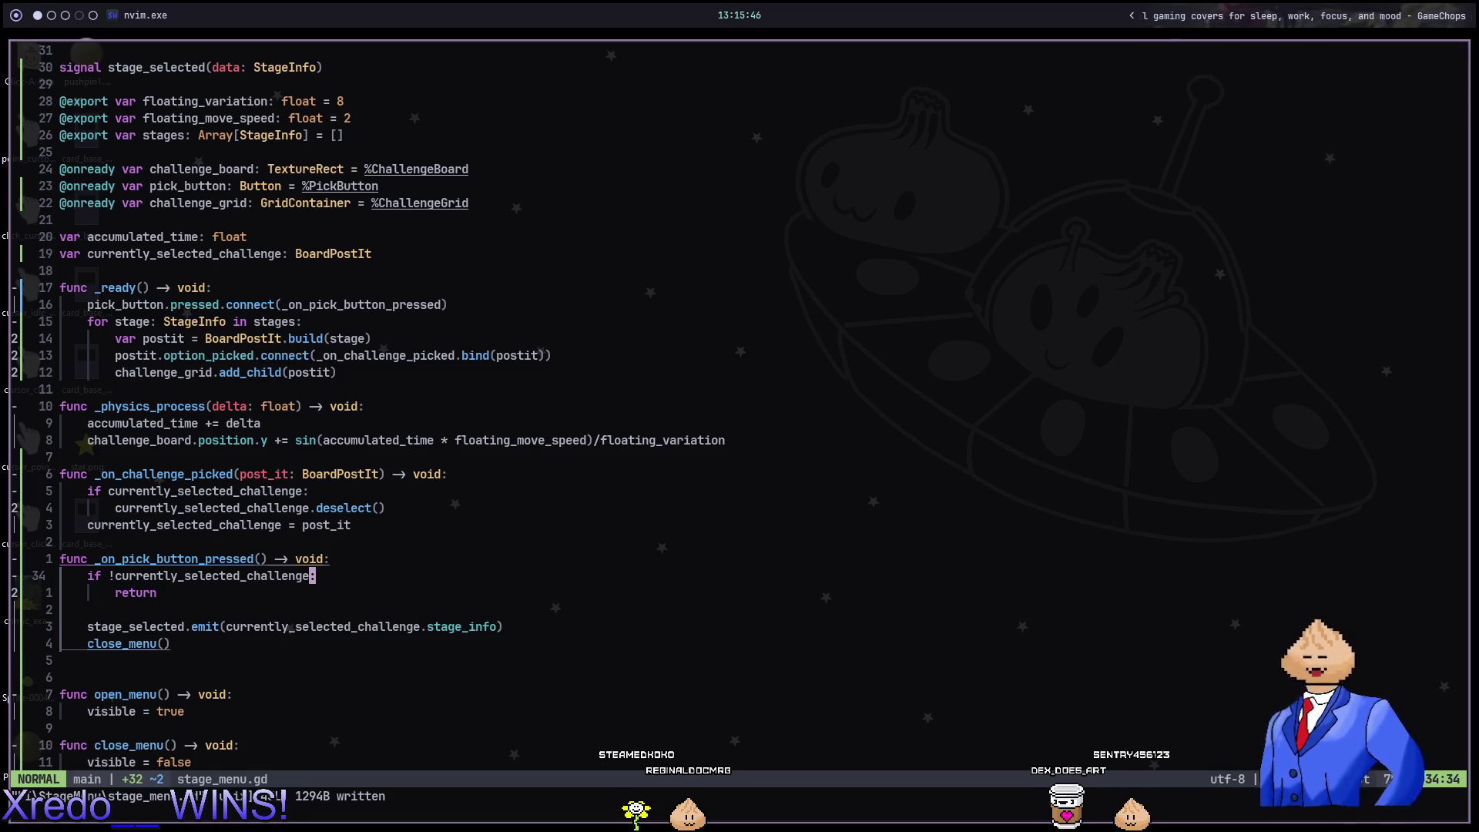
pyautogui.hotkey('alt', '2')
pyautogui.hotkey('alt', '1')
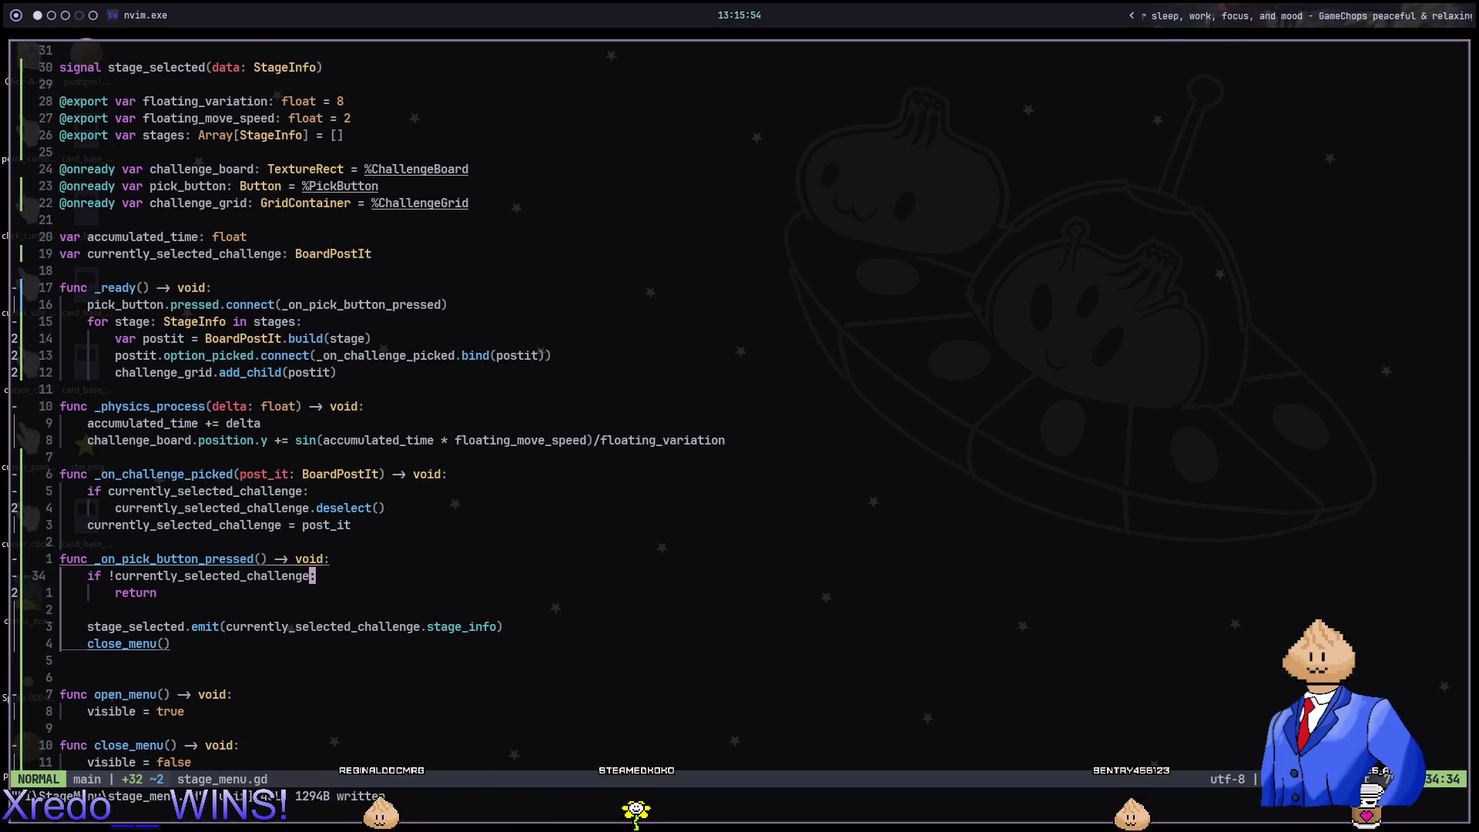
pyautogui.press('k')
pyautogui.press('j')
pyautogui.press('j')
pyautogui.press('j')
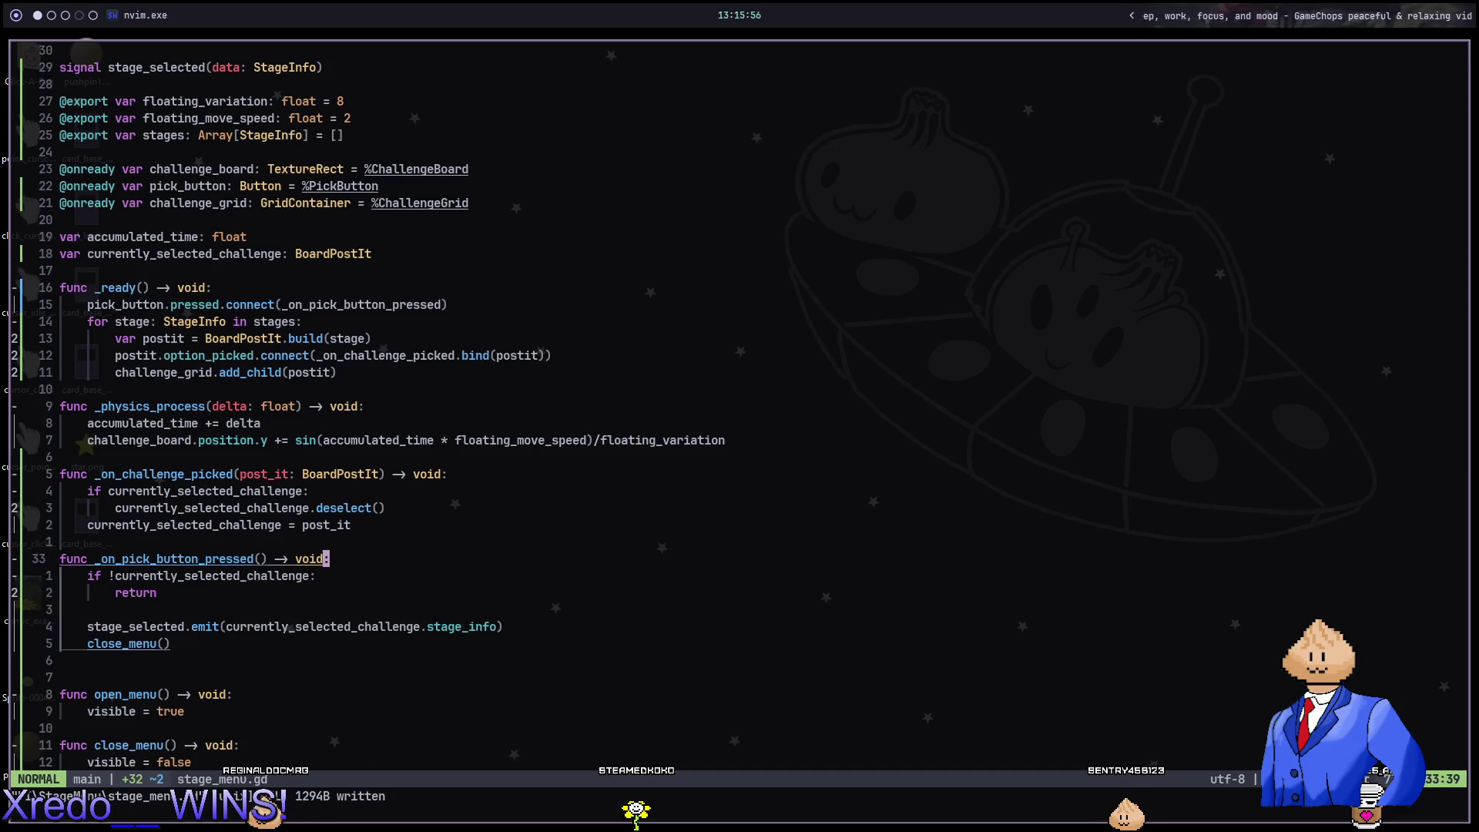
pyautogui.press('$')
pyautogui.press('h')
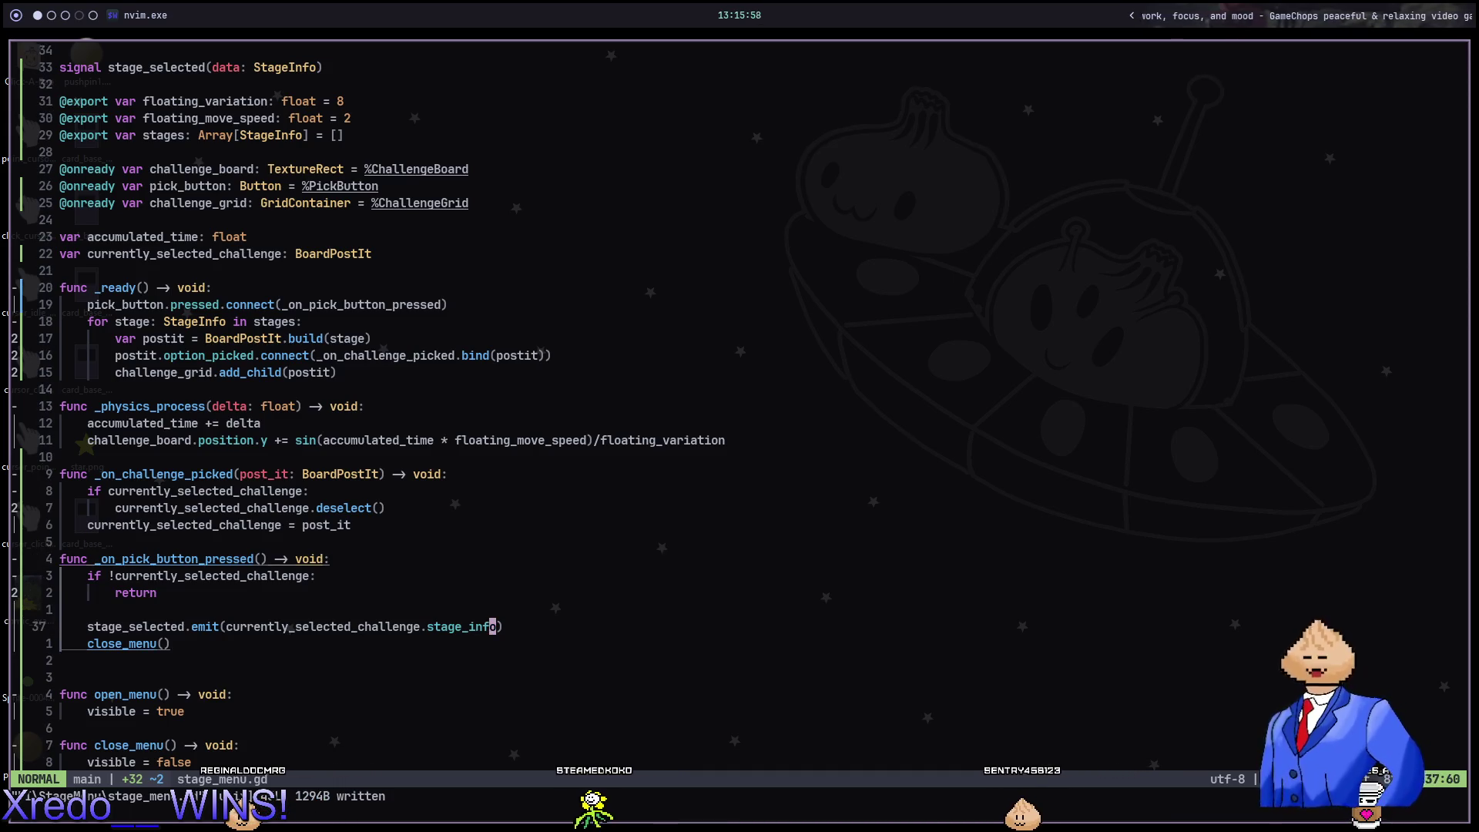
pyautogui.press('k')
pyautogui.press('k')
pyautogui.press('space')
pyautogui.press('f')
pyautogui.press('f')
pyautogui.write('board')
pyautogui.press('Return')
# Step: Rename select_outline to select_outline_2 in both the select handler and deselect
pyautogui.press('j')
pyautogui.press('j')
pyautogui.press('j')
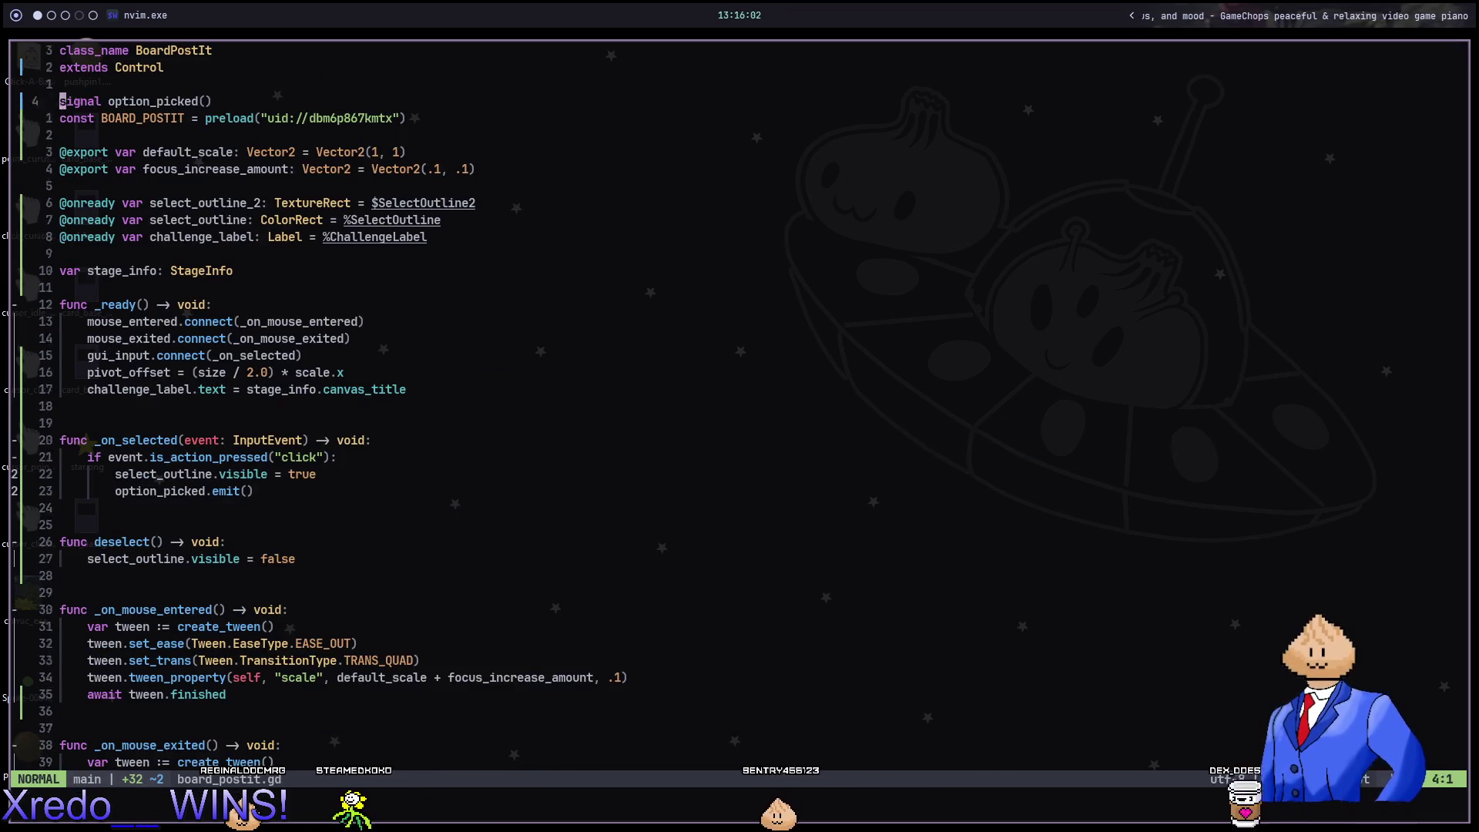
pyautogui.press('k')
pyautogui.press('*')
pyautogui.write('ine_2')
pyautogui.press('Escape')
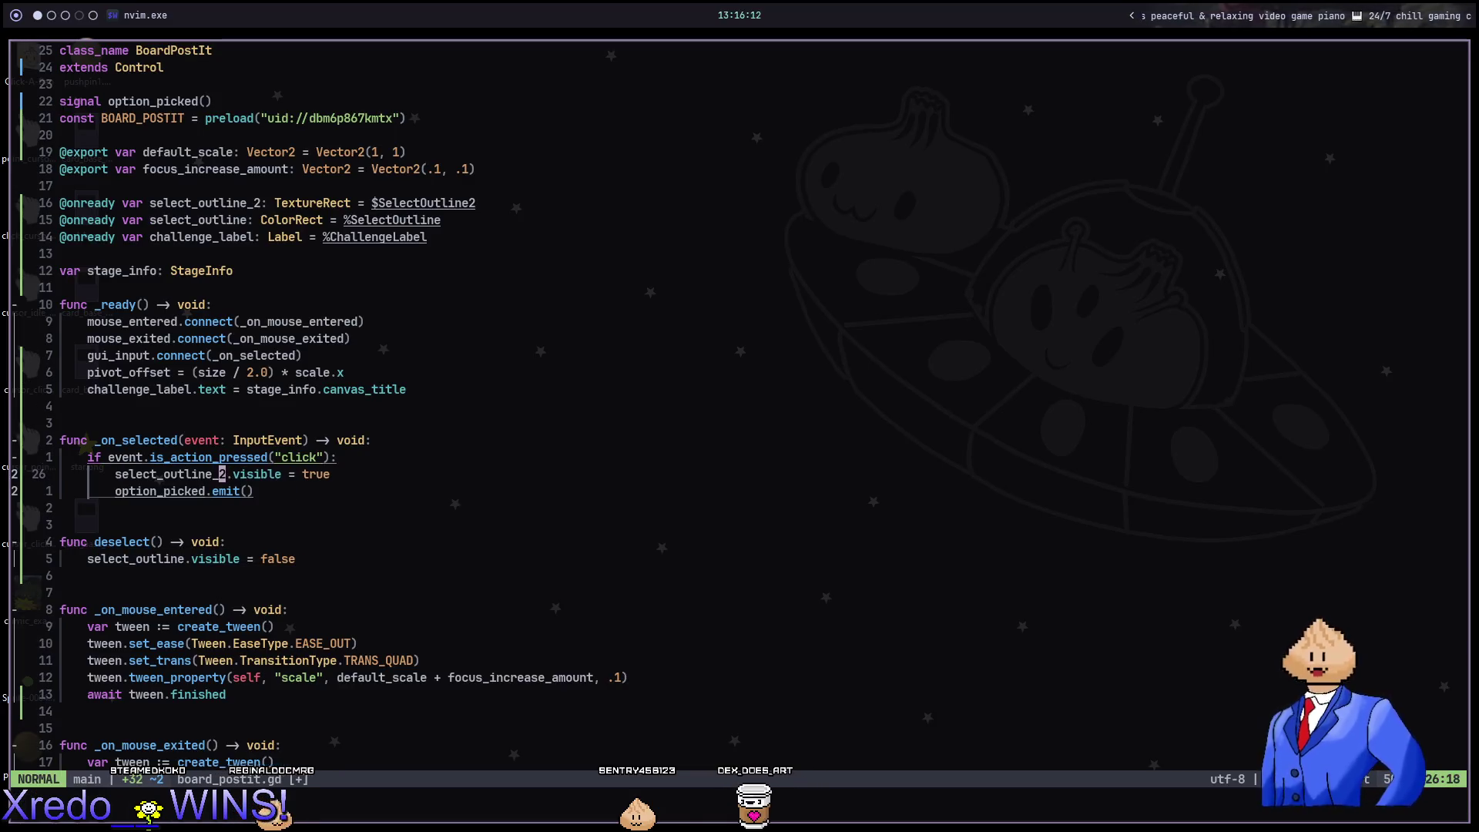
pyautogui.press('j')
pyautogui.press('j')
pyautogui.press('j')
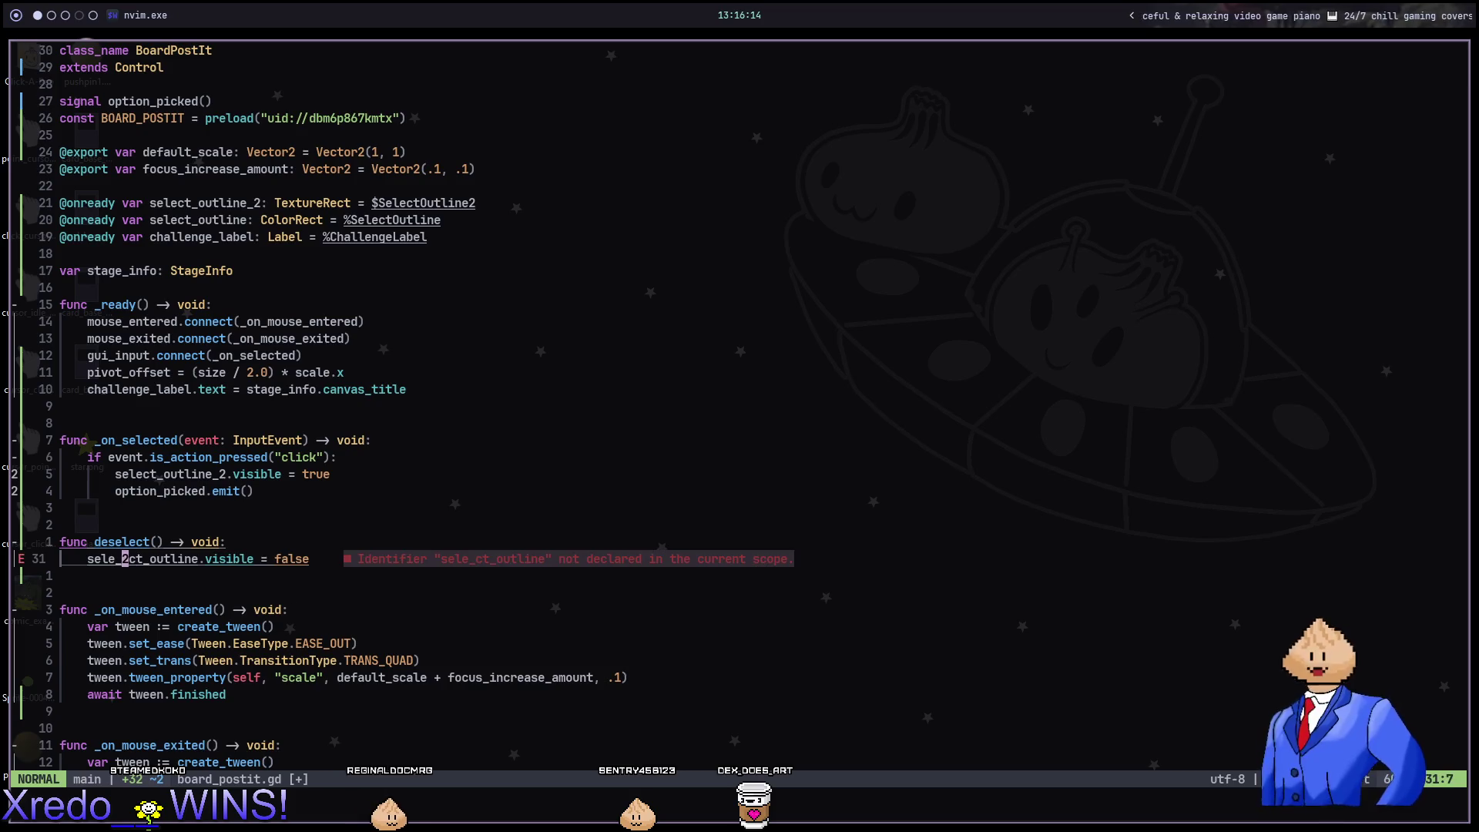
pyautogui.write('ea')
pyautogui.write('_2')
pyautogui.press('Escape')
# Step: Save board_postit.gd and launch the game, which halts on a Nil canvas_title error
pyautogui.write(':w')
pyautogui.press('Return')
pyautogui.hotkey('alt', 'Tab')
pyautogui.press('F6')
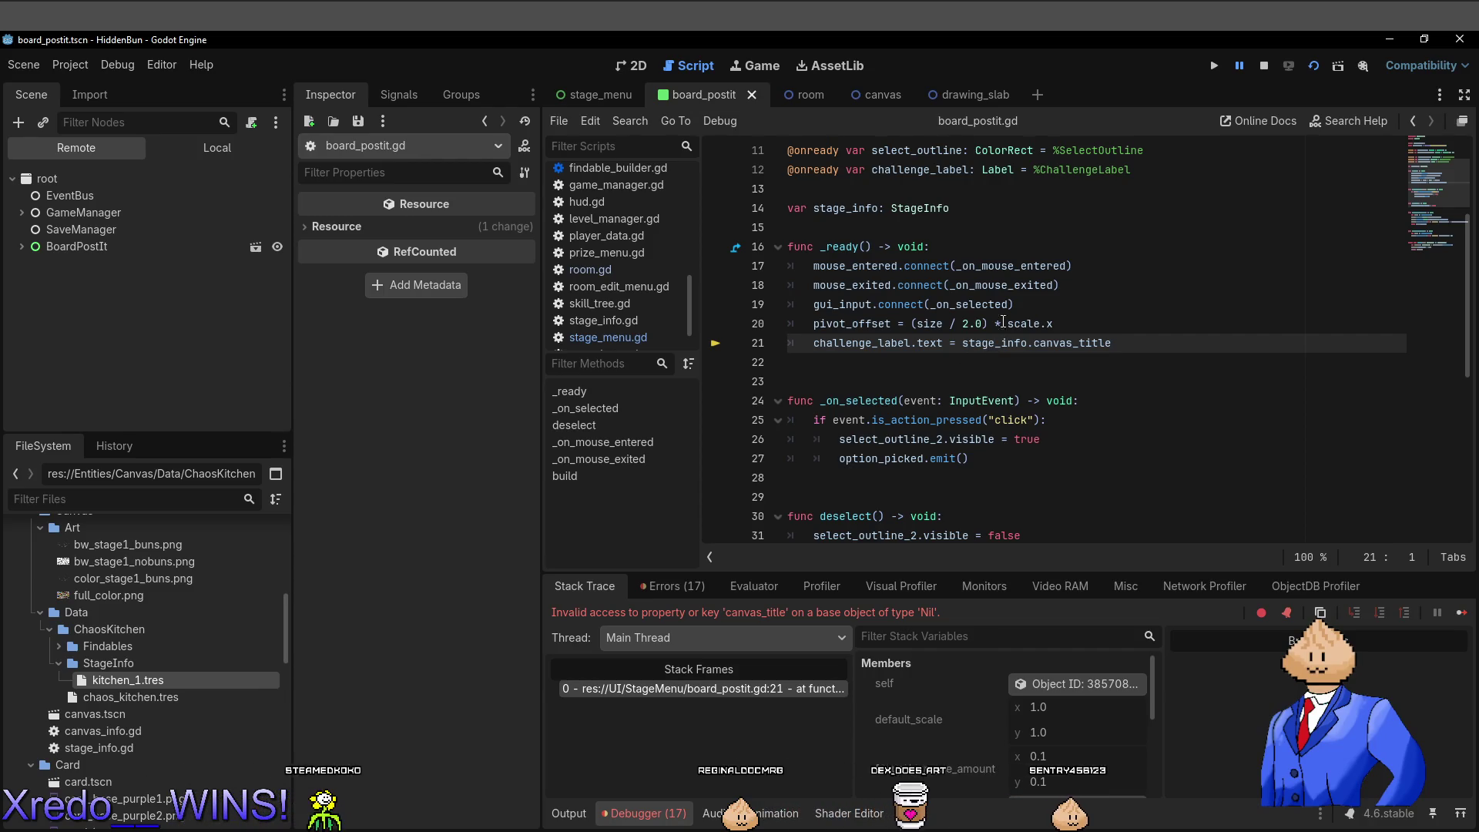
# Step: Relaunch from the stage_menu scene, check the post-it has no red ring, then close the game
pyautogui.scroll(3, 1017, 311)
pyautogui.scroll(-3, 1018, 311)
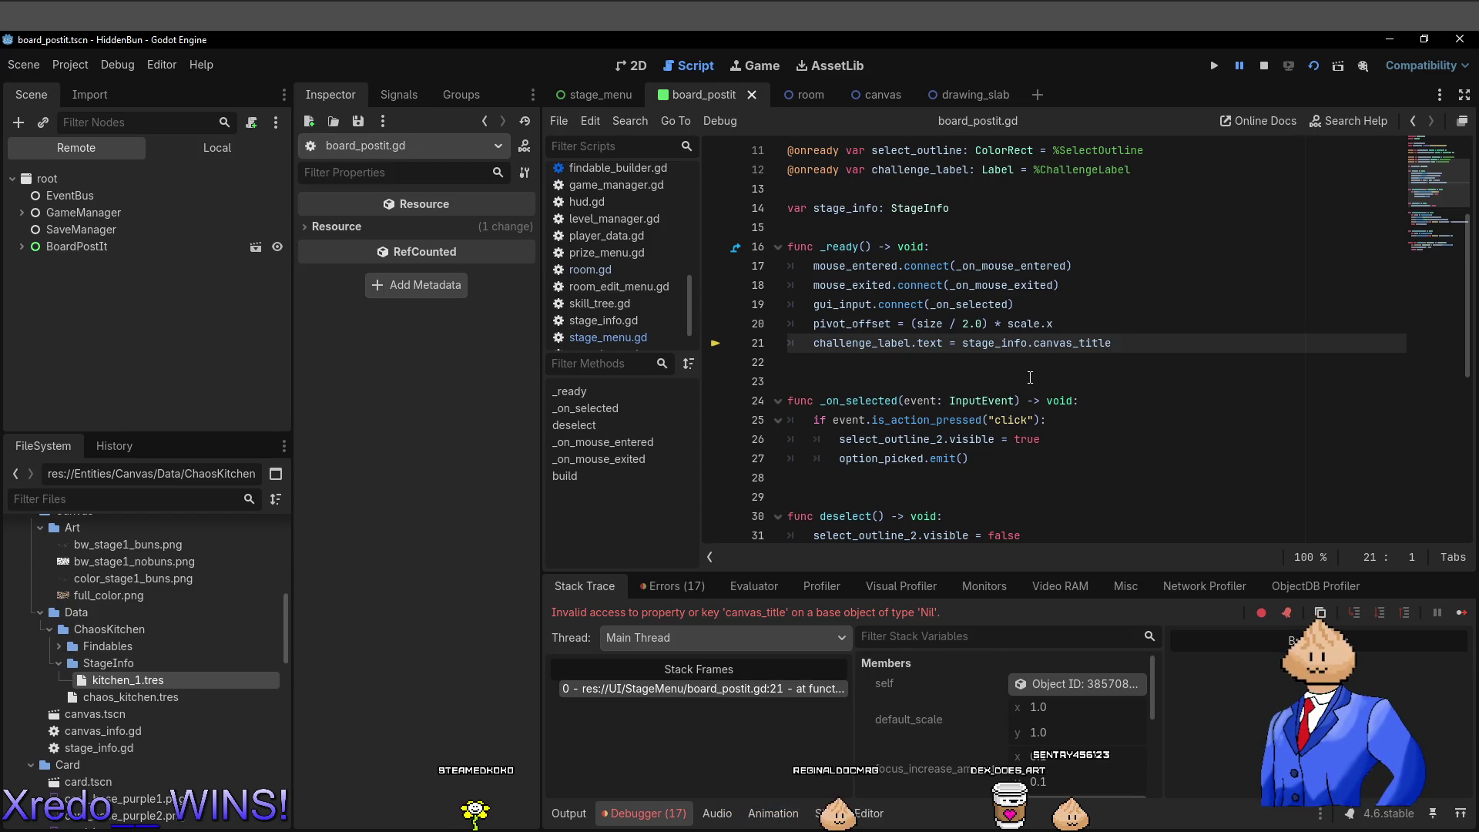
pyautogui.press('F5')
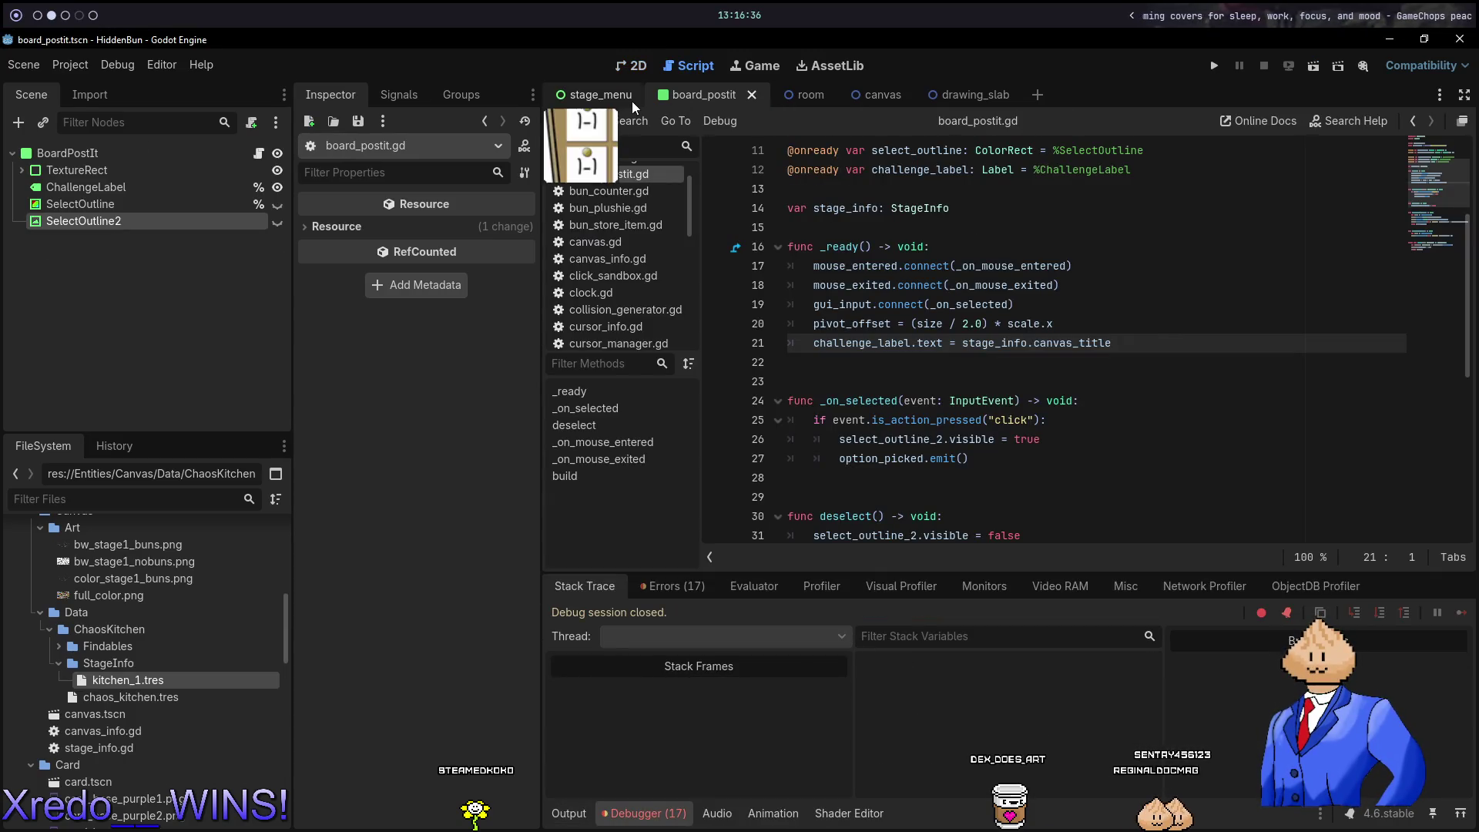
pyautogui.click(613, 92)
pyautogui.press('F5')
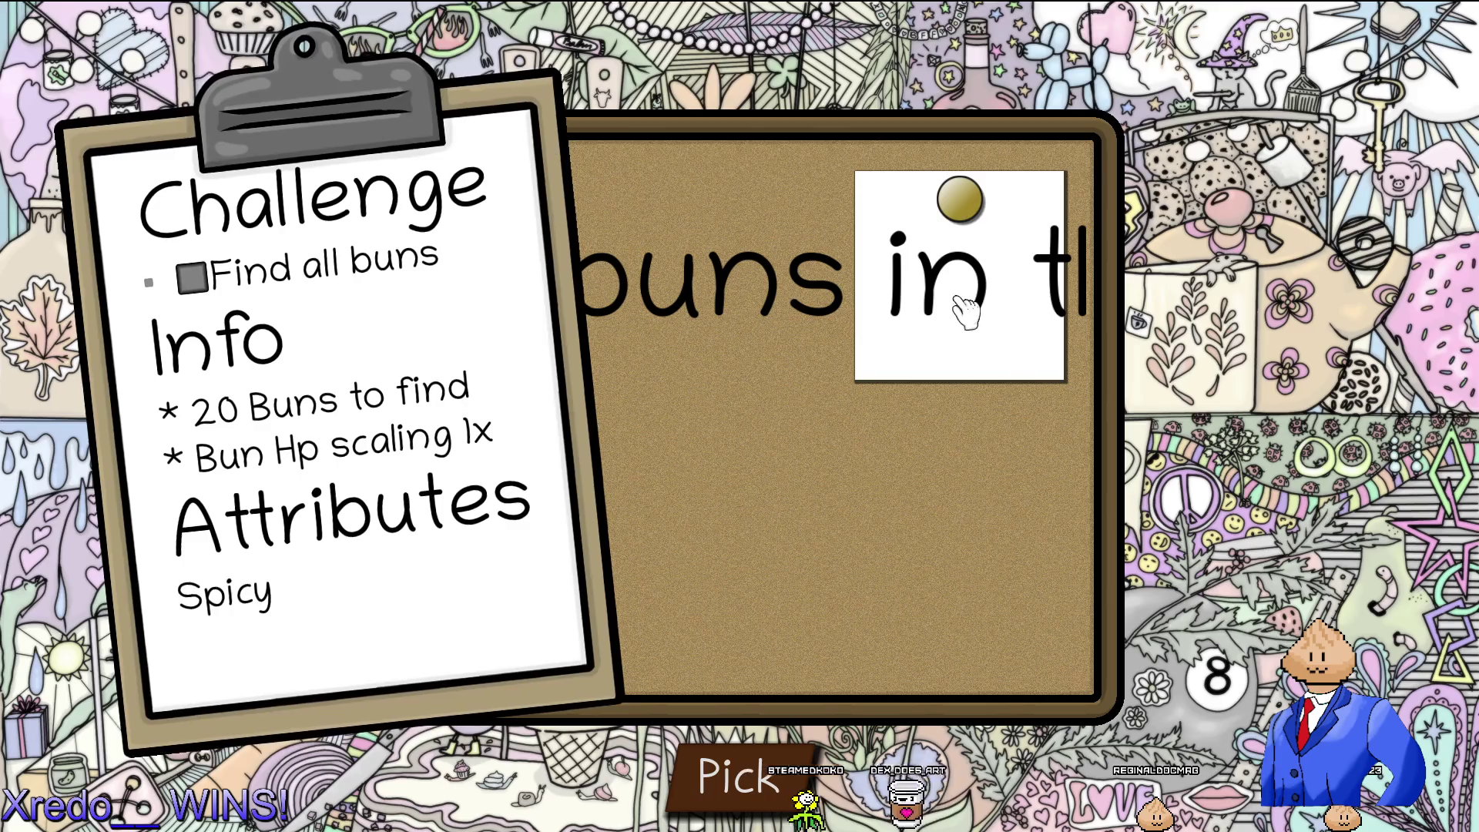
pyautogui.click(947, 319)
pyautogui.hotkey('alt', 'Tab')
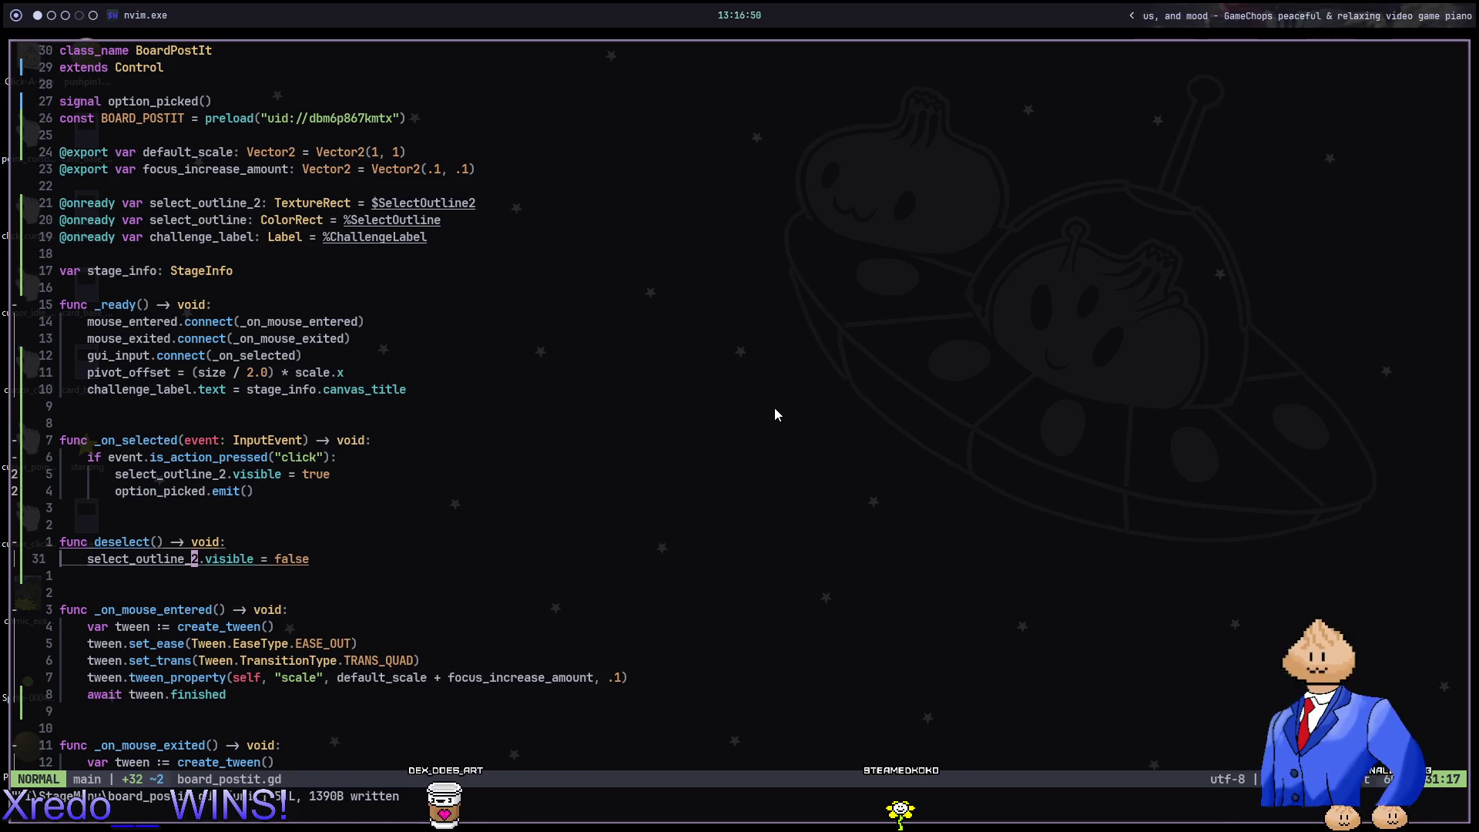
pyautogui.hotkey('alt', 'Tab')
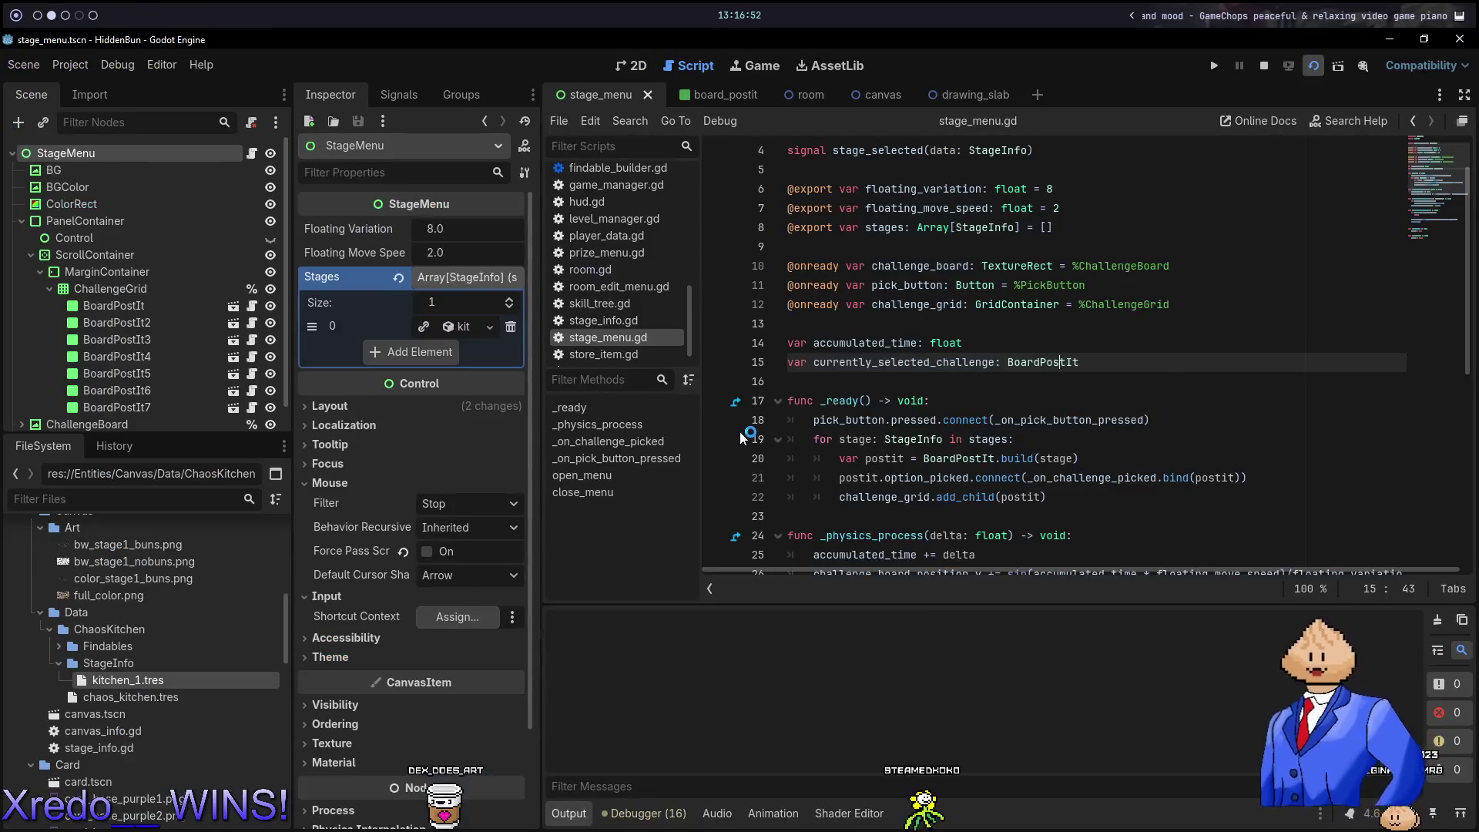
pyautogui.press('F5')
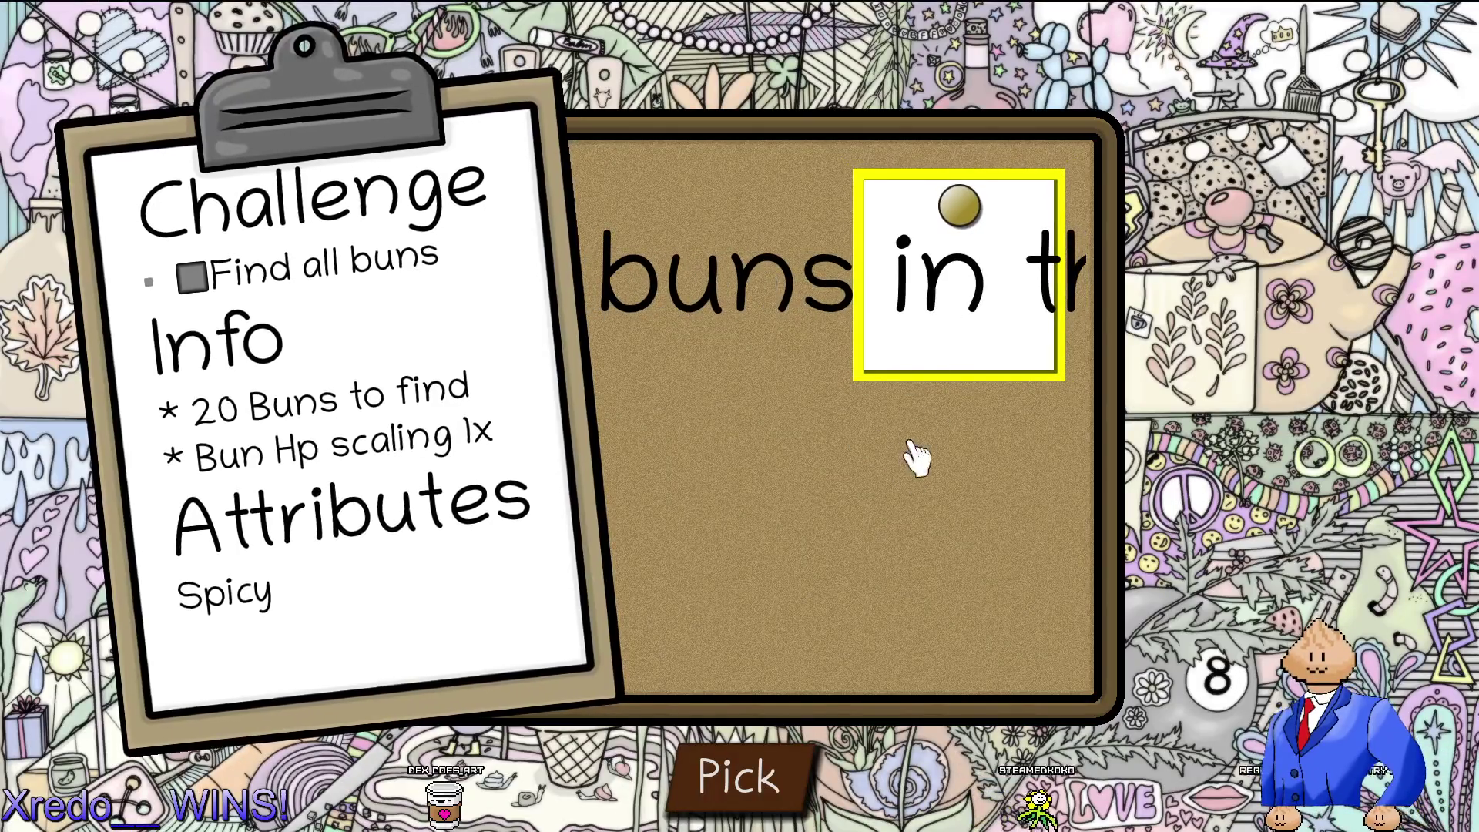
pyautogui.hotkey('alt', 'F4')
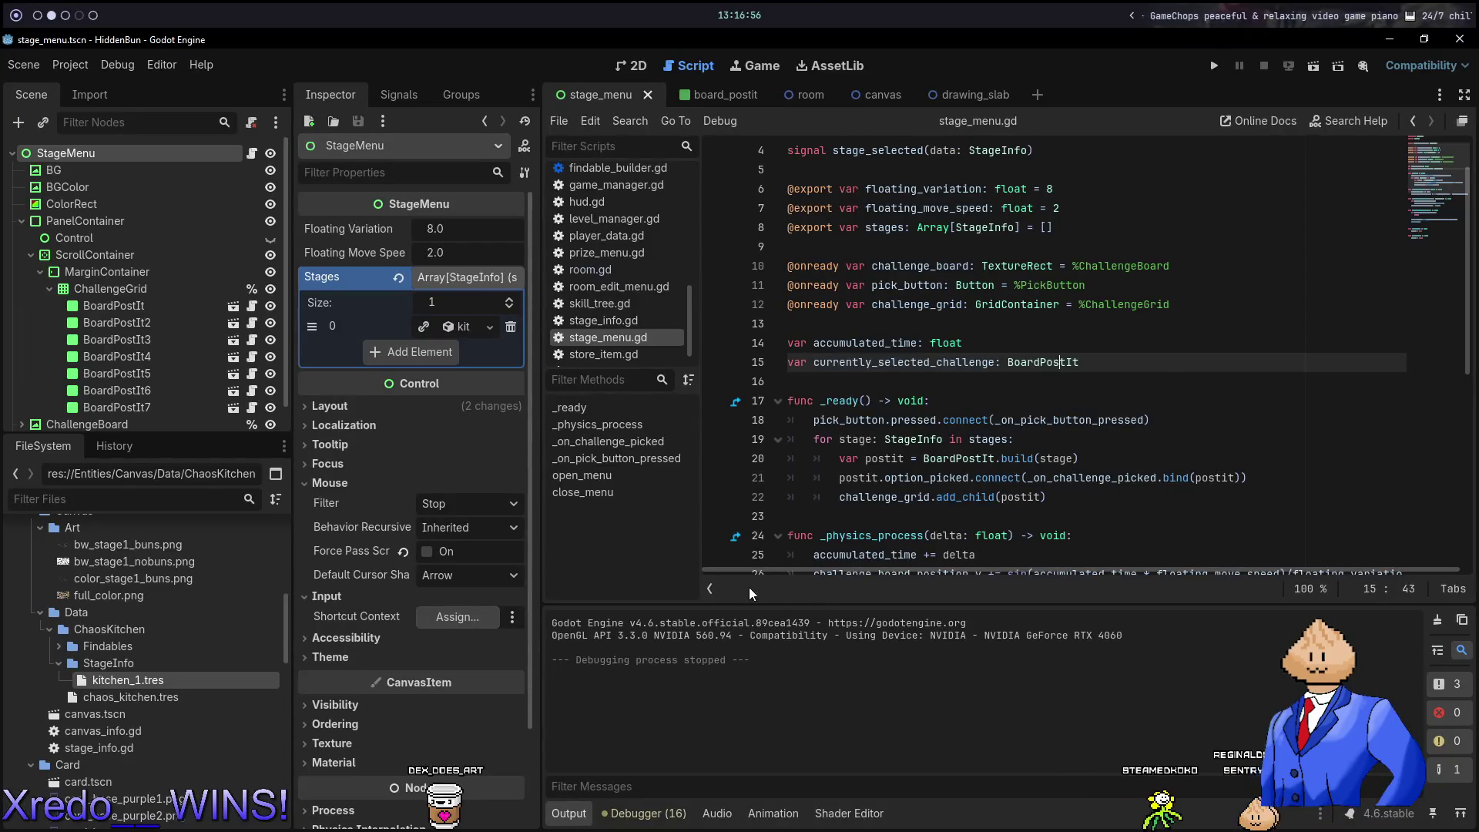
pyautogui.hotkey('alt', 'Tab')
pyautogui.press('j')
pyautogui.press('j')
pyautogui.press('j')
pyautogui.press('k')
pyautogui.press('k')
pyautogui.press('k')
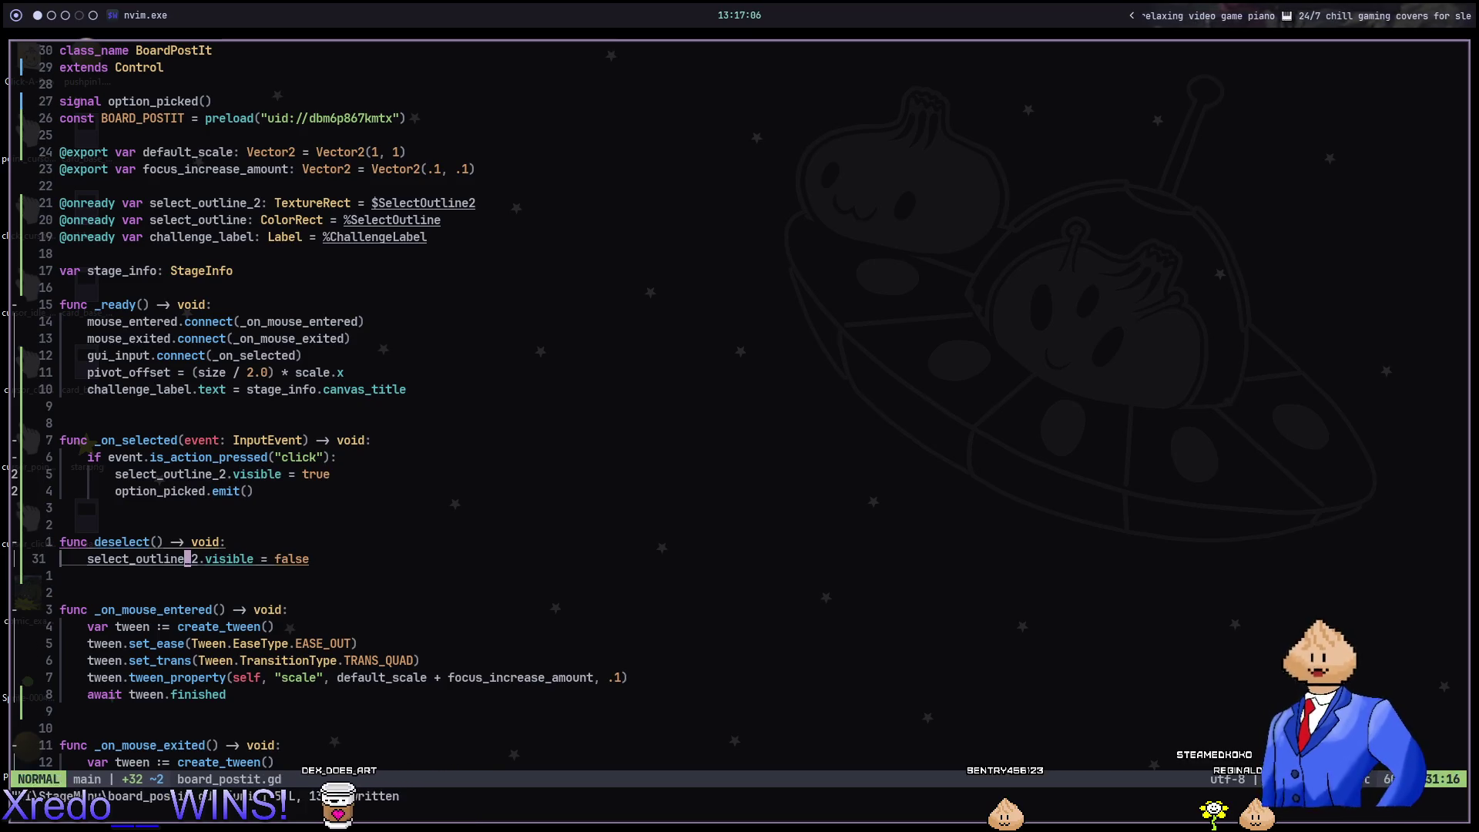
pyautogui.hotkey('alt', 'Tab')
pyautogui.press('F5')
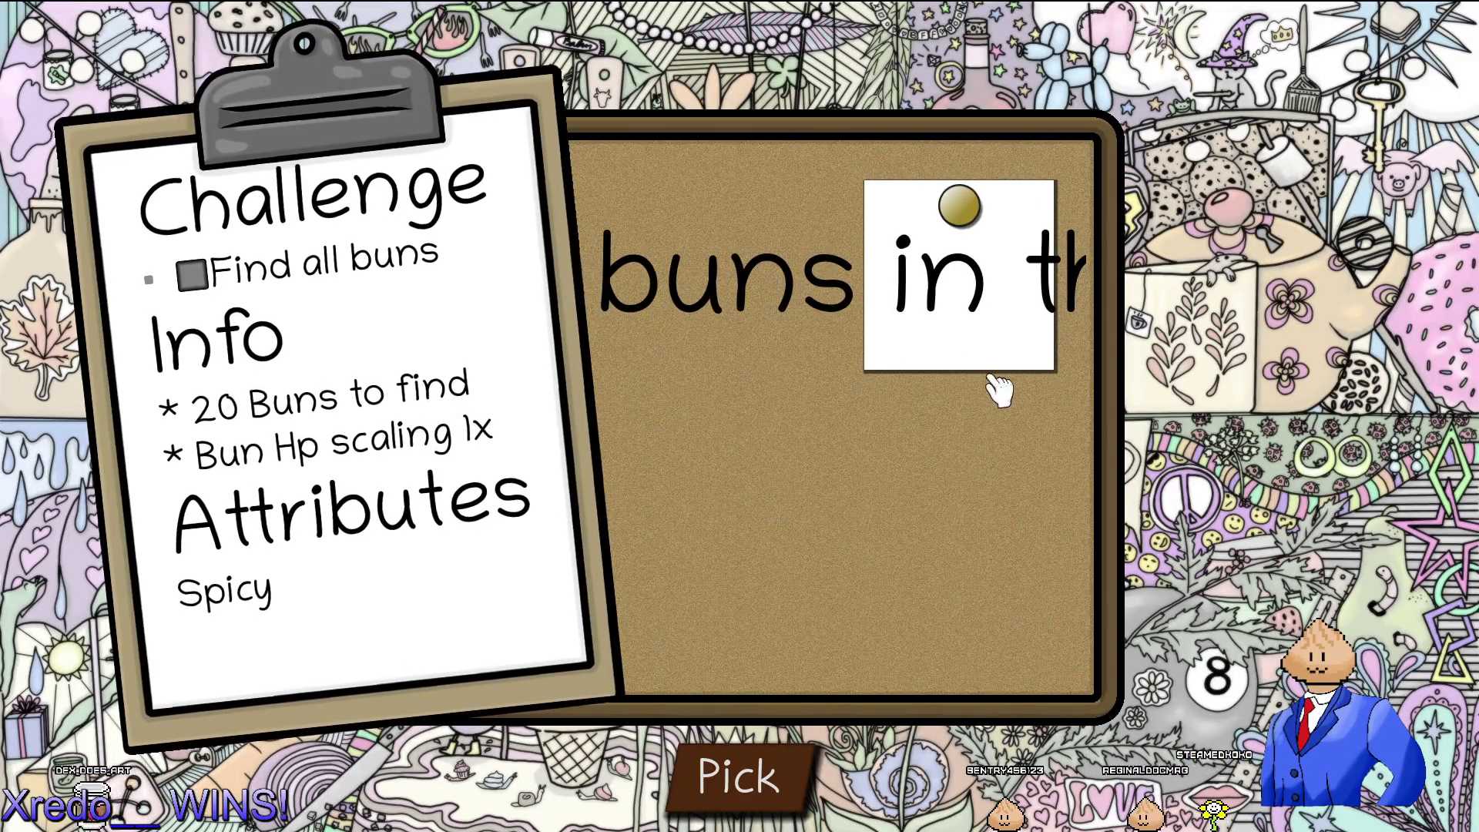
pyautogui.hotkey('alt', 'Tab')
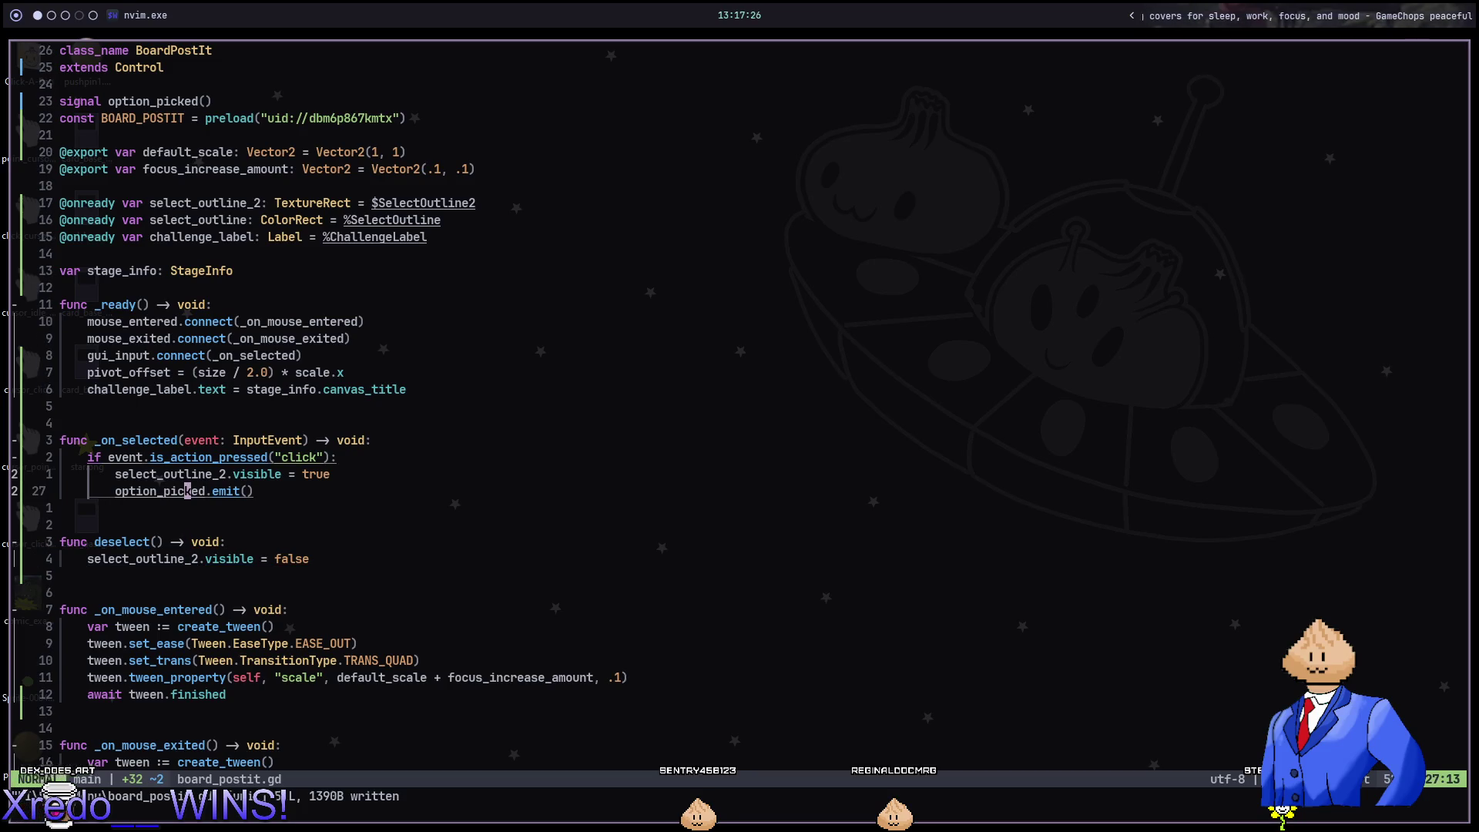
# Step: Try Telescope searches for 'boardmen' and 'board', then search 'stage' and open stage_menu.gd
pyautogui.click(215, 474)
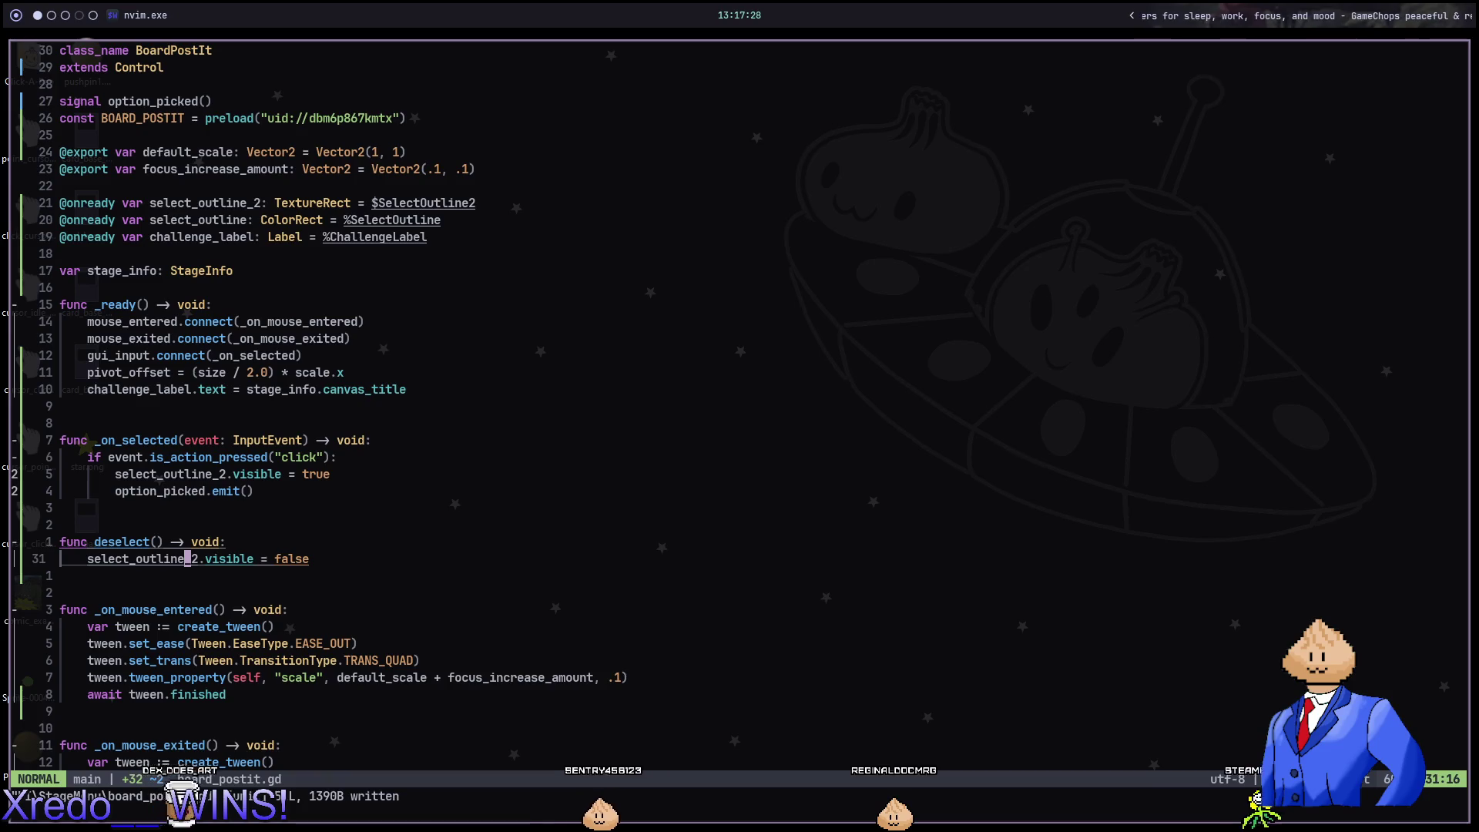
pyautogui.press('space')
pyautogui.press('f')
pyautogui.press('f')
pyautogui.write('boardmen')
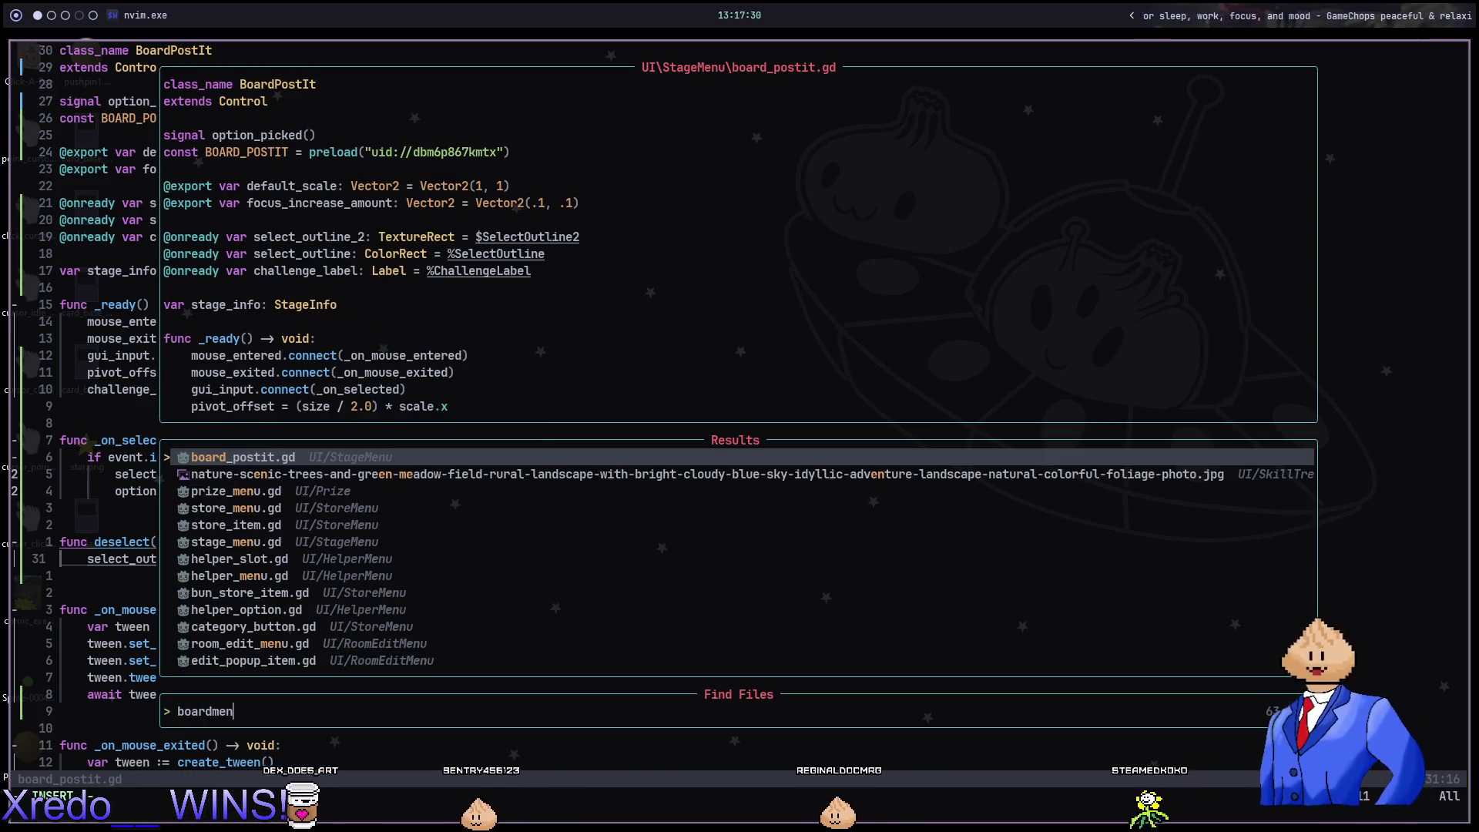
pyautogui.press('Escape')
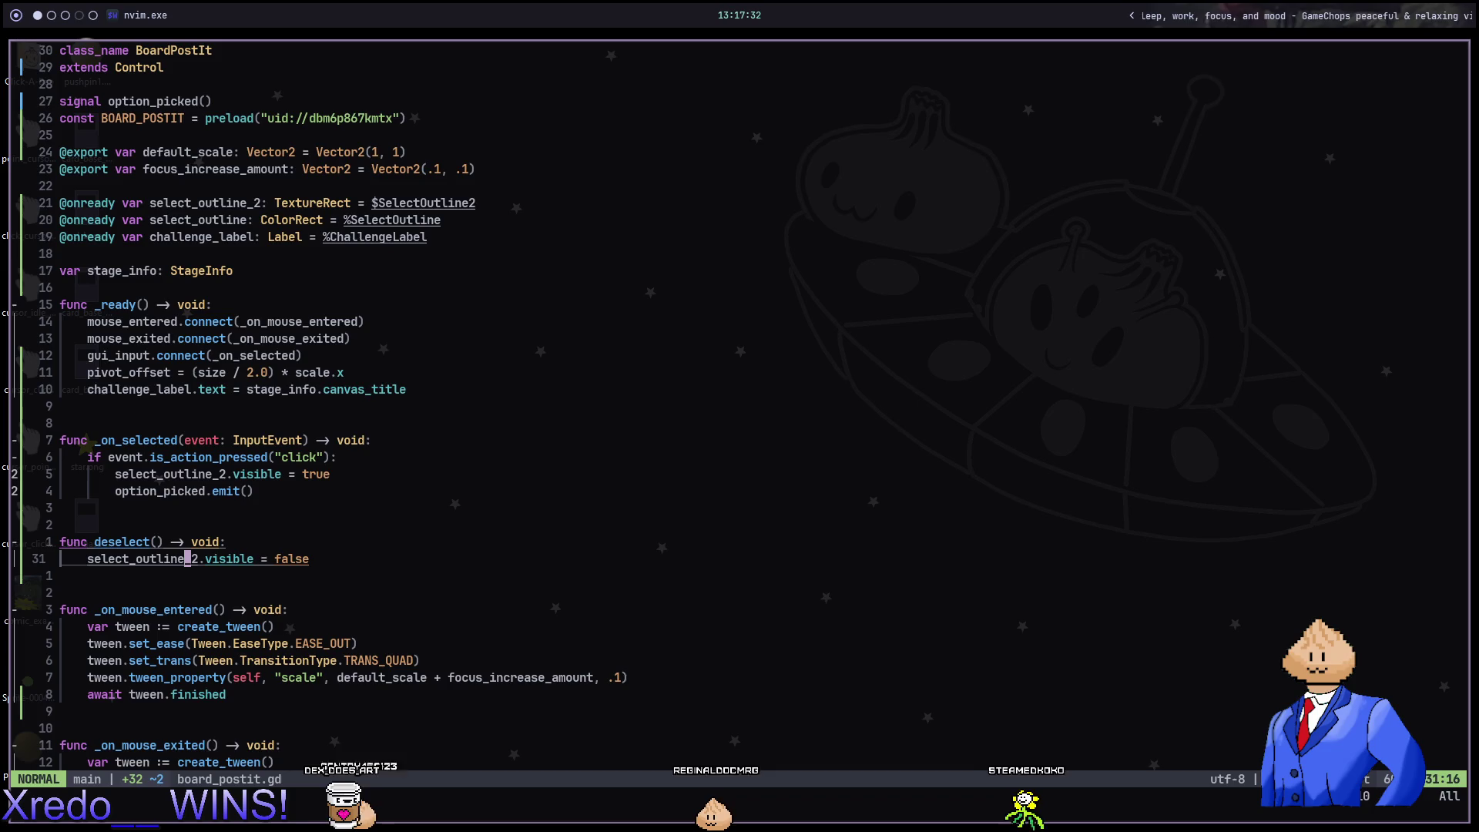
pyautogui.press('space')
pyautogui.press('f')
pyautogui.press('f')
pyautogui.write('board')
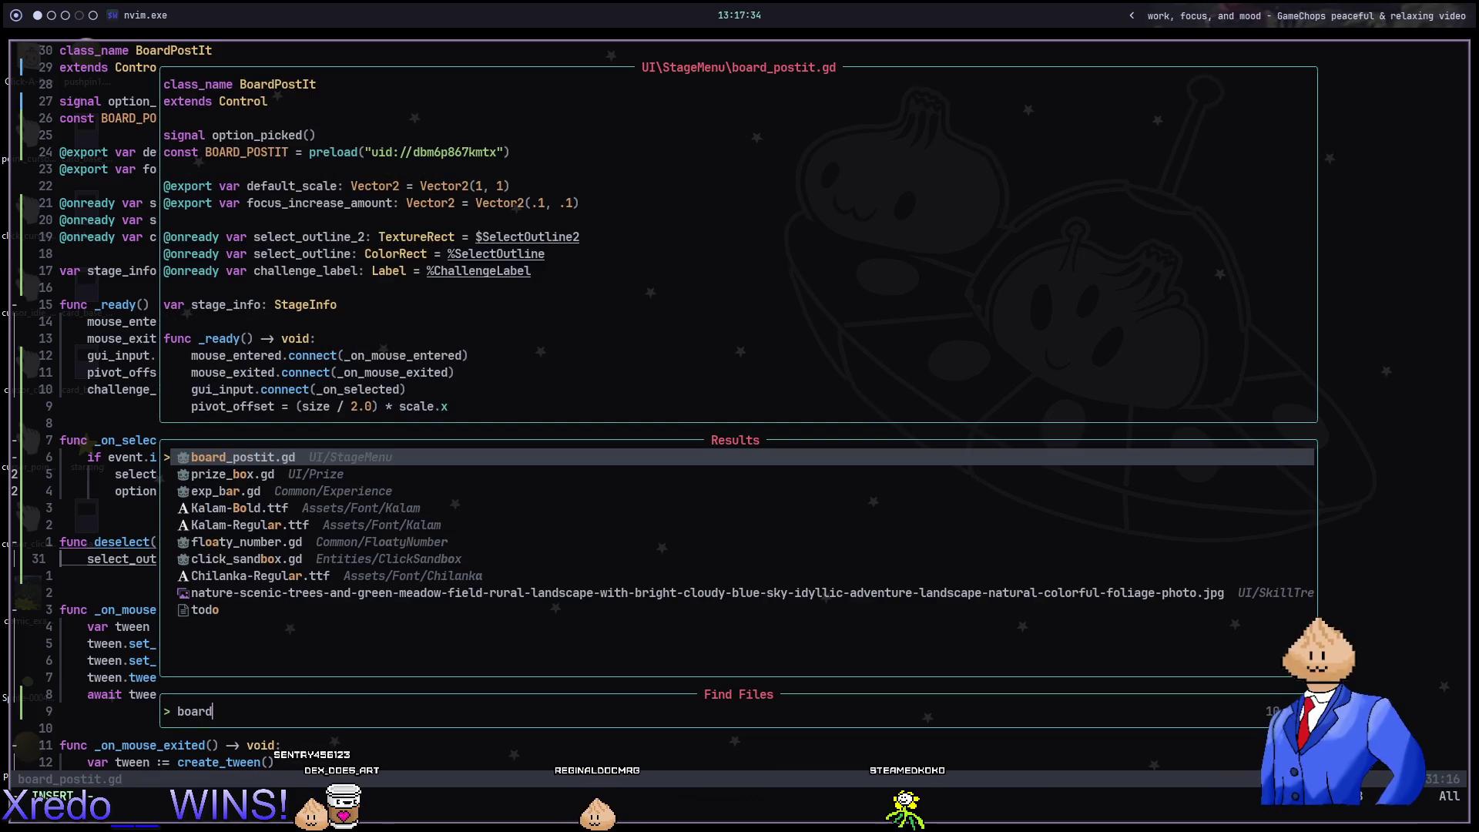
pyautogui.press('Escape')
pyautogui.press('space')
pyautogui.press('f')
pyautogui.press('f')
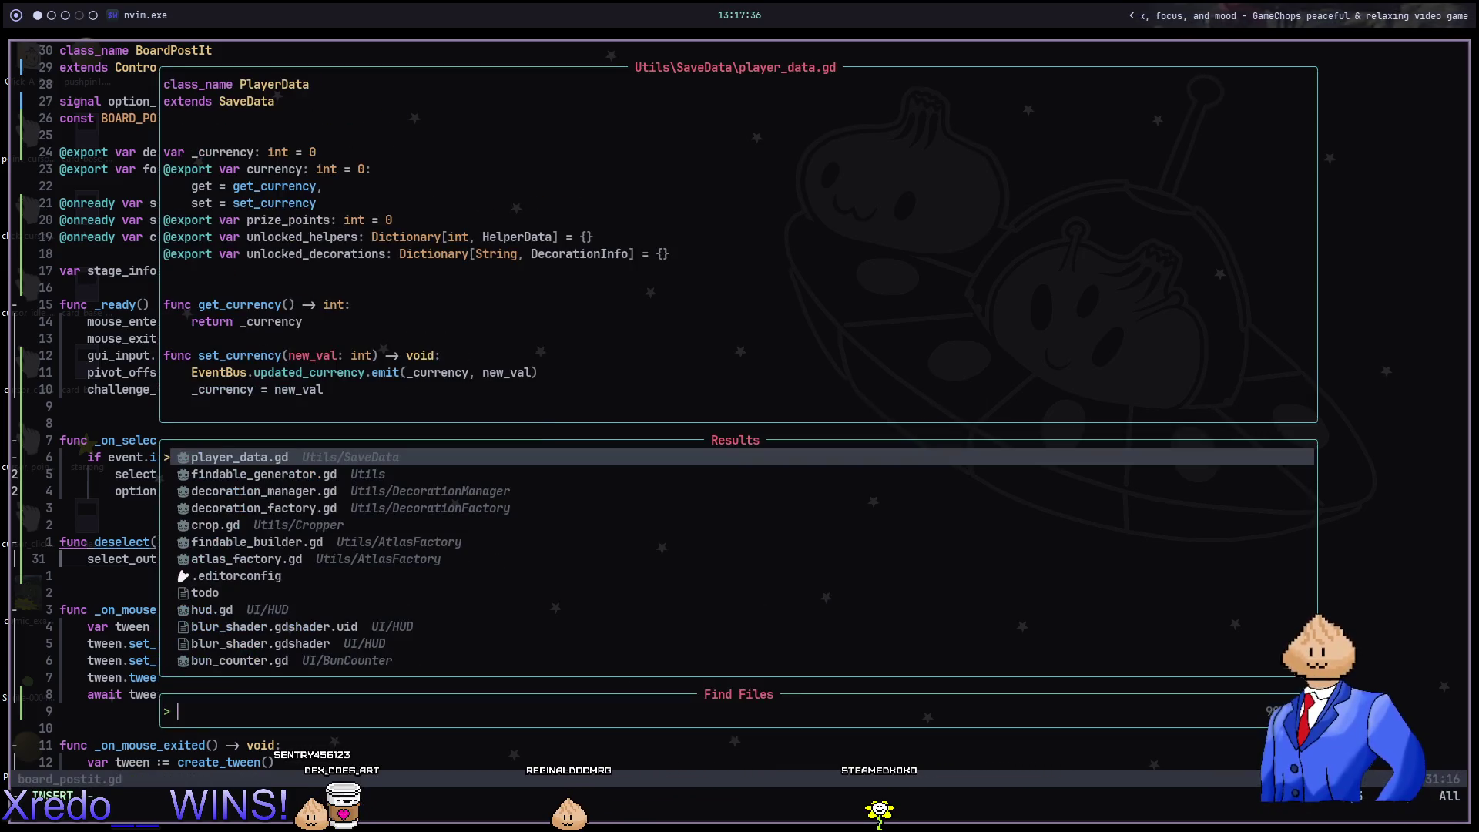
pyautogui.write('tage')
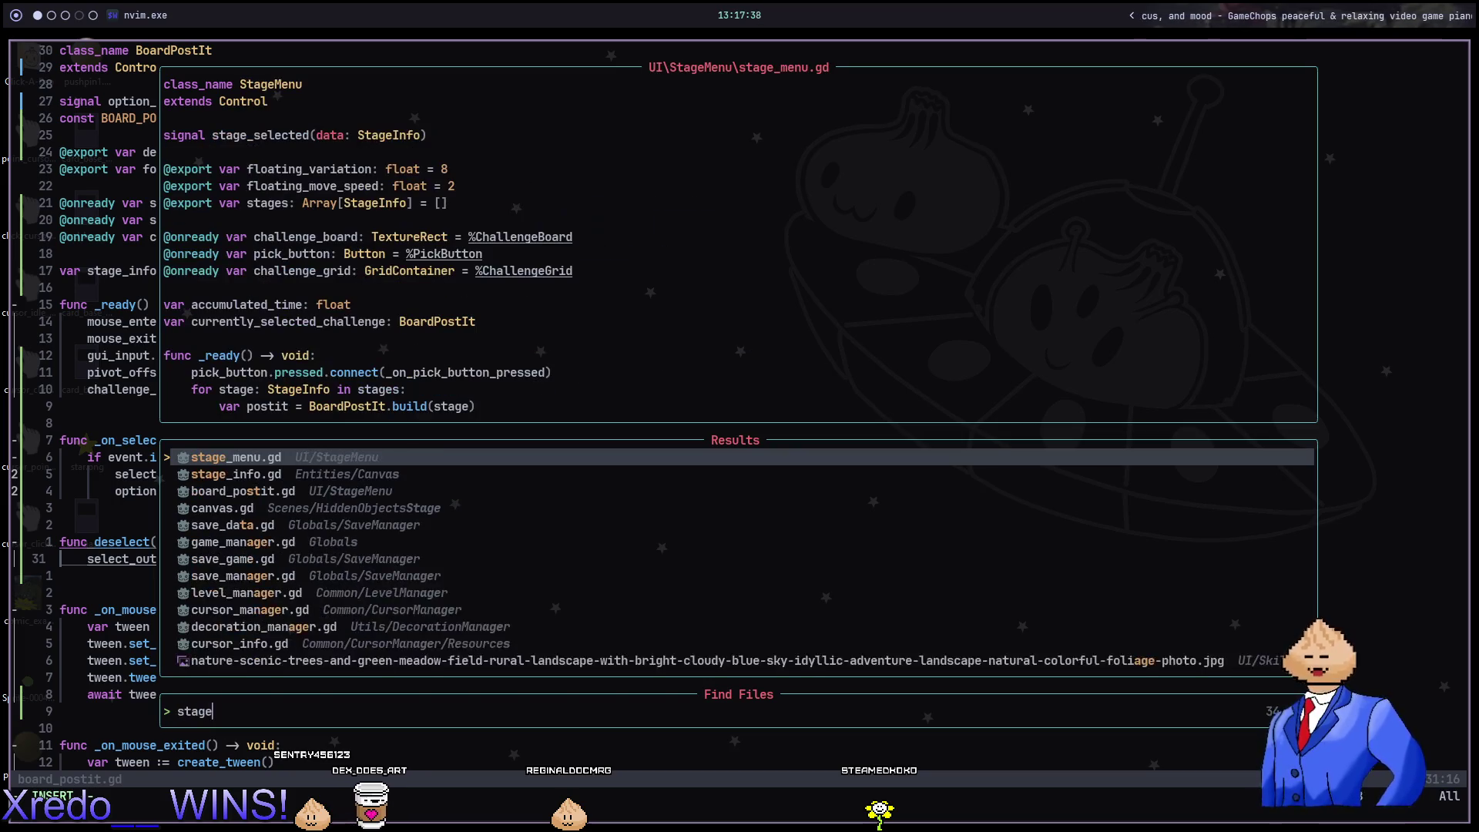
pyautogui.press('Return')
# Step: Insert 'if currently_selected_challenge == post_it: return' above the existing selection check
pyautogui.press('k')
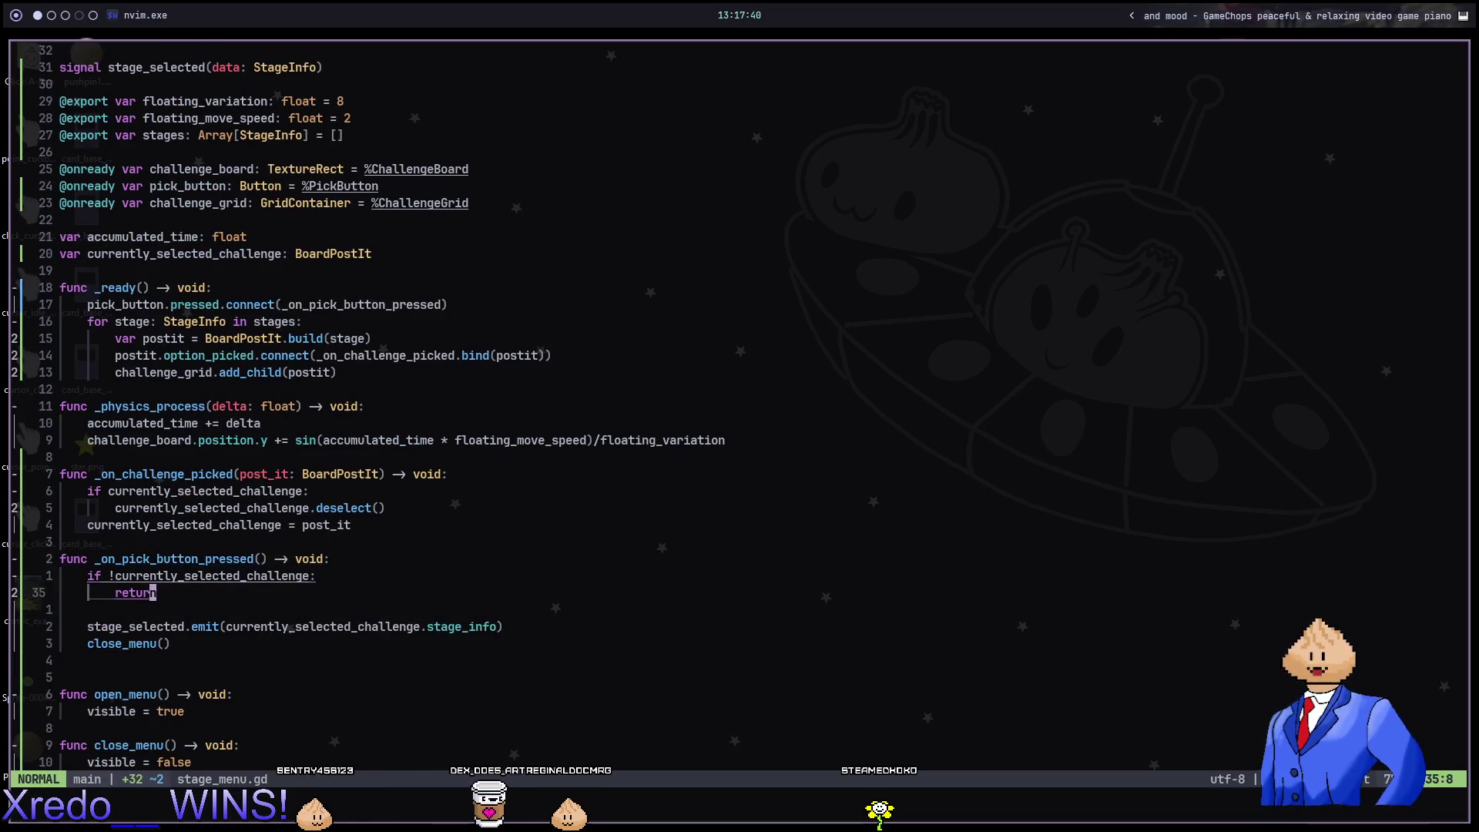
pyautogui.press('j')
pyautogui.press('j')
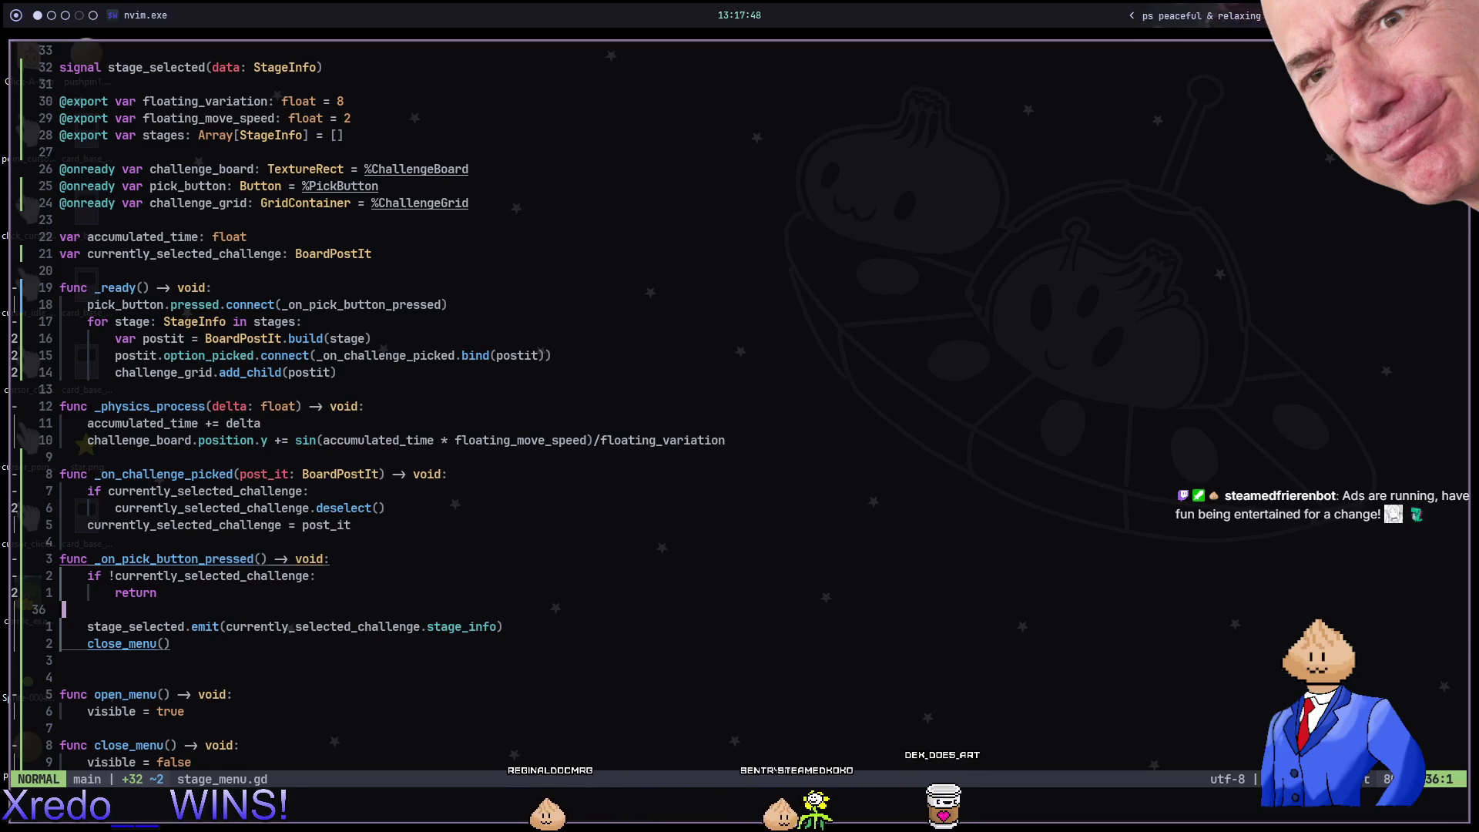
pyautogui.click(152, 507)
pyautogui.click(153, 491)
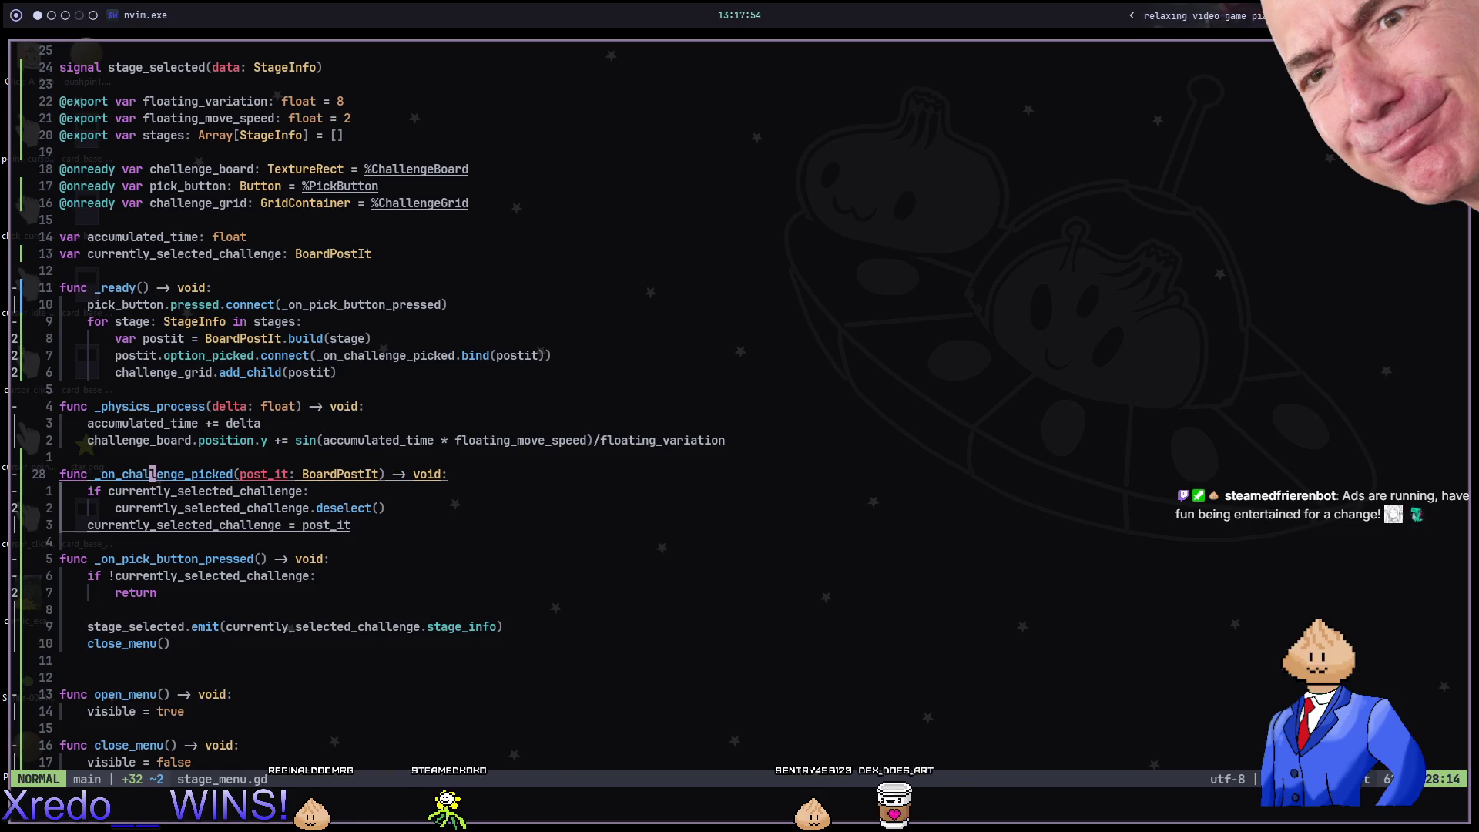
pyautogui.write('Oif currently_selected_challenge')
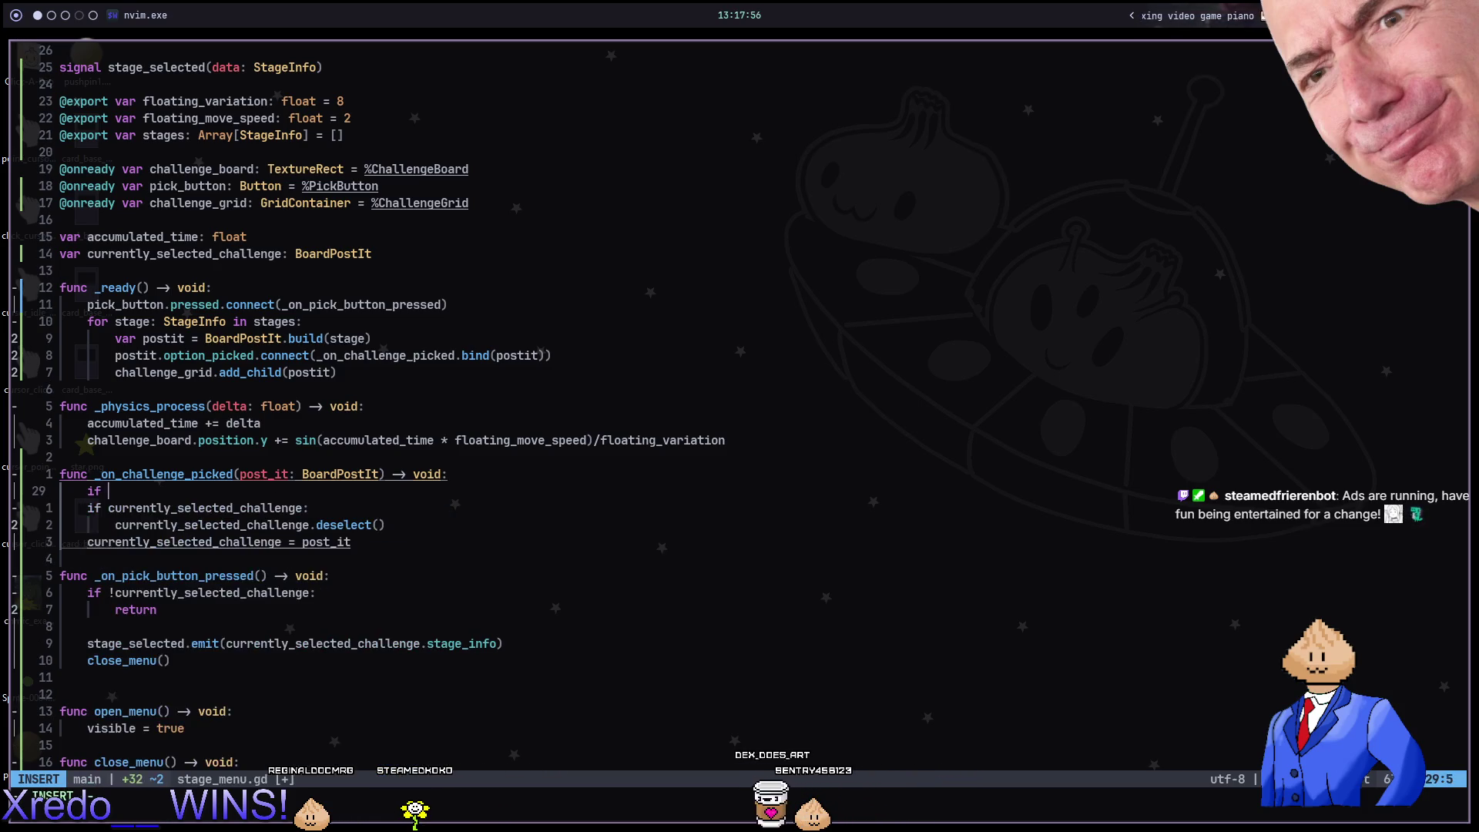
pyautogui.write('== post_it')
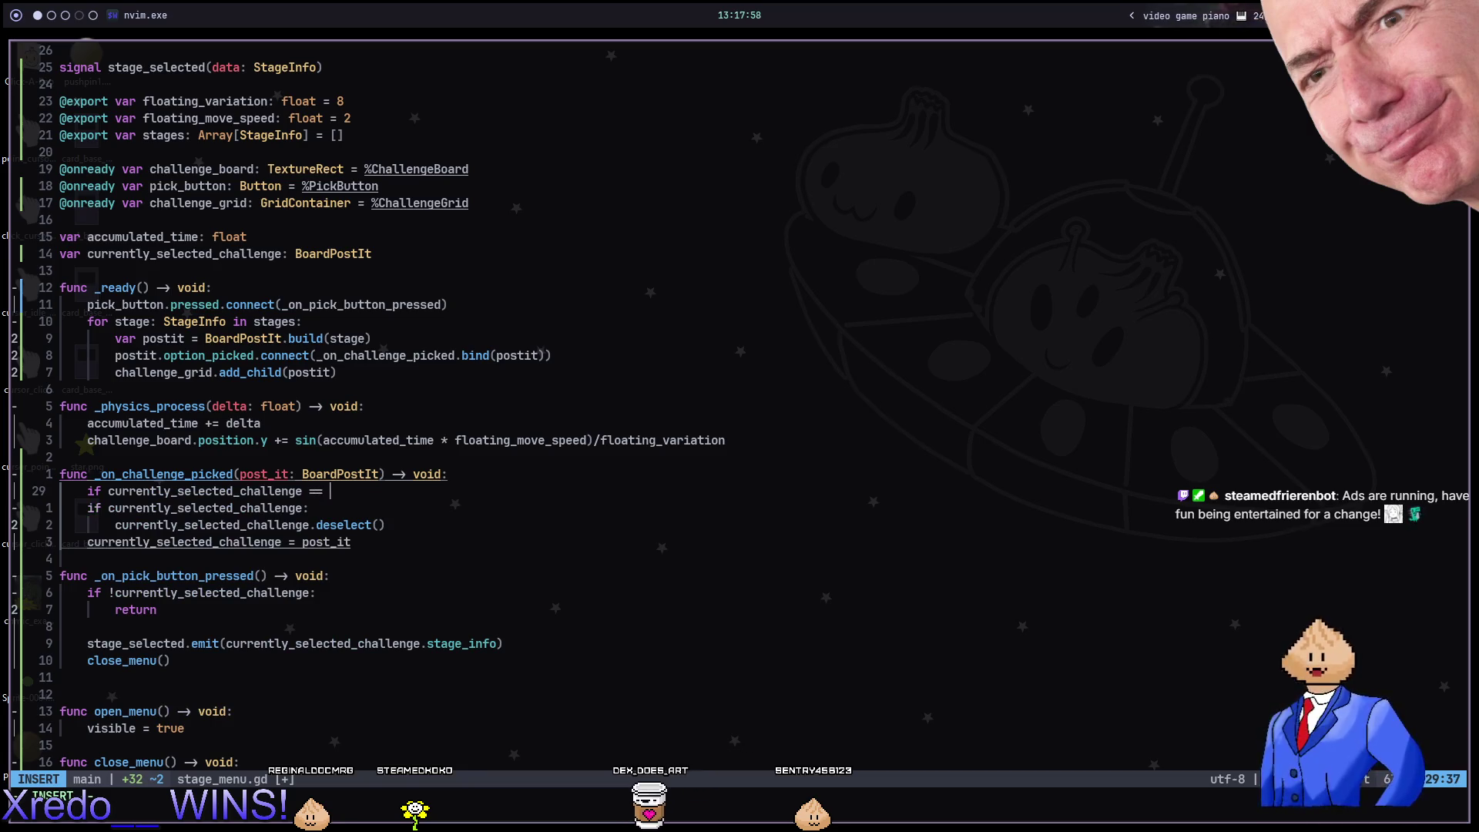
pyautogui.write(':')
pyautogui.press('Return')
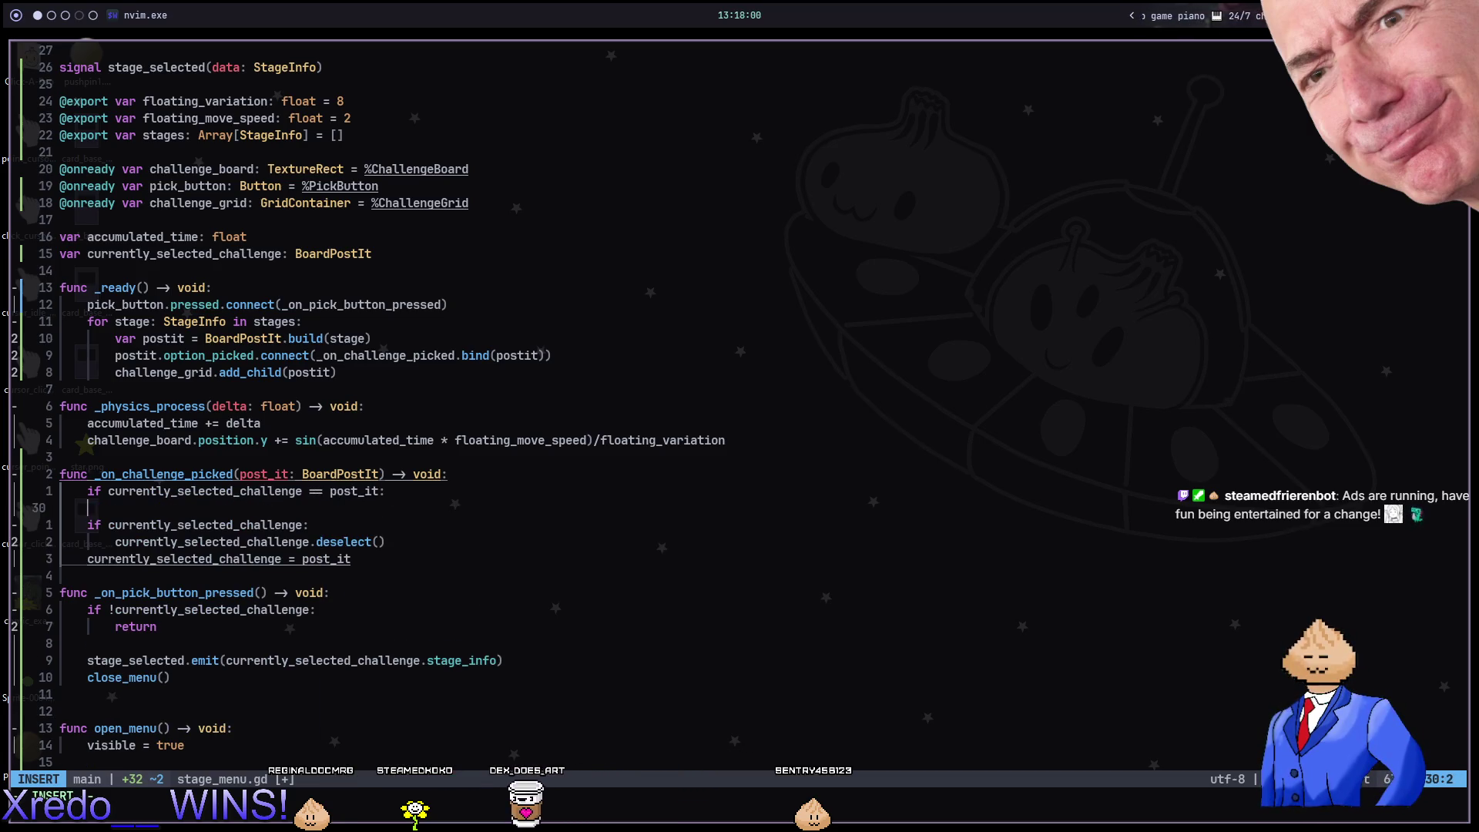
pyautogui.write('return')
pyautogui.press('Escape')
# Step: Save stage_menu.gd and run the game from Godot
pyautogui.write(':w')
pyautogui.press('Return')
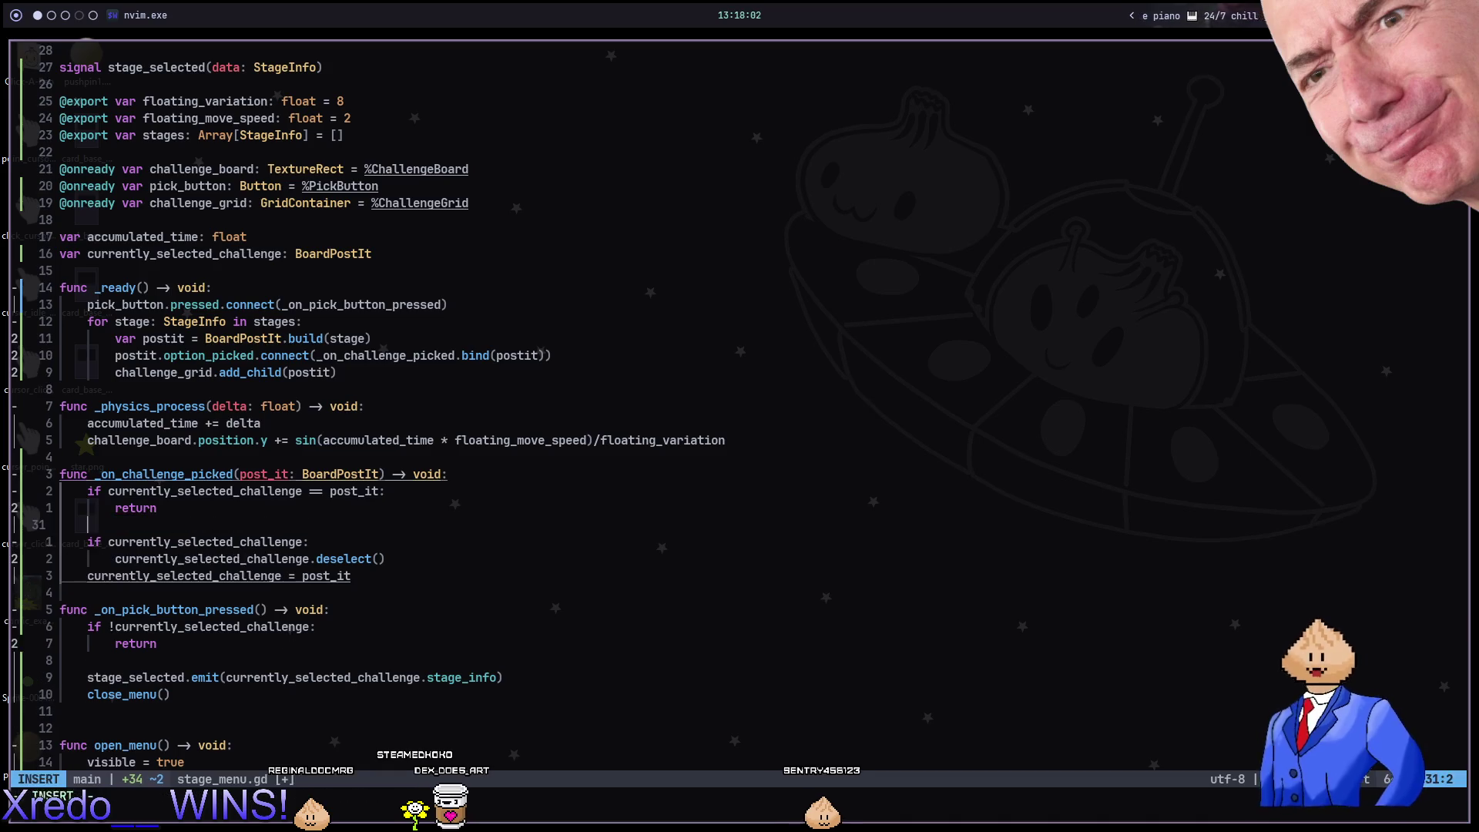
pyautogui.hotkey('alt', 'Tab')
pyautogui.press('F5')
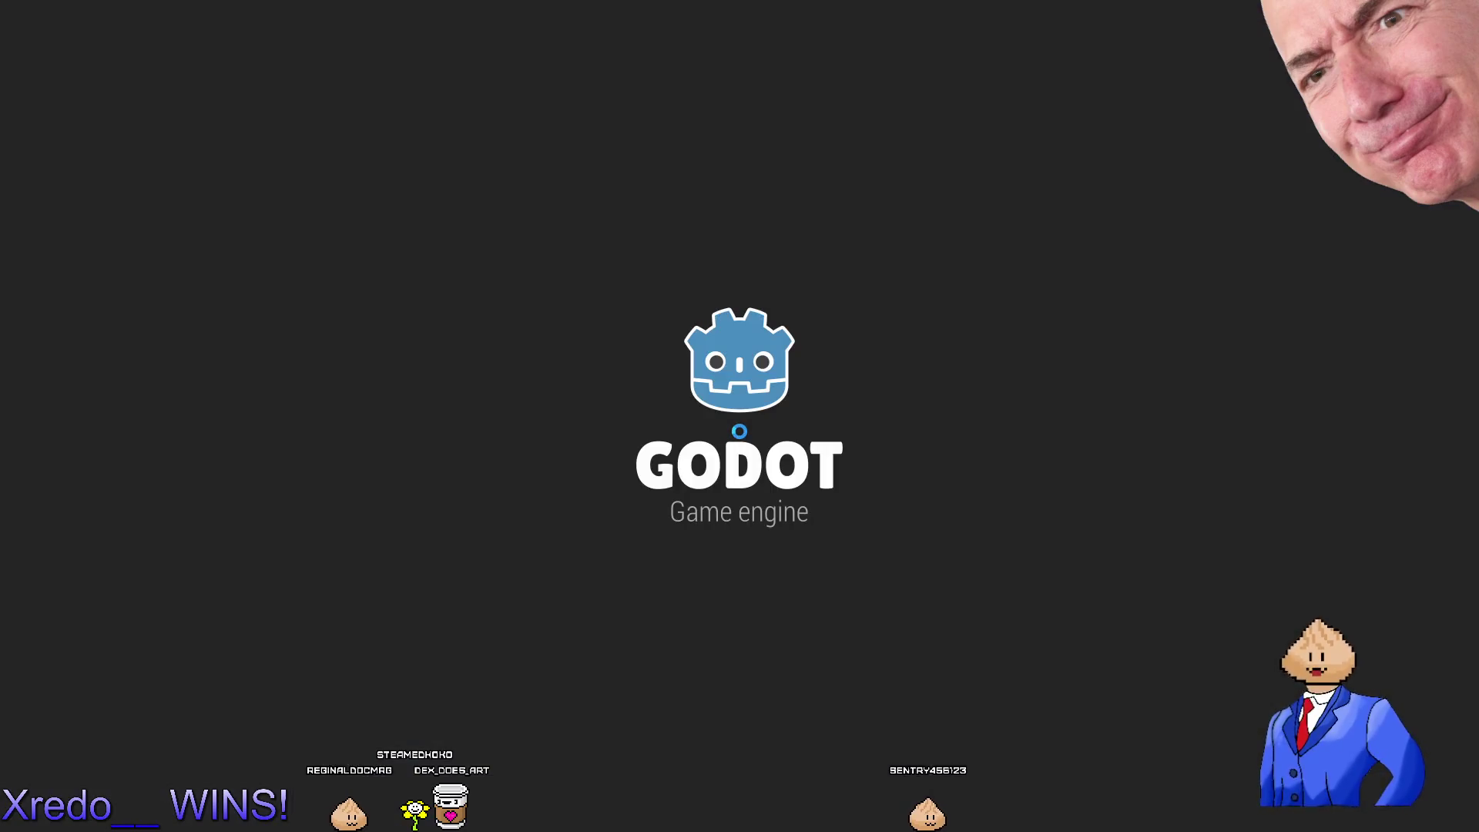
# Step: Pick the 'in' post-it to confirm the red ring circles it, then review the connect call in the creation loop
pyautogui.click(934, 332)
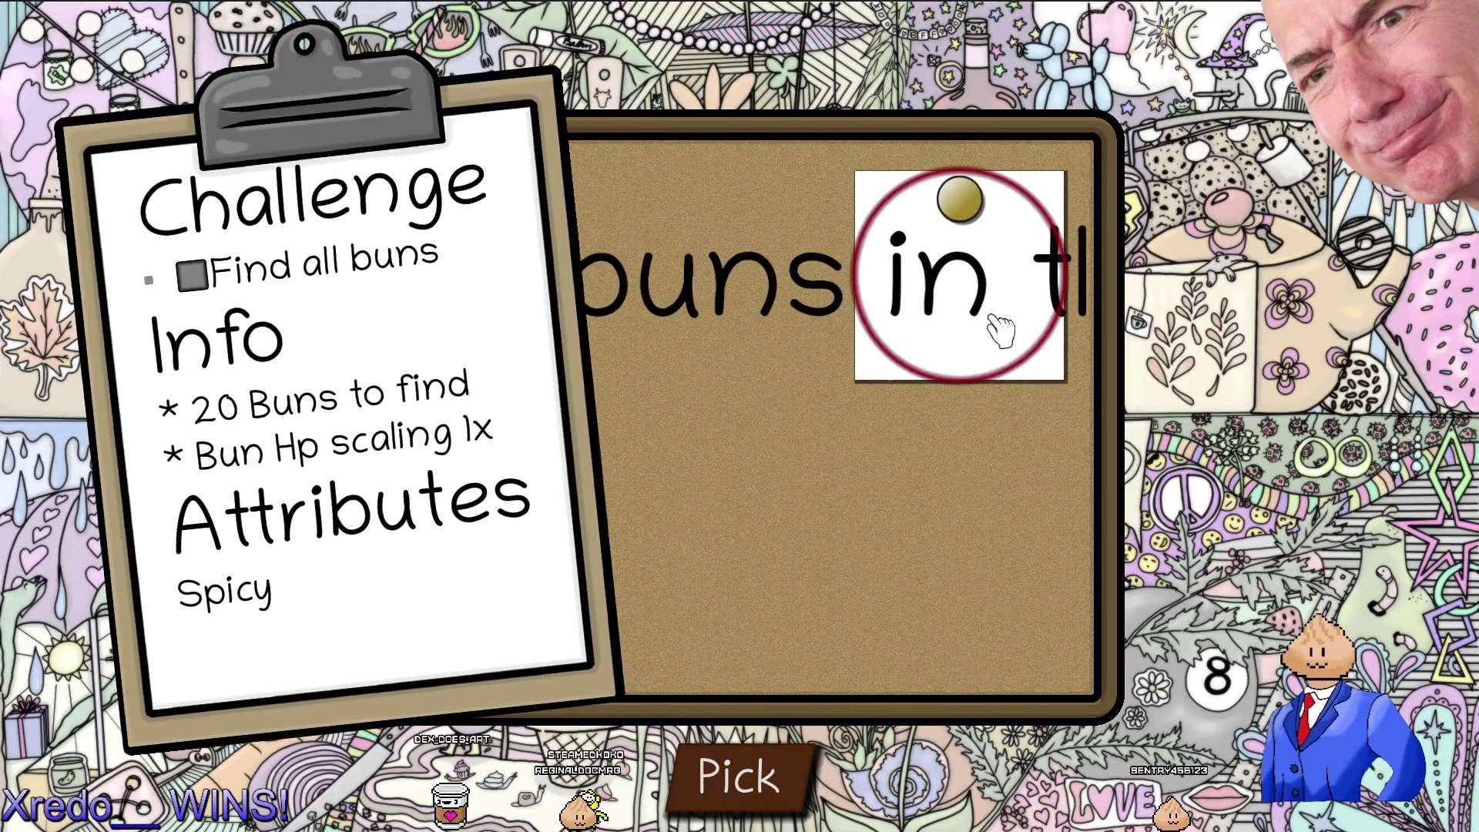
pyautogui.hotkey('alt', 'Tab')
pyautogui.press('k')
pyautogui.press('k')
pyautogui.press('k')
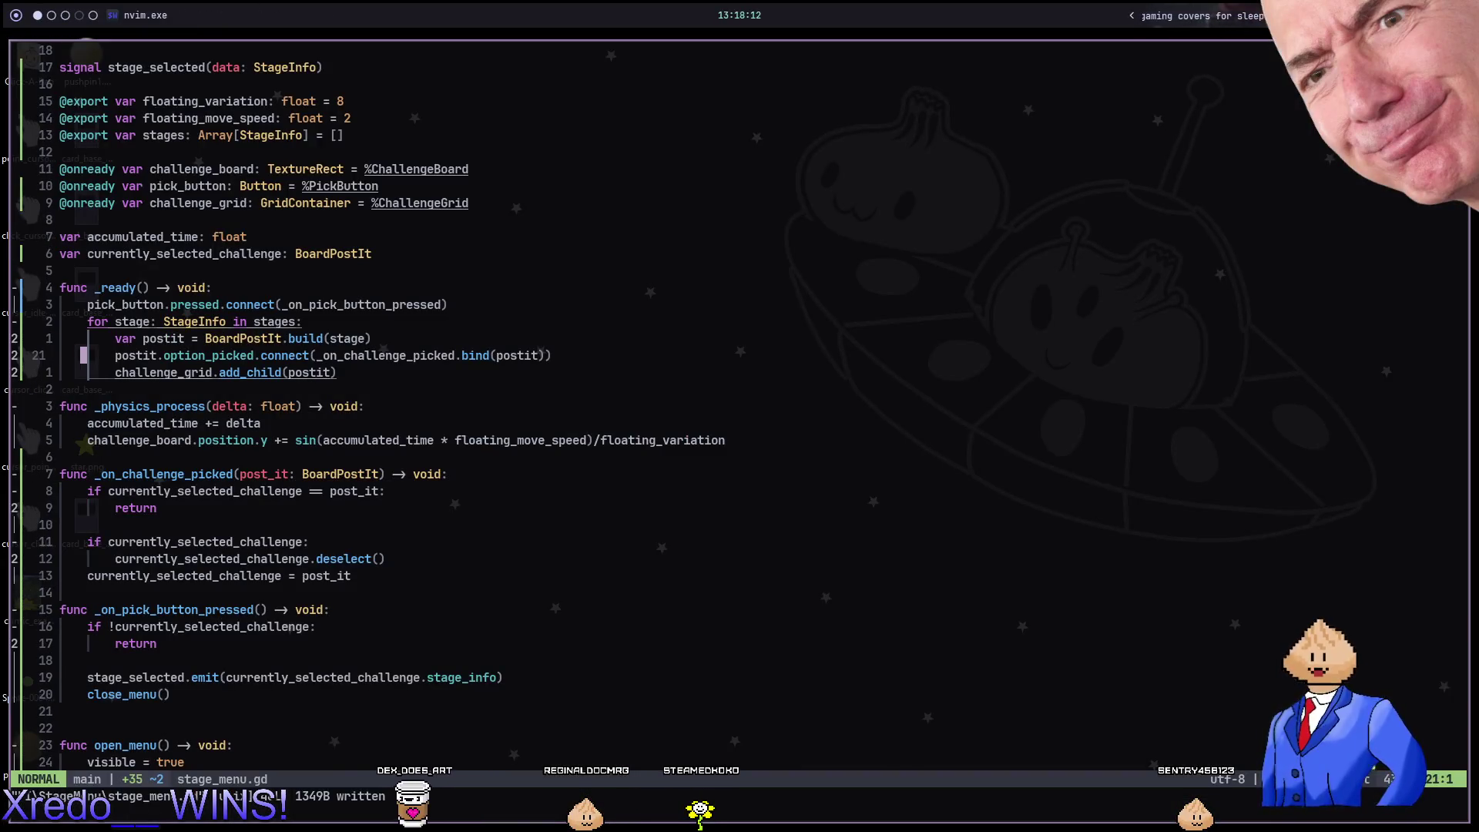
pyautogui.press('w')
pyautogui.press('w')
pyautogui.press('w')
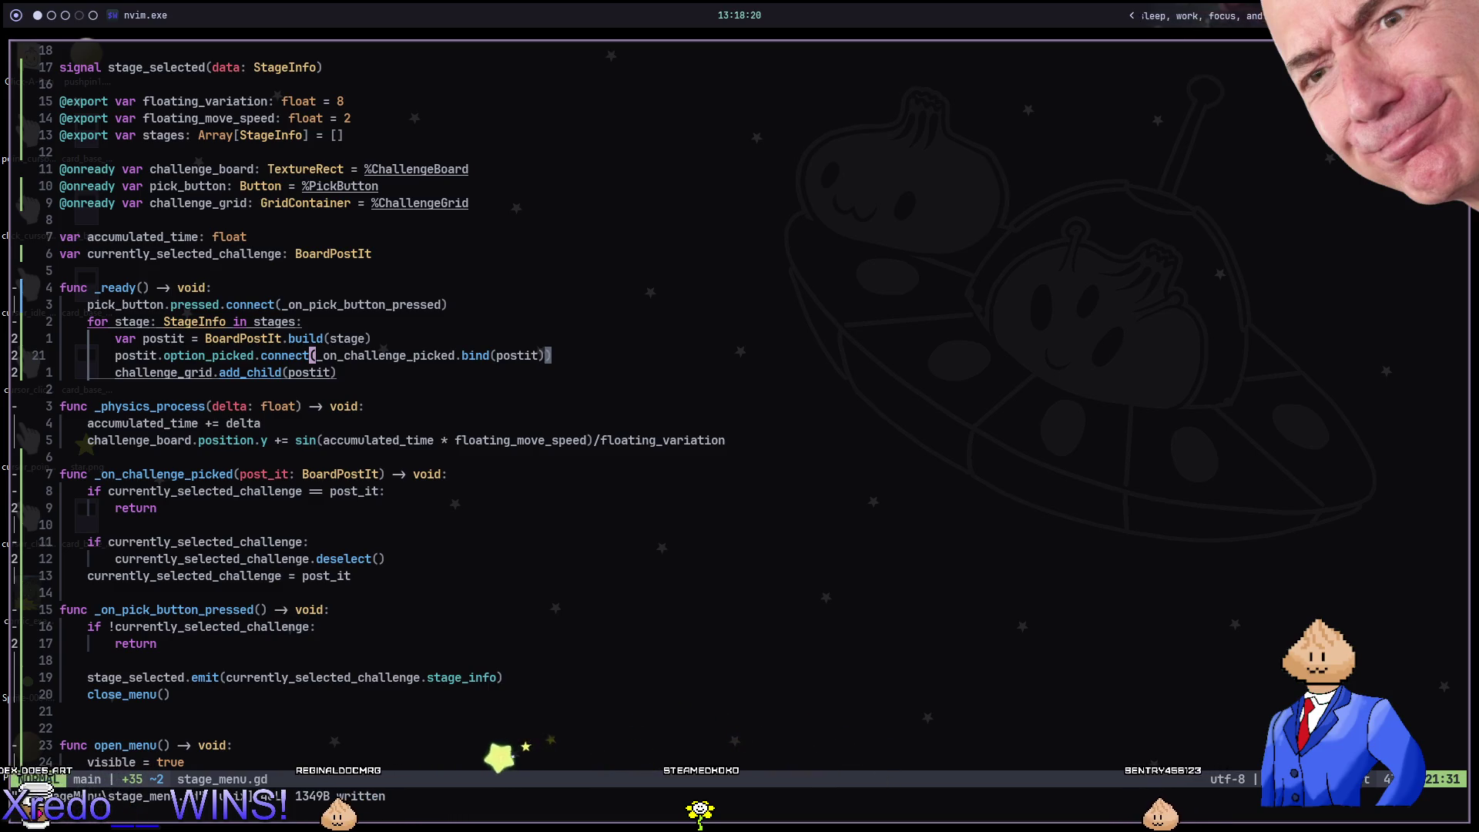
pyautogui.hotkey('alt', '2')
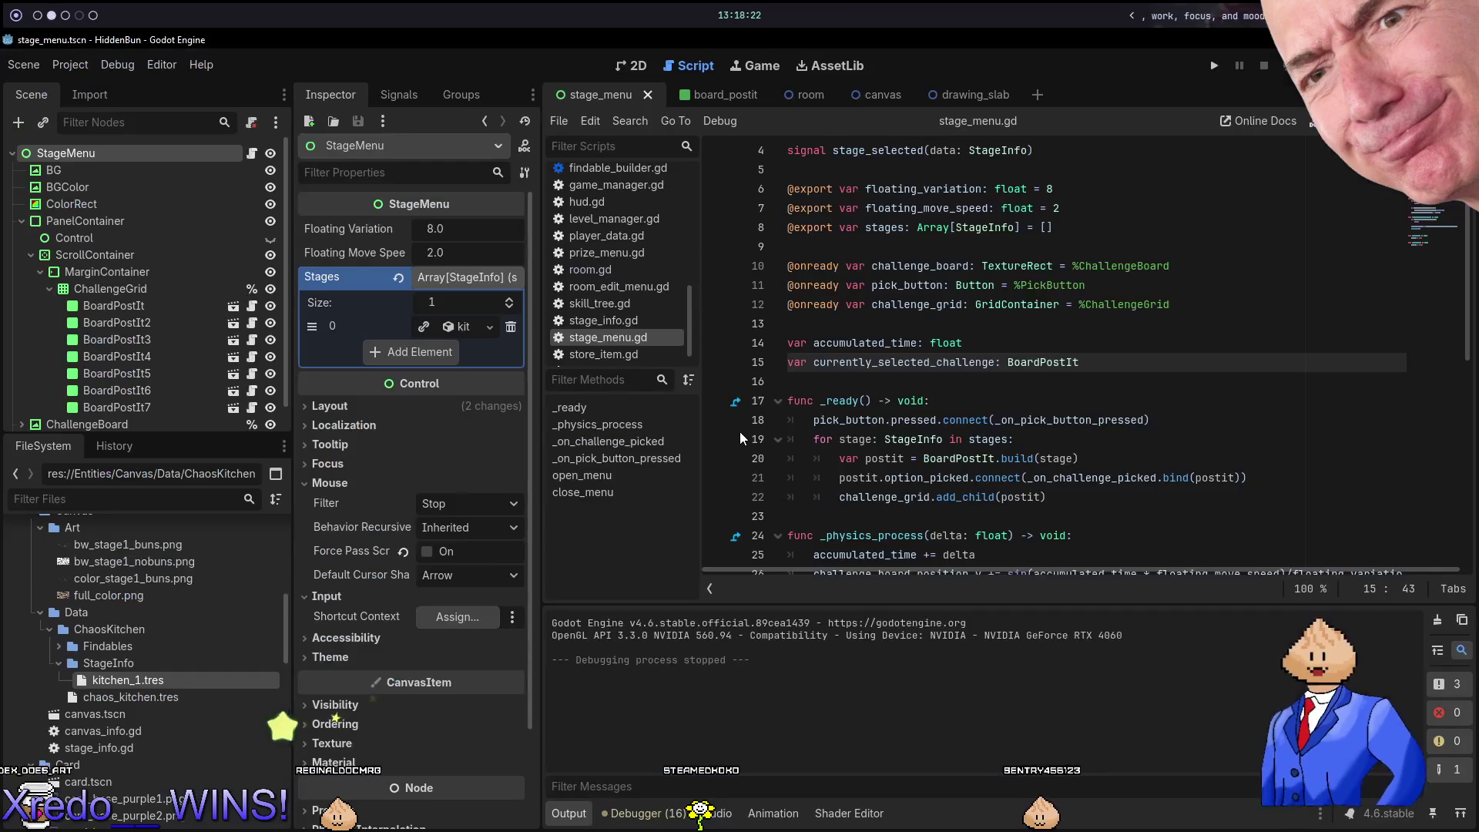
# Step: Open the board_postit scene and set ChallengeLabel's font size override to 50, saving the scene
pyautogui.click(735, 103)
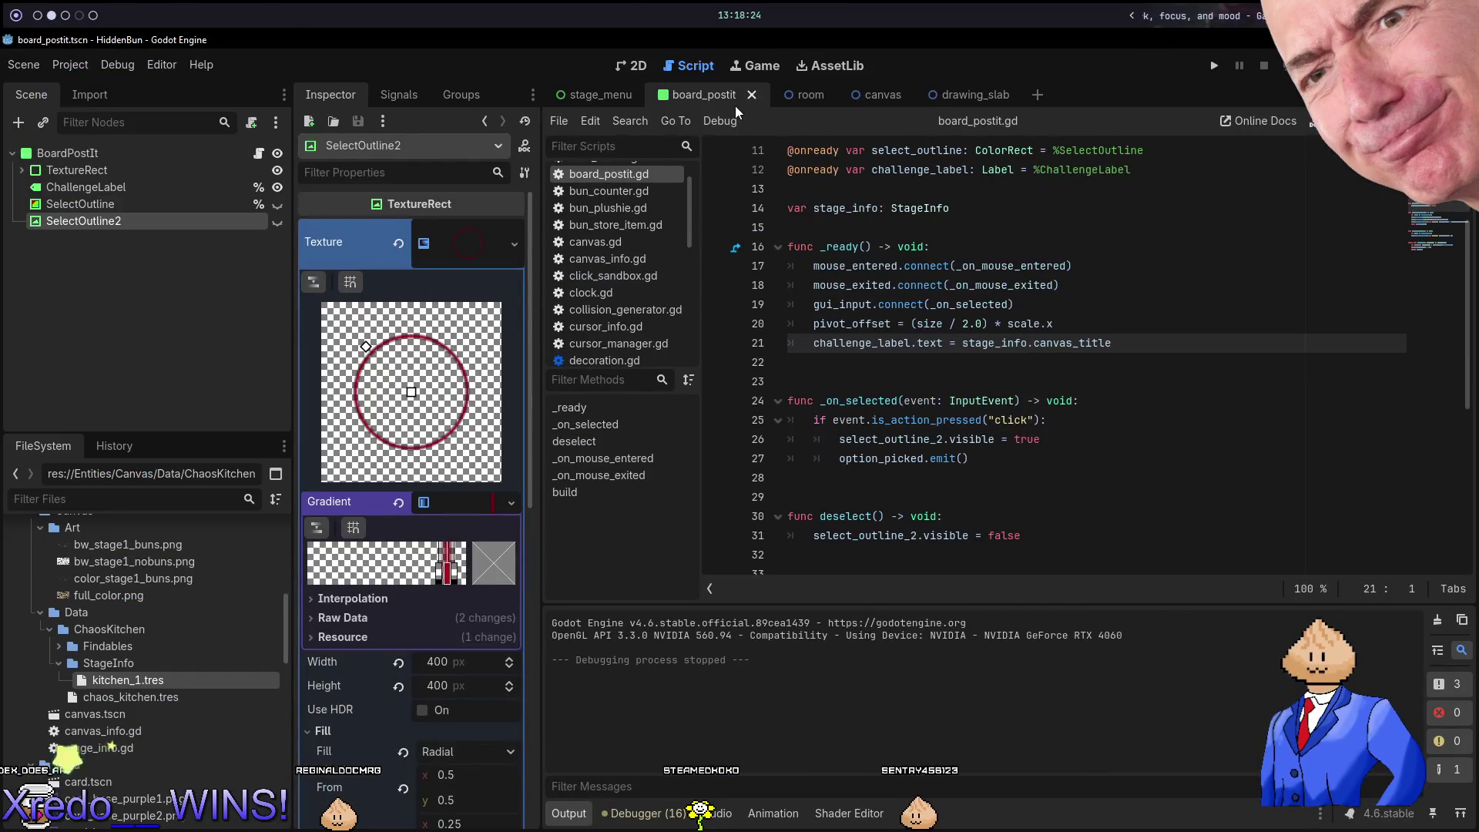
pyautogui.click(628, 75)
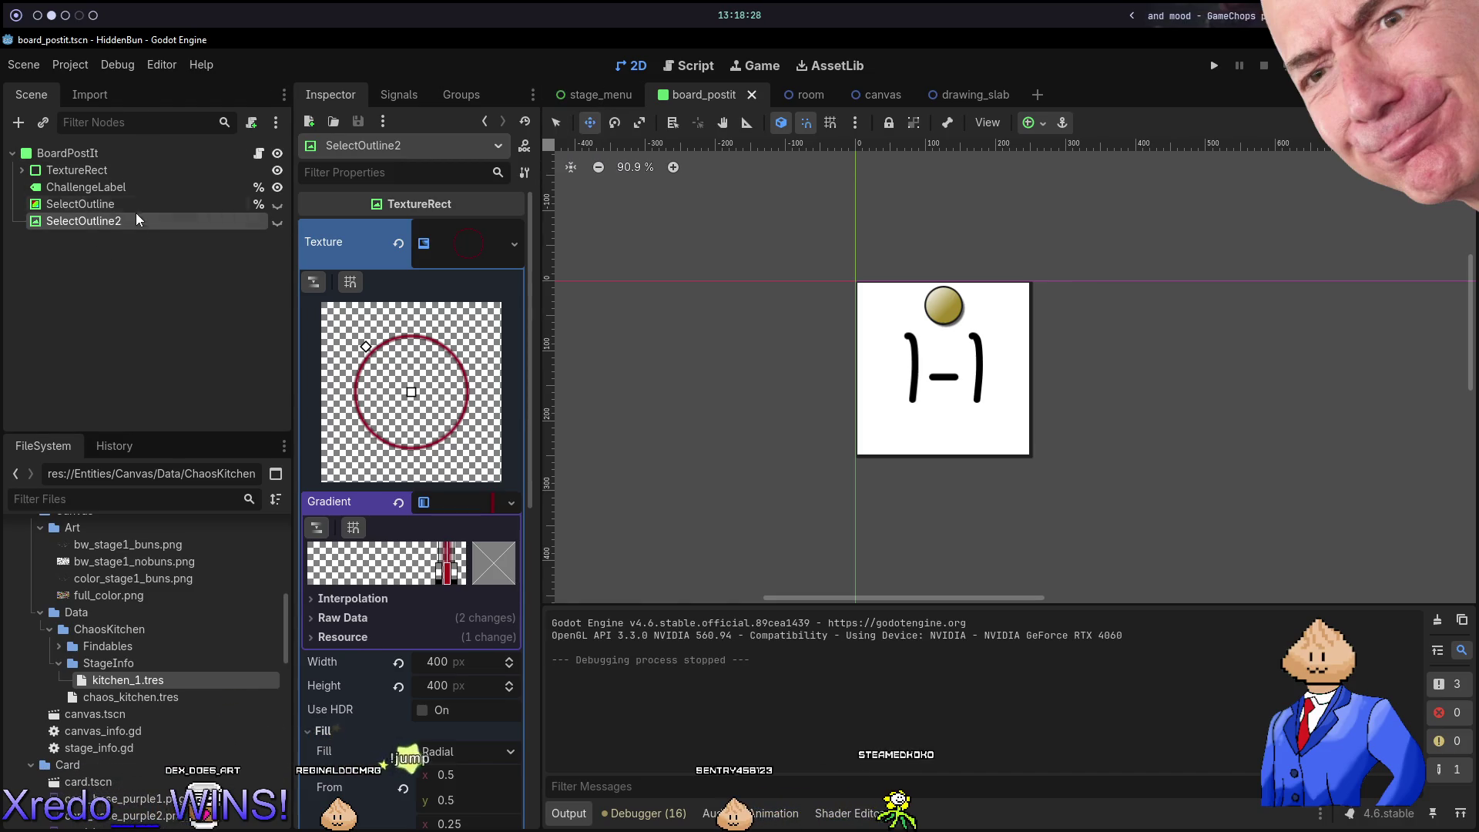
pyautogui.hotkey('ctrl', 's')
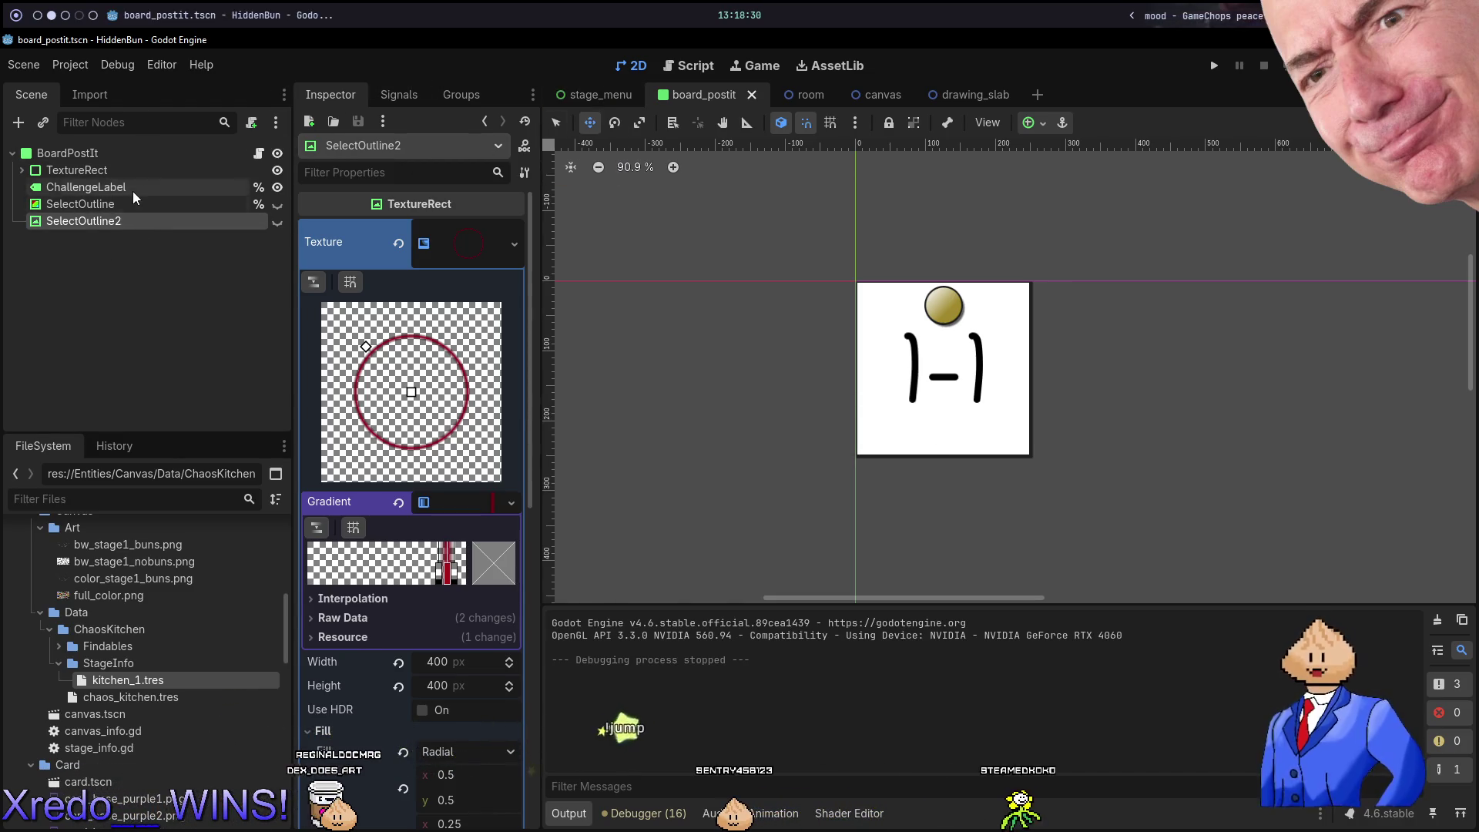
pyautogui.click(131, 188)
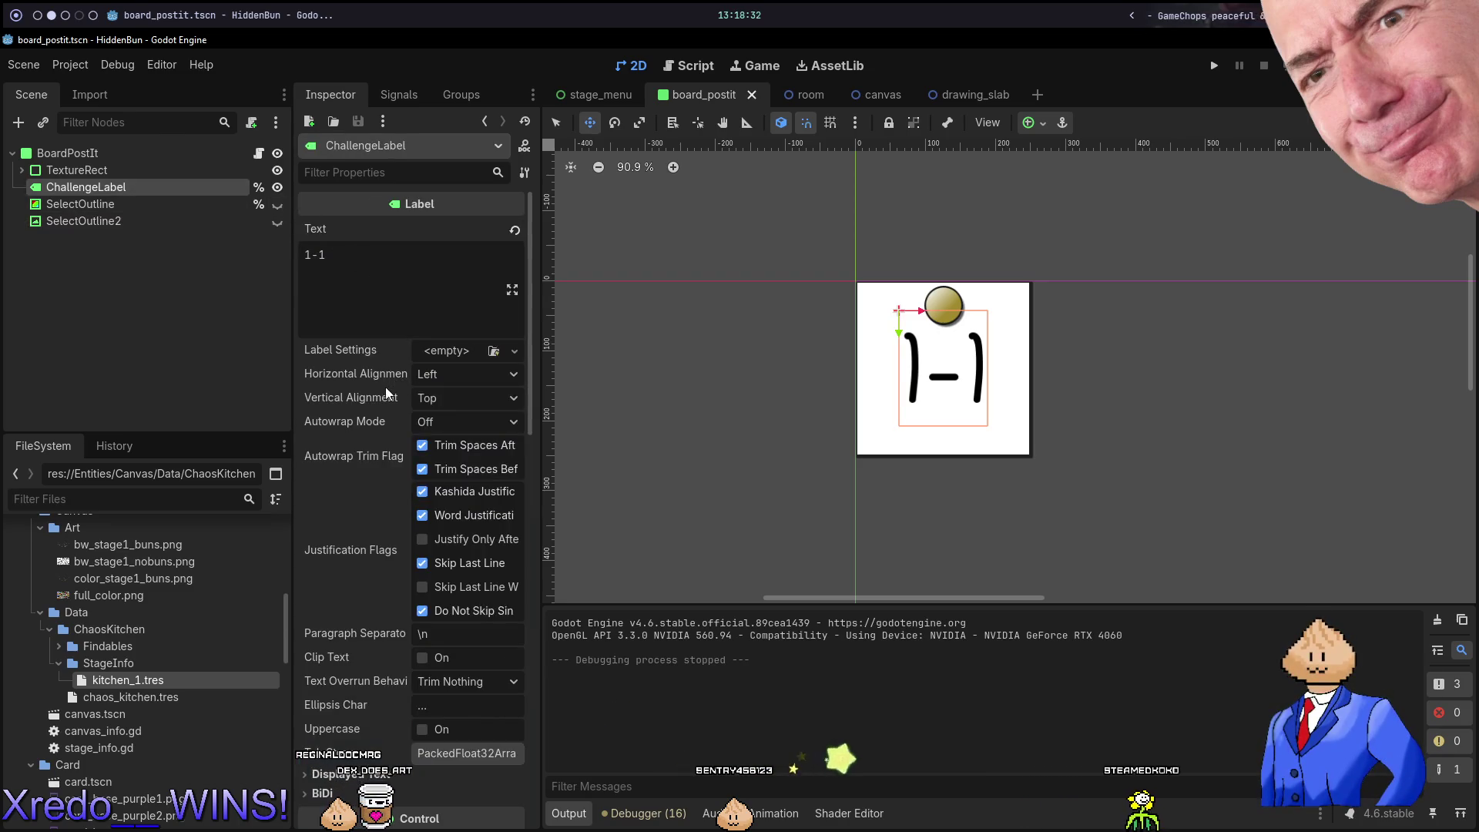
pyautogui.scroll(-6, 441, 693)
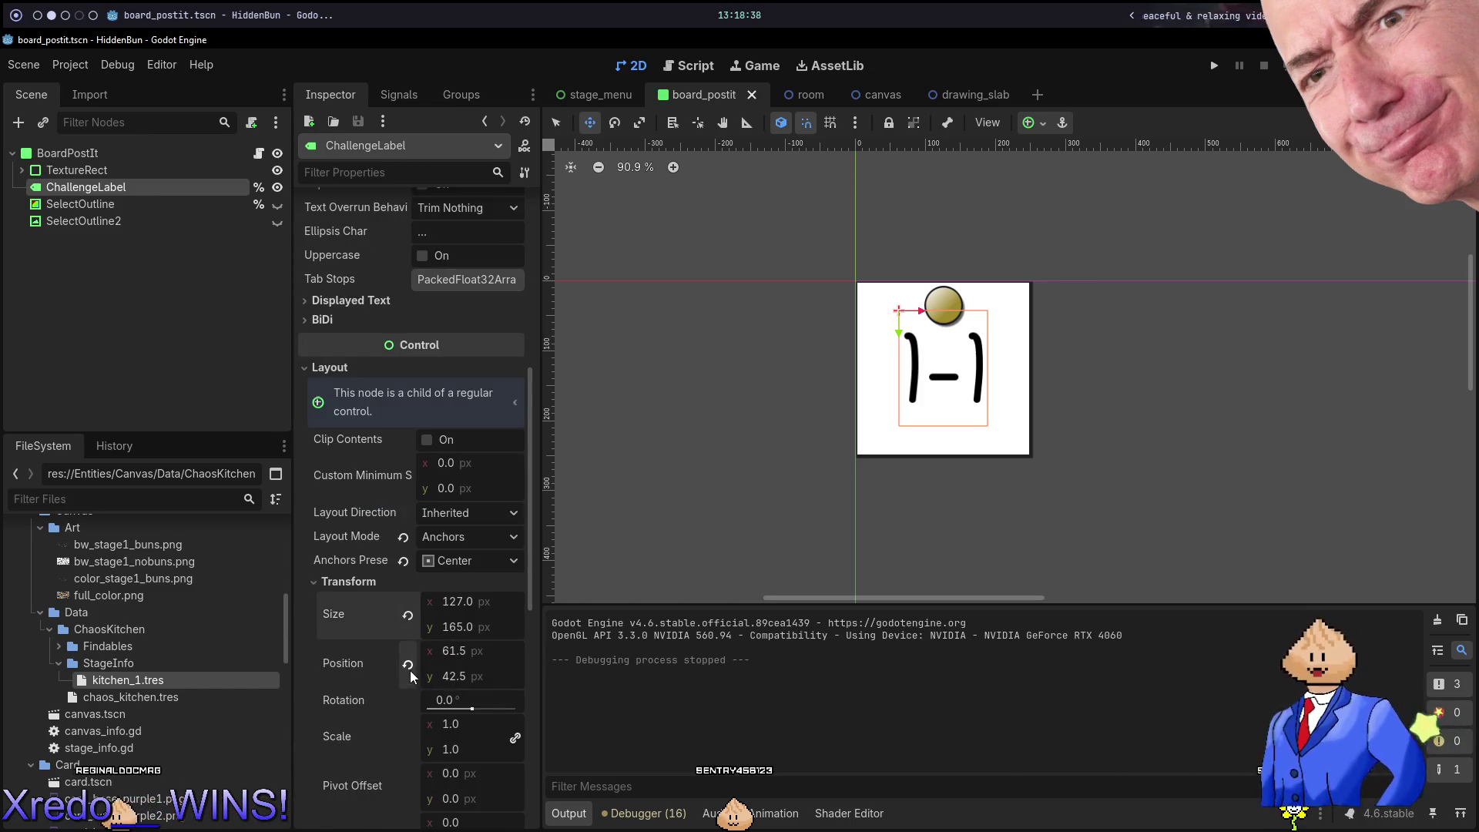
pyautogui.scroll(-10, 399, 463)
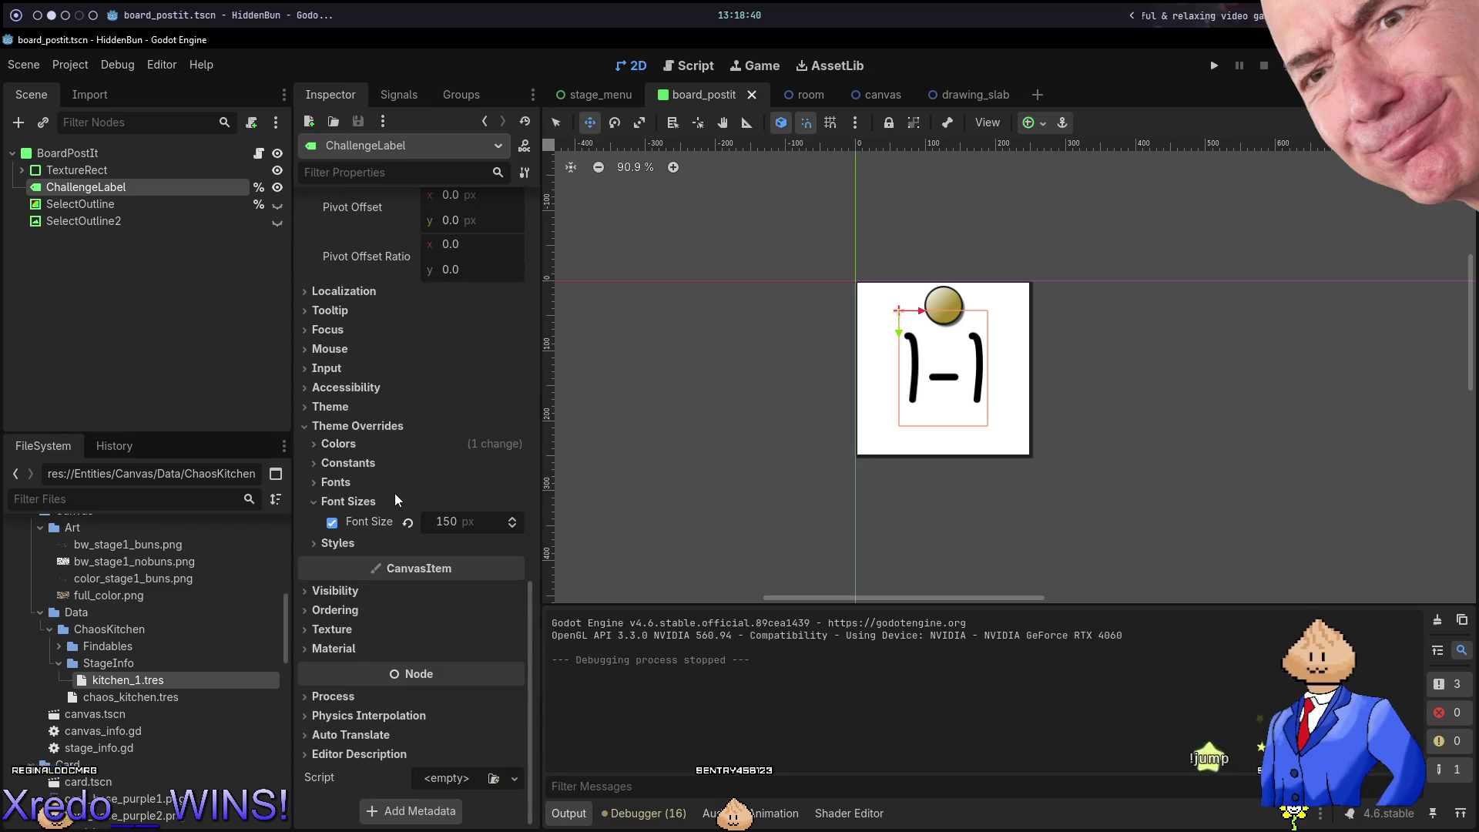
pyautogui.click(442, 528)
pyautogui.write('50')
pyautogui.press('Return')
pyautogui.hotkey('ctrl', 's')
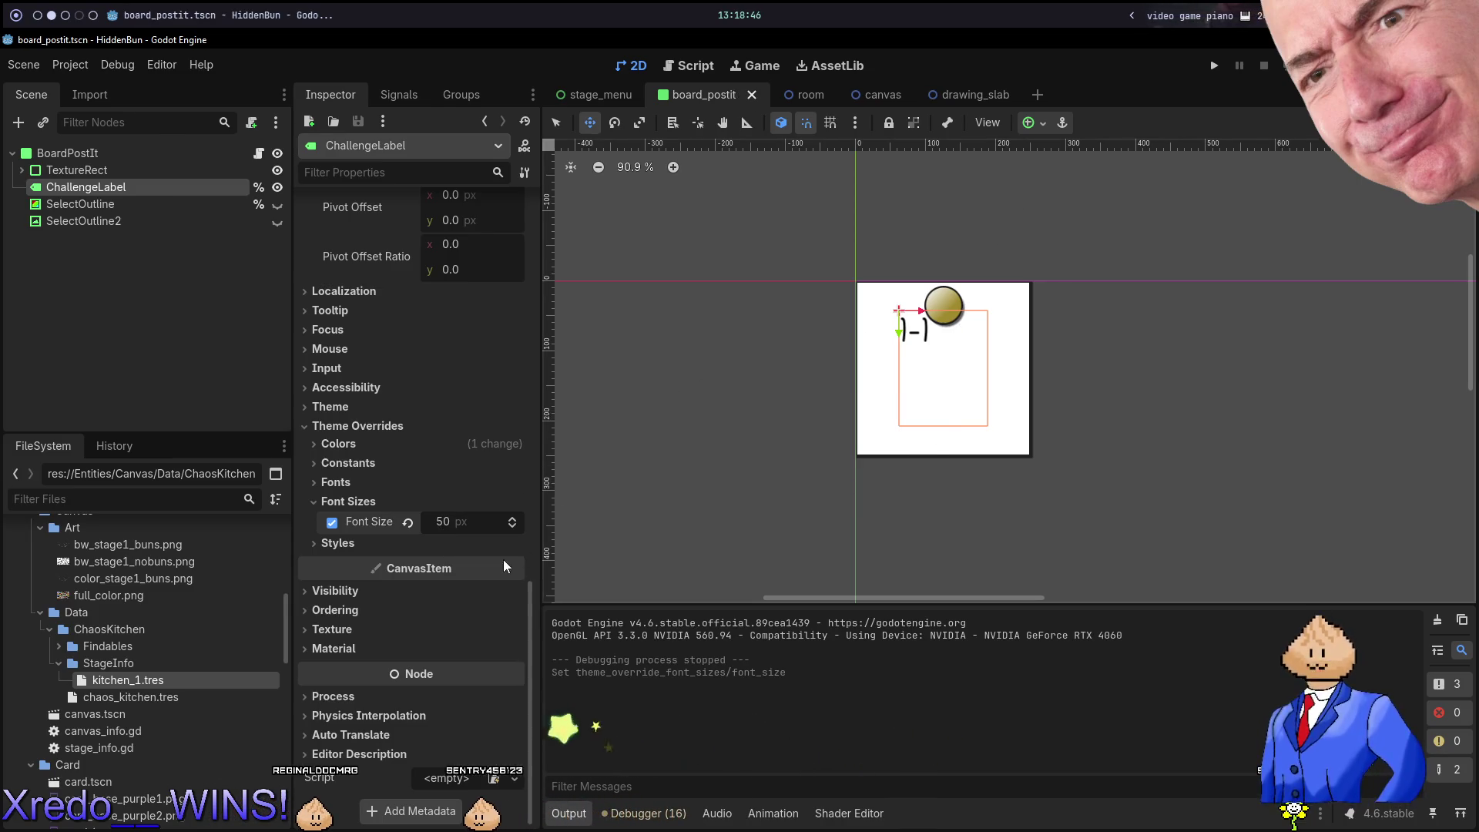
# Step: Reset the label's size to fit its text, centre it with the Center anchor preset, and run the scene
pyautogui.scroll(3, 393, 396)
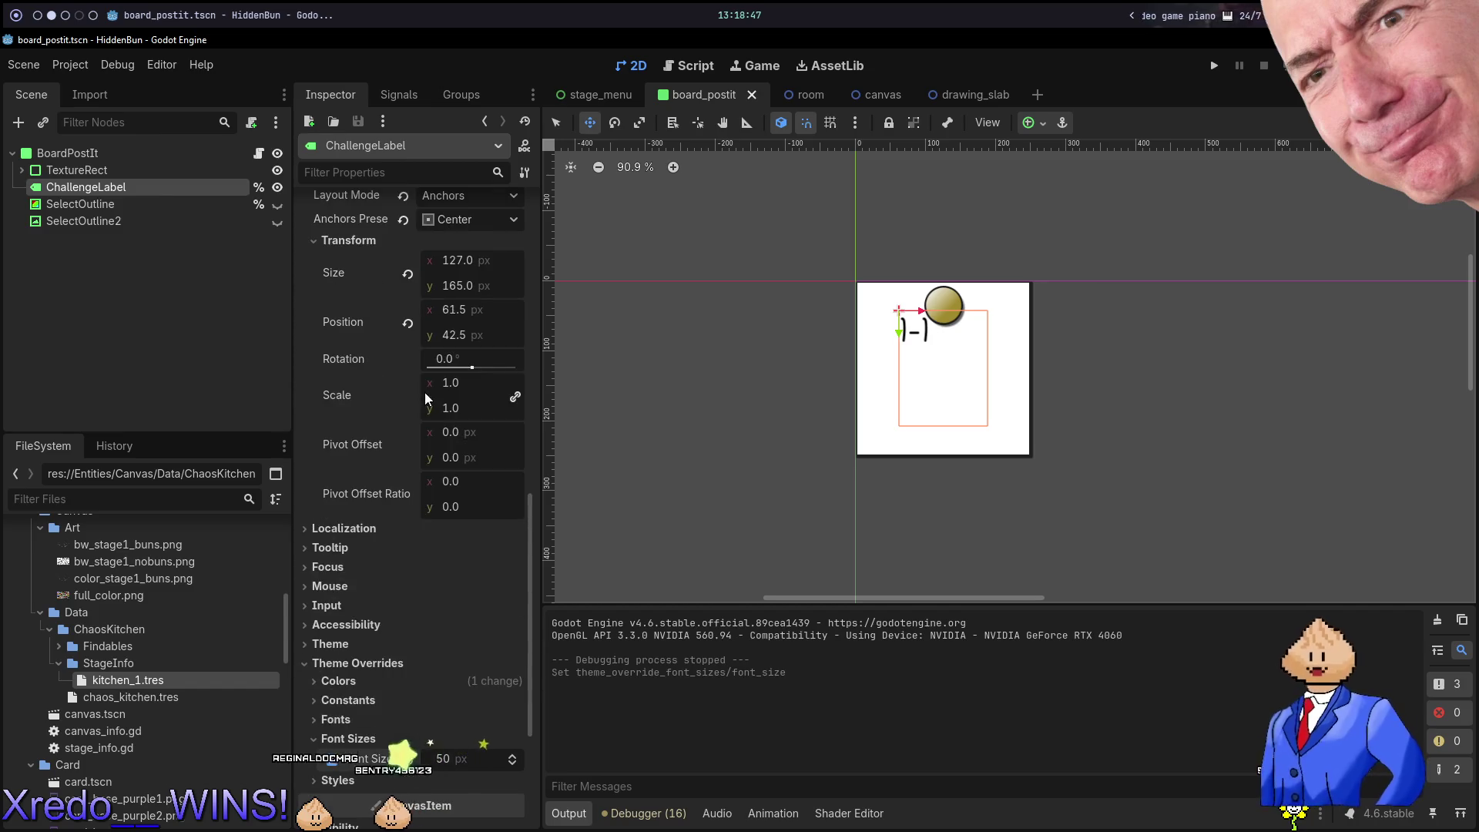
pyautogui.click(408, 274)
pyautogui.click(1035, 122)
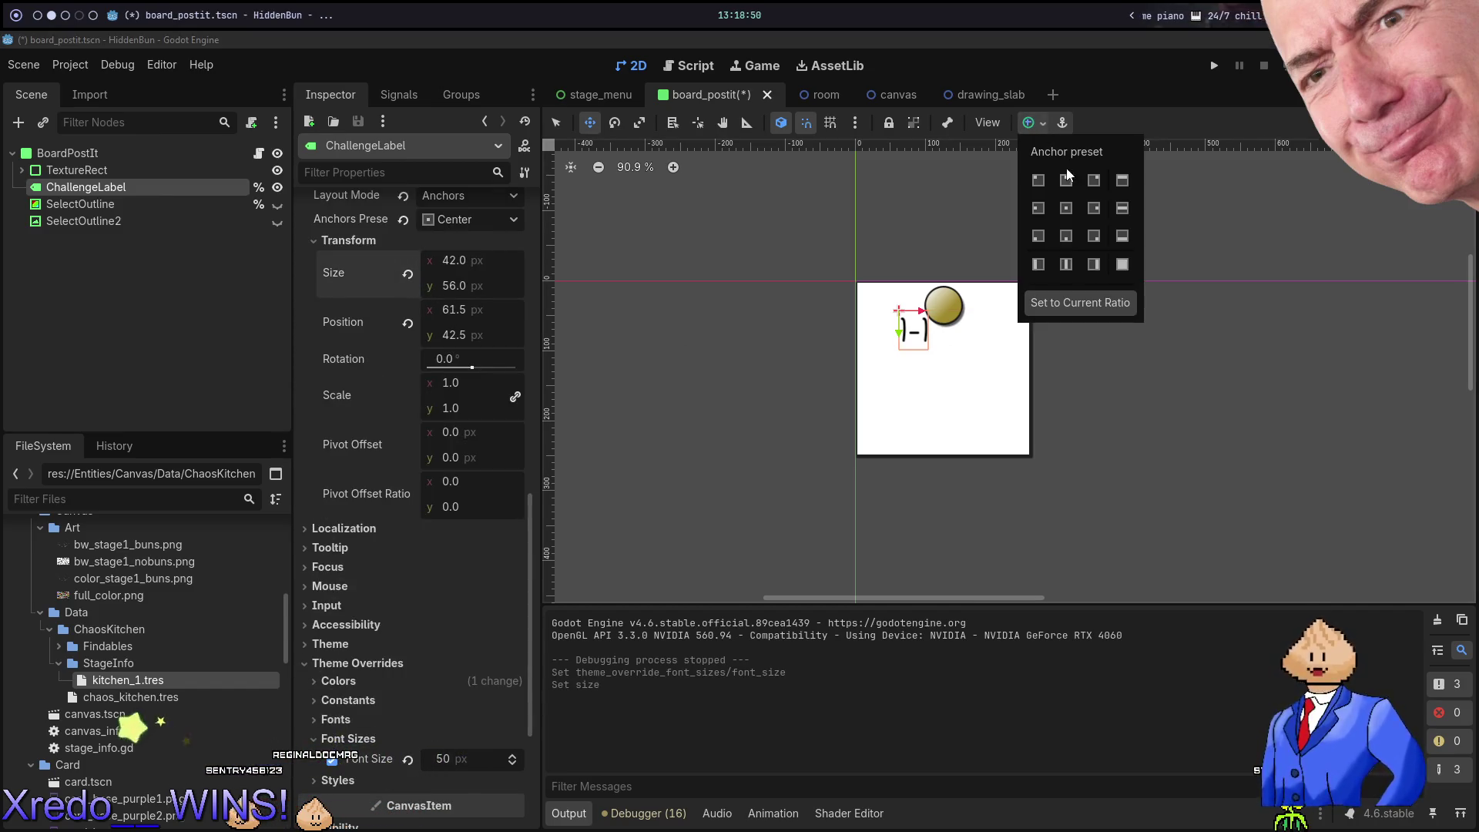
pyautogui.click(1072, 210)
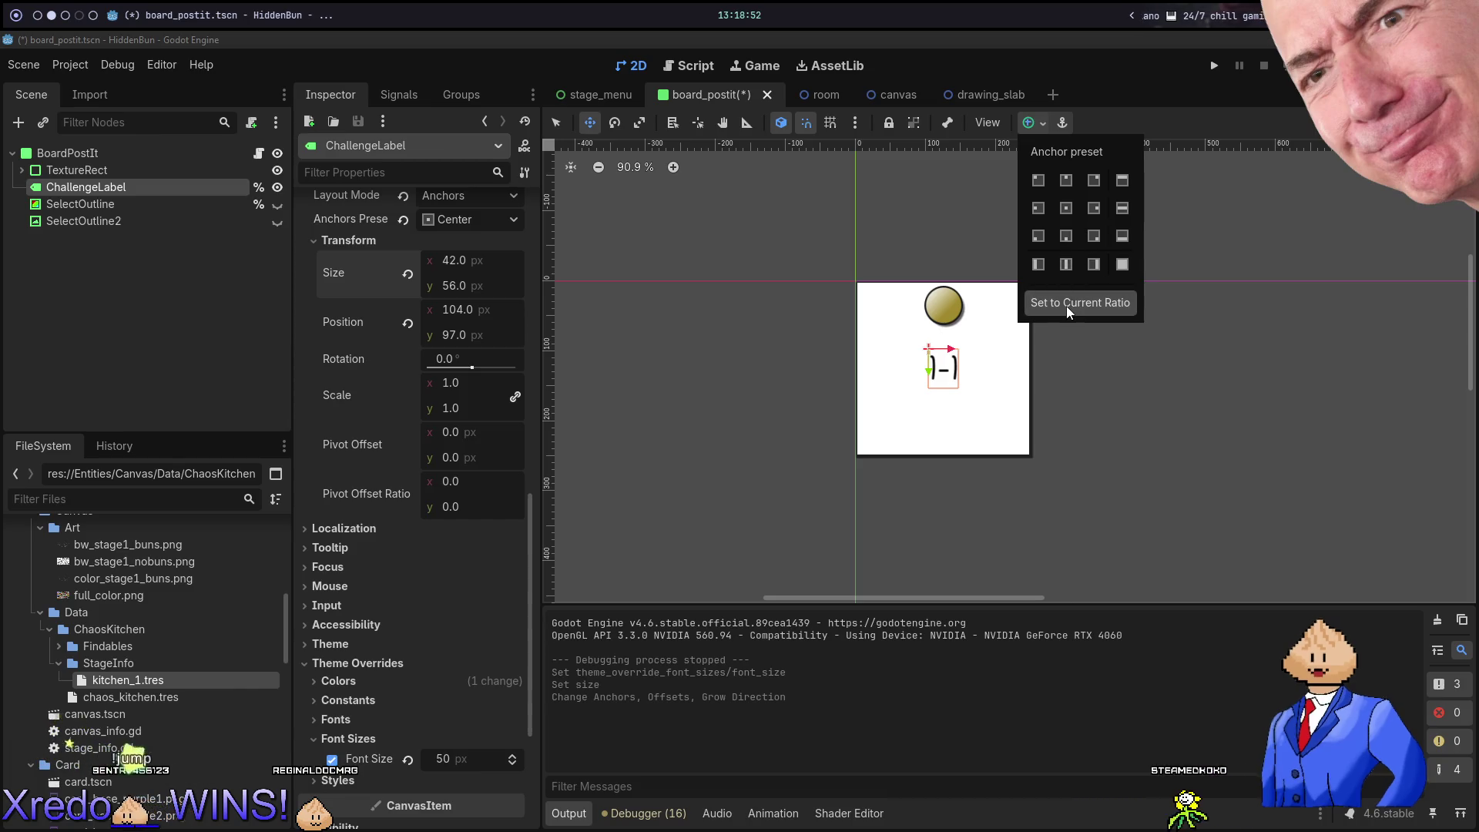
pyautogui.press('F6')
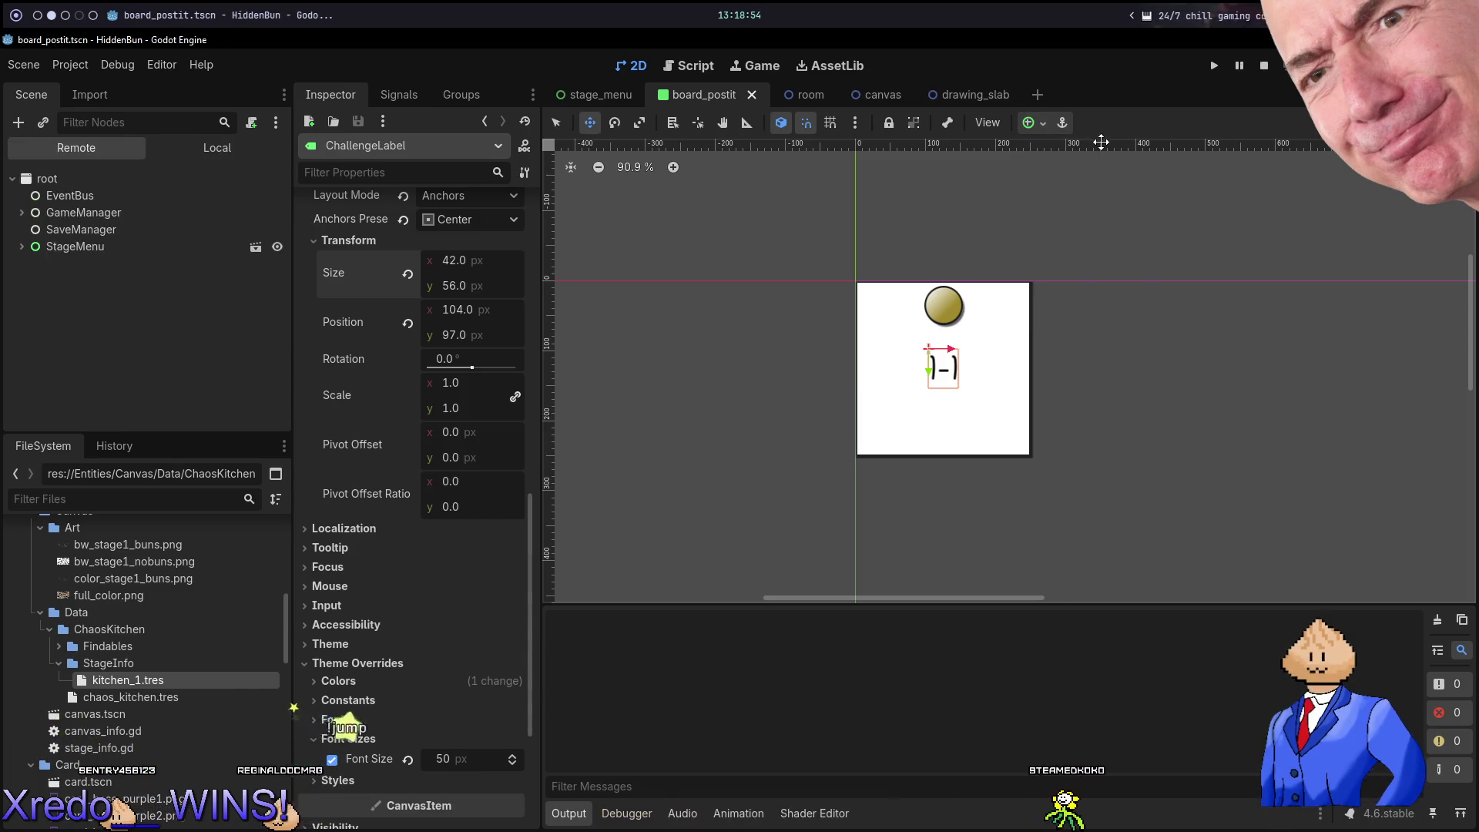
# Step: Stop the running scene, return to the board_postit scene, and select its BoardPostIt root node
pyautogui.press('F8')
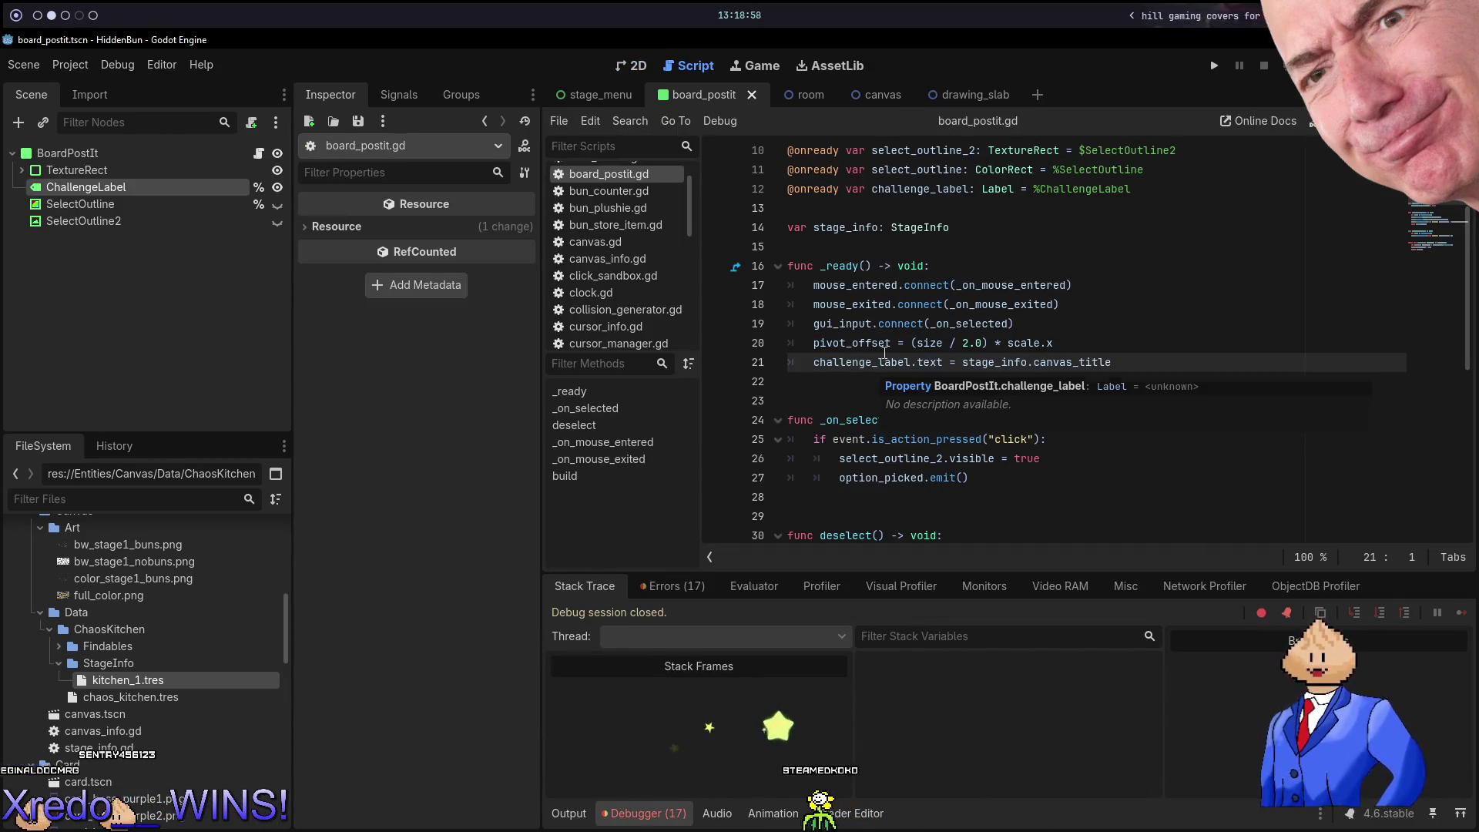
pyautogui.press('F6')
pyautogui.click(595, 94)
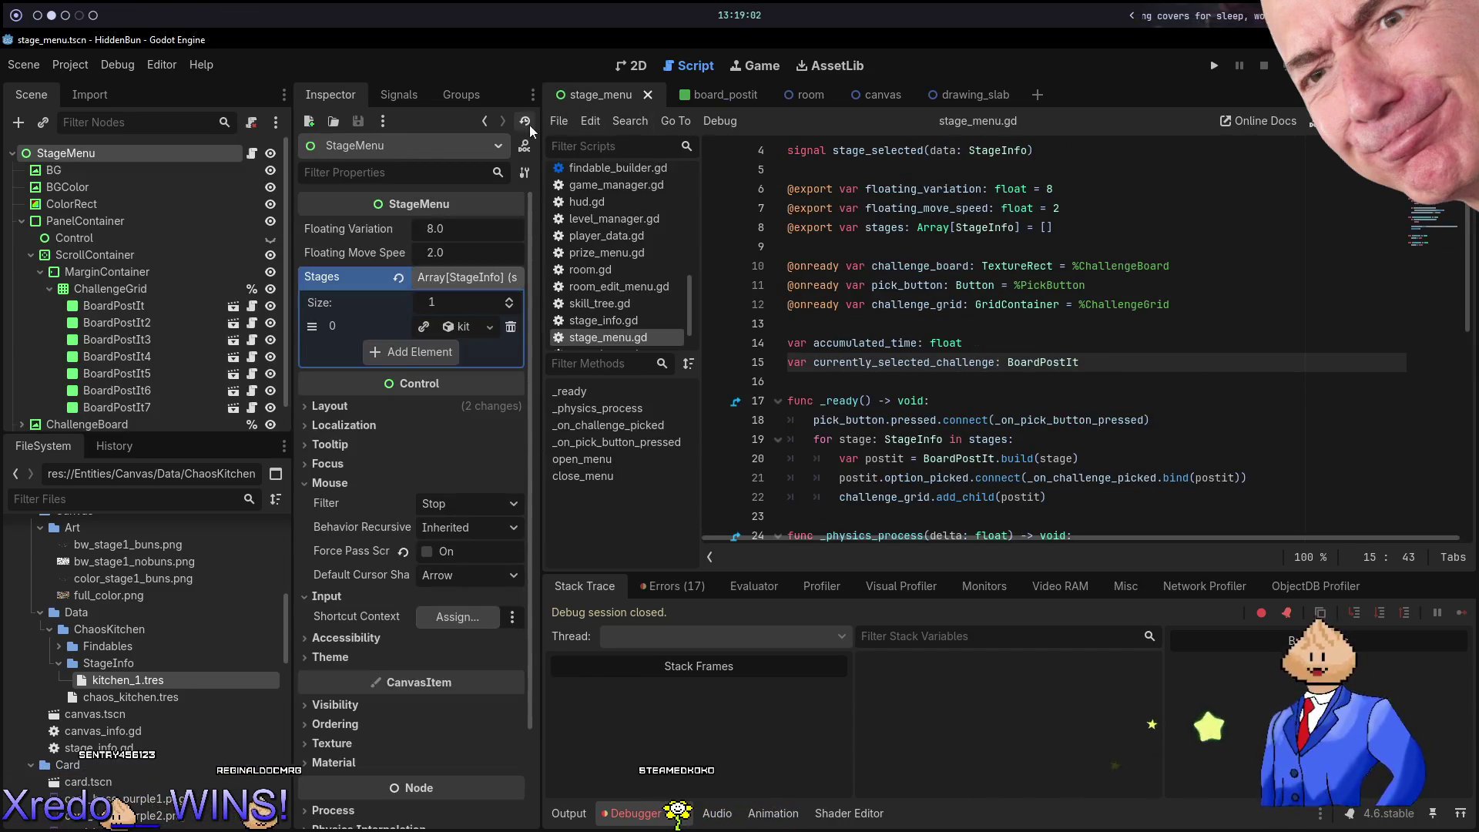
pyautogui.click(711, 100)
pyautogui.click(123, 151)
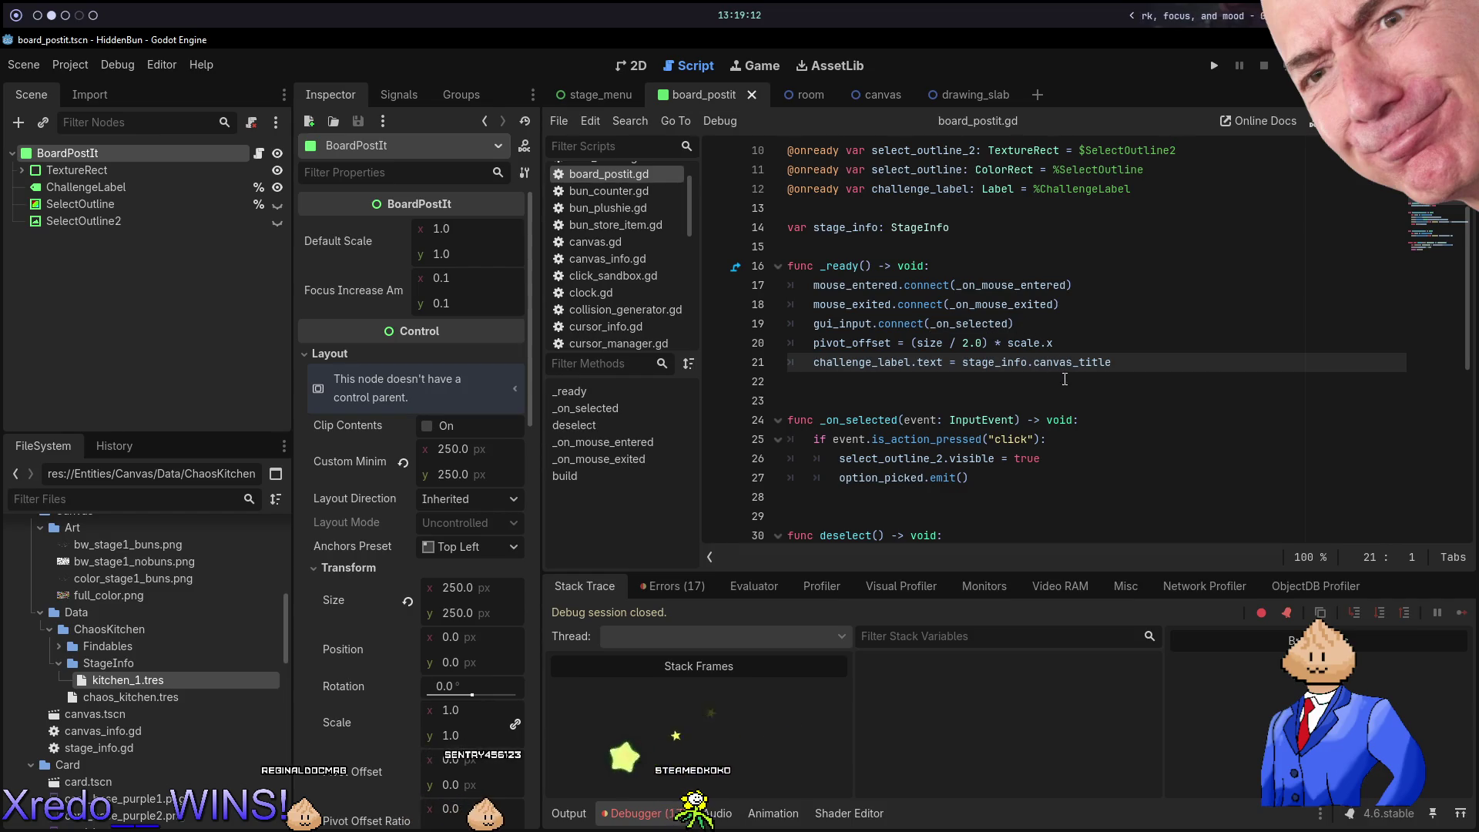
pyautogui.hotkey('alt', '1')
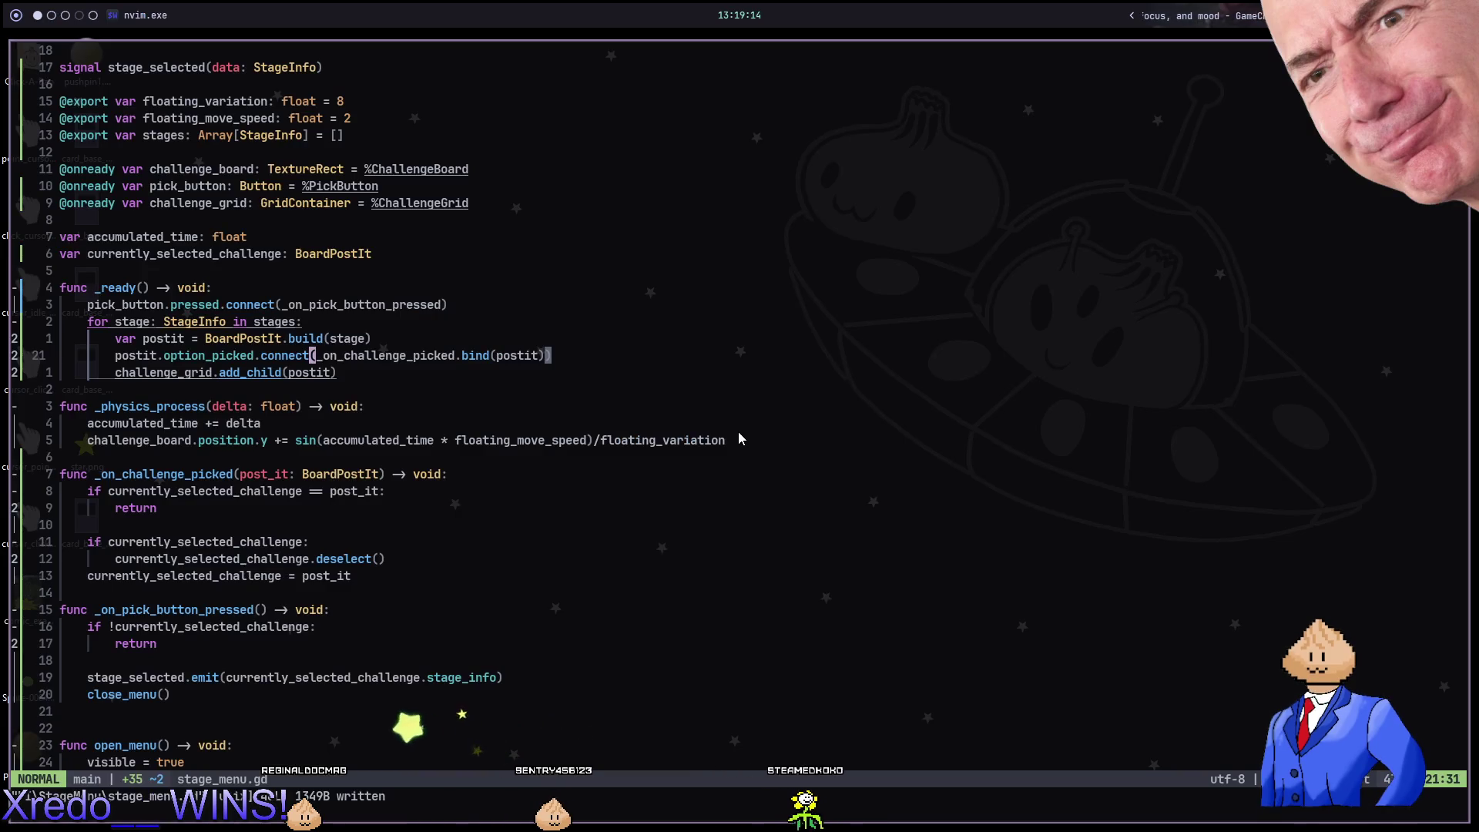
# Step: Open board_postit.gd from Telescope with a 'board' search
pyautogui.press('k')
pyautogui.press('j')
pyautogui.press('j')
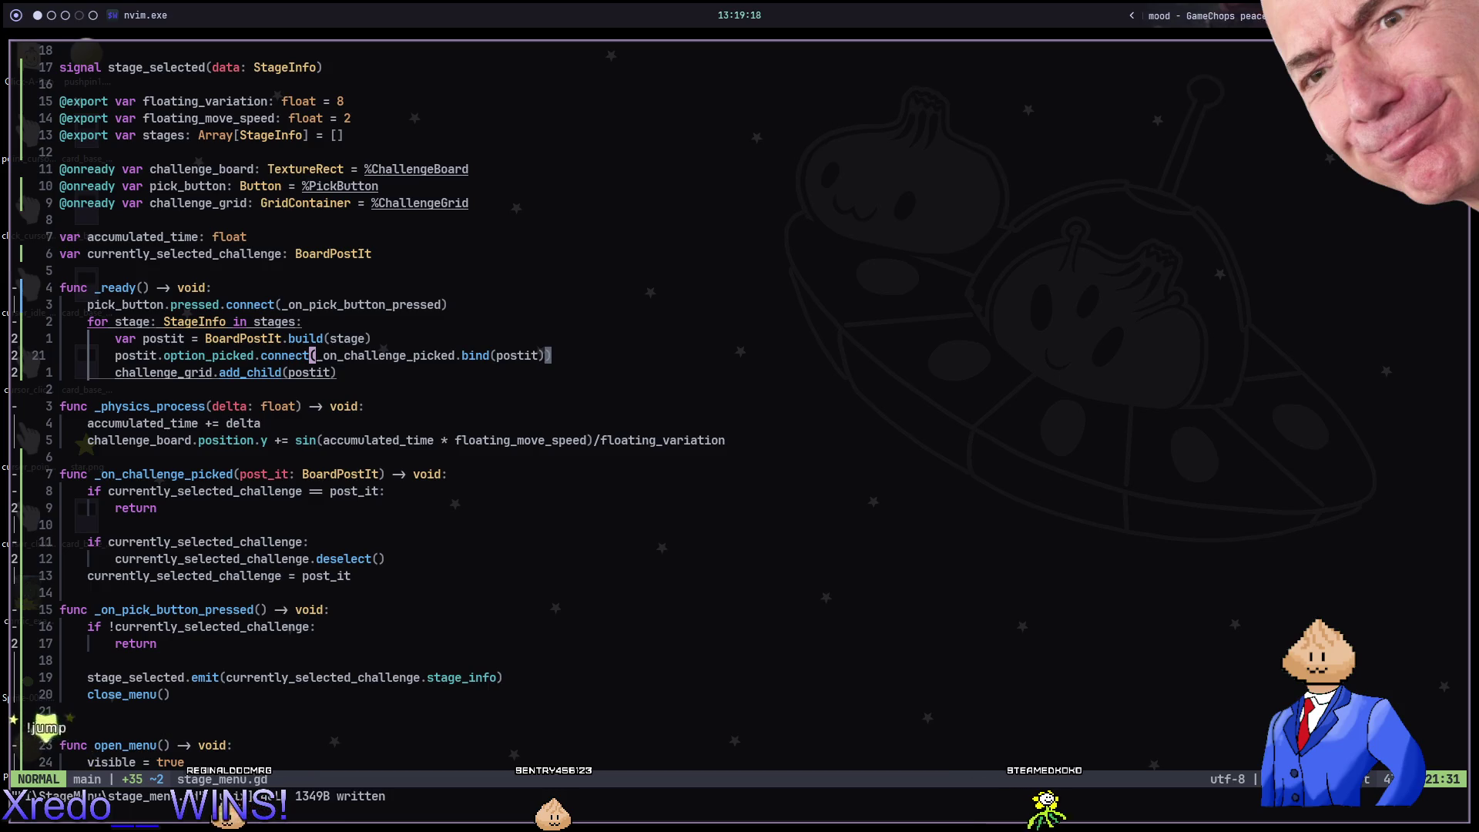
pyautogui.press('space')
pyautogui.press('f')
pyautogui.press('f')
pyautogui.write('board')
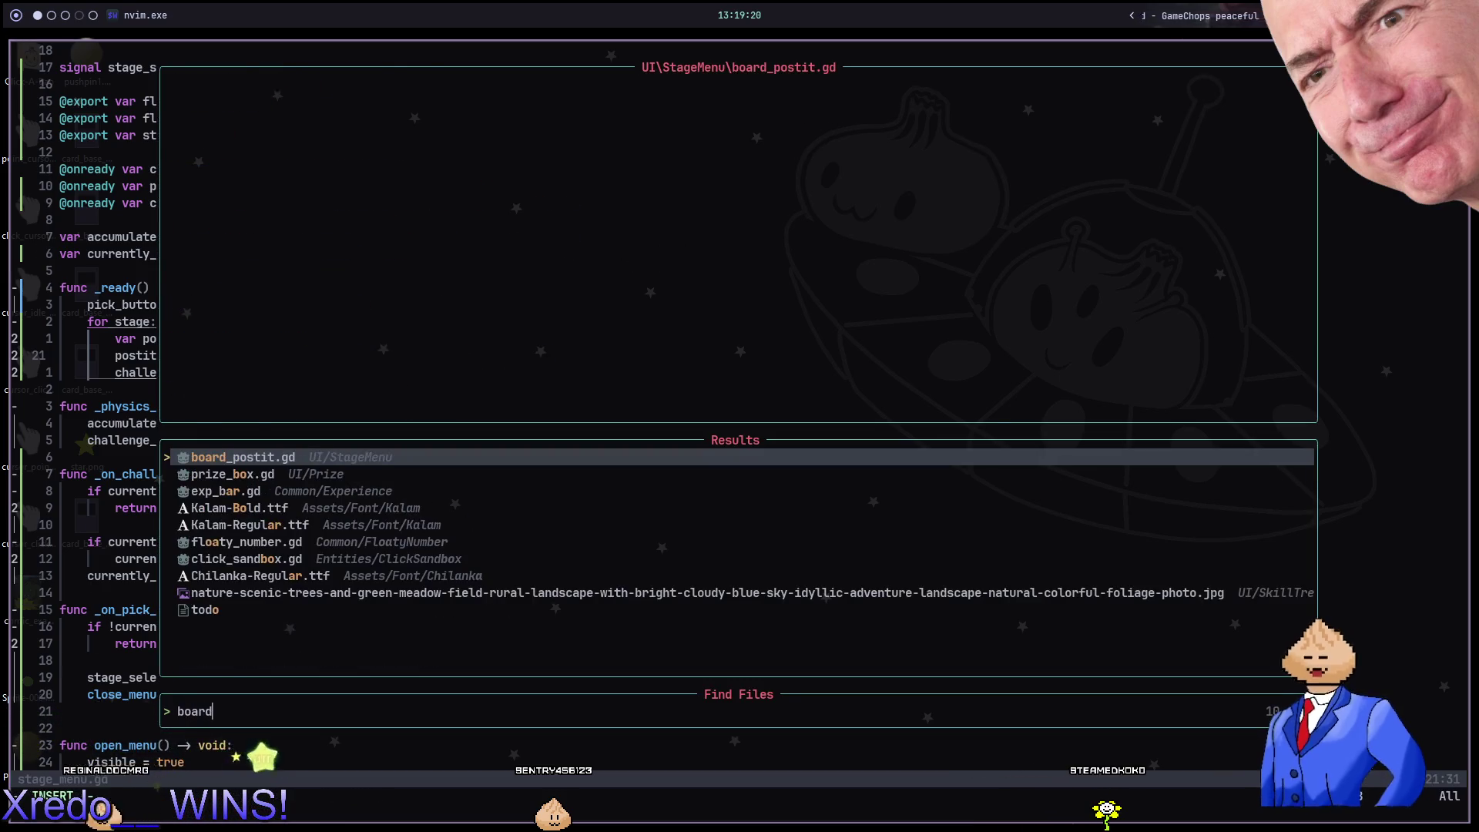
pyautogui.press('Return')
pyautogui.press('{')
pyautogui.press('{')
pyautogui.press('{')
pyautogui.write('kI@')
pyautogui.press('Escape')
pyautogui.press('d')
pyautogui.press('d')
pyautogui.write('6kp:w')
pyautogui.press('Return')
pyautogui.hotkey('alt', 'Tab')
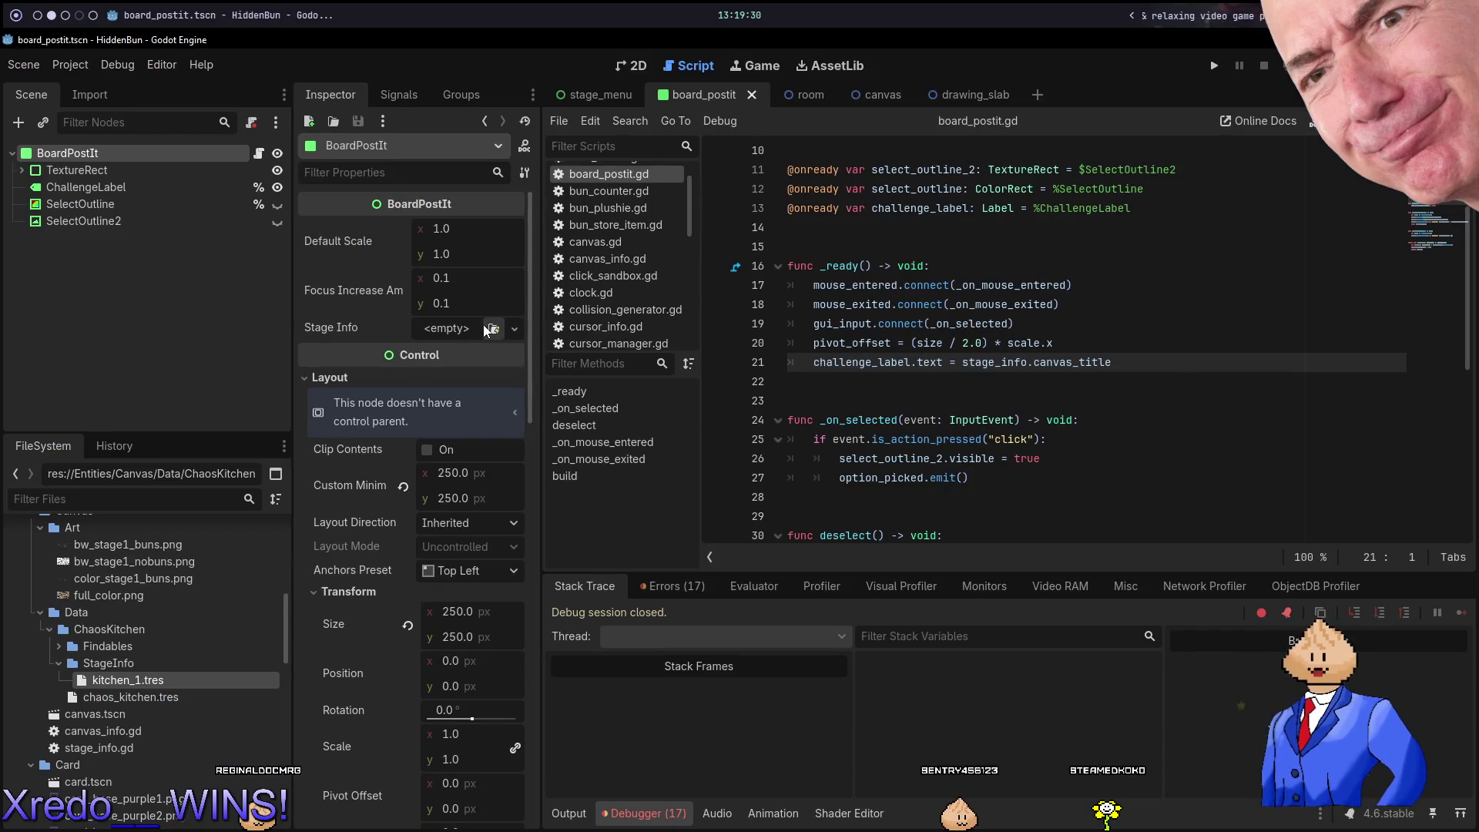
# Step: Load kitchen_1.tres into the BoardPostIt's Stage Info property and test-run the game
pyautogui.click(492, 328)
pyautogui.doubleClick(583, 238)
pyautogui.press('F5')
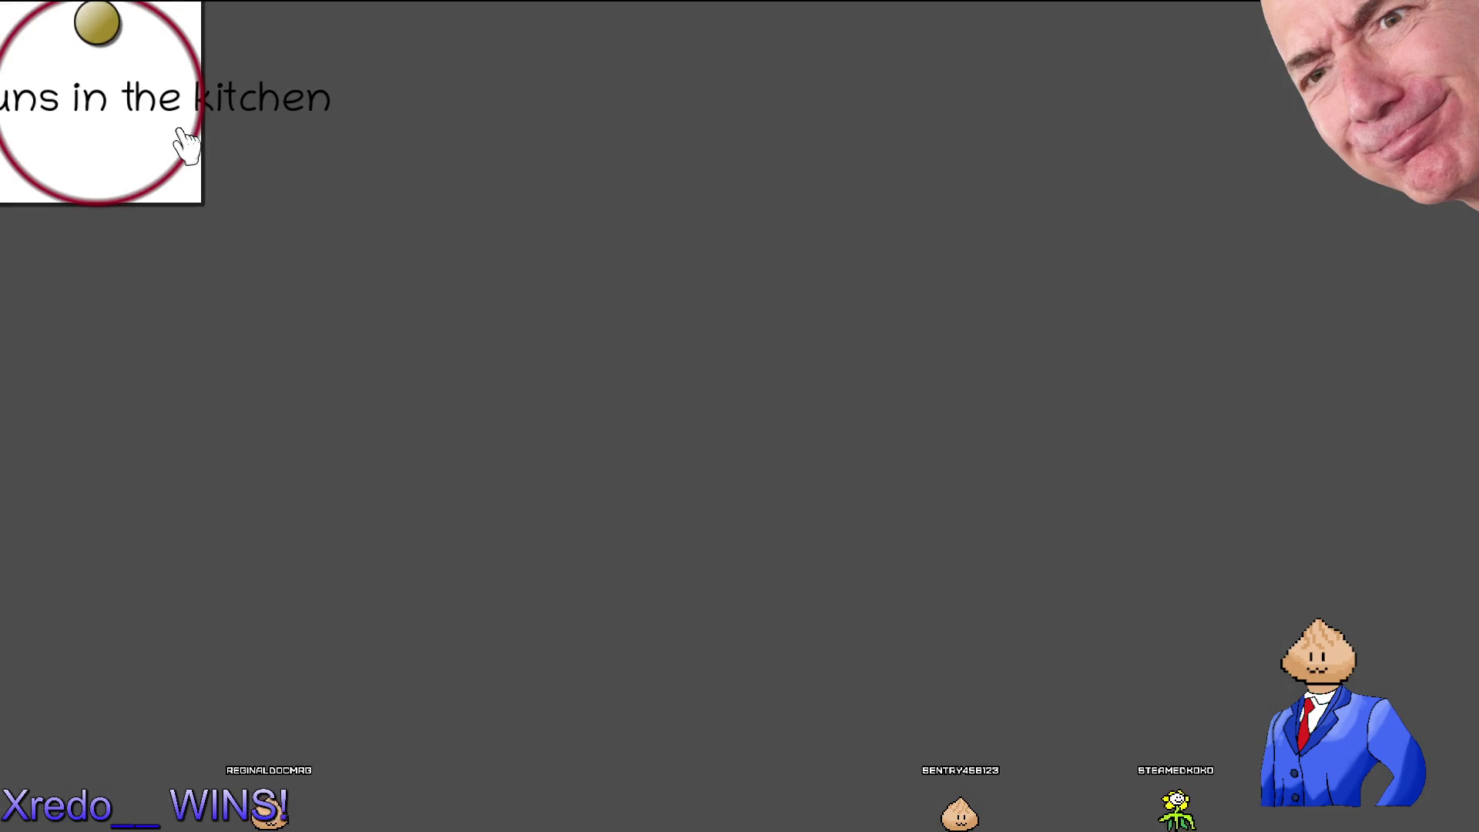
pyautogui.press('F8')
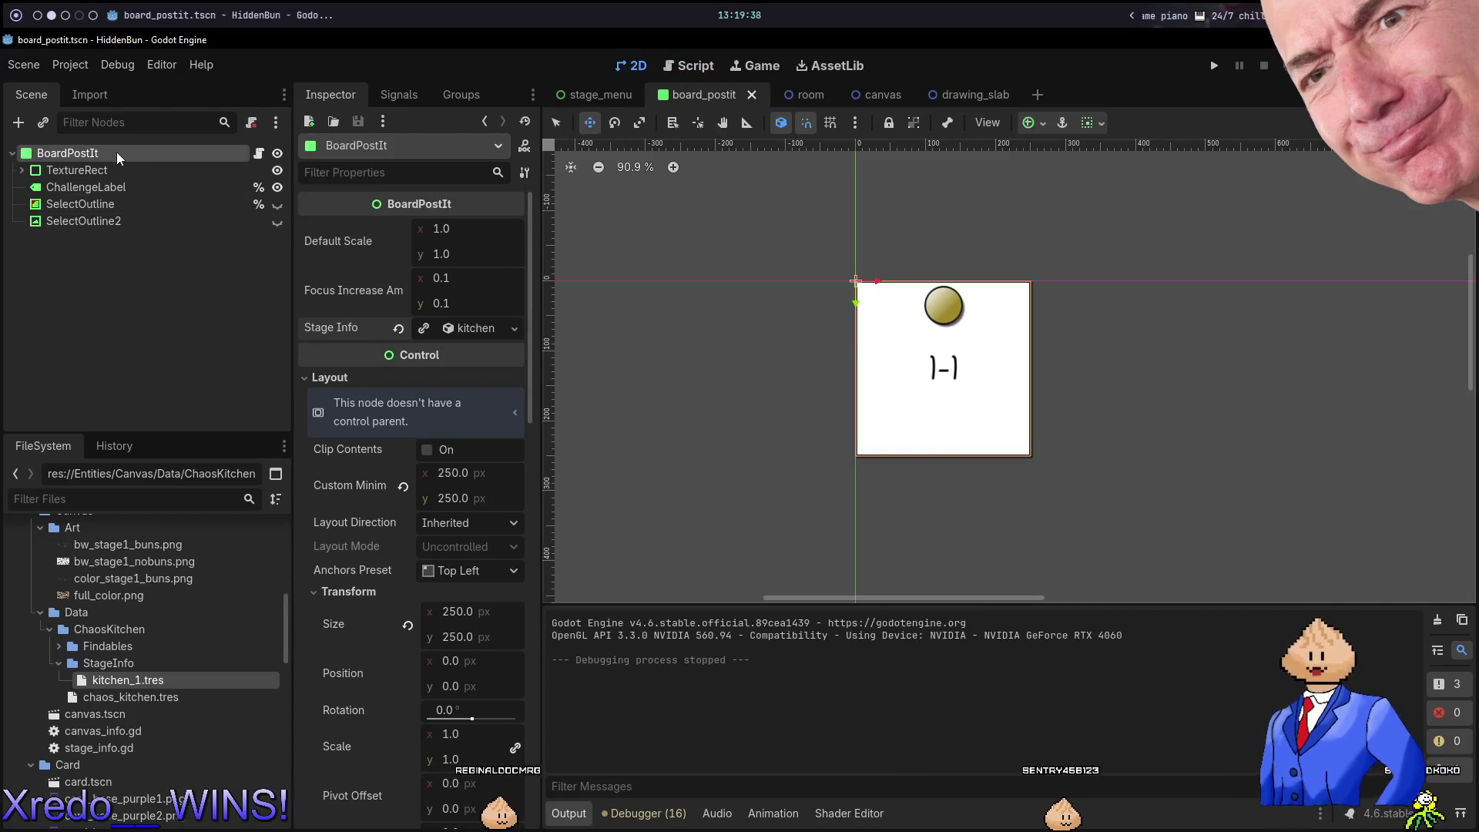
# Step: Drag the post-it card down-right from the origin and rerun to see 'Lost buns in the kitchen'
pyautogui.moveTo(1001, 407); pyautogui.dragTo(1202, 536)
pyautogui.press('F6')
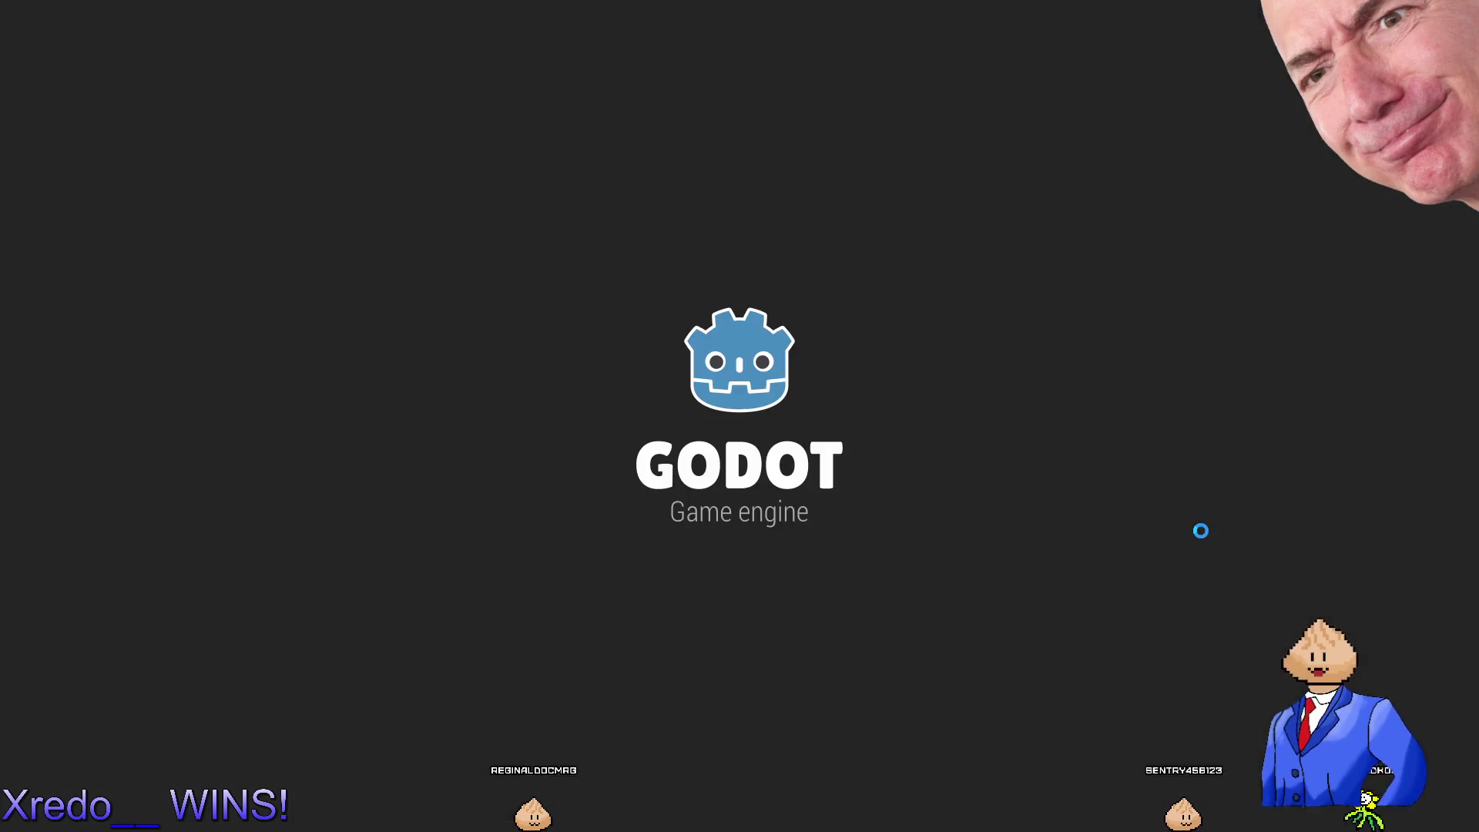
pyautogui.click(361, 275)
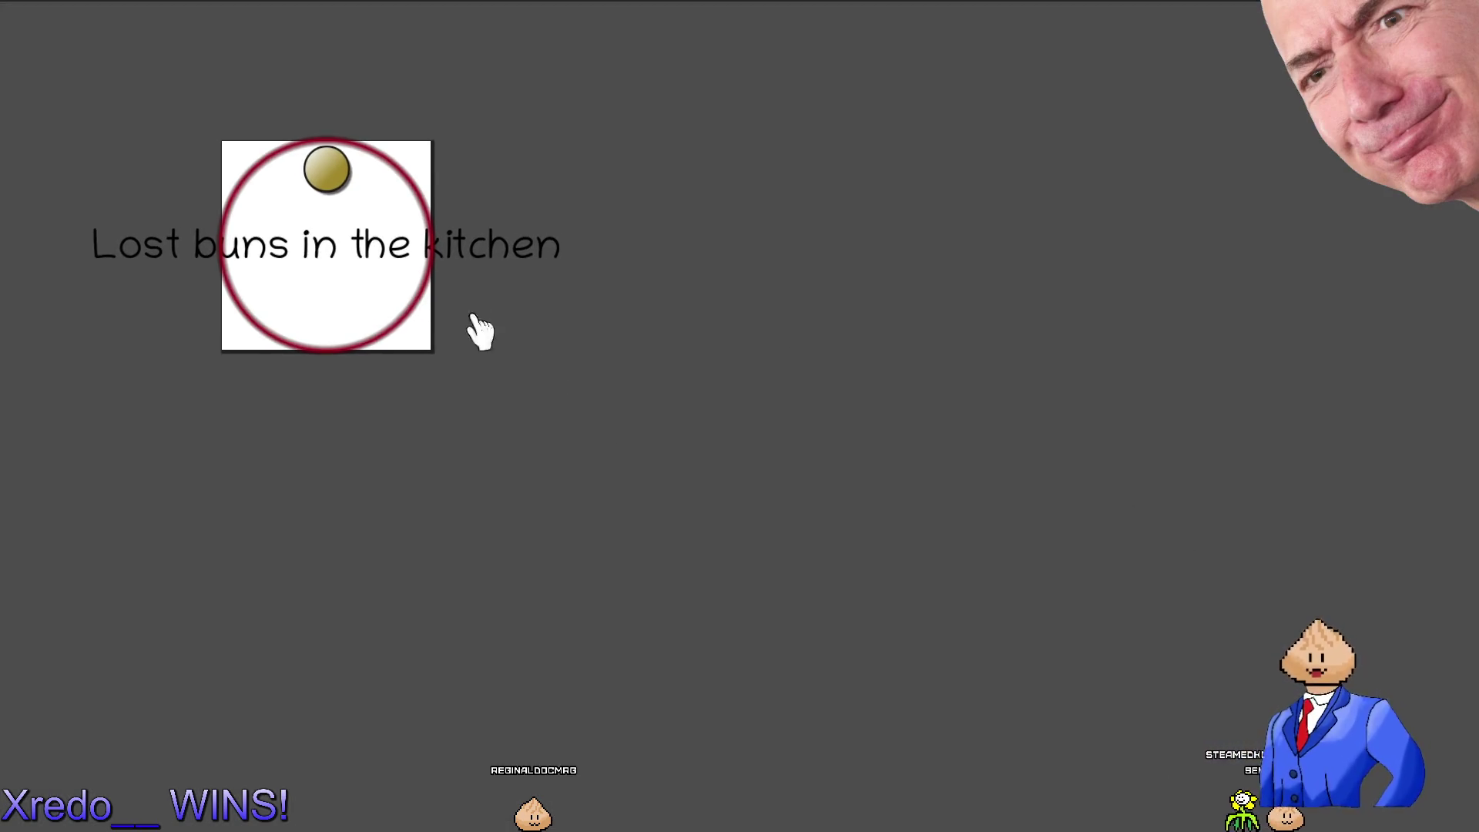
pyautogui.press('F8')
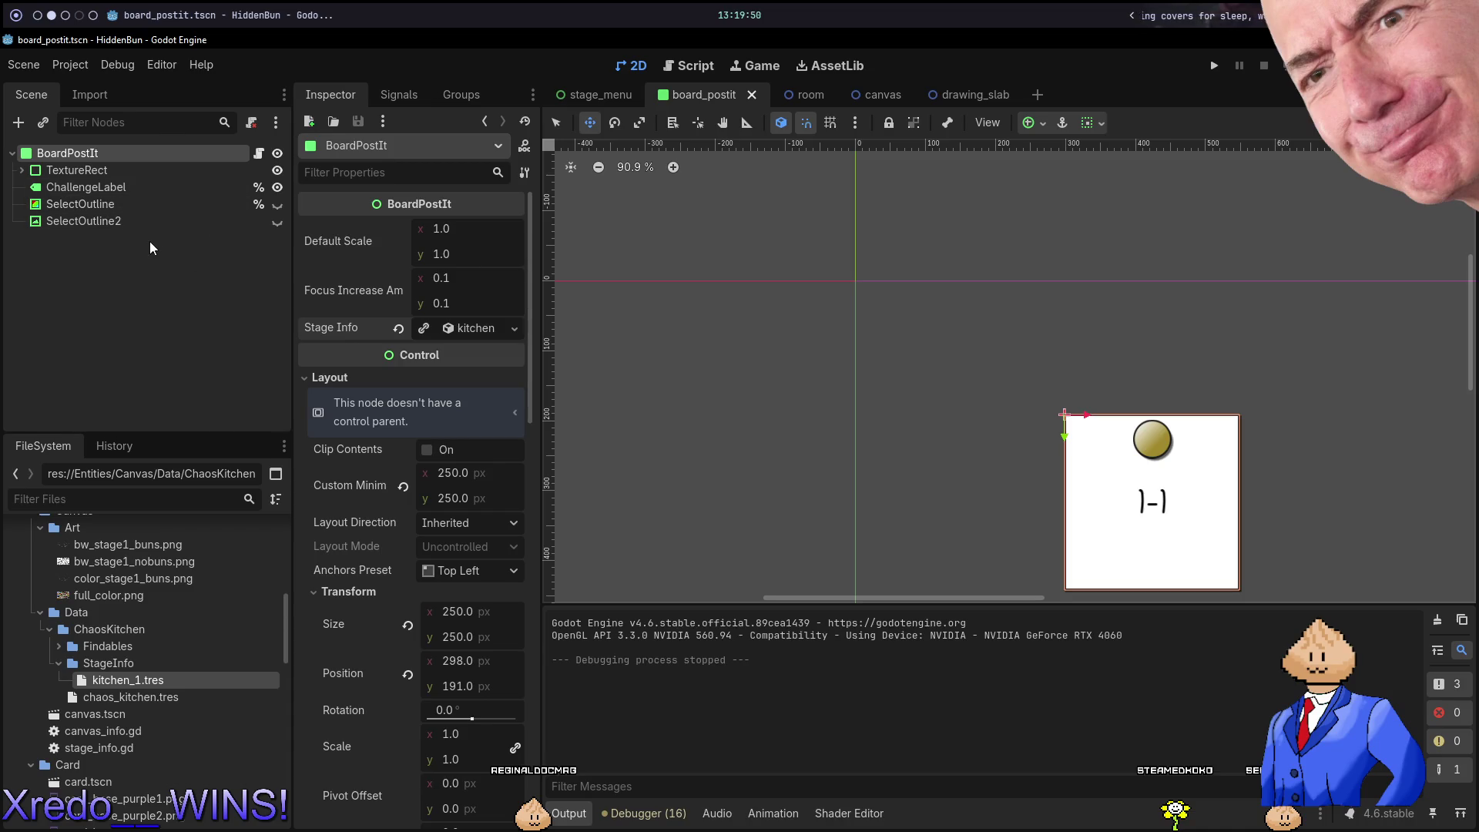
# Step: Select ChallengeLabel and expand its Visibility section in the Inspector, below the font size settings
pyautogui.click(120, 186)
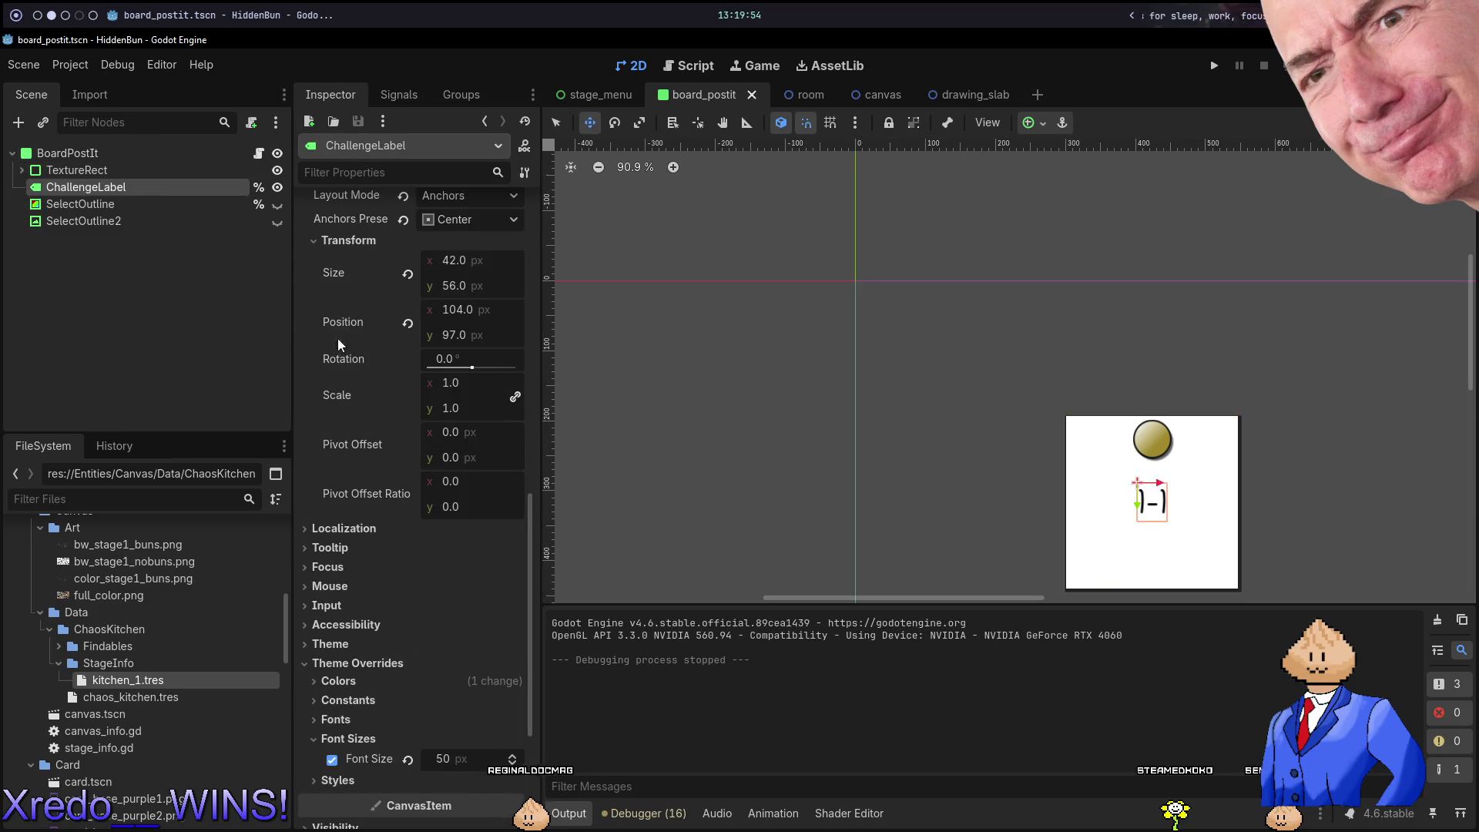
pyautogui.click(132, 176)
pyautogui.click(133, 183)
pyautogui.scroll(-5, 392, 394)
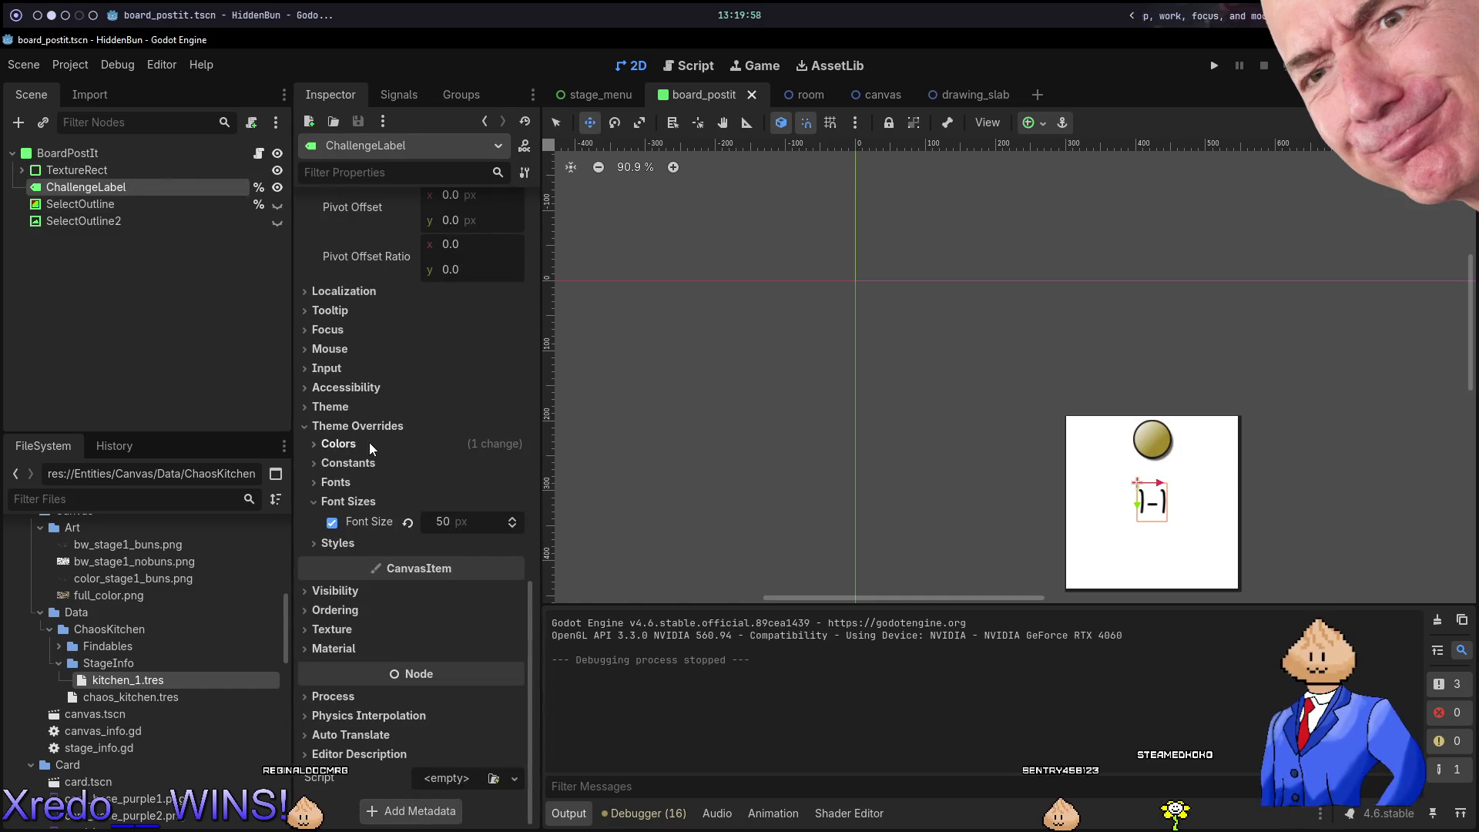
pyautogui.click(369, 590)
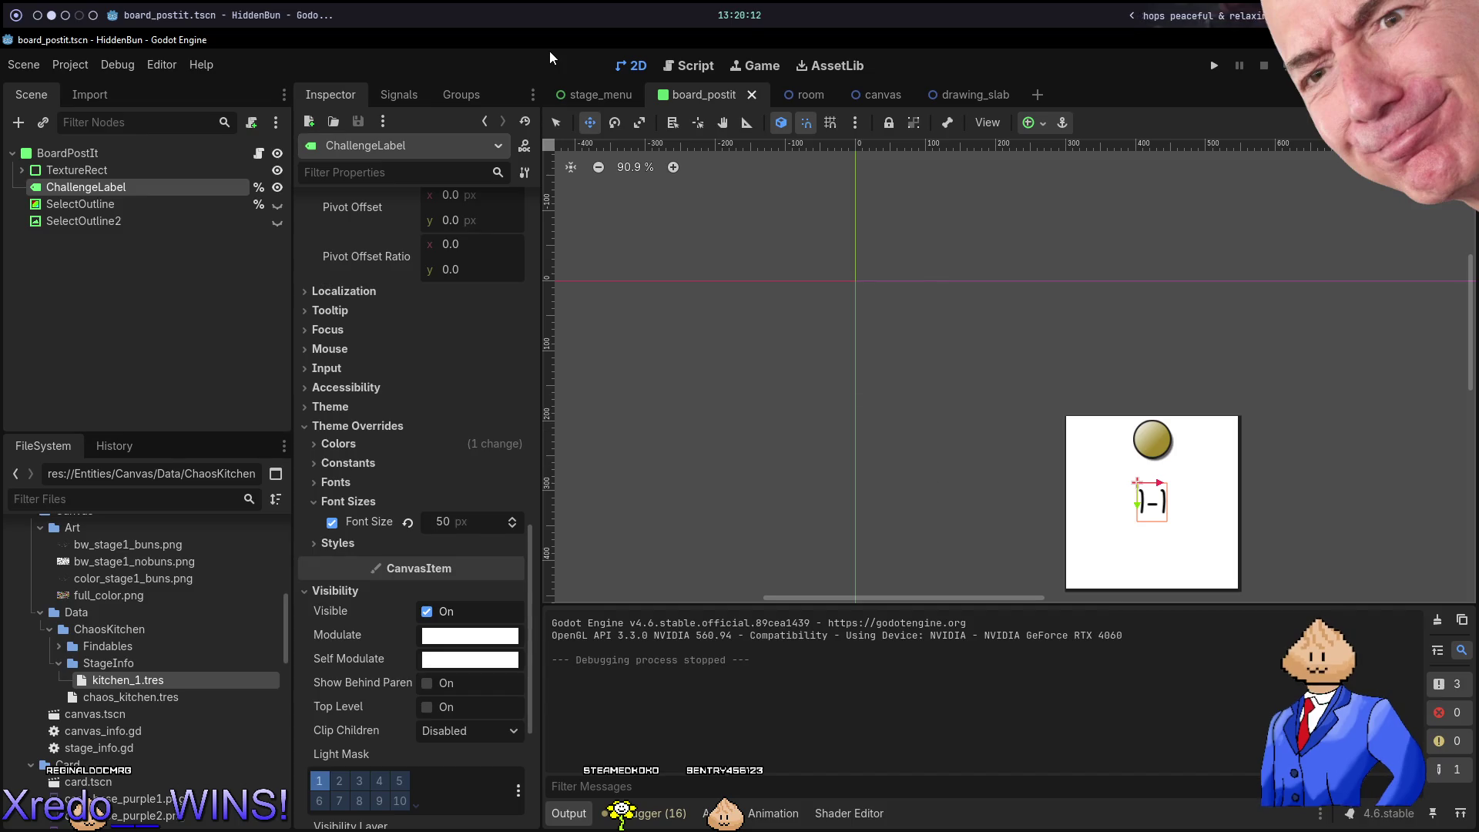
pyautogui.hotkey('alt', '1')
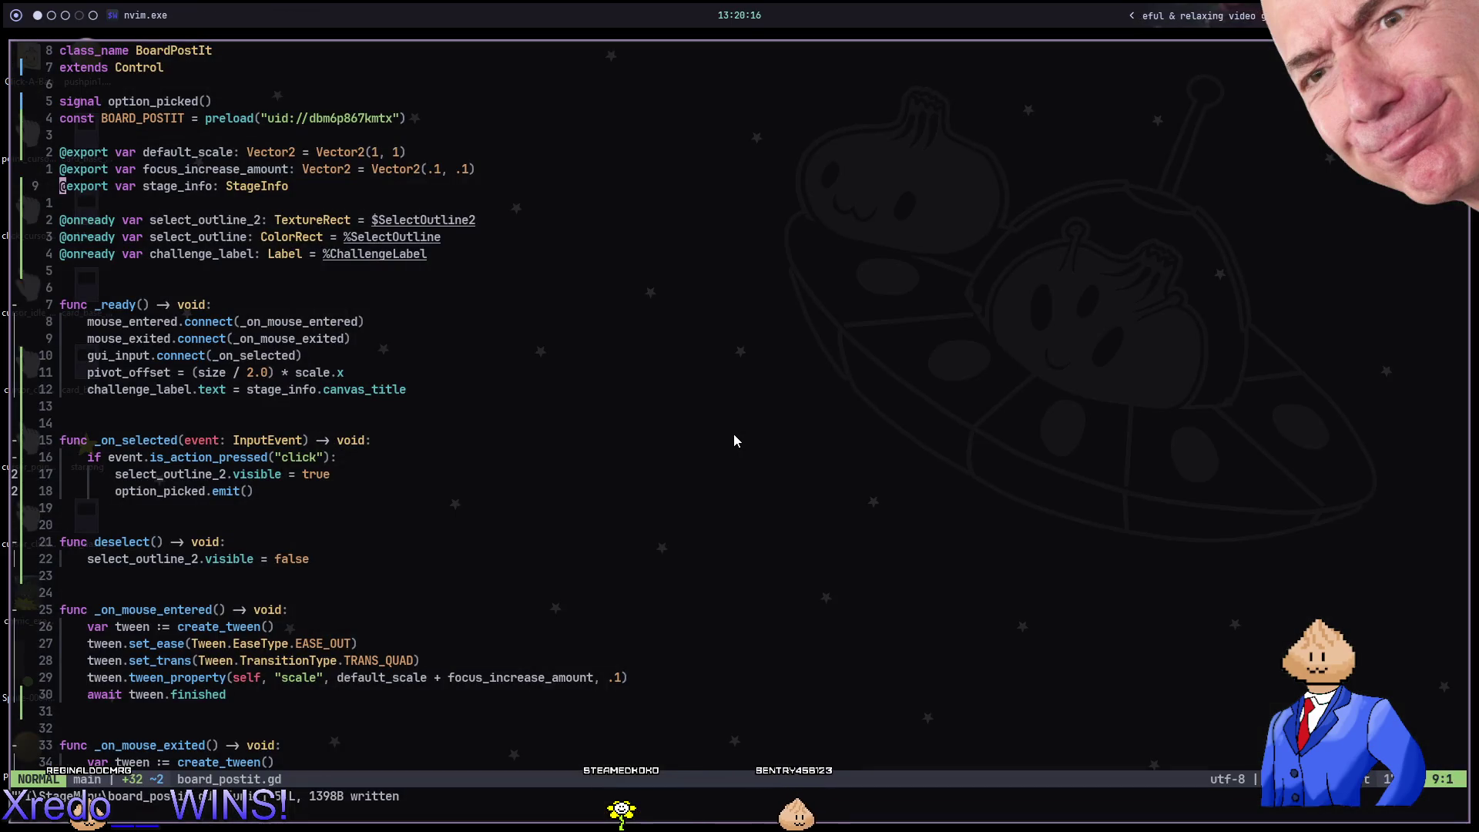
pyautogui.press('$')
pyautogui.press('g')
pyautogui.press('d')
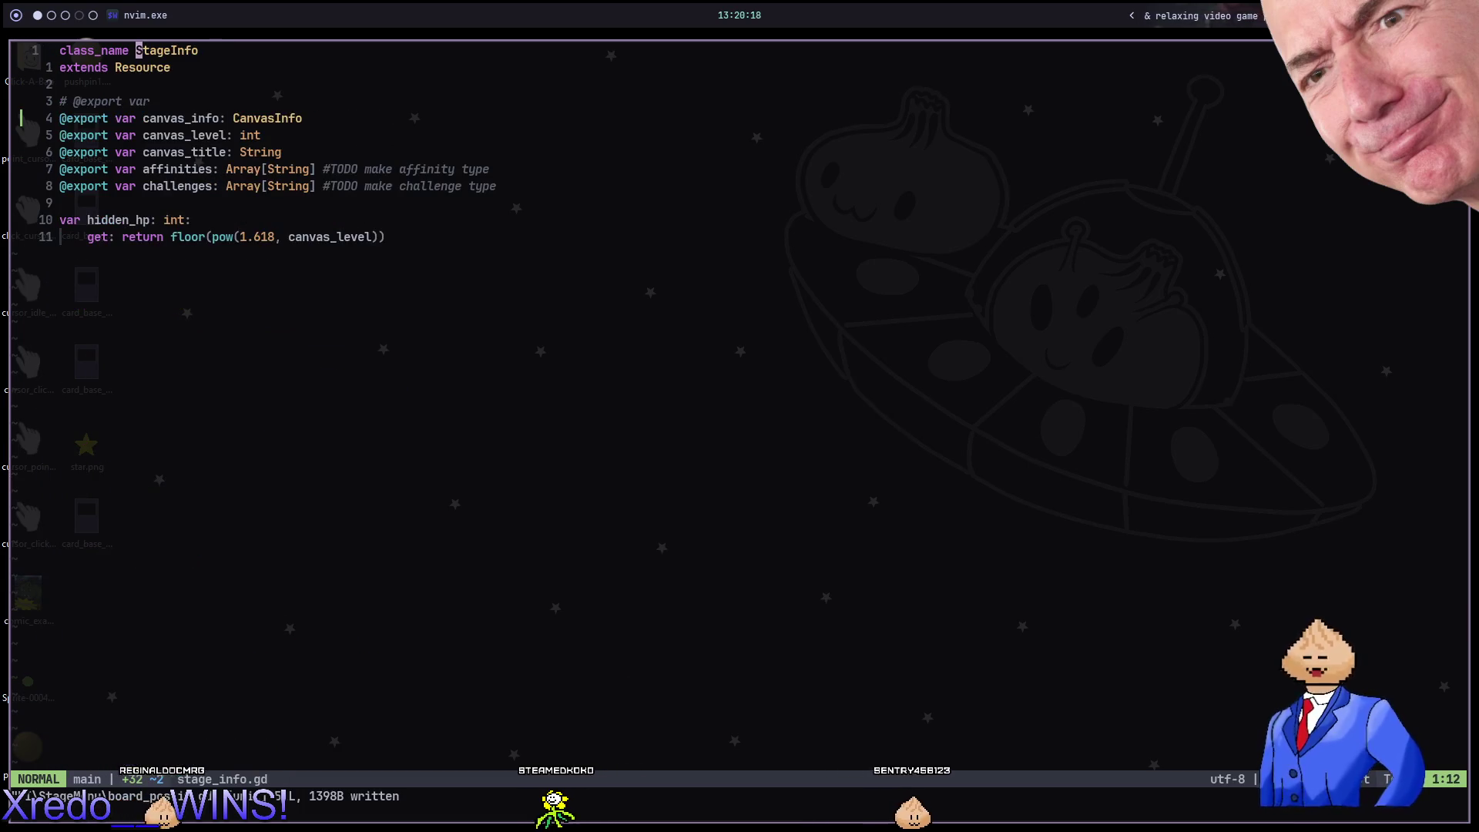
pyautogui.press('5')
pyautogui.press('j')
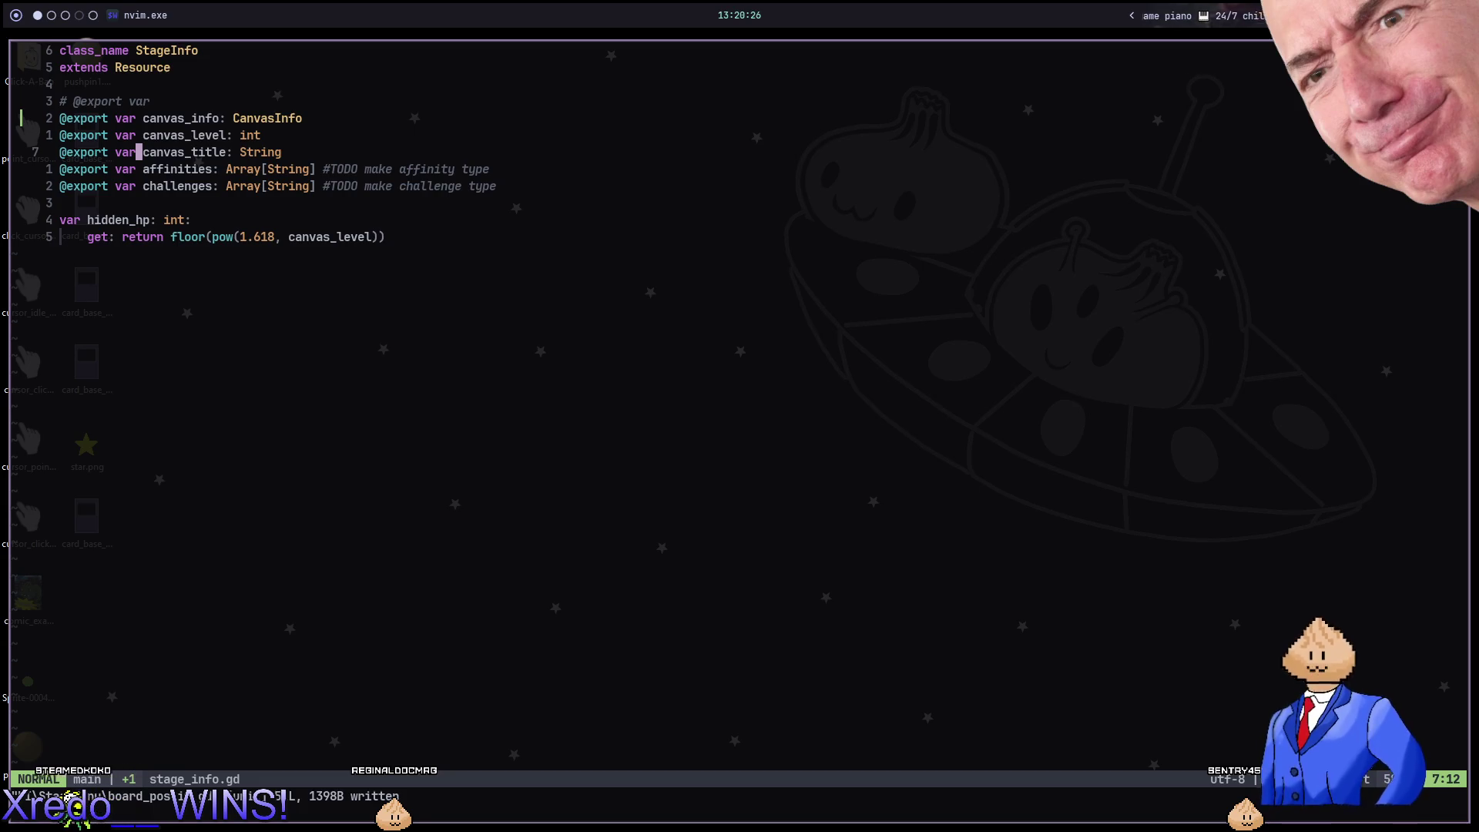
pyautogui.write('o')
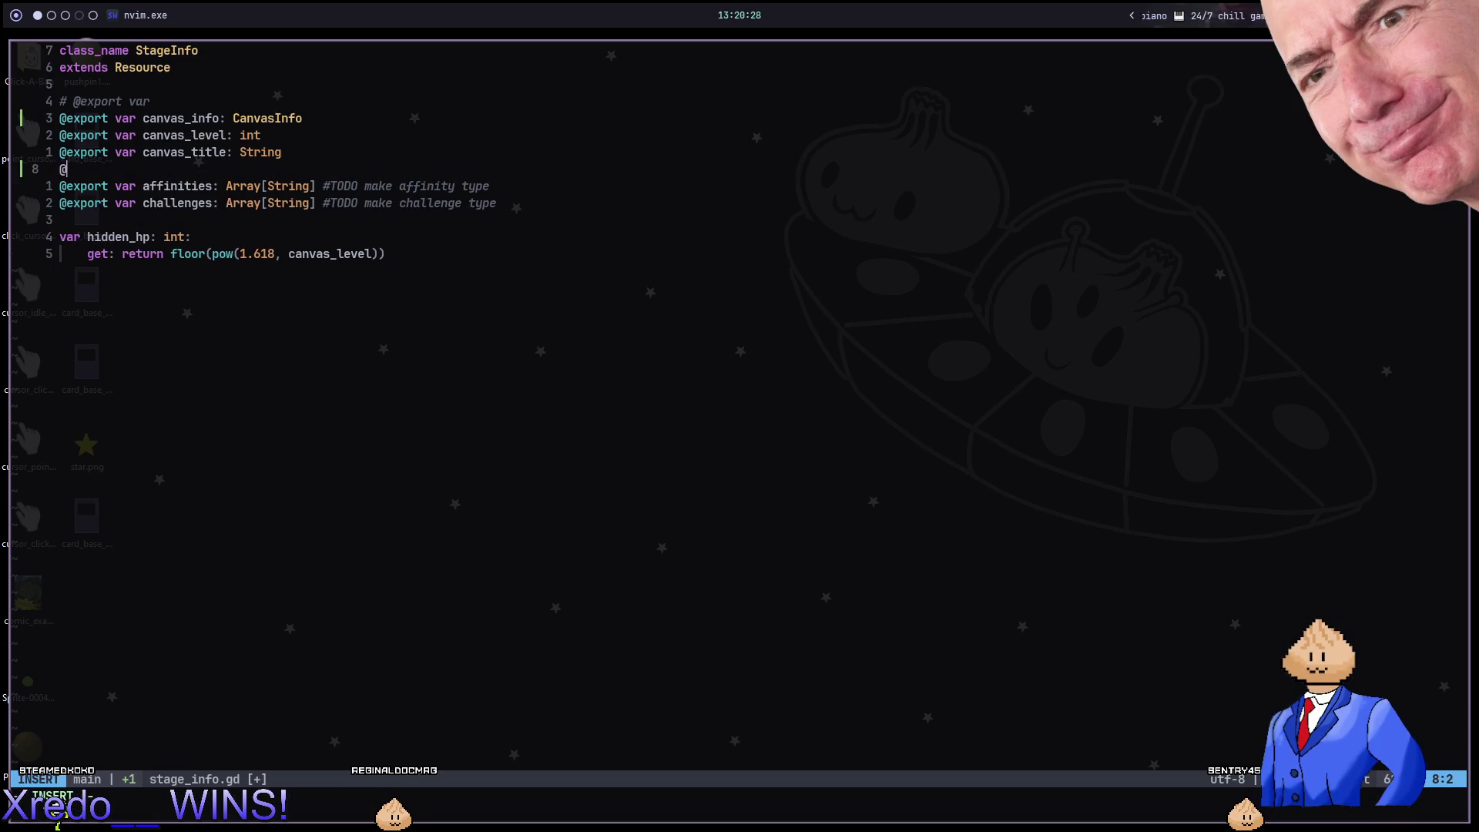
pyautogui.write('r')
pyautogui.press('BackSpace')
pyautogui.write('export var postit_tex')
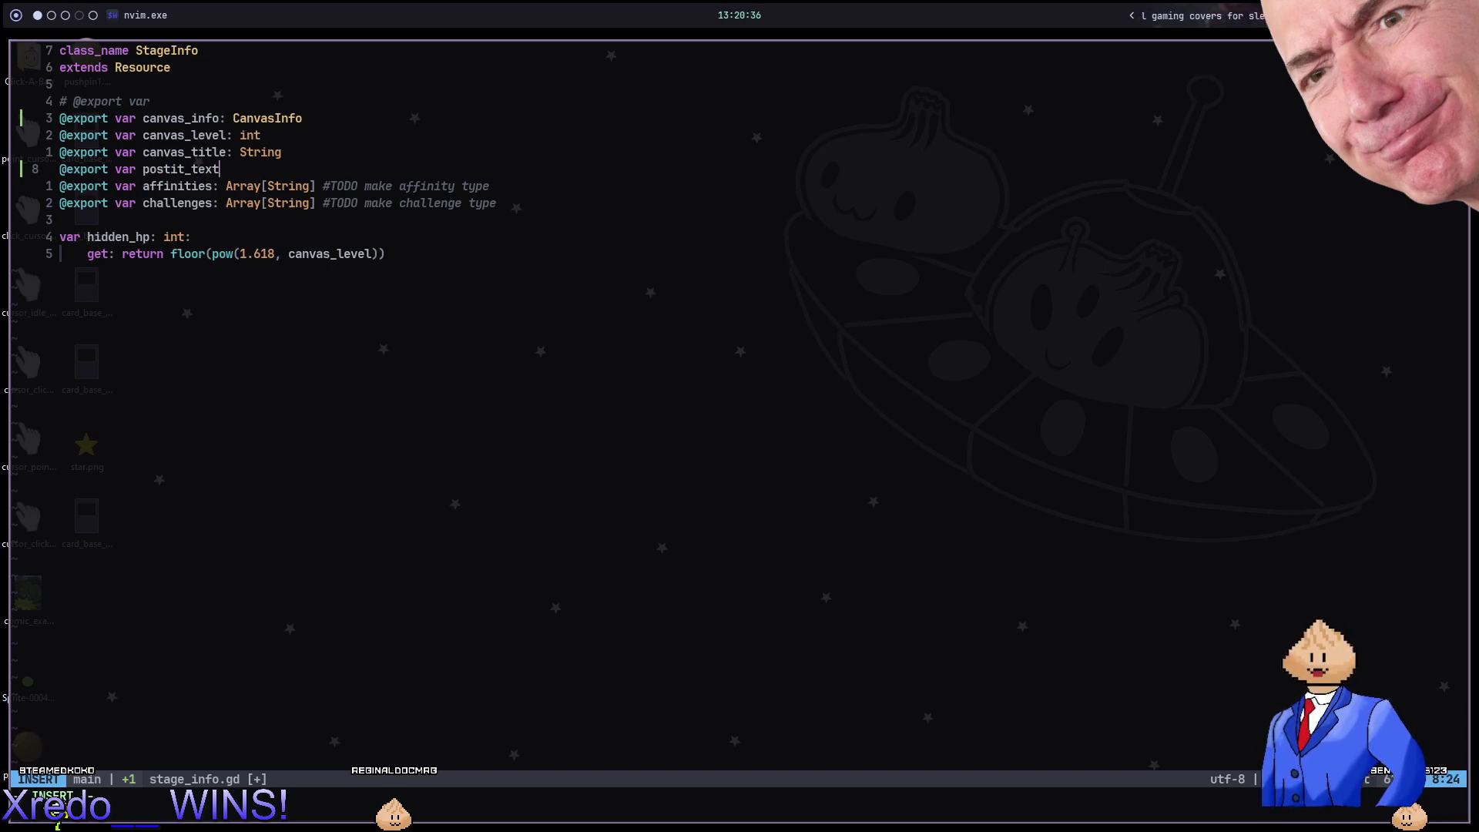
pyautogui.write('tring')
pyautogui.press('Escape')
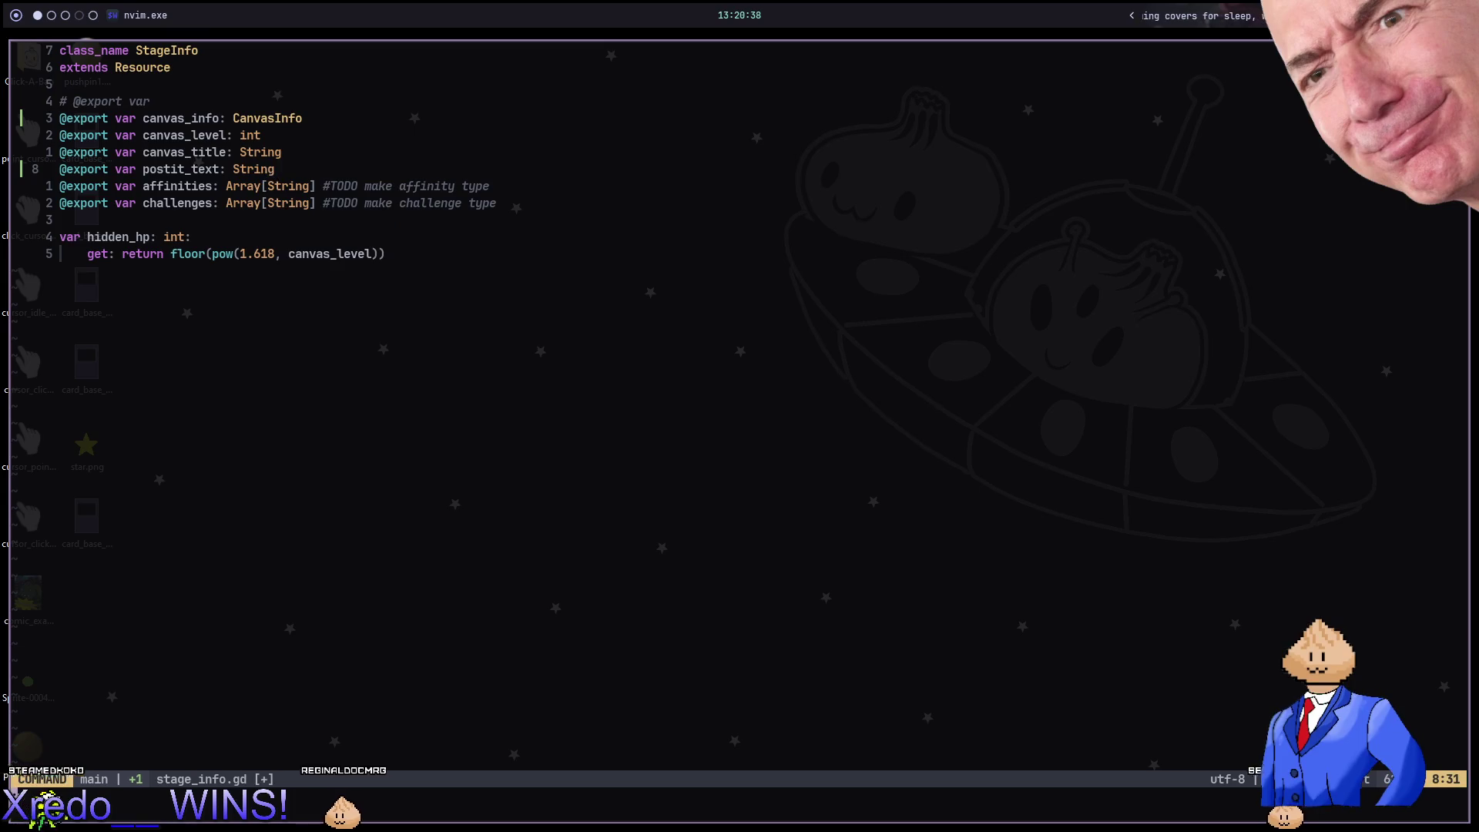
pyautogui.hotkey('alt', 'Tab')
# Step: Open kitchen_1.tres, fill in its new Postit Text field, and save it
pyautogui.hotkey('ctrl', 's')
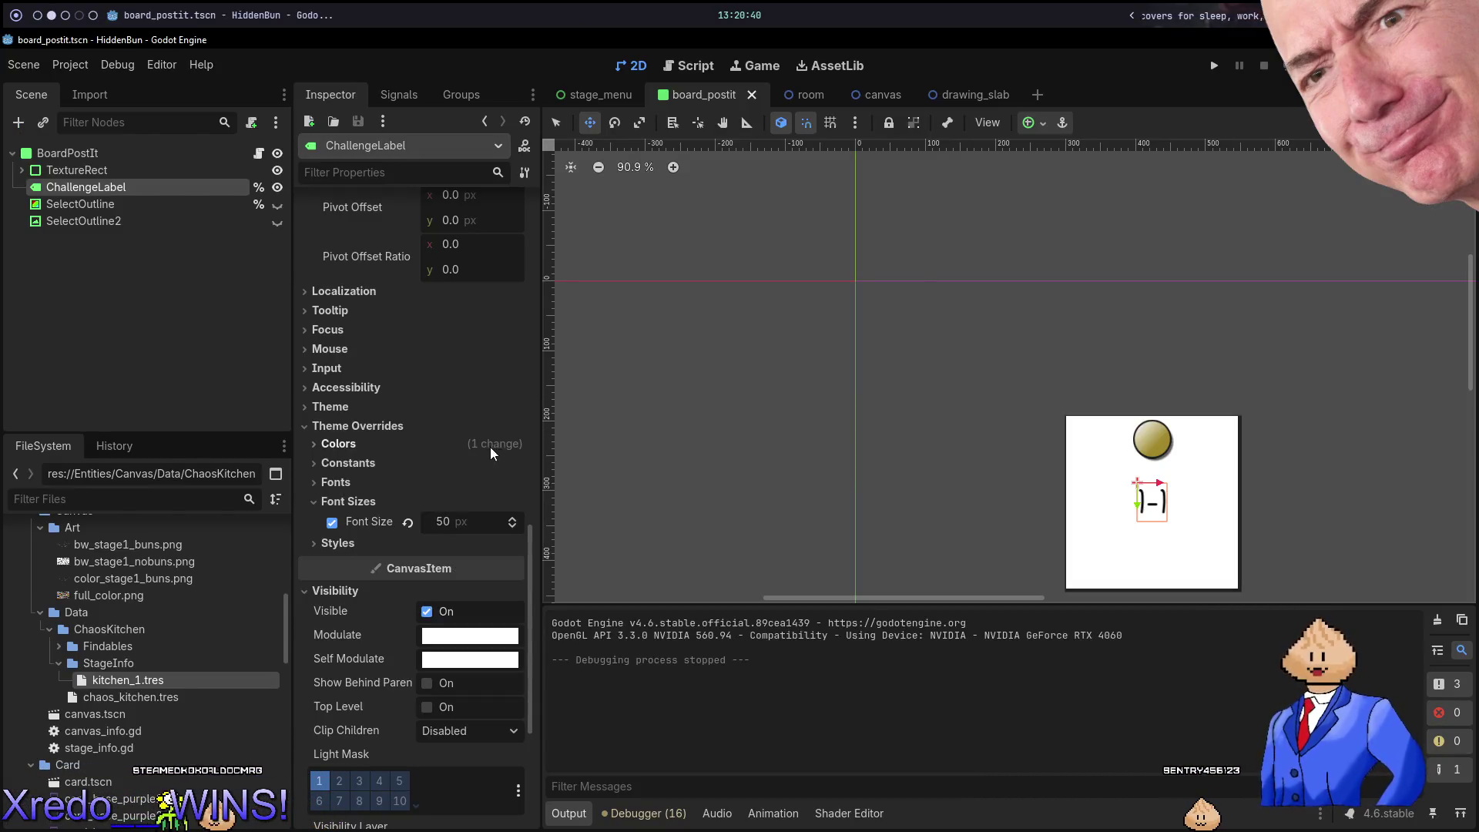
pyautogui.doubleClick(162, 681)
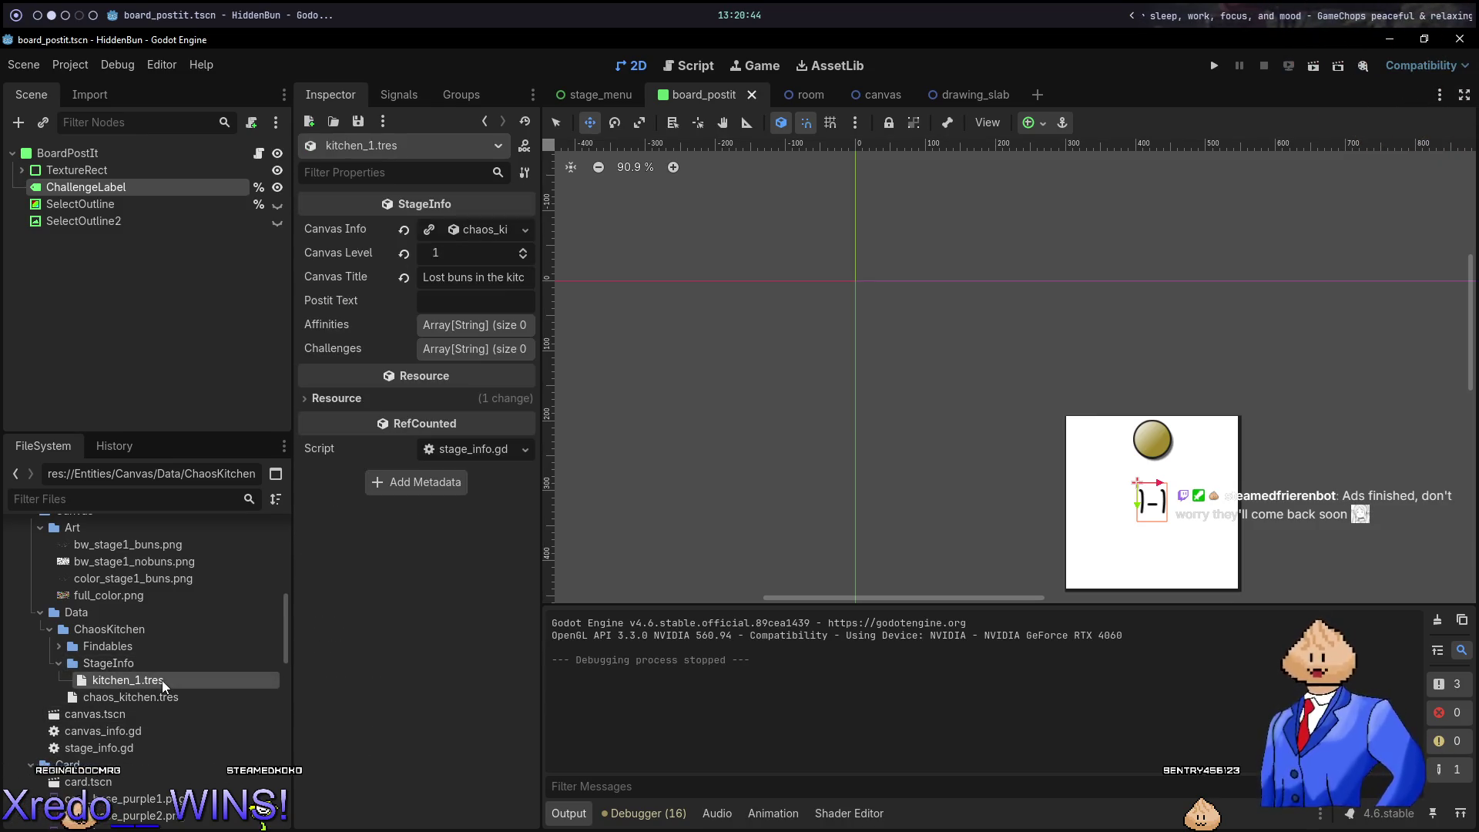
pyautogui.click(471, 300)
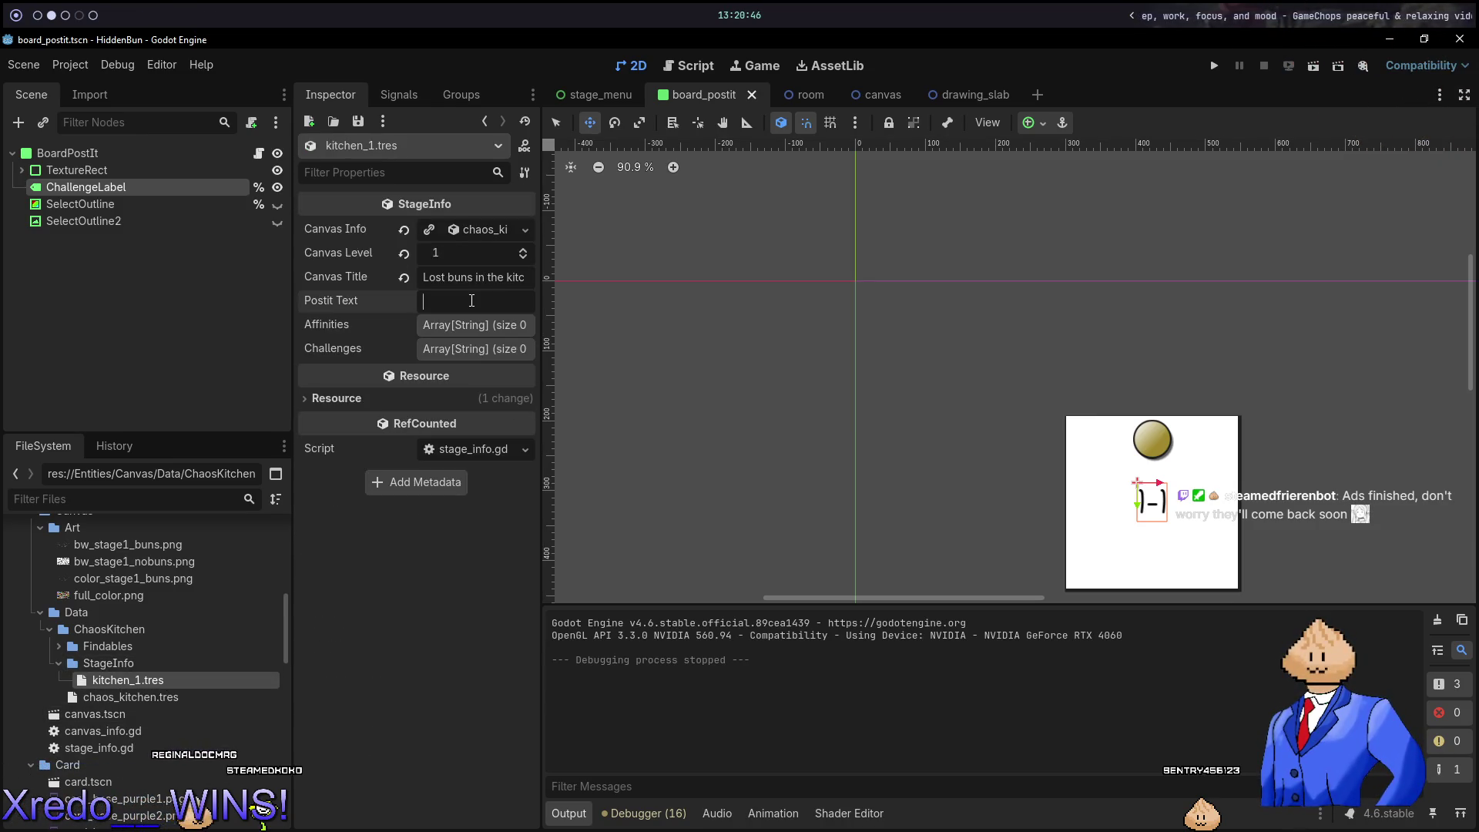
pyautogui.hotkey('ctrl', 's')
# Step: Back in Neovim, open board_postit.gd through the project file finder
pyautogui.hotkey('alt', 'Tab')
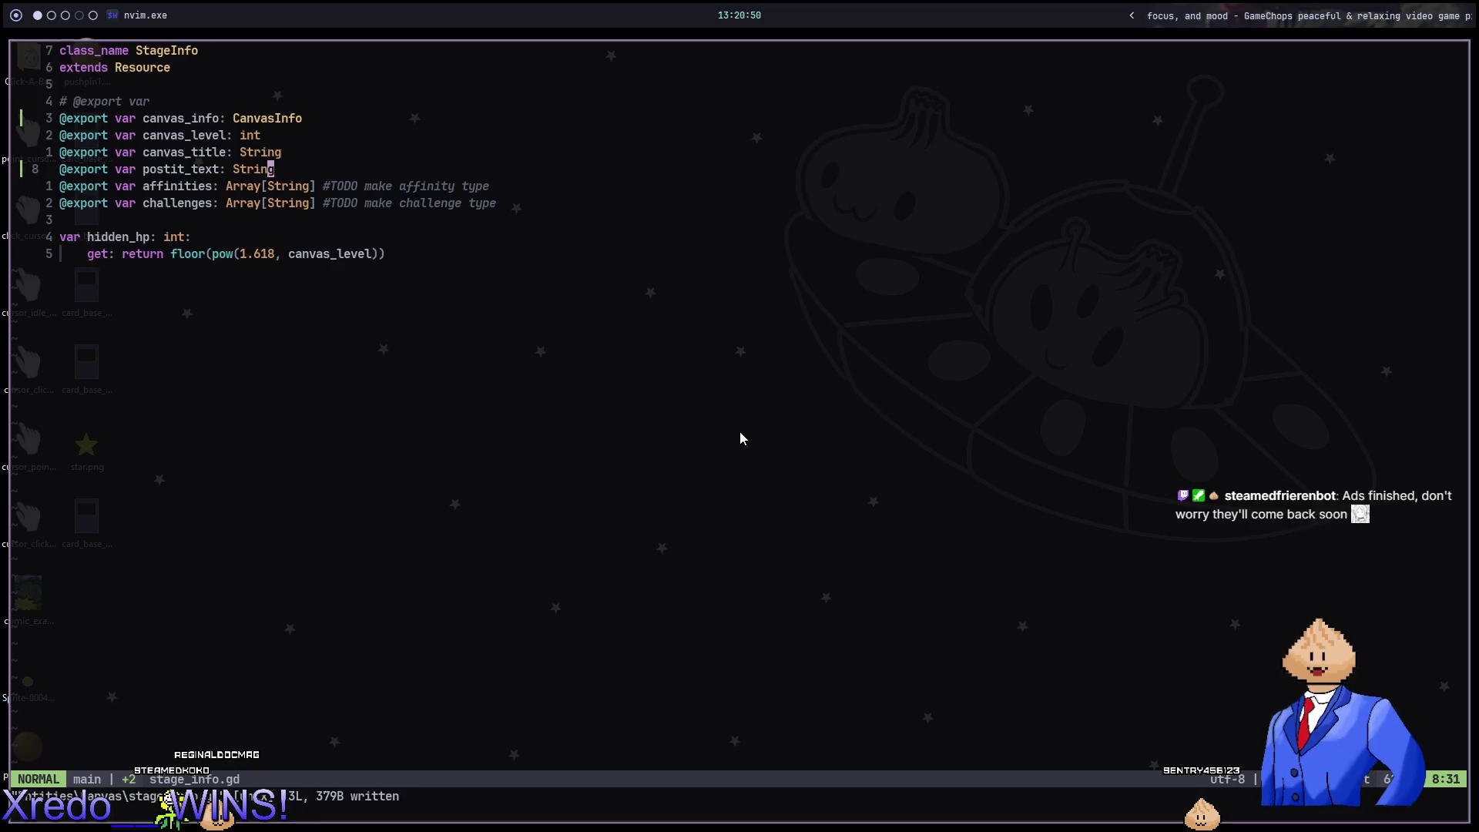
pyautogui.press('space')
pyautogui.press('f')
pyautogui.press('f')
pyautogui.write('pos')
pyautogui.press('Return')
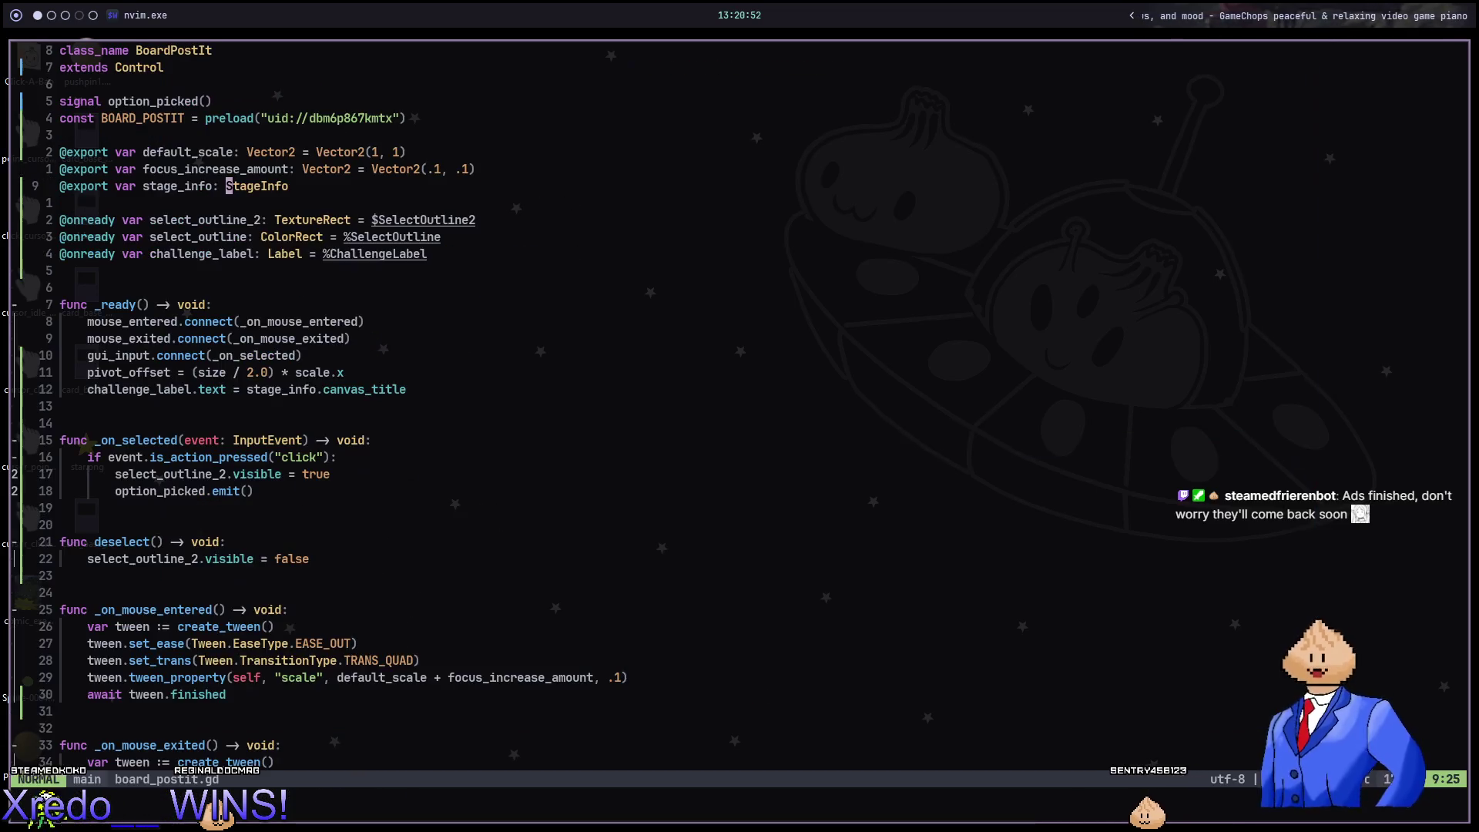
# Step: In board_postit.gd's _ready, make the label use stage_info.postit_text instead of canvas_title
pyautogui.press('j')
pyautogui.press(':')
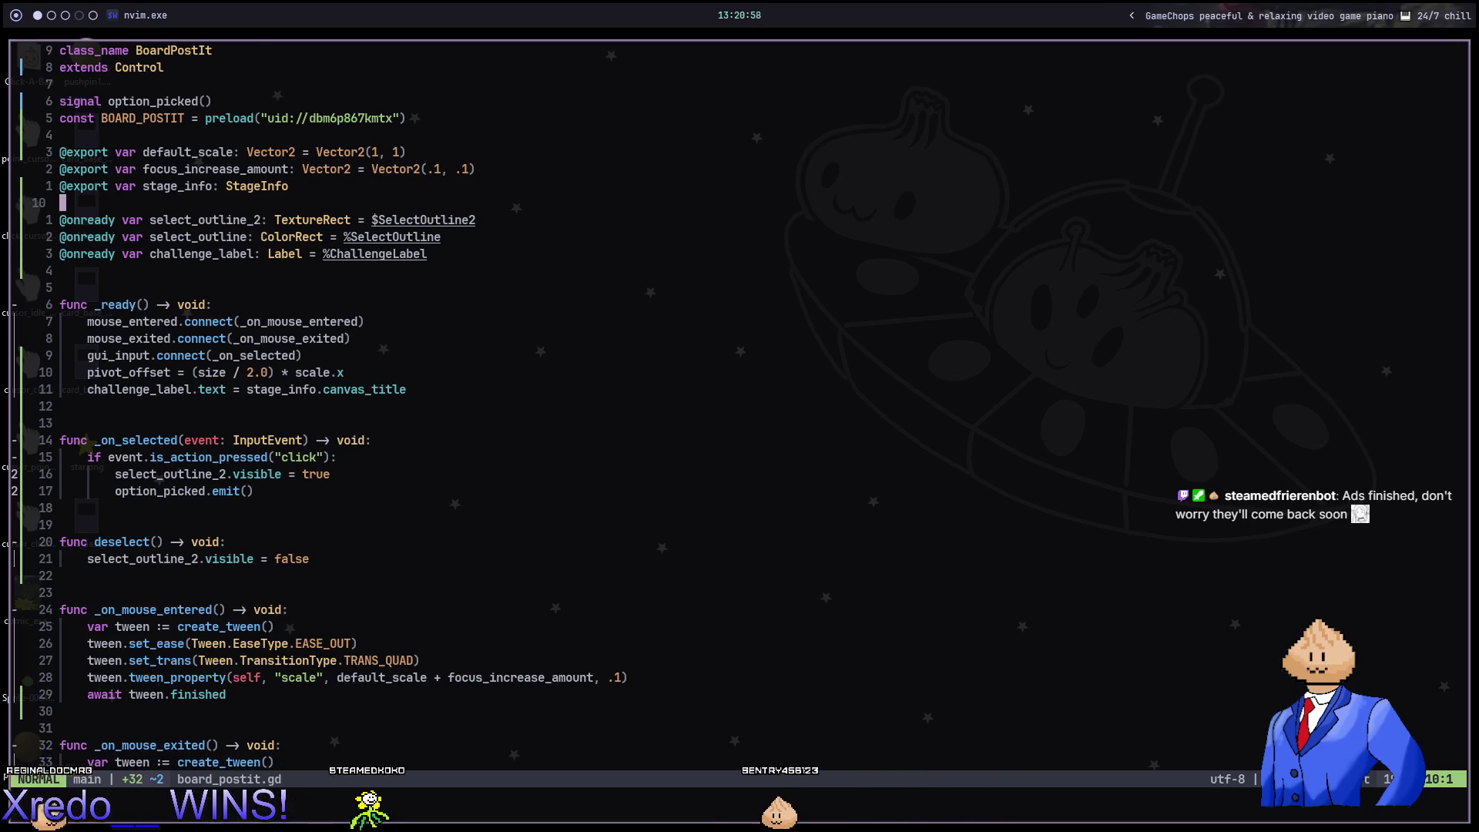
pyautogui.write('$')
pyautogui.press('Return')
pyautogui.press('k')
pyautogui.press('$')
pyautogui.press('3')
pyautogui.press('k')
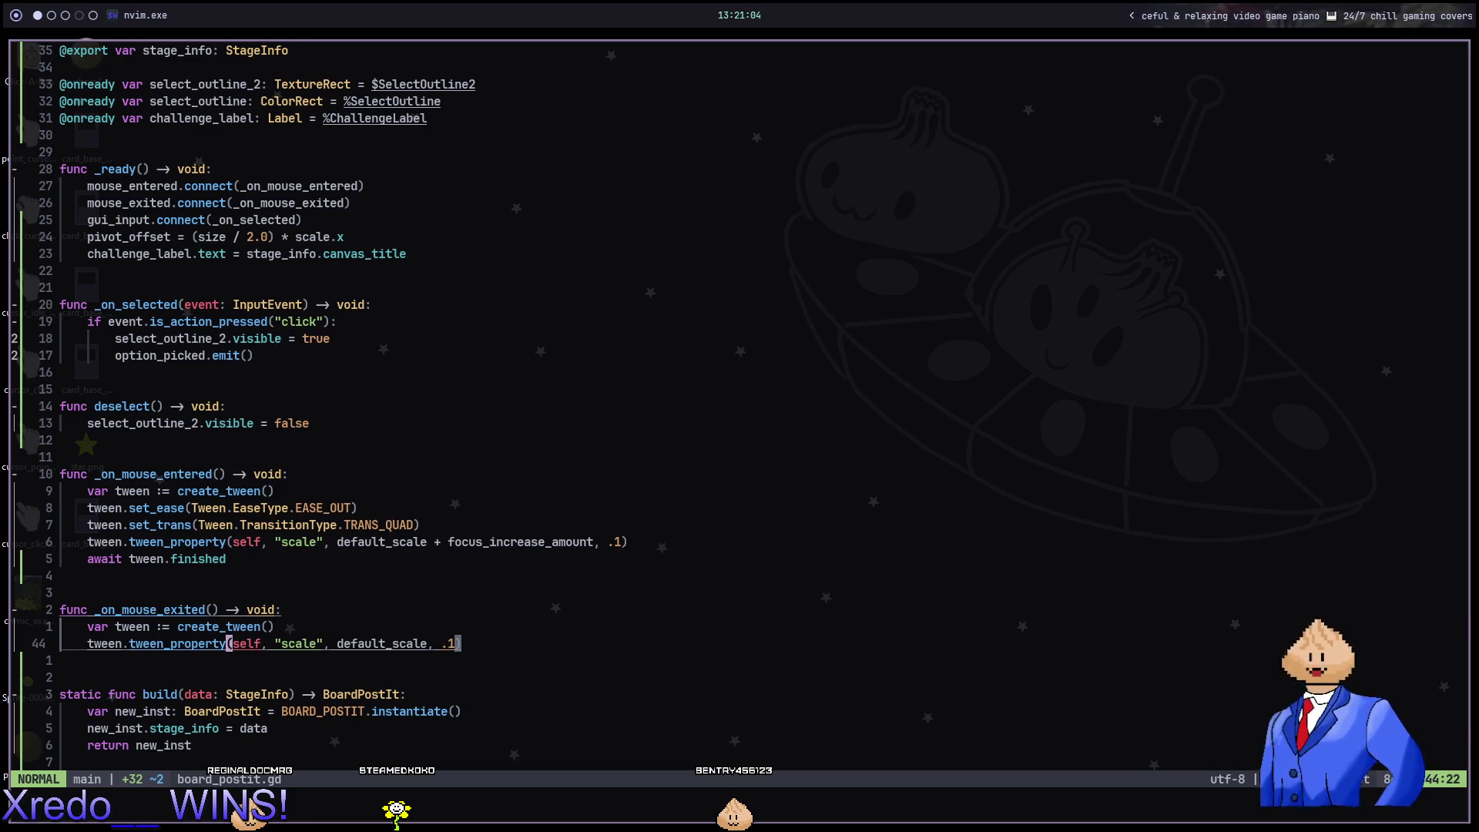
pyautogui.hotkey('ctrl', 'u')
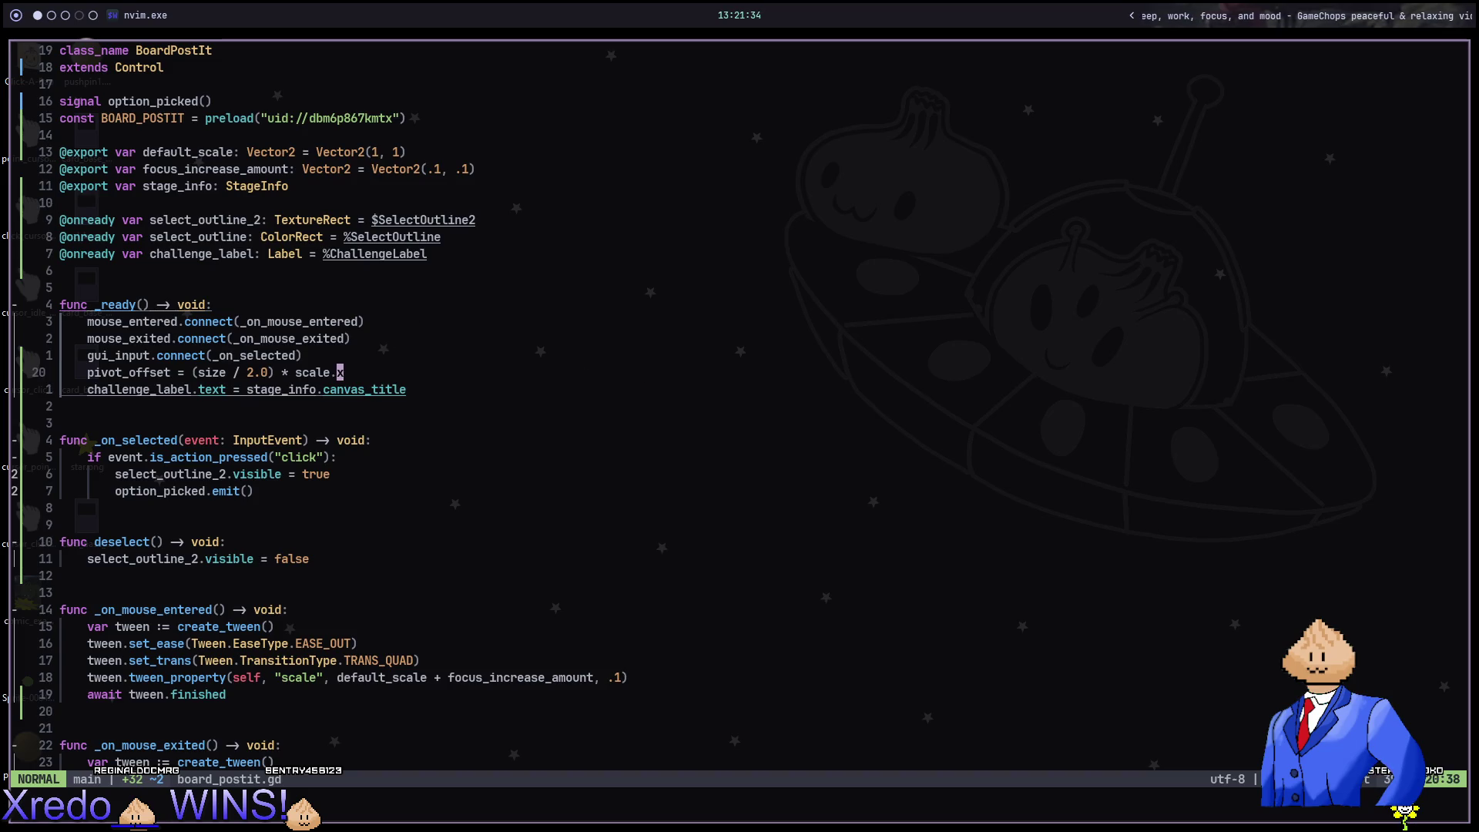
pyautogui.press('j')
pyautogui.press('j')
pyautogui.press('j')
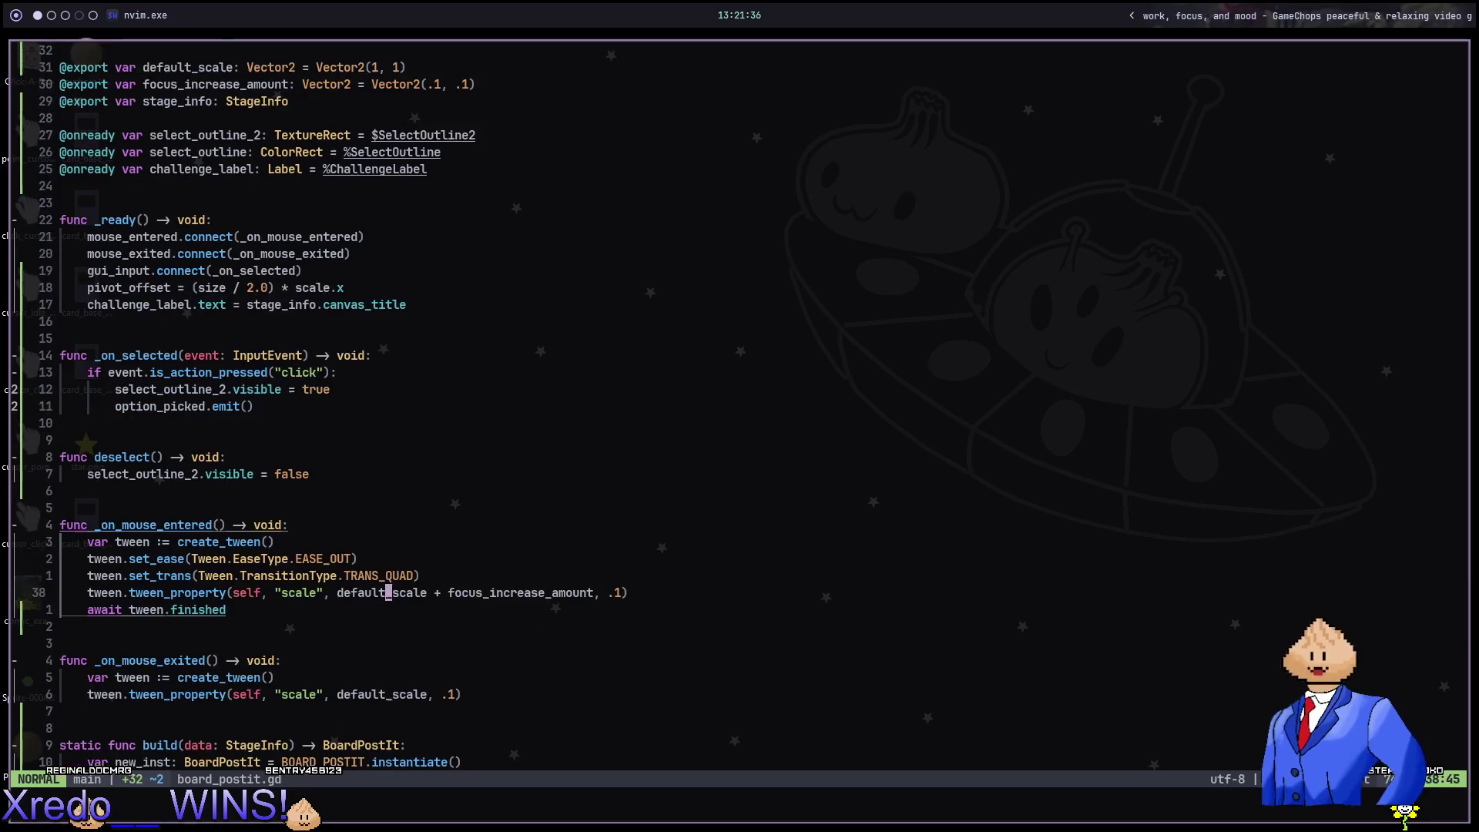
pyautogui.press('k')
pyautogui.press('k')
pyautogui.press('k')
pyautogui.press('j')
pyautogui.press('j')
pyautogui.press('j')
pyautogui.press('k')
pyautogui.press('k')
pyautogui.press('k')
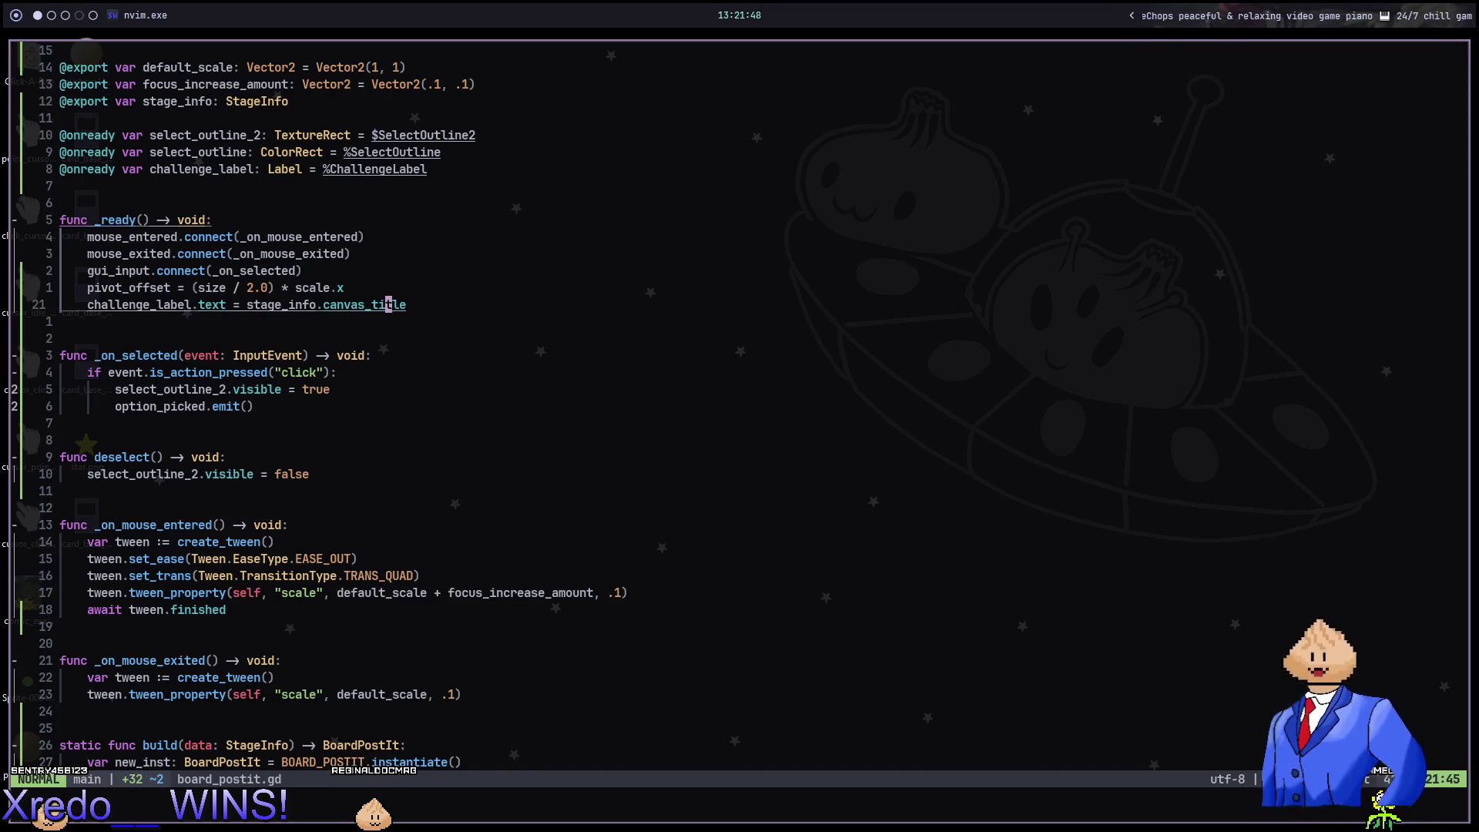
pyautogui.write('po')
pyautogui.press('Return')
pyautogui.press('Escape')
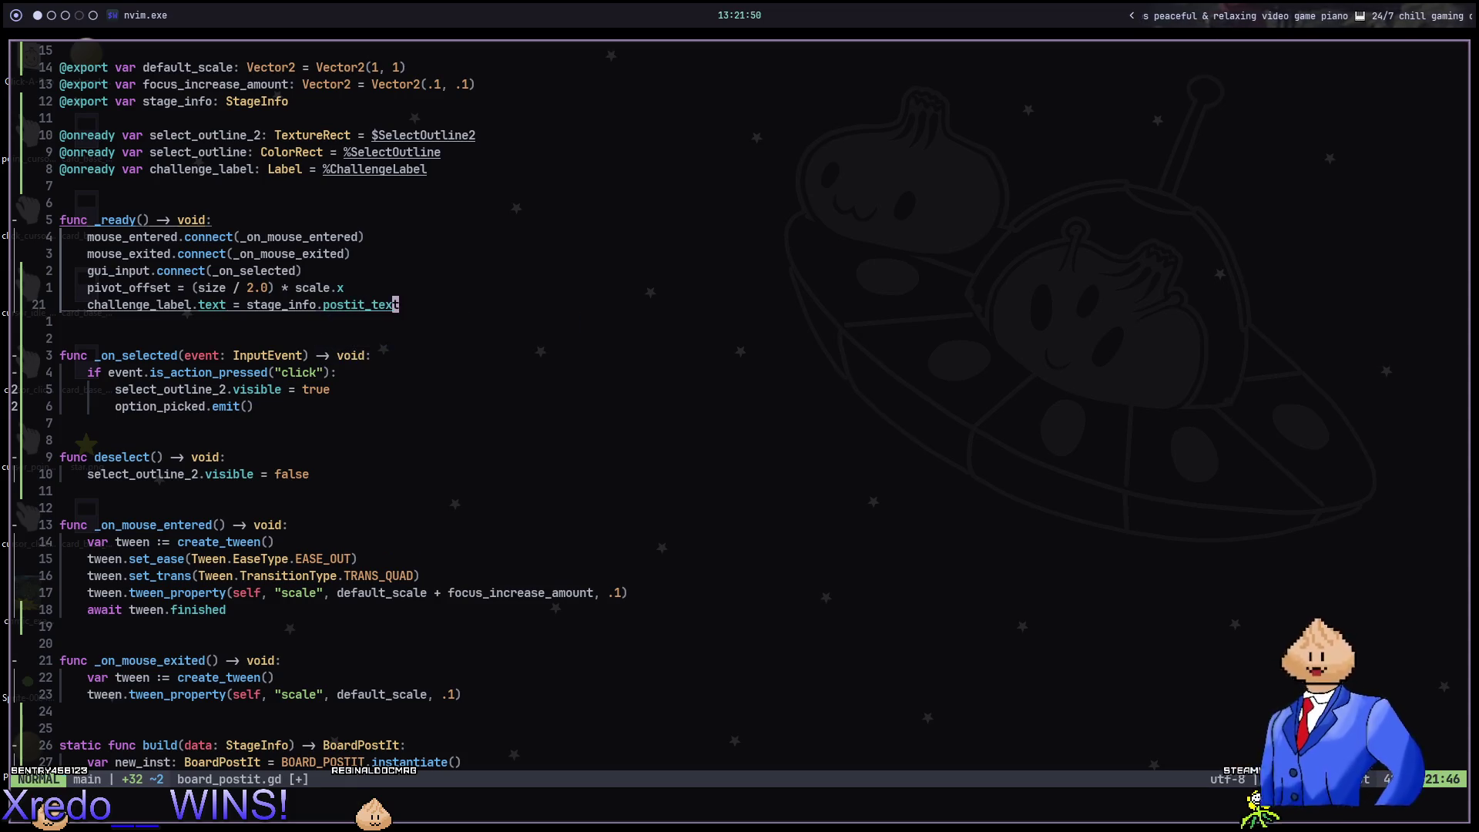
# Step: Save the script and test-run the stage_menu scene, picking the '1' post-it
pyautogui.hotkey('alt', 'Tab')
pyautogui.press('F6')
pyautogui.press('F8')
pyautogui.click(565, 94)
pyautogui.press('F6')
pyautogui.click(975, 312)
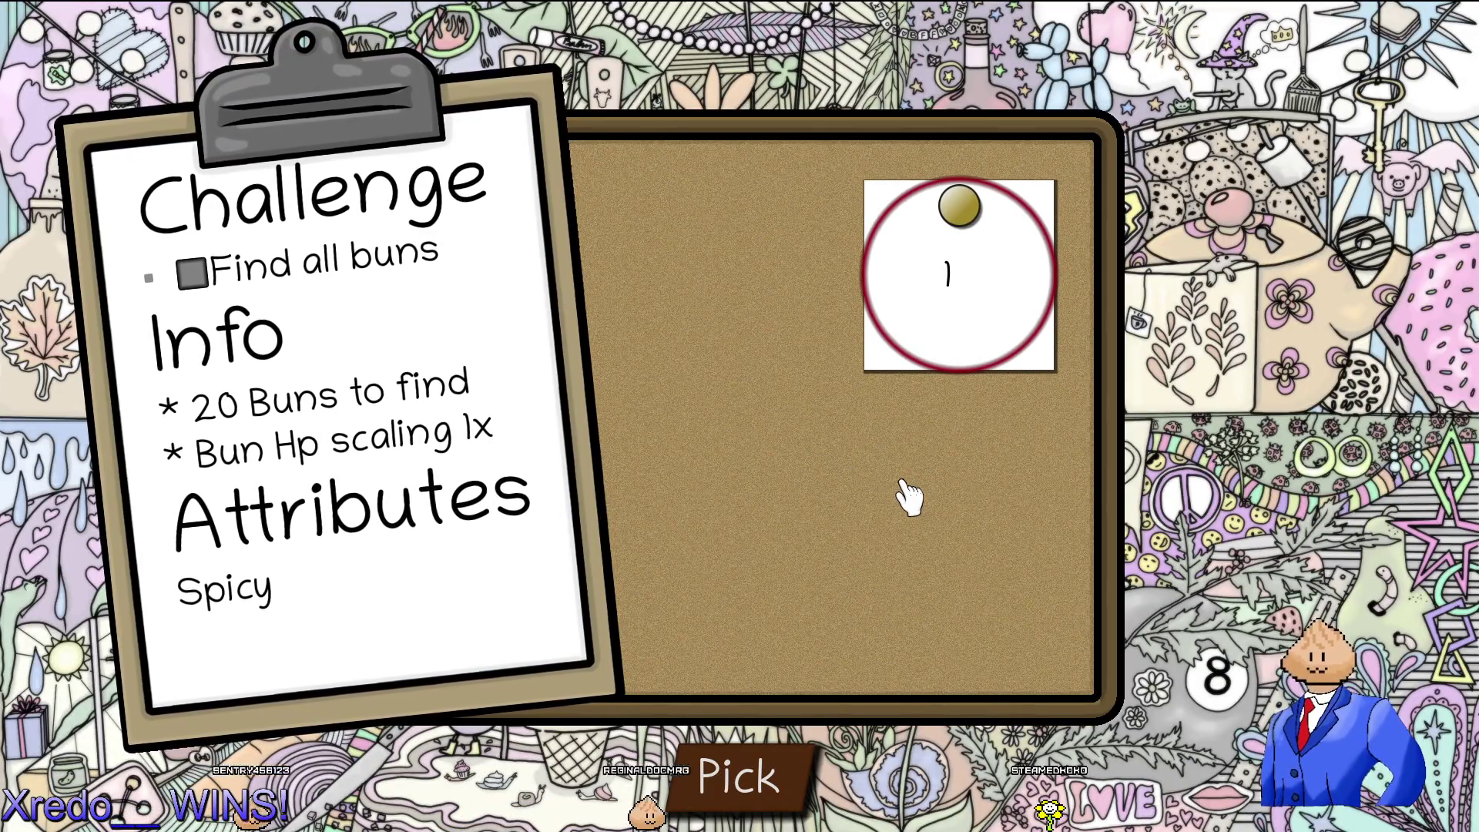
# Step: Stop the running stage menu test game
pyautogui.press('F8')
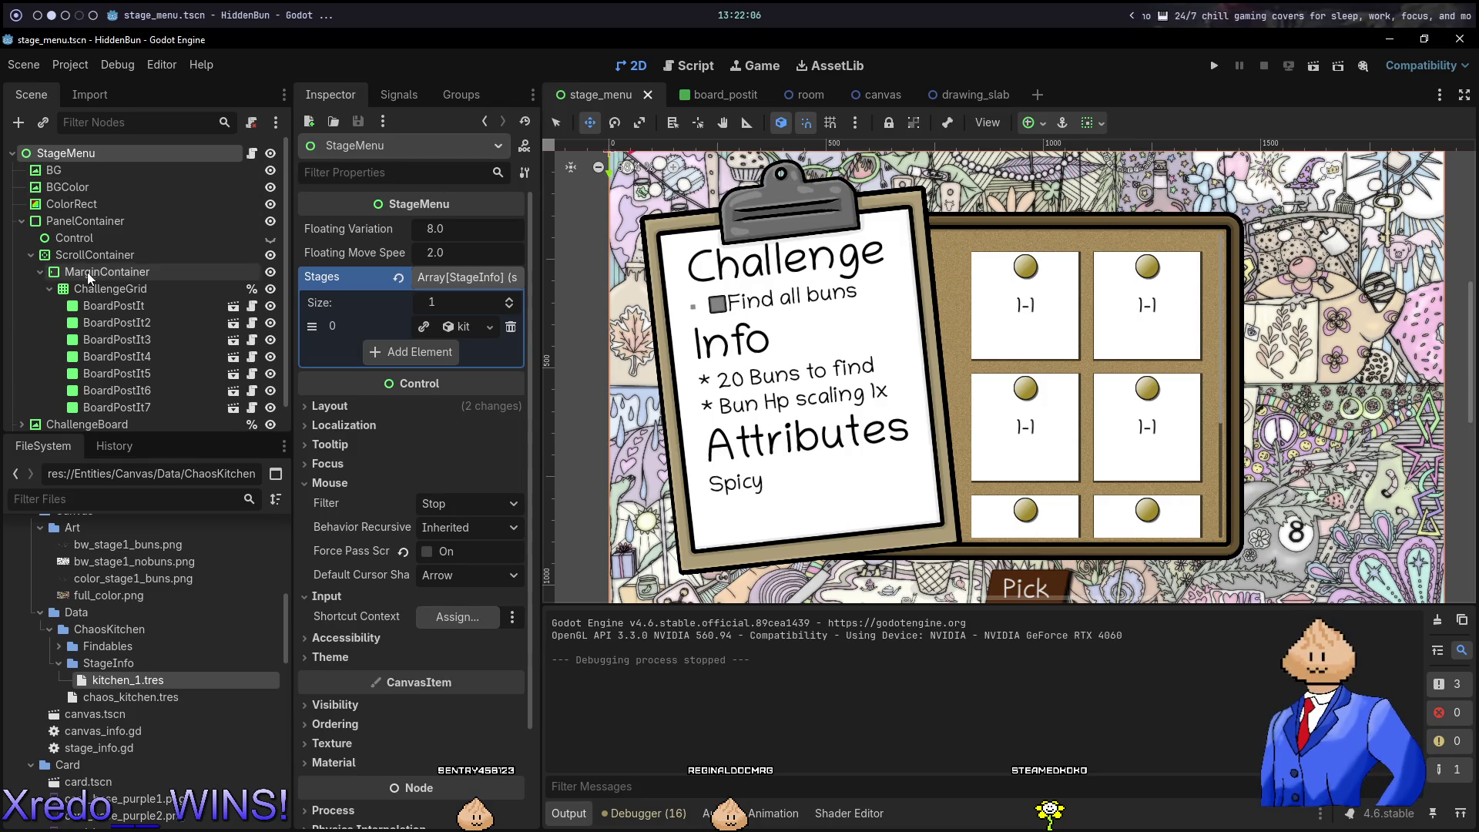
# Step: Delete BoardPostIt4 through BoardPostIt7 from the ChallengeGrid
pyautogui.click(143, 391)
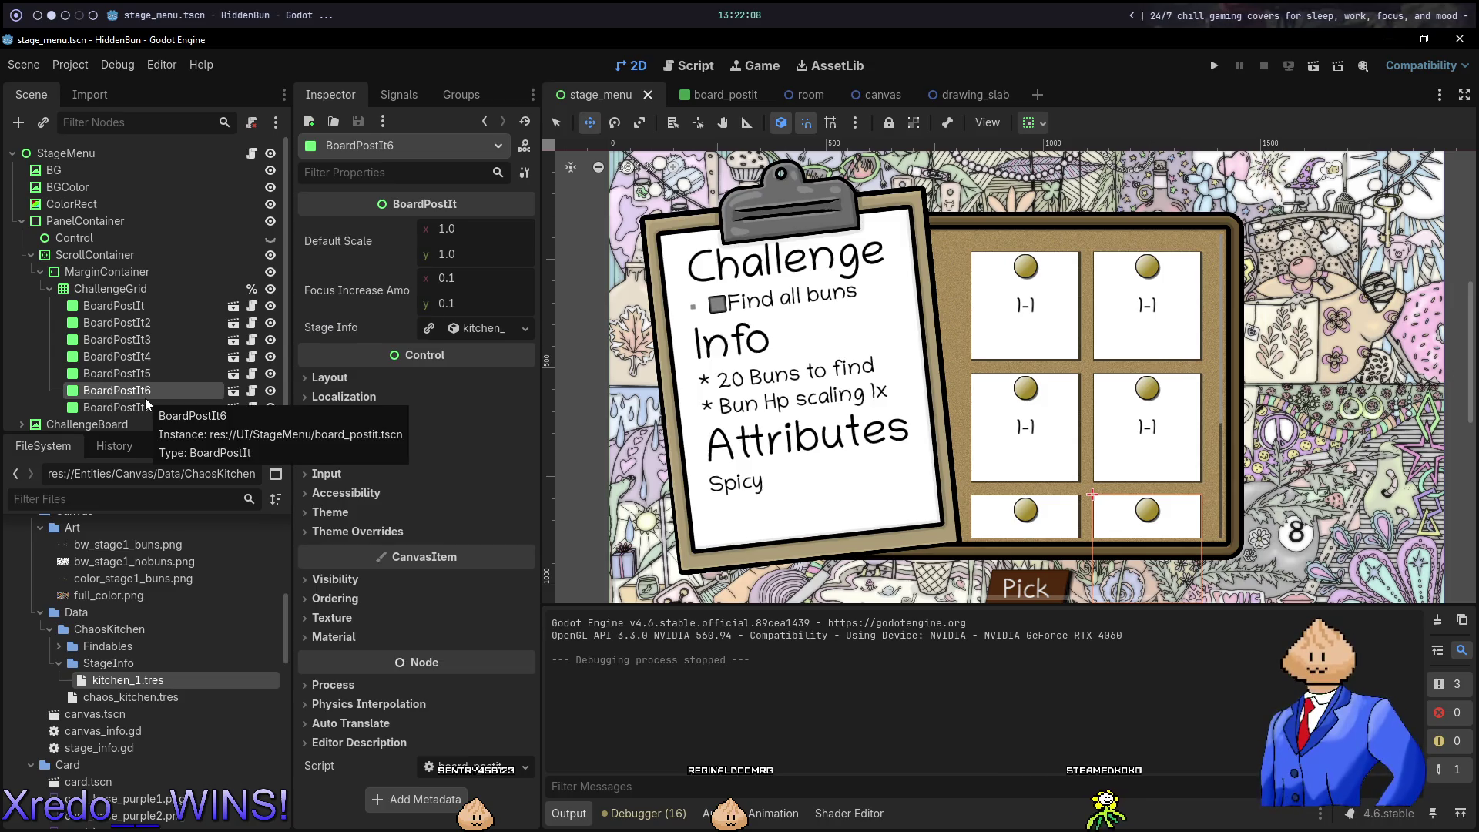
pyautogui.click(147, 397)
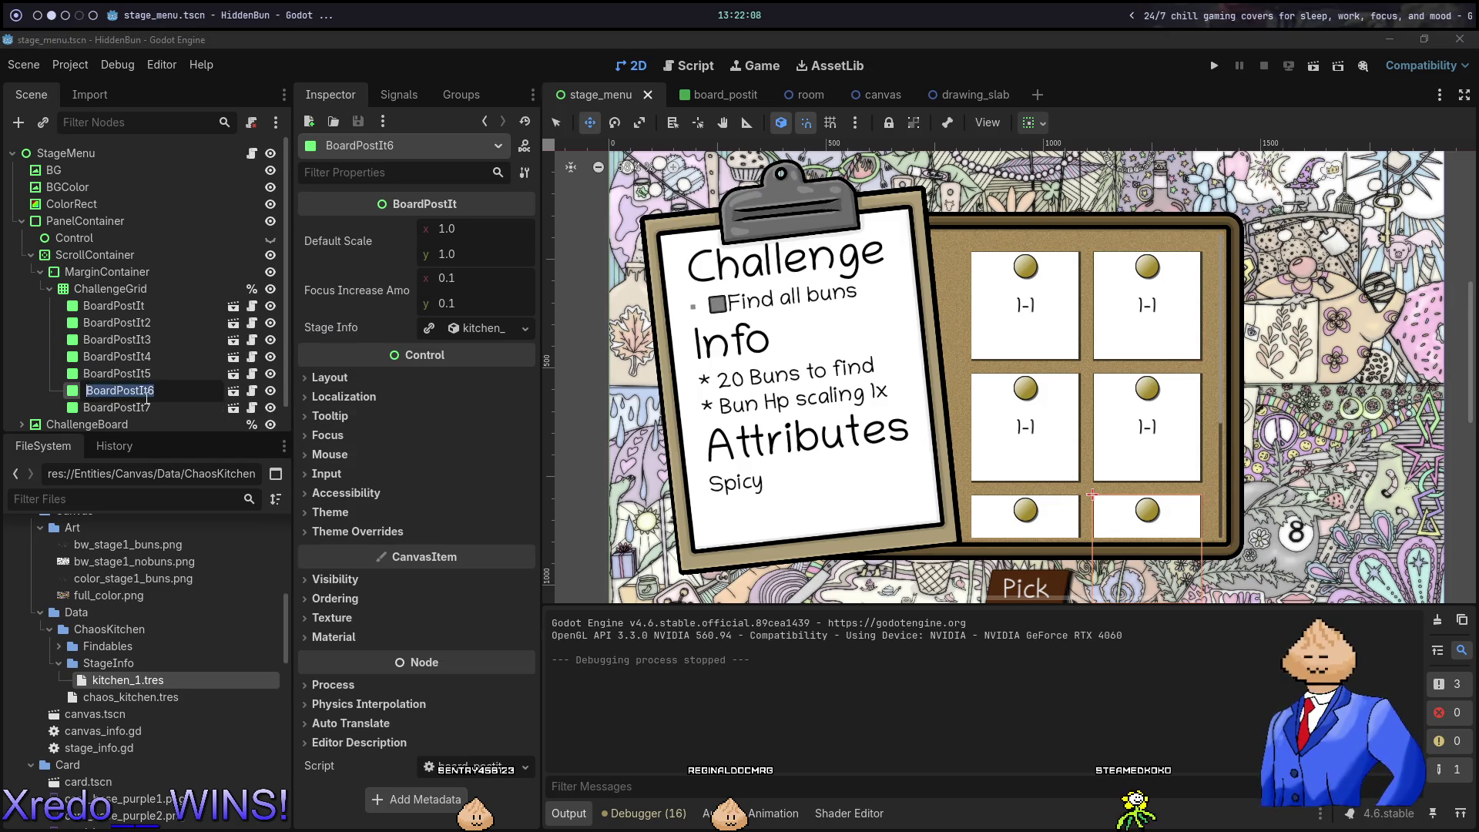
pyautogui.click(147, 355)
pyautogui.keyDown('shift'); pyautogui.click(148, 406); pyautogui.keyUp('shift')
pyautogui.press('Delete')
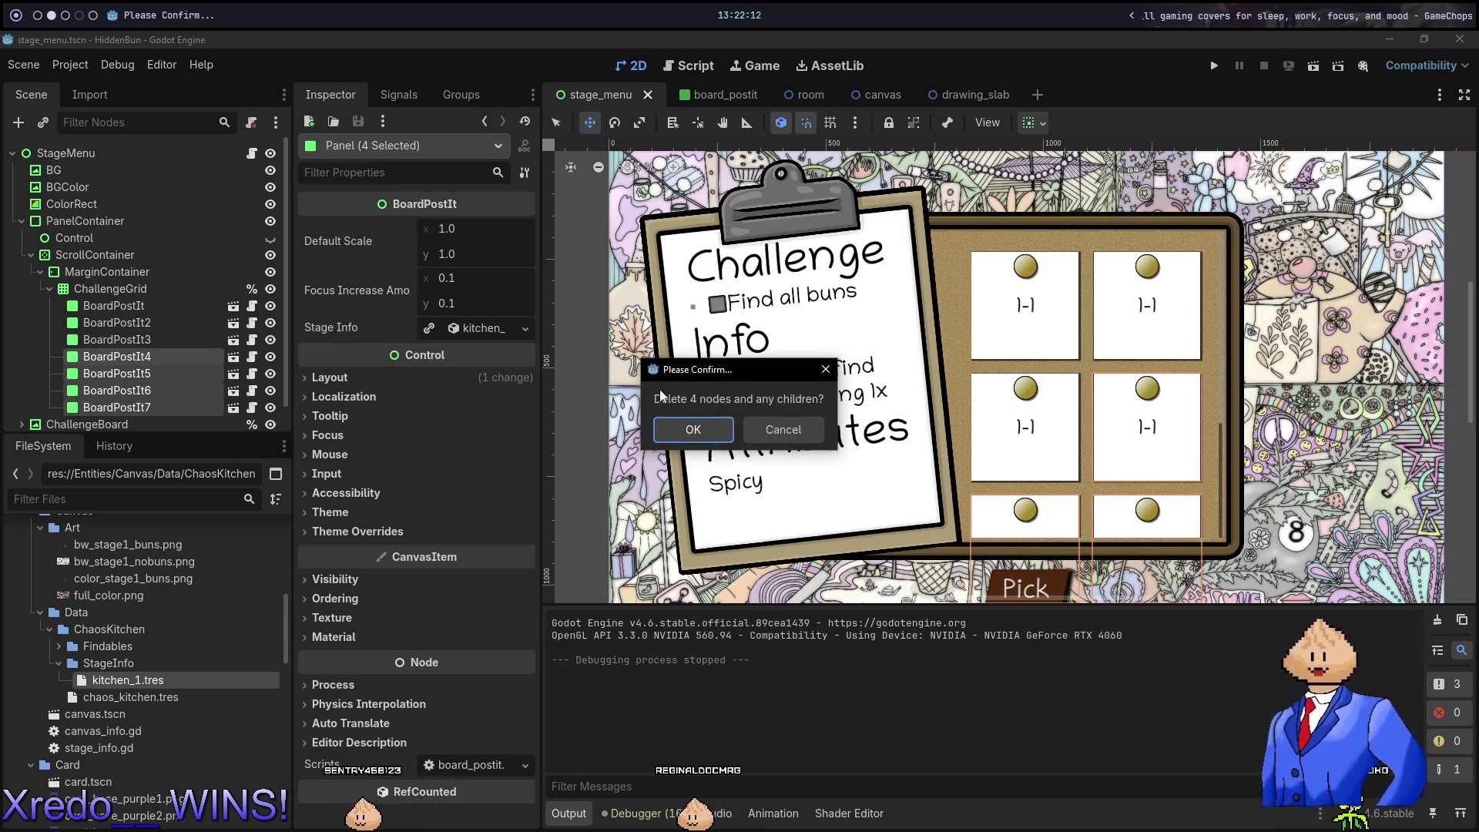
pyautogui.click(704, 423)
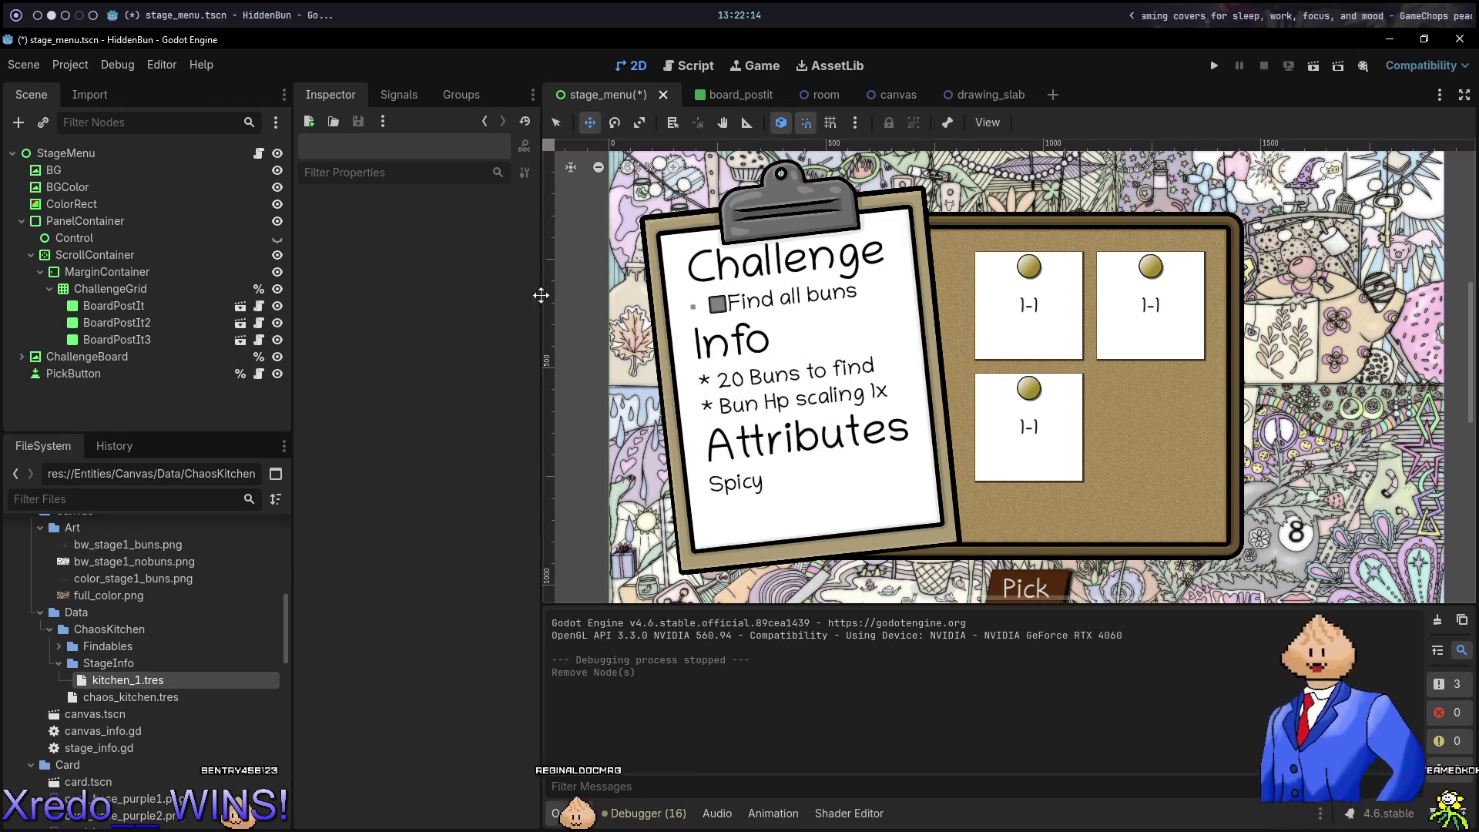
# Step: Delete BoardPostIt2 and BoardPostIt3, leaving a single BoardPostIt in the ChallengeGrid
pyautogui.click(119, 297)
pyautogui.click(119, 293)
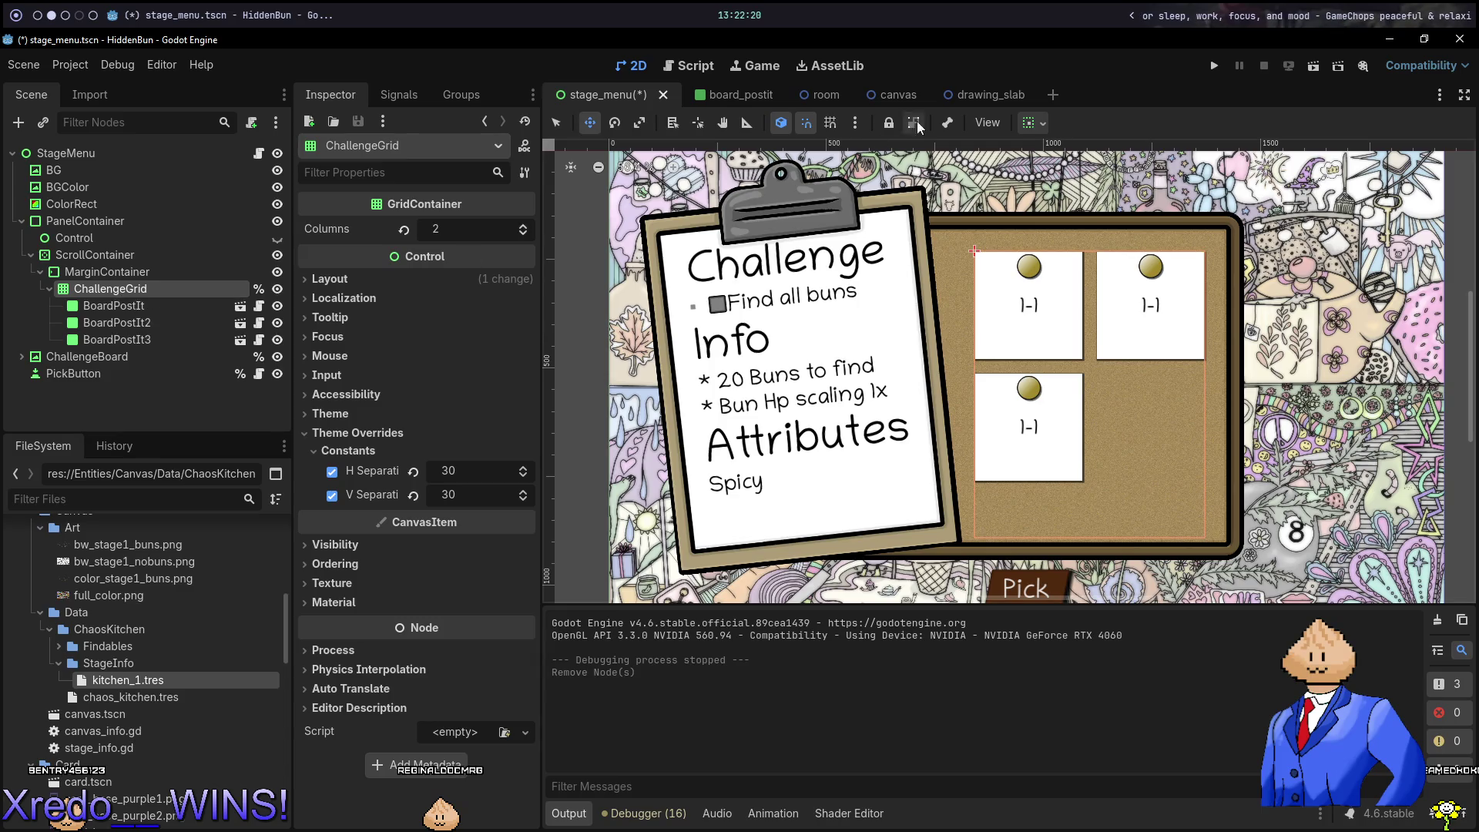
pyautogui.click(175, 322)
pyautogui.keyDown('shift'); pyautogui.click(169, 339); pyautogui.keyUp('shift')
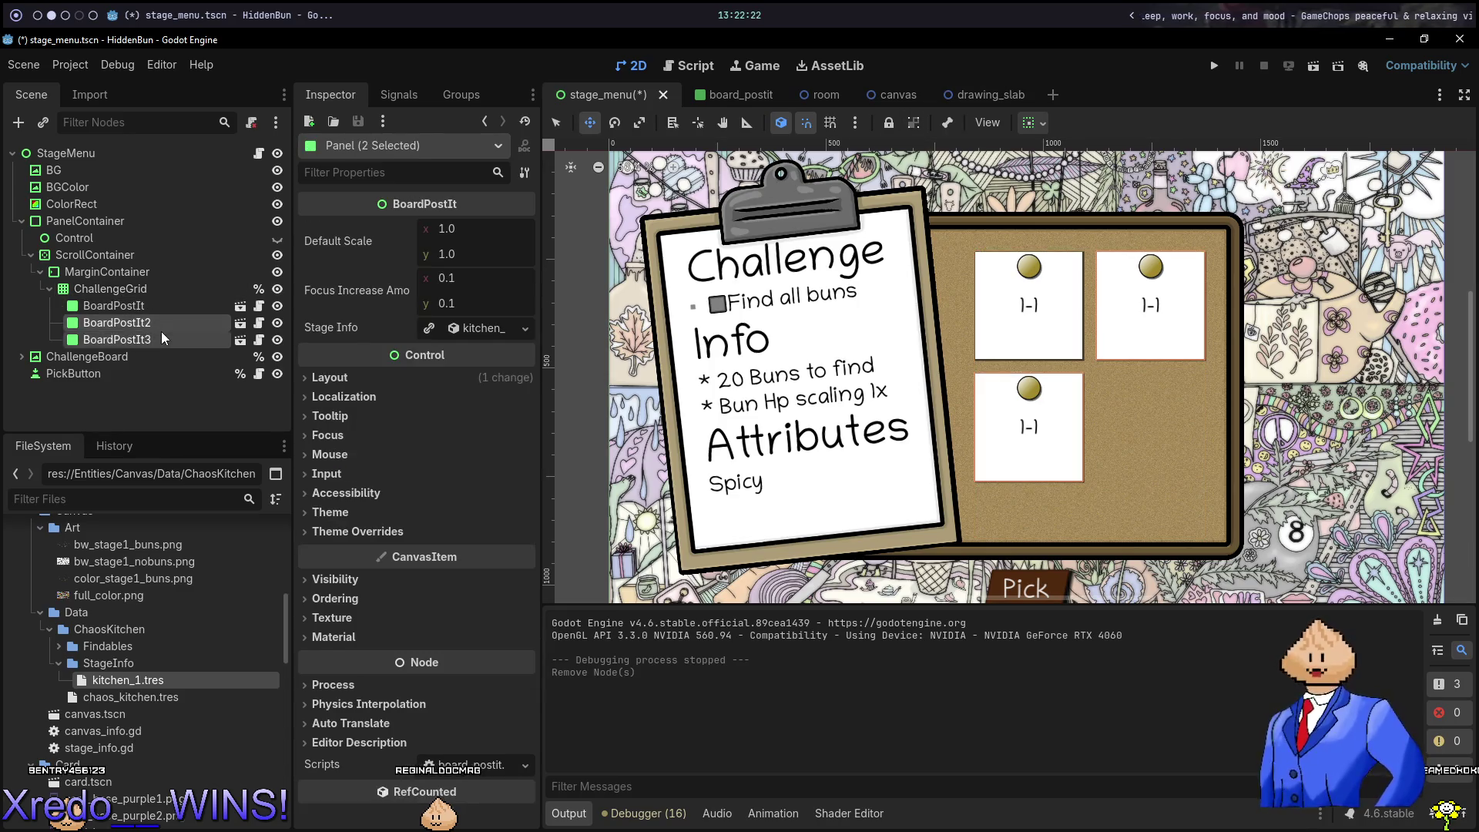
pyautogui.press('Delete')
pyautogui.click(687, 436)
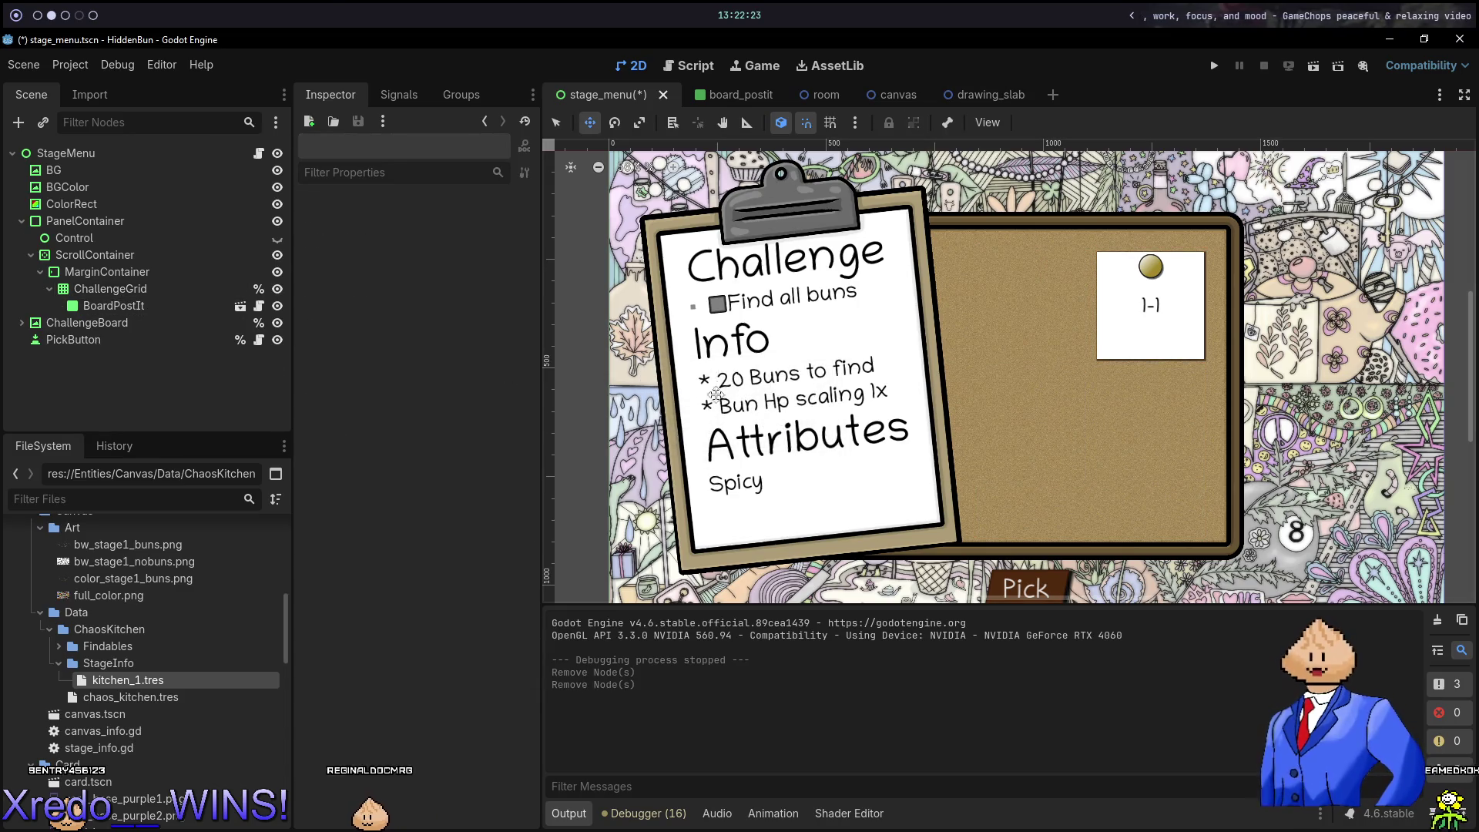
pyautogui.click(145, 275)
pyautogui.click(145, 275)
pyautogui.click(145, 288)
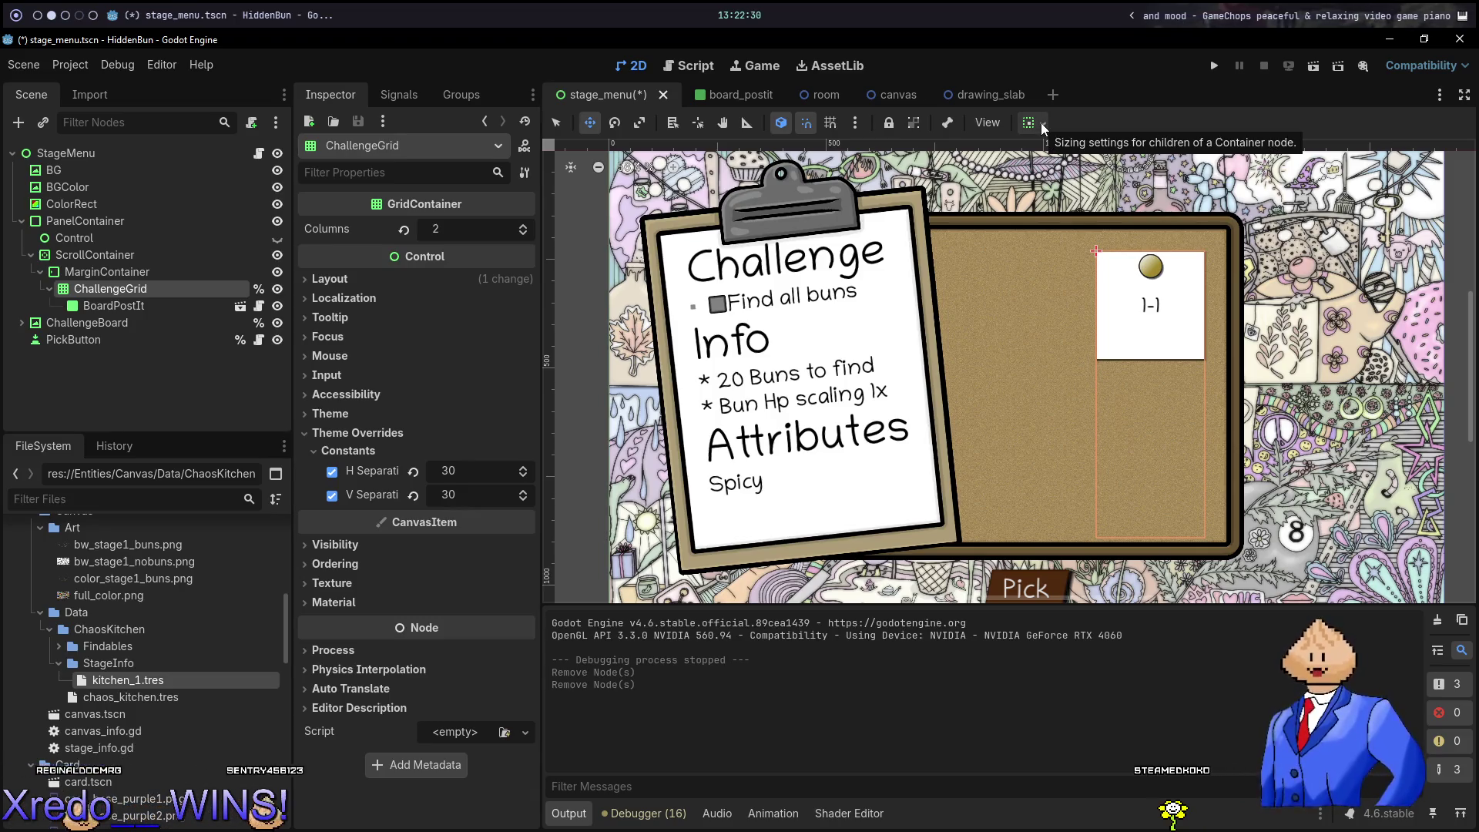
# Step: Inspect the board's containers and delete the empty Control node under PanelContainer
pyautogui.click(356, 279)
pyautogui.click(120, 271)
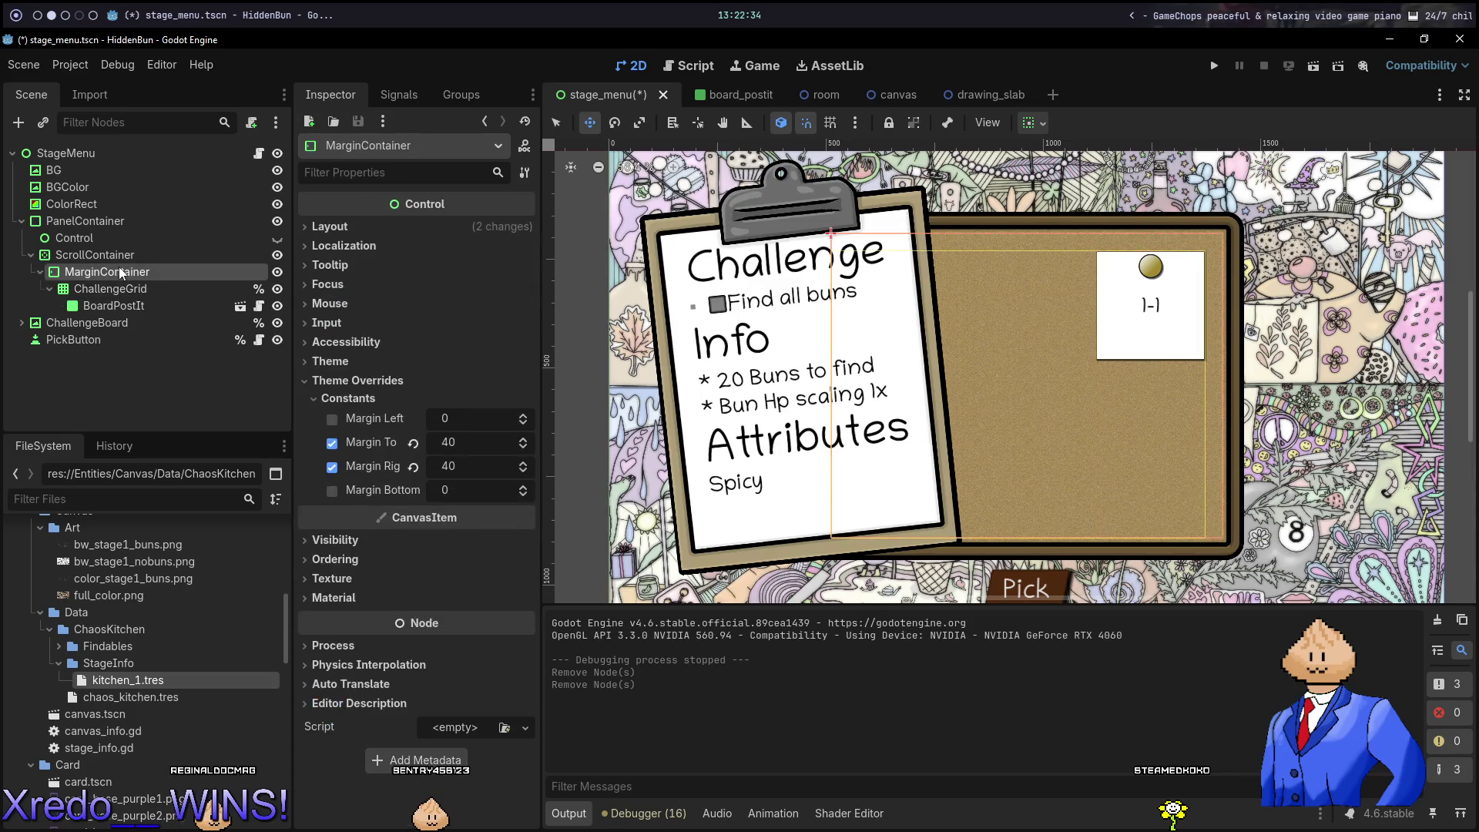
pyautogui.click(131, 251)
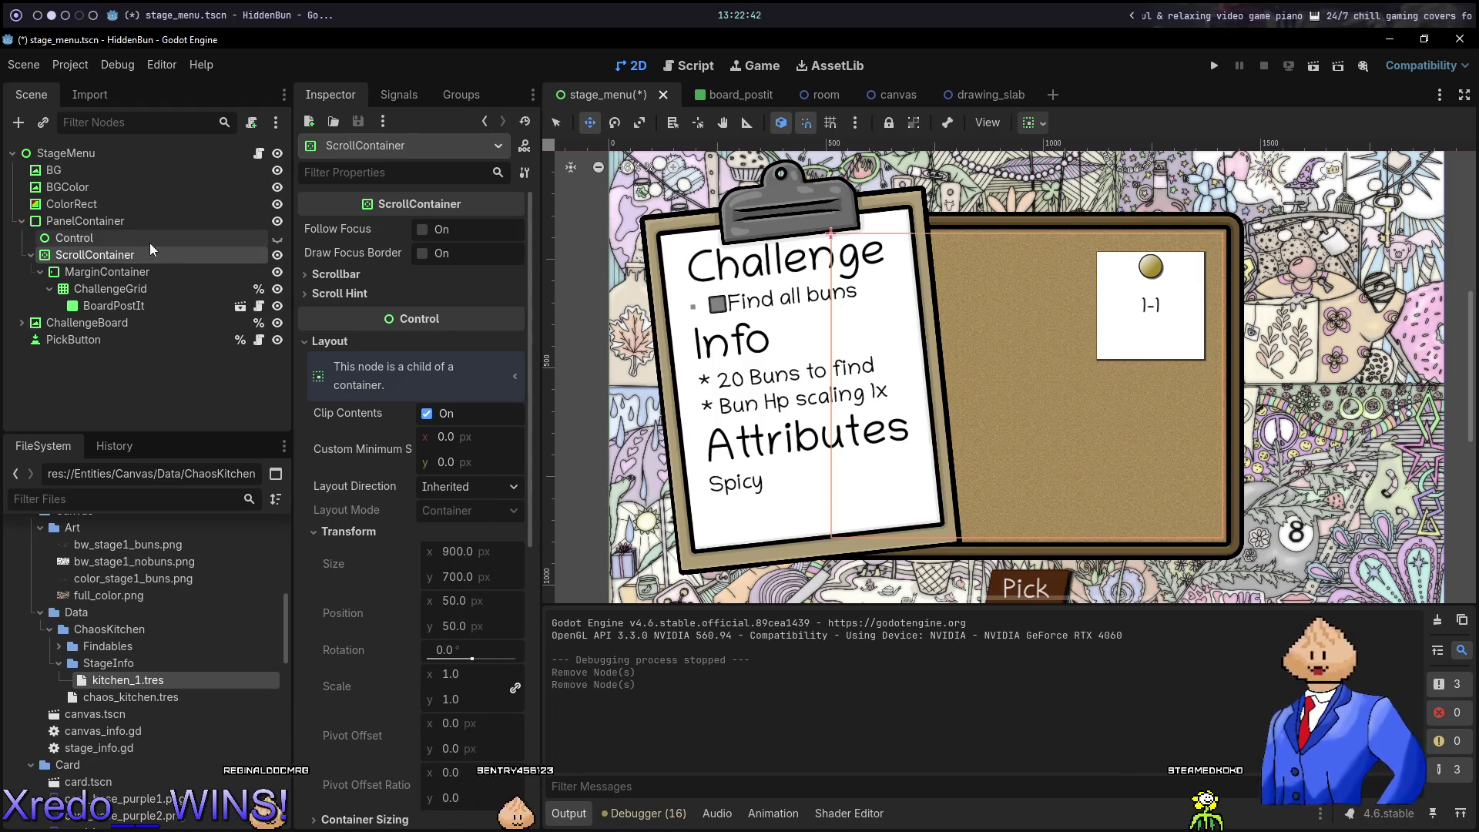
pyautogui.click(138, 225)
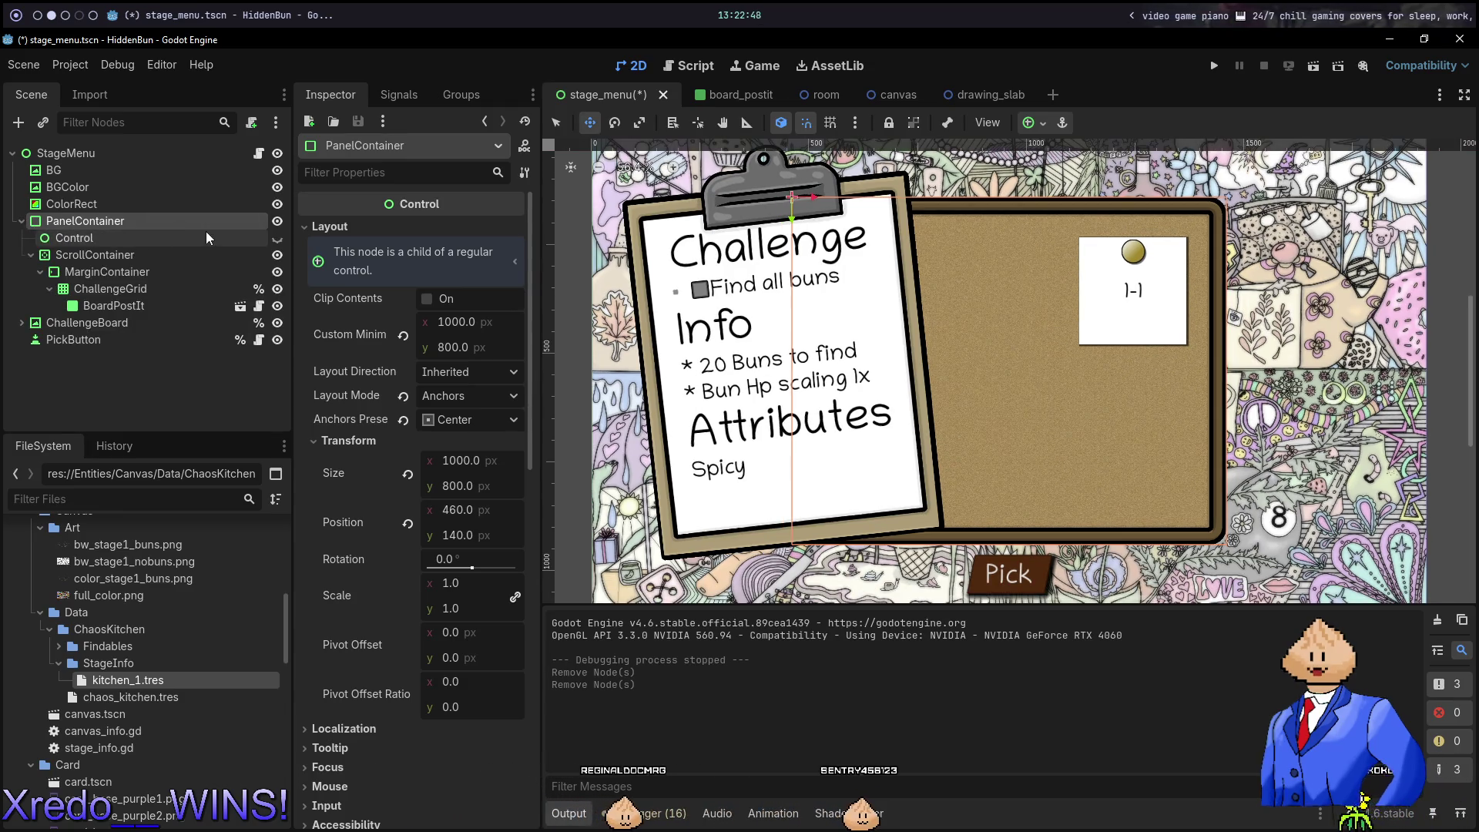
pyautogui.click(179, 238)
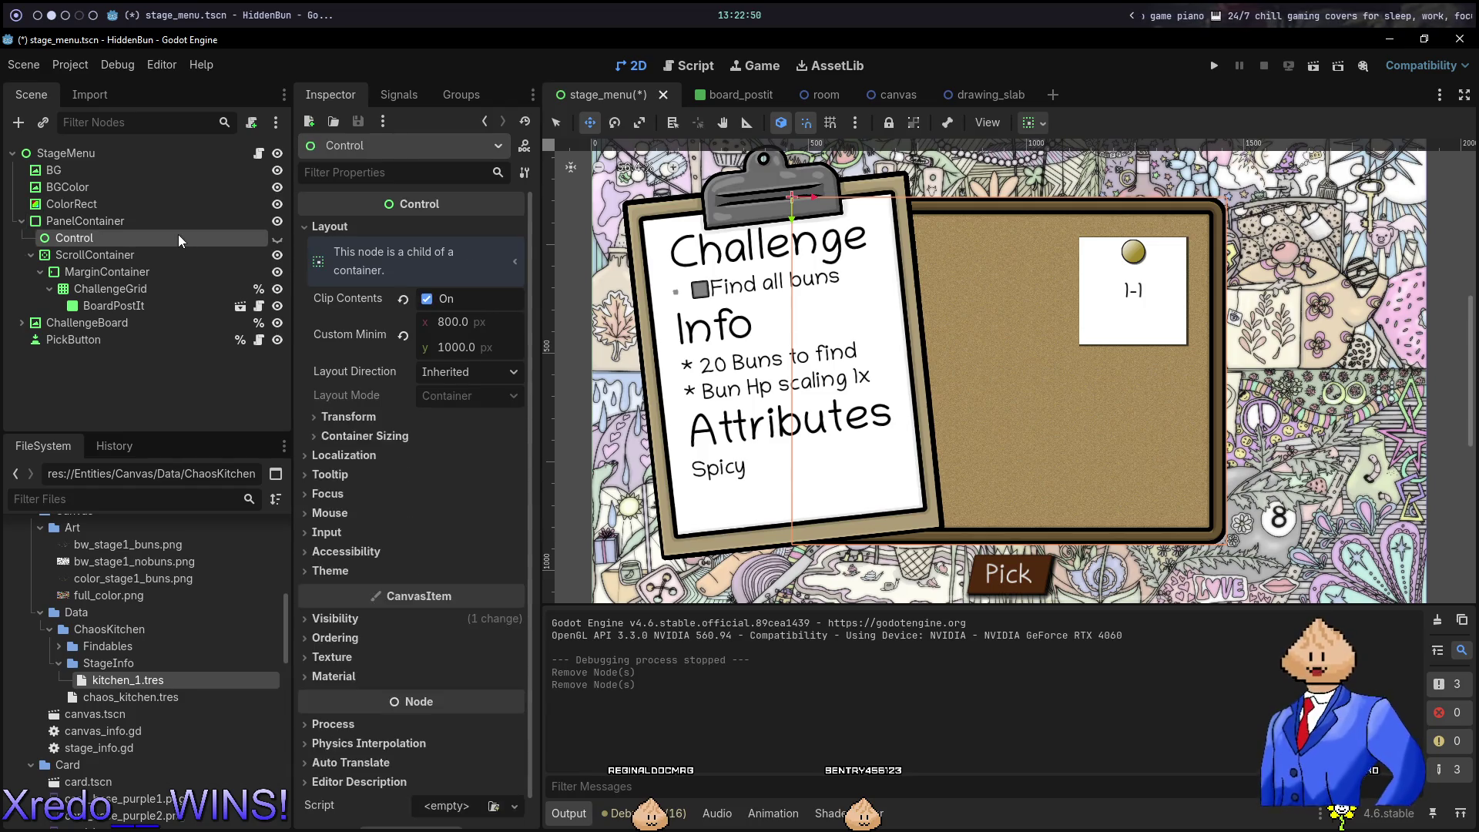
pyautogui.click(277, 238)
pyautogui.click(277, 238)
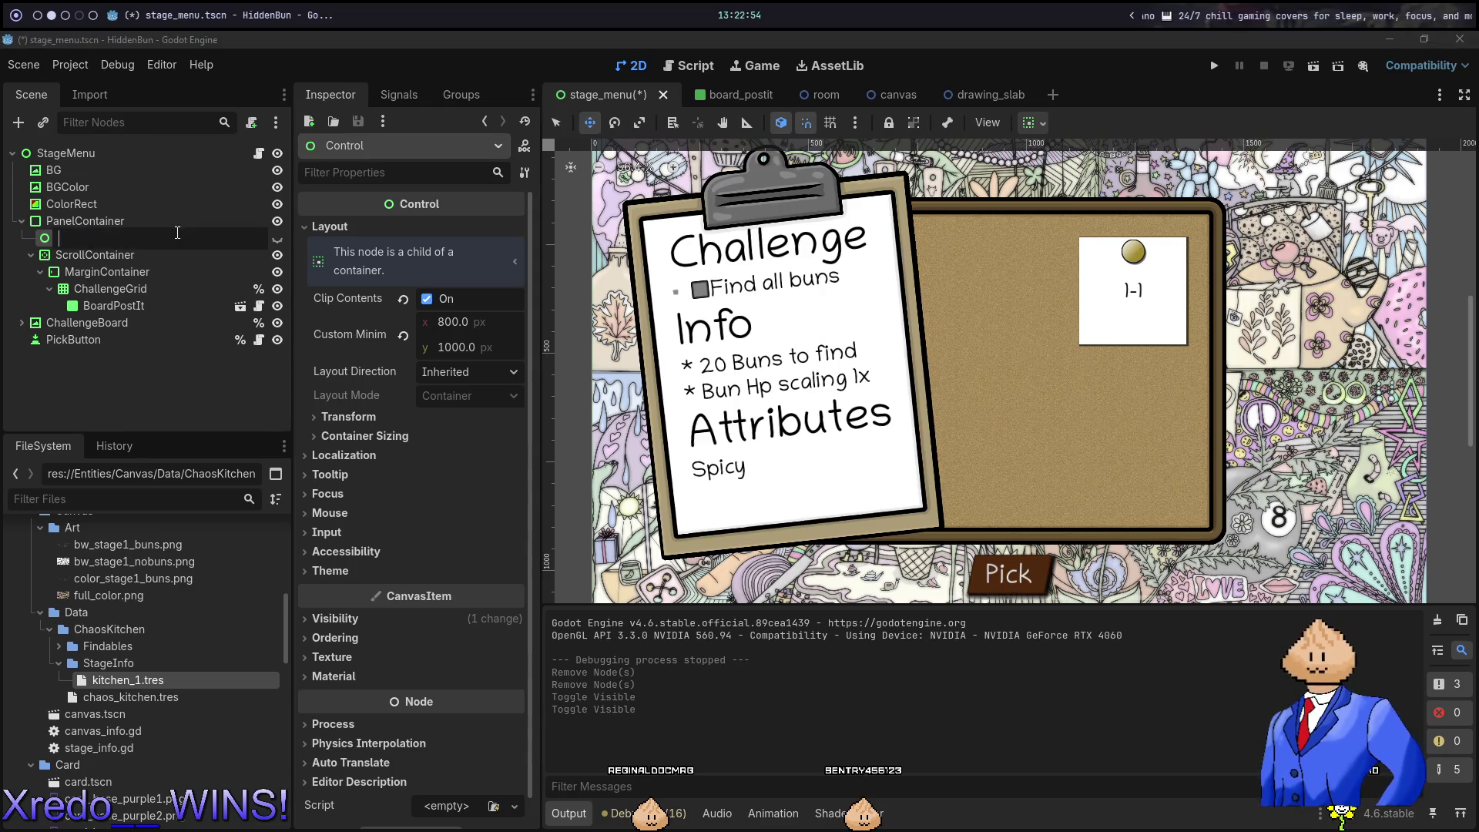
pyautogui.press('Delete')
pyautogui.press('Return')
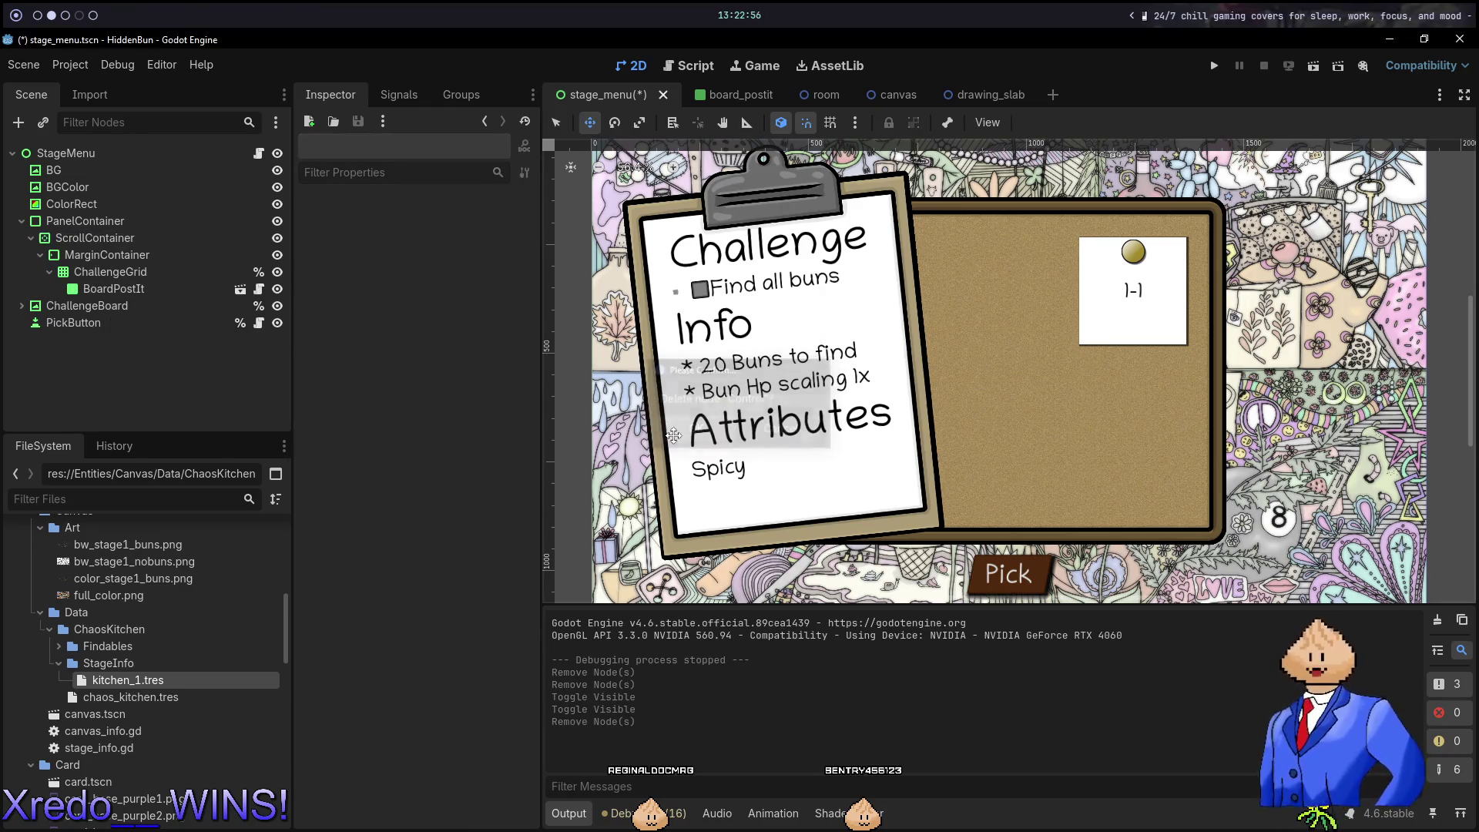
# Step: Set the ScrollContainer's custom minimum width to 700, then drag it down to about 672.66
pyautogui.click(123, 239)
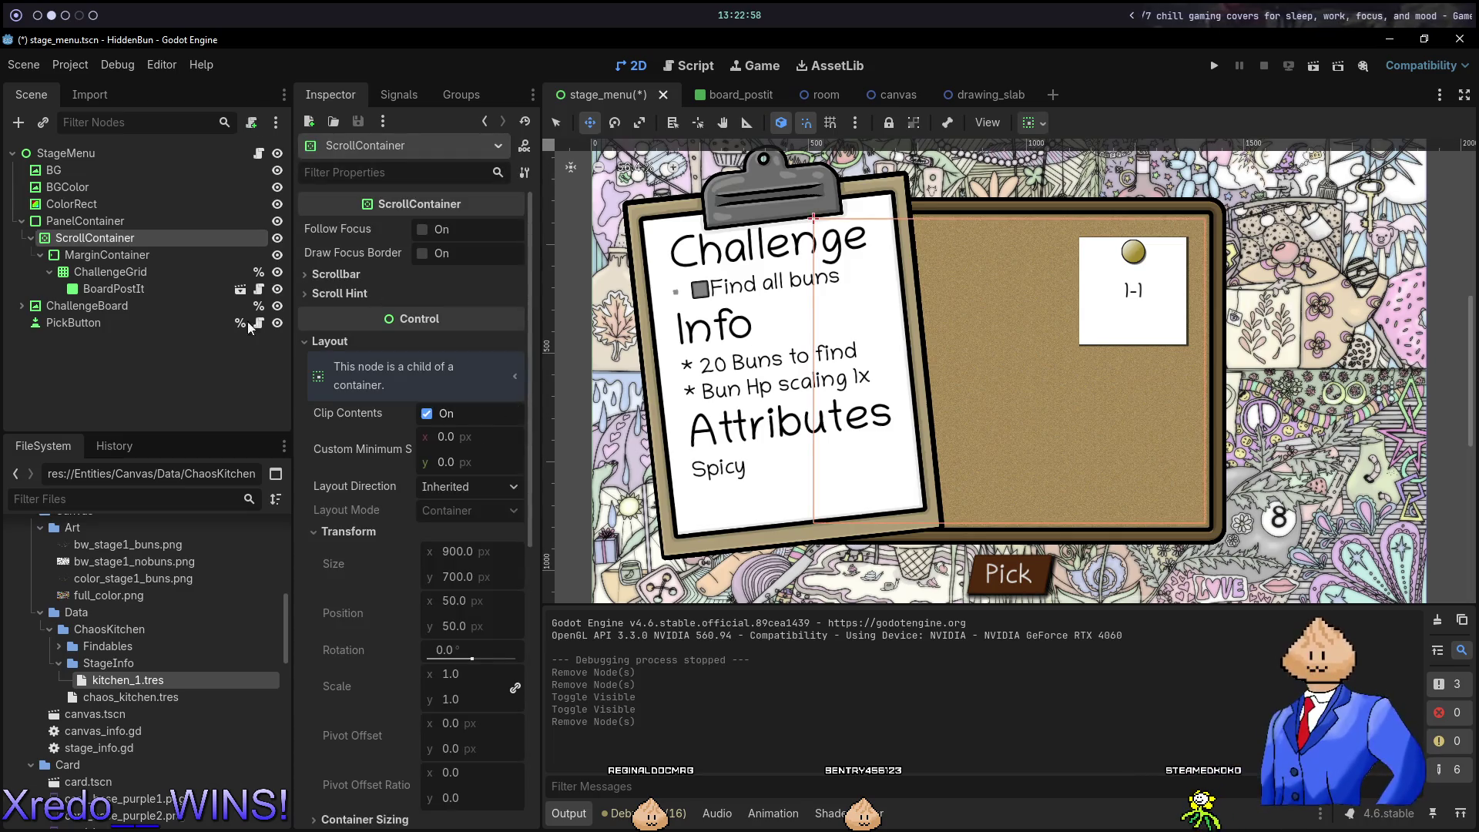
pyautogui.click(68, 221)
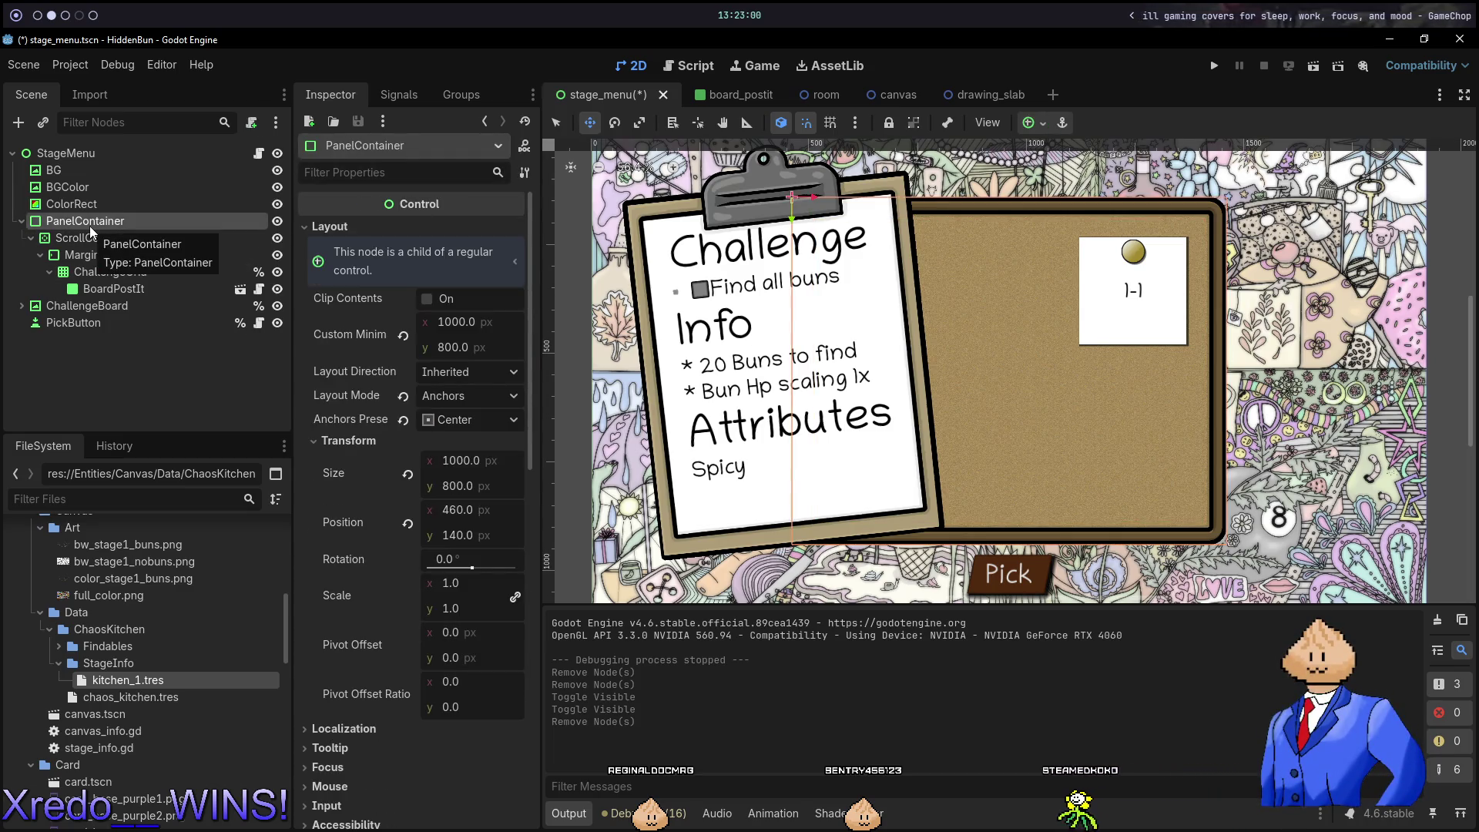
pyautogui.click(94, 238)
pyautogui.click(474, 444)
pyautogui.write('700')
pyautogui.press('Return')
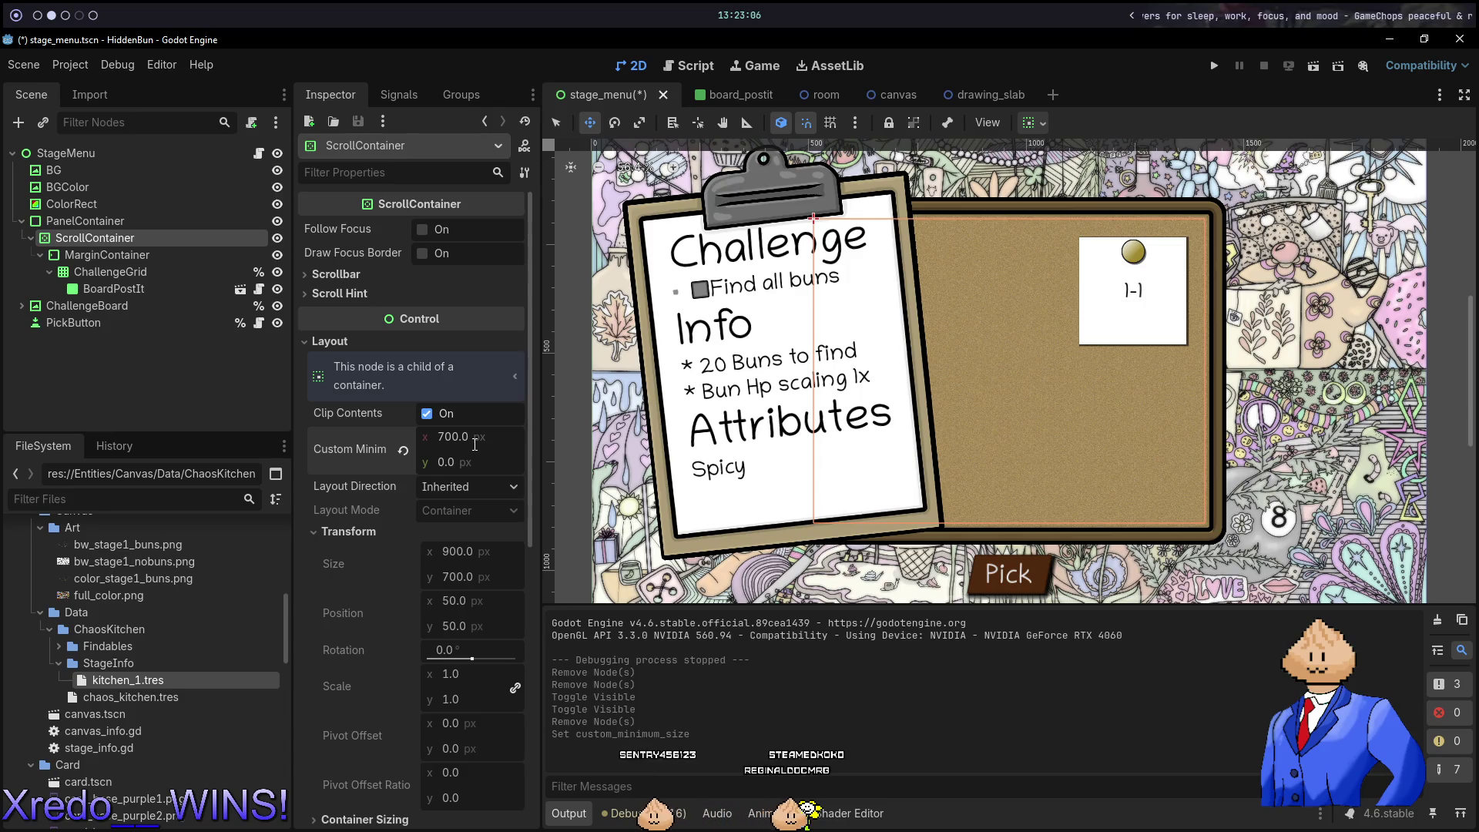
pyautogui.moveTo(491, 436); pyautogui.dragTo(488, 436)
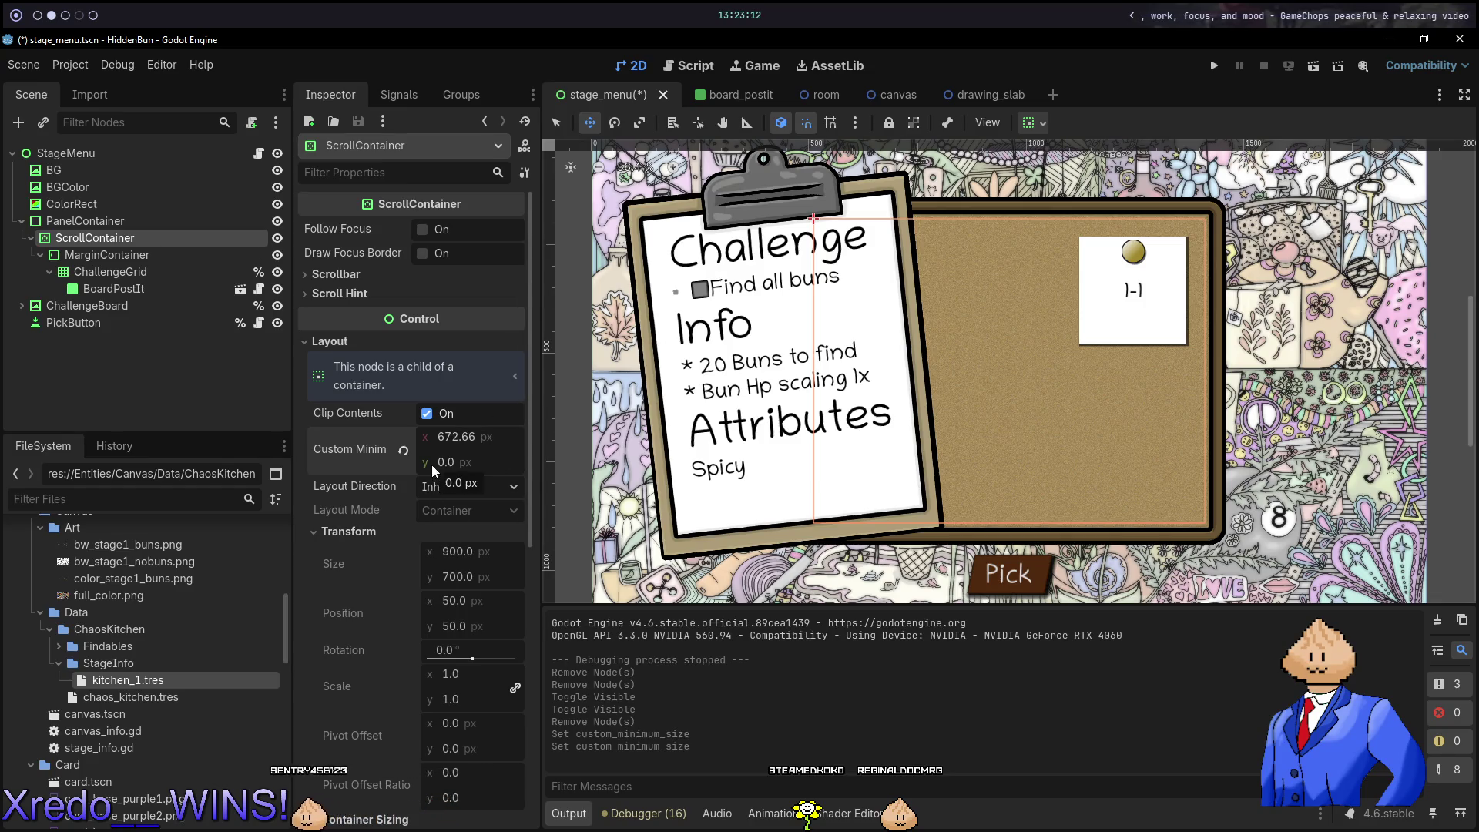
pyautogui.click(1043, 124)
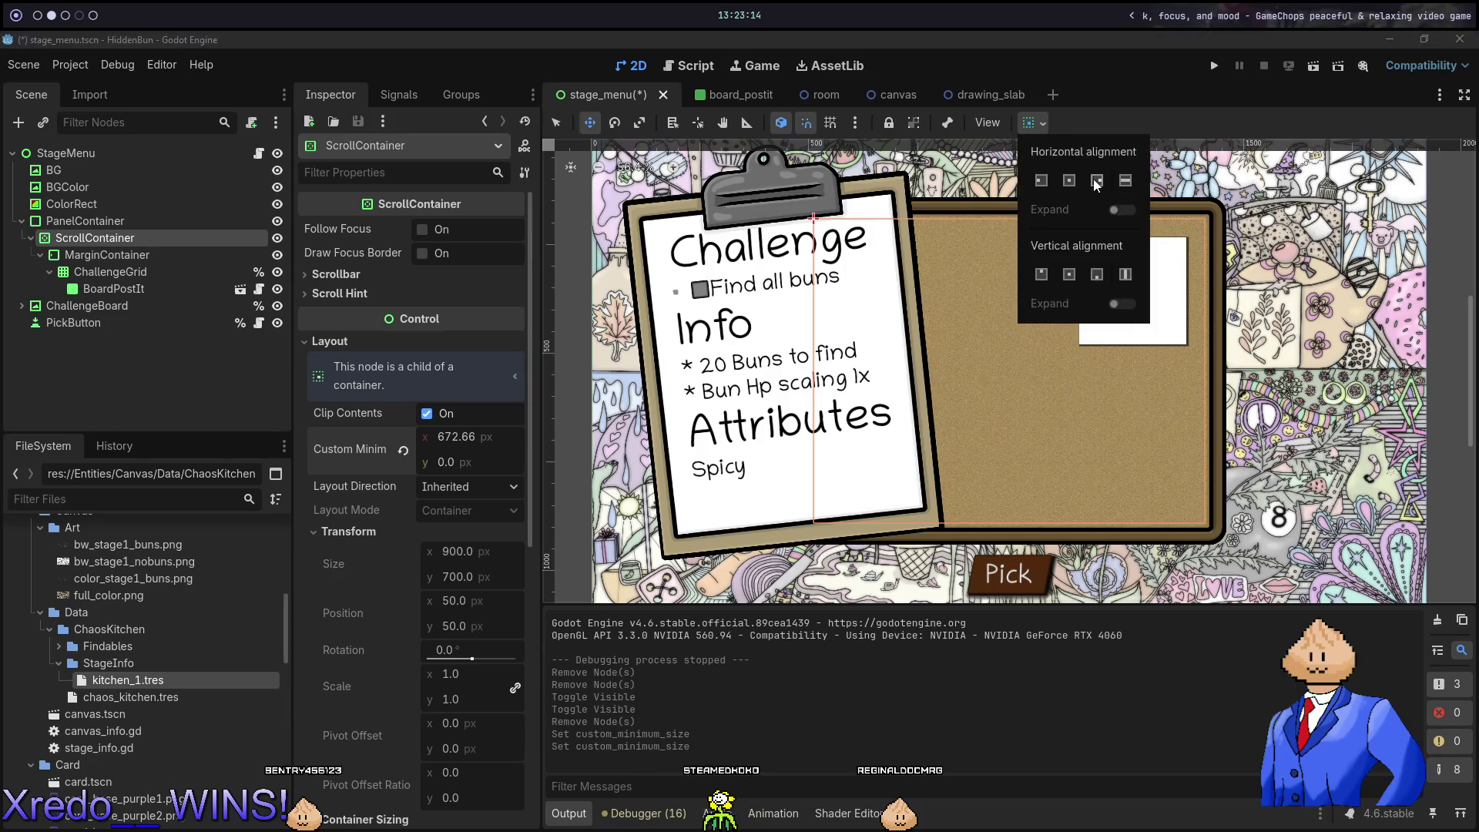
# Step: Align the ScrollContainer to End horizontally and set its custom minimum width to 570
pyautogui.click(1041, 178)
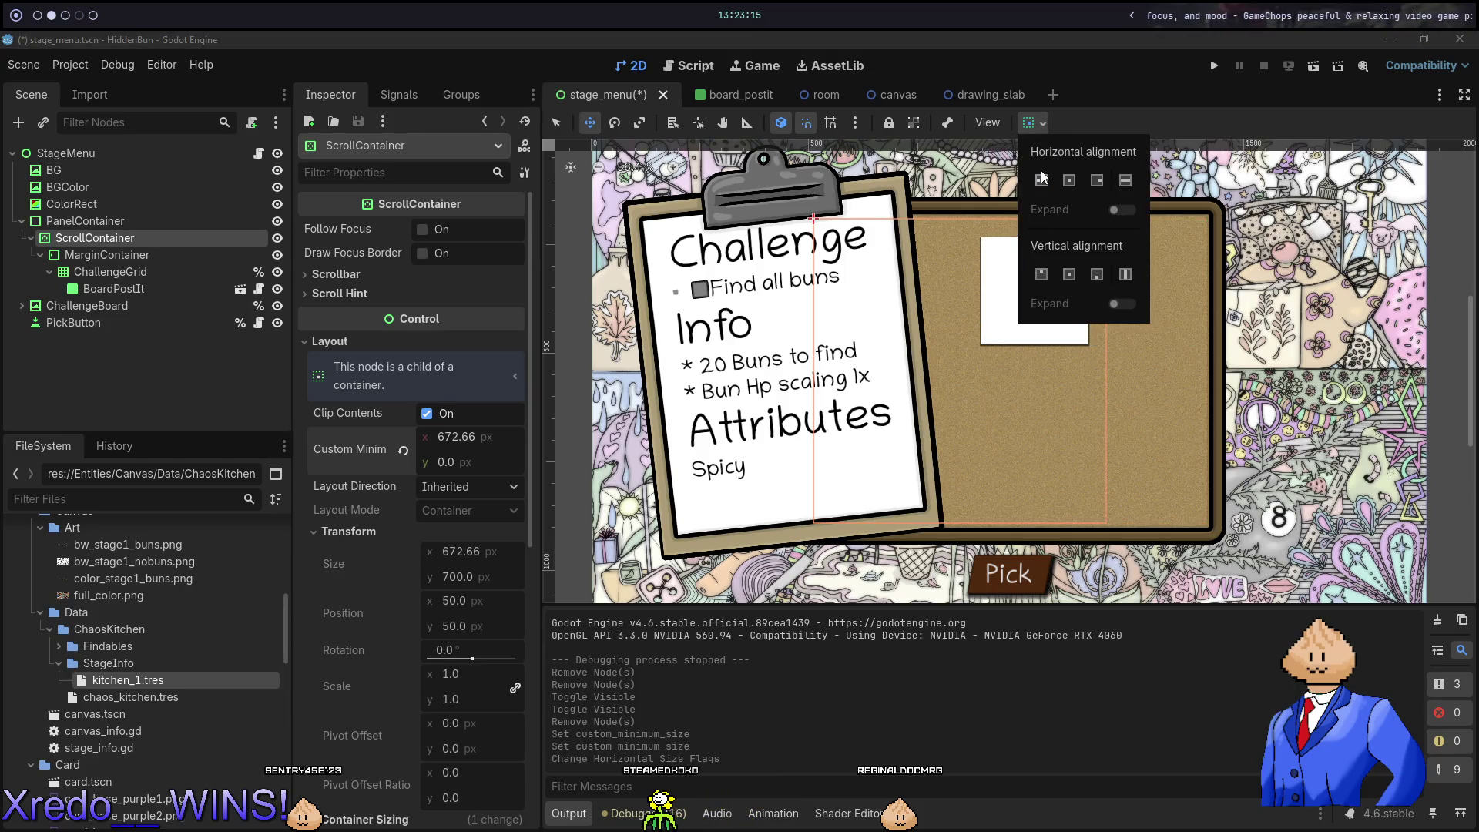
pyautogui.click(1097, 181)
pyautogui.click(1122, 89)
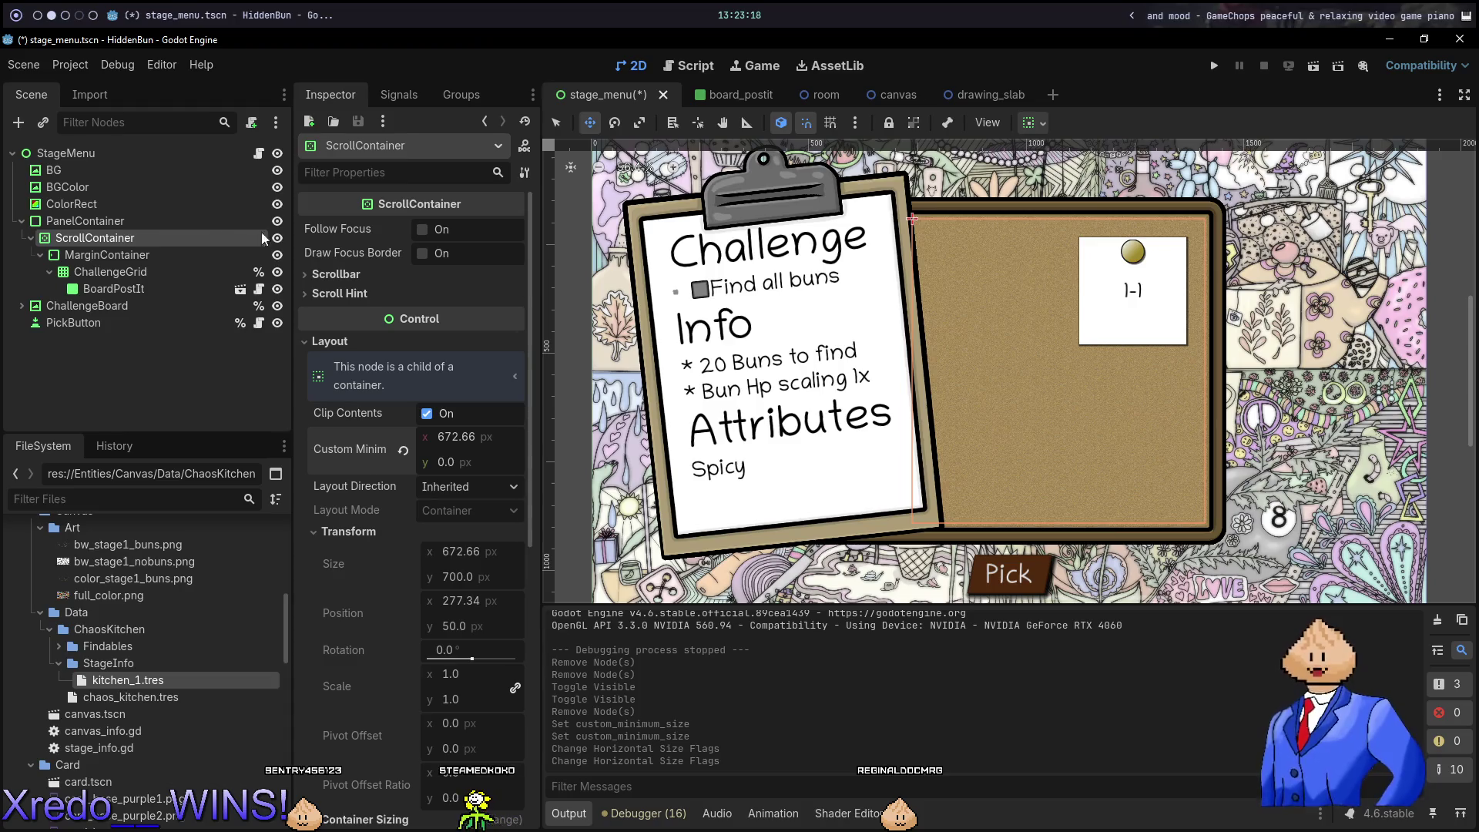
pyautogui.click(456, 441)
pyautogui.write('550')
pyautogui.press('Return')
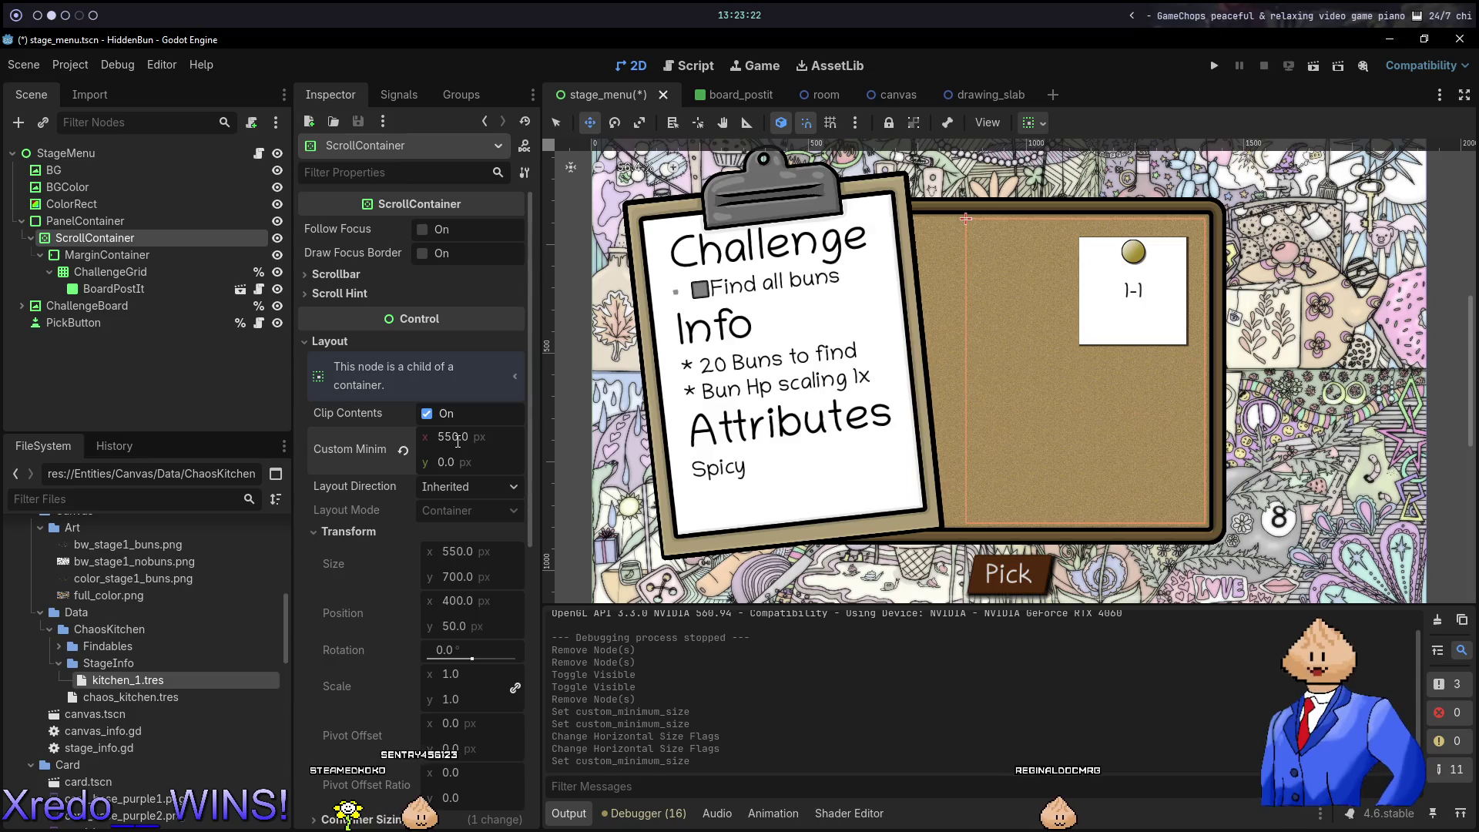
pyautogui.click(458, 438)
pyautogui.press('BackSpace')
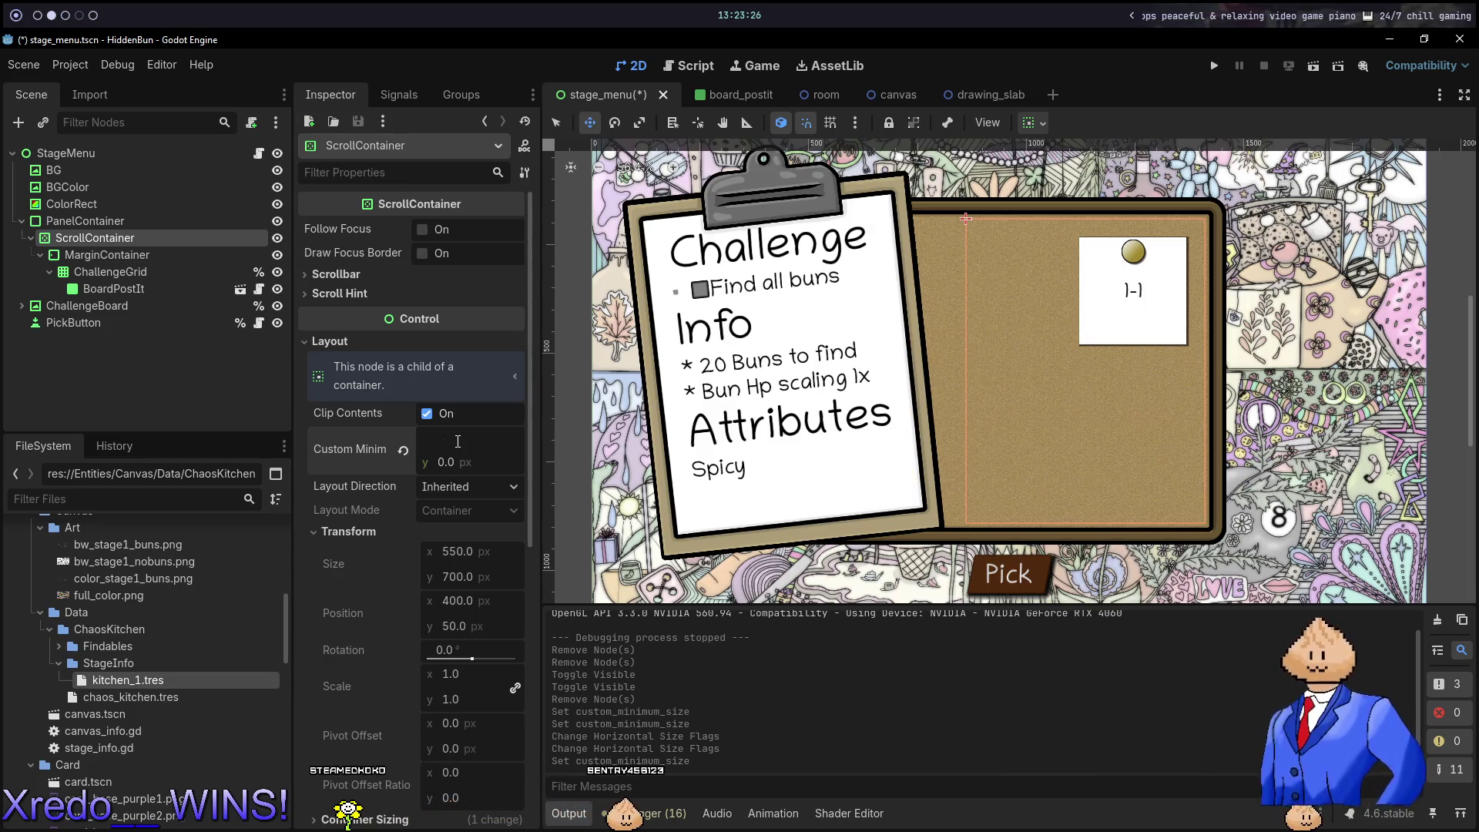
pyautogui.write('0')
pyautogui.press('Return')
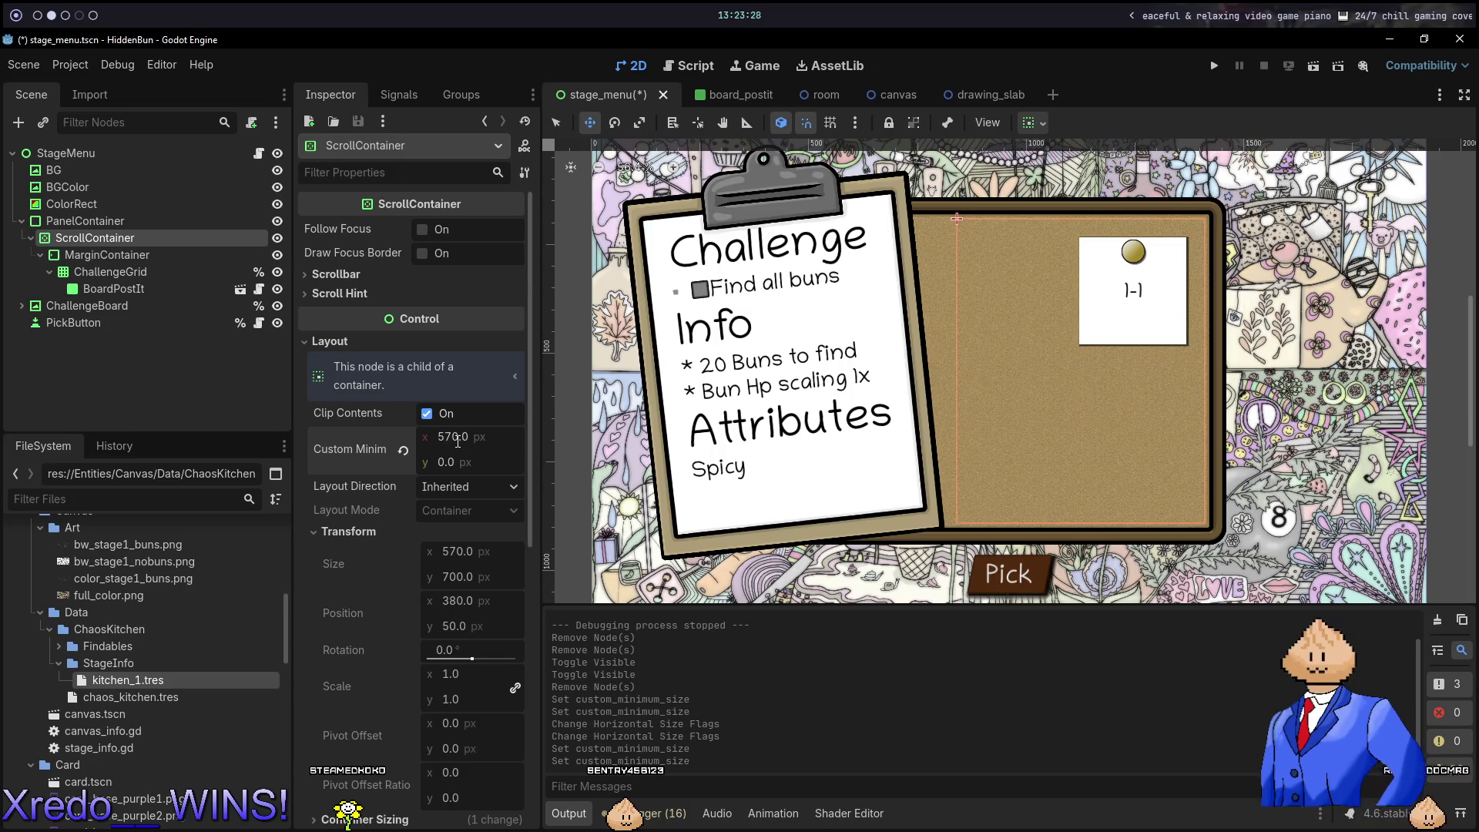
# Step: Save the stage_menu scene and duplicate the BoardPostIt card
pyautogui.hotkey('ctrl', 's')
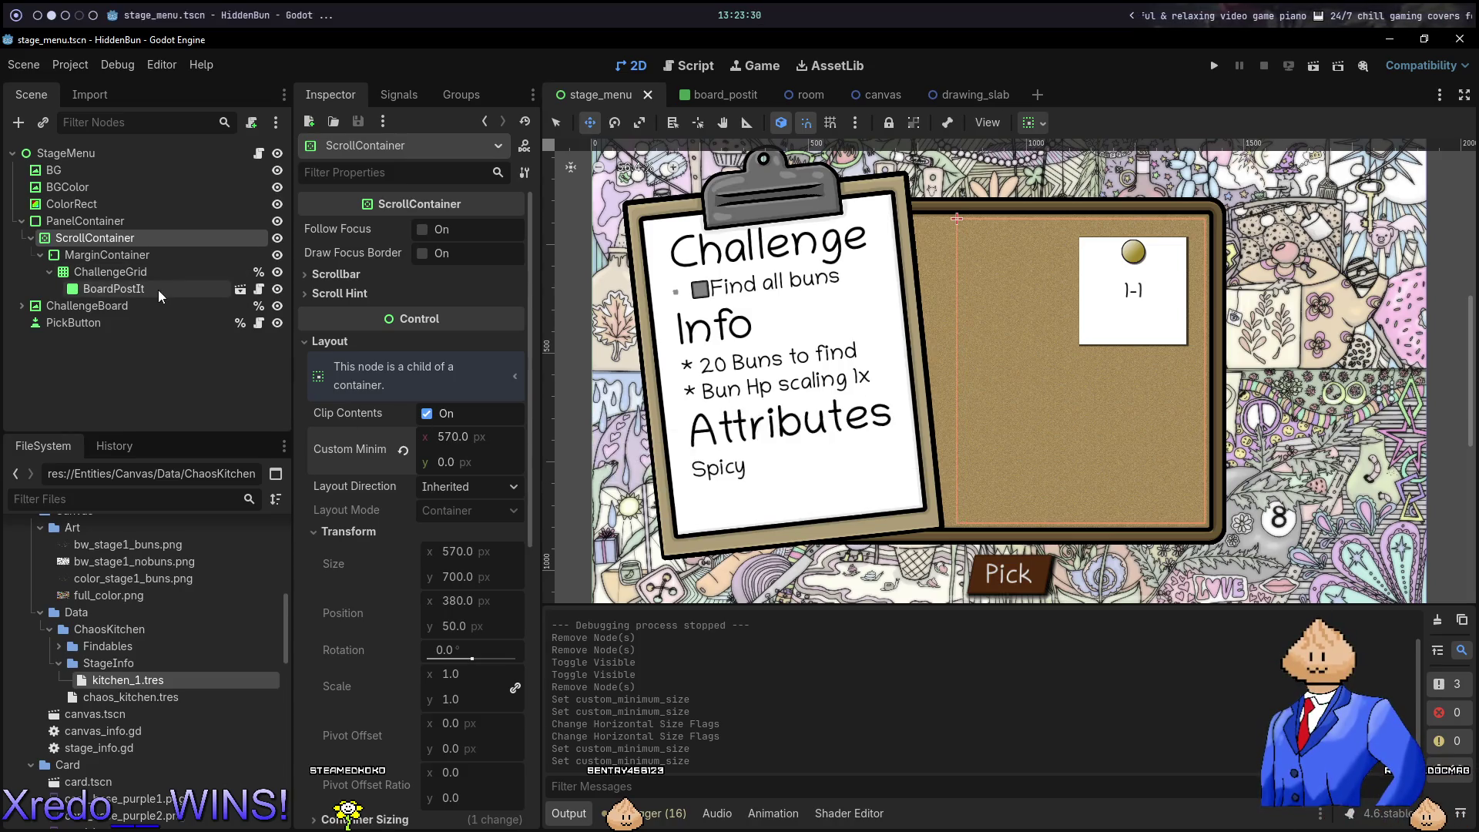
pyautogui.click(158, 290)
pyautogui.hotkey('ctrl', 'd')
pyautogui.hotkey('ctrl', 'd')
pyautogui.hotkey('ctrl', 'd')
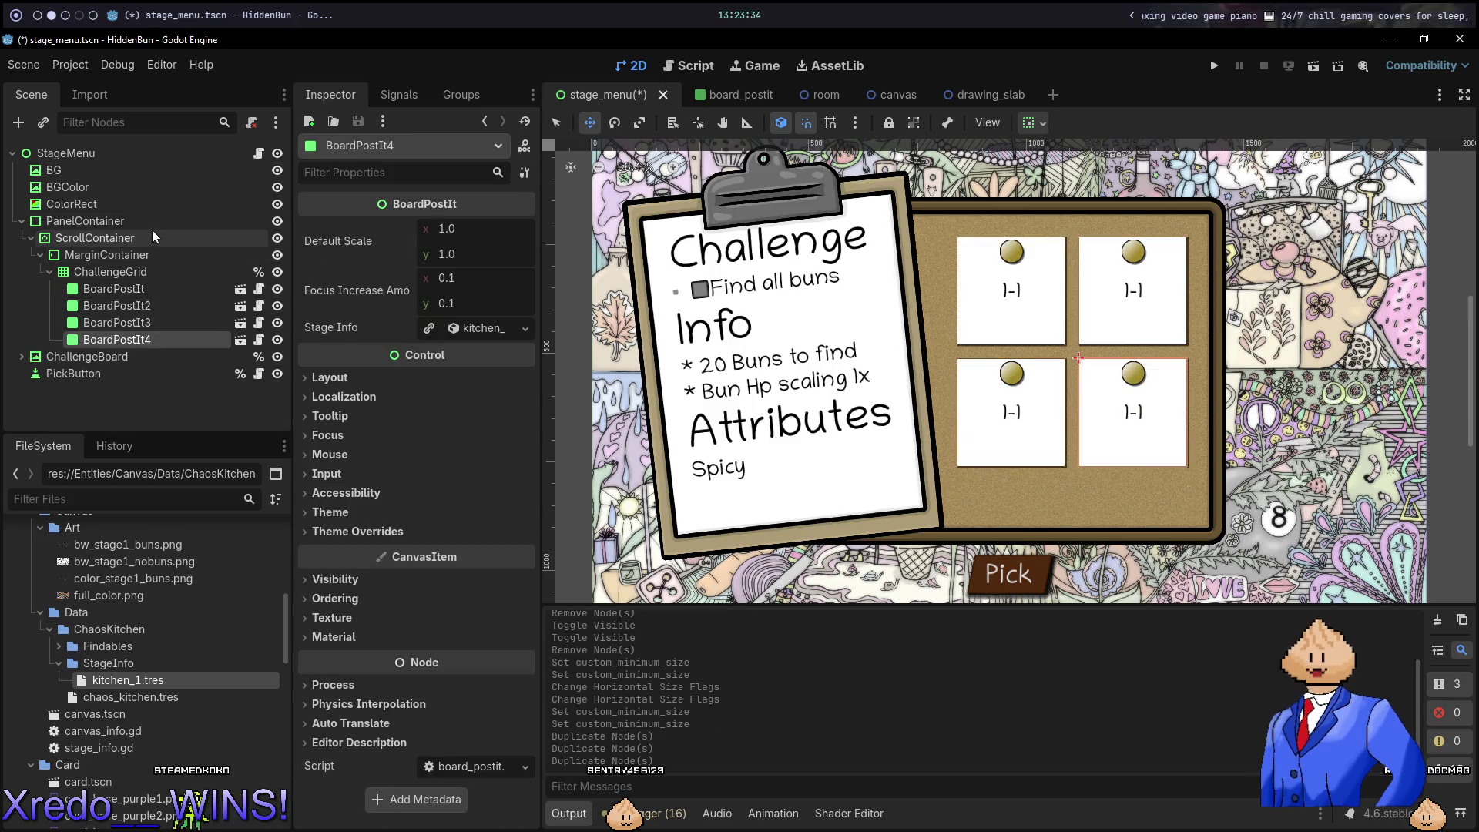
pyautogui.click(154, 239)
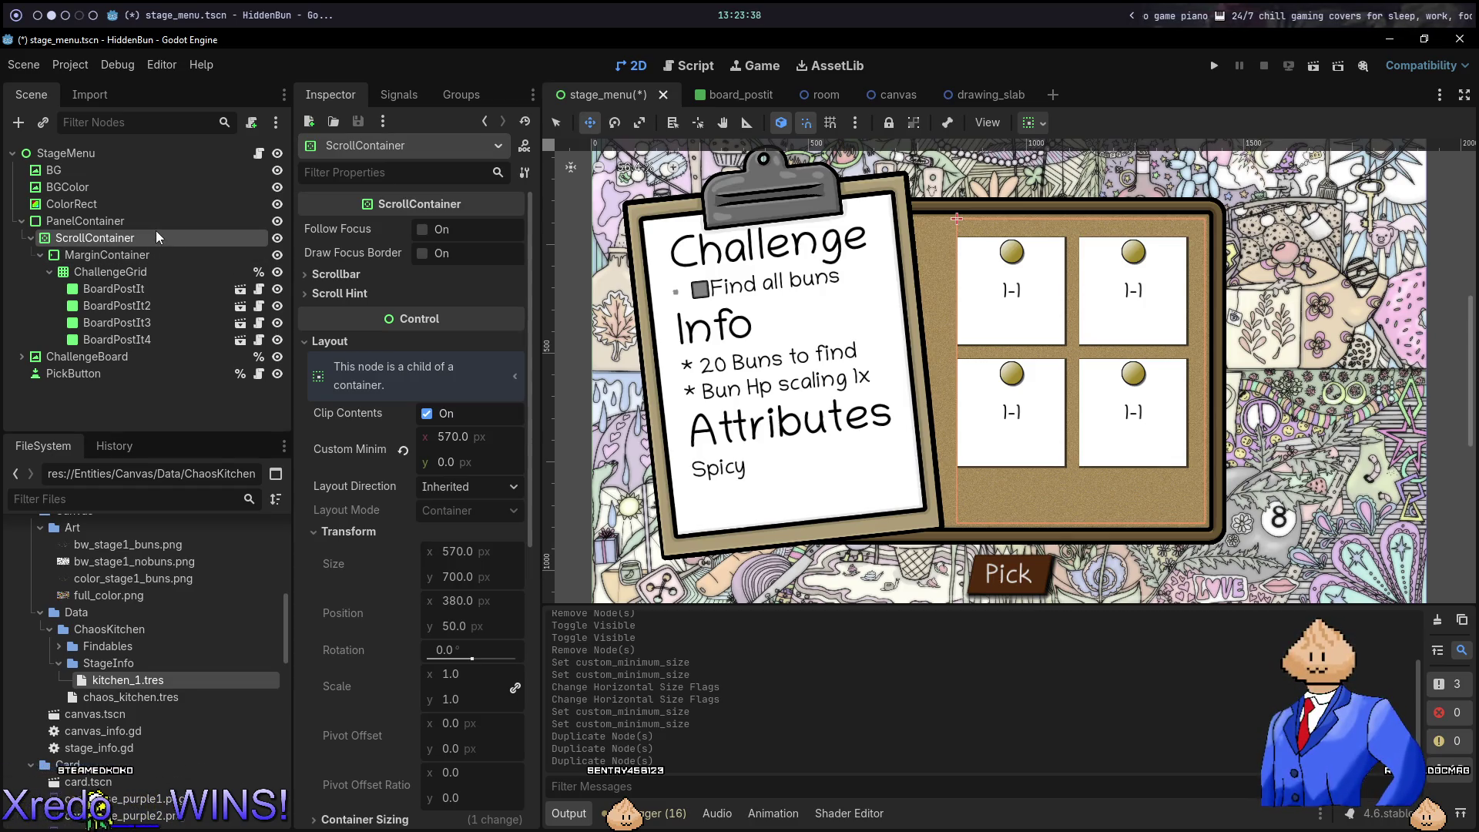
pyautogui.click(151, 255)
pyautogui.click(150, 271)
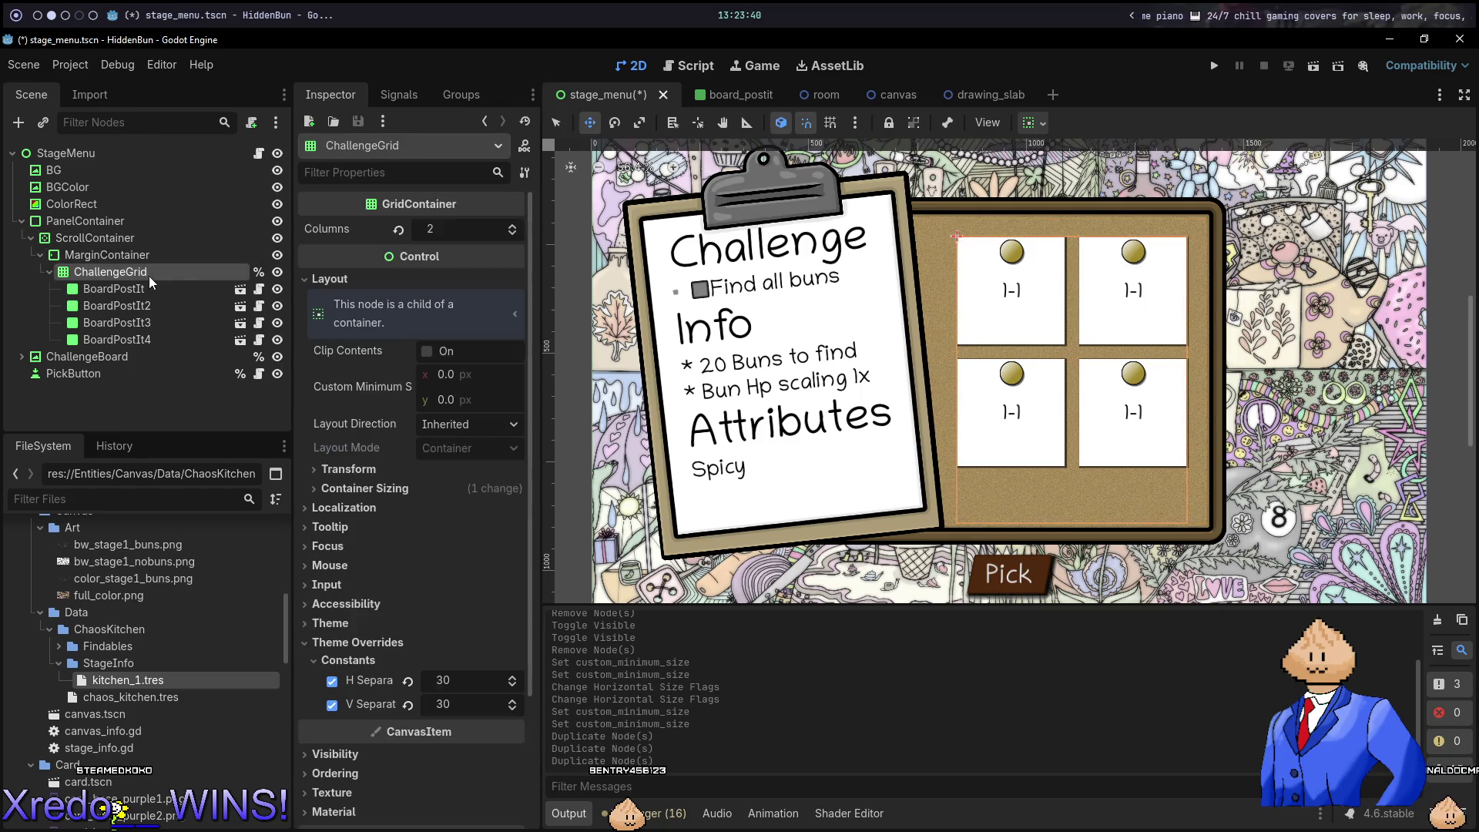
pyautogui.click(148, 253)
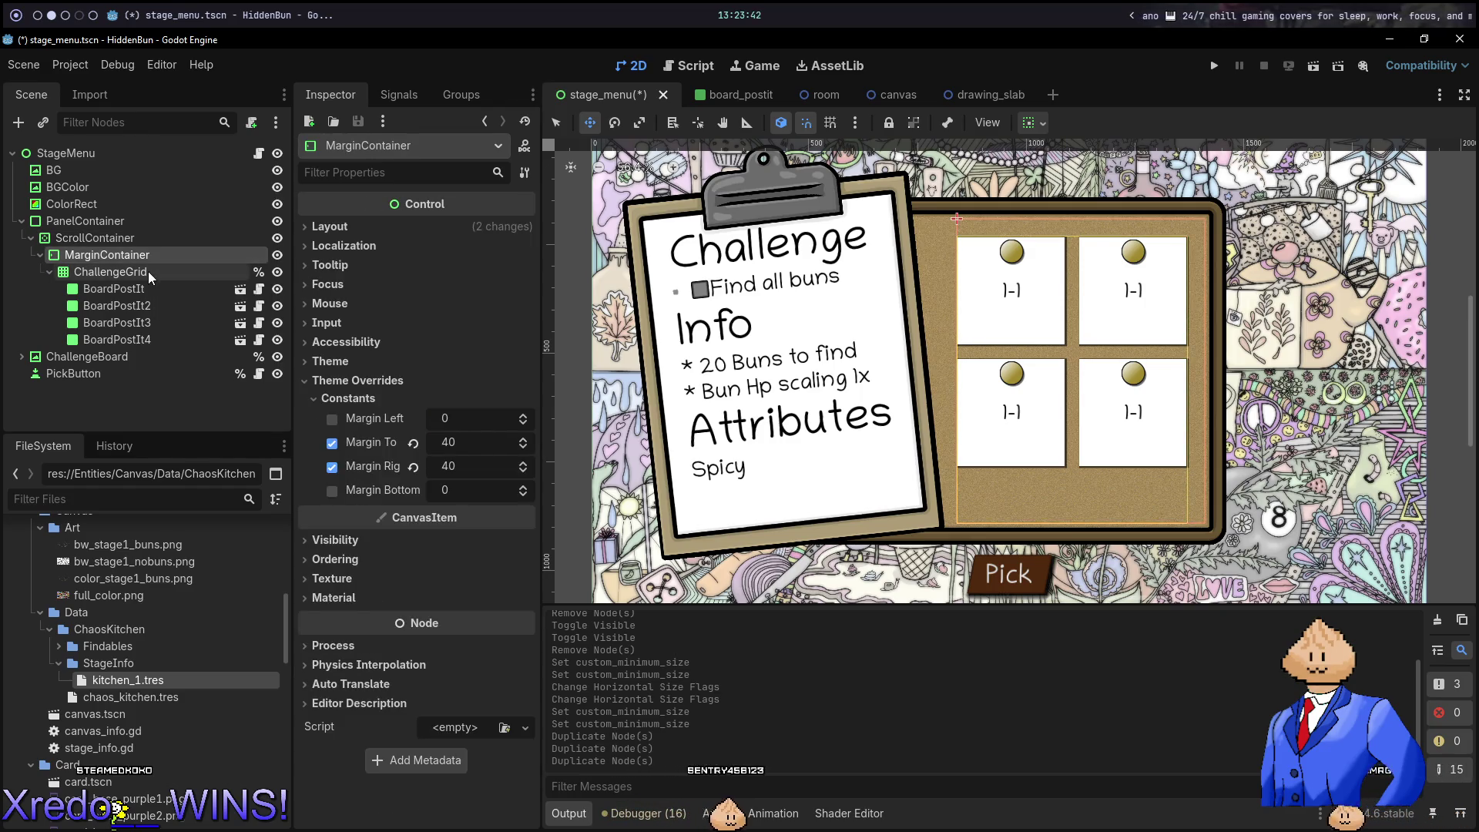
pyautogui.click(148, 271)
pyautogui.click(150, 305)
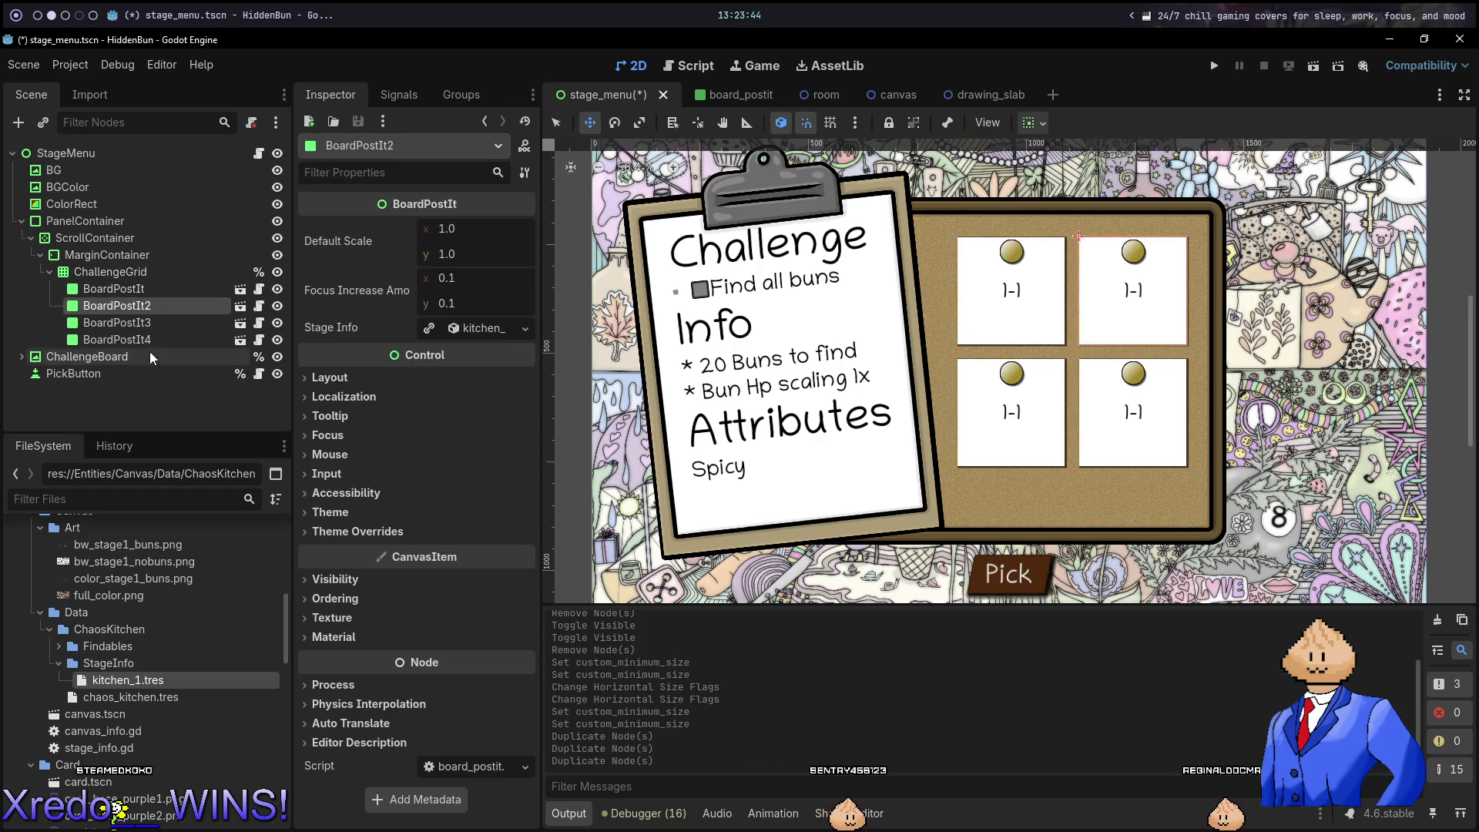
pyautogui.keyDown('shift'); pyautogui.click(151, 339); pyautogui.keyUp('shift')
pyautogui.press('Delete')
pyautogui.click(709, 422)
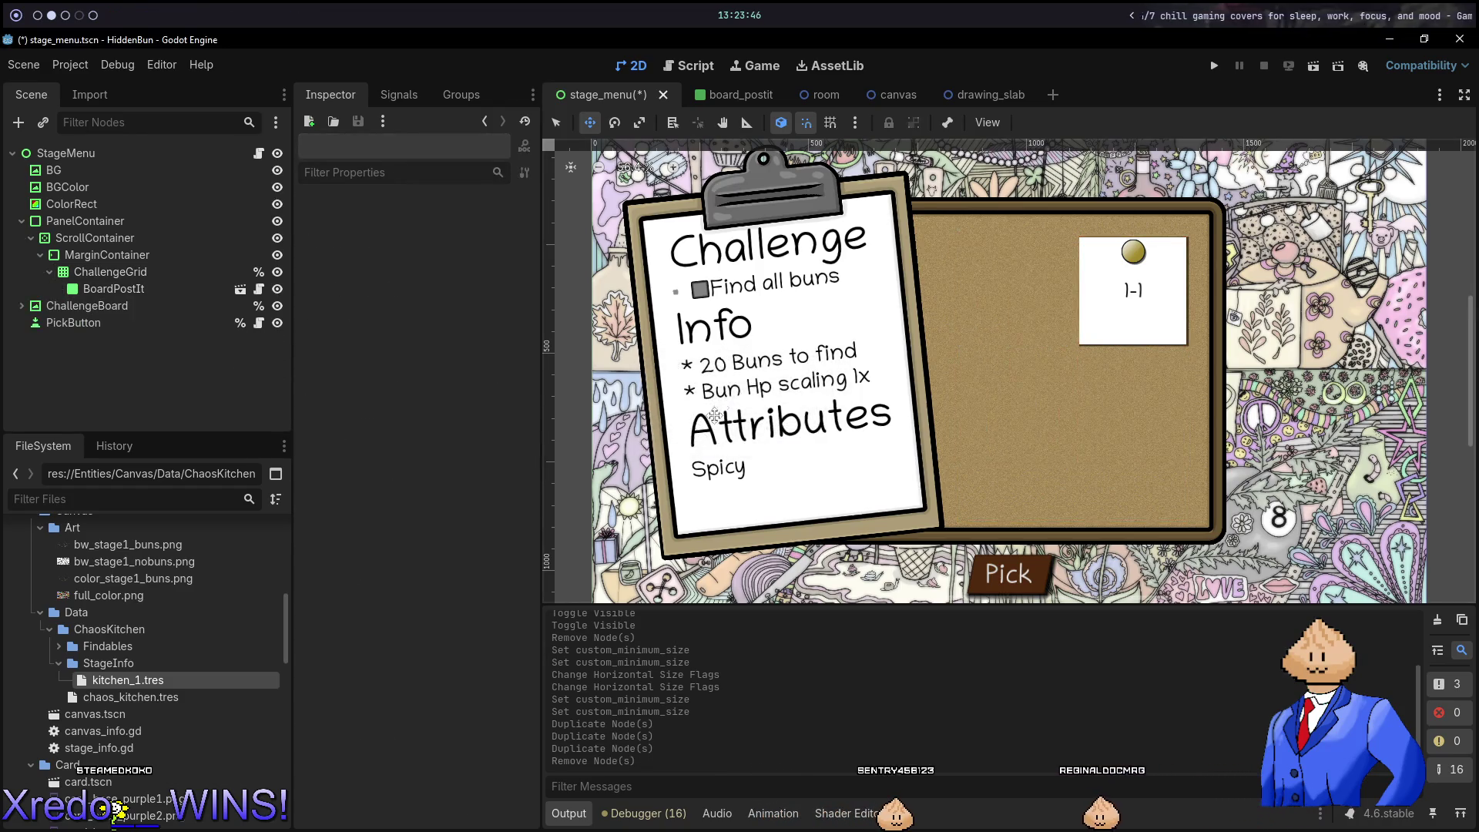
pyautogui.click(154, 256)
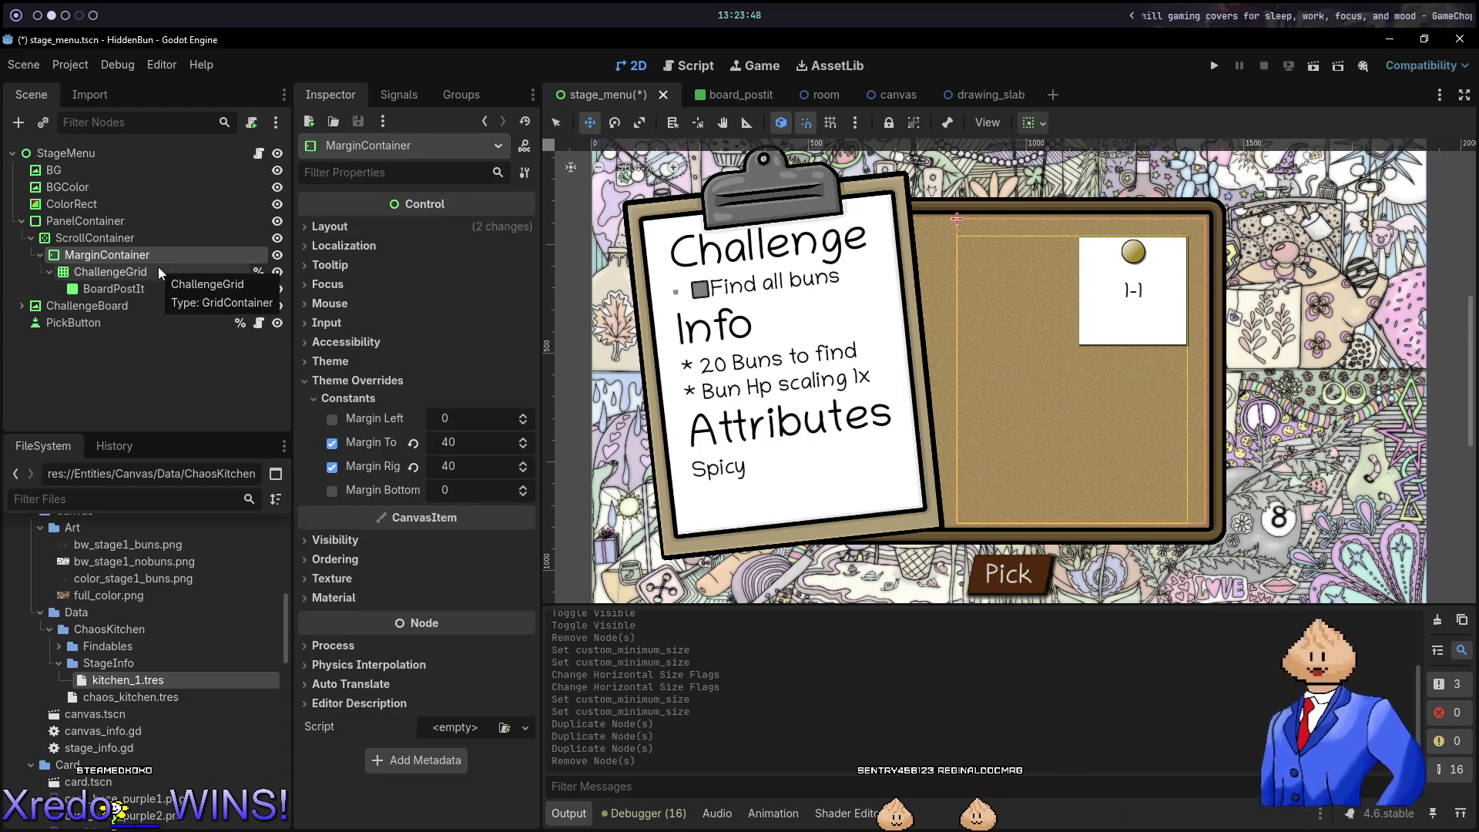
pyautogui.click(164, 237)
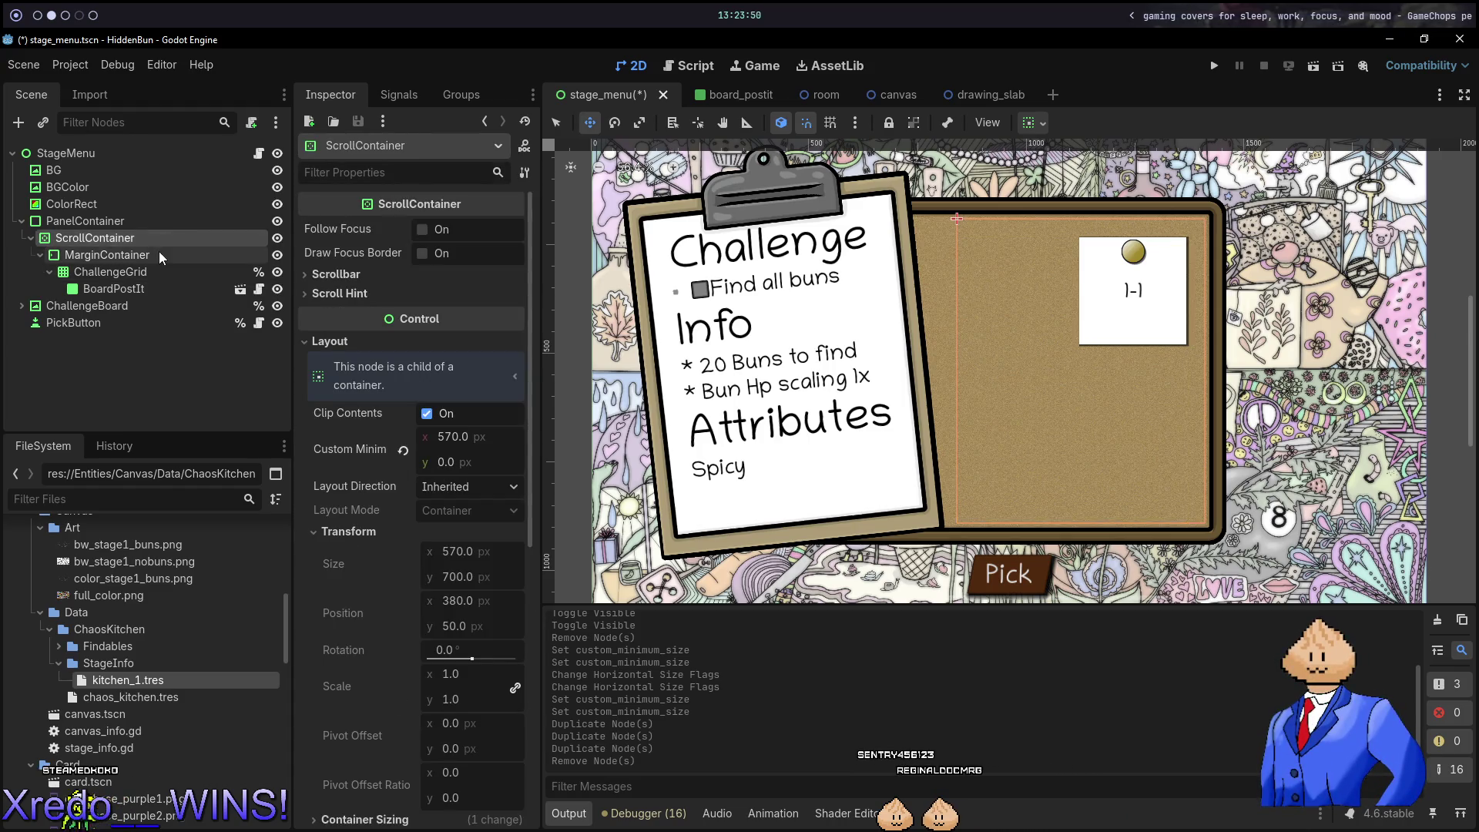
pyautogui.click(159, 254)
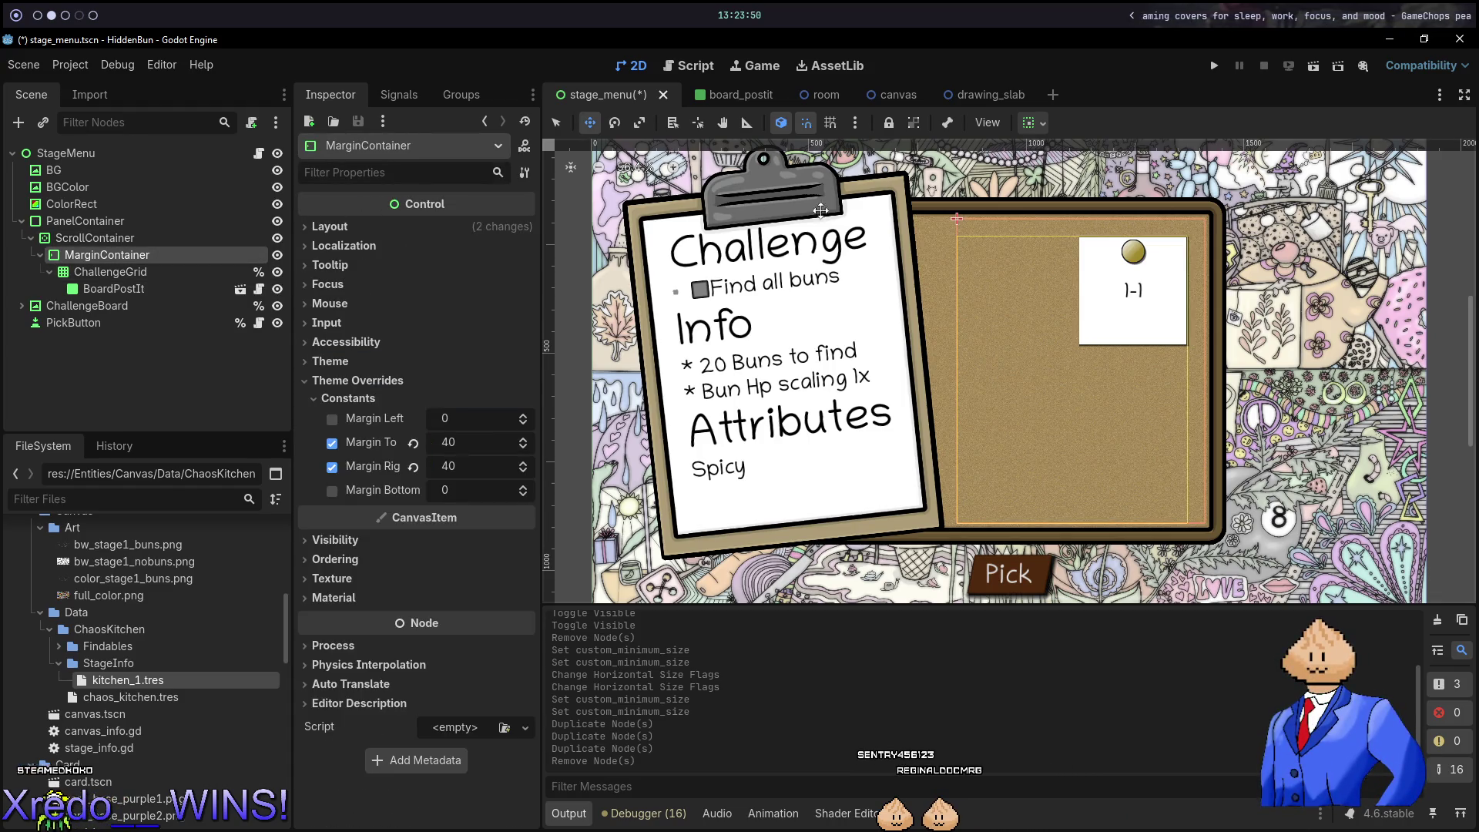
# Step: Set the post-it container's horizontal alignment to Begin
pyautogui.click(1030, 127)
pyautogui.click(1043, 185)
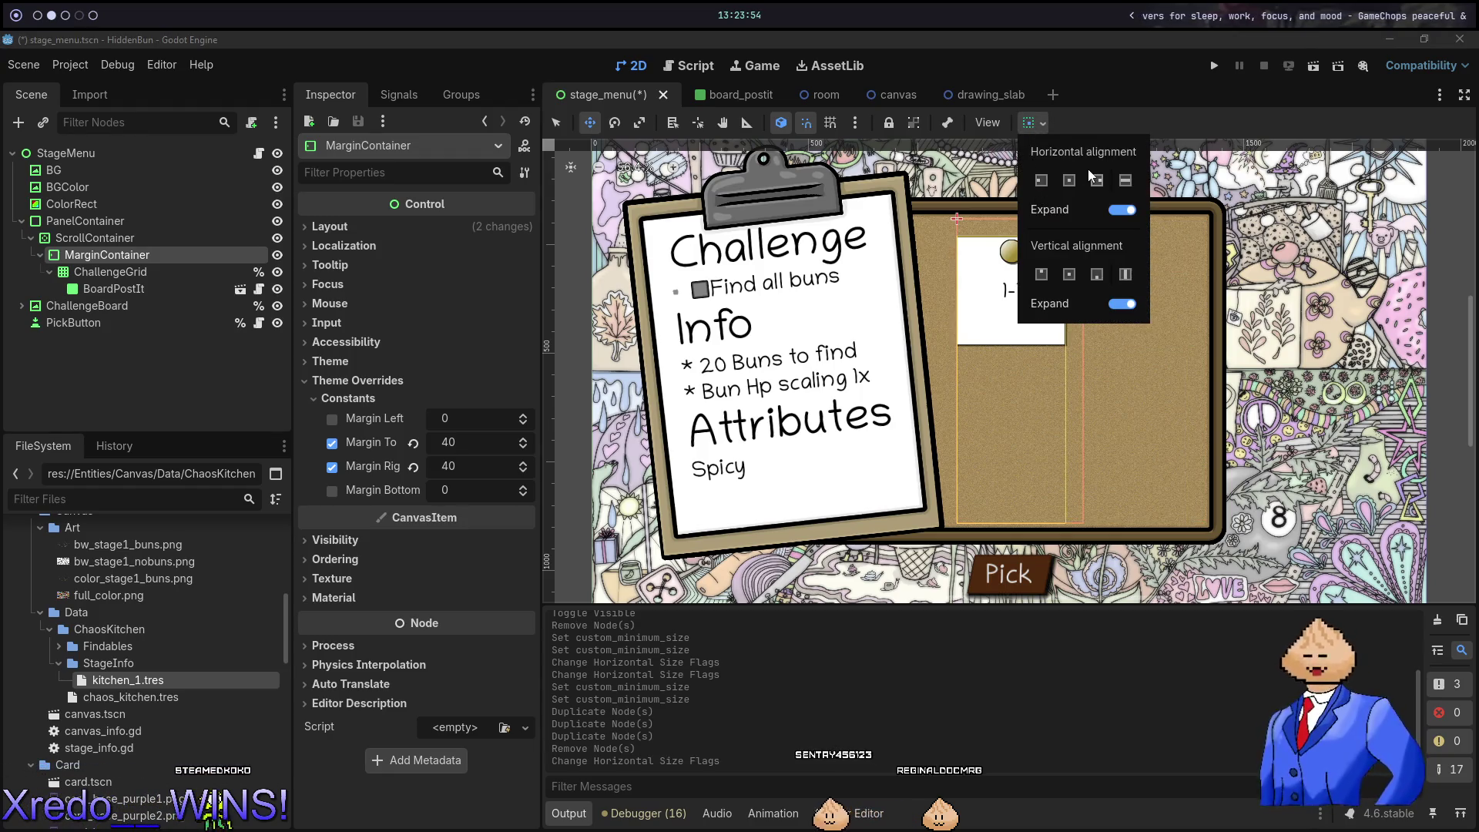
pyautogui.press('Escape')
# Step: Duplicate the BoardPostIt and preview the filled stage menu board in a test run
pyautogui.click(139, 289)
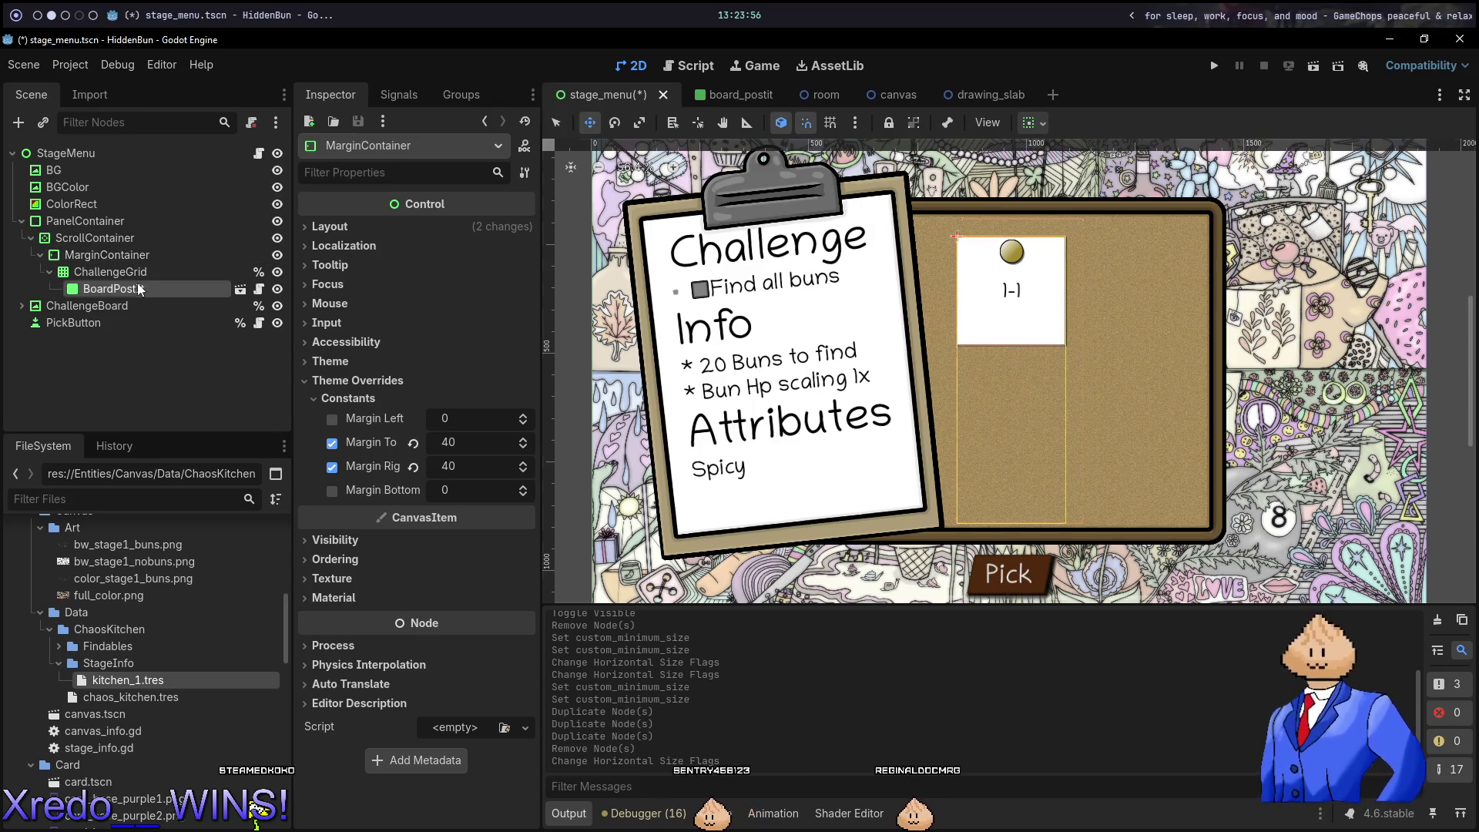
pyautogui.hotkey('ctrl', 'd')
pyautogui.hotkey('ctrl', 'd')
pyautogui.hotkey('ctrl', 'd')
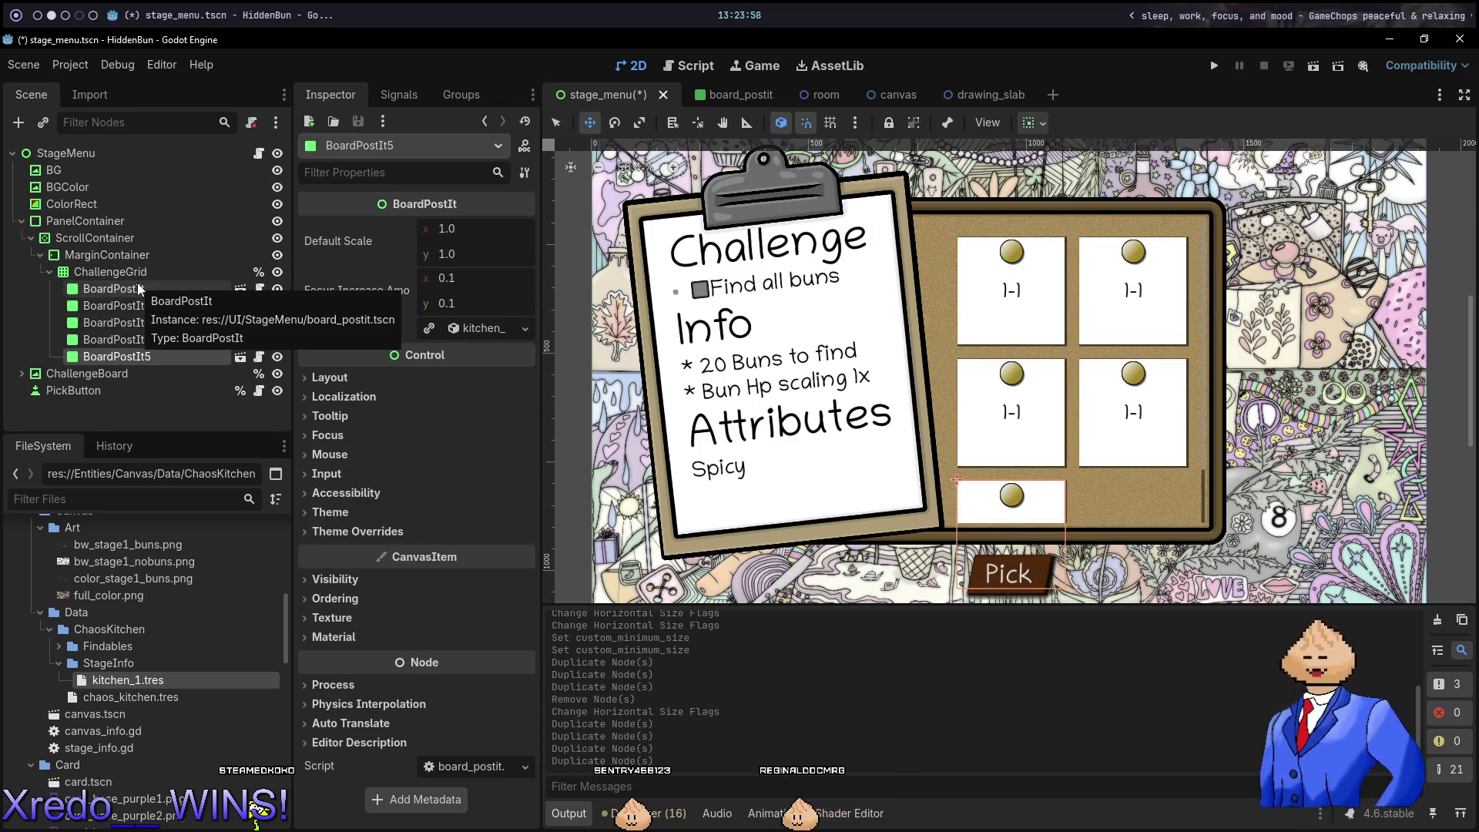
pyautogui.press('F5')
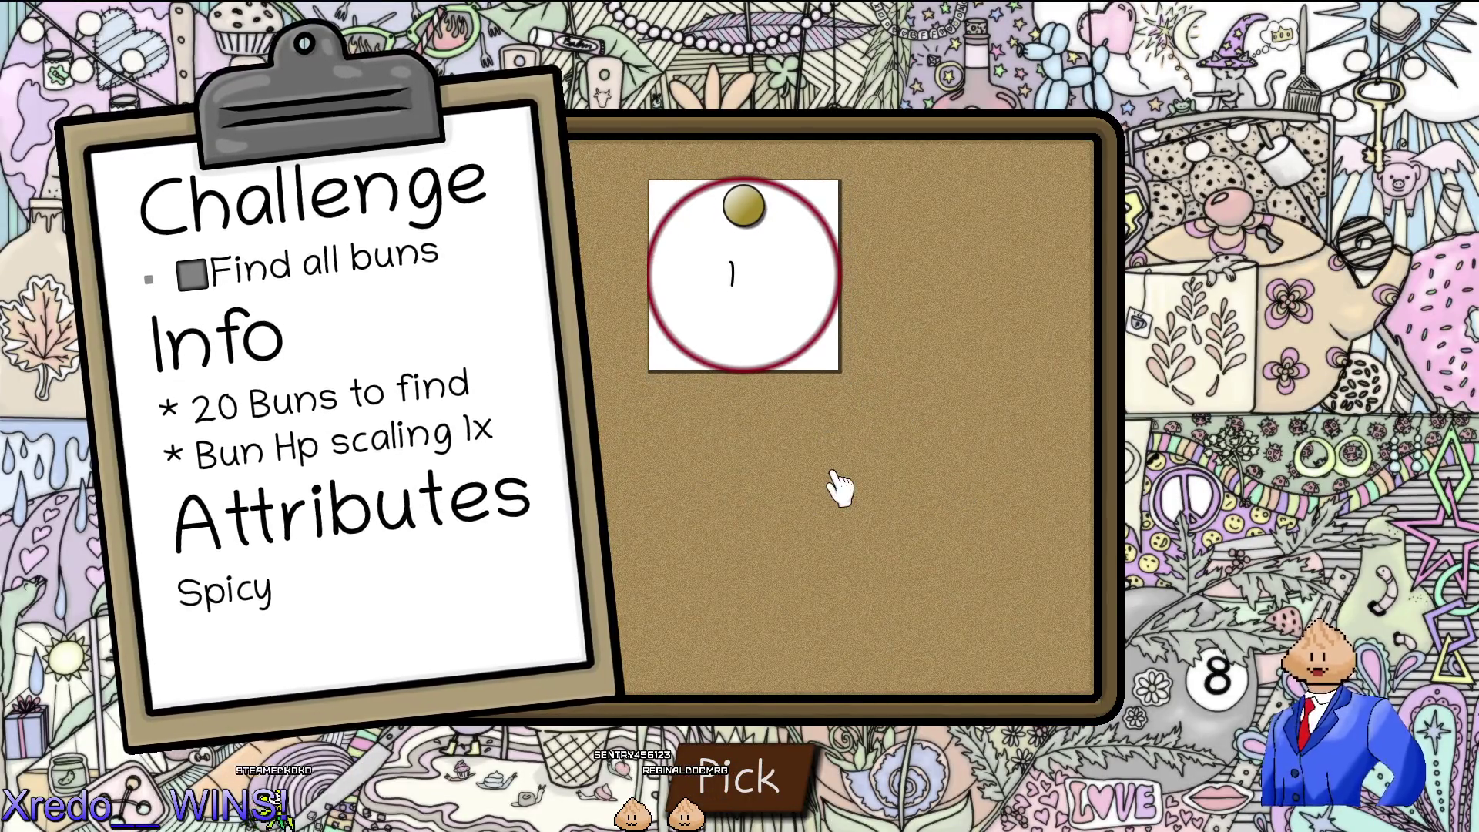
pyautogui.press('F8')
pyautogui.click(714, 97)
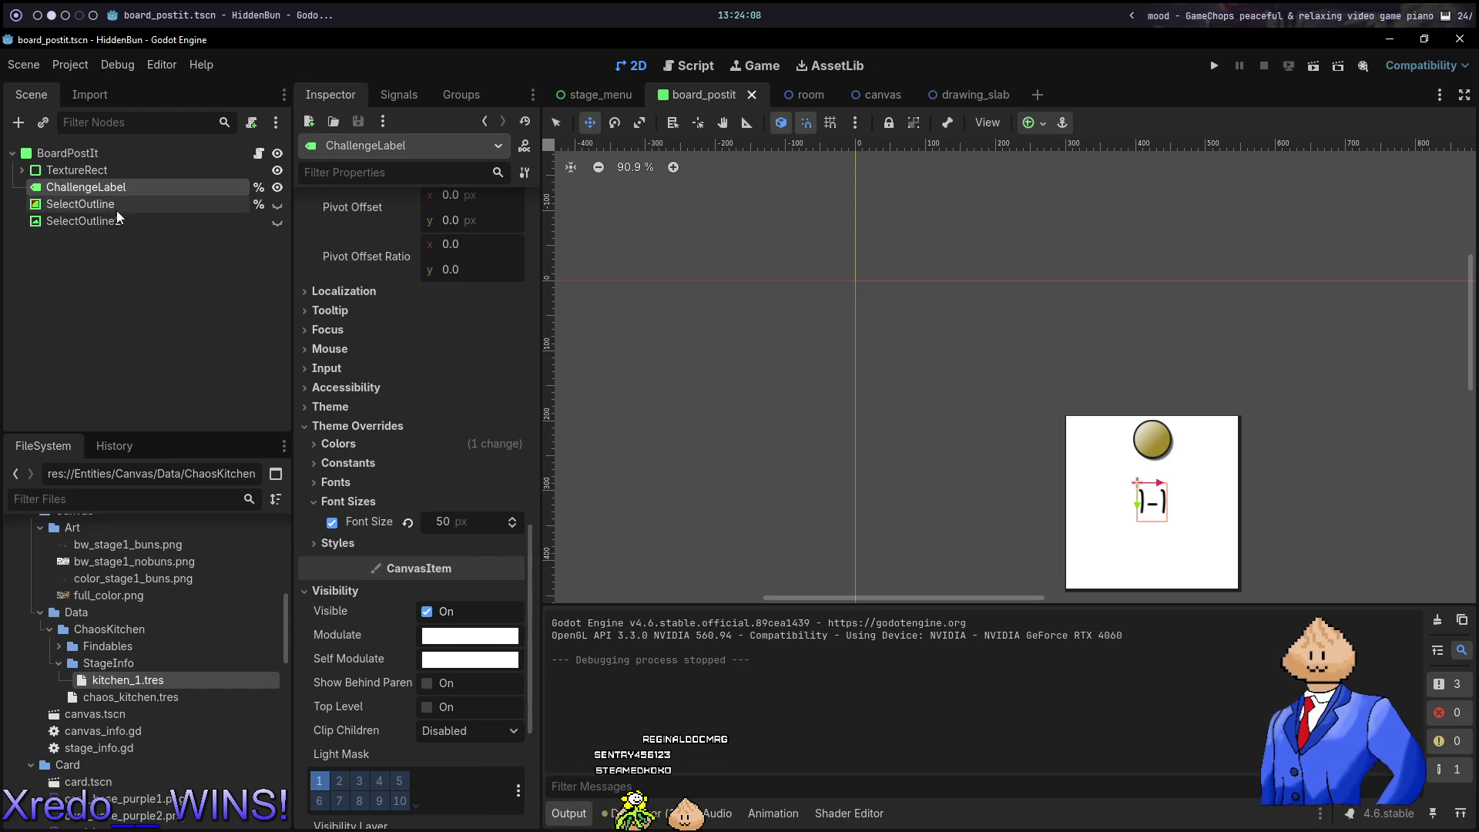
# Step: Make SelectOutline2's red circle visible by default, save, and test it on the stage menu
pyautogui.click(277, 222)
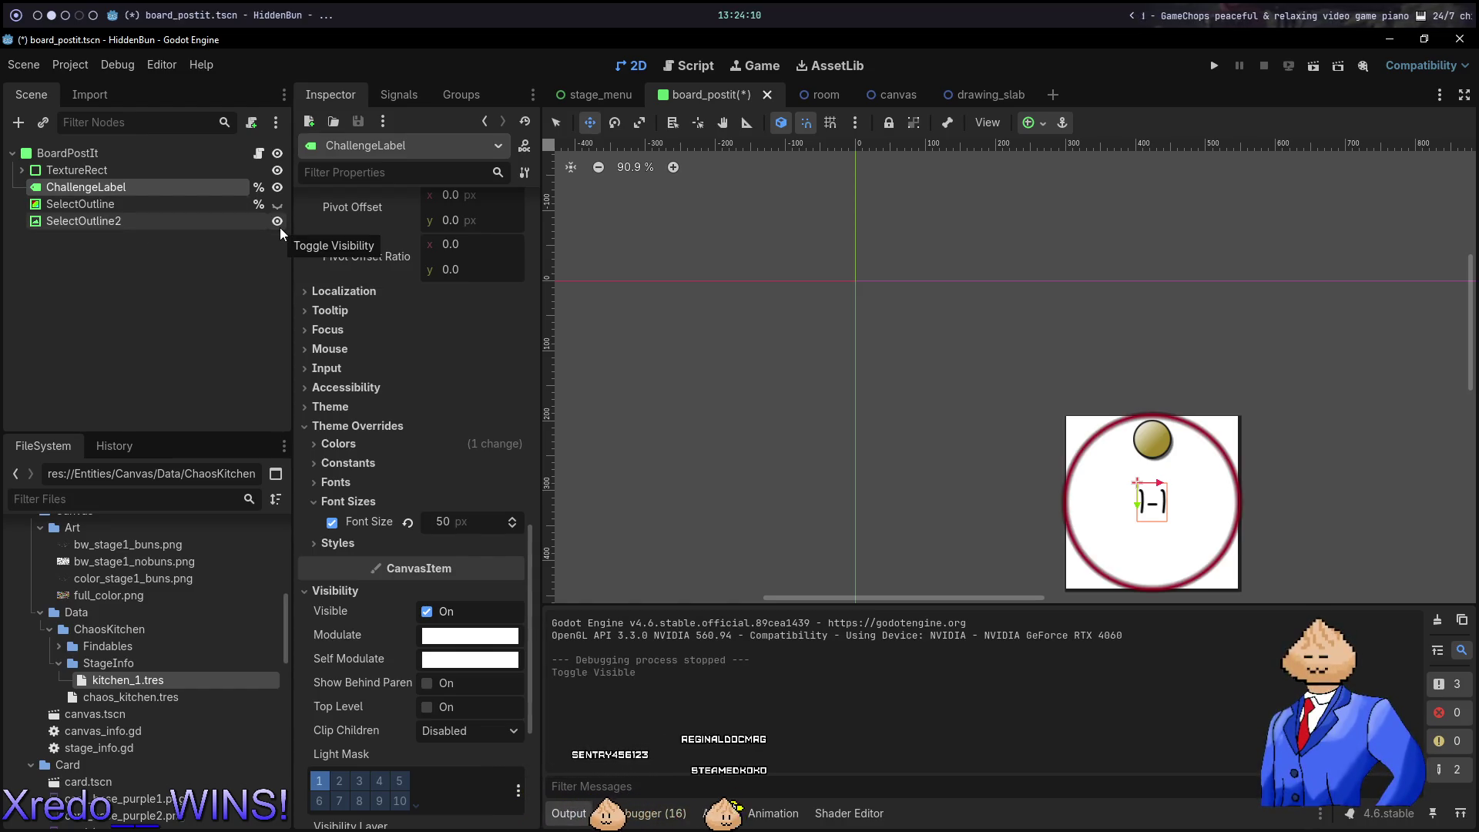
pyautogui.scroll(2, 1248, 429)
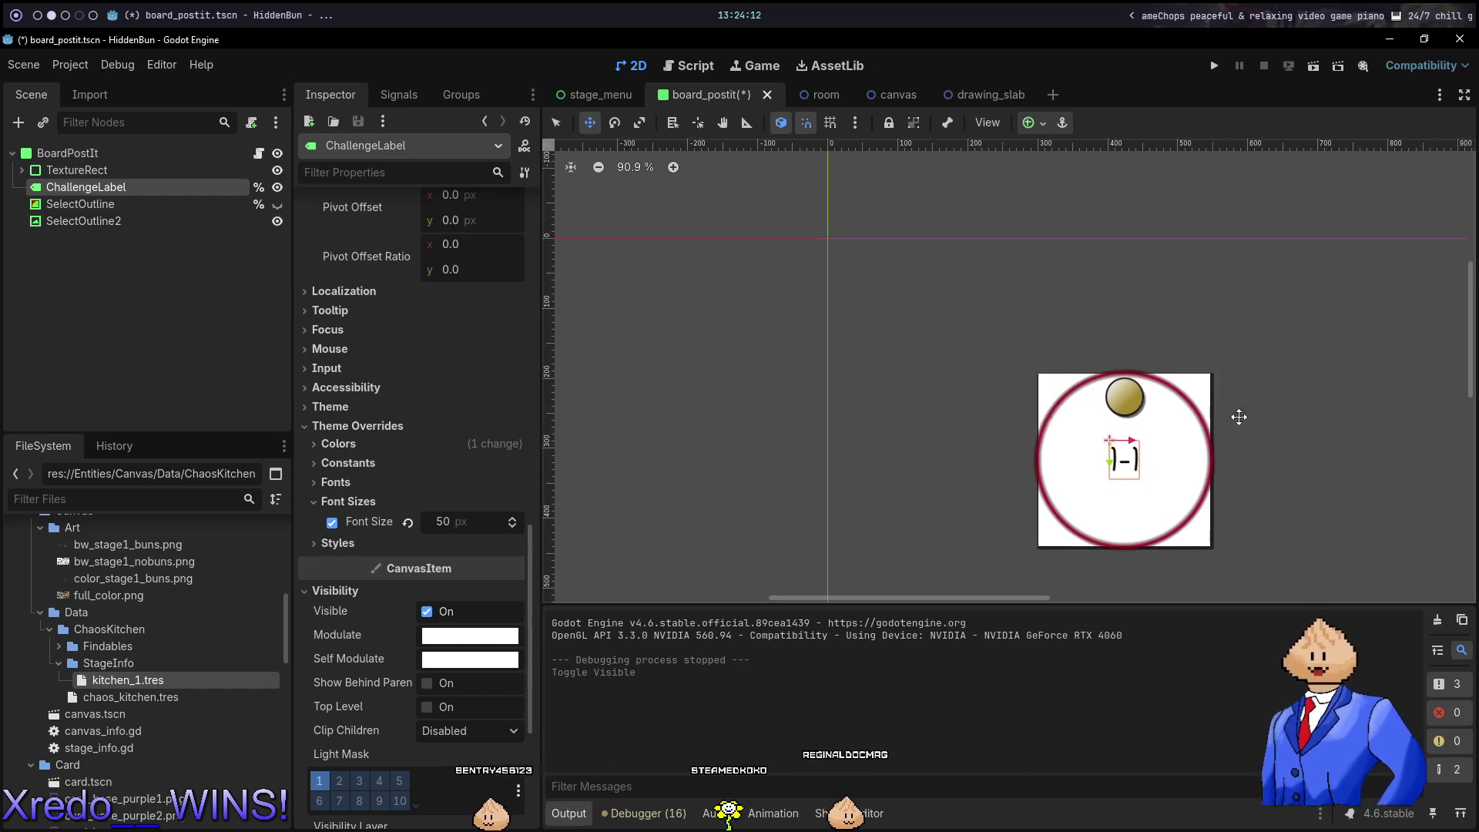
pyautogui.scroll(4, 1169, 383)
pyautogui.hotkey('ctrl', 's')
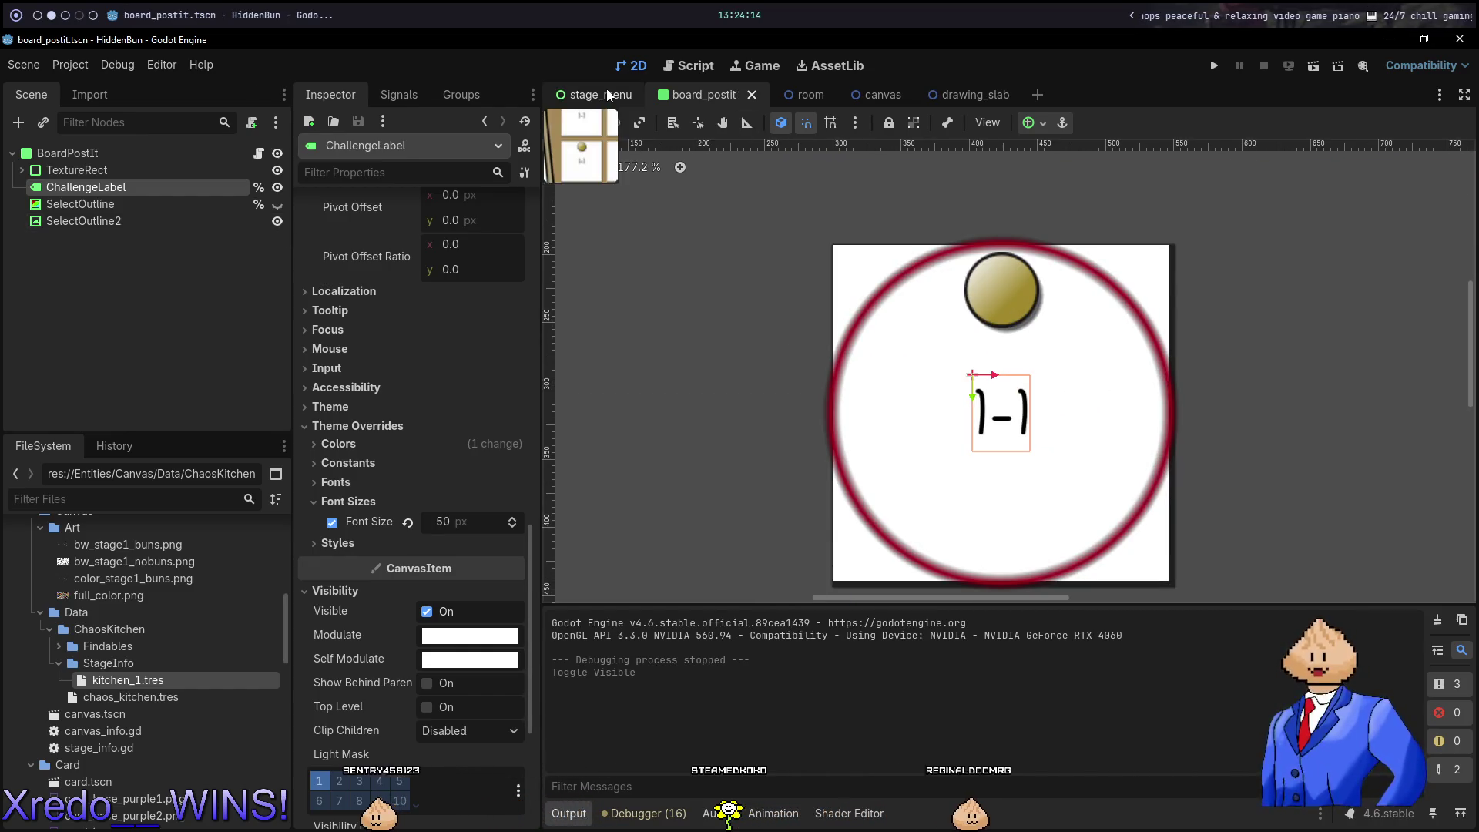
pyautogui.click(608, 95)
pyautogui.press('F6')
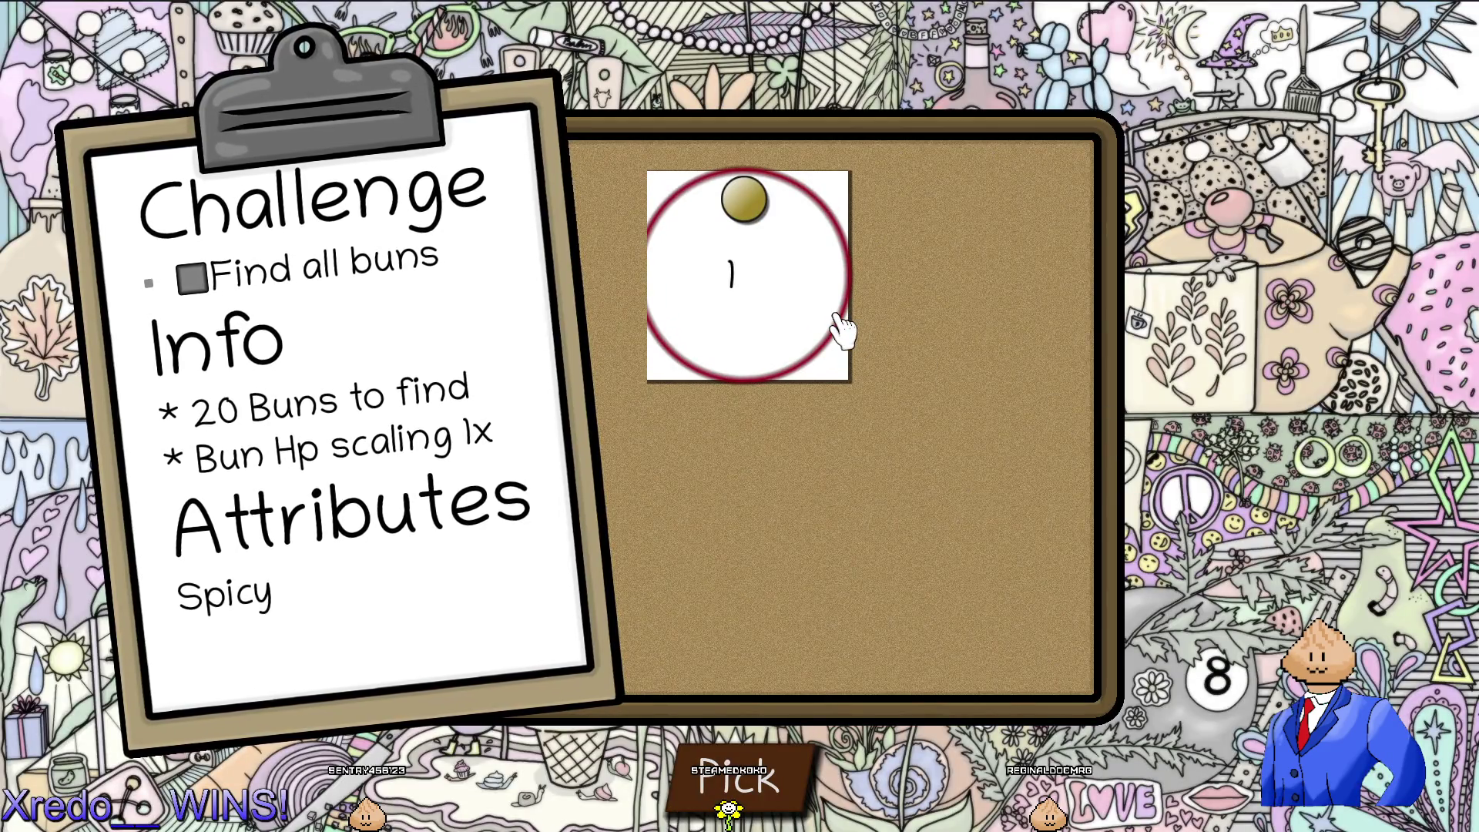
pyautogui.press('F8')
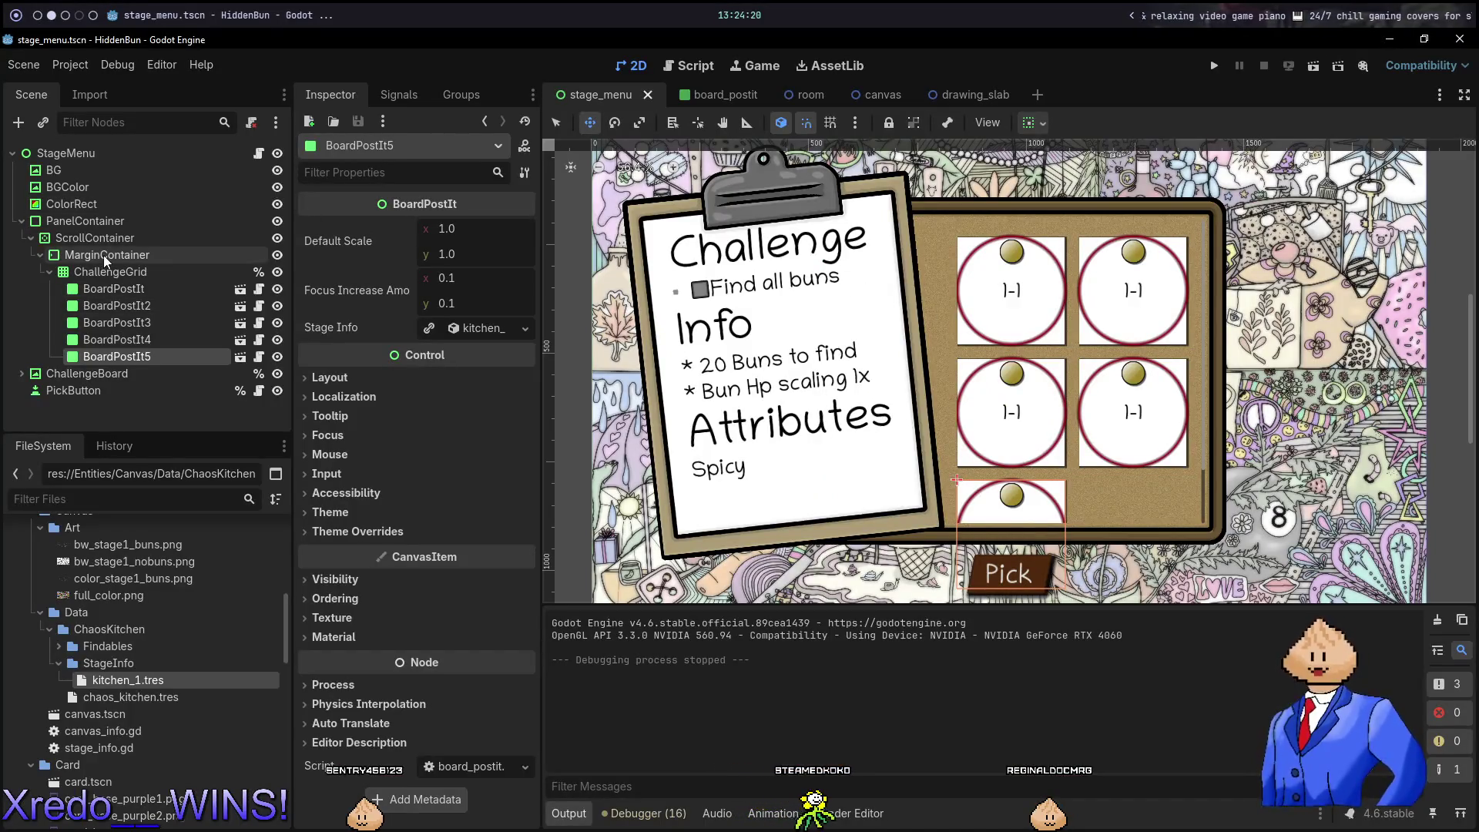
# Step: Set the ScrollContainer's custom minimum width to 600 and test-run the board
pyautogui.click(108, 273)
pyautogui.click(108, 255)
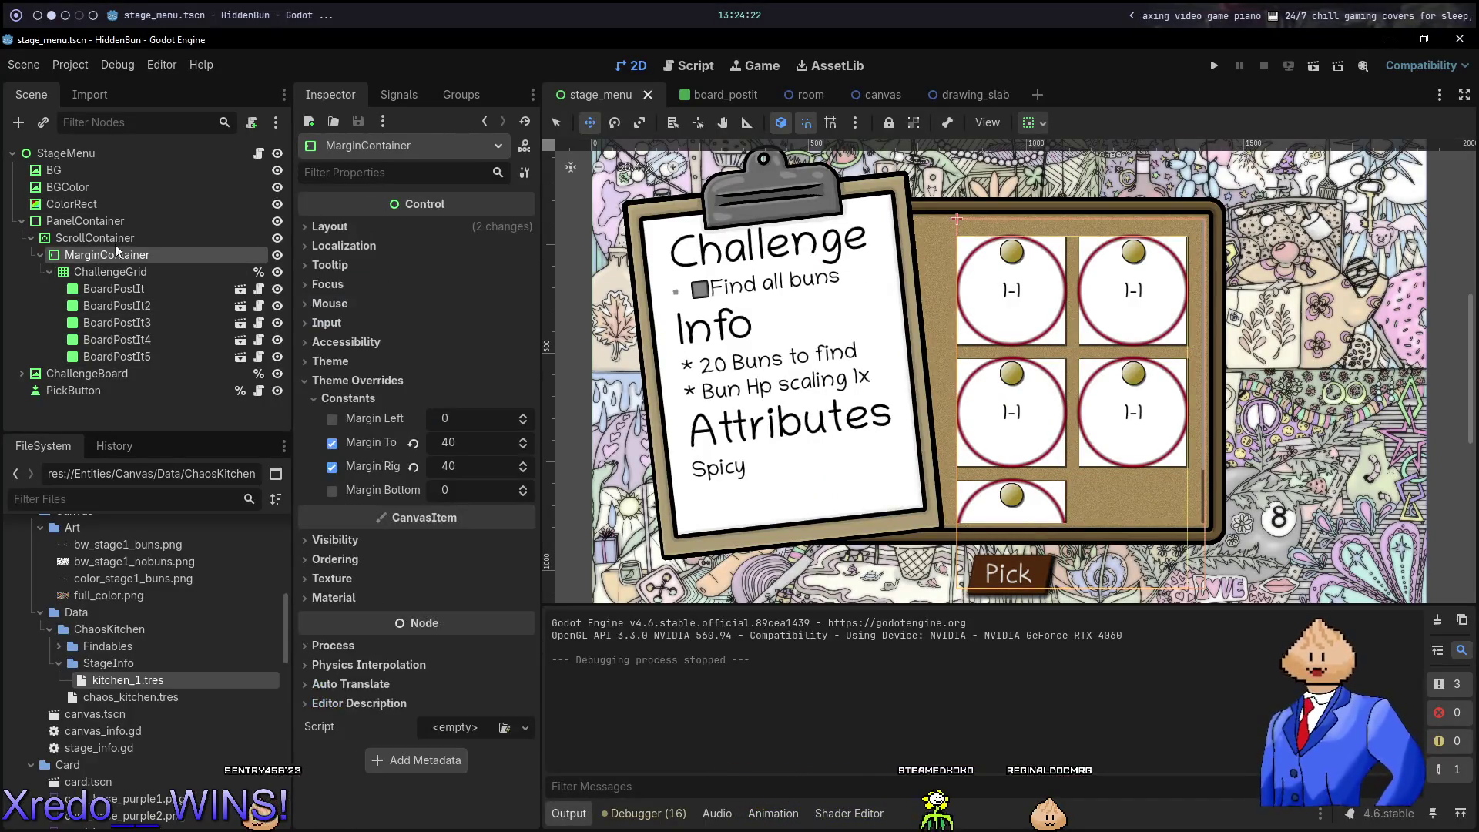
pyautogui.click(111, 239)
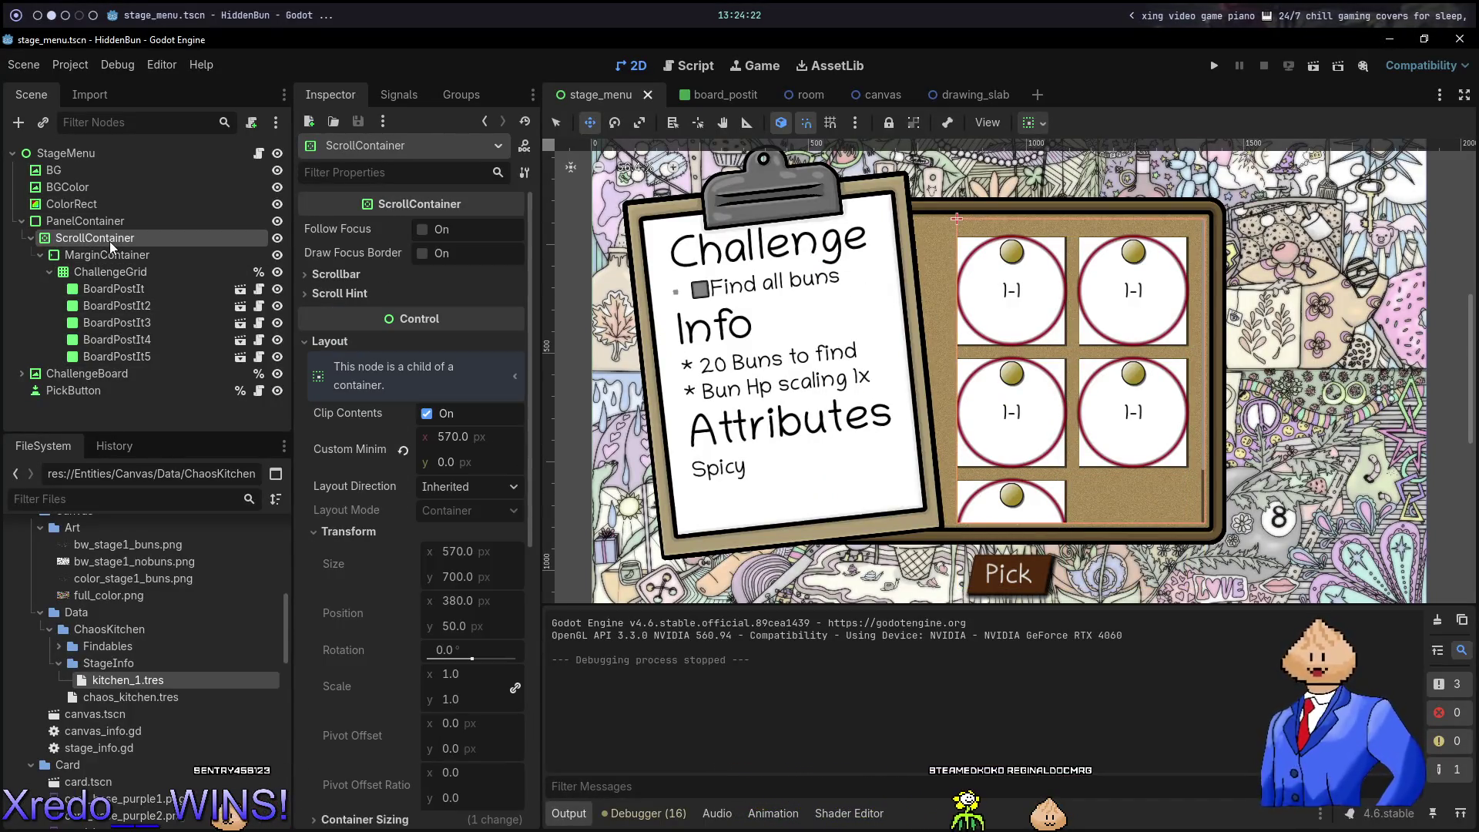
pyautogui.click(462, 451)
pyautogui.write('600')
pyautogui.press('Return')
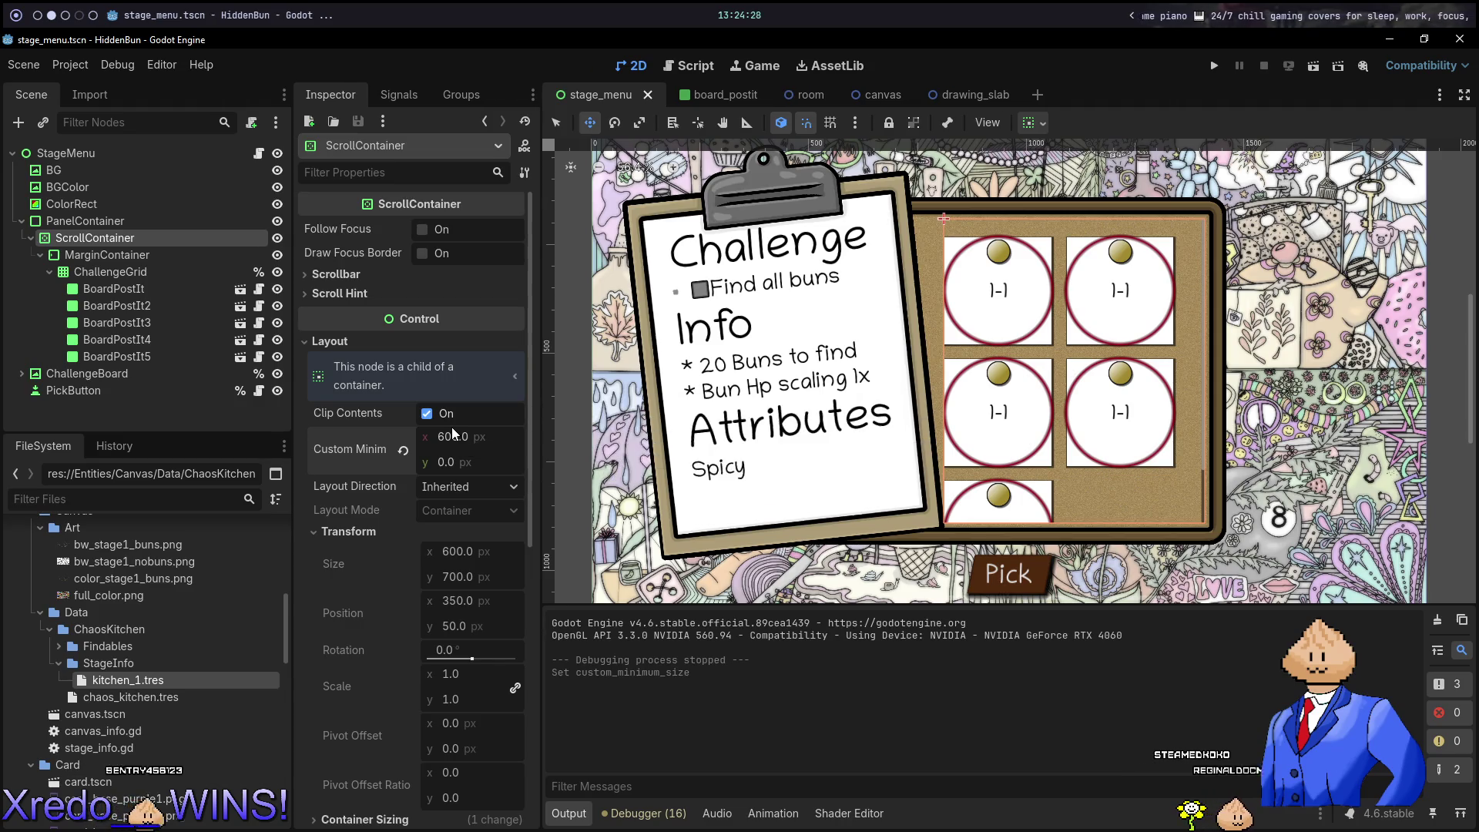
pyautogui.press('F6')
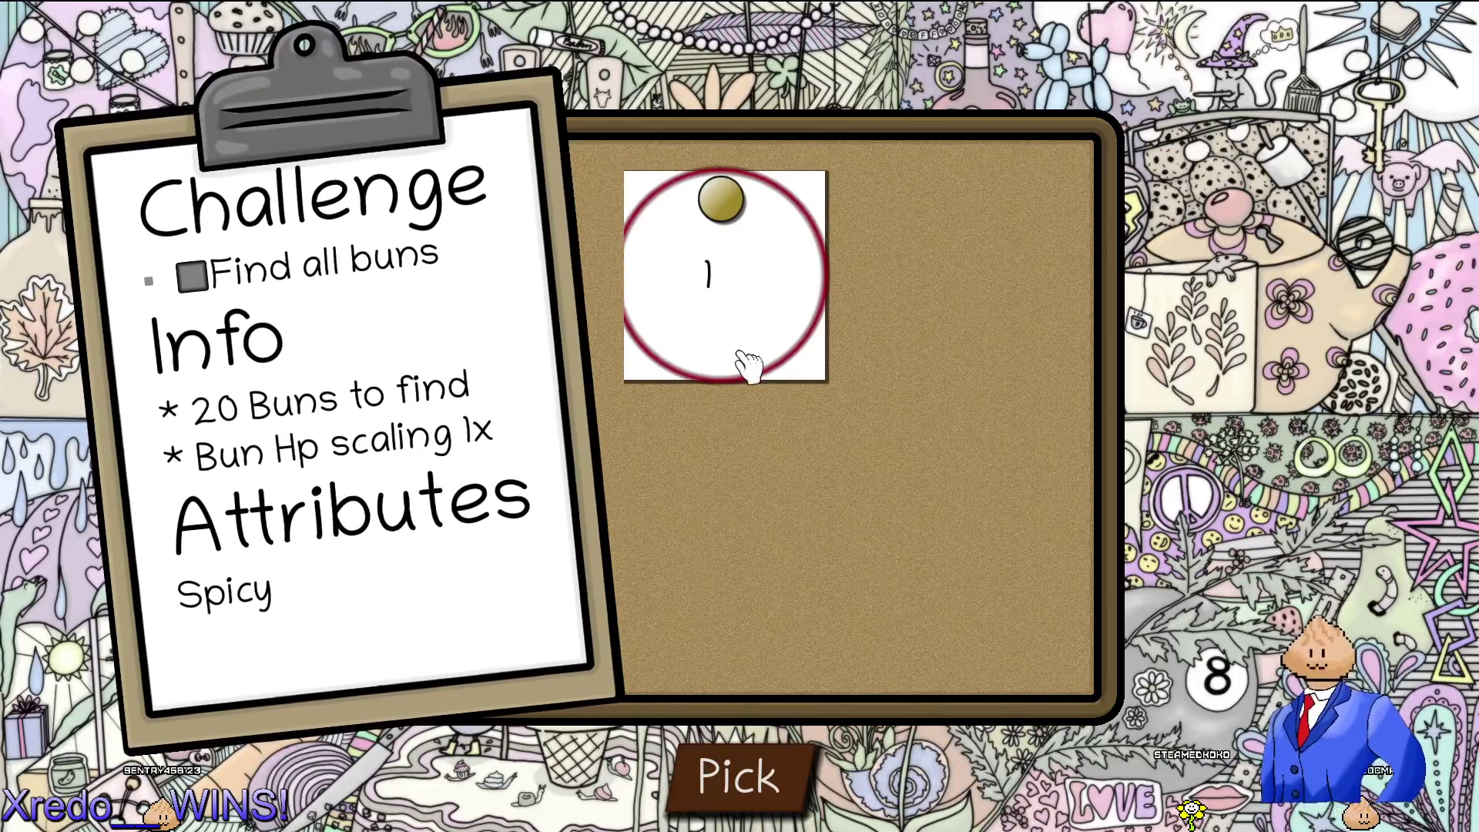
pyautogui.press('F8')
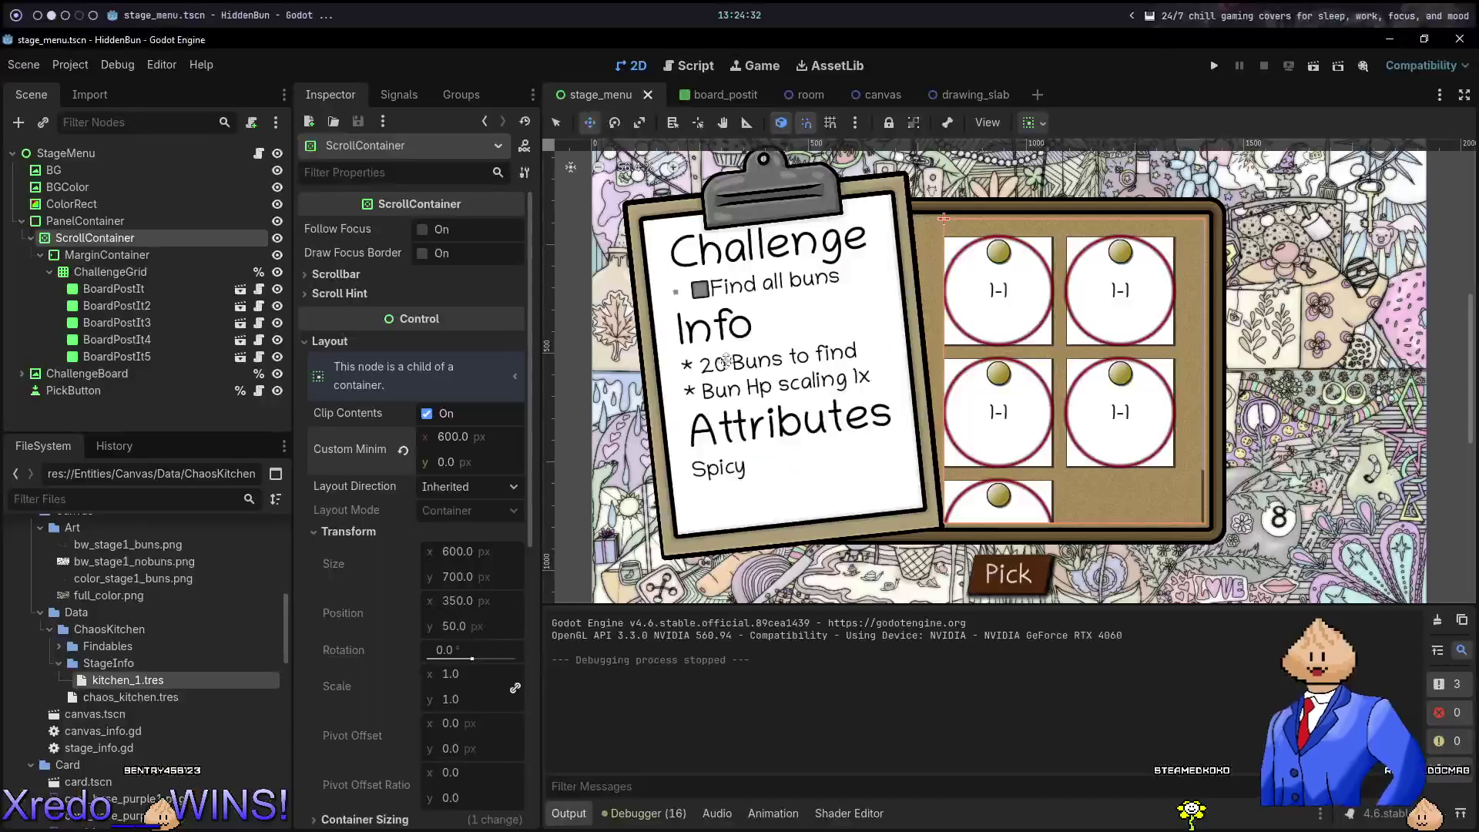
# Step: Give the MarginContainer a 20 px left margin, test it, and duplicate kitchen_1.tres
pyautogui.click(98, 255)
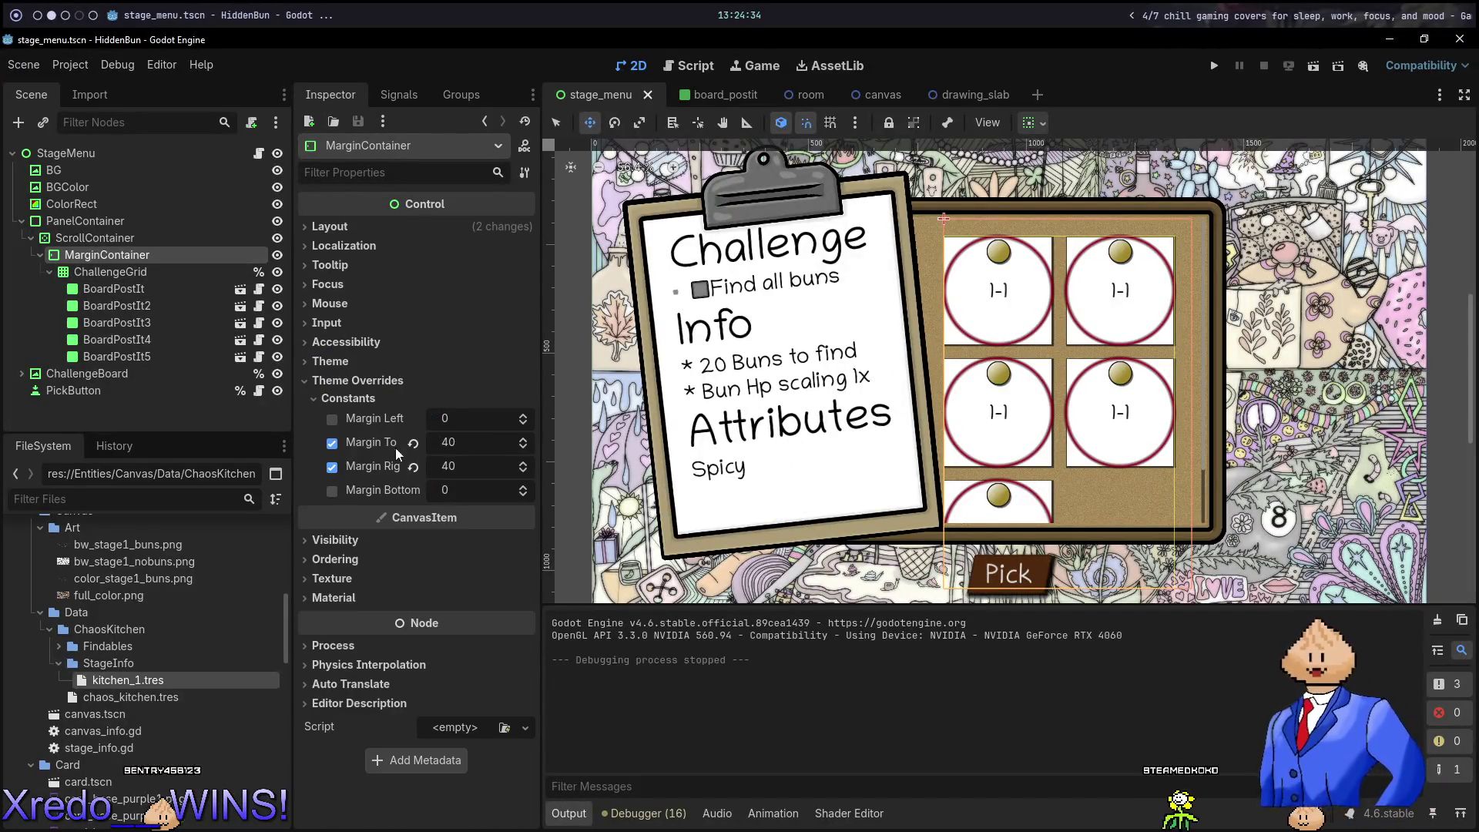
pyautogui.write('20')
pyautogui.press('Return')
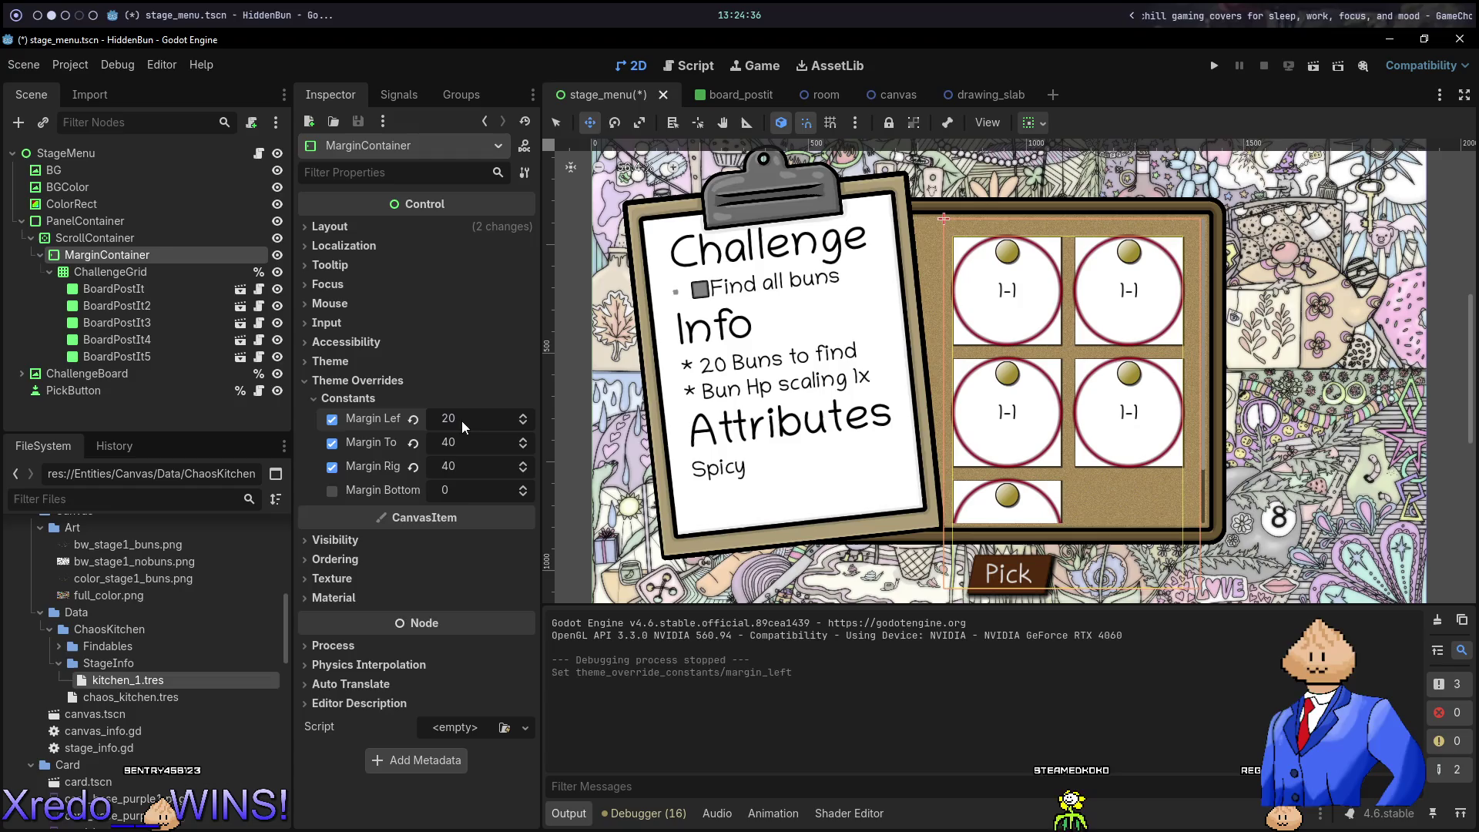
pyautogui.press('F5')
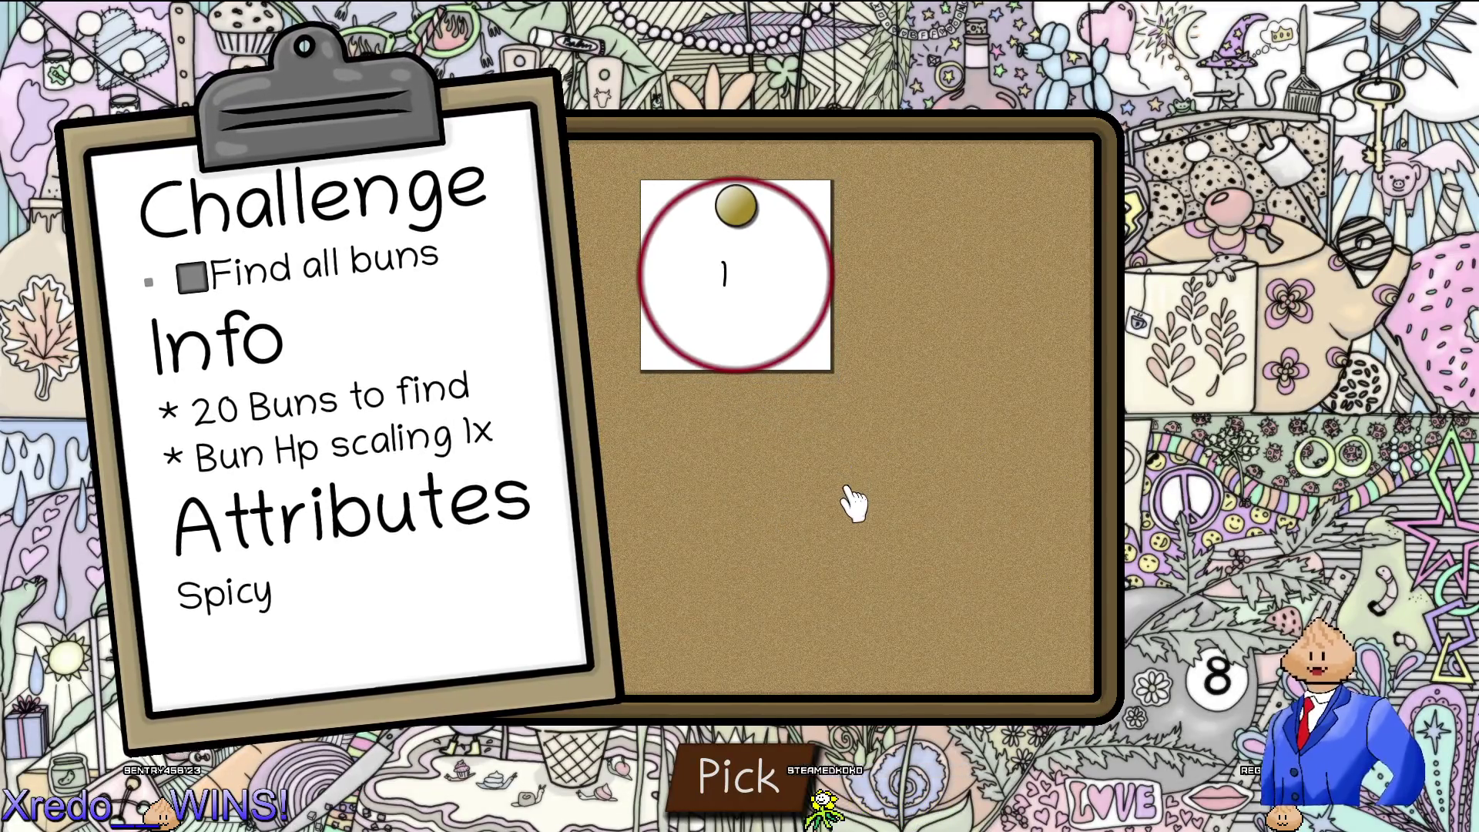
pyautogui.press('F8')
pyautogui.click(177, 681)
pyautogui.hotkey('ctrl', 'd')
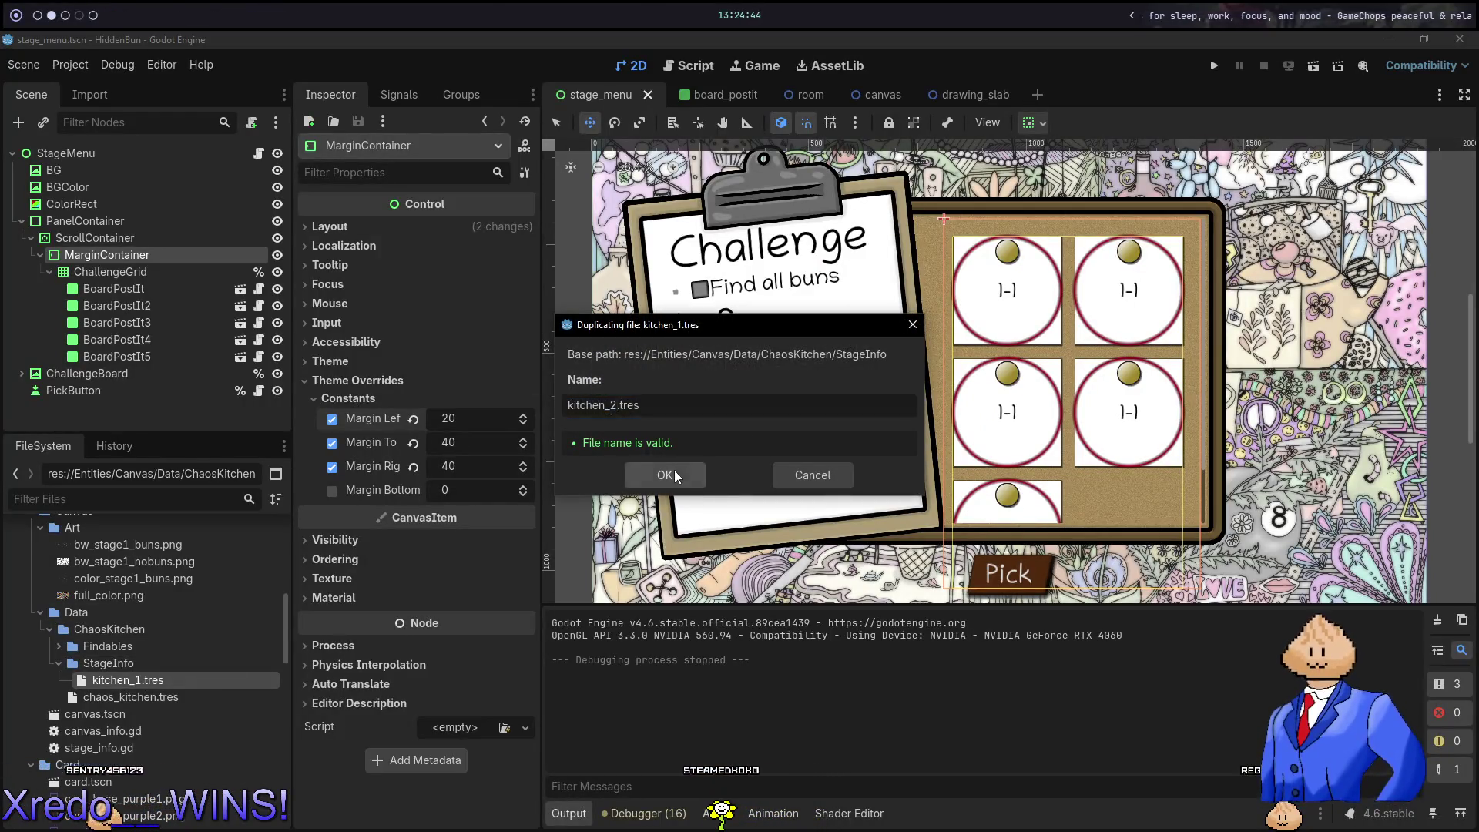
# Step: Save the copy as kitchen_2.tres with canvas level 2, title 'Buns gone wild' and post-it text 2
pyautogui.click(664, 476)
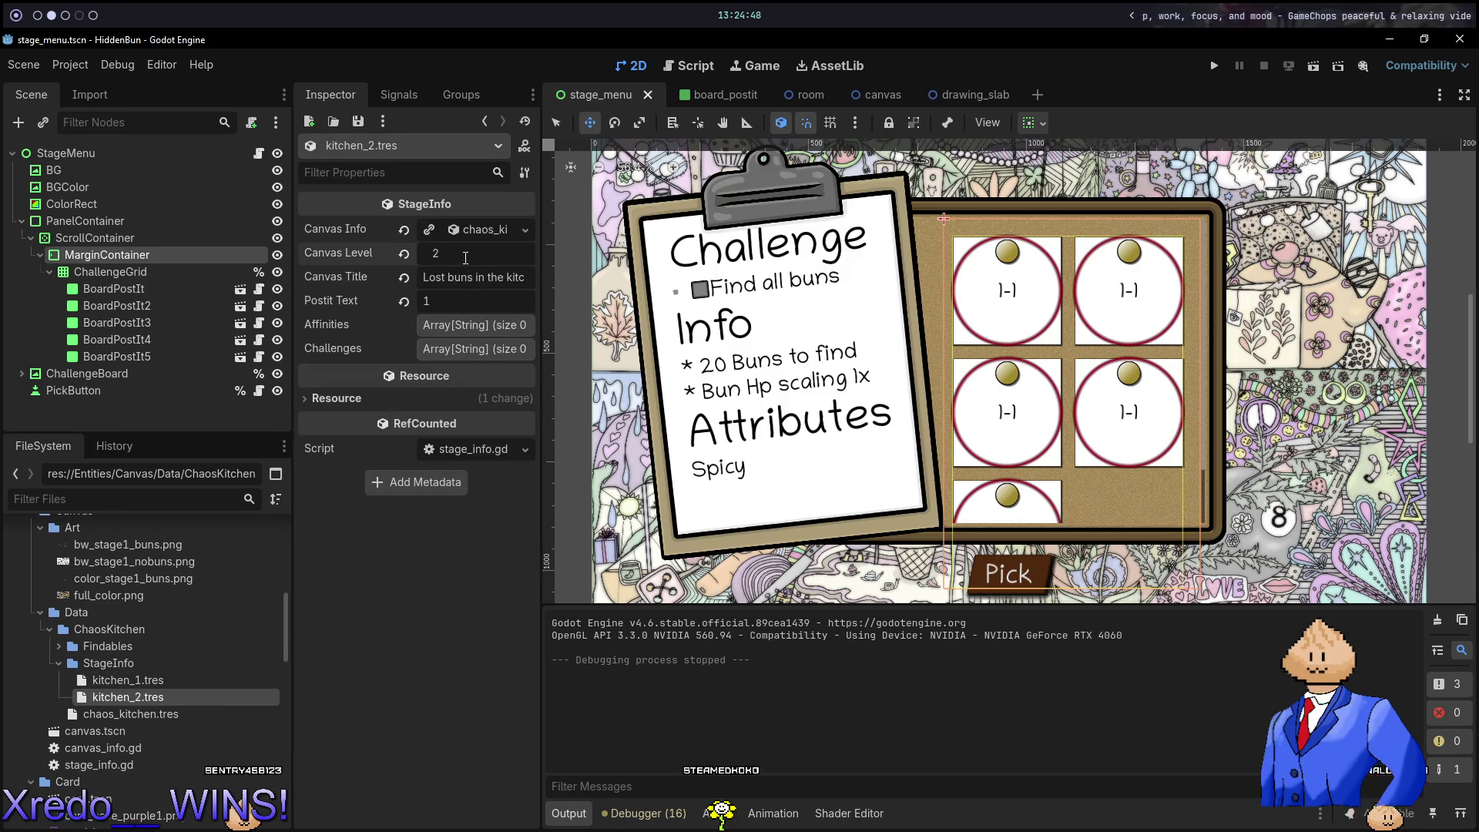
pyautogui.press('Return')
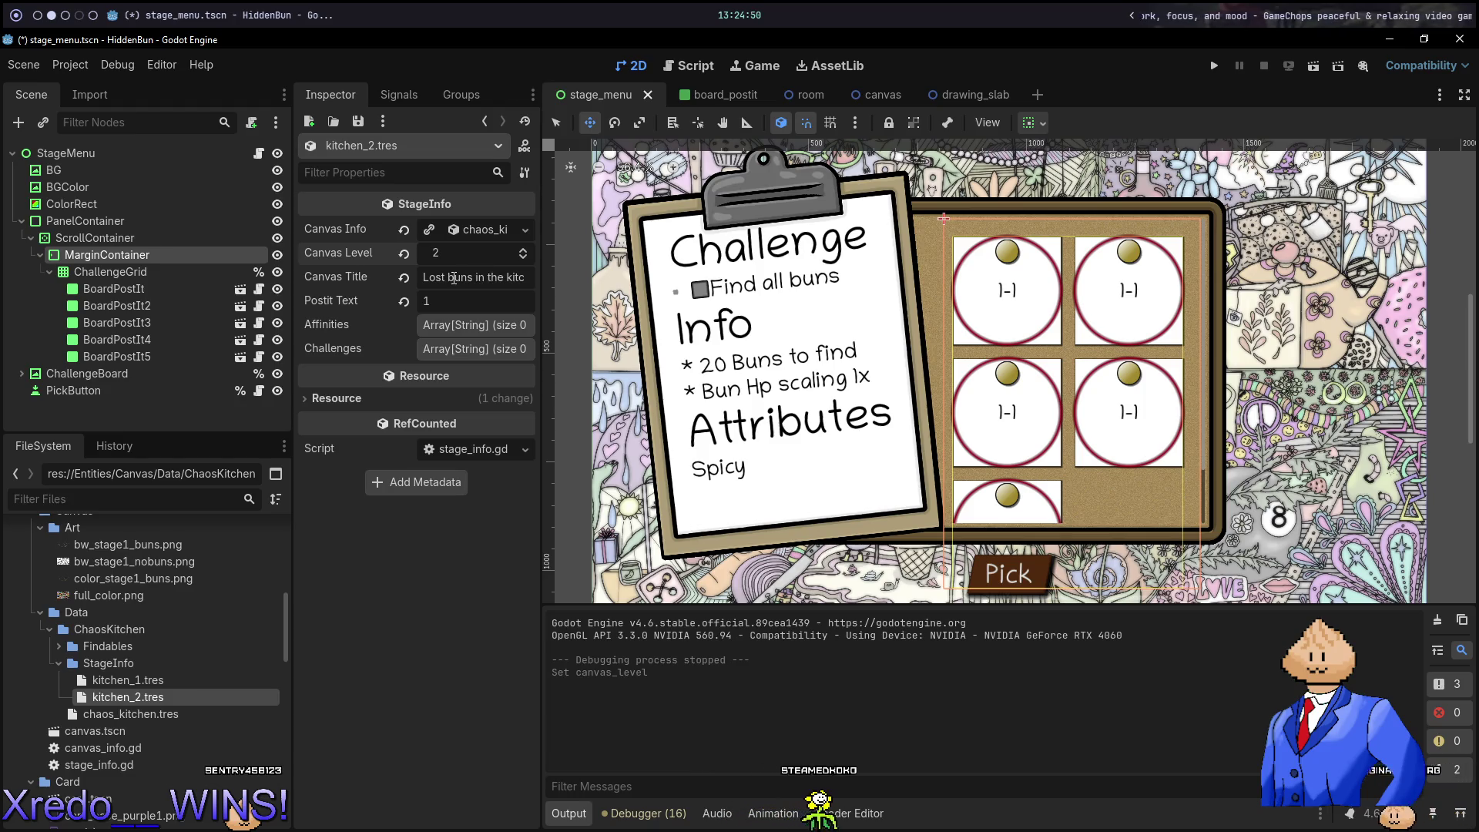
pyautogui.click(453, 278)
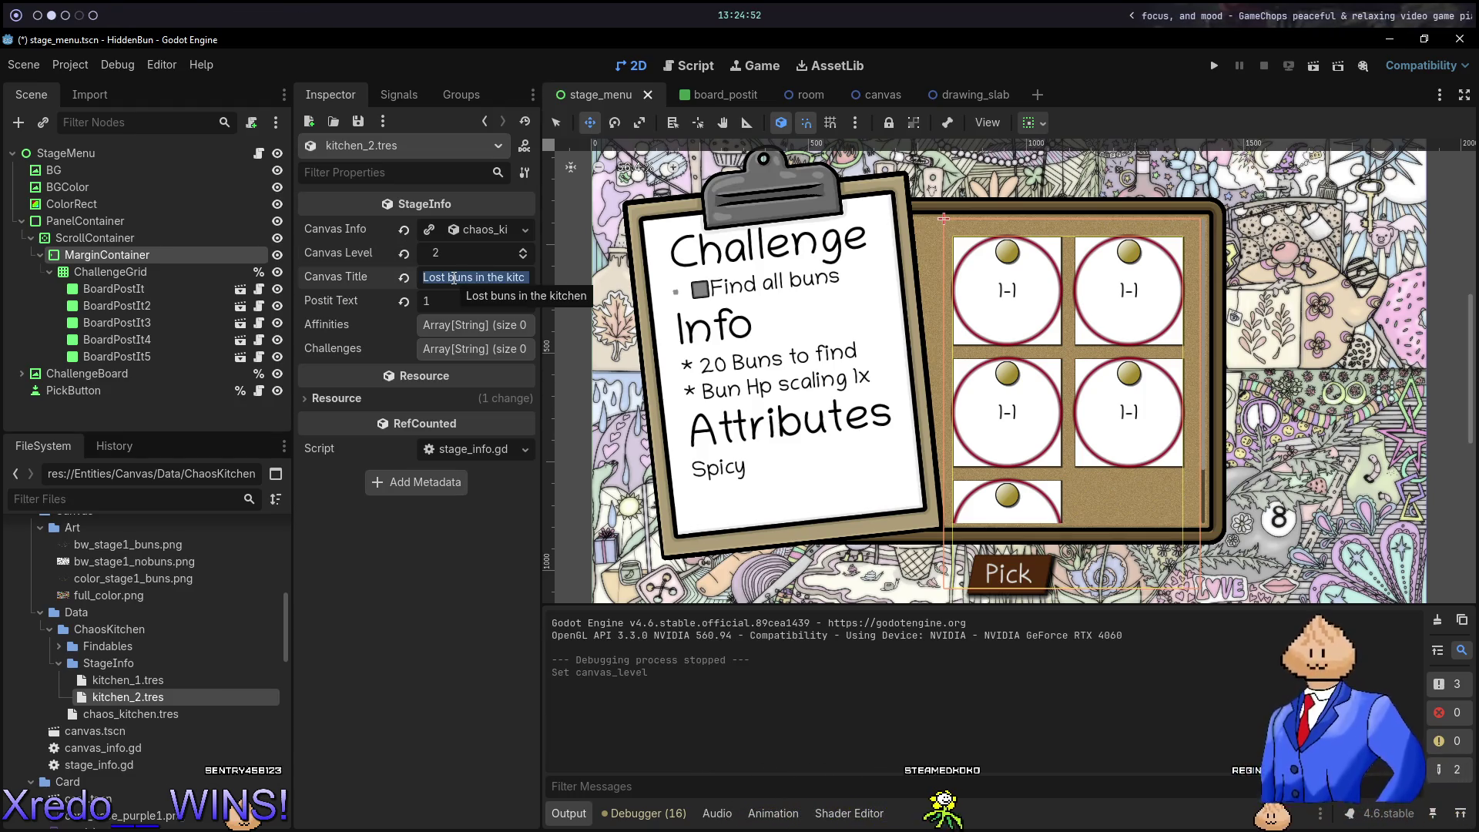
pyautogui.write('Buns gone wild')
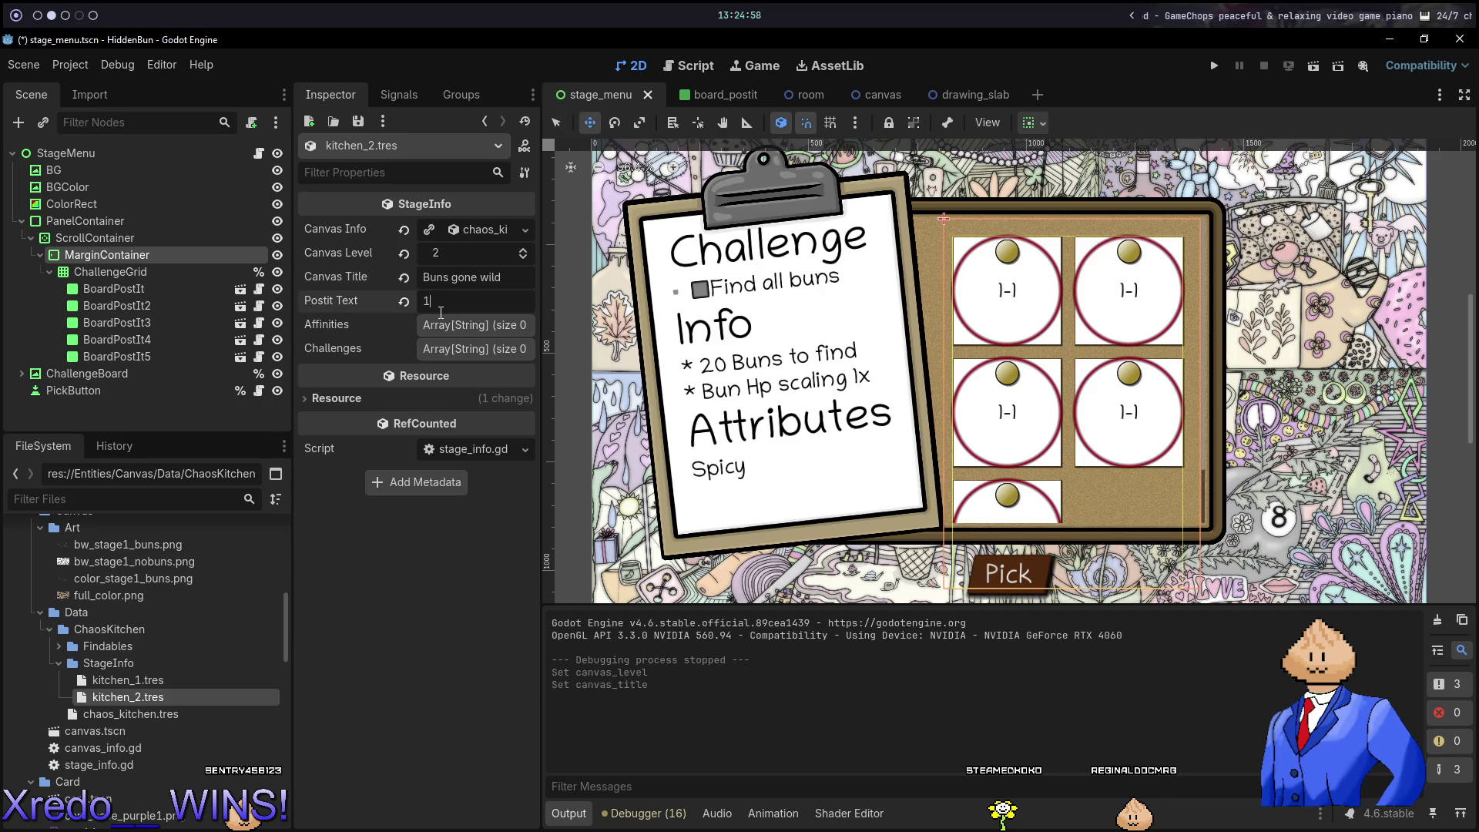
pyautogui.press('F5')
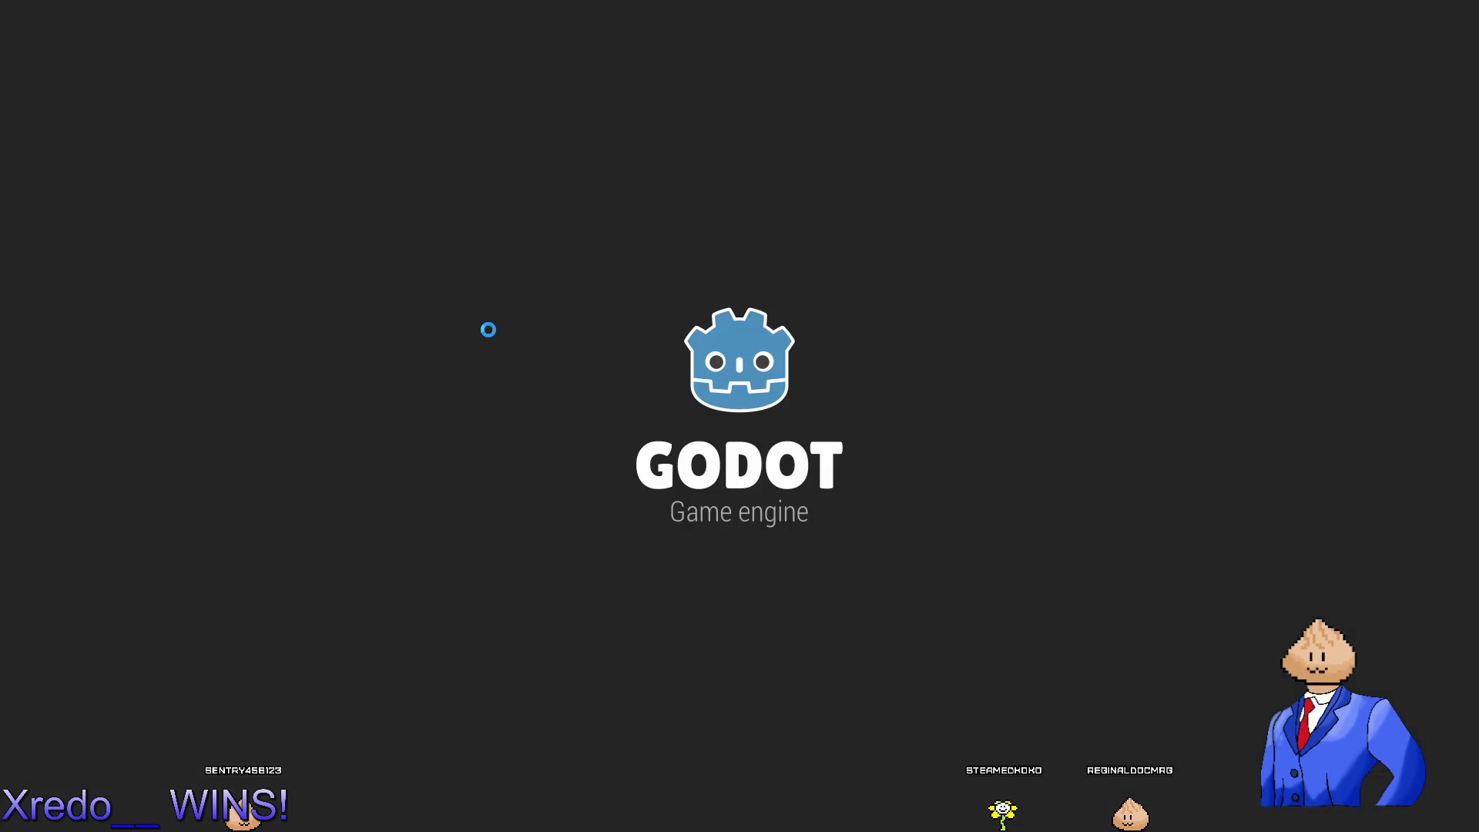
pyautogui.press('F8')
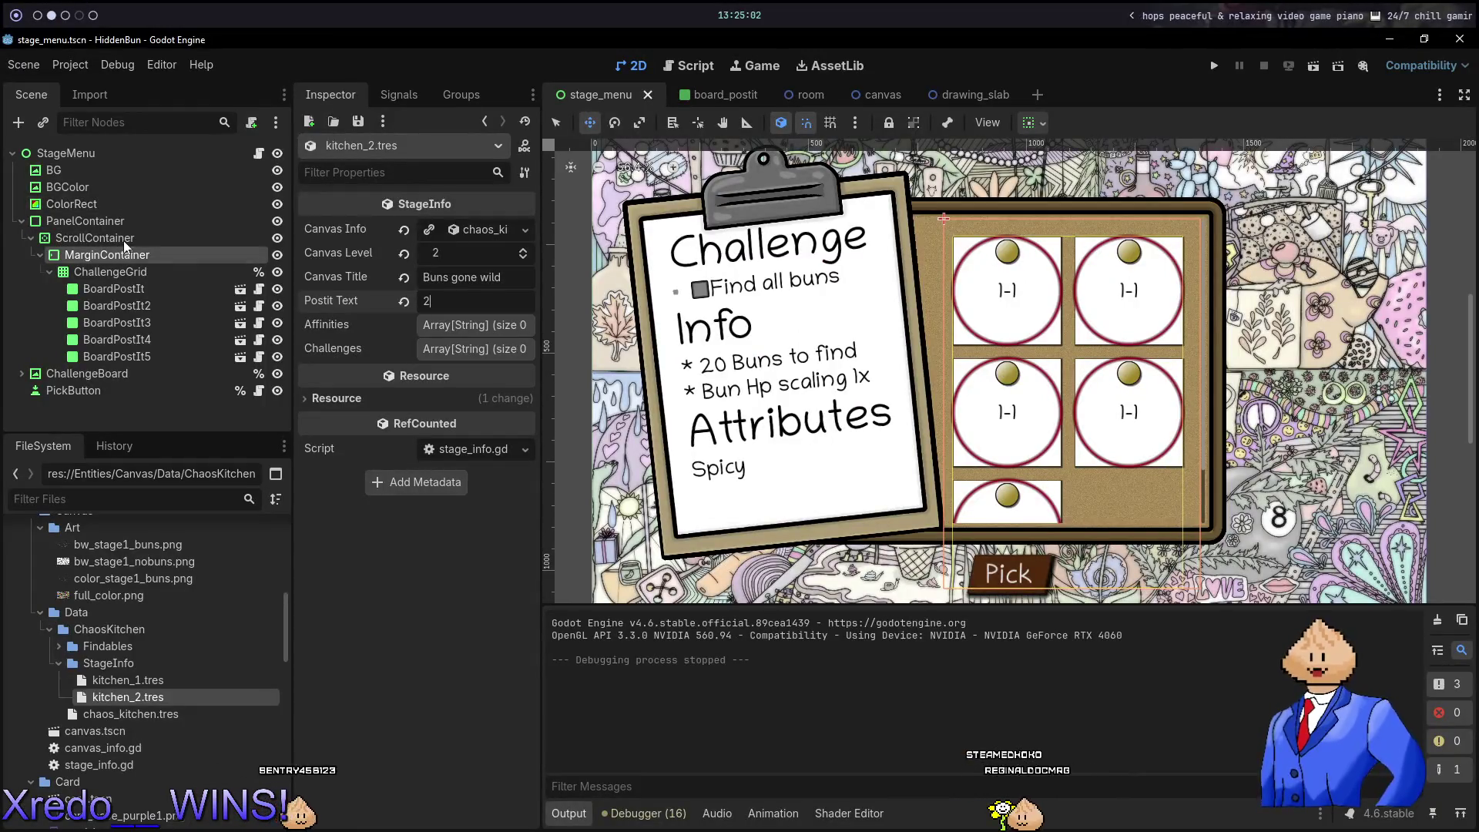
# Step: Add kitchen_2.tres to StageMenu's Stages array and run the game to see both post-its
pyautogui.click(128, 152)
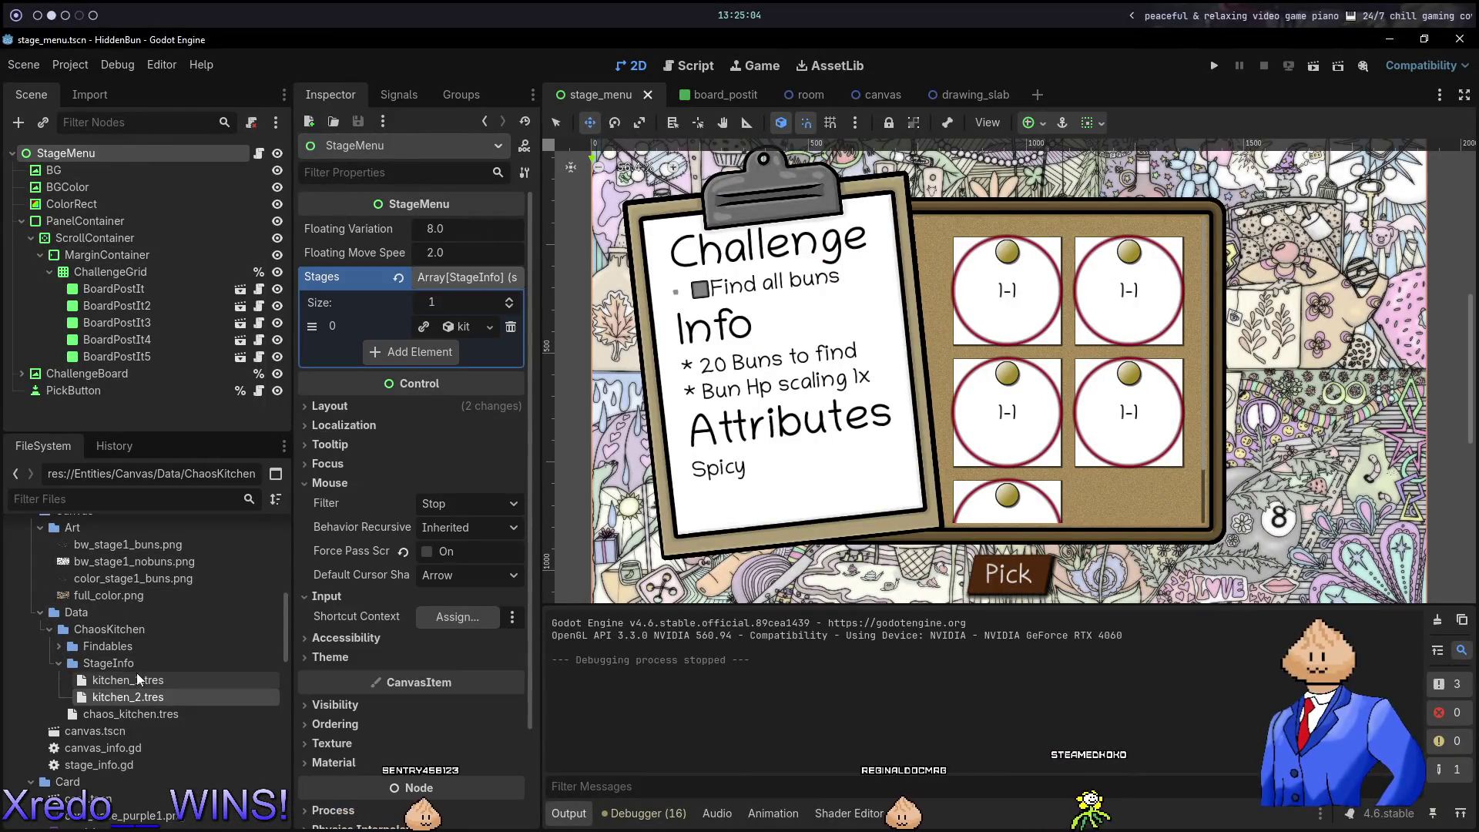
pyautogui.moveTo(140, 705)
pyautogui.mouseDown()
pyautogui.moveTo(323, 493)
pyautogui.moveTo(420, 352)
pyautogui.mouseUp()
pyautogui.press('F5')
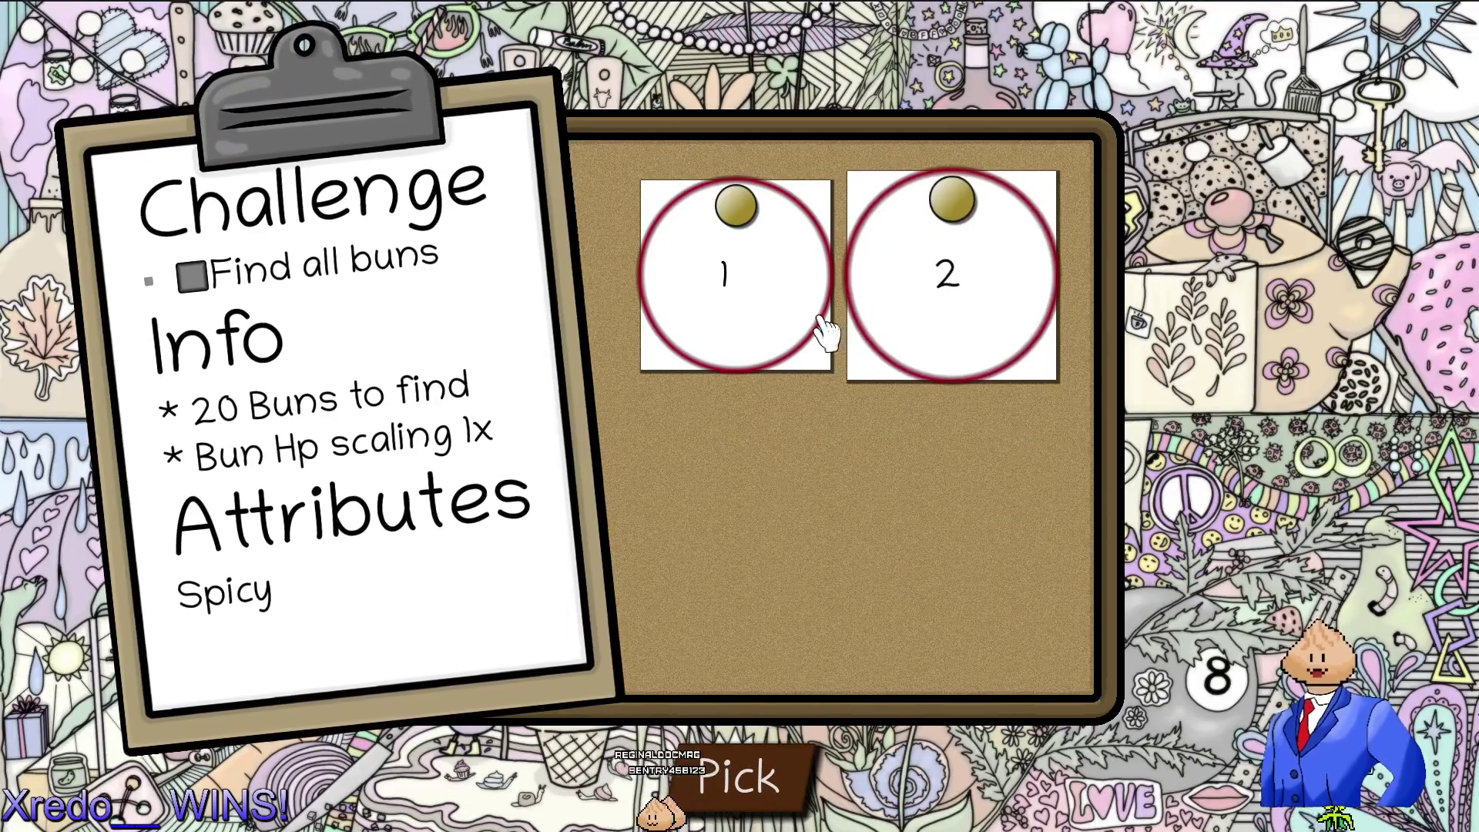
pyautogui.press('F8')
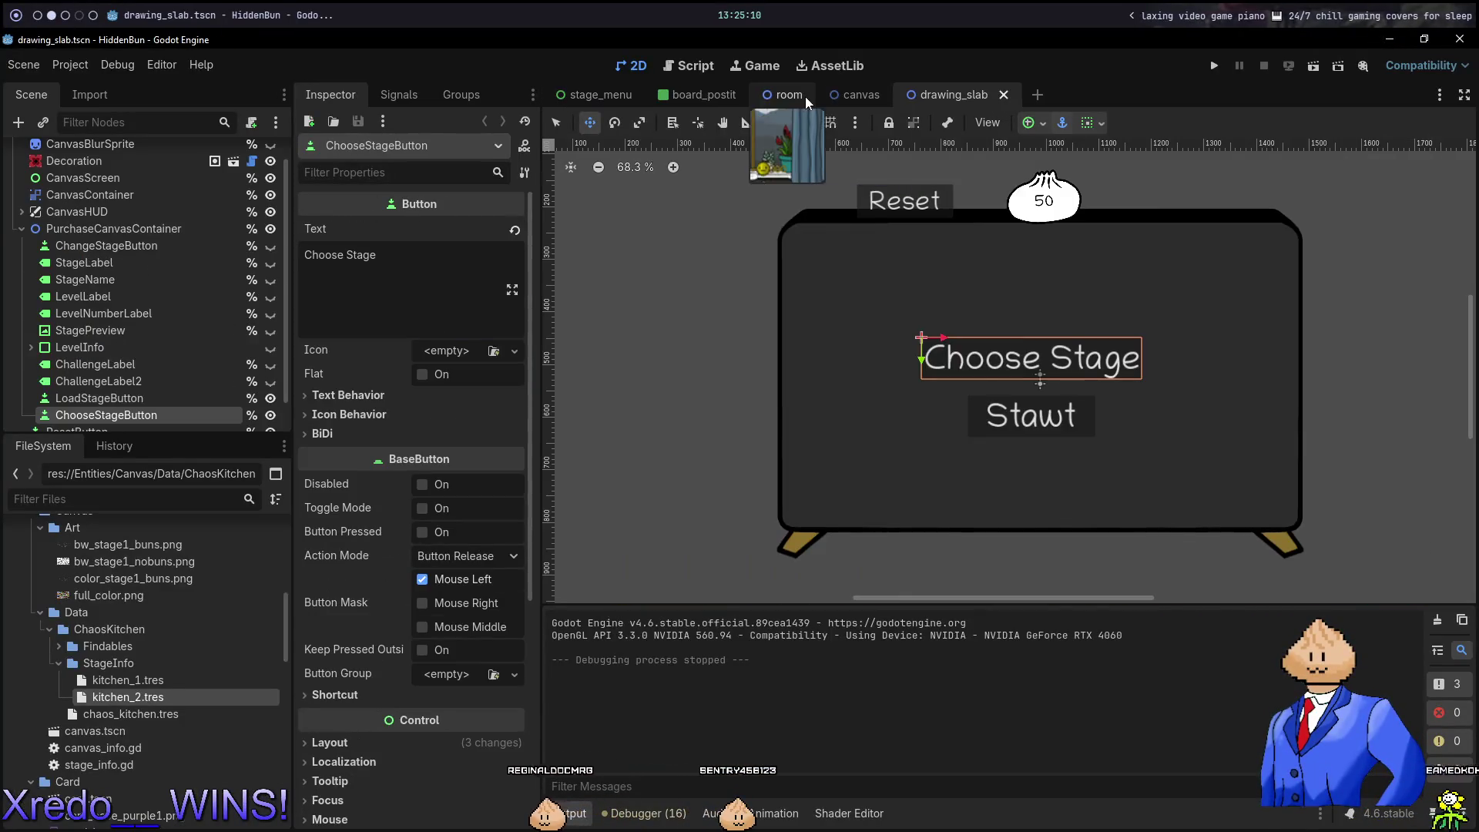
# Step: Run the game from stage_menu, pick post-it 1 of the board's post-its 1 and 2, then restart
pyautogui.click(720, 99)
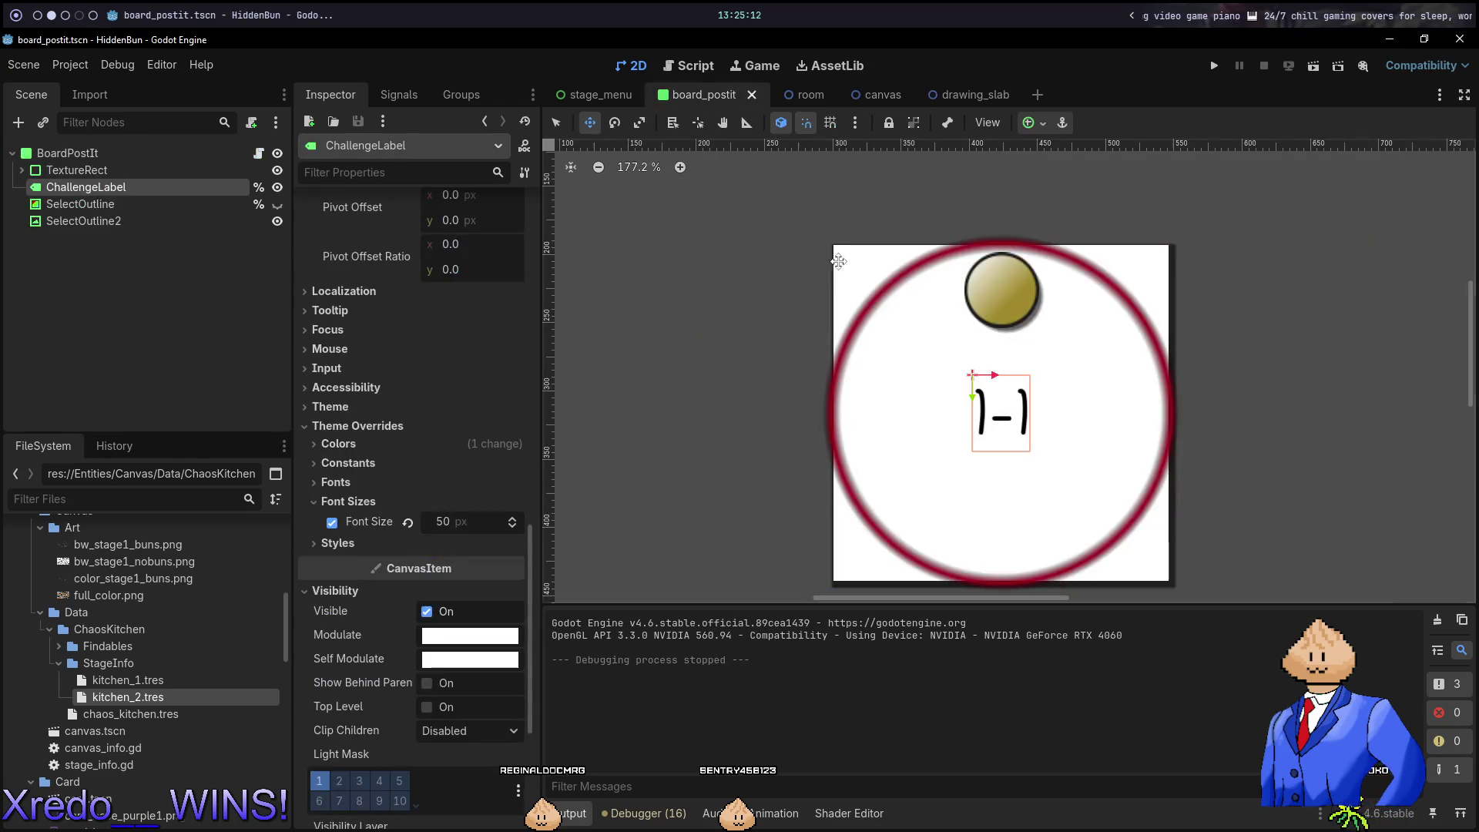
pyautogui.click(597, 93)
pyautogui.press('F6')
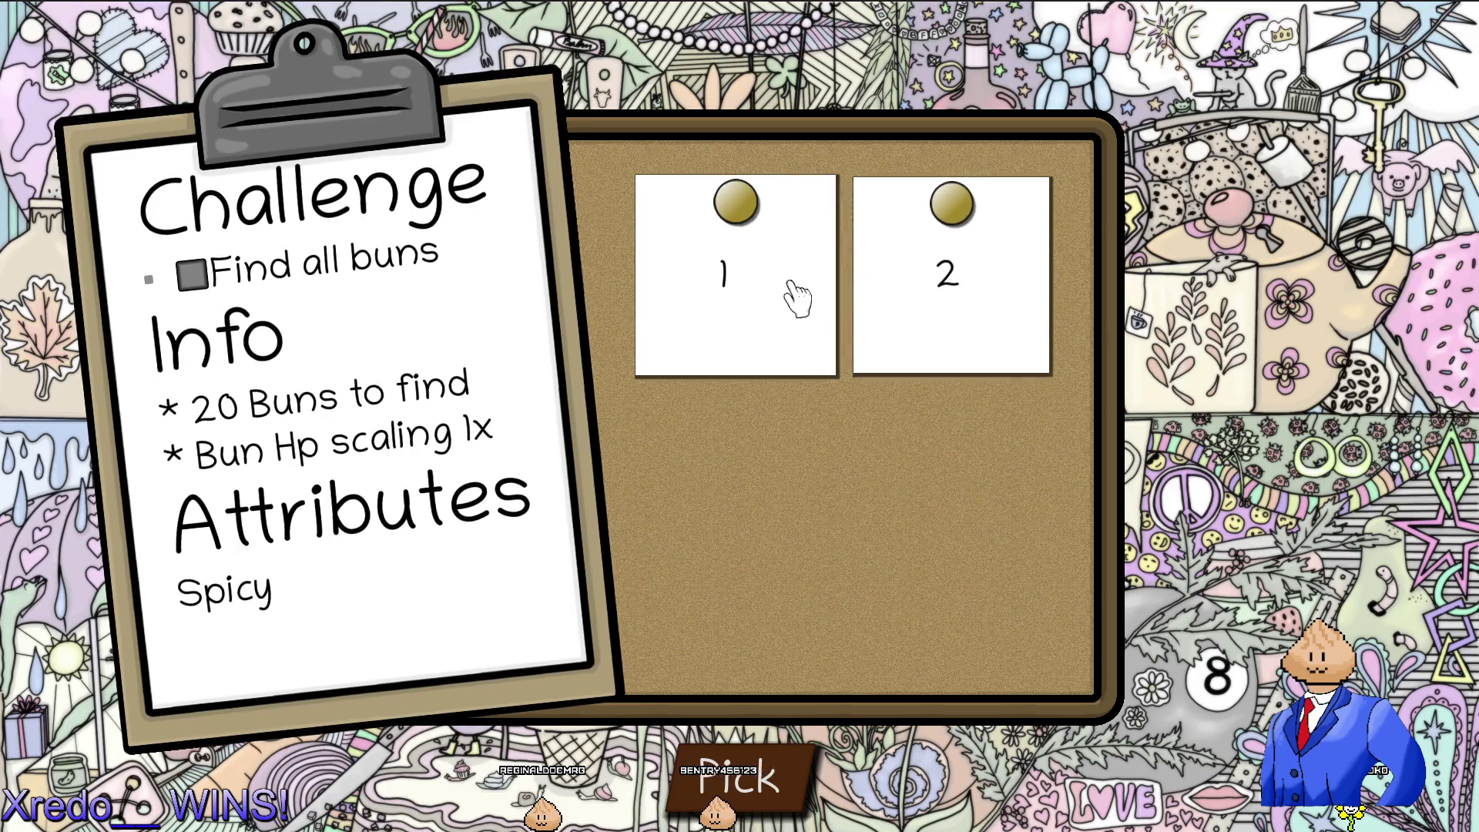
pyautogui.click(792, 297)
pyautogui.click(967, 297)
pyautogui.click(780, 287)
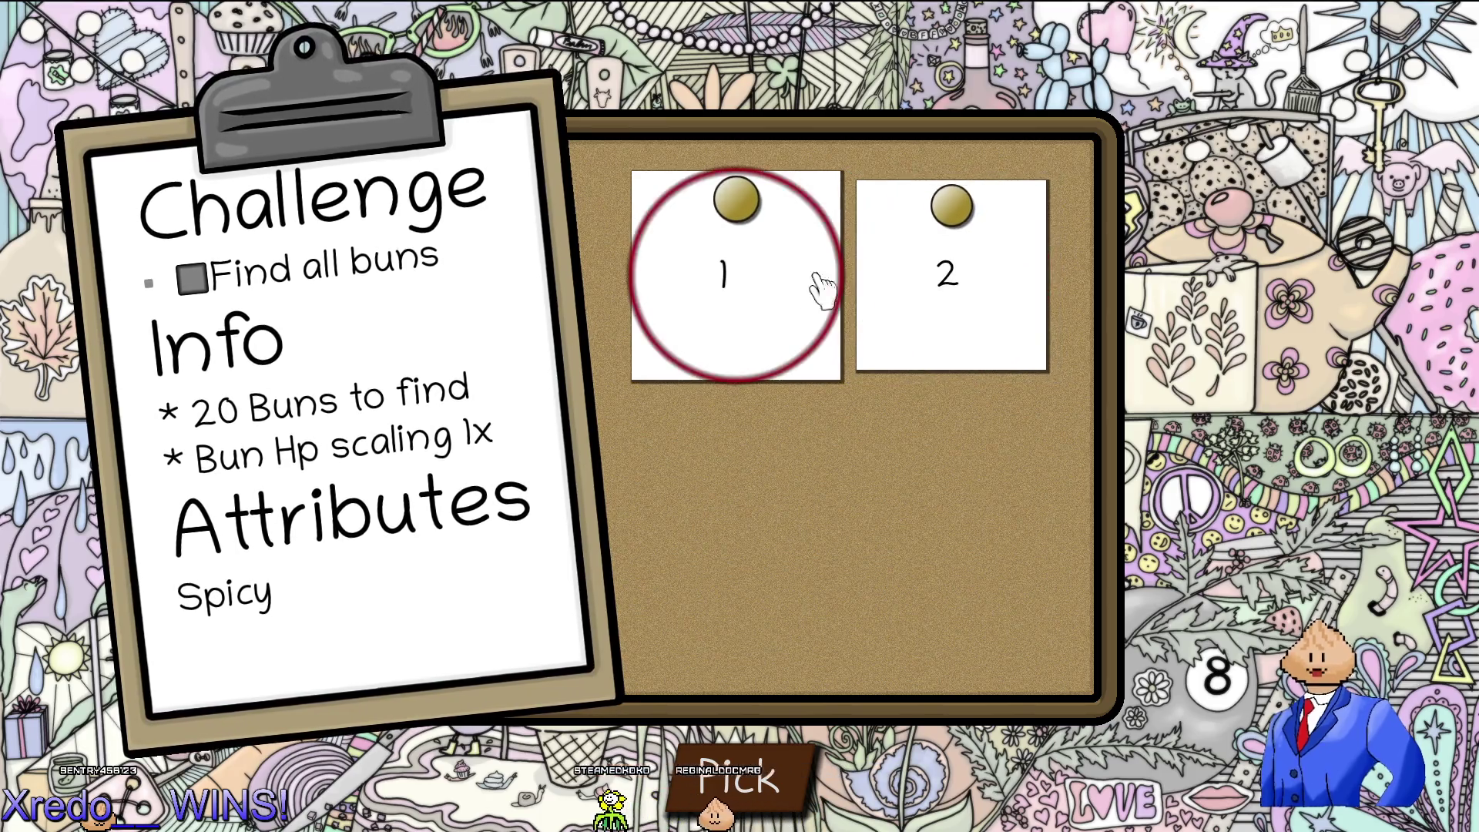
pyautogui.click(747, 782)
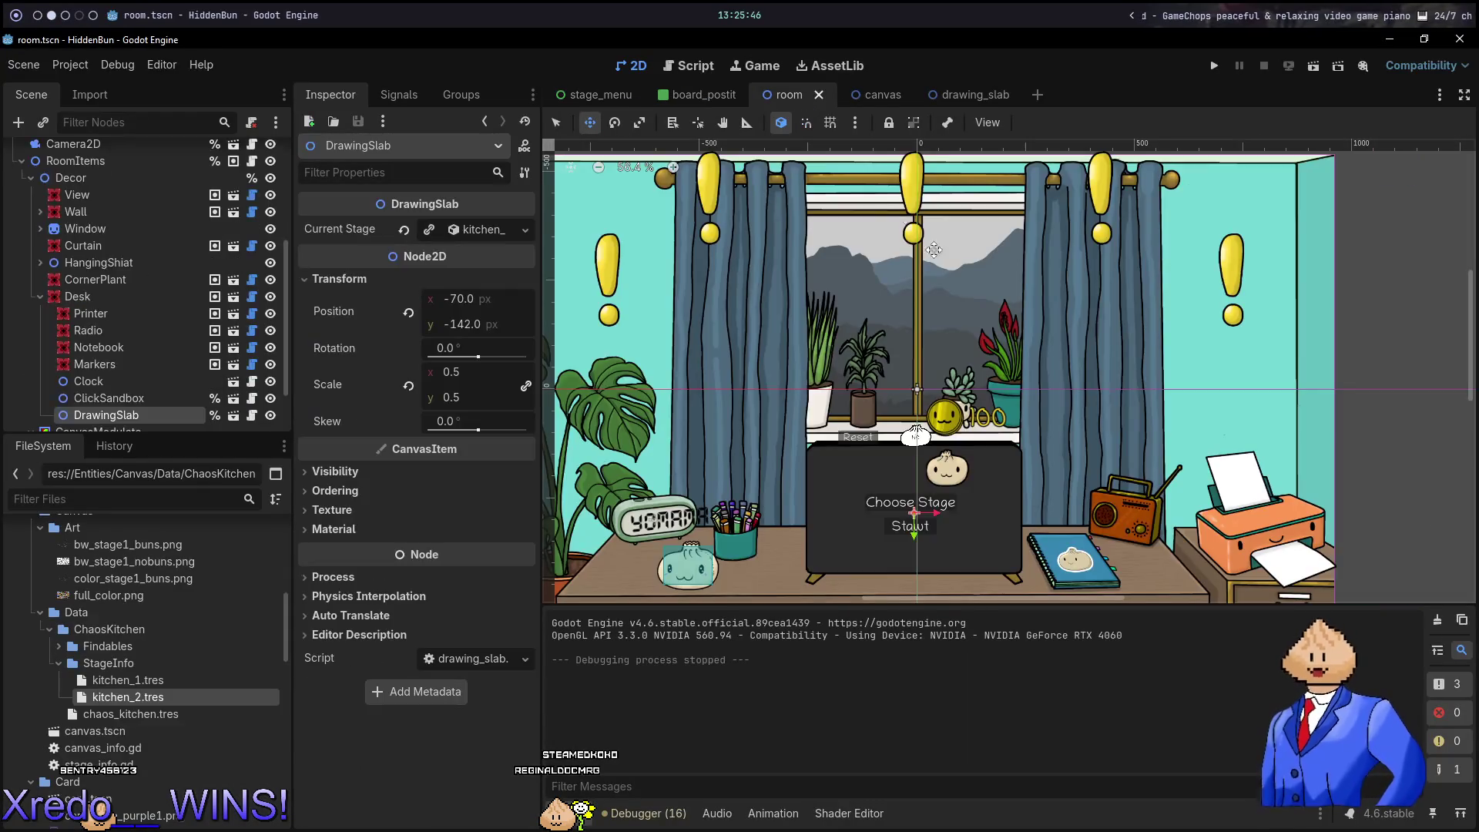
pyautogui.click(1223, 33)
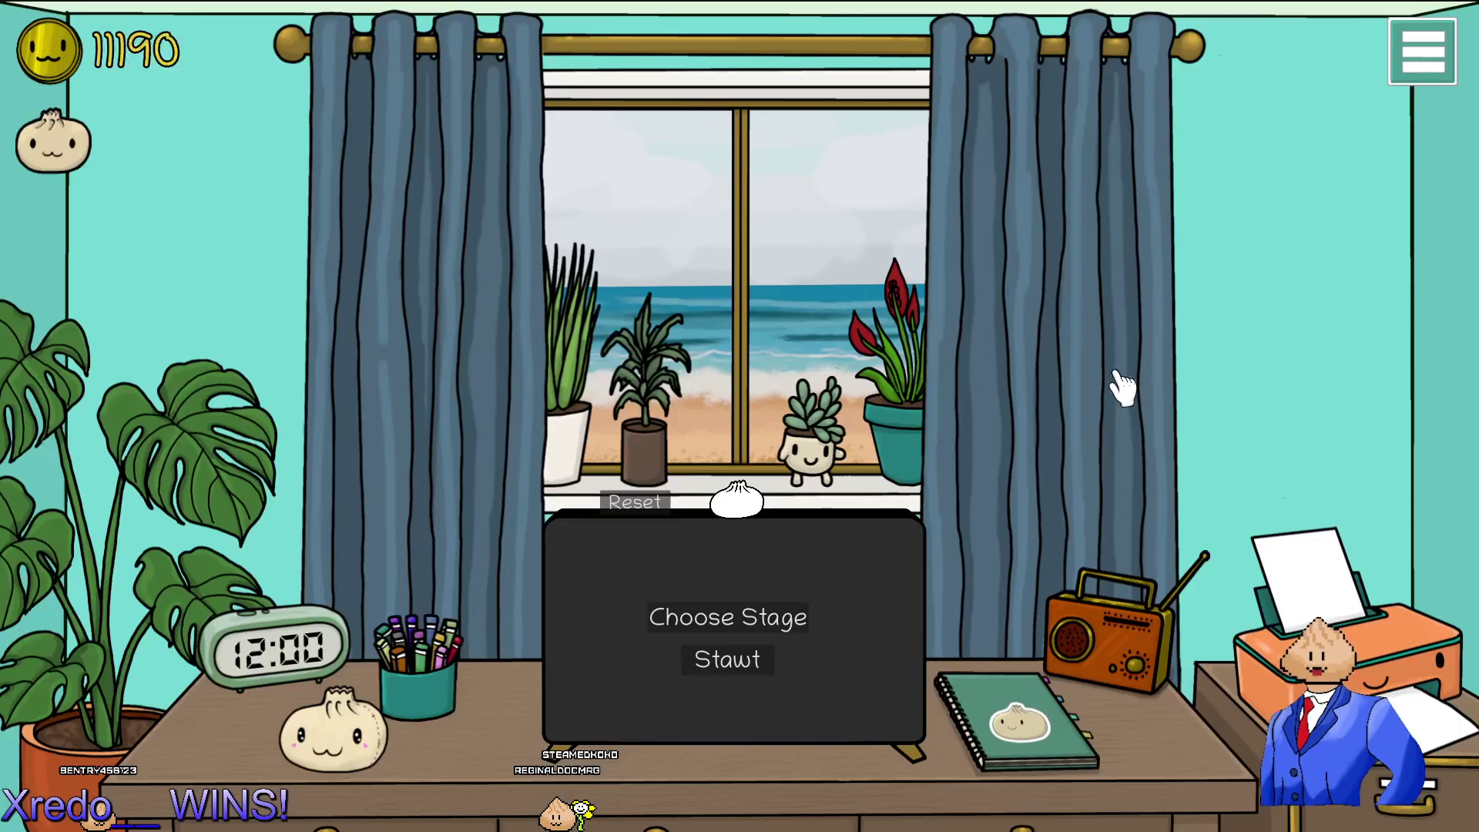
# Step: Play into the first stage from the board via Stawt, then stop the game
pyautogui.click(784, 620)
pyautogui.click(828, 347)
pyautogui.click(807, 774)
pyautogui.click(762, 662)
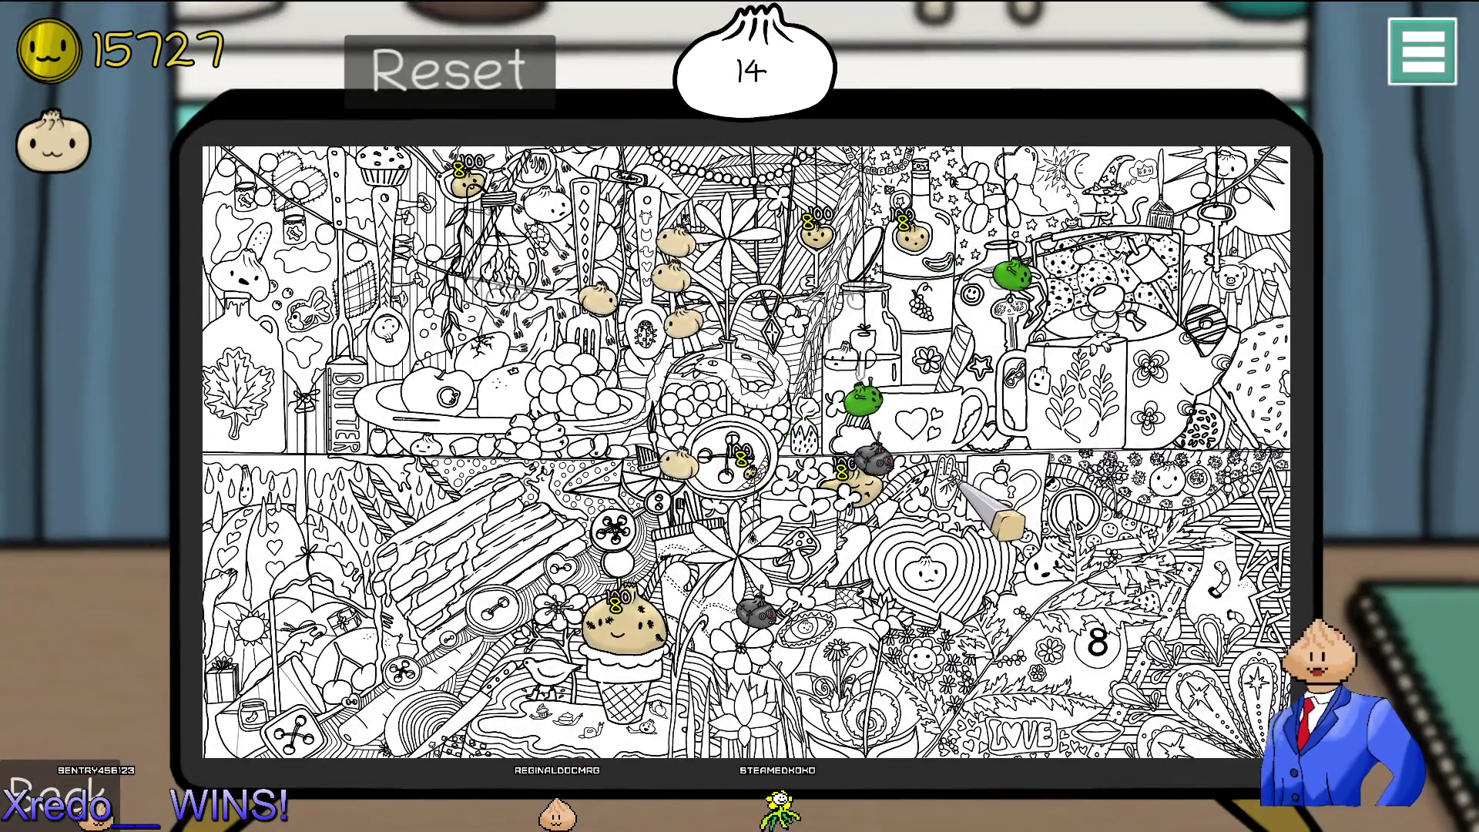
pyautogui.press('F8')
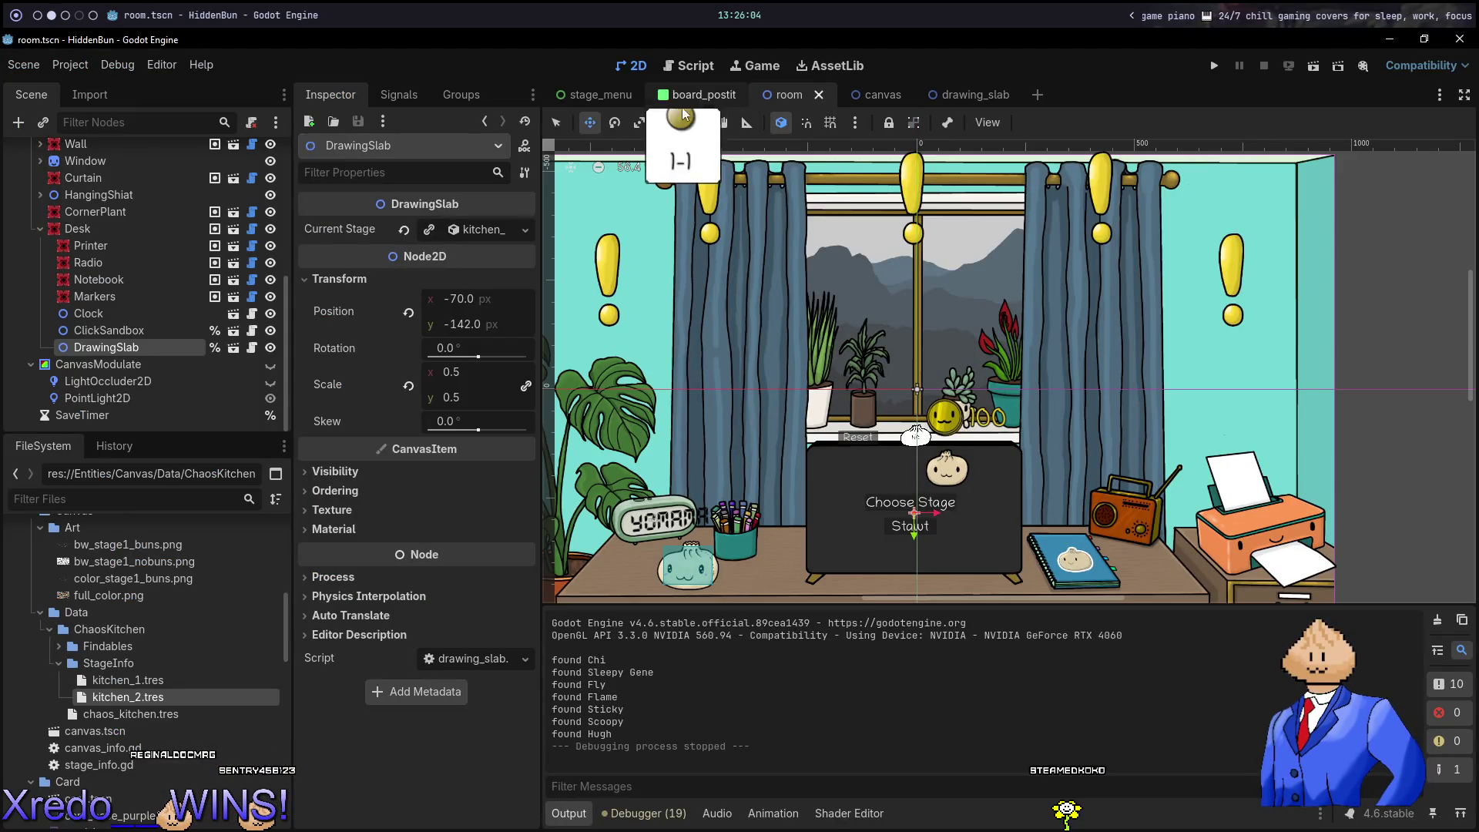
# Step: In stage_menu, expand the second stage entry's data (chaos canvas, level 2) and save the scene
pyautogui.click(579, 98)
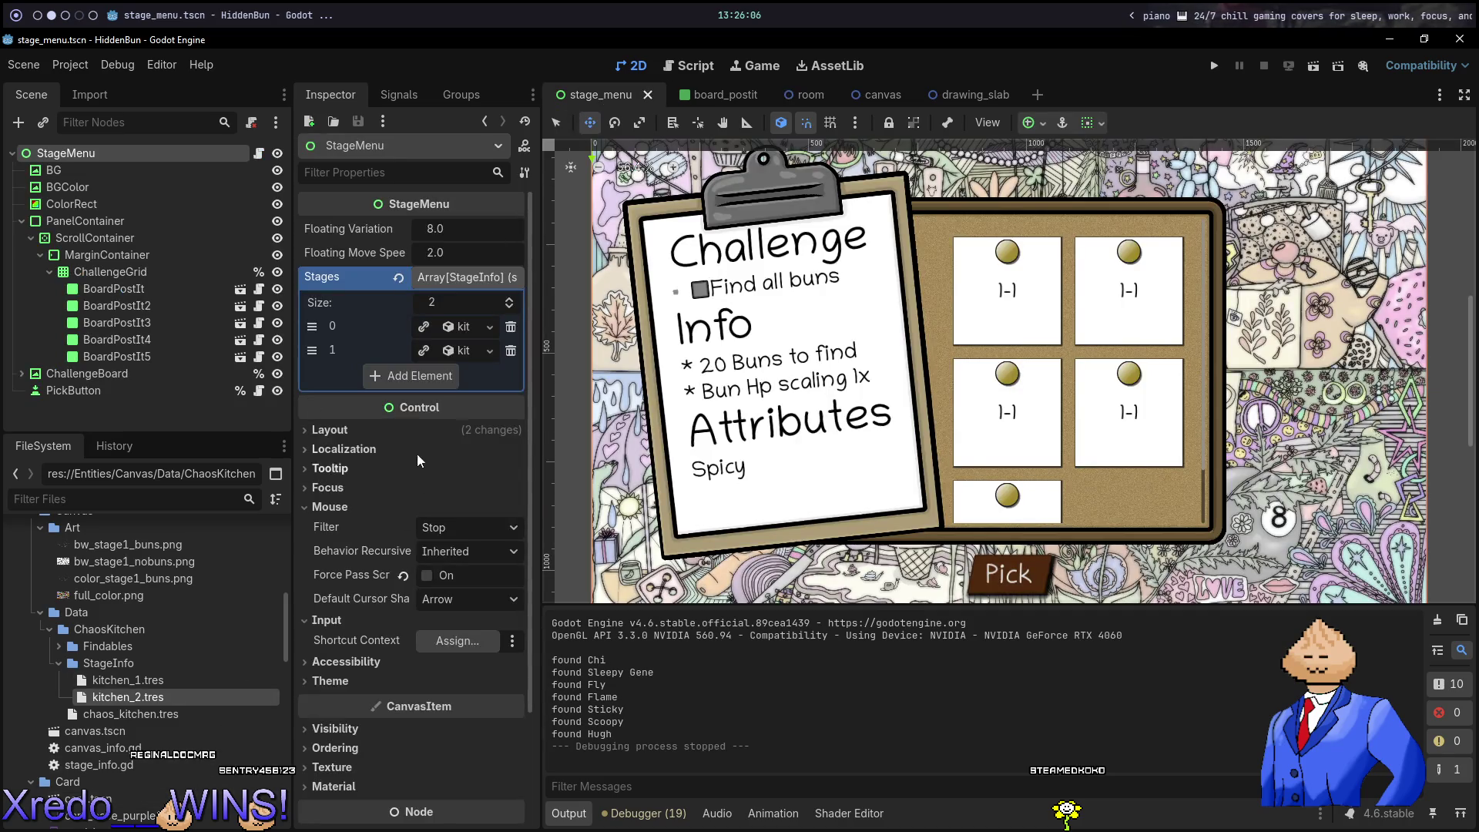
pyautogui.click(458, 351)
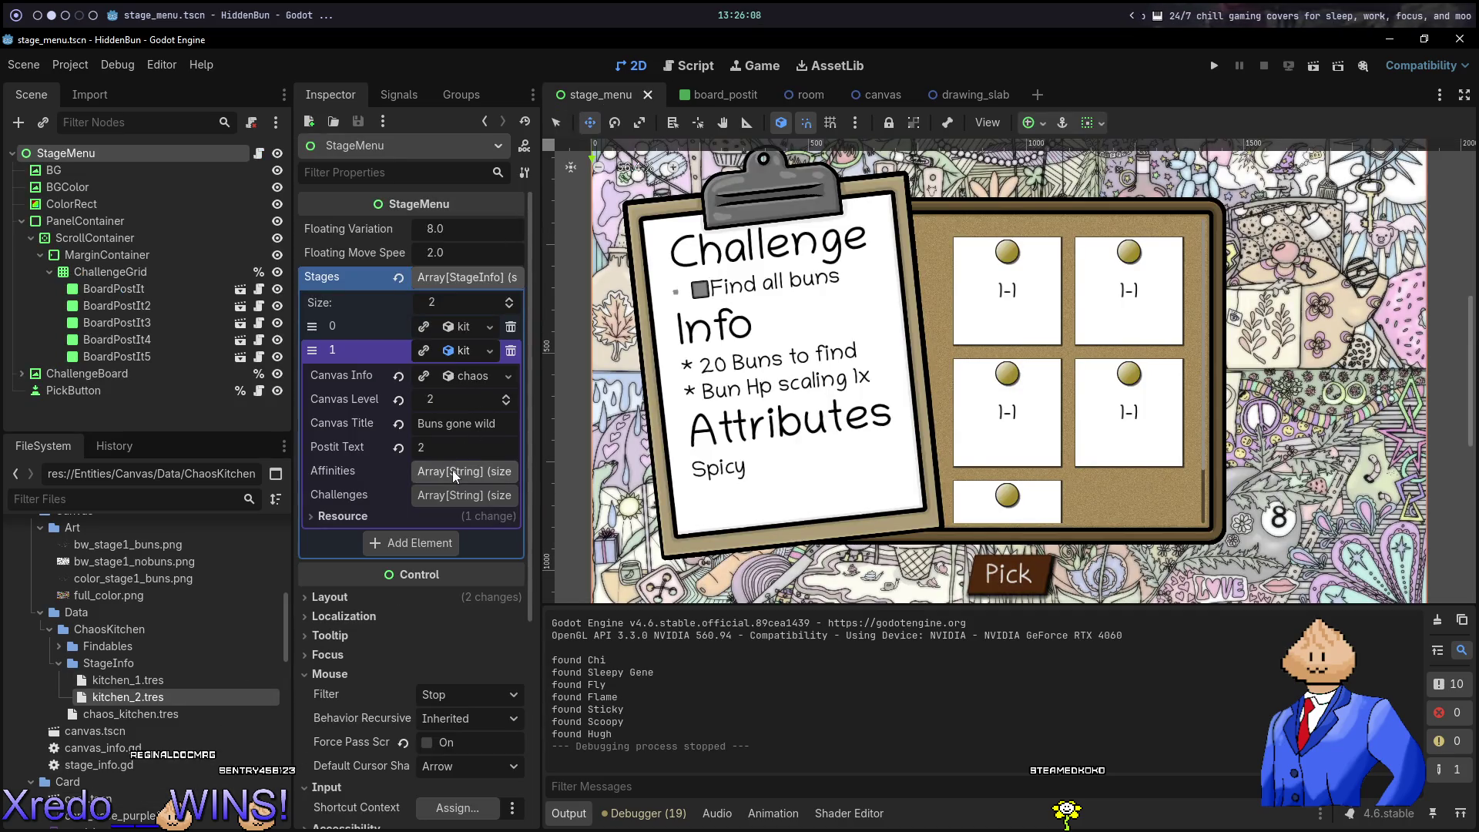
pyautogui.hotkey('ctrl', 's')
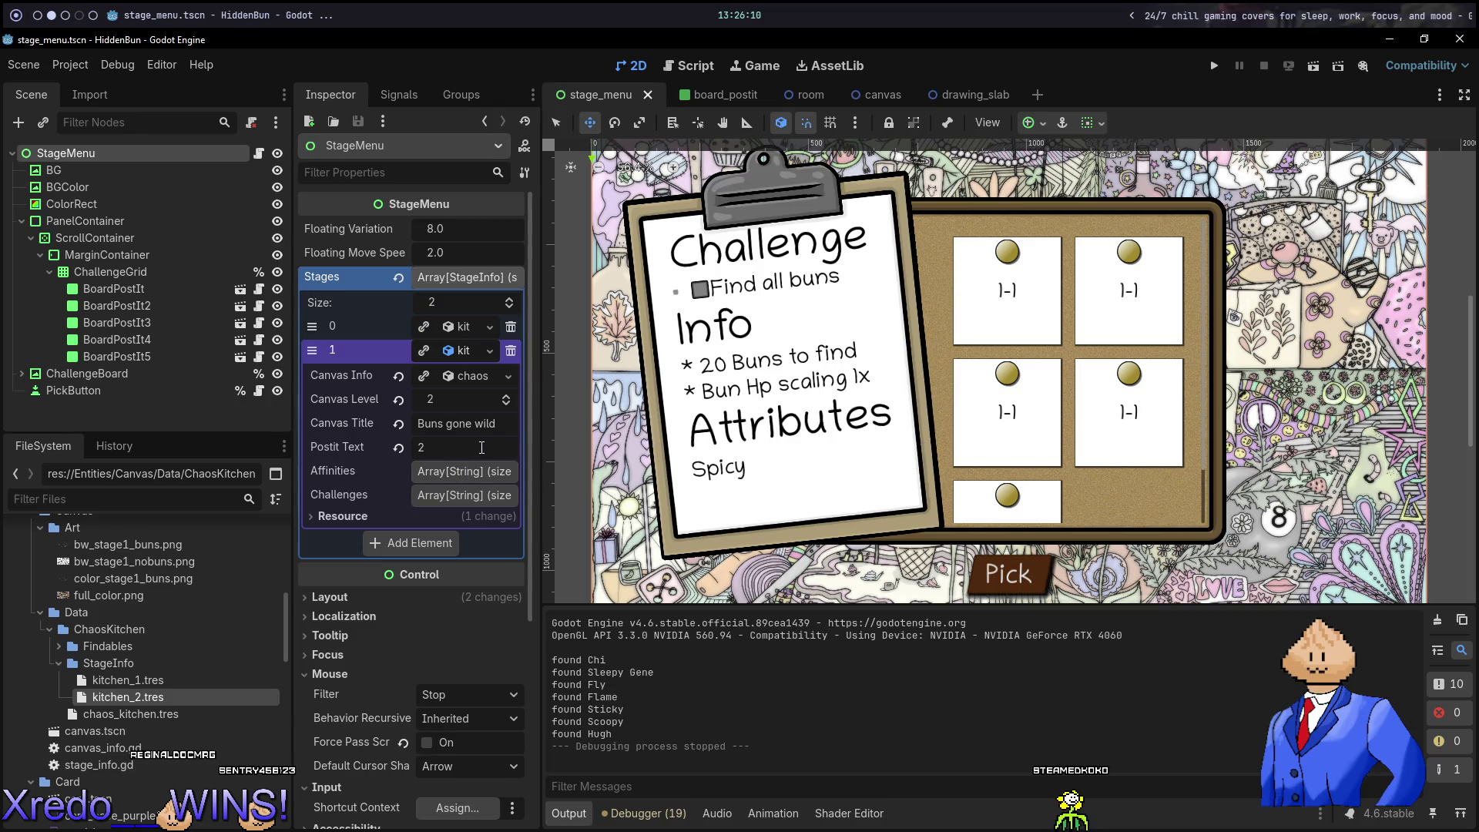
pyautogui.hotkey('alt', '1')
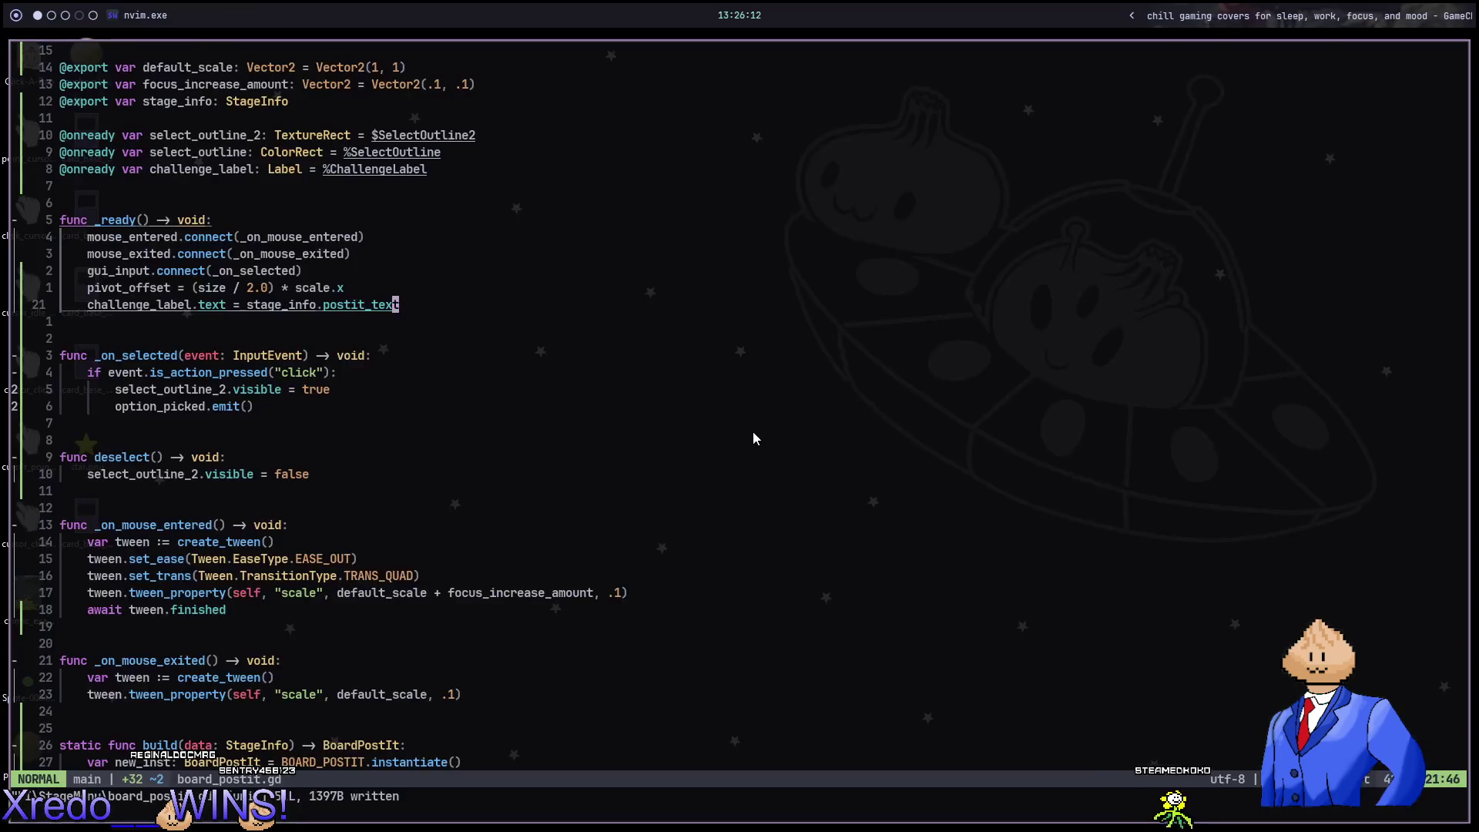
# Step: Jump to postit_text's definition in stage_info.gd and discard a half-typed export line
pyautogui.press('g')
pyautogui.press('d')
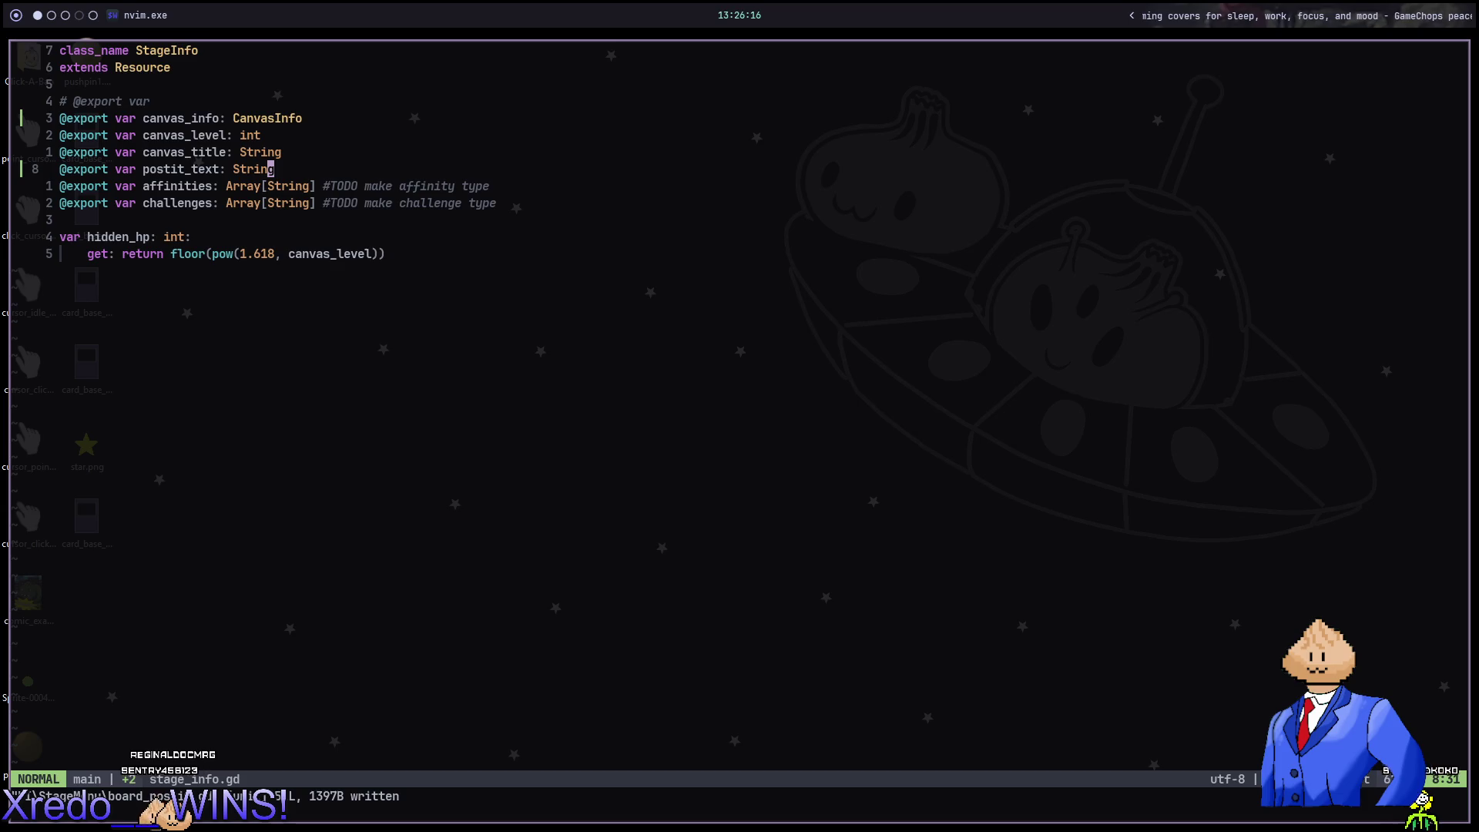
pyautogui.press('space')
pyautogui.press('Escape')
pyautogui.press('j')
pyautogui.press('k')
pyautogui.press('k')
pyautogui.press('j')
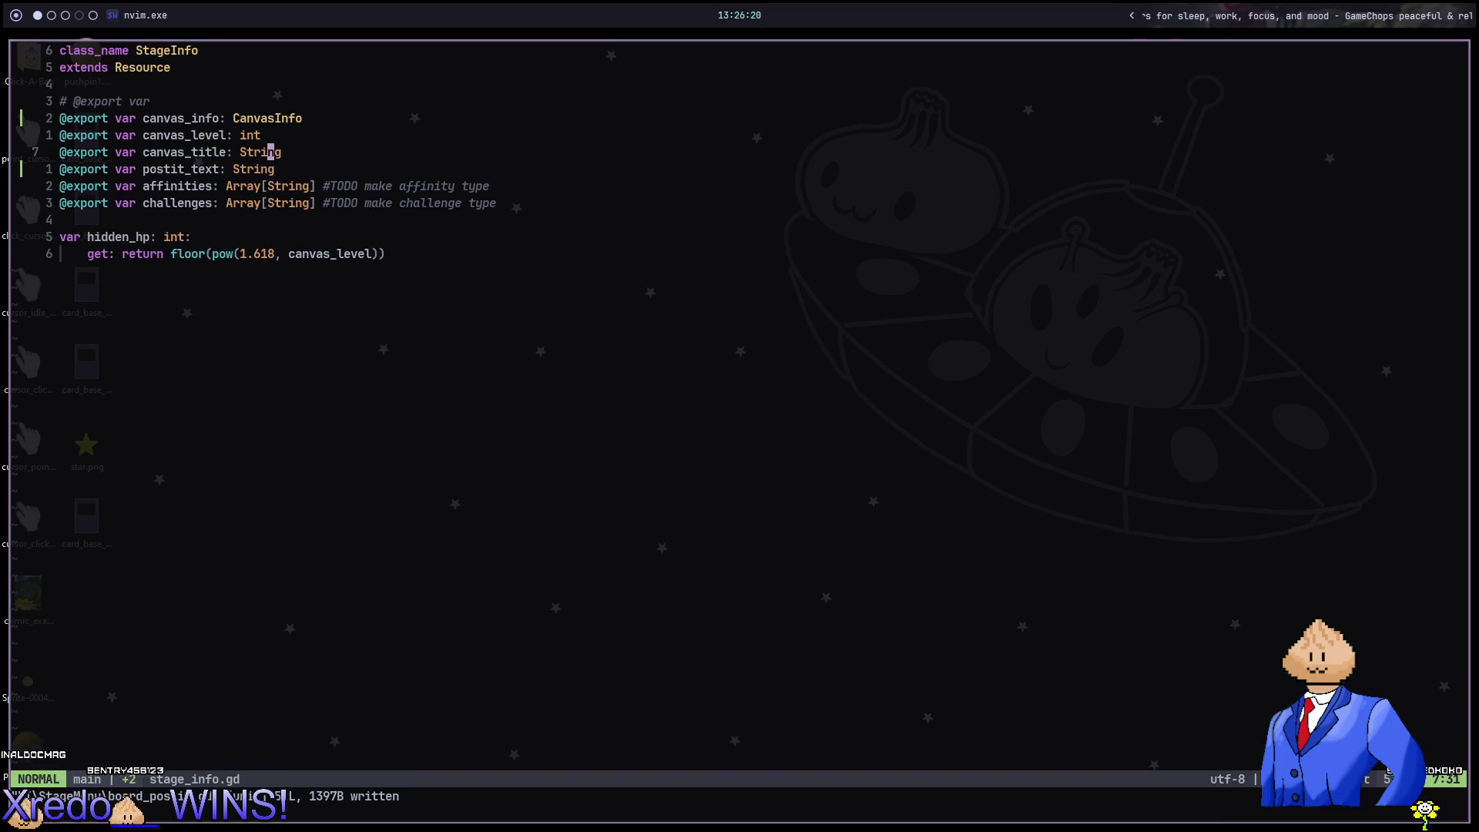
pyautogui.write('o')
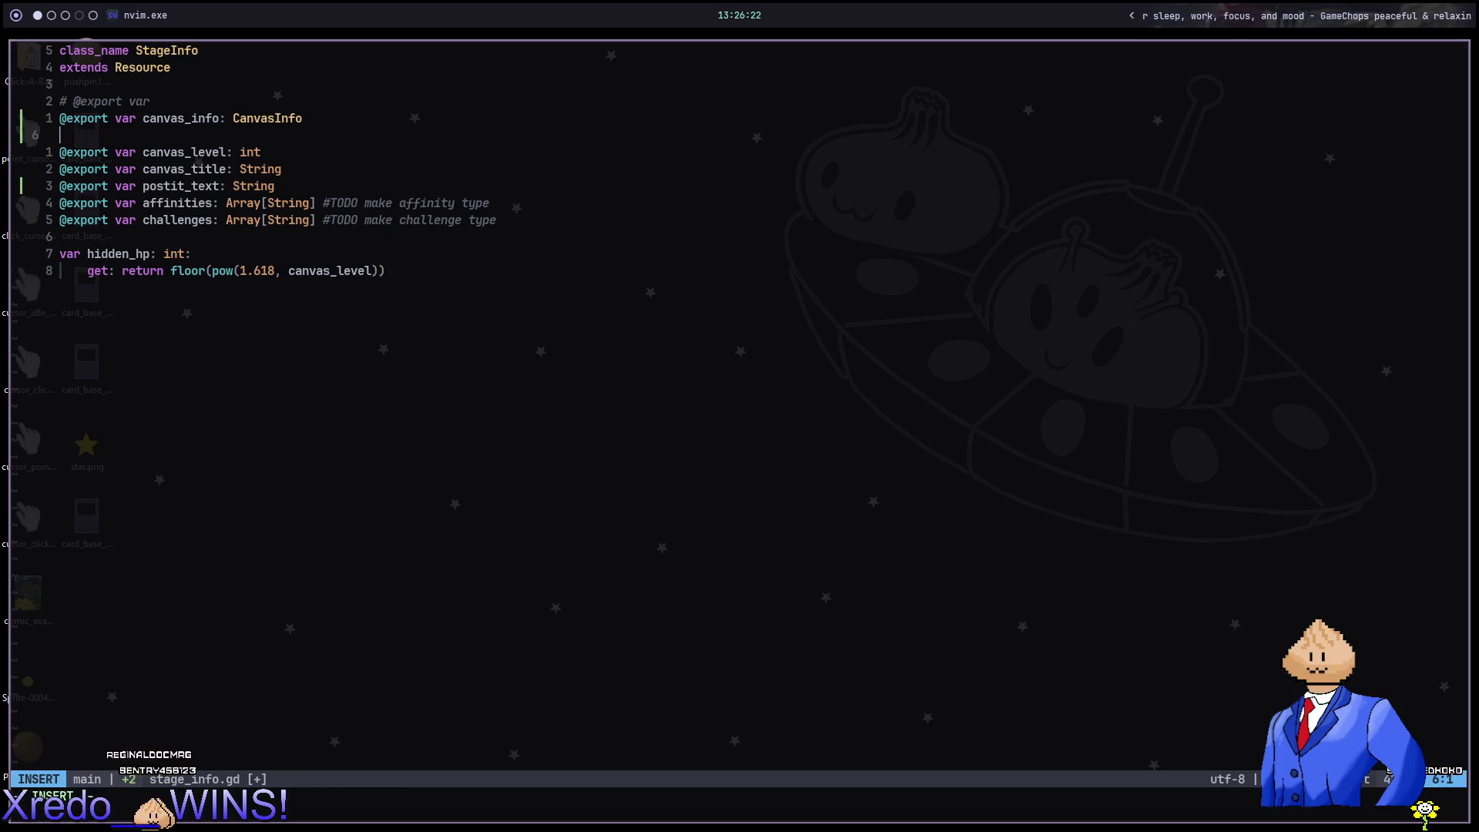
pyautogui.write('xport var')
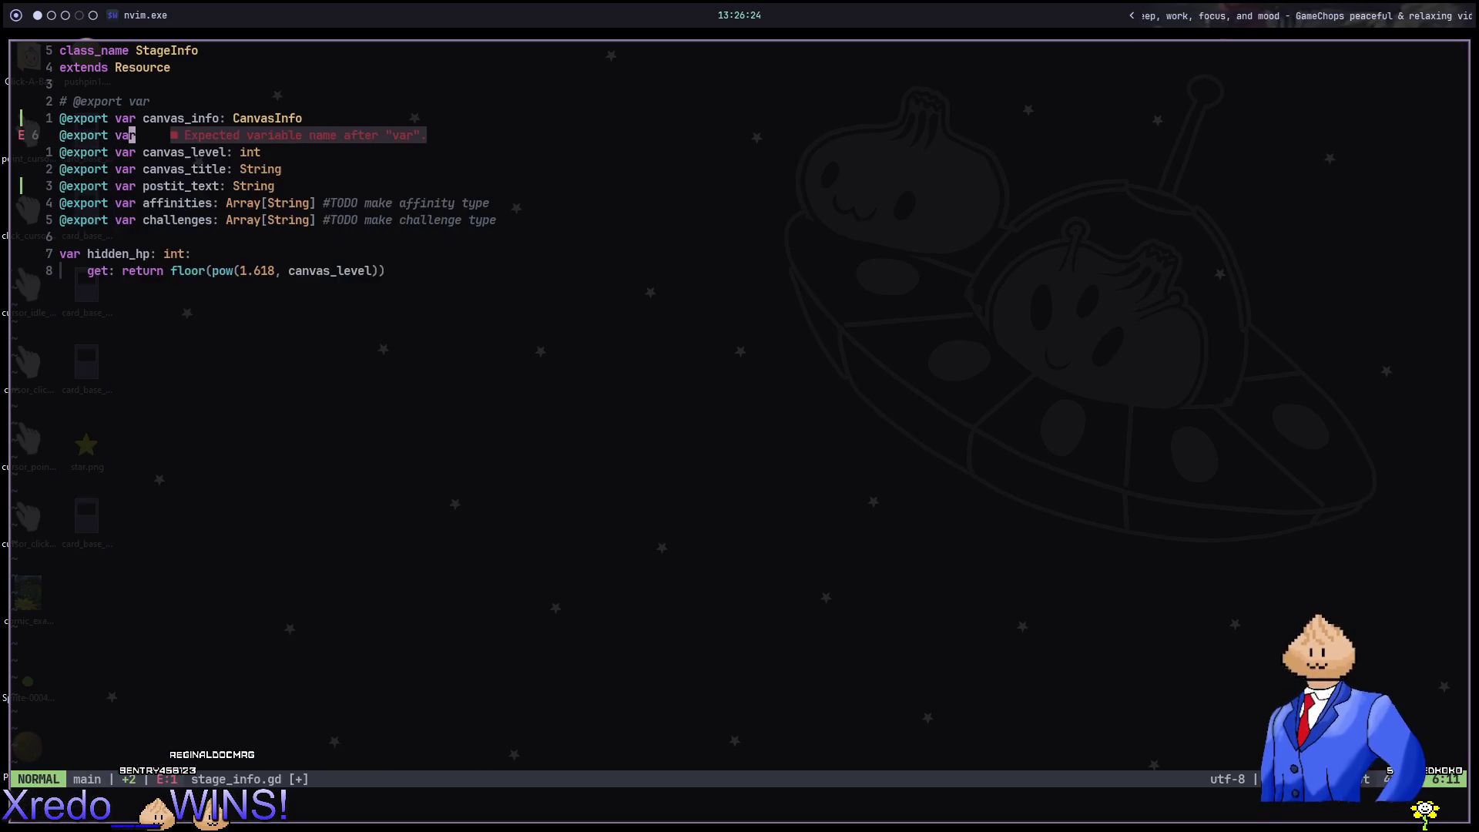
pyautogui.press('Escape')
pyautogui.press('d')
pyautogui.press('d')
pyautogui.press('j')
pyautogui.press('j')
pyautogui.press('j')
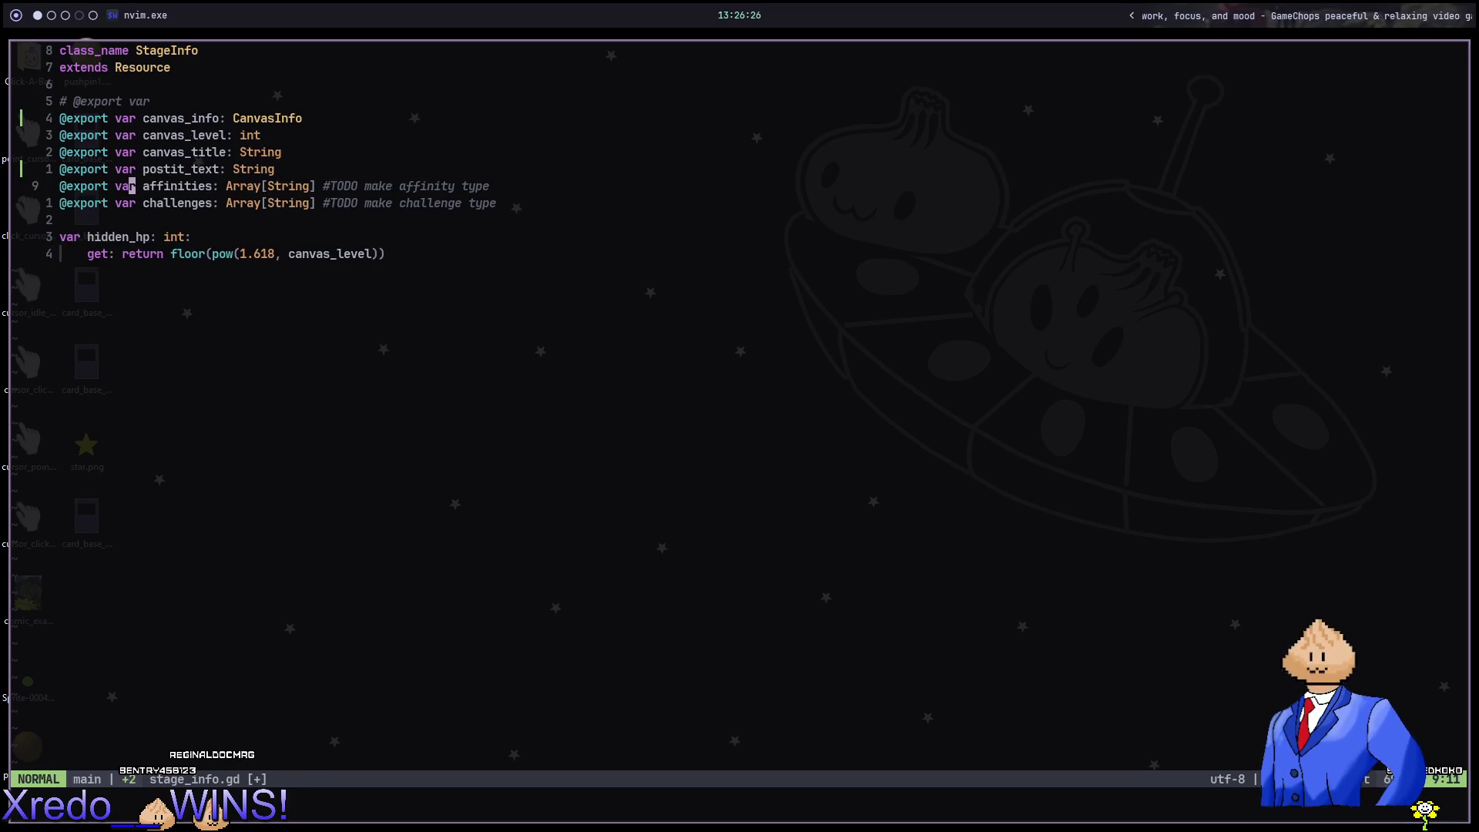
# Step: Add an exported buns_to_load: int = 20 below challenges, then run the game in Godot
pyautogui.press('p')
pyautogui.press('i')
pyautogui.press('Return')
pyautogui.press('Escape')
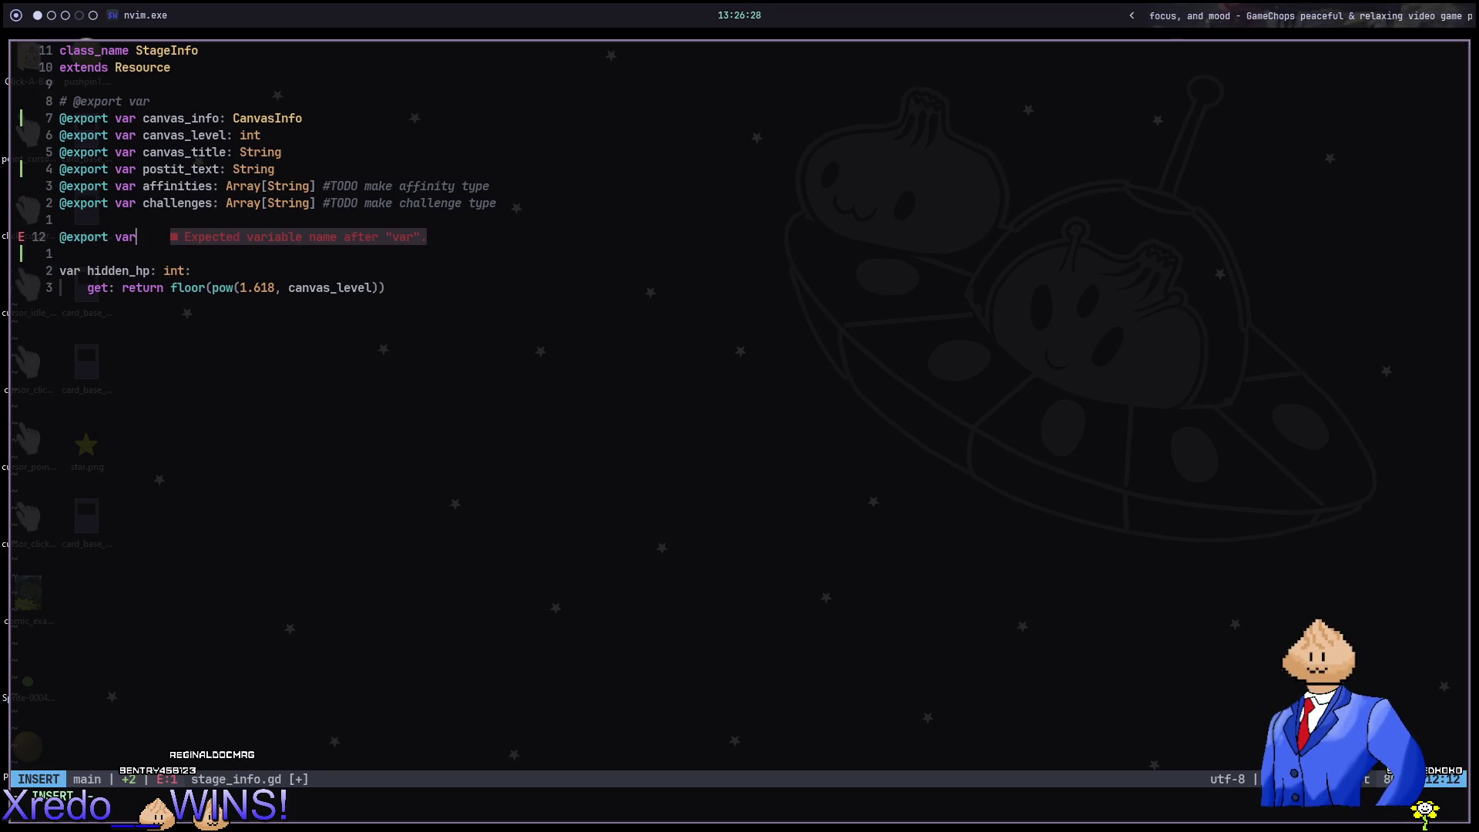
pyautogui.write('buns_to_load:')
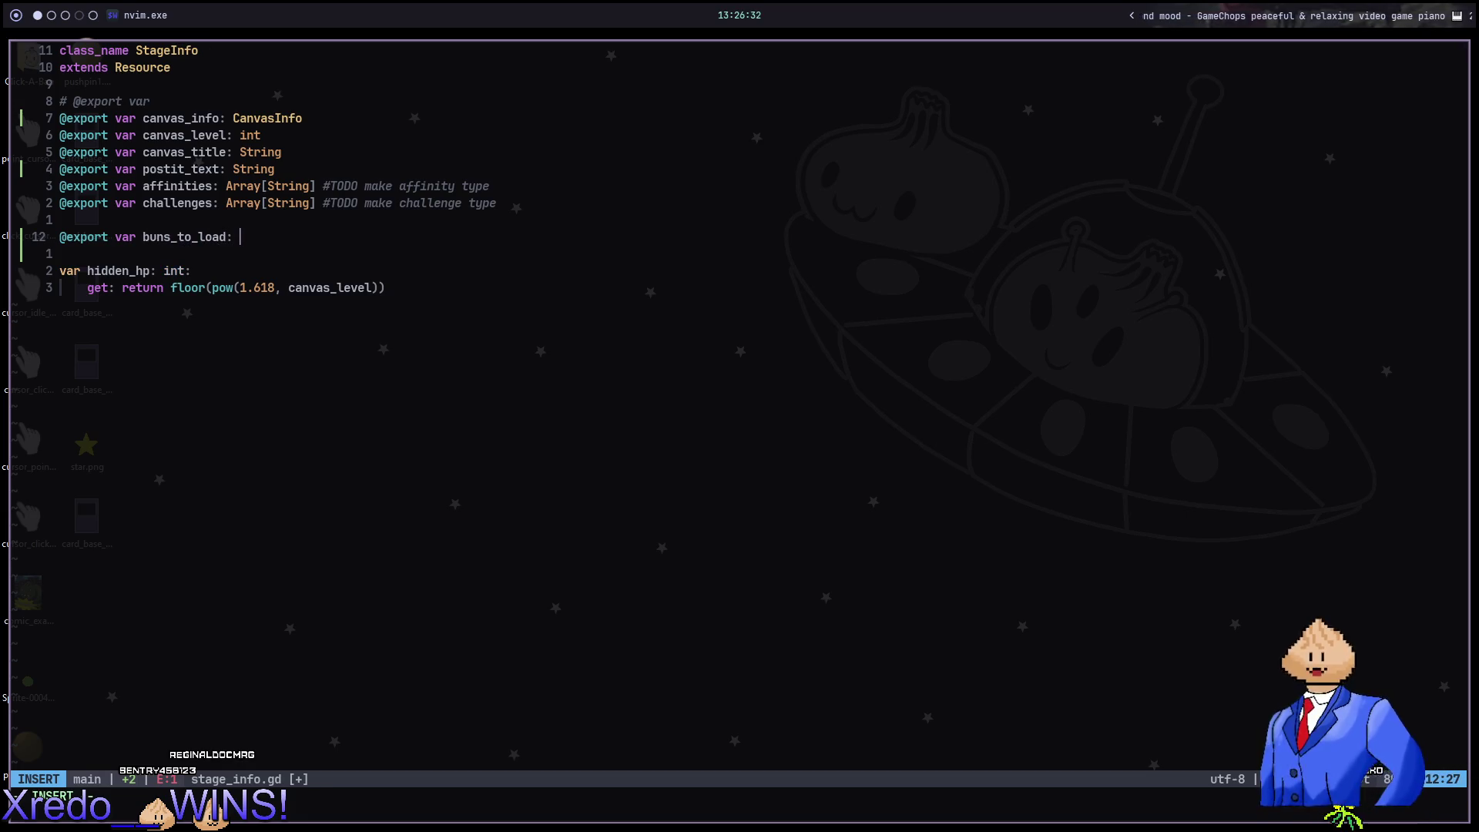
pyautogui.write('float')
pyautogui.press('BackSpace')
pyautogui.press('BackSpace')
pyautogui.press('BackSpace')
pyautogui.write('int = 20')
pyautogui.press('Escape')
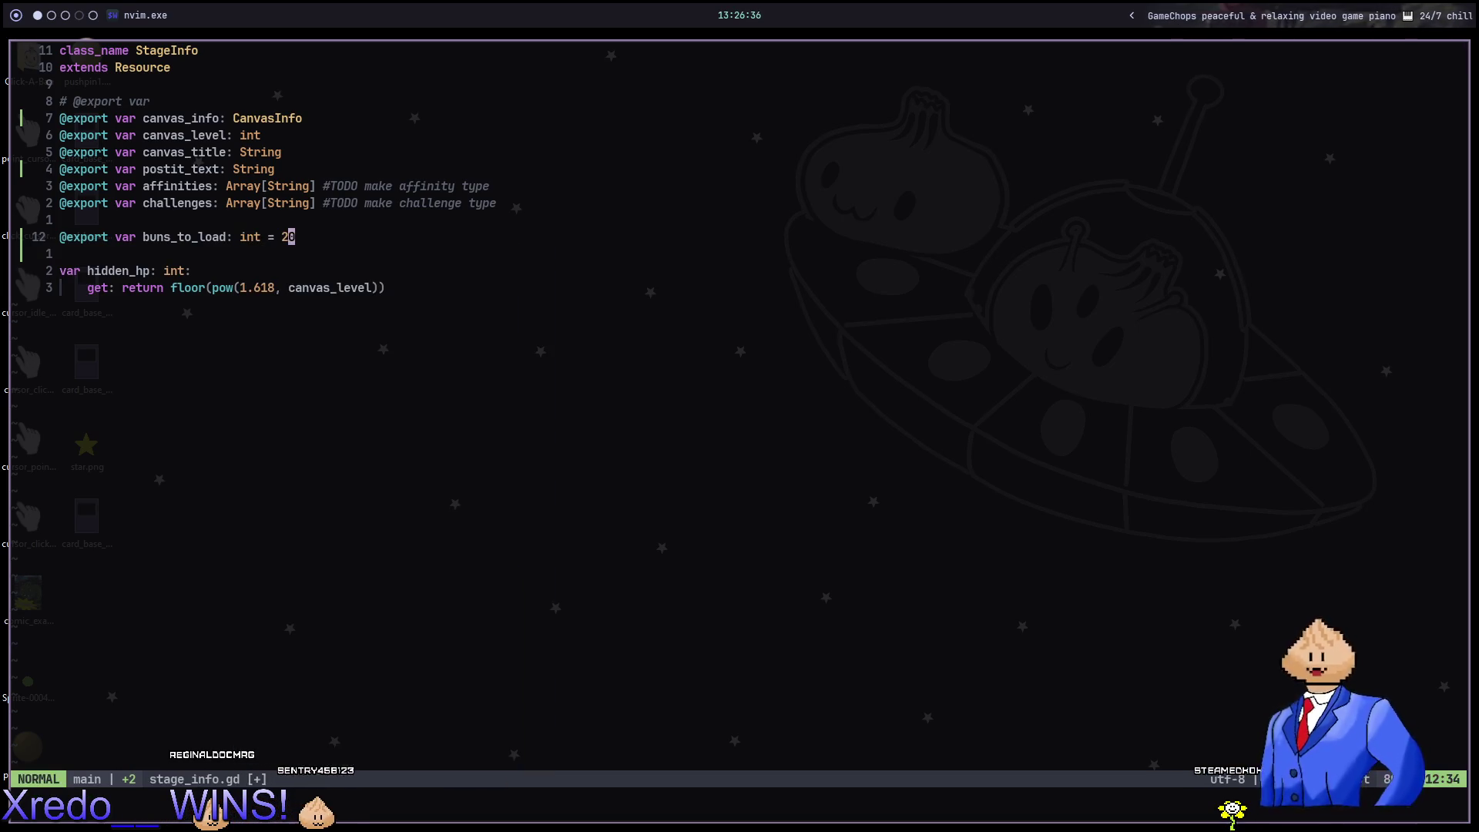
pyautogui.hotkey('alt', 'Tab')
pyautogui.press('F5')
# Step: Stop the game and set Stages element 1's Buns to Load to 40 in the Inspector
pyautogui.press('F8')
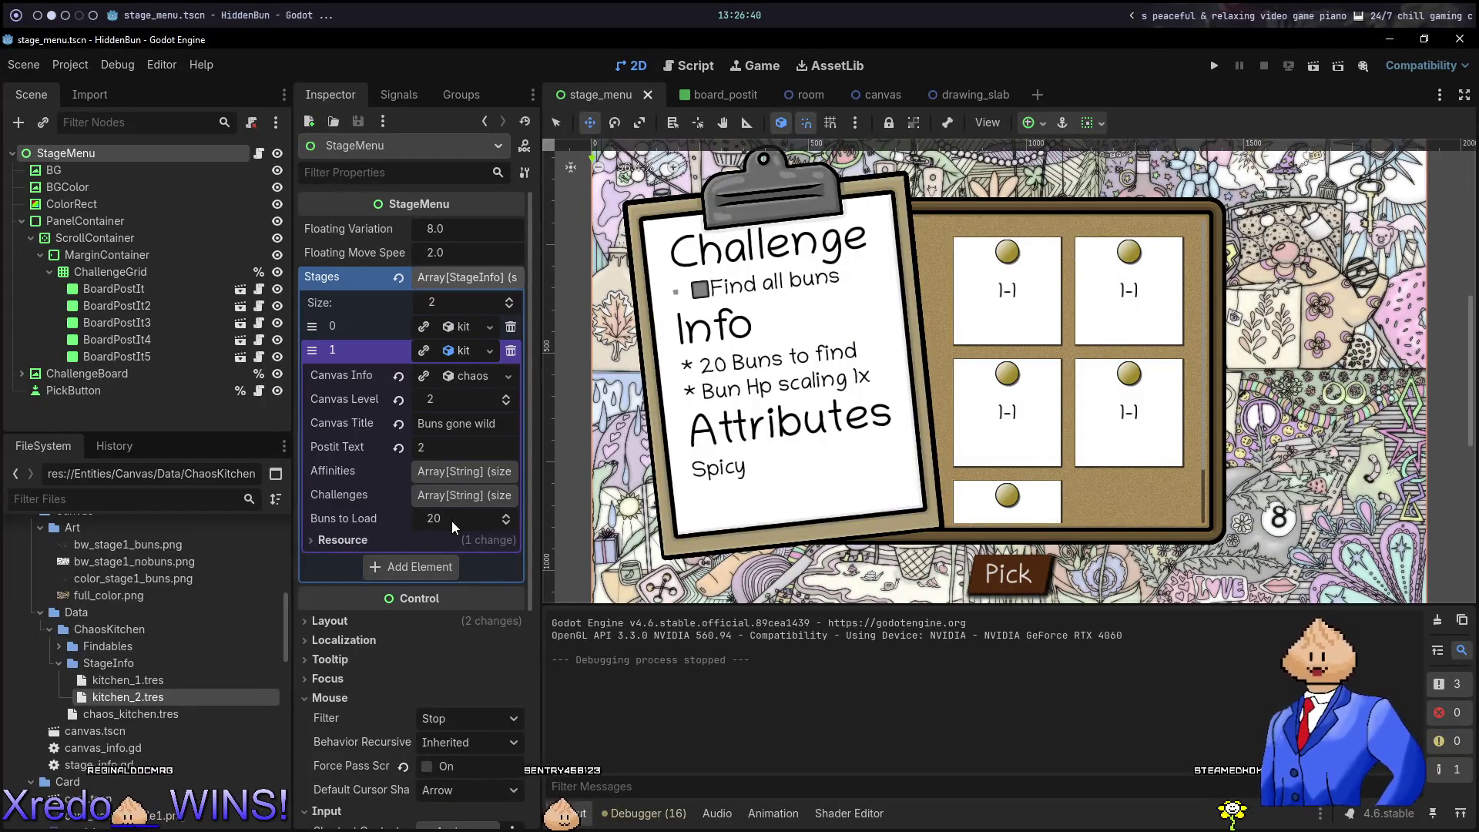
pyautogui.click(447, 519)
pyautogui.write('40')
pyautogui.press('Return')
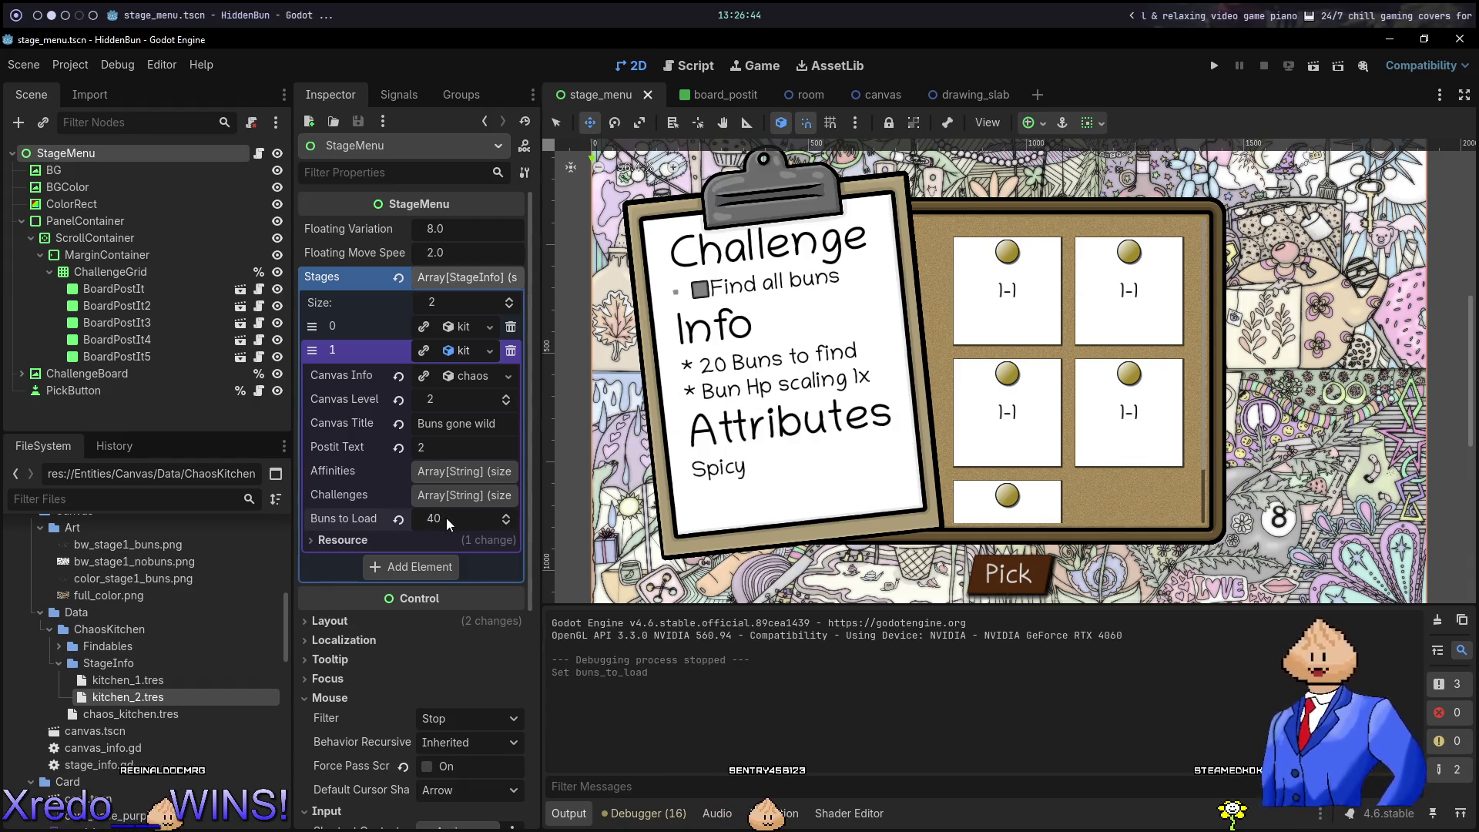
pyautogui.hotkey('alt', 'Tab')
pyautogui.press('space')
pyautogui.press('f')
pyautogui.press('f')
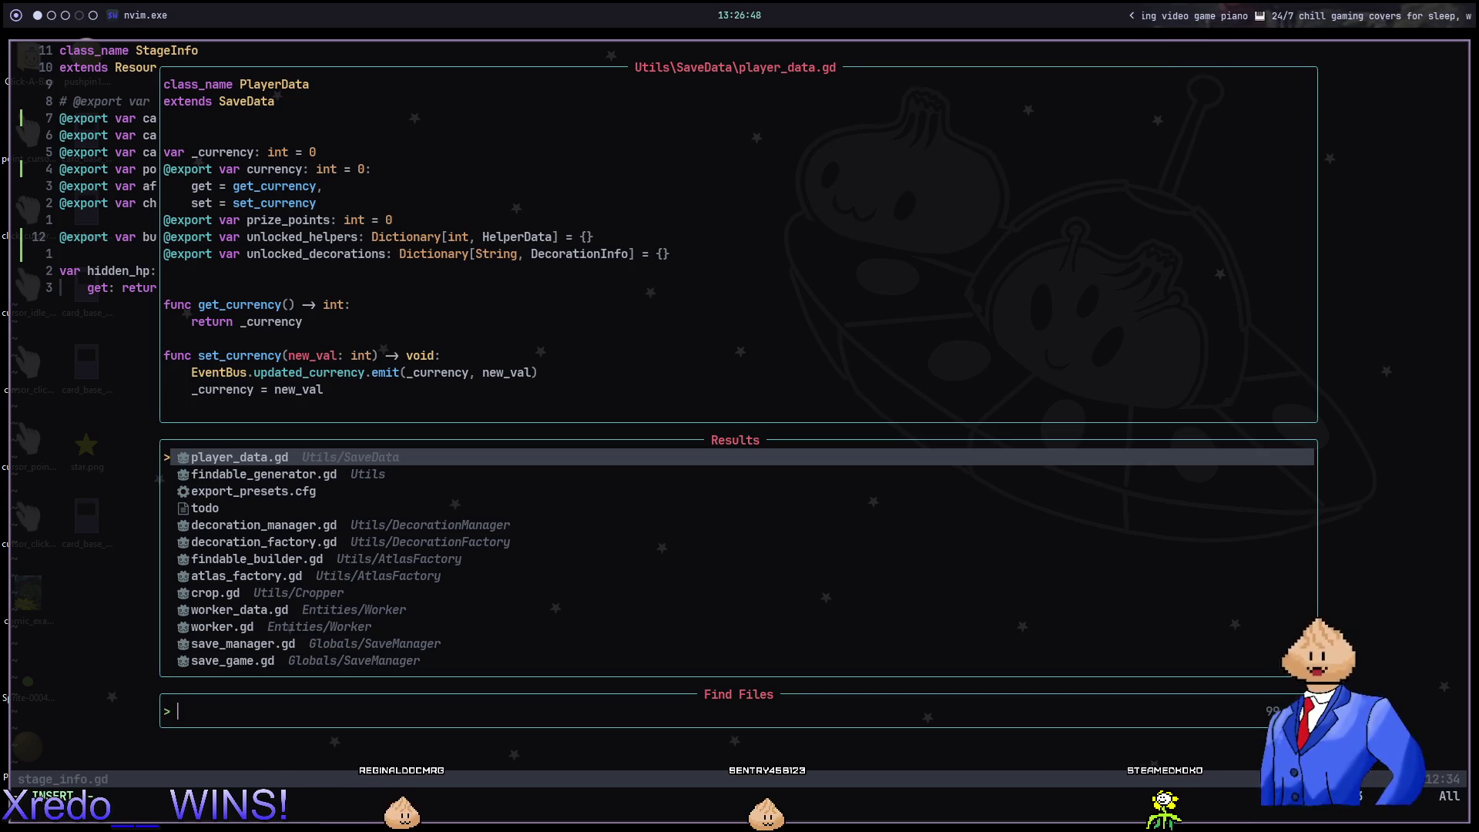
# Step: Open drawing_slab.gd and scroll through it to the load_stage declaration
pyautogui.write('drawin')
pyautogui.press('Return')
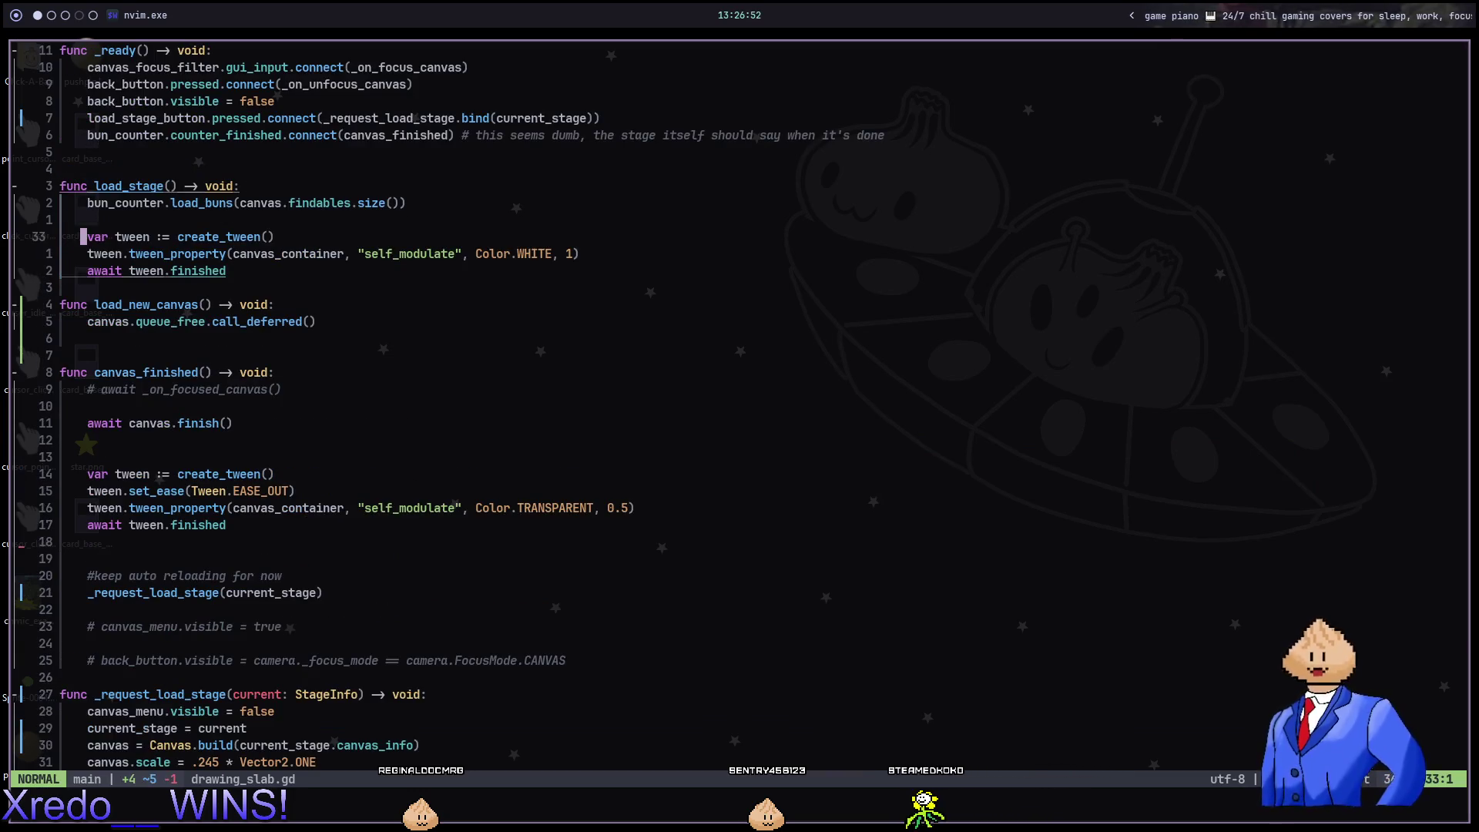
pyautogui.hotkey('ctrl', 'd')
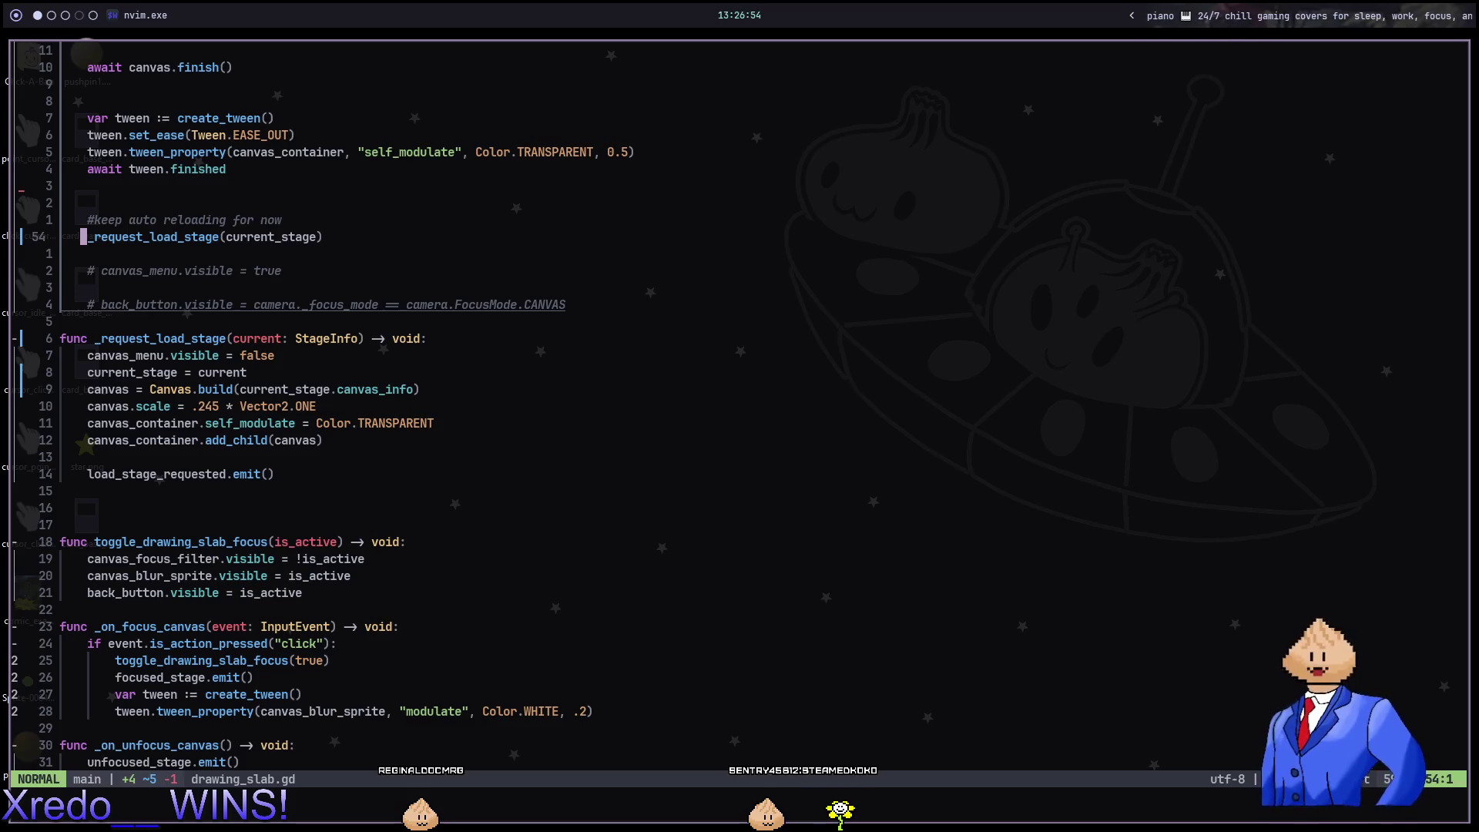
pyautogui.hotkey('ctrl', 'd')
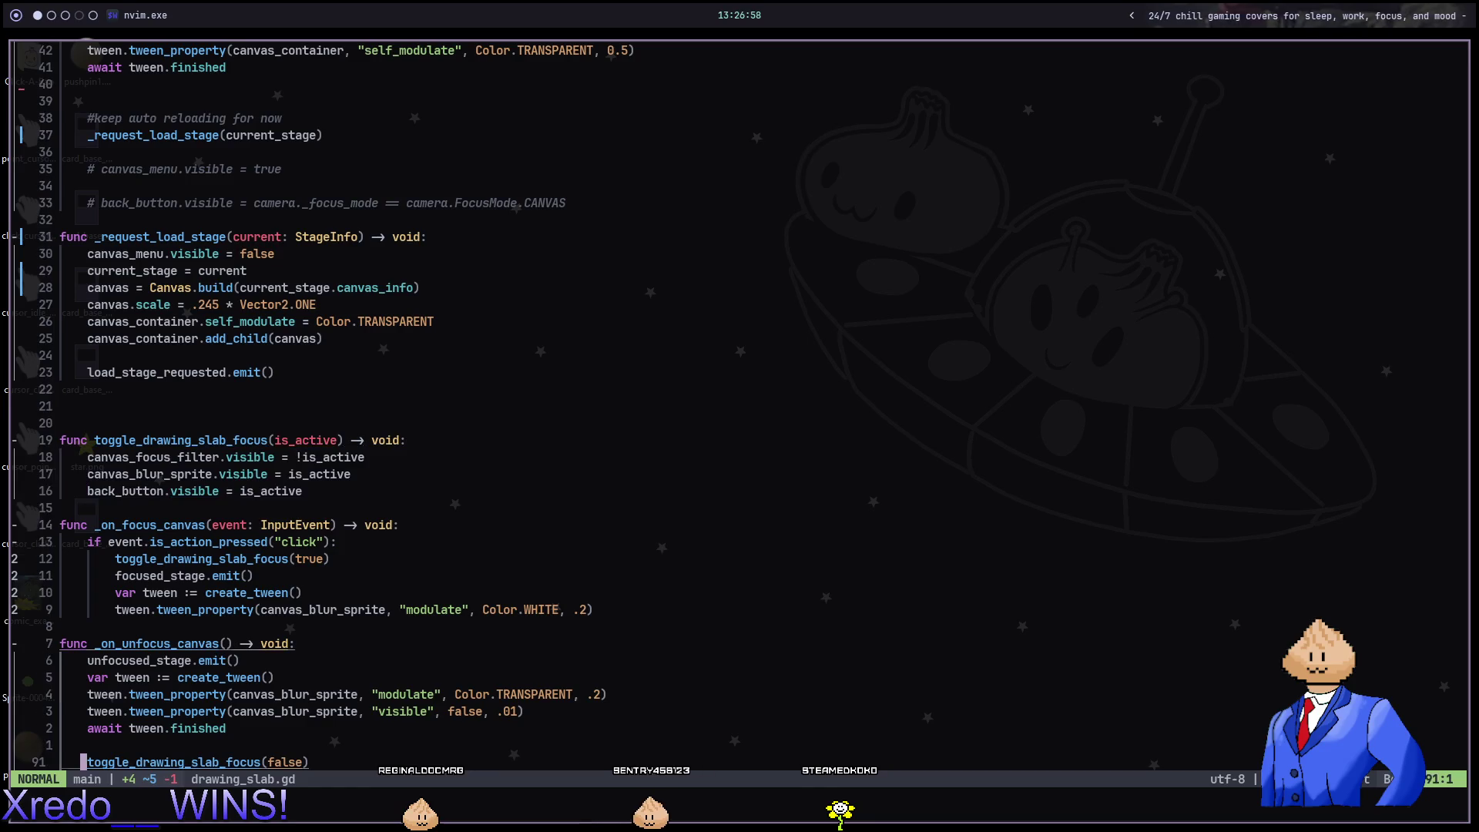
pyautogui.hotkey('ctrl', 'u')
pyautogui.hotkey('ctrl', 'u')
pyautogui.press('j')
pyautogui.press('j')
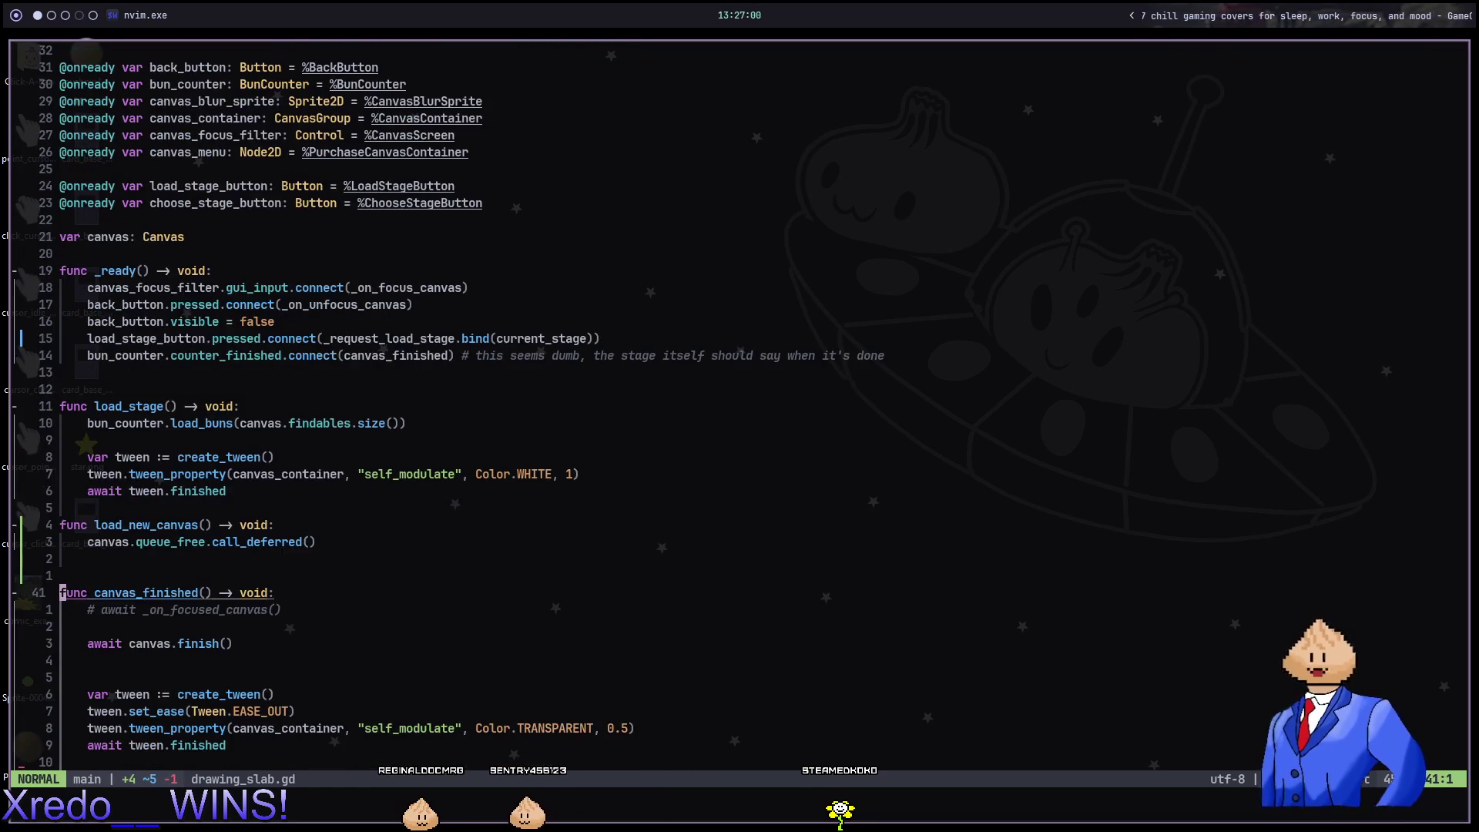
pyautogui.press('k')
pyautogui.press('k')
pyautogui.press('k')
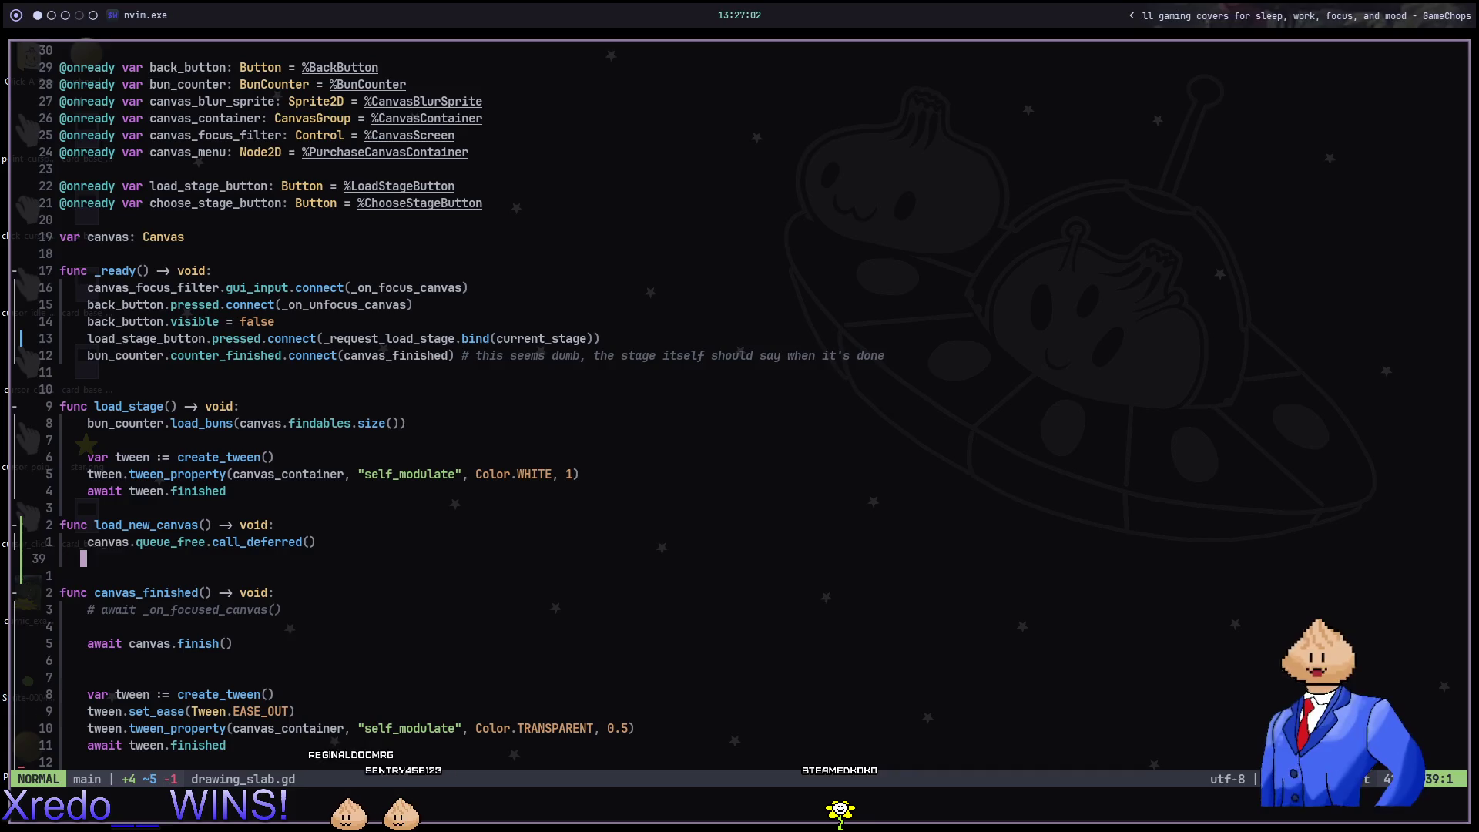
pyautogui.press('k')
pyautogui.press('k')
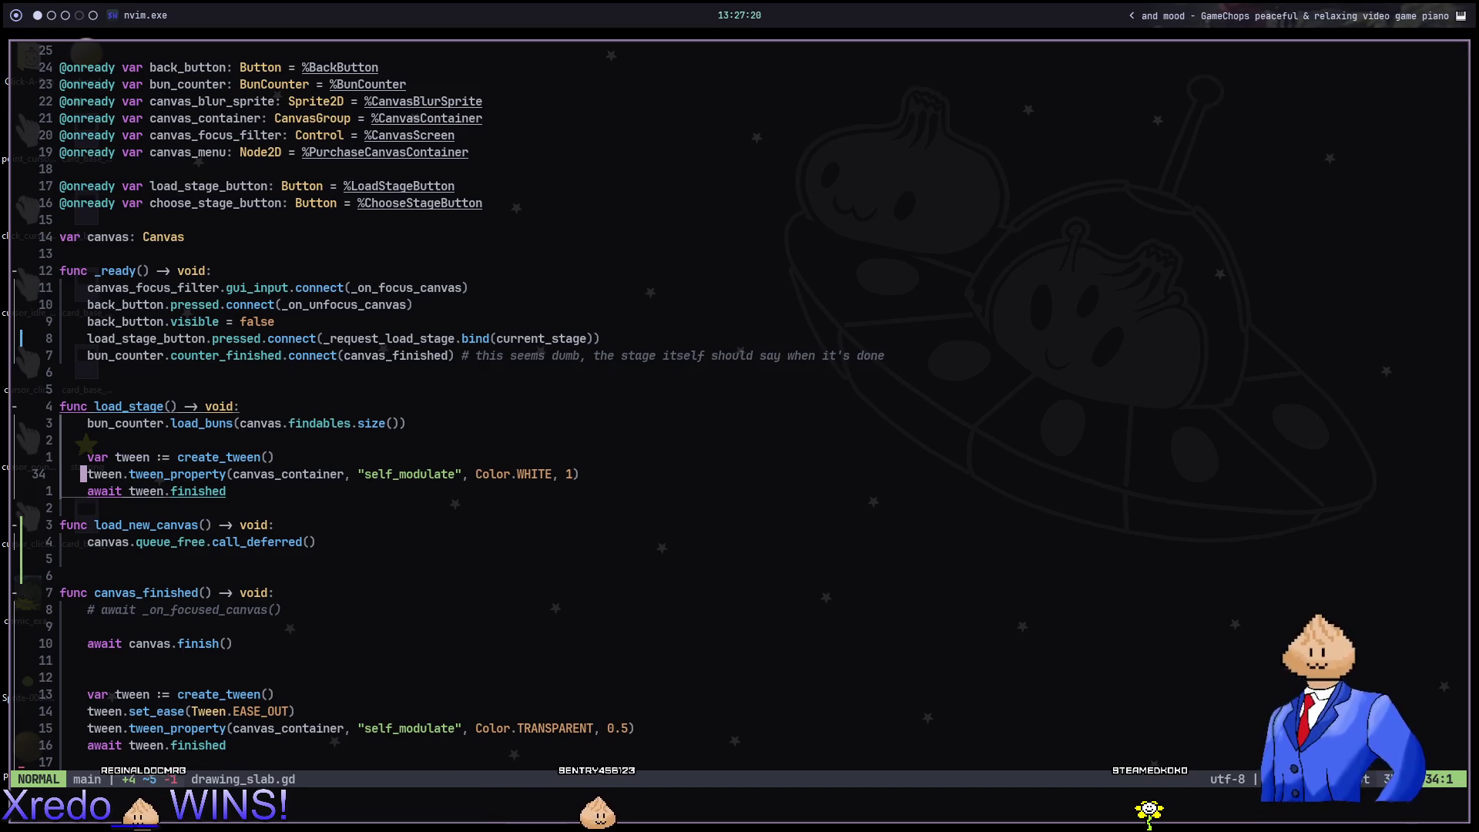
pyautogui.press('8')
pyautogui.press('k')
pyautogui.press('j')
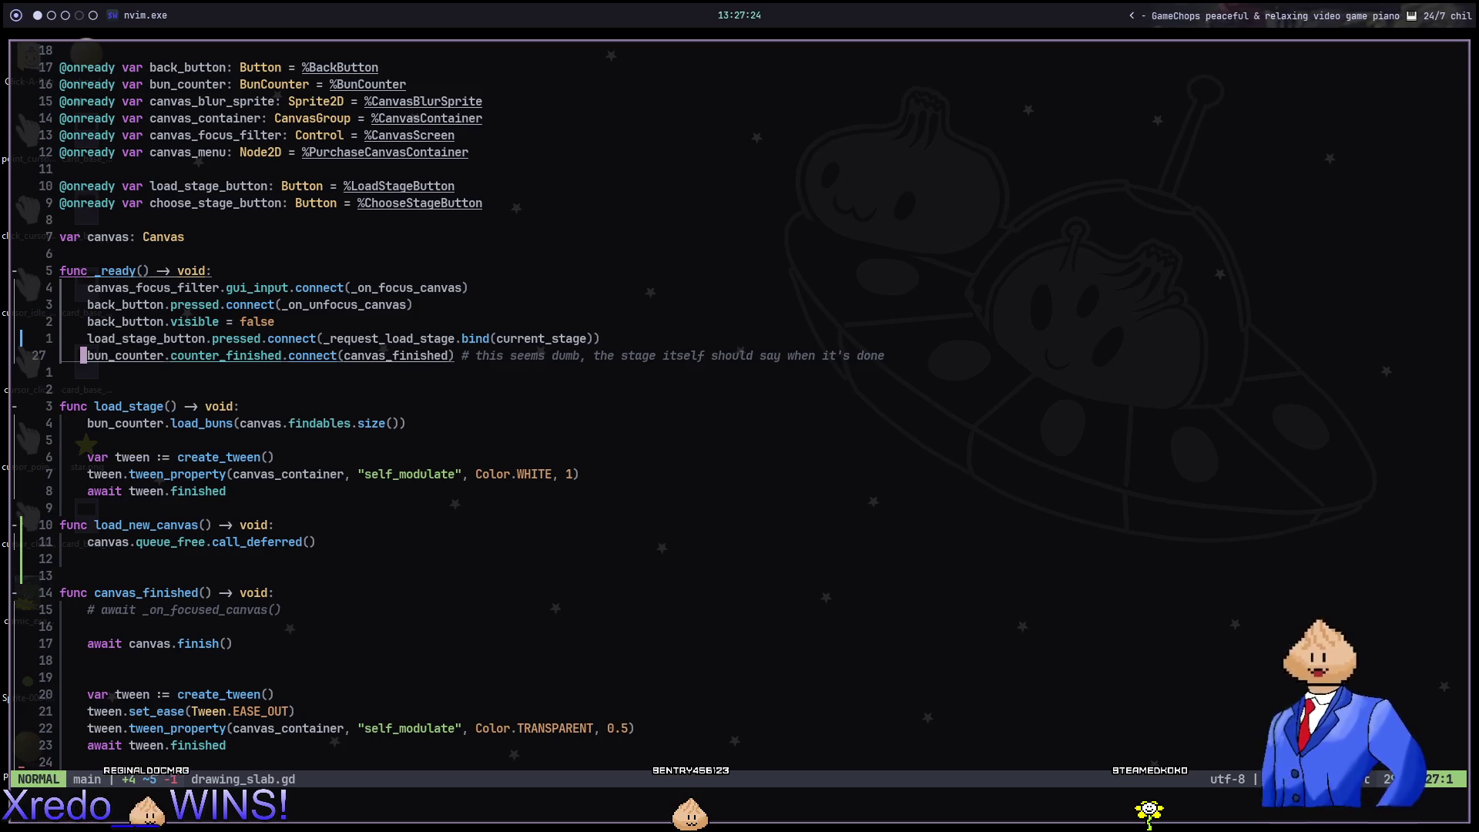
pyautogui.press('j')
pyautogui.press('j')
pyautogui.press('j')
pyautogui.press('w')
pyautogui.press('w')
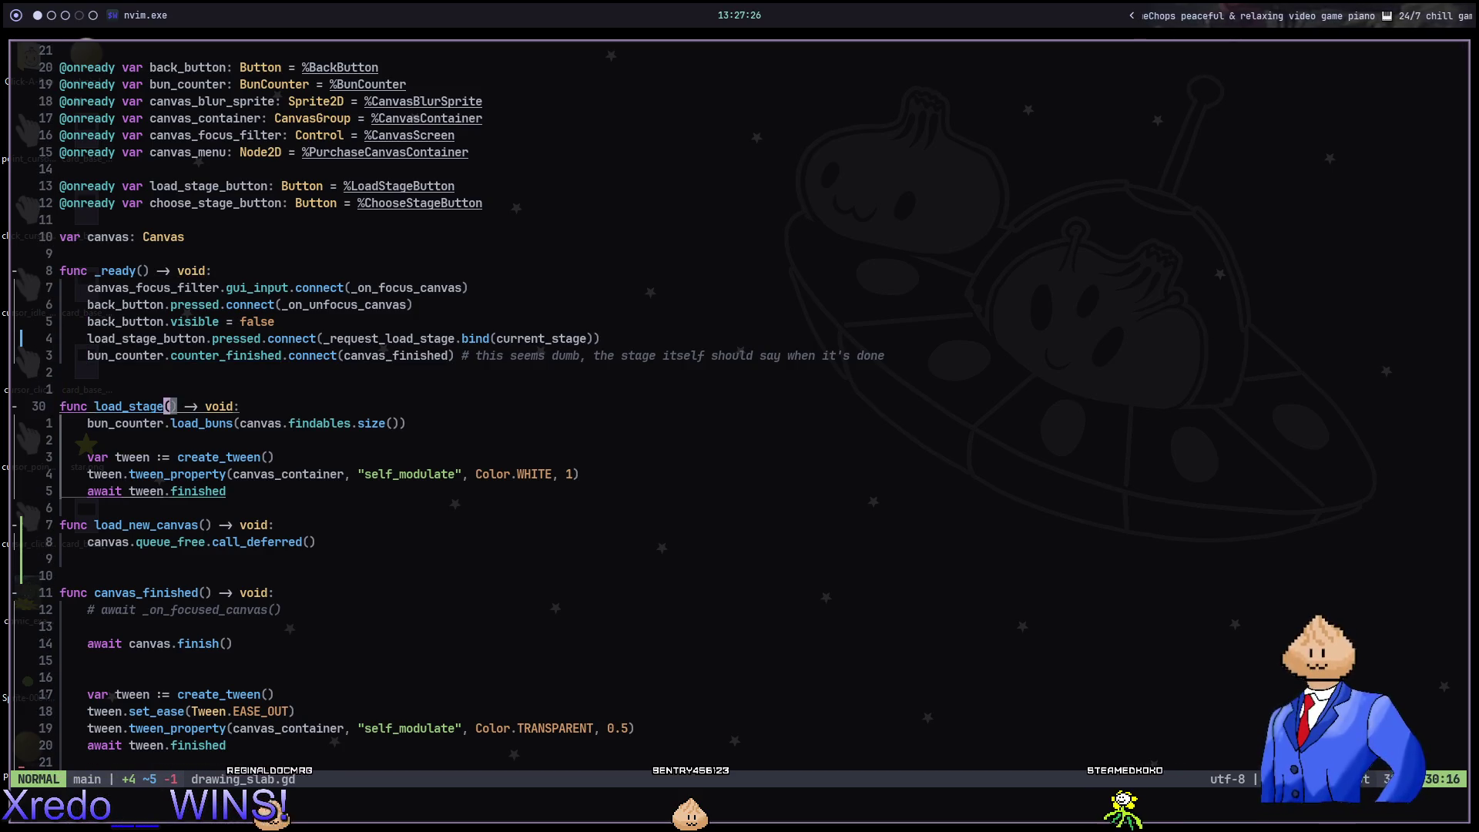
# Step: List load_stage's references and preview its call in room.gd
pyautogui.press('g')
pyautogui.press('r')
pyautogui.press('Down')
pyautogui.press('Up')
pyautogui.press('Down')
pyautogui.press('Up')
pyautogui.press('Down')
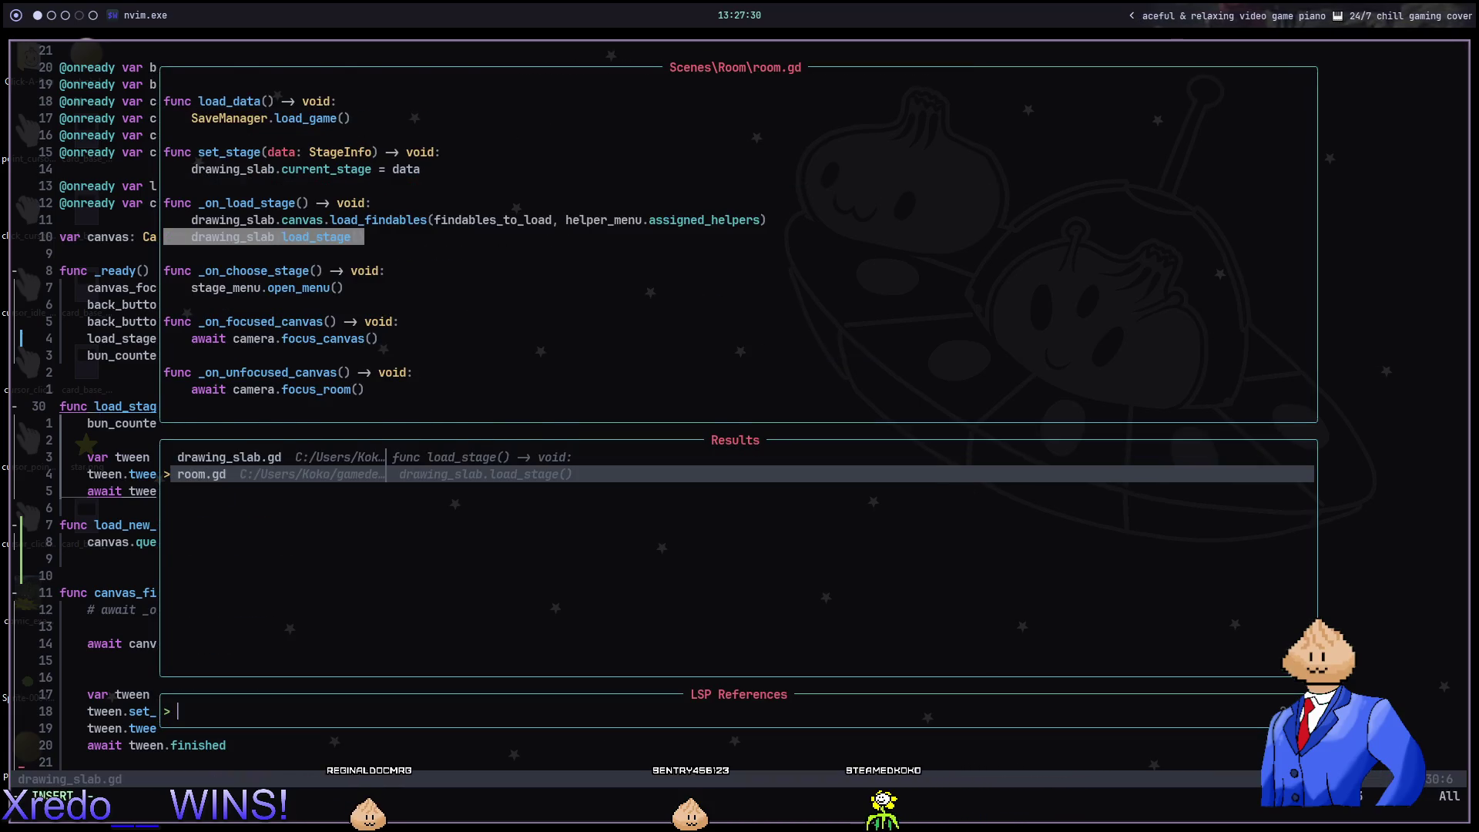
pyautogui.press('Escape')
# Step: Visit load_buns's definition, return to load_stage, and re-check its room.gd reference
pyautogui.press('j')
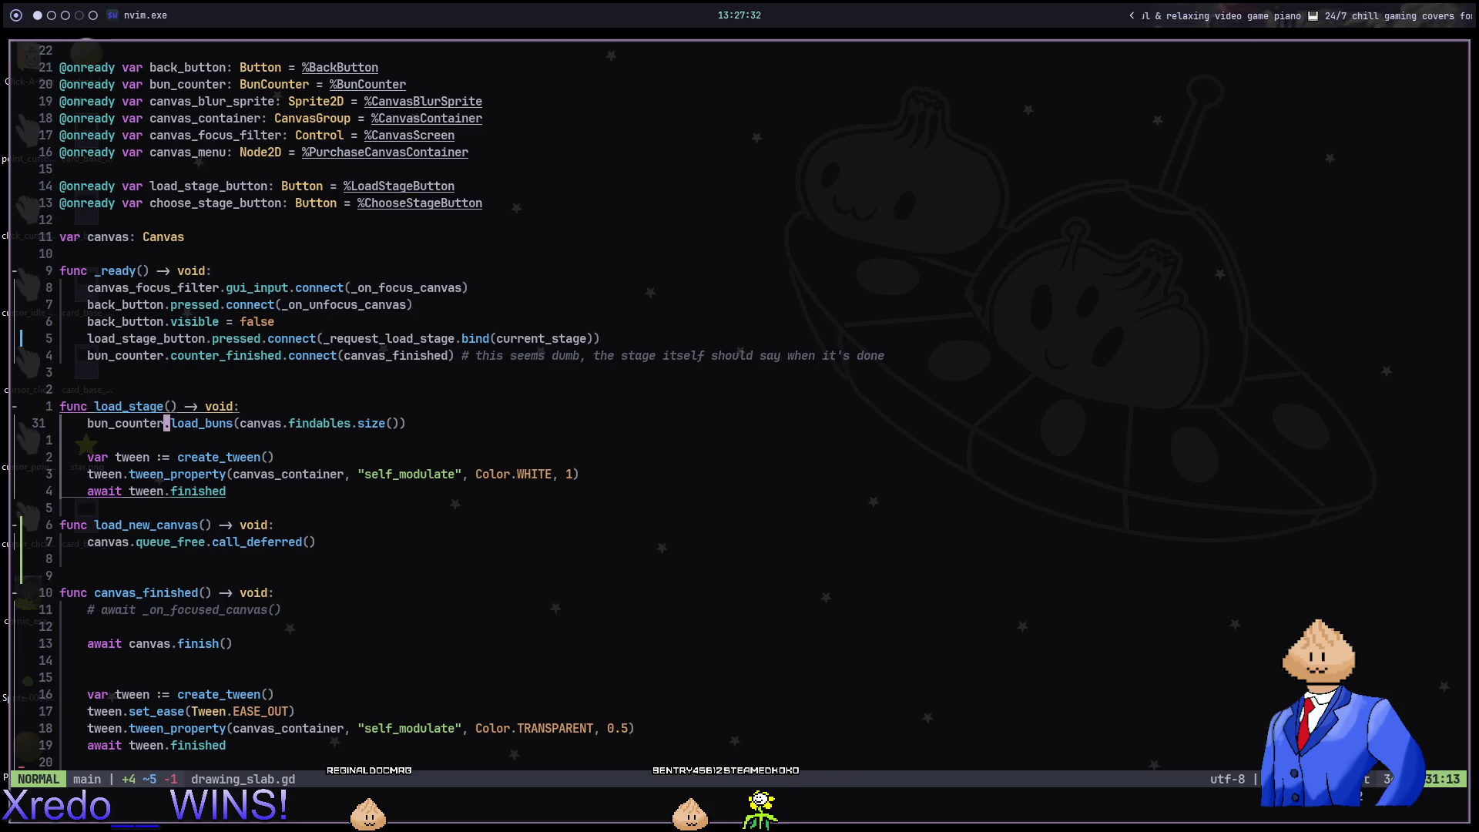
pyautogui.press('w')
pyautogui.press('w')
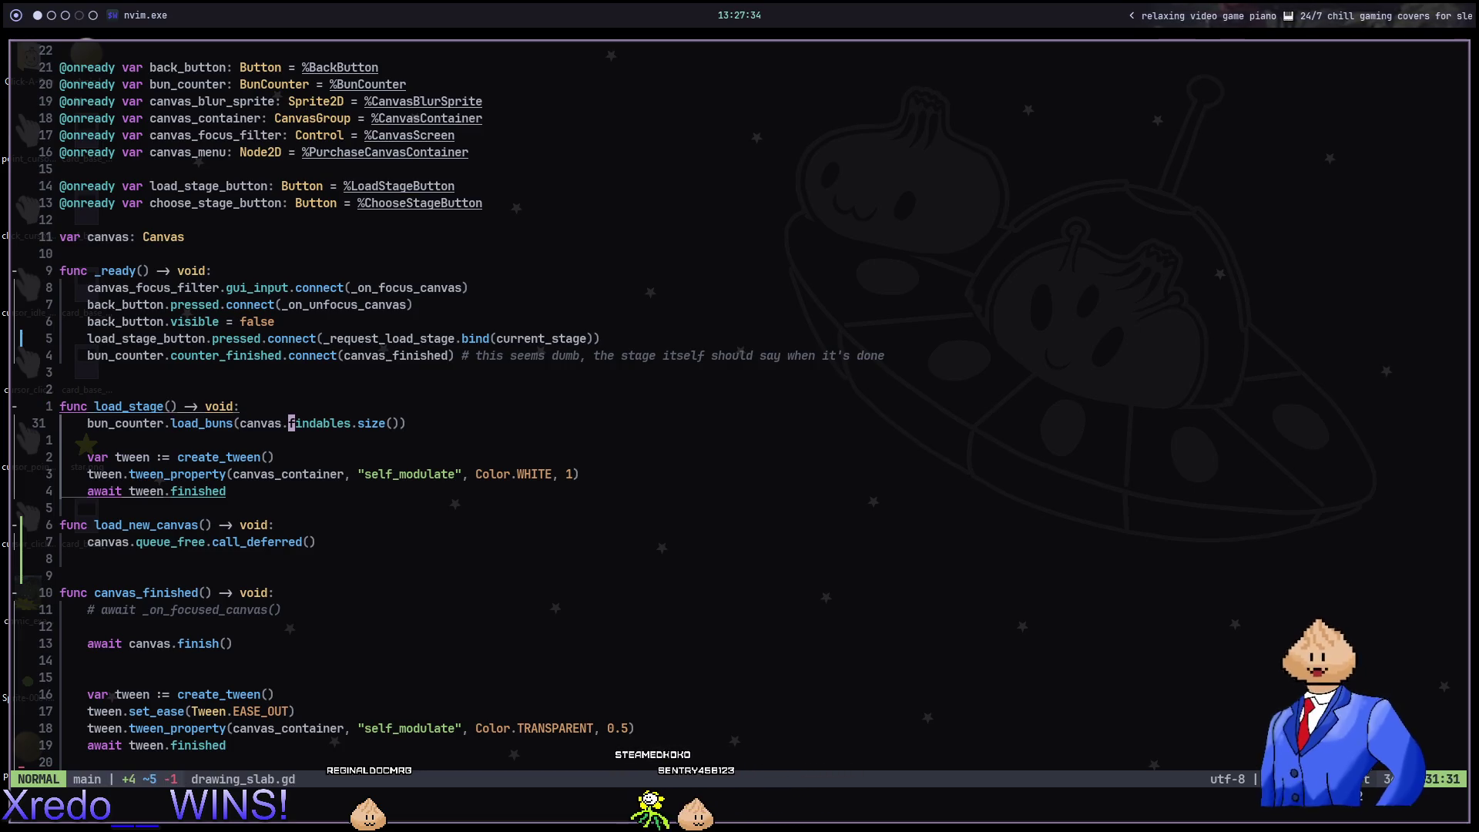
pyautogui.press('b')
pyautogui.press('b')
pyautogui.press('b')
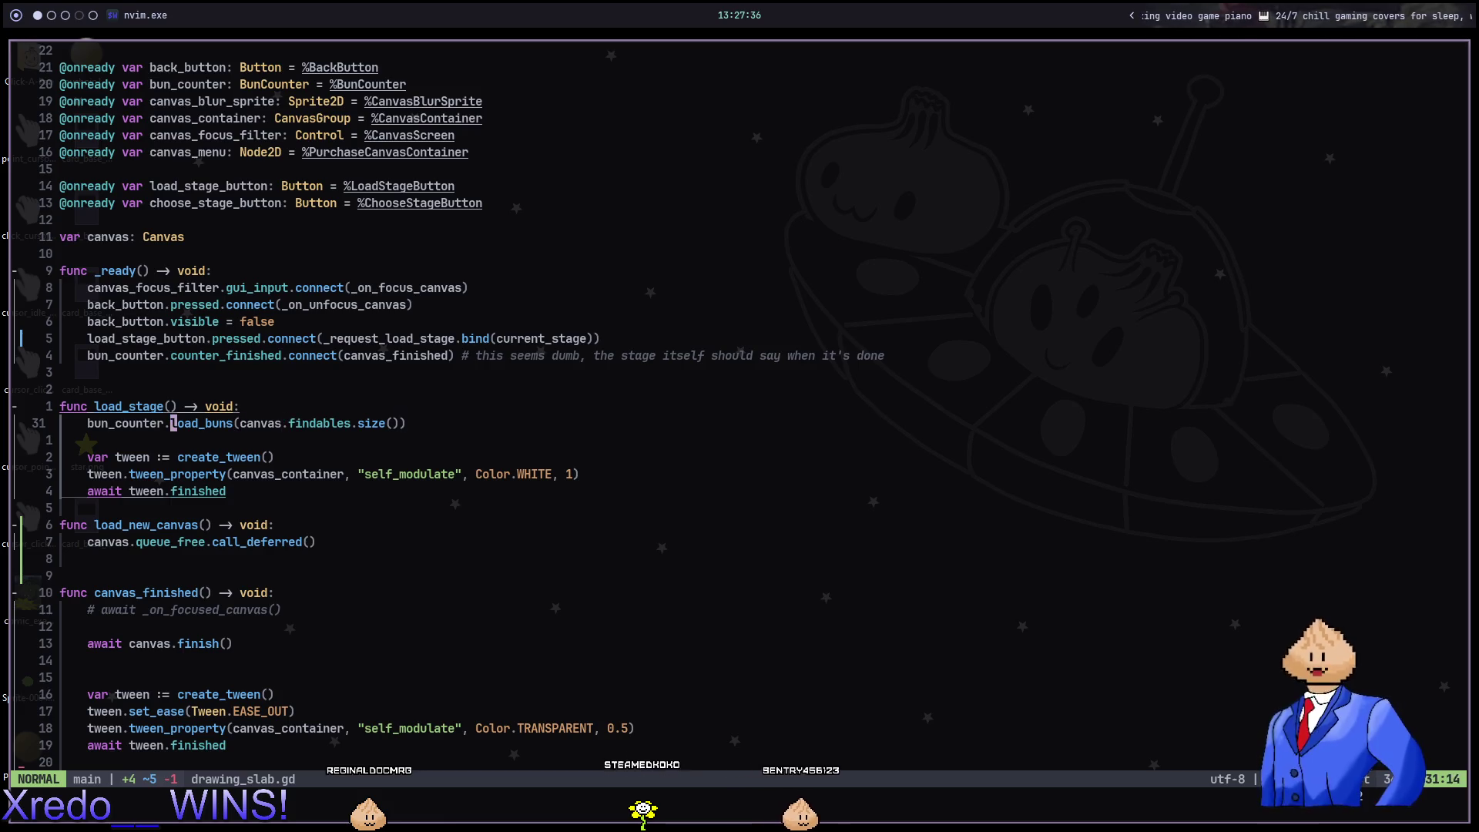
pyautogui.press('g')
pyautogui.press('d')
pyautogui.hotkey('ctrl', 'o')
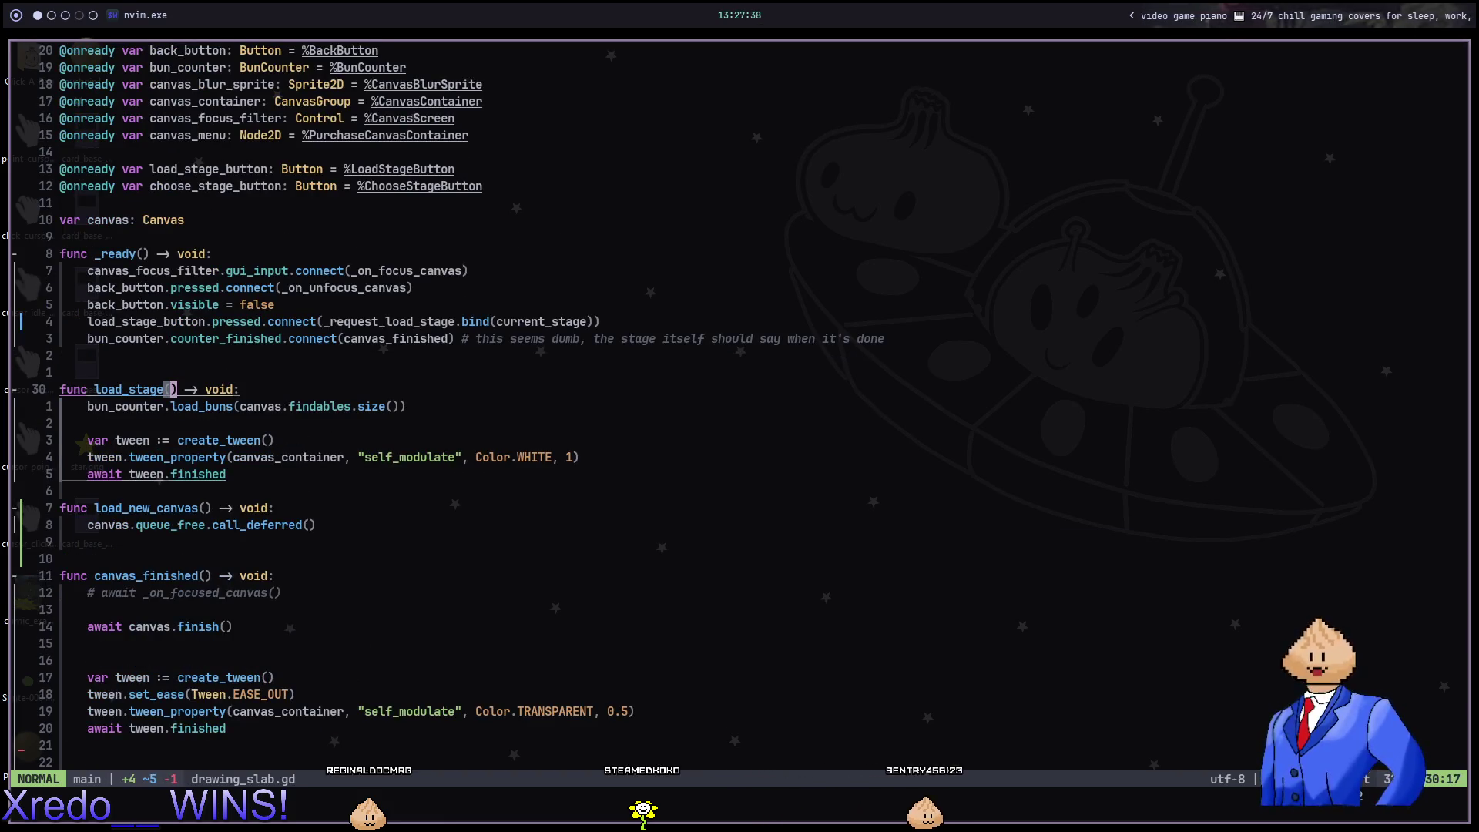
pyautogui.press('b')
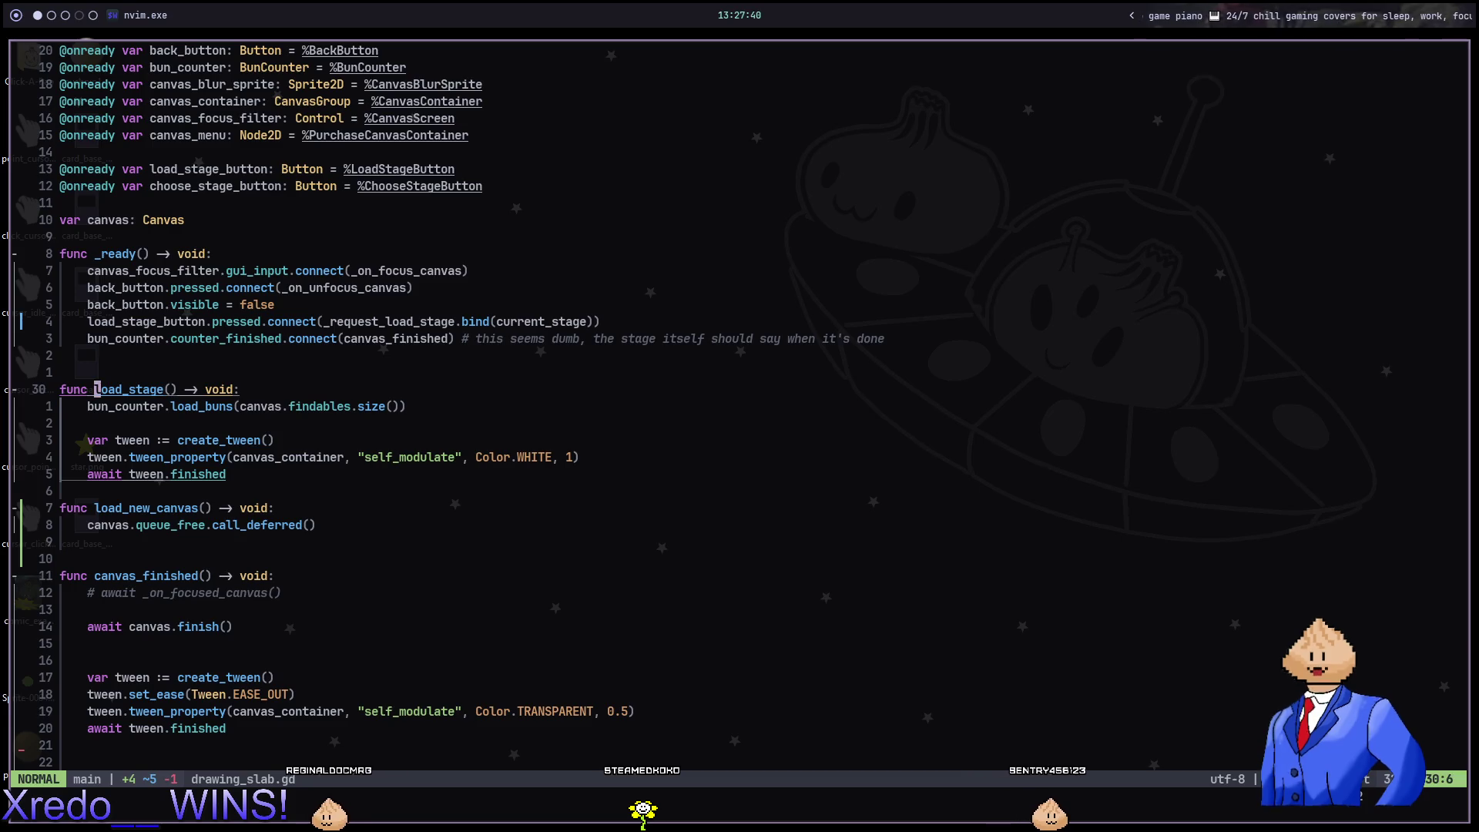
pyautogui.press('g')
pyautogui.press('r')
pyautogui.press('Down')
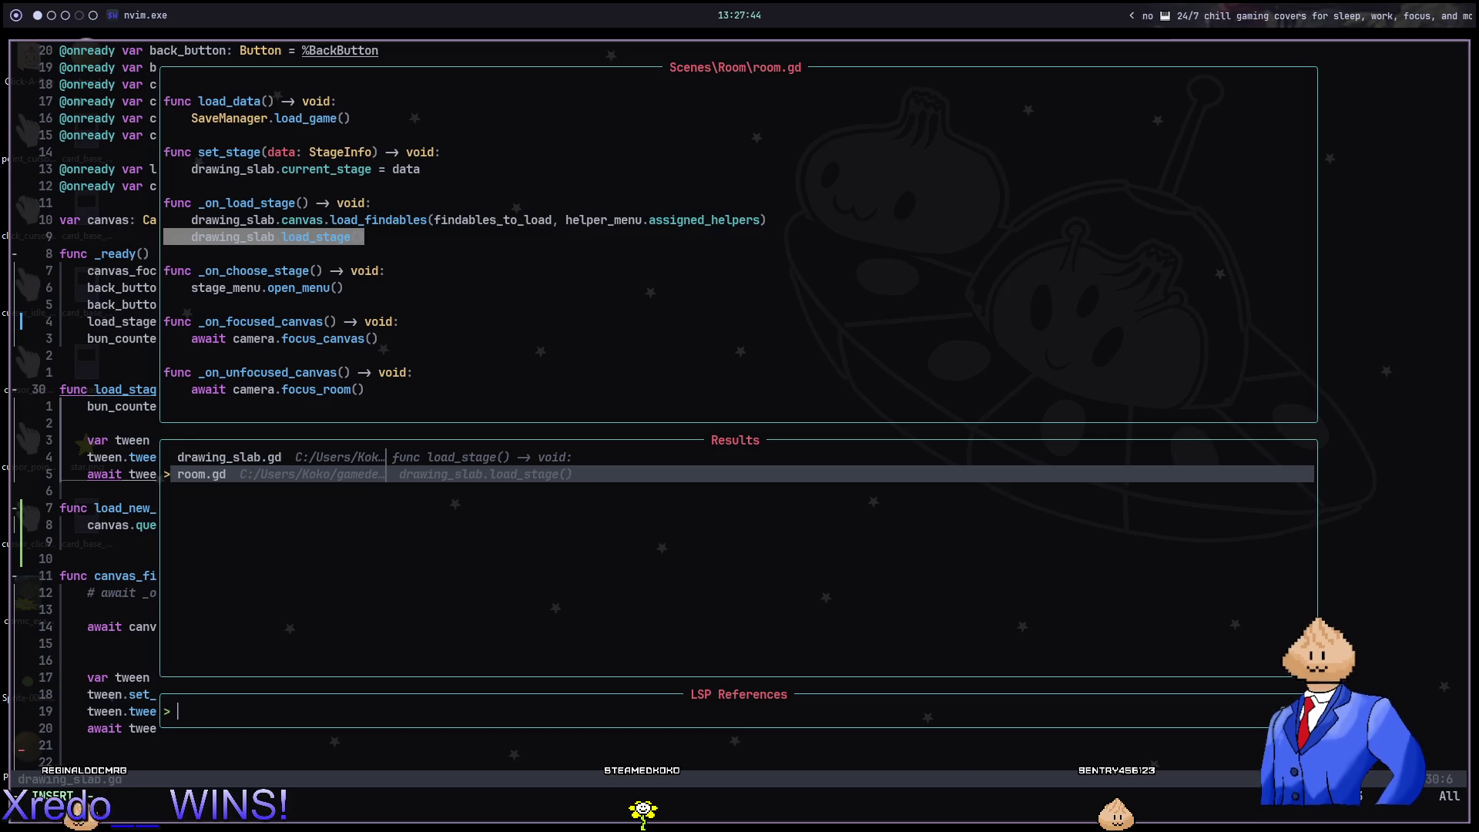
pyautogui.press('Escape')
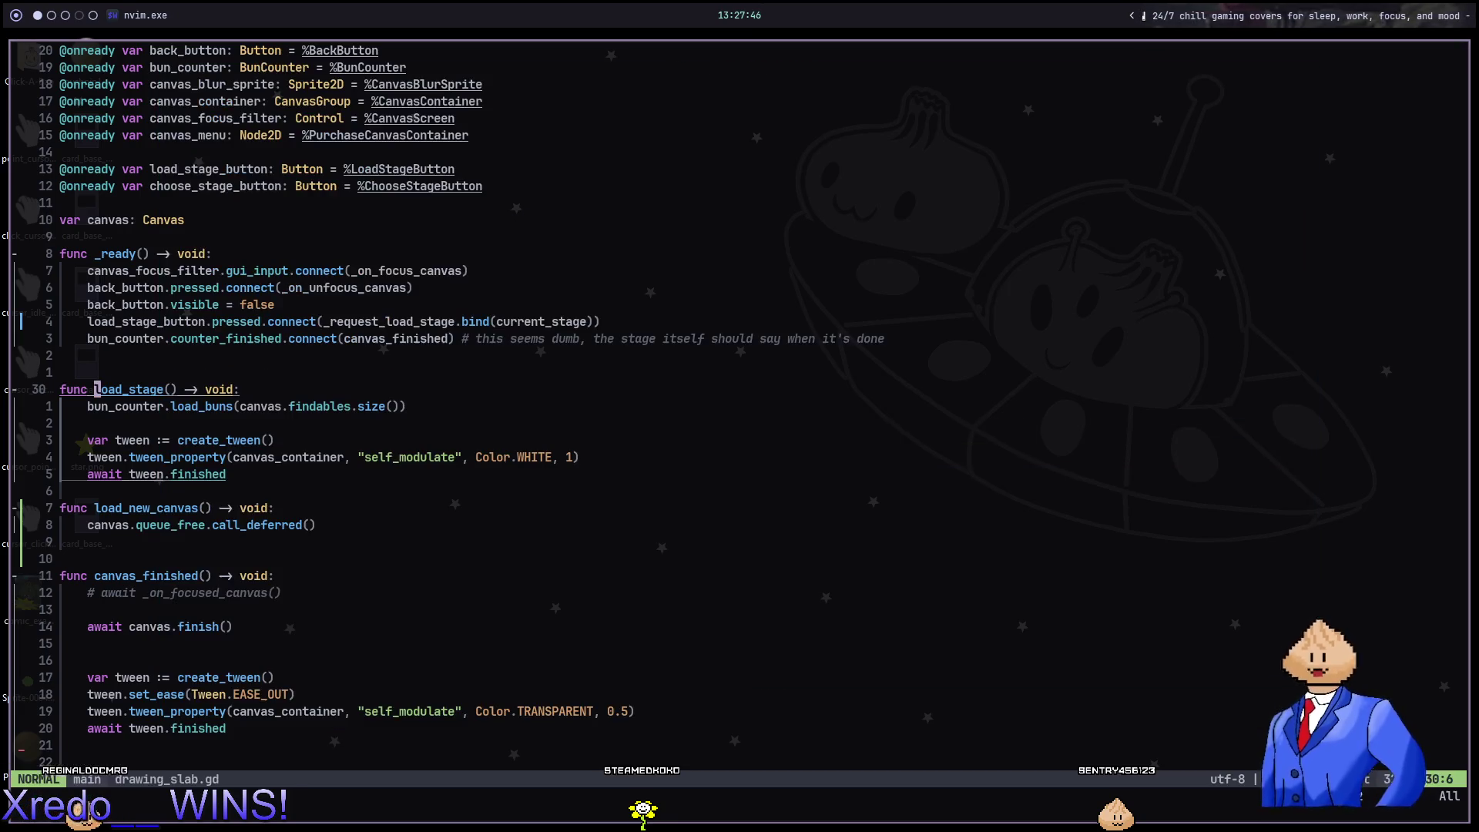
pyautogui.press('w')
pyautogui.press('w')
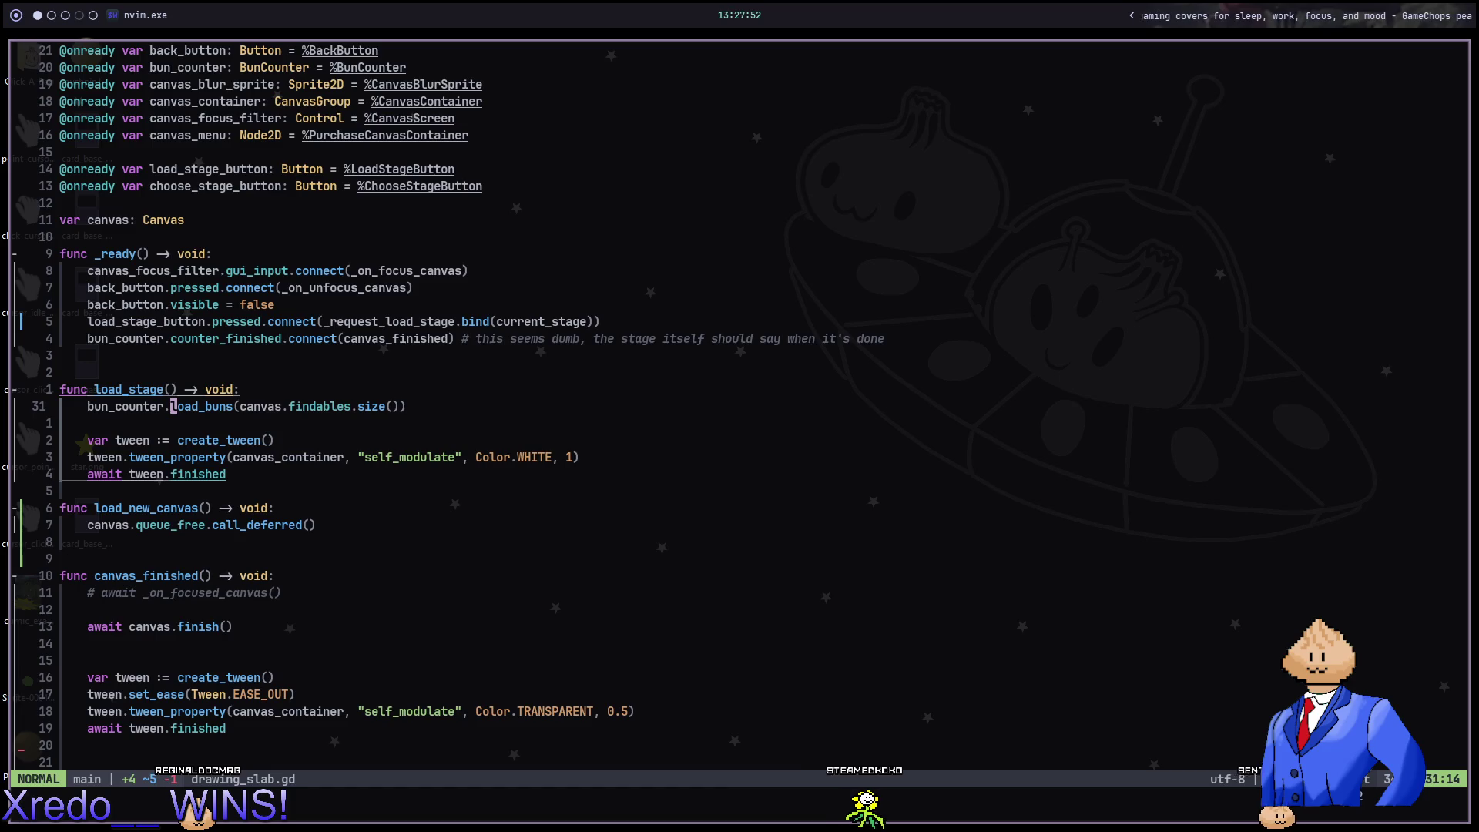
# Step: Open canvas.gd with the file finder
pyautogui.press('space')
pyautogui.write('sfcanvas')
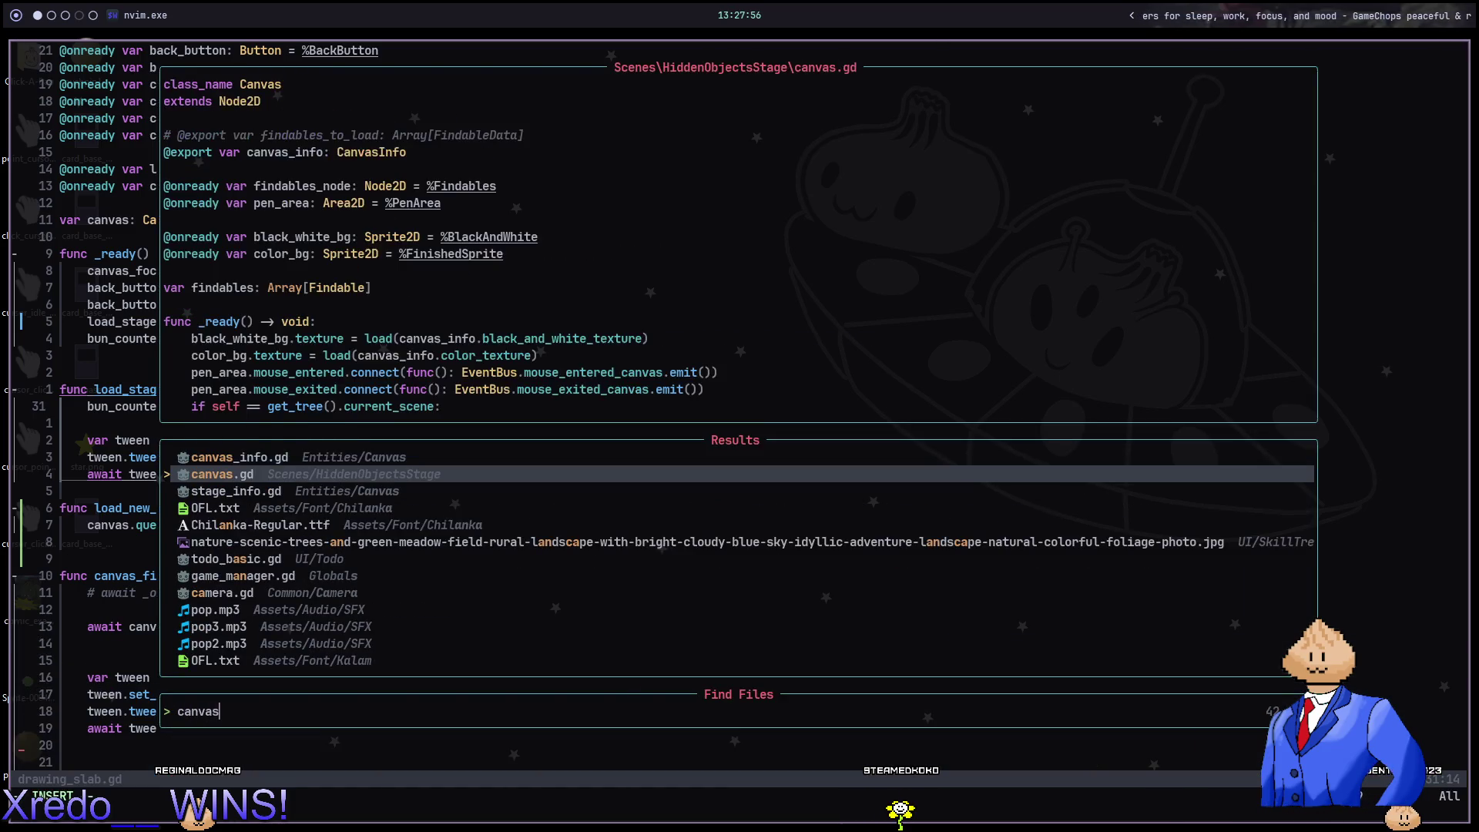
pyautogui.press('Return')
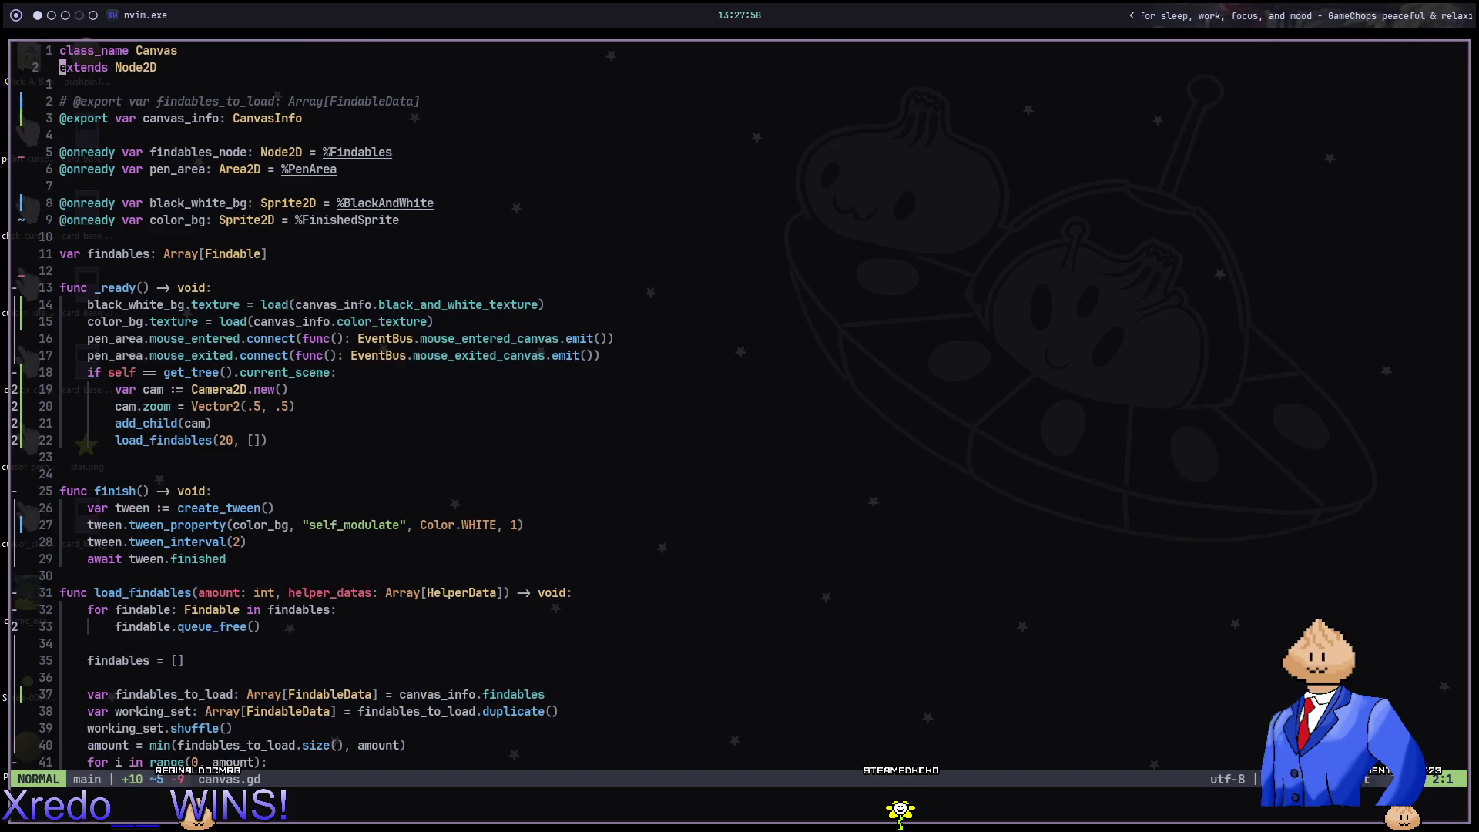
# Step: Change build()'s parameter type from CanvasInfo to StageInfo and save canvas.gd
pyautogui.press('j')
pyautogui.press('j')
pyautogui.press('j')
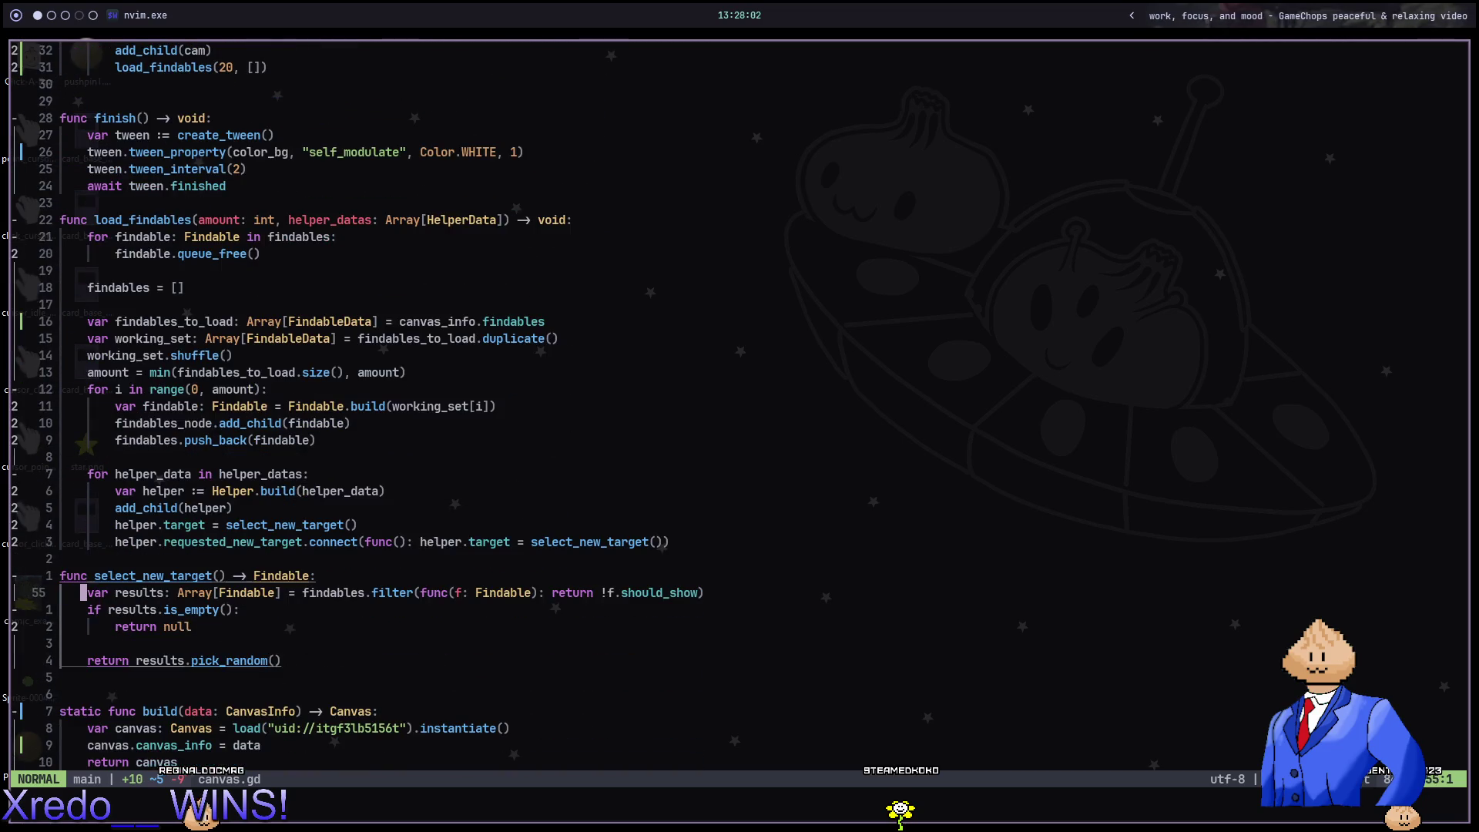
pyautogui.press('j')
pyautogui.press('j')
pyautogui.press('j')
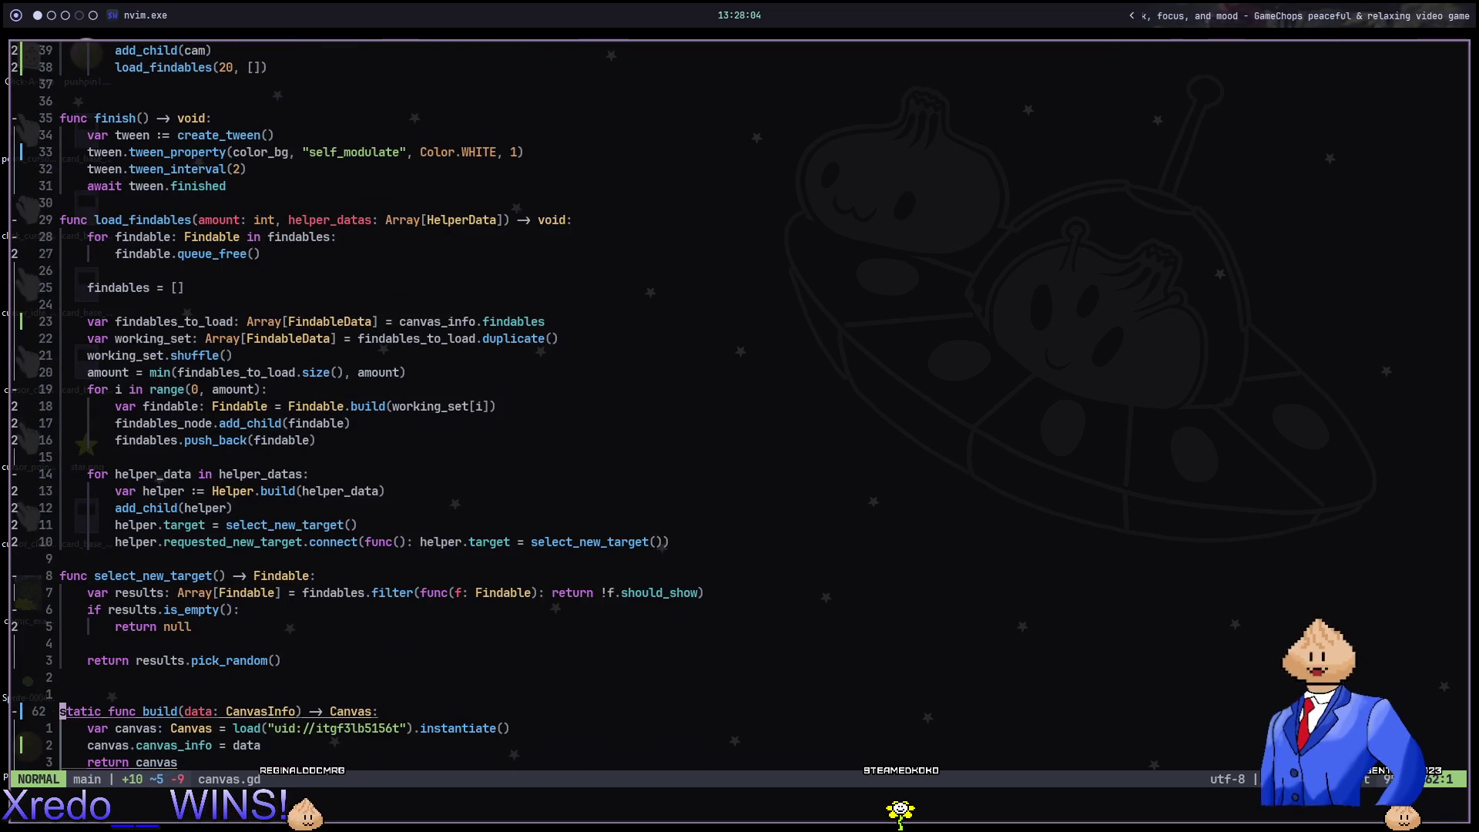
pyautogui.press('f')
pyautogui.press(':')
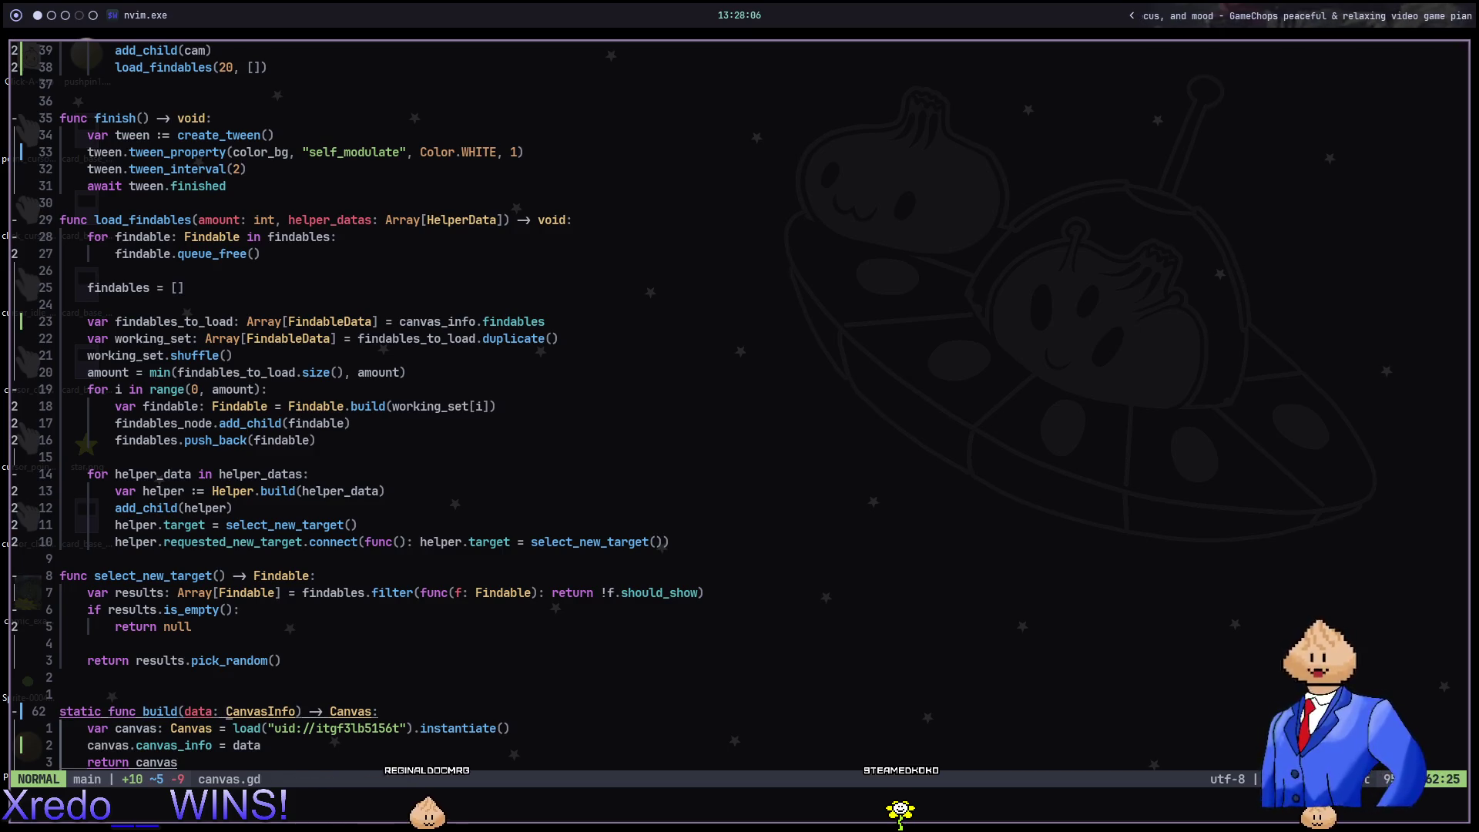
pyautogui.write('wcwstagein')
pyautogui.press('Return')
pyautogui.press('Escape')
pyautogui.press('j')
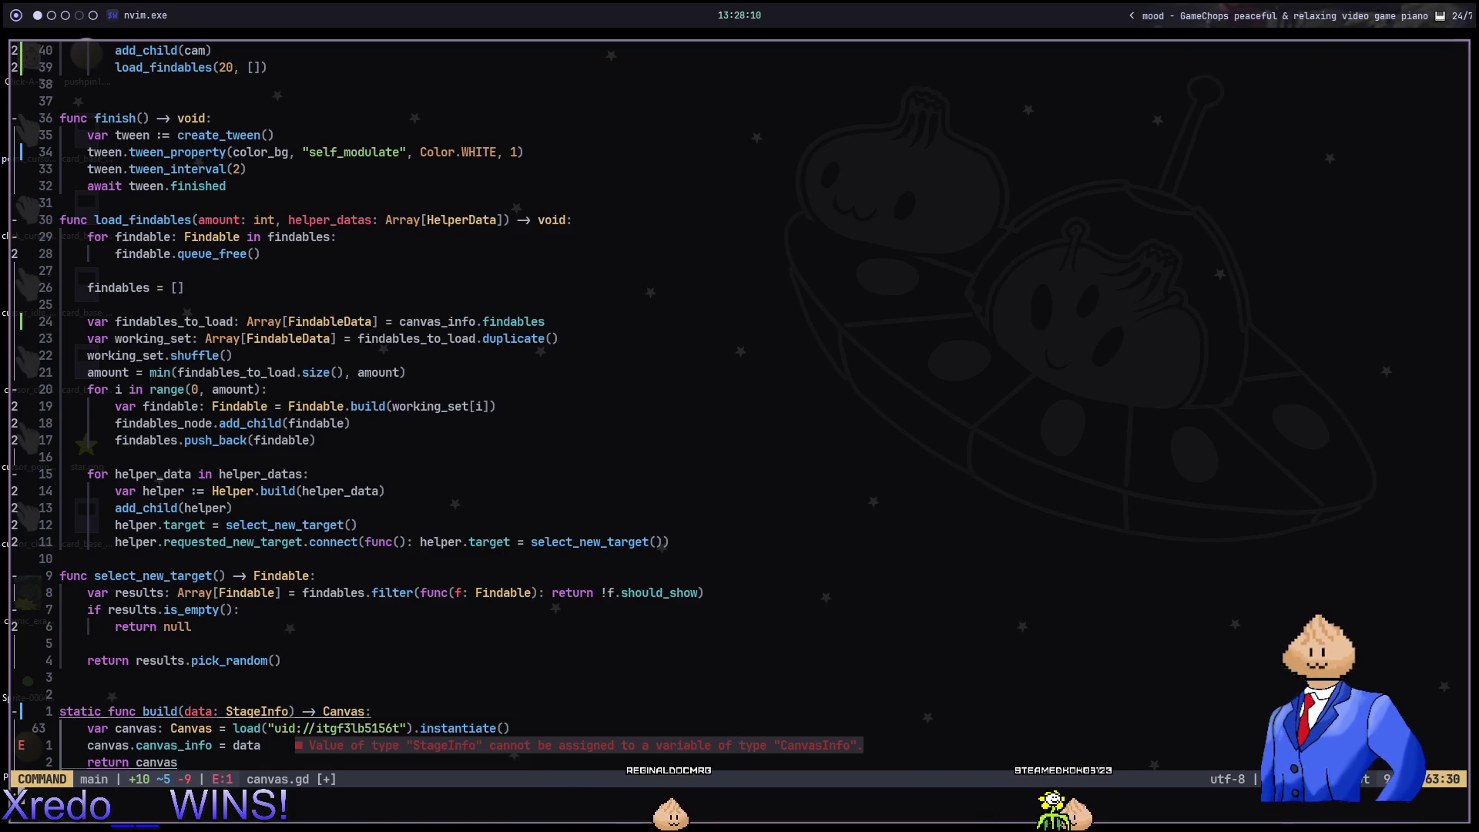
pyautogui.write(':w')
pyautogui.press('Return')
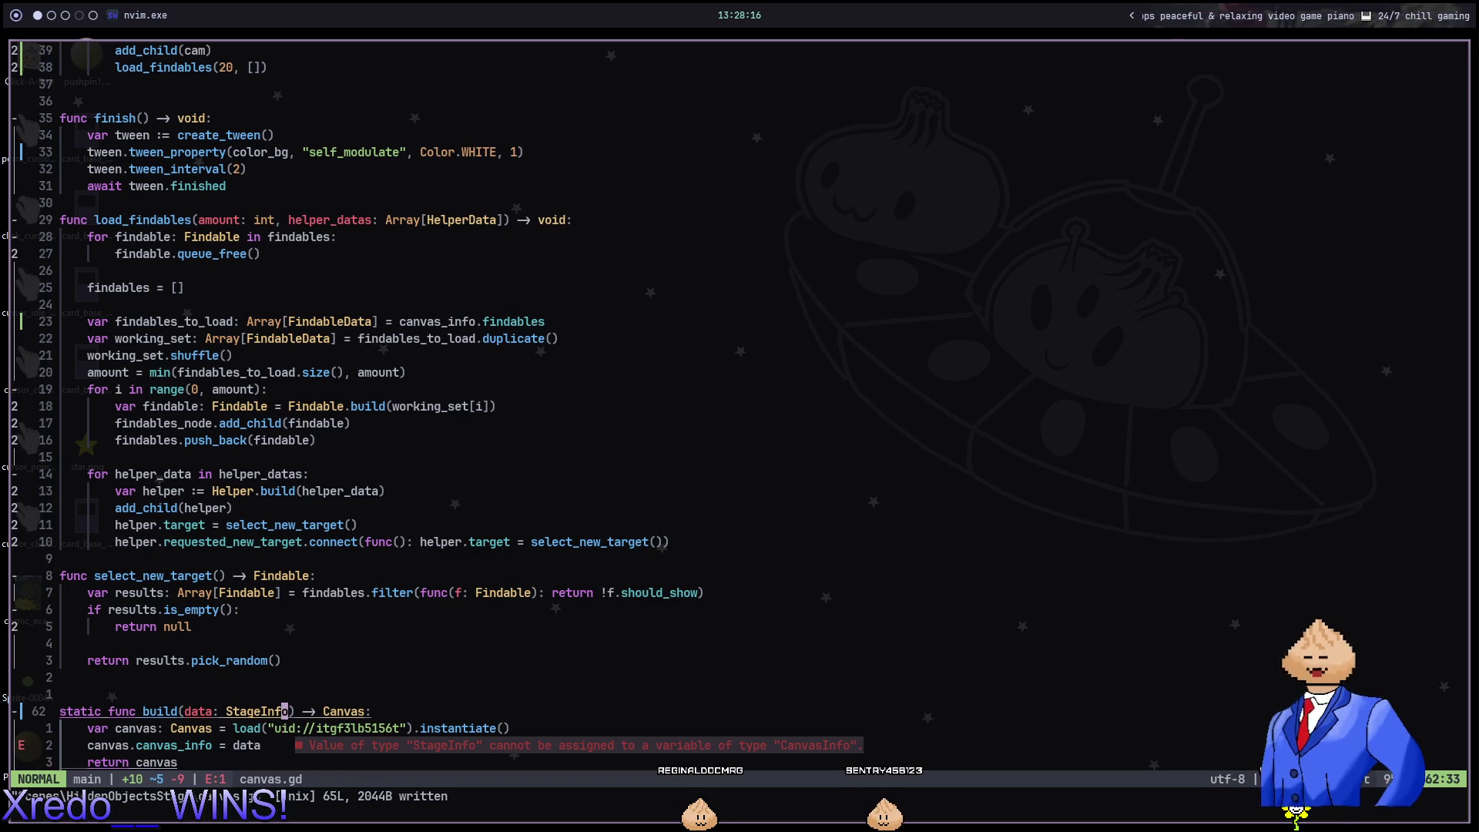
pyautogui.hotkey('ctrl', 'o')
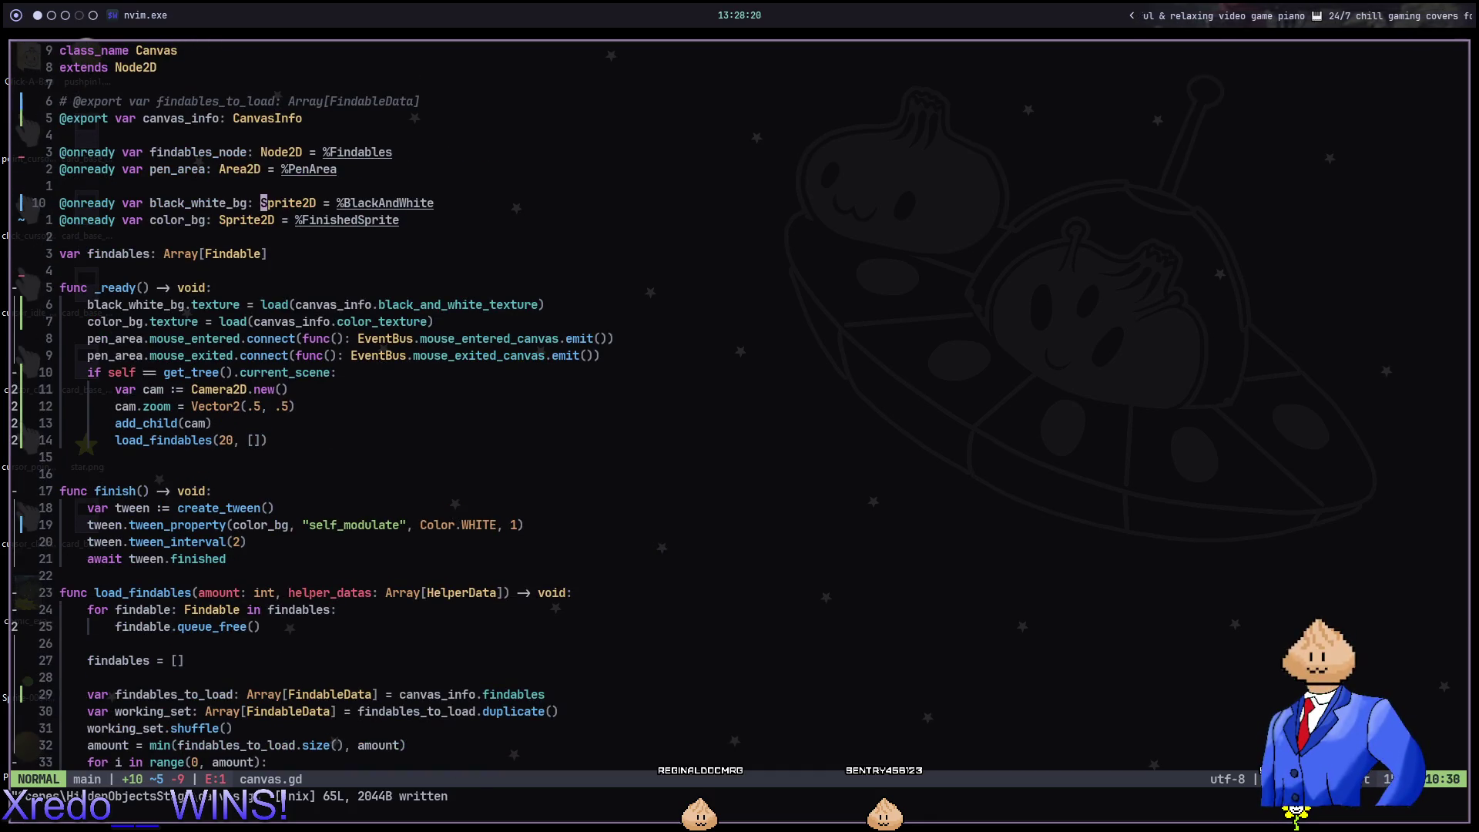
# Step: Replace the canvas_info export with stage_info: StageInfo and save
pyautogui.press('k')
pyautogui.press('W')
pyautogui.press('W')
pyautogui.write('Cstage_info: ')
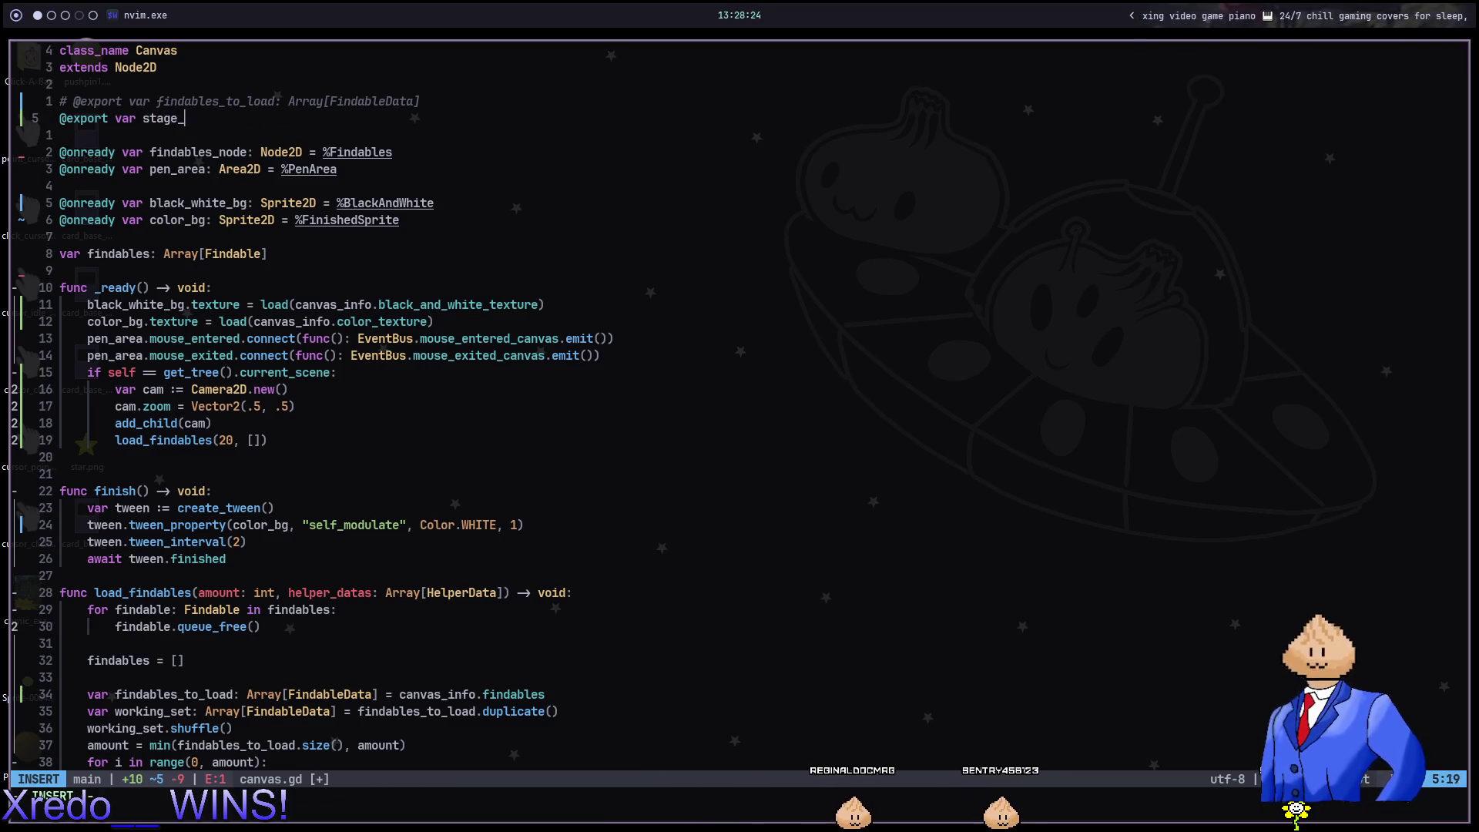
pyautogui.write('Stag')
pyautogui.press('Return')
pyautogui.press('Escape')
pyautogui.hotkey('ctrl', 's')
# Step: Prefix each erroring canvas_info use with stage_info. and save canvas.gd
pyautogui.press(']d')
pyautogui.write('i')
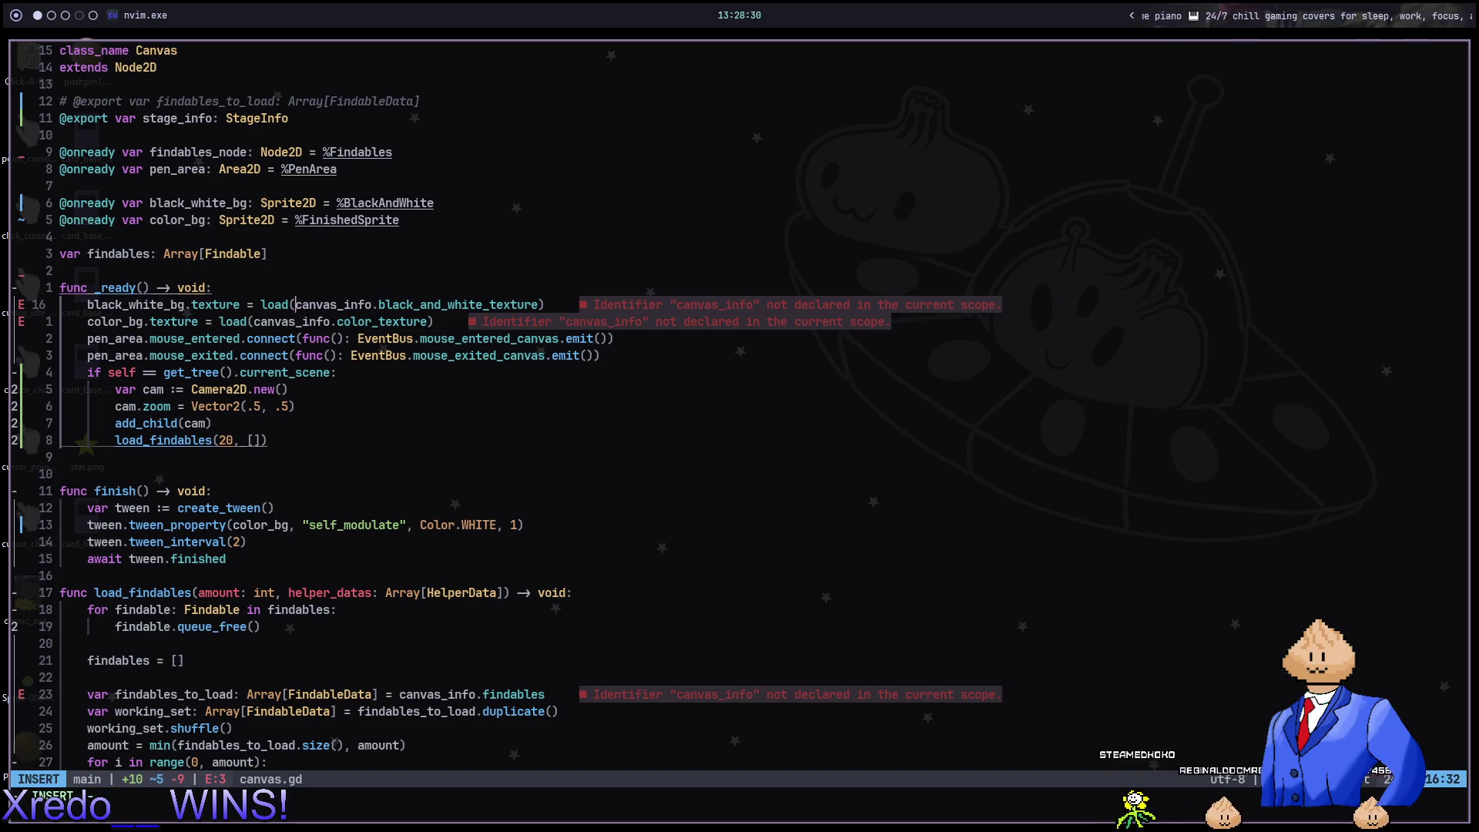
pyautogui.write('stage_inf')
pyautogui.write('o.')
pyautogui.press('Escape')
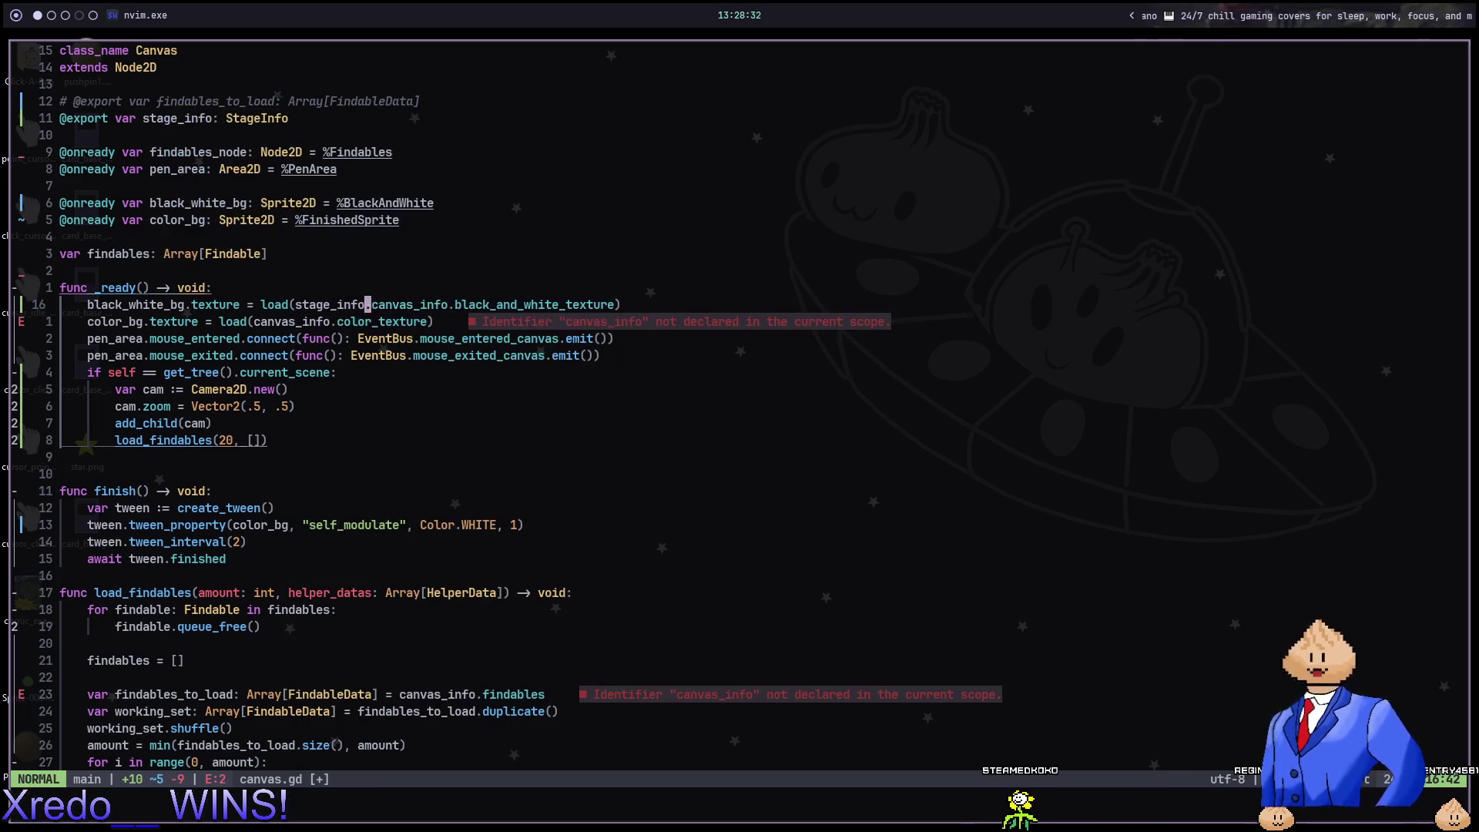
pyautogui.write('stage_i')
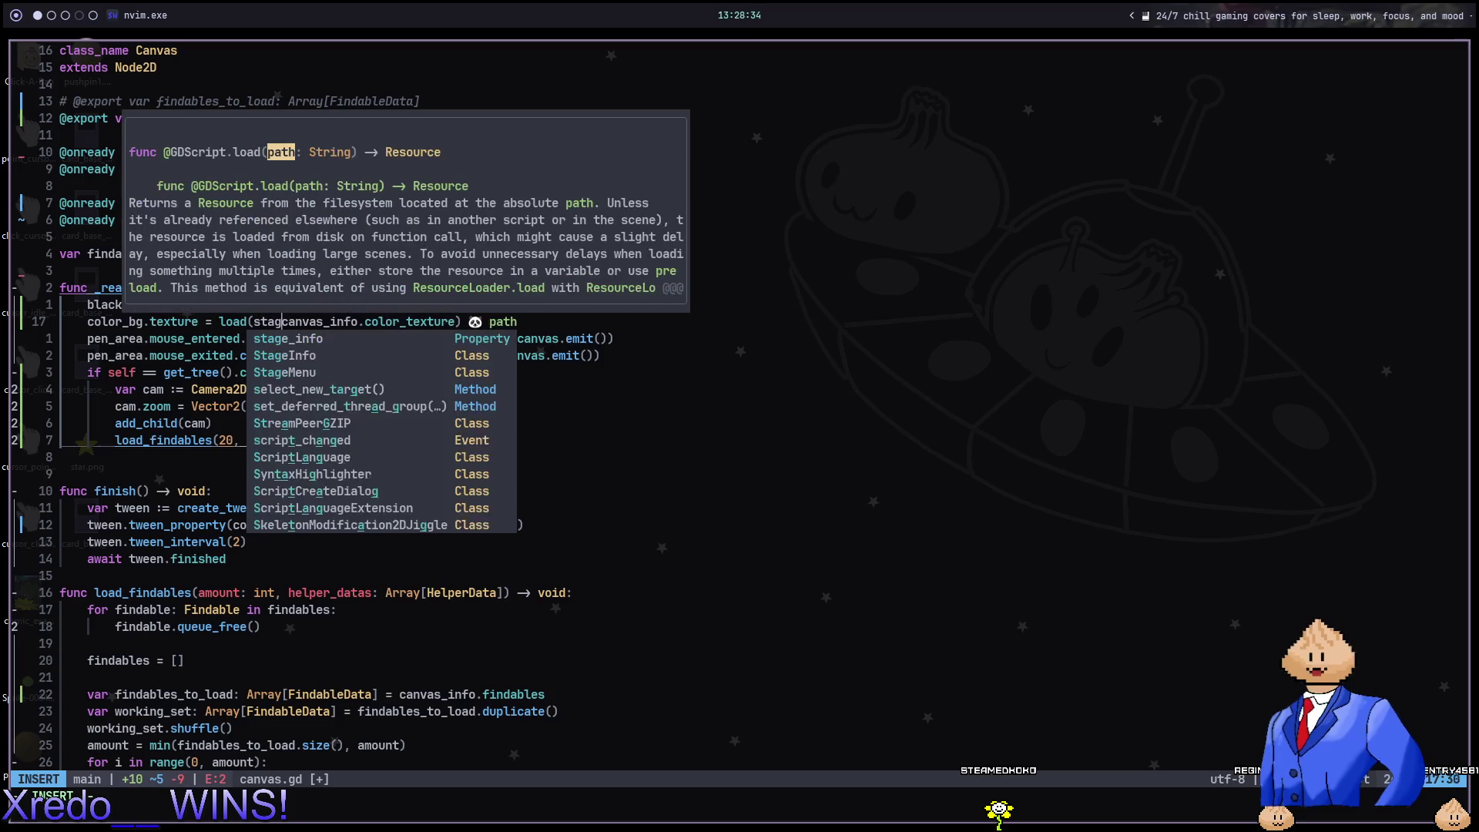
pyautogui.press('Escape')
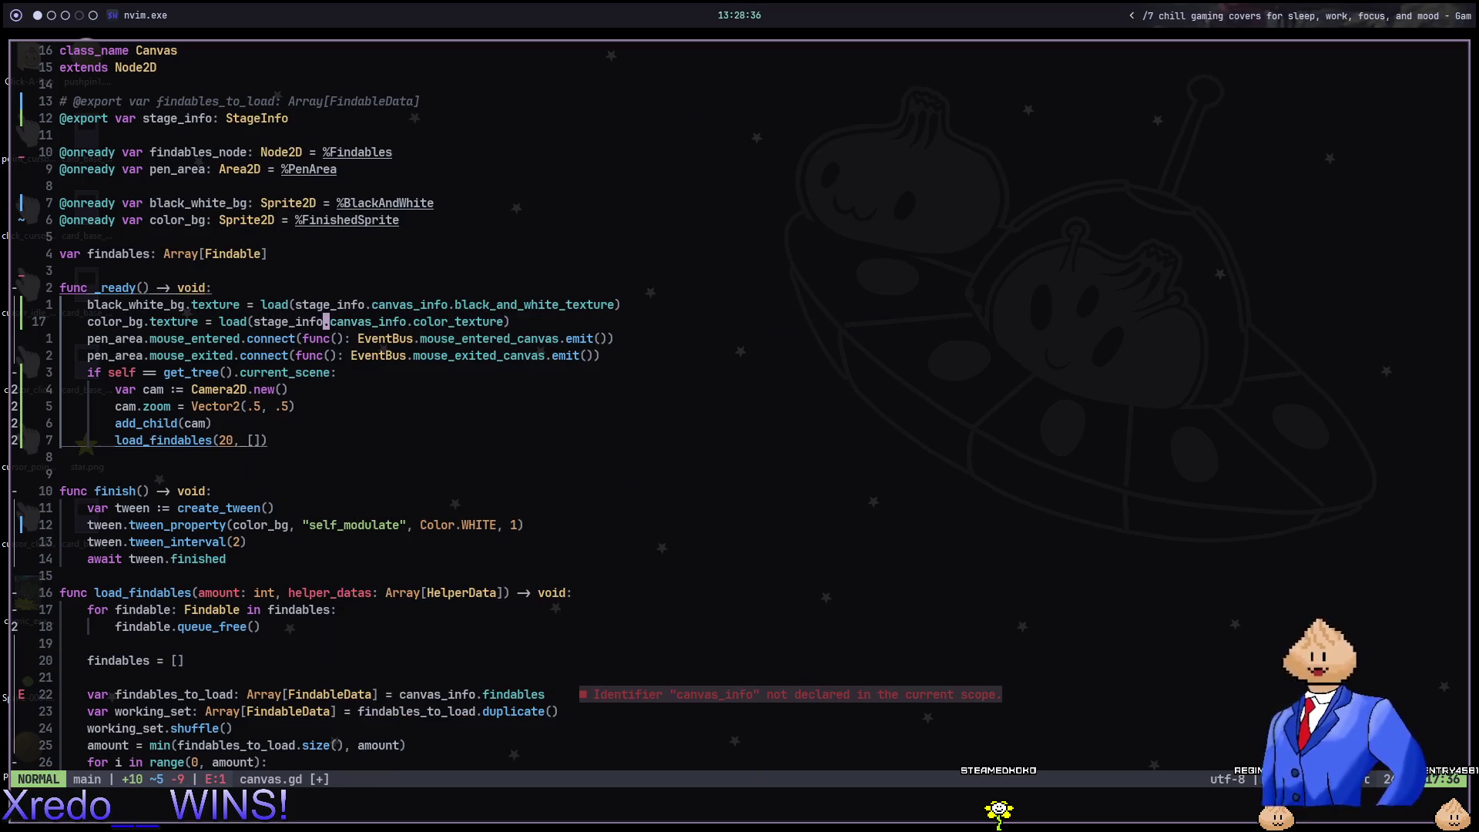
pyautogui.write(':w')
pyautogui.press('Return')
pyautogui.press('j')
pyautogui.press('j')
pyautogui.press('j')
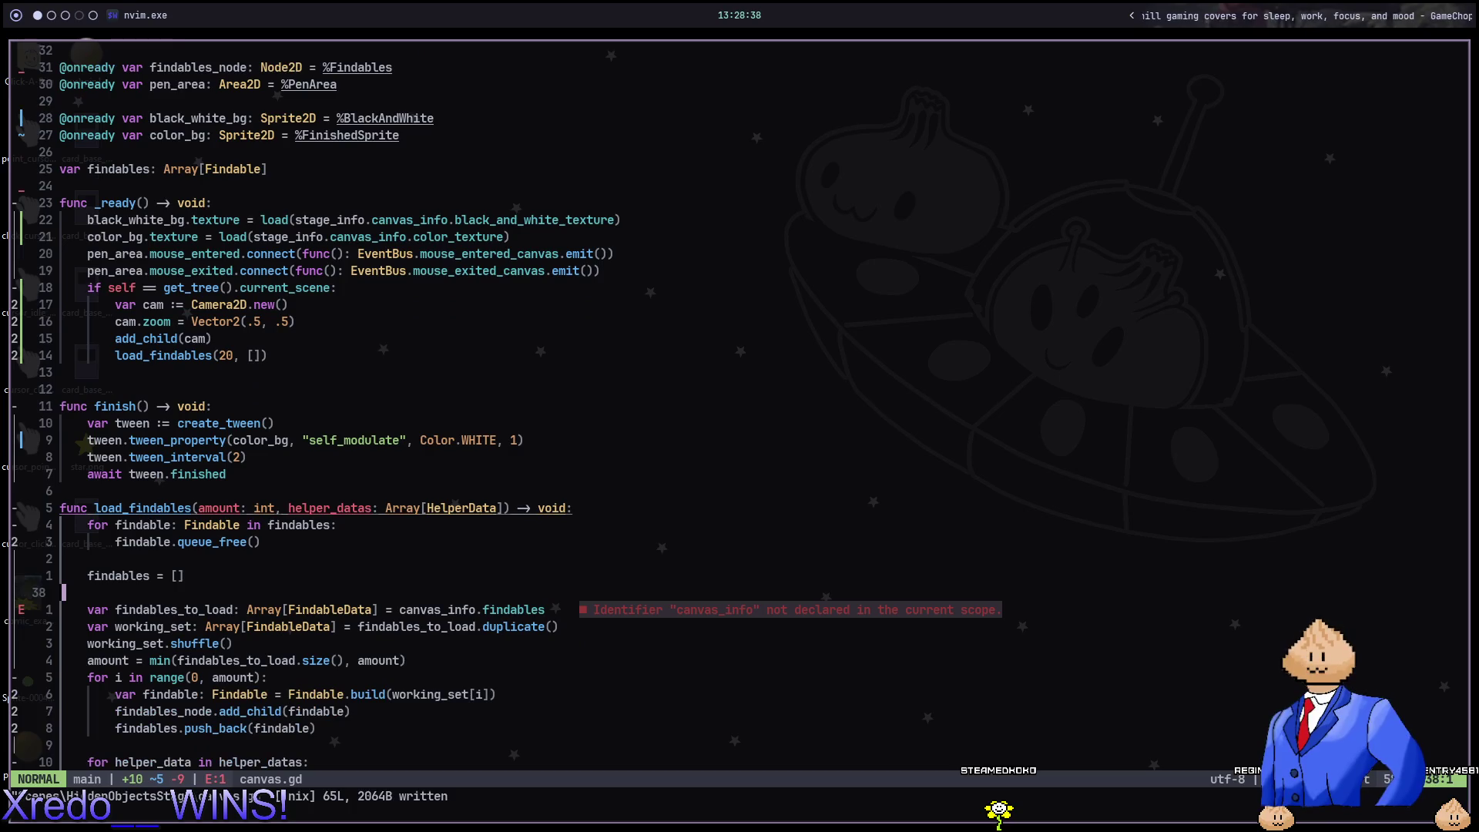
pyautogui.write('wP')
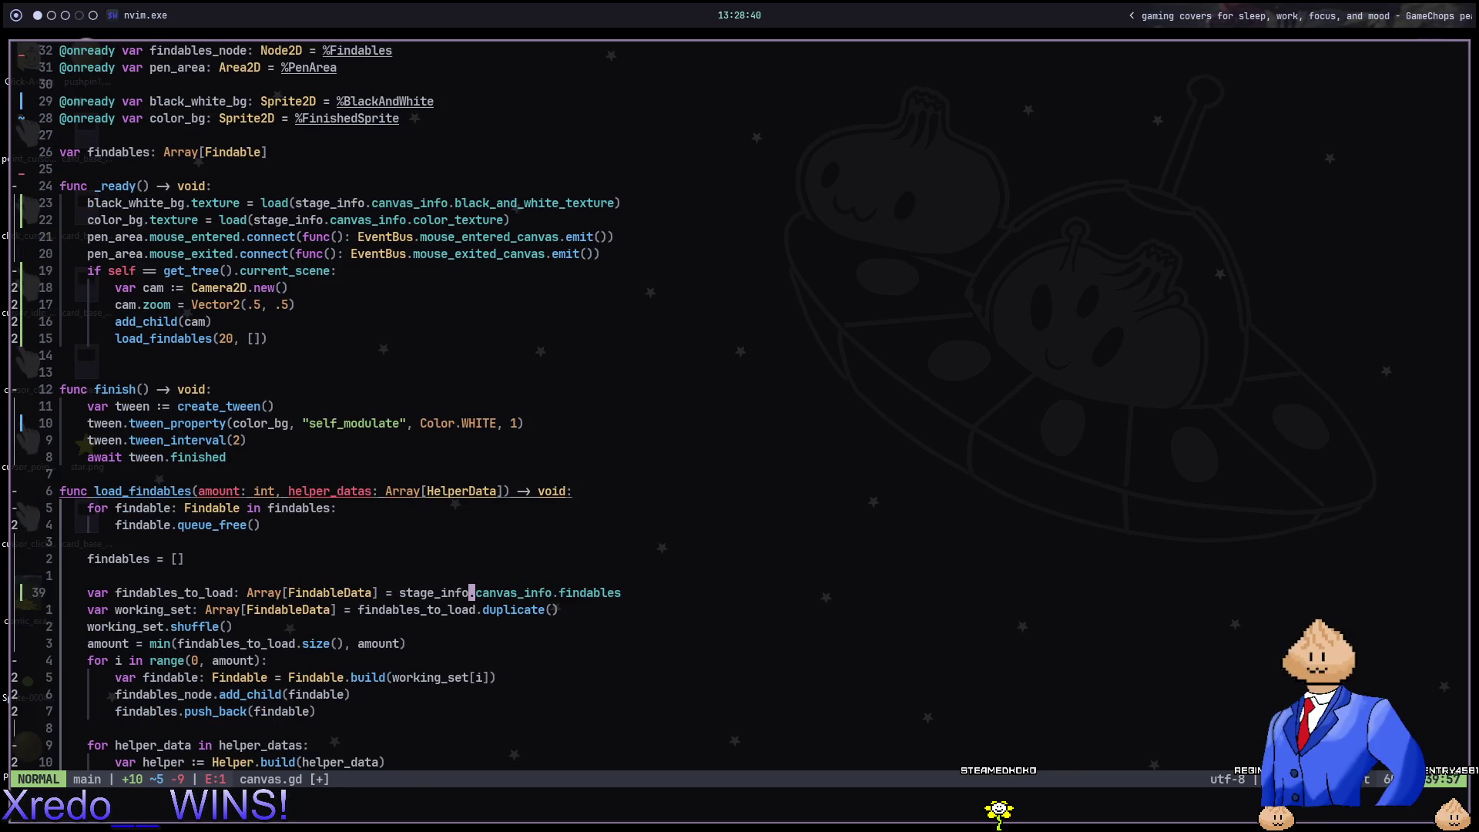
pyautogui.write('w')
pyautogui.press('Return')
# Step: Read through load_findables and move to the load_findables(20, []) call
pyautogui.press('1')
pyautogui.press('3')
pyautogui.press('k')
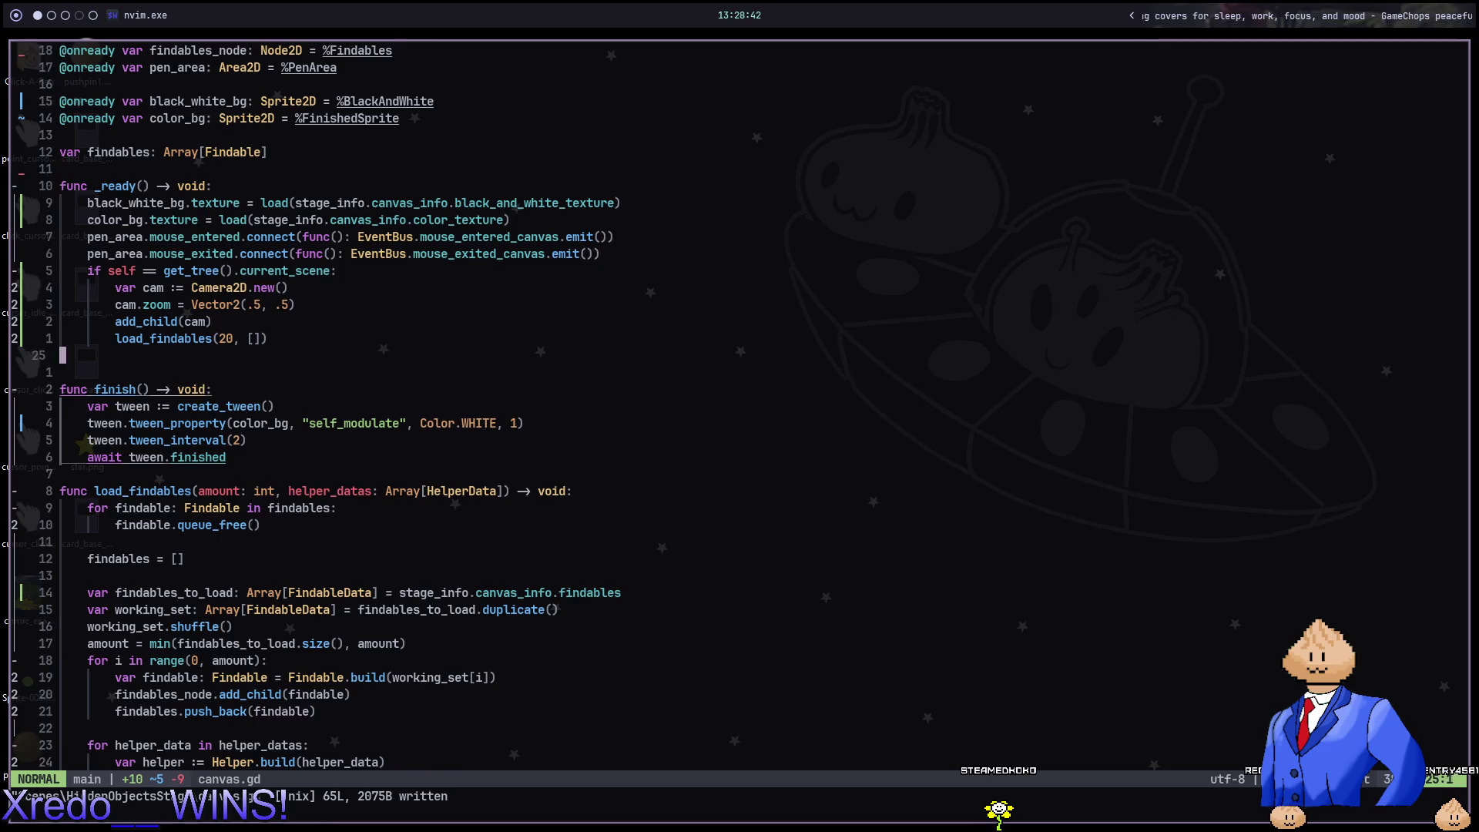
pyautogui.press('j')
pyautogui.press('j')
pyautogui.press('j')
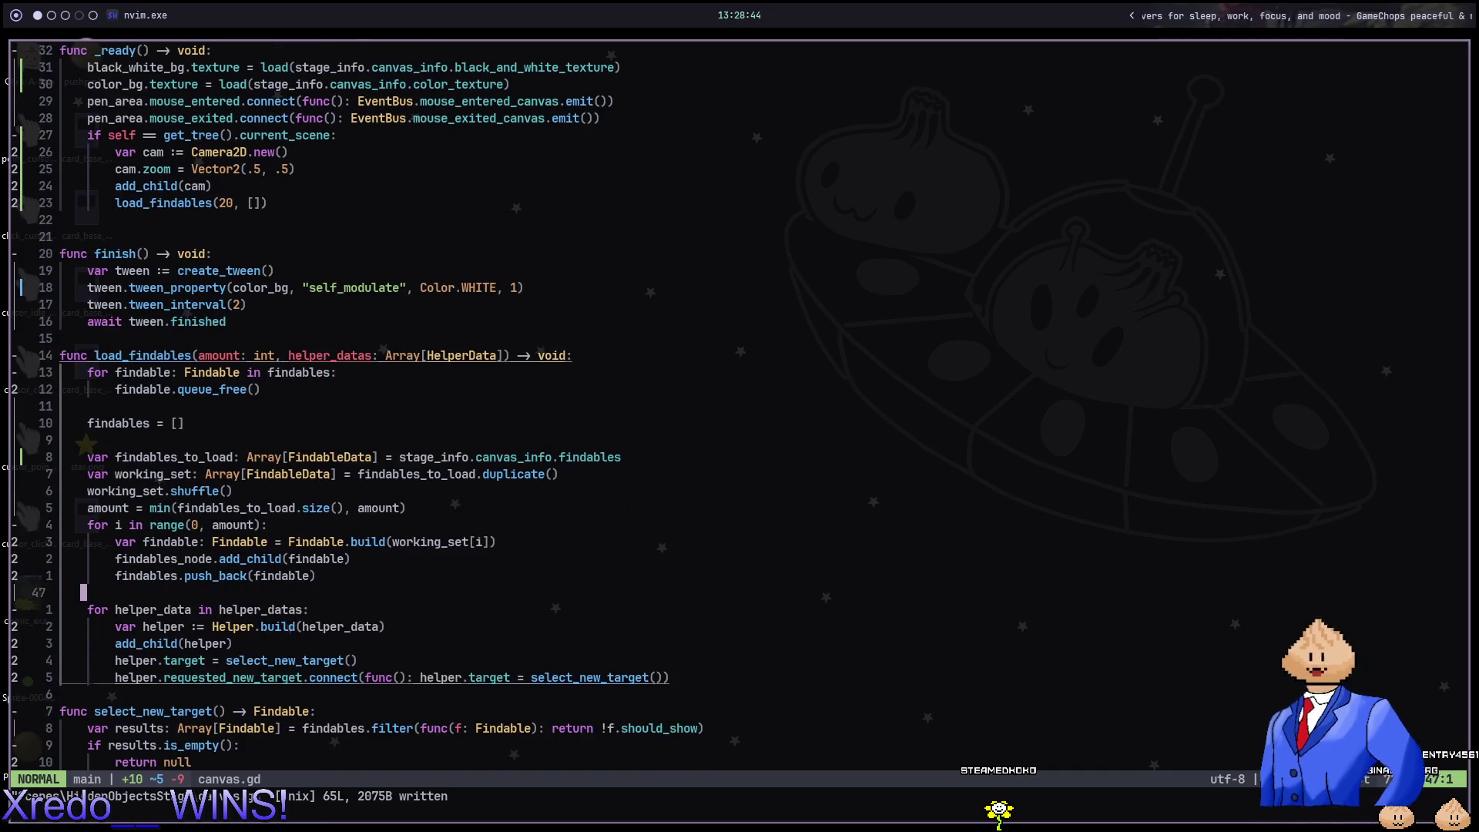
pyautogui.press('k')
pyautogui.press('k')
pyautogui.press('k')
pyautogui.hotkey('ctrl', 'u')
pyautogui.press('k')
pyautogui.press('k')
pyautogui.press('k')
pyautogui.press('h')
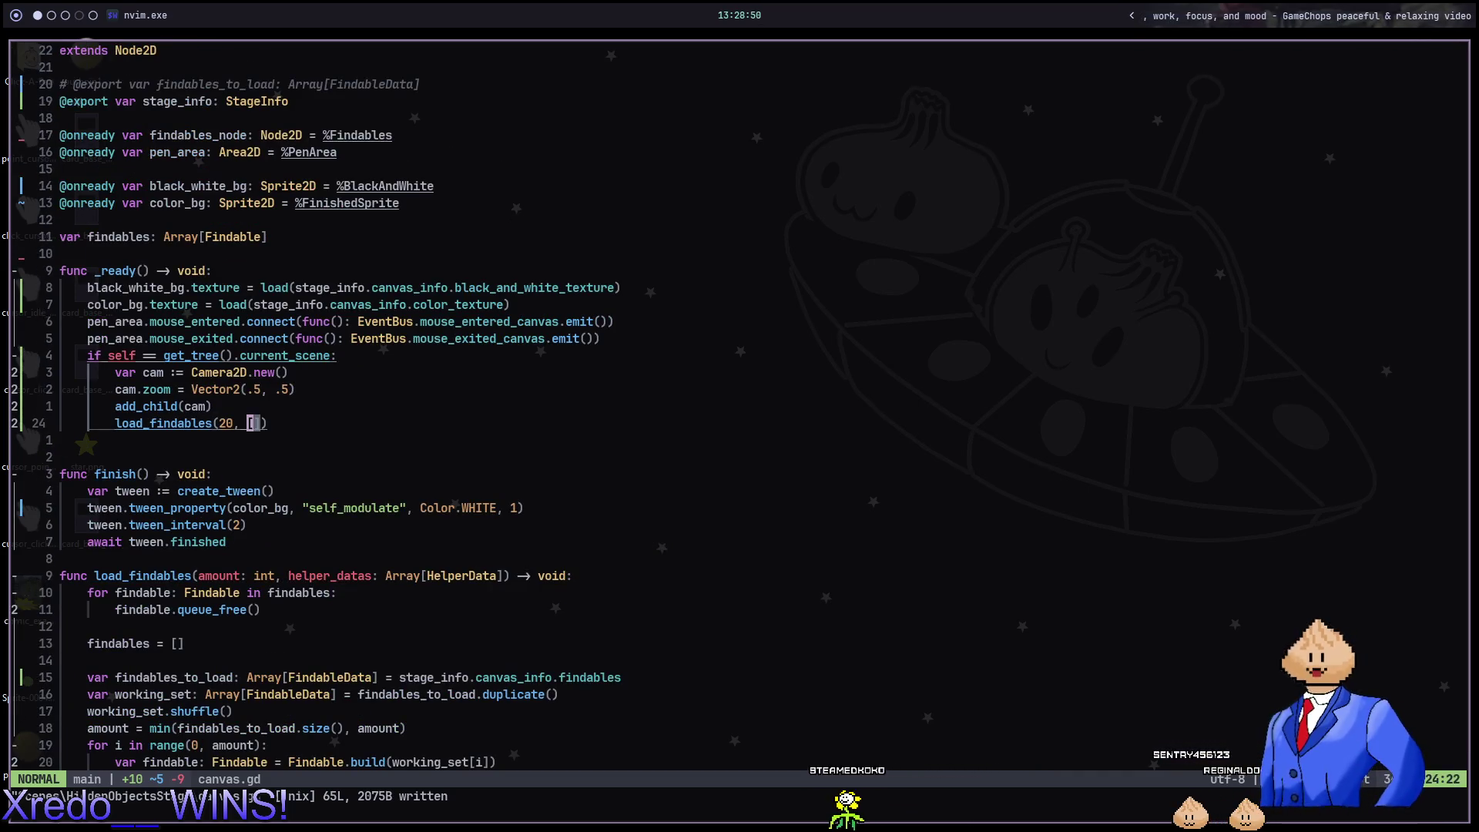
# Step: Open room.gd at its load_findables call from the references list
pyautogui.press('b')
pyautogui.press('b')
pyautogui.press('b')
pyautogui.press('b')
pyautogui.press('g')
pyautogui.press('r')
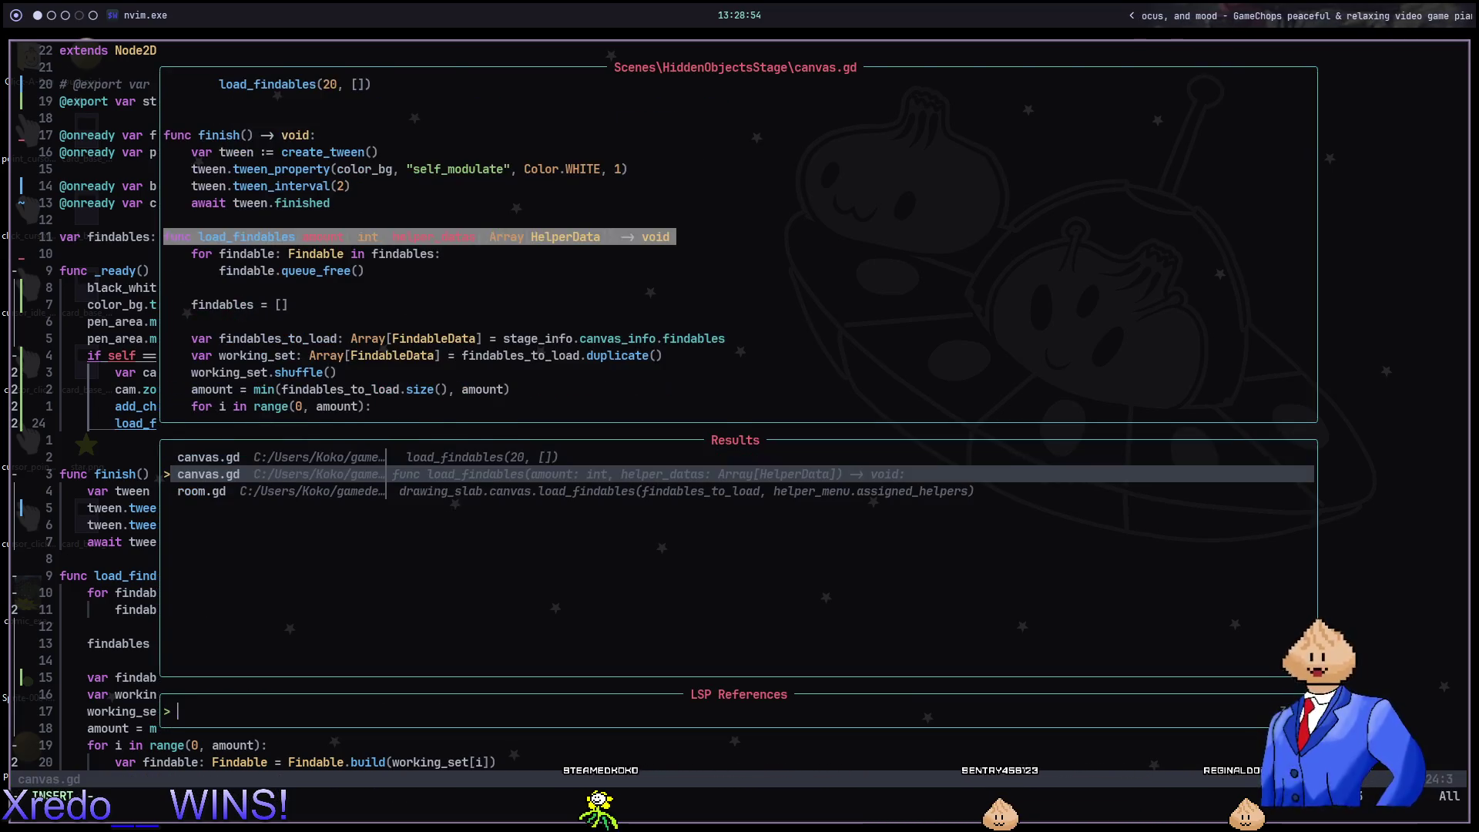
pyautogui.hotkey('ctrl', 'n')
pyautogui.press('Return')
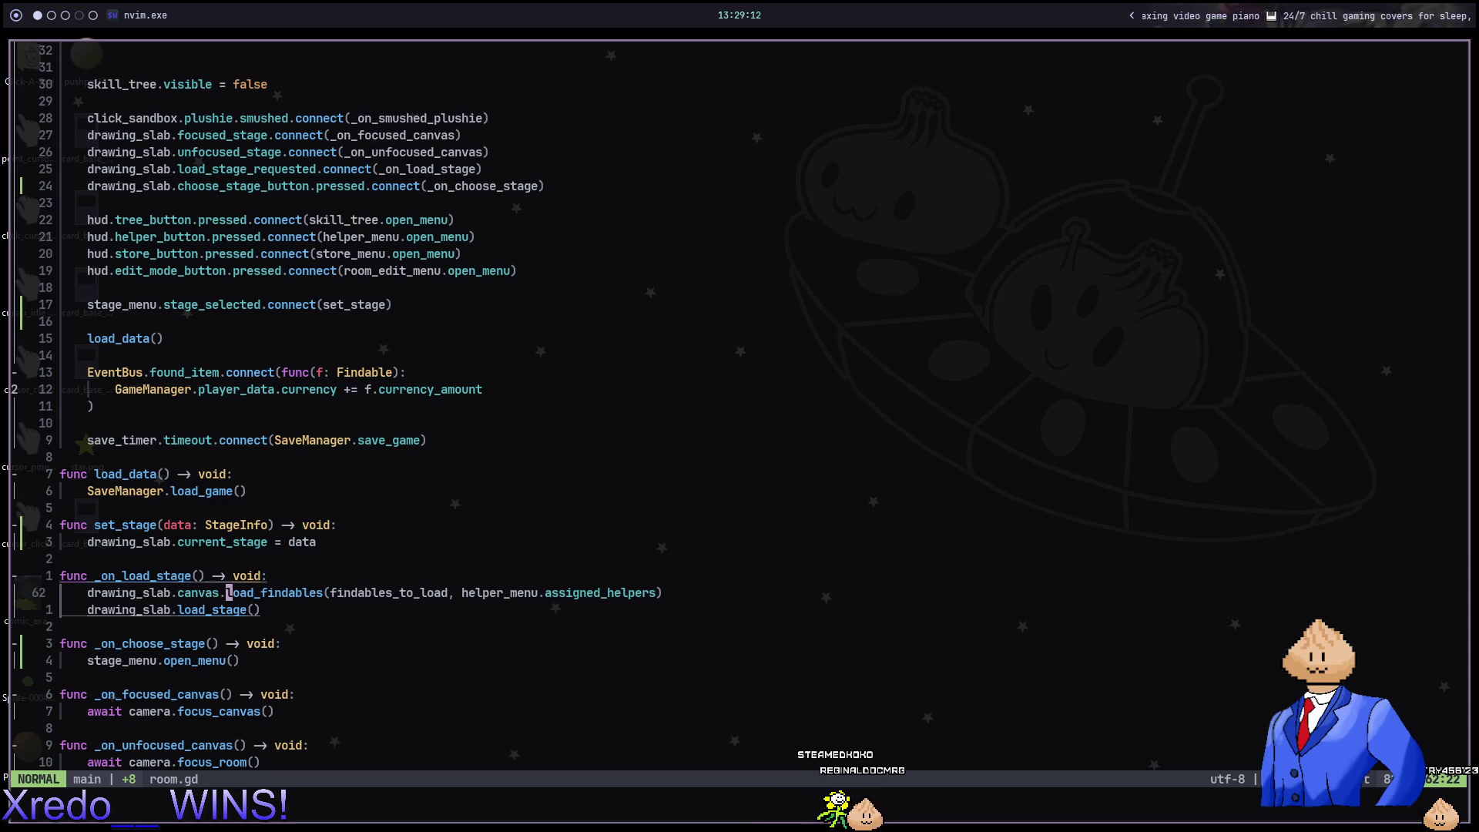
# Step: Trace current_stage to its StageInfo export in drawing_slab.gd and its _request_load_stage binding
pyautogui.click(228, 542)
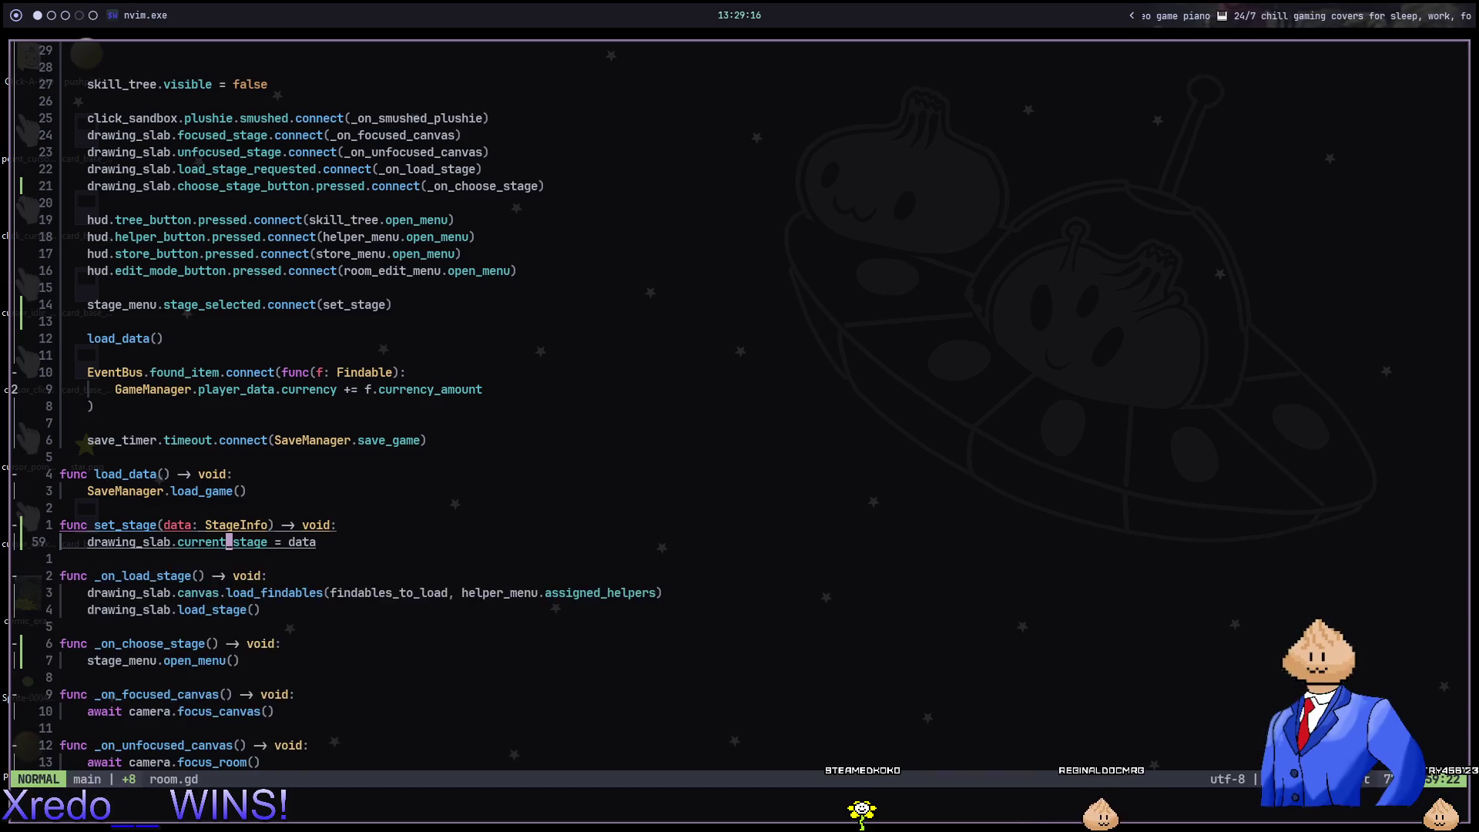
pyautogui.press('g')
pyautogui.press('r')
pyautogui.press('Escape')
pyautogui.press('g')
pyautogui.press('d')
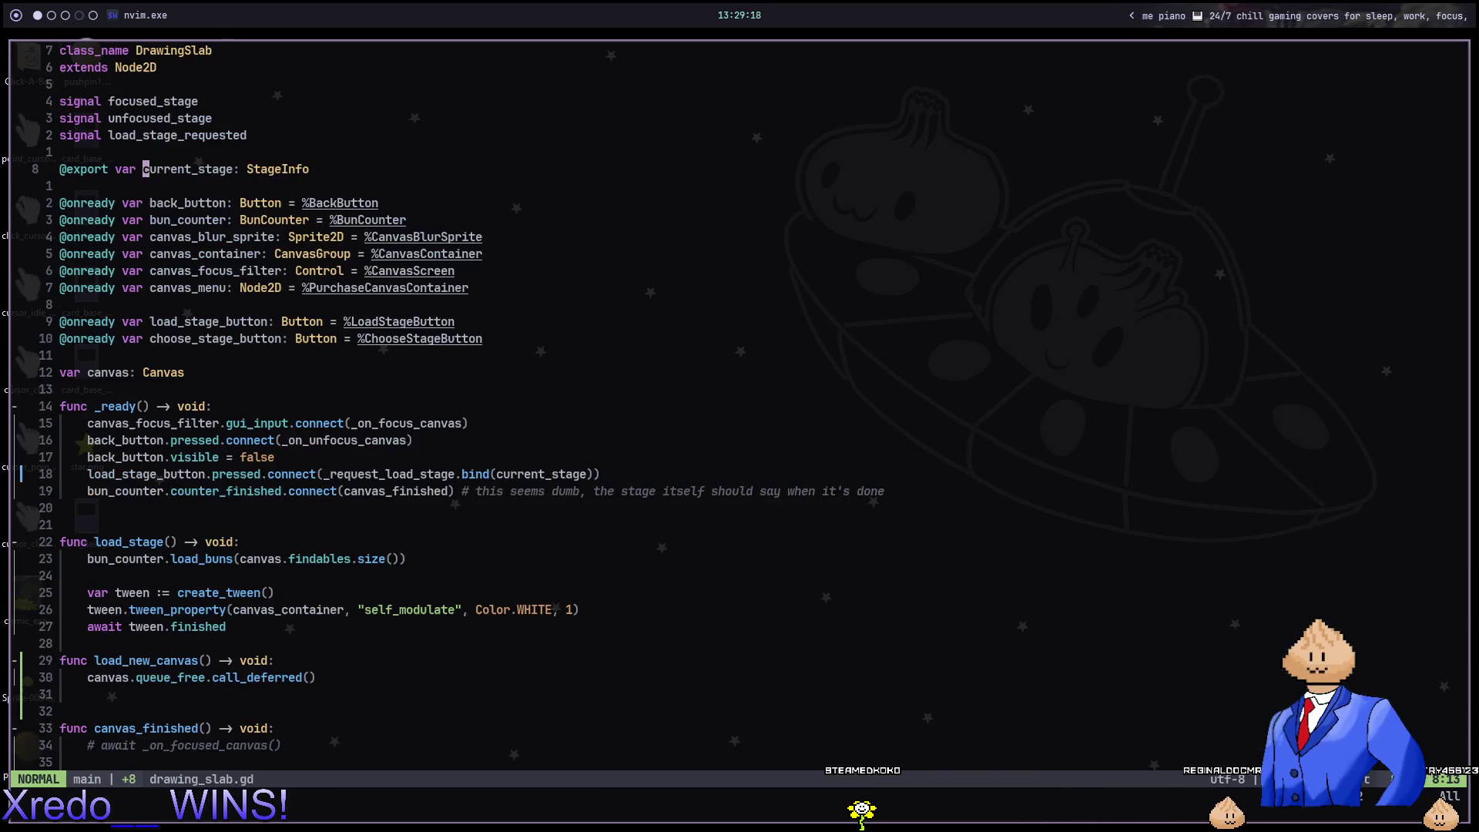
pyautogui.press('*')
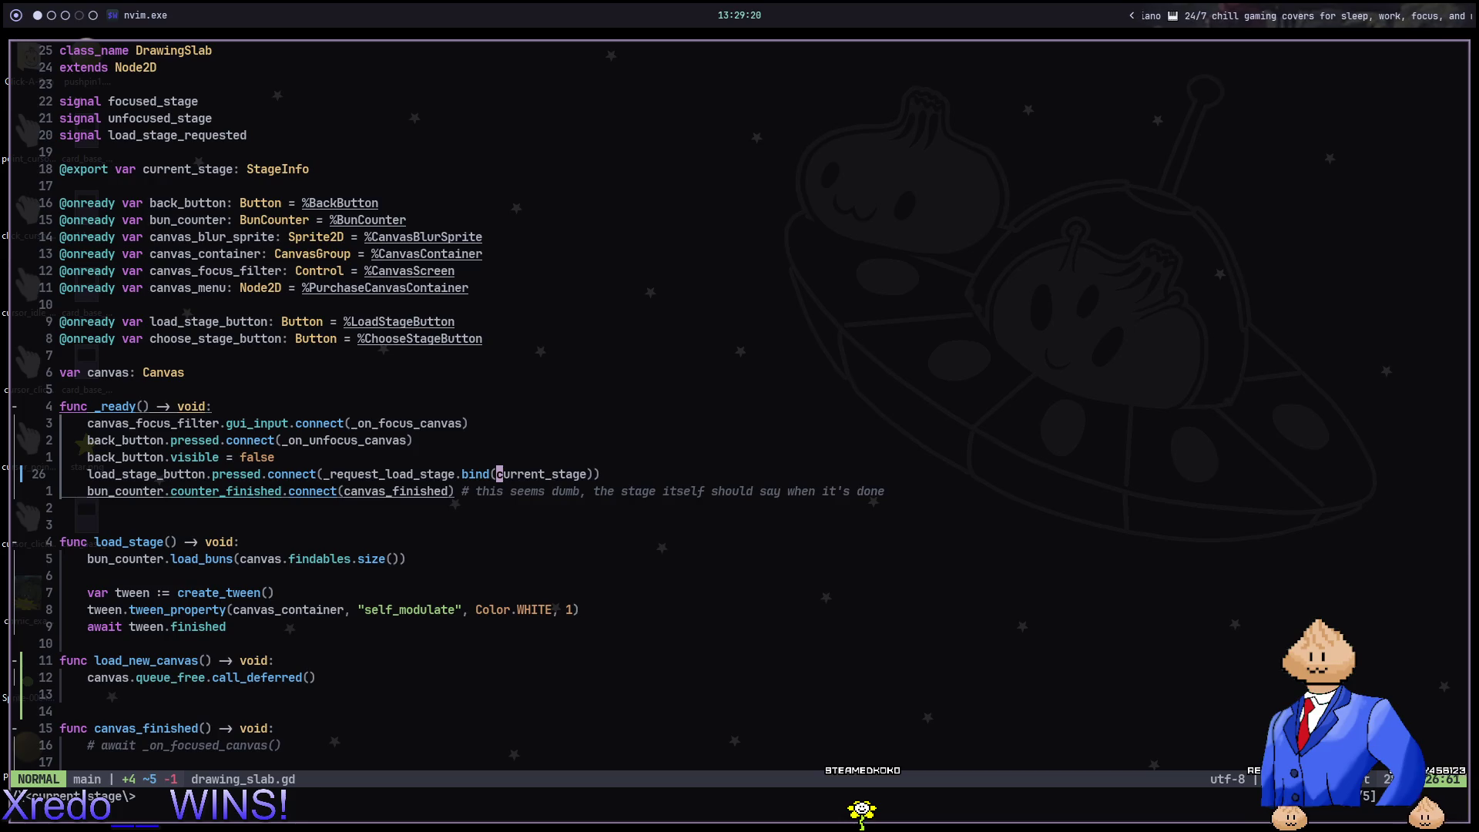